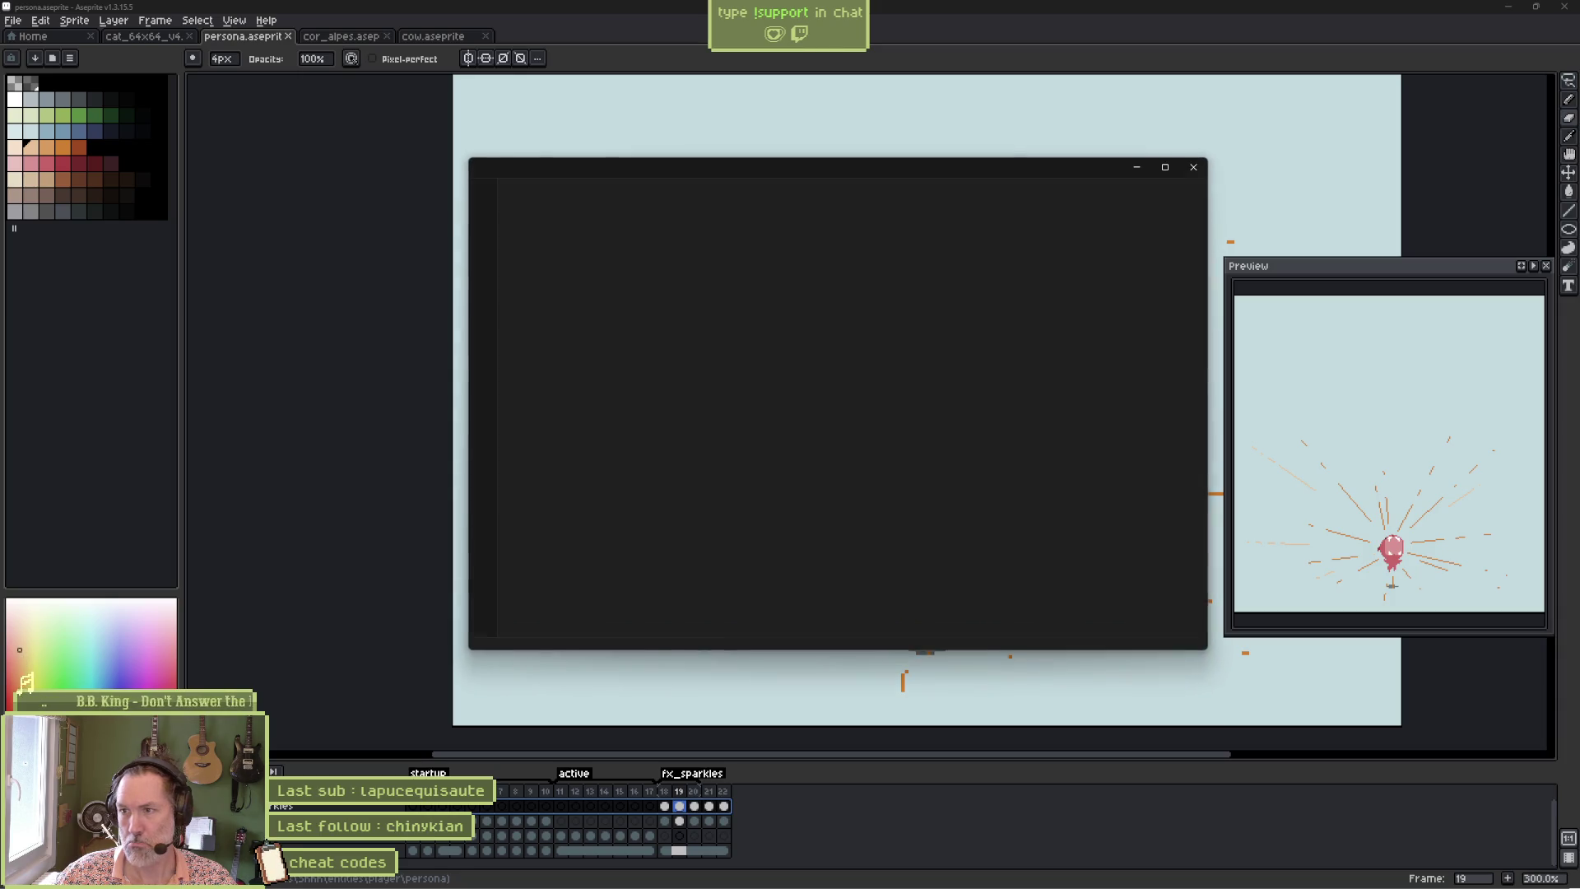
Replace 'cheat codes' with 'persona attack fx' in todo_test.txt and close Visual Studio Code.
{"action": "key", "text": "ctrl+a"}
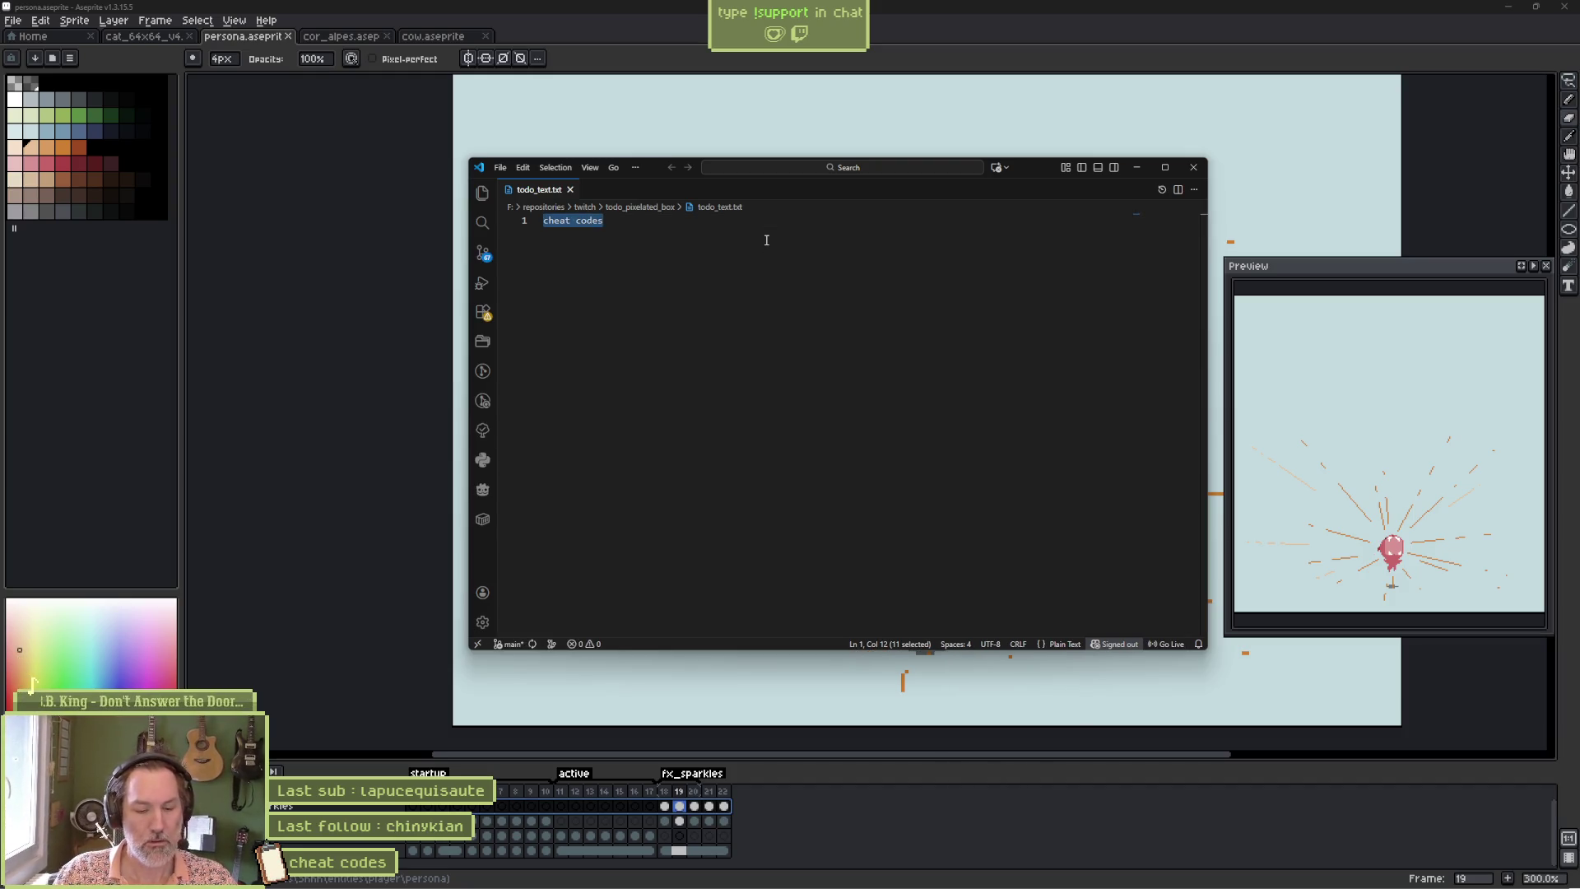
{"action": "type", "text": "persona attack fx"}
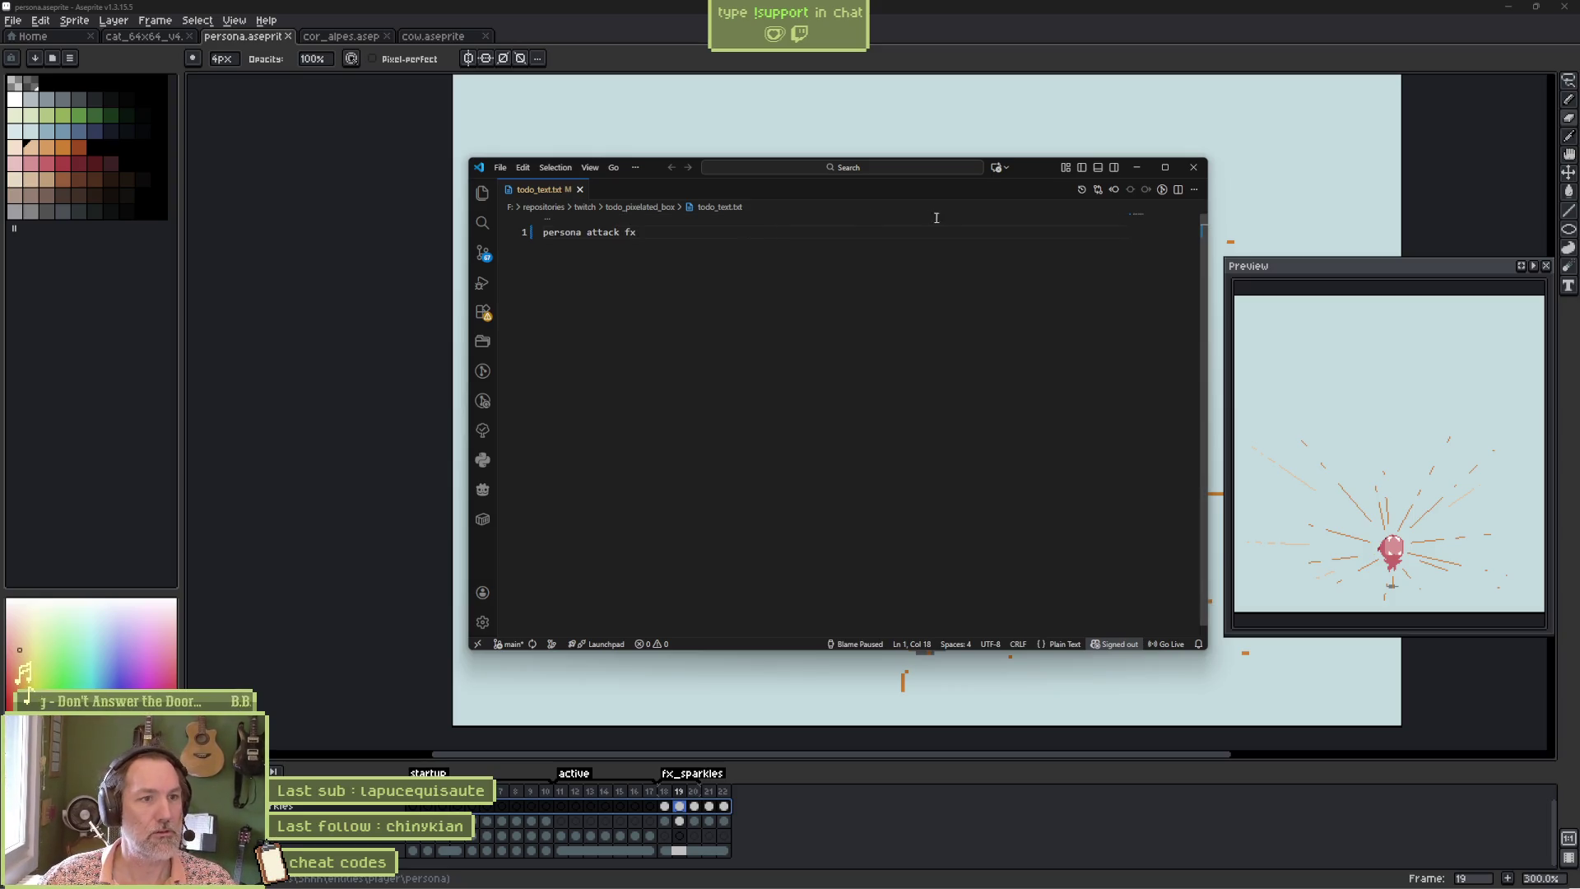
{"action": "left_click", "coordinate": [1193, 167]}
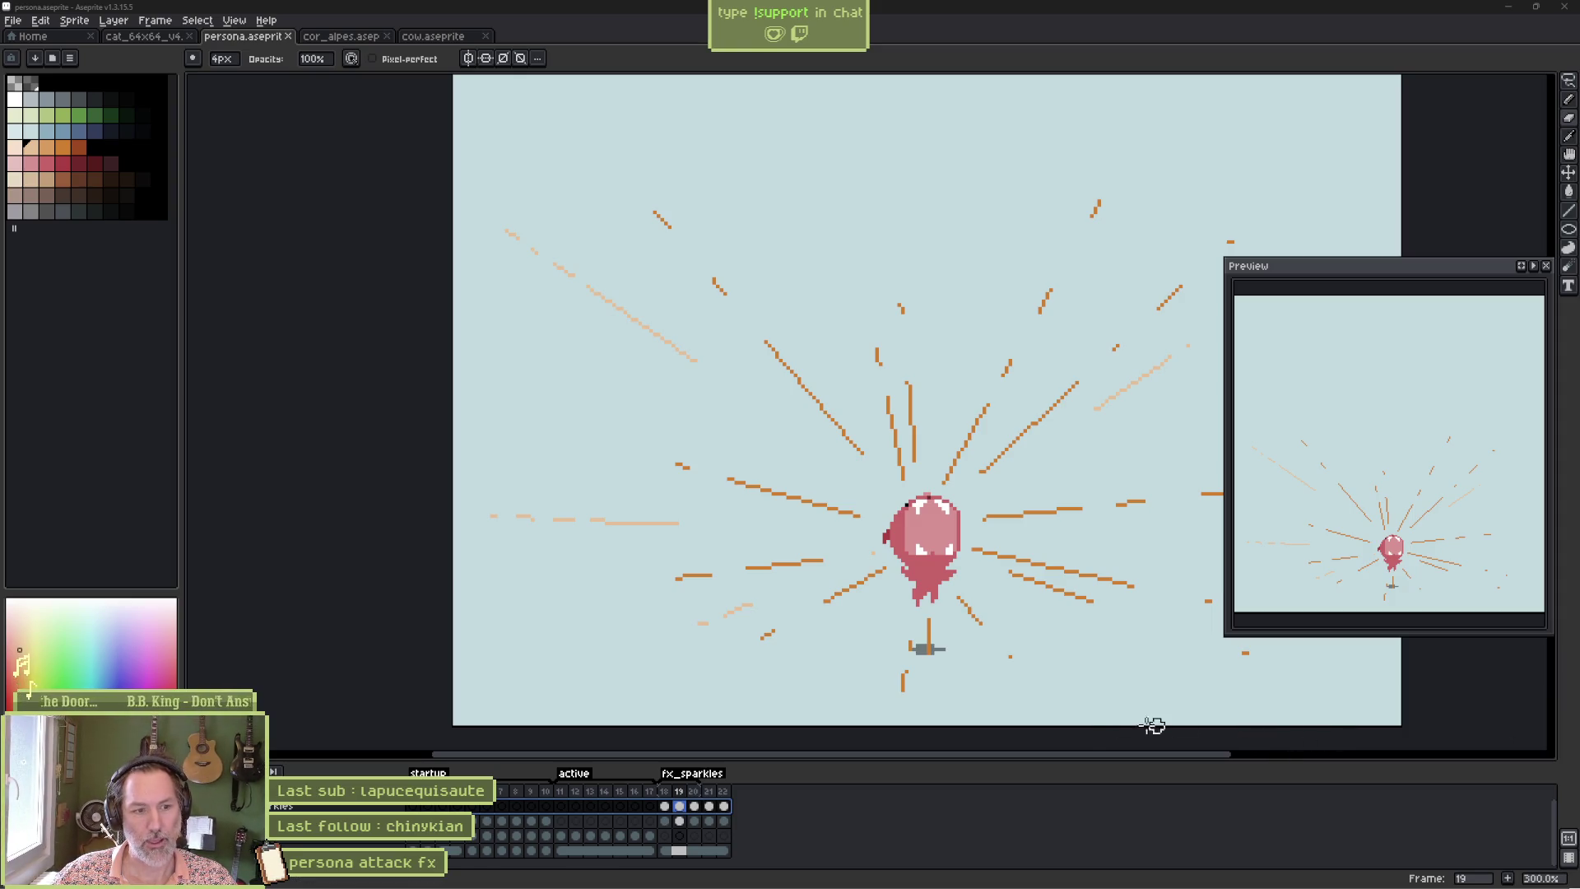
Switch from Aseprite to the Godot Engine editor from the taskbar.
{"action": "mouse_move", "coordinate": [898, 884]}
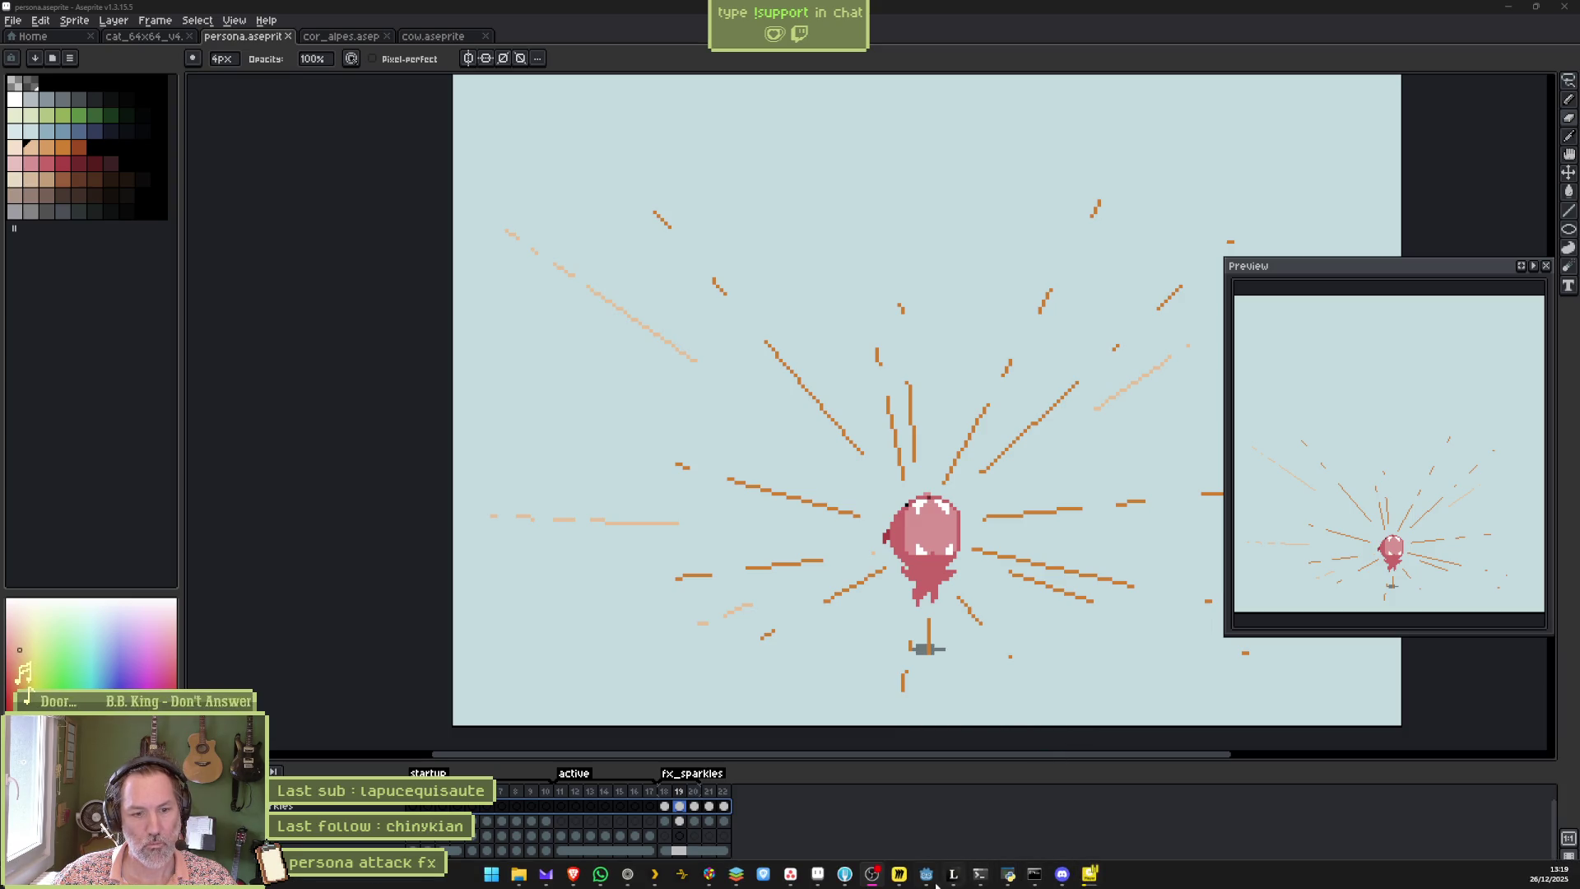
{"action": "mouse_move", "coordinate": [845, 876]}
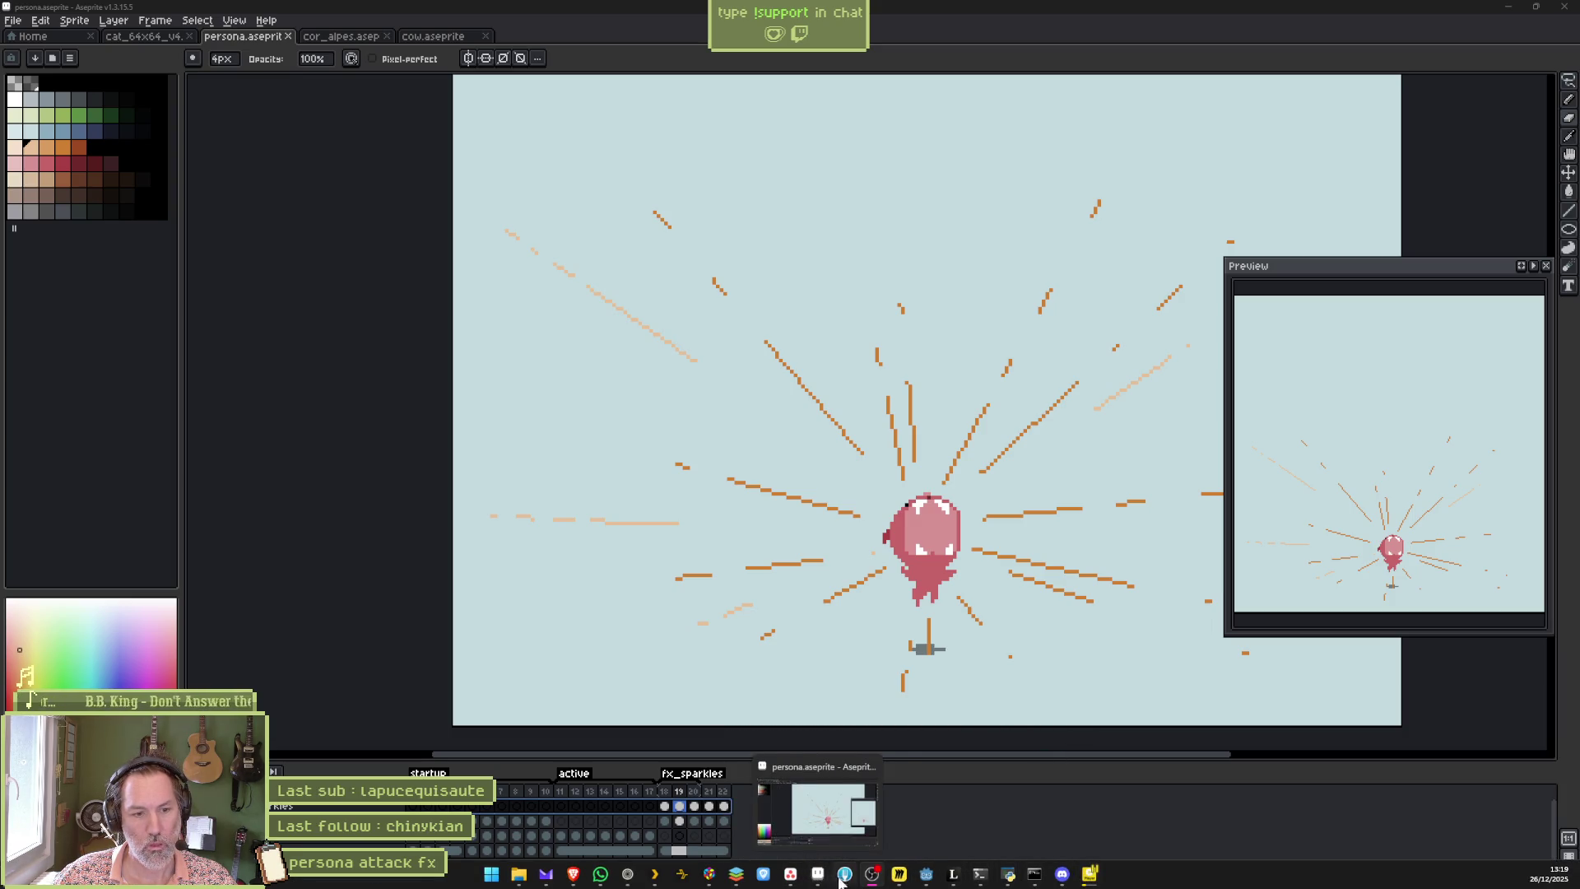
{"action": "left_click", "coordinate": [926, 875]}
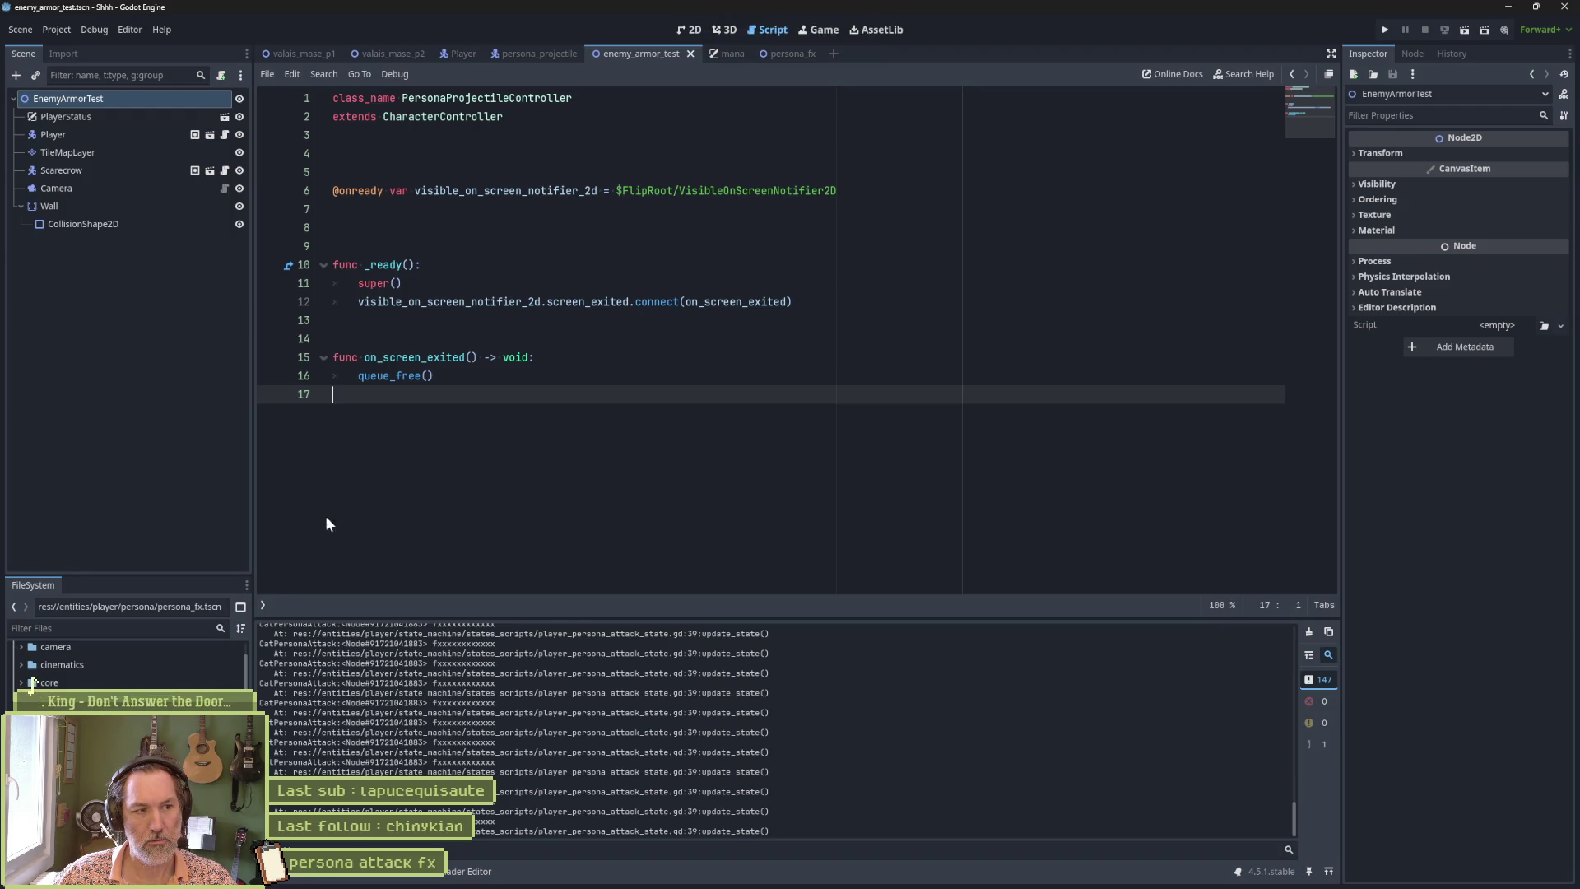
Switch the script editor to player_persona_attack_state.gd.
{"action": "left_click", "coordinate": [263, 605]}
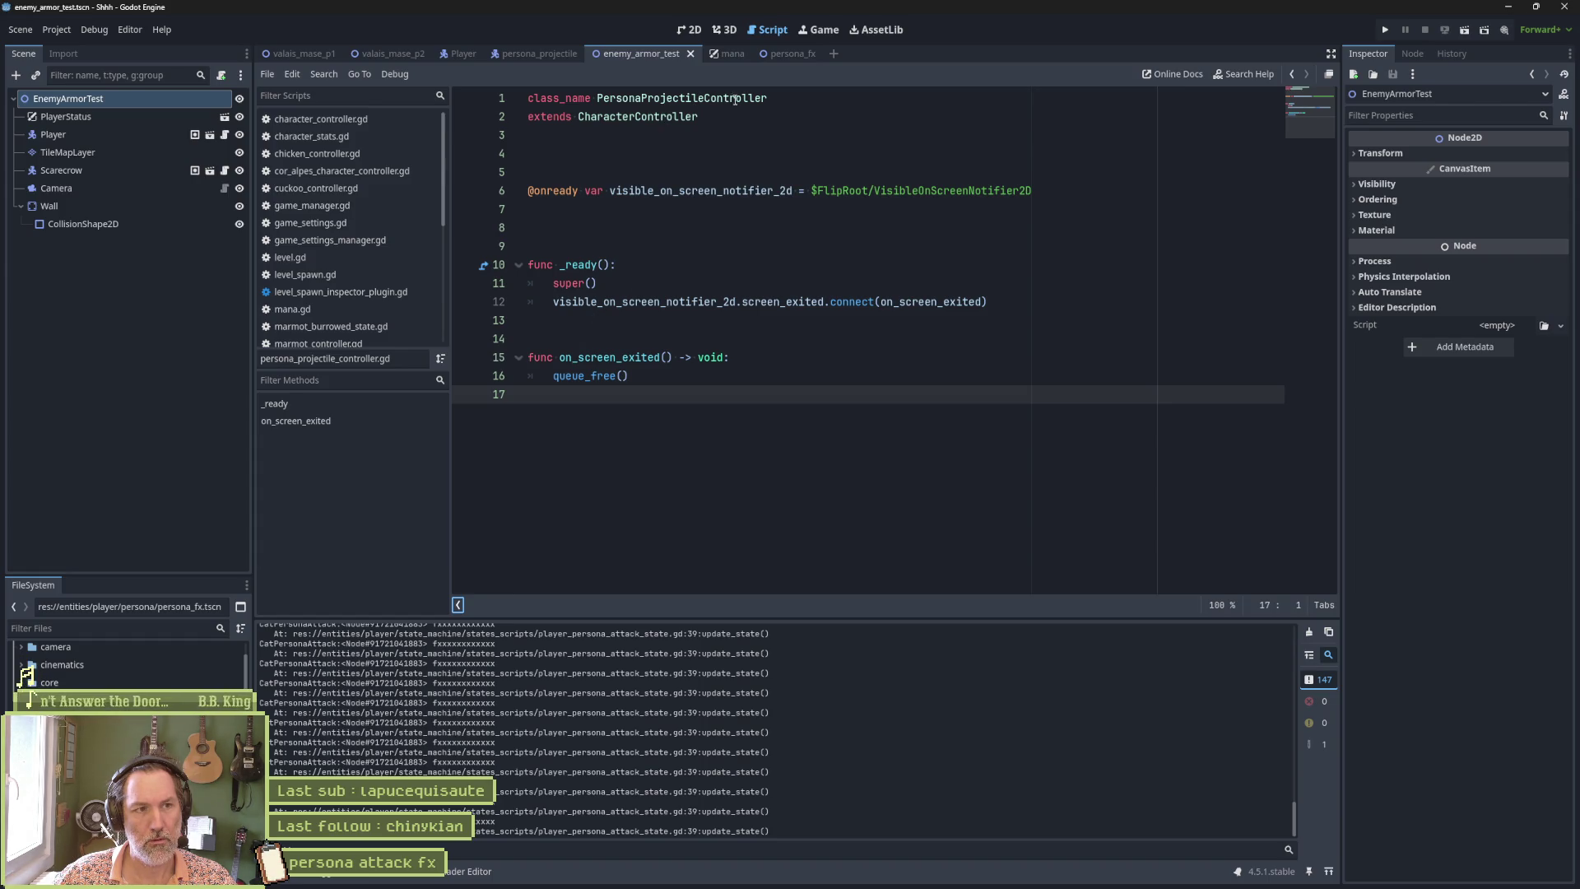
{"action": "left_click", "coordinate": [709, 213]}
{"action": "key", "text": "alt+Left"}
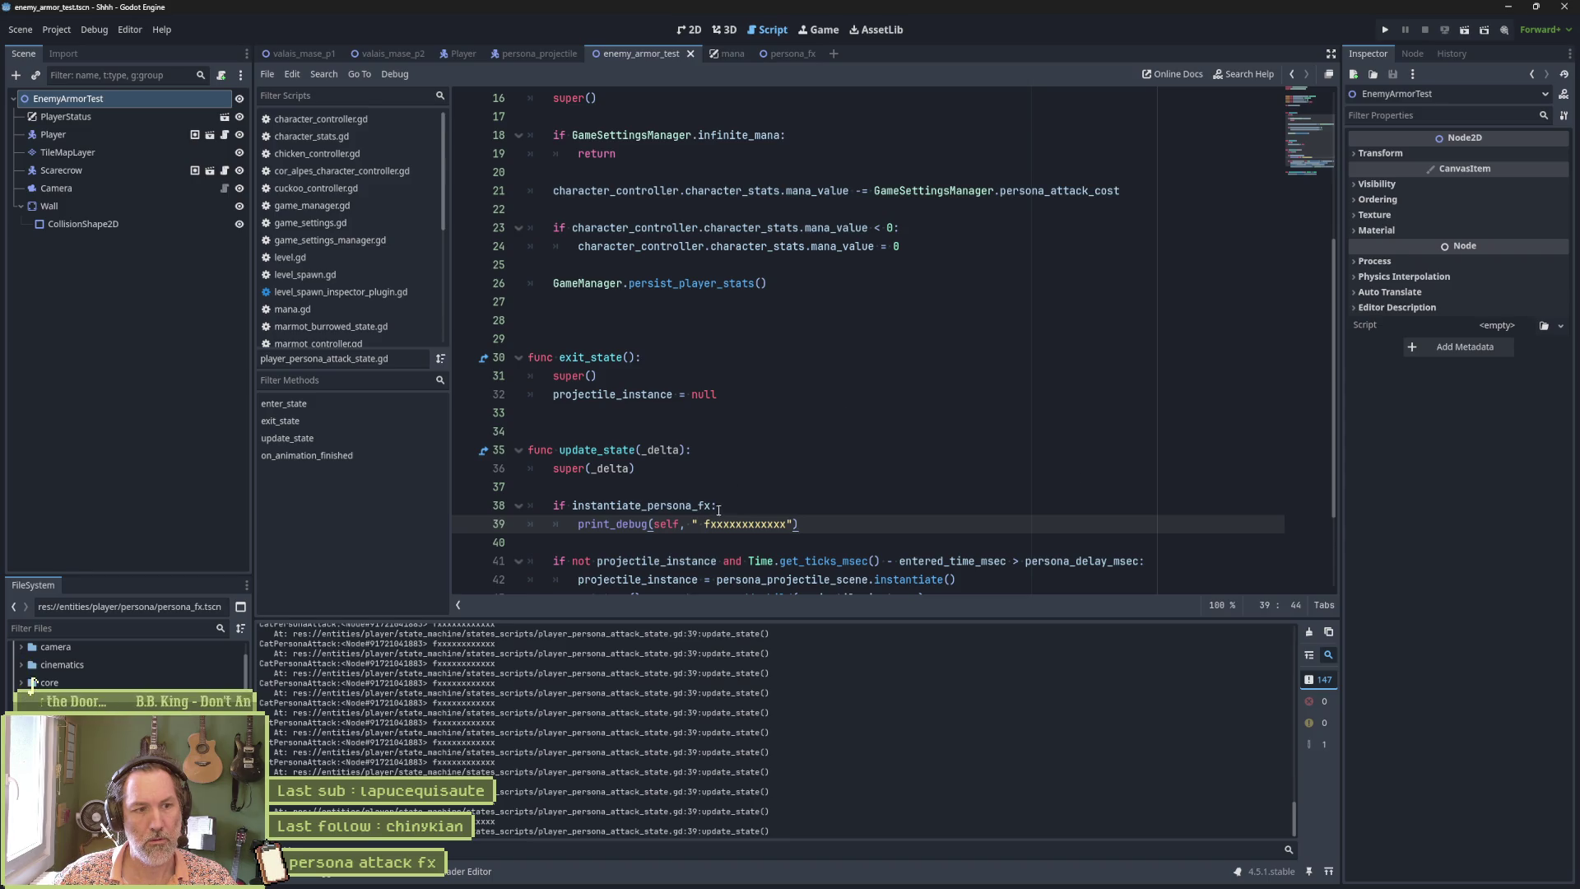
Change line 38 to 'if instantiate_persona_fx and not persona_fx_instance:'.
{"action": "mouse_move", "coordinate": [711, 507]}
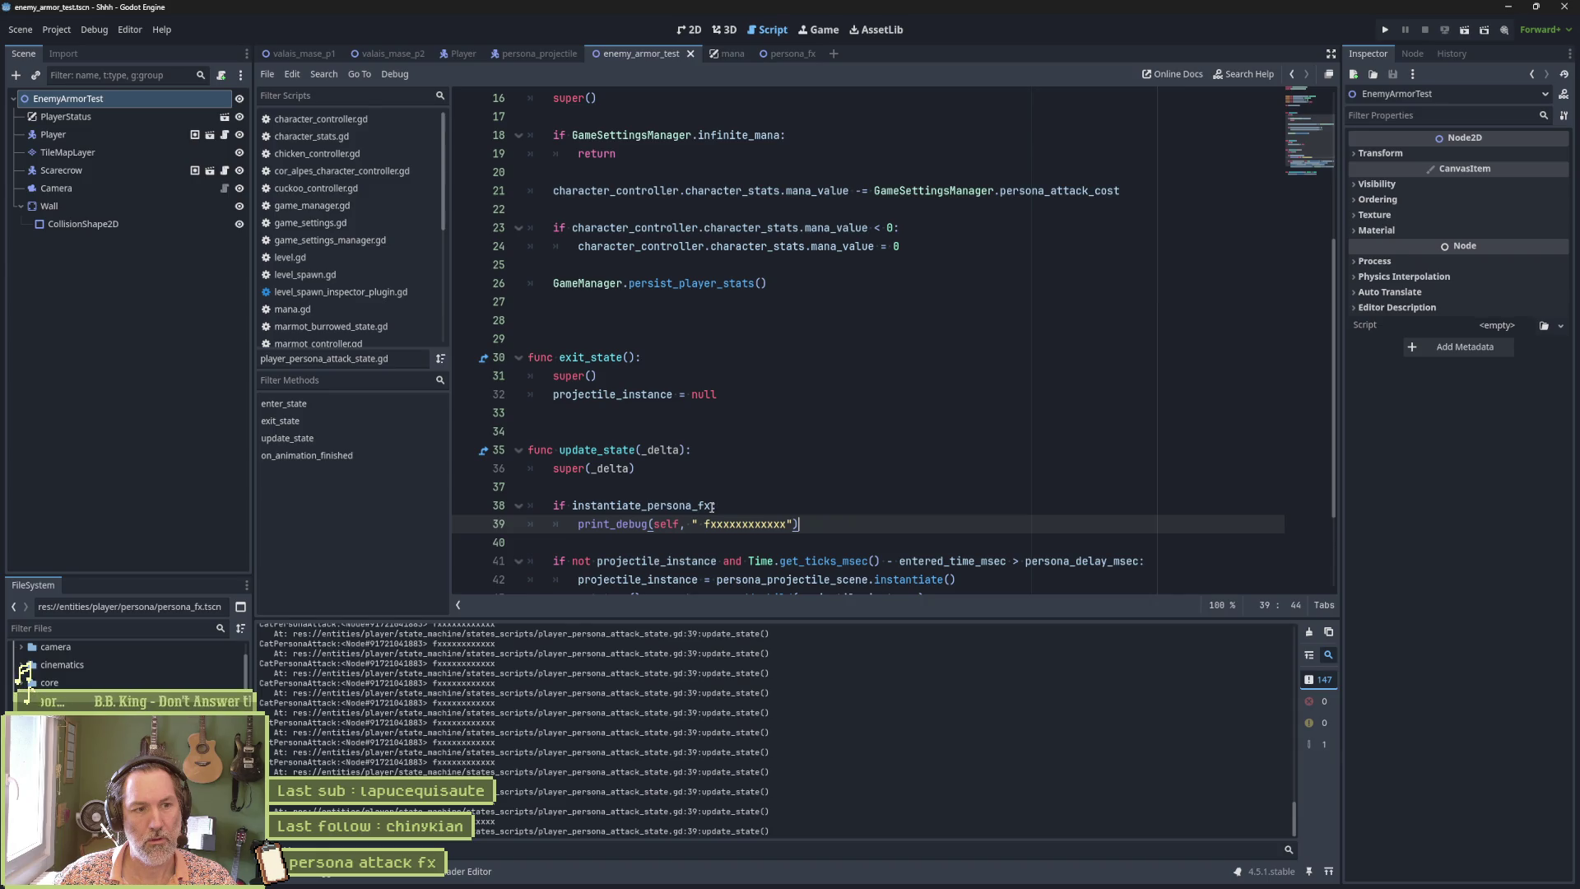
{"action": "left_click", "coordinate": [713, 506]}
{"action": "type", "text": "an"}
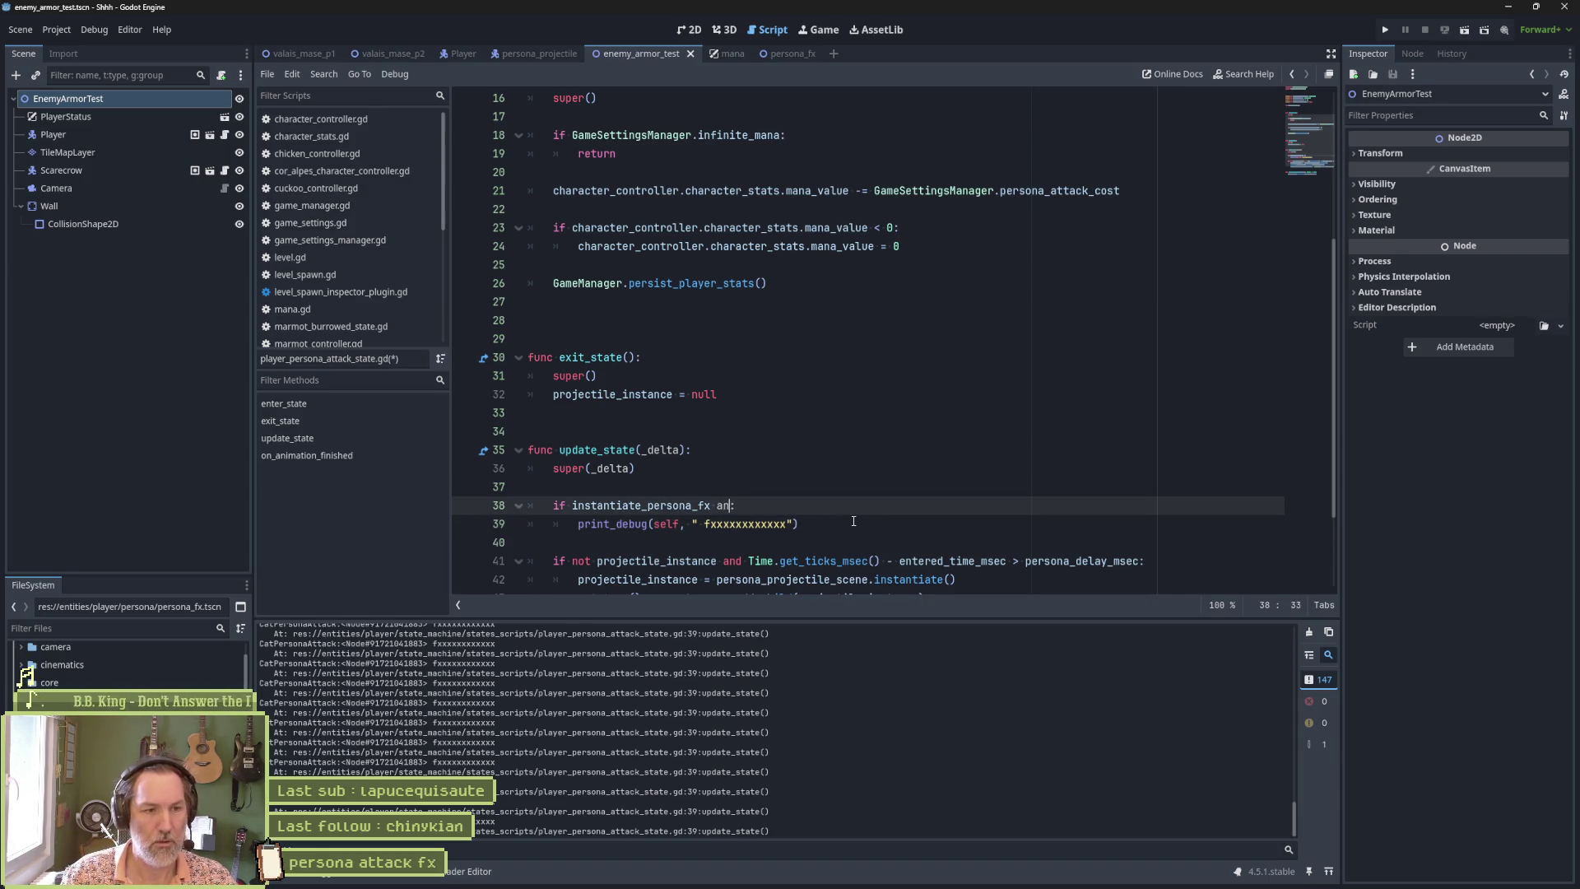
{"action": "type", "text": "d not "}
{"action": "type", "text": "persona"}
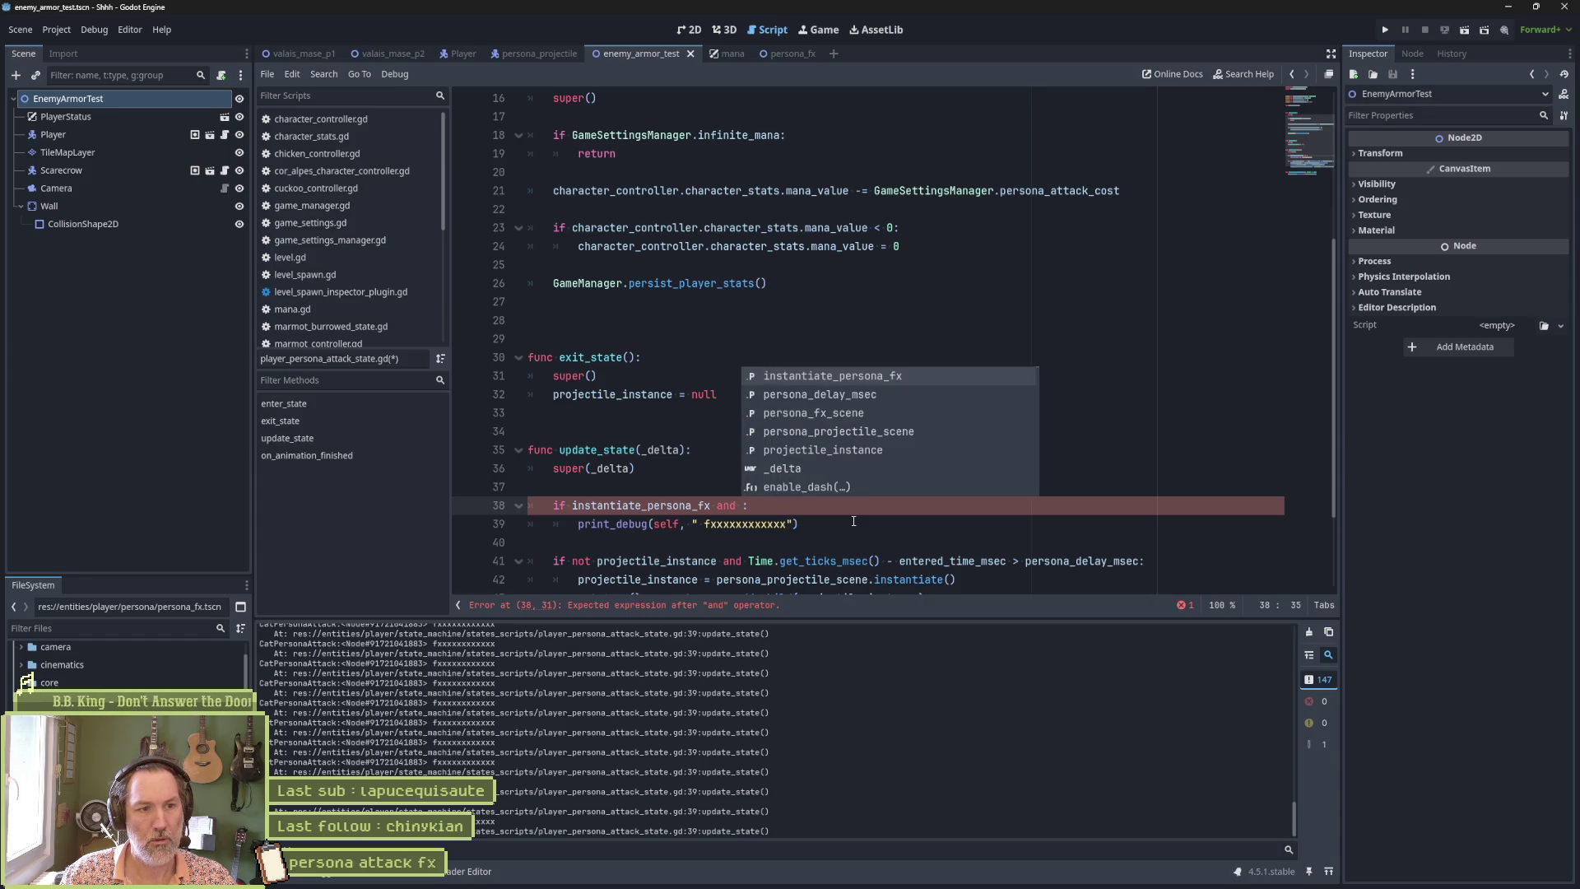
{"action": "type", "text": "_fx_ins"}
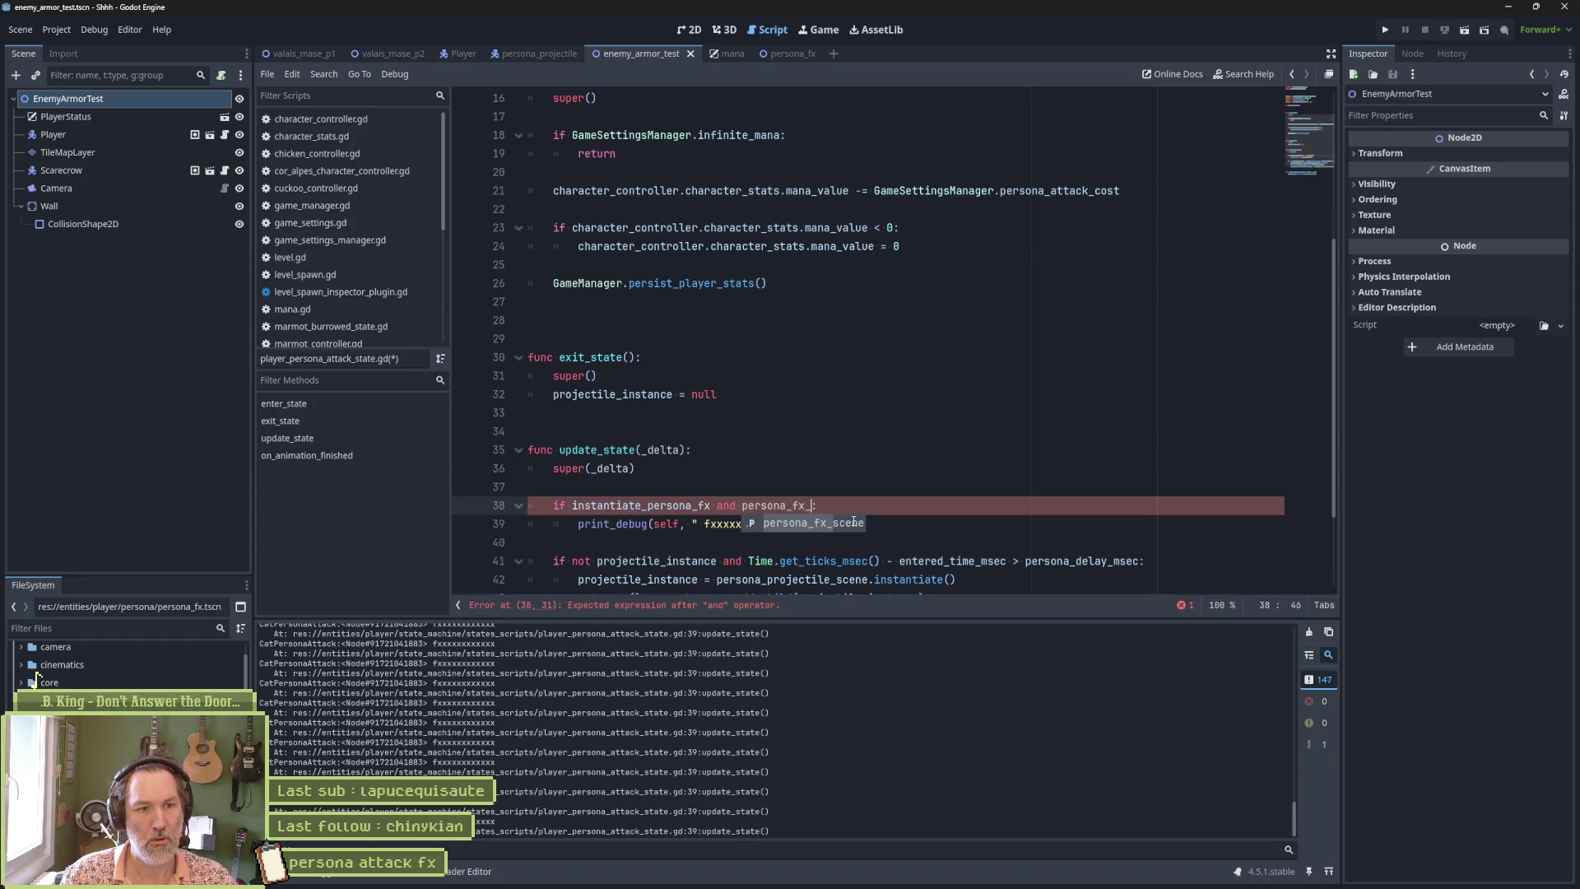
{"action": "type", "text": "tance"}
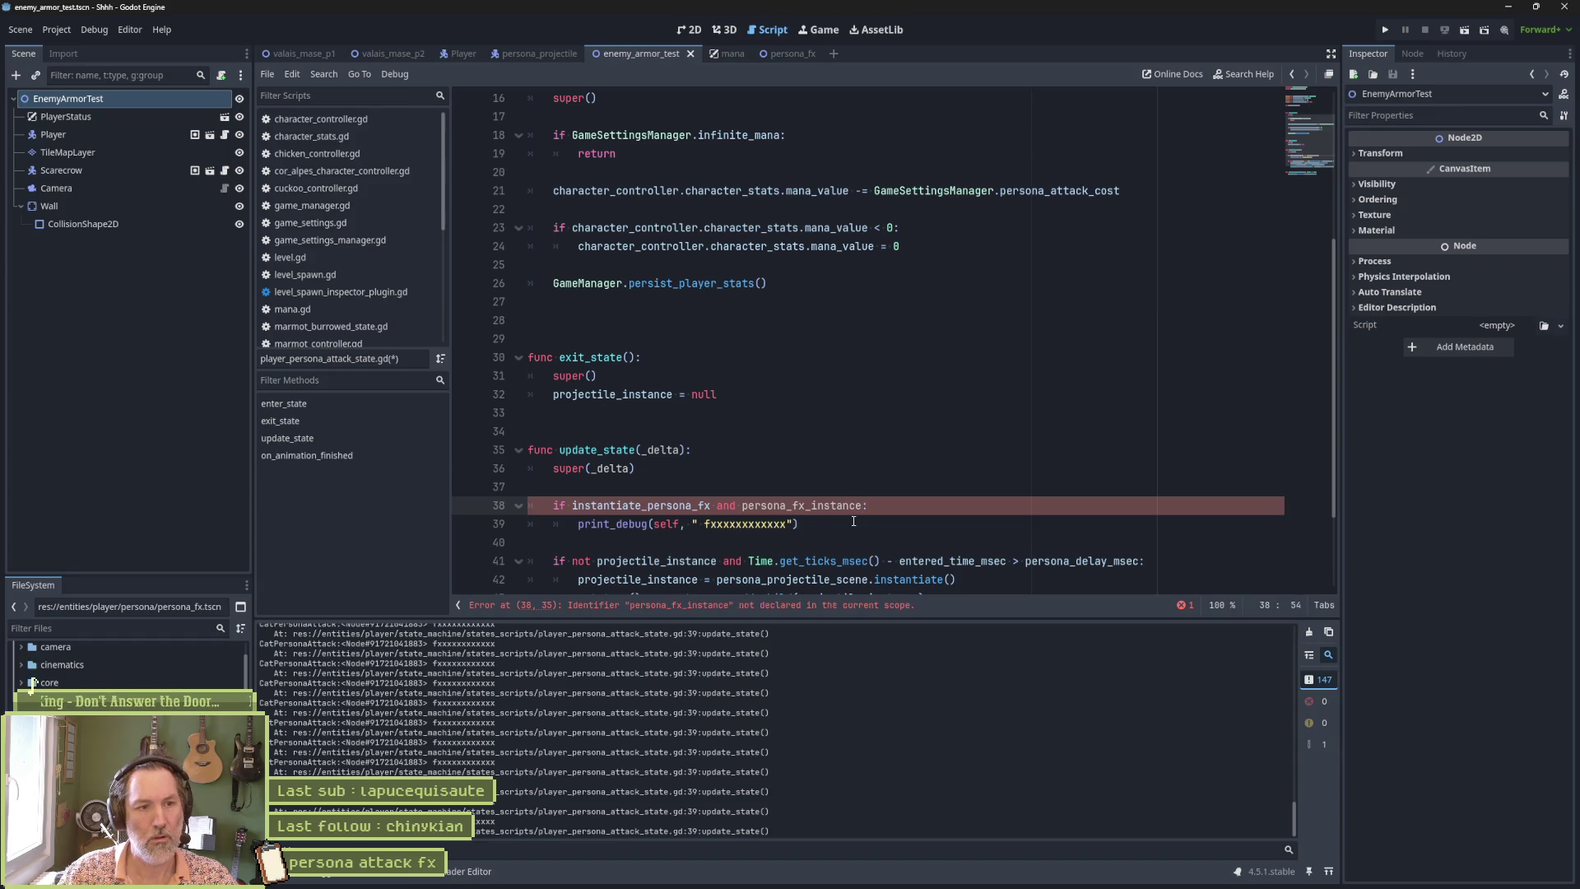
{"action": "key", "text": "ctrl+Left"}
{"action": "type", "text": "not"}
Copy the persona_fx_instance name and go to the end of the projectile_instance declaration.
{"action": "double_click", "coordinate": [848, 505]}
{"action": "scroll", "coordinate": [806, 336], "scroll_direction": "up", "scroll_amount": 2}
{"action": "scroll", "coordinate": [805, 337], "scroll_direction": "up", "scroll_amount": 5}
{"action": "left_click", "coordinate": [780, 285]}
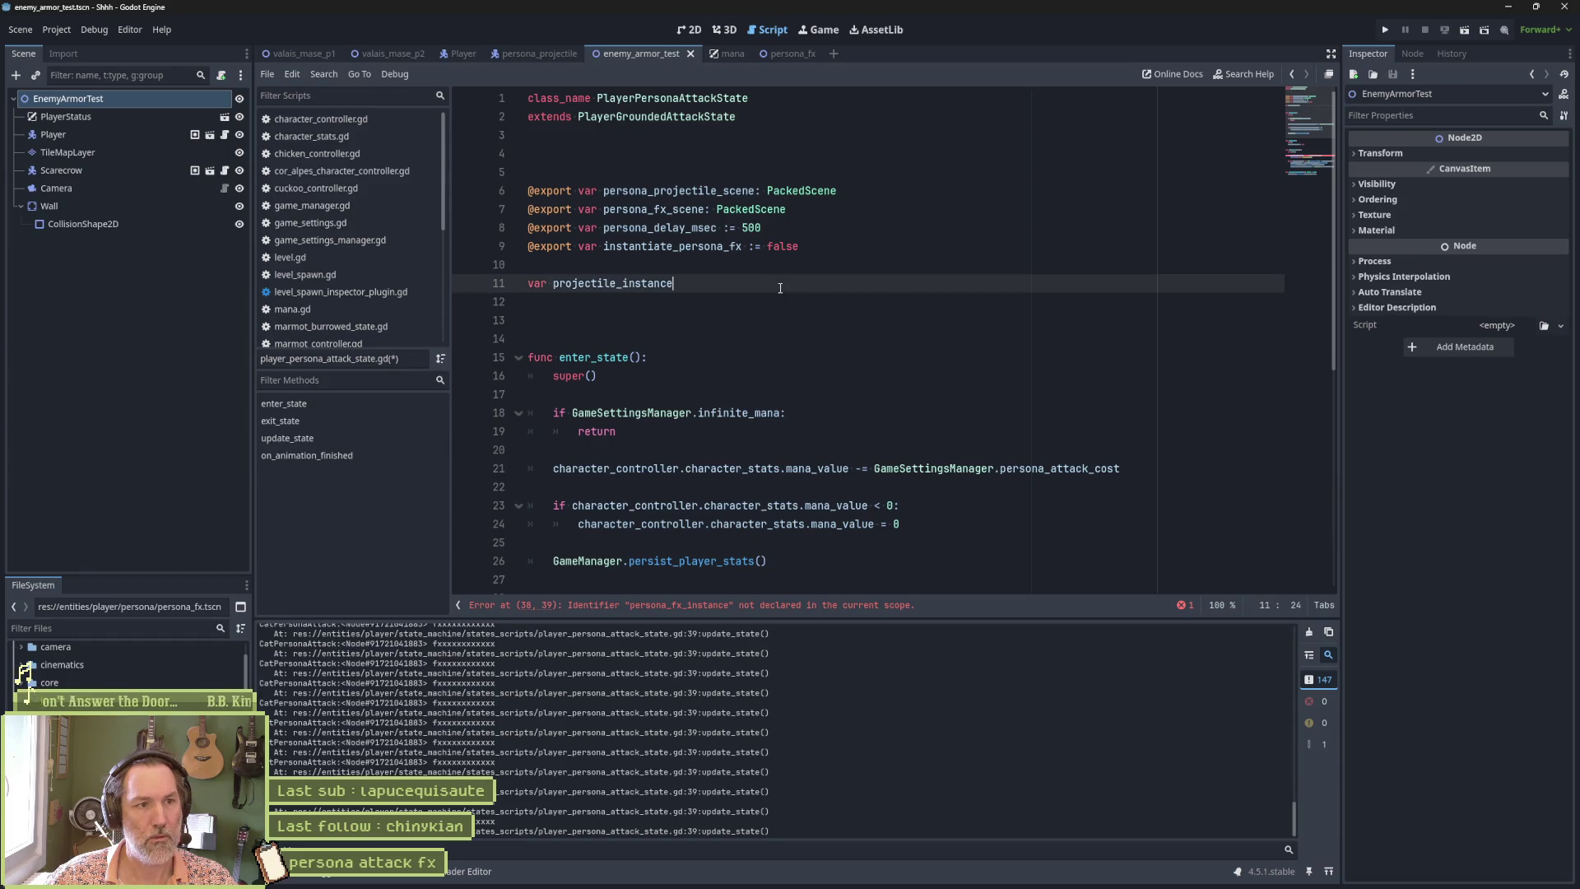
Declare 'var persona_fx_instance' below projectile_instance and save the script.
{"action": "key", "text": "Return"}
{"action": "type", "text": "var"}
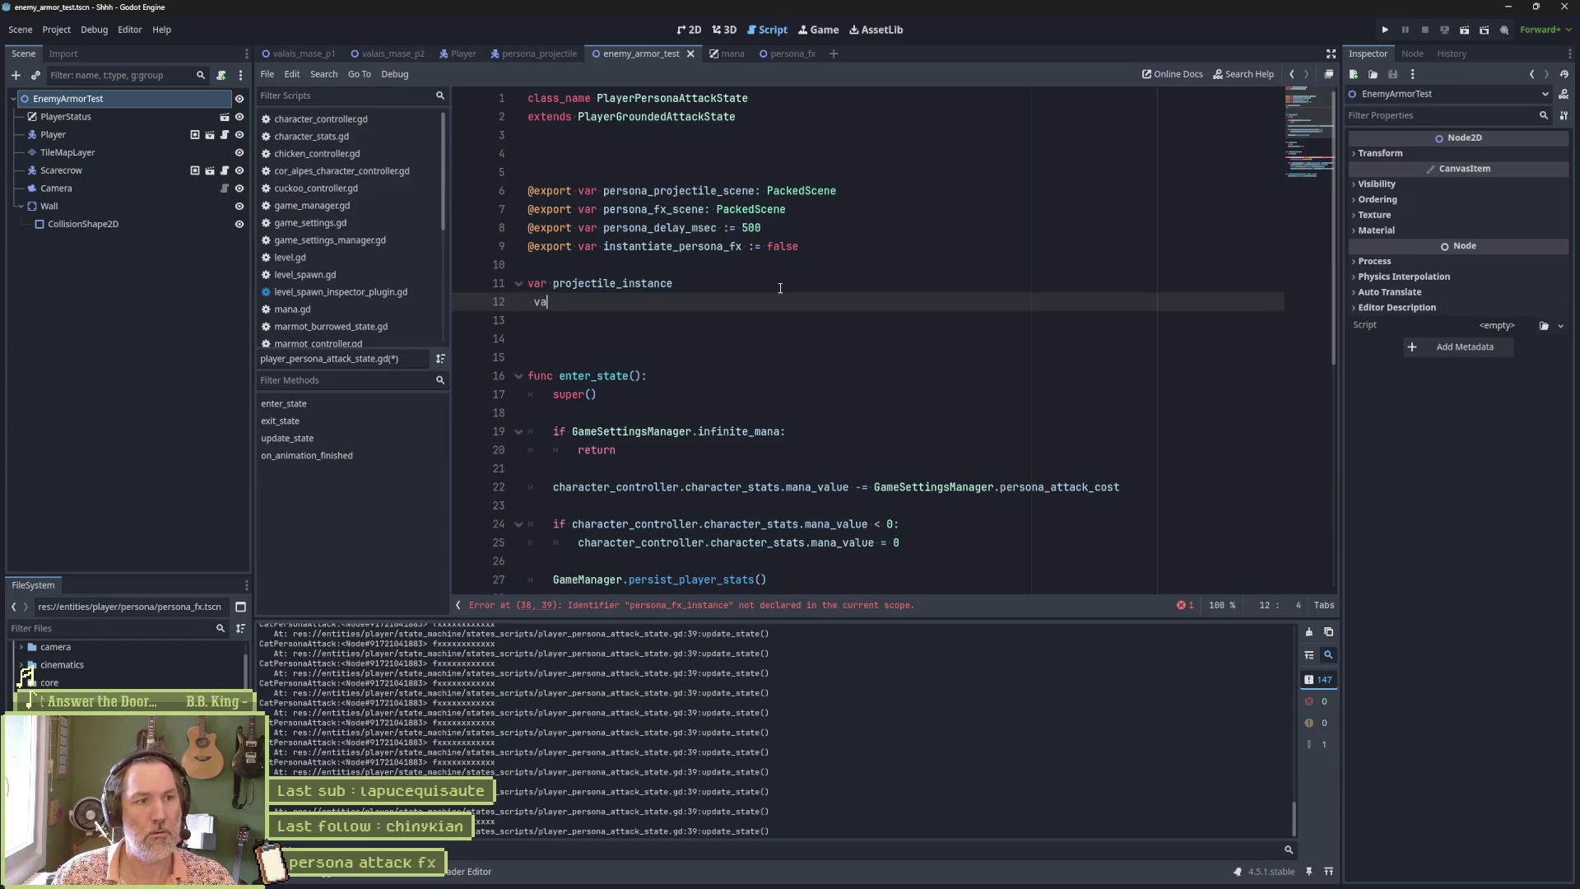
{"action": "key", "text": "ctrl+v"}
{"action": "key", "text": "ctrl+s"}
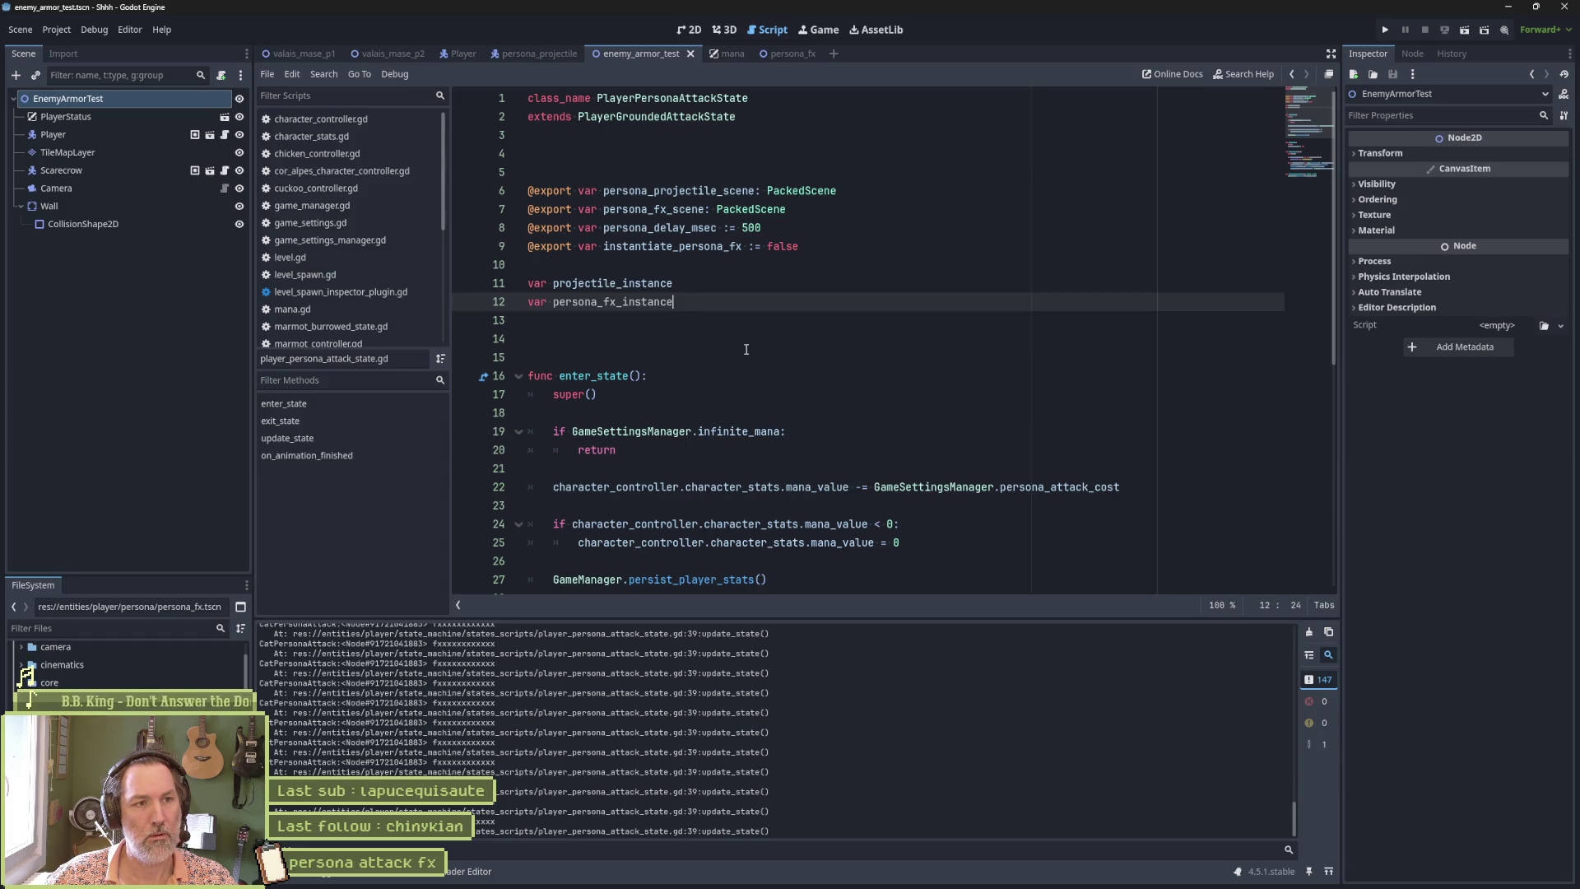
Drop the 'persona_' prefix so the names read instantiate_fx and fx_instance.
{"action": "left_click_drag", "start_coordinate": [729, 248], "coordinate": [677, 248]}
{"action": "key", "text": "BackSpace"}
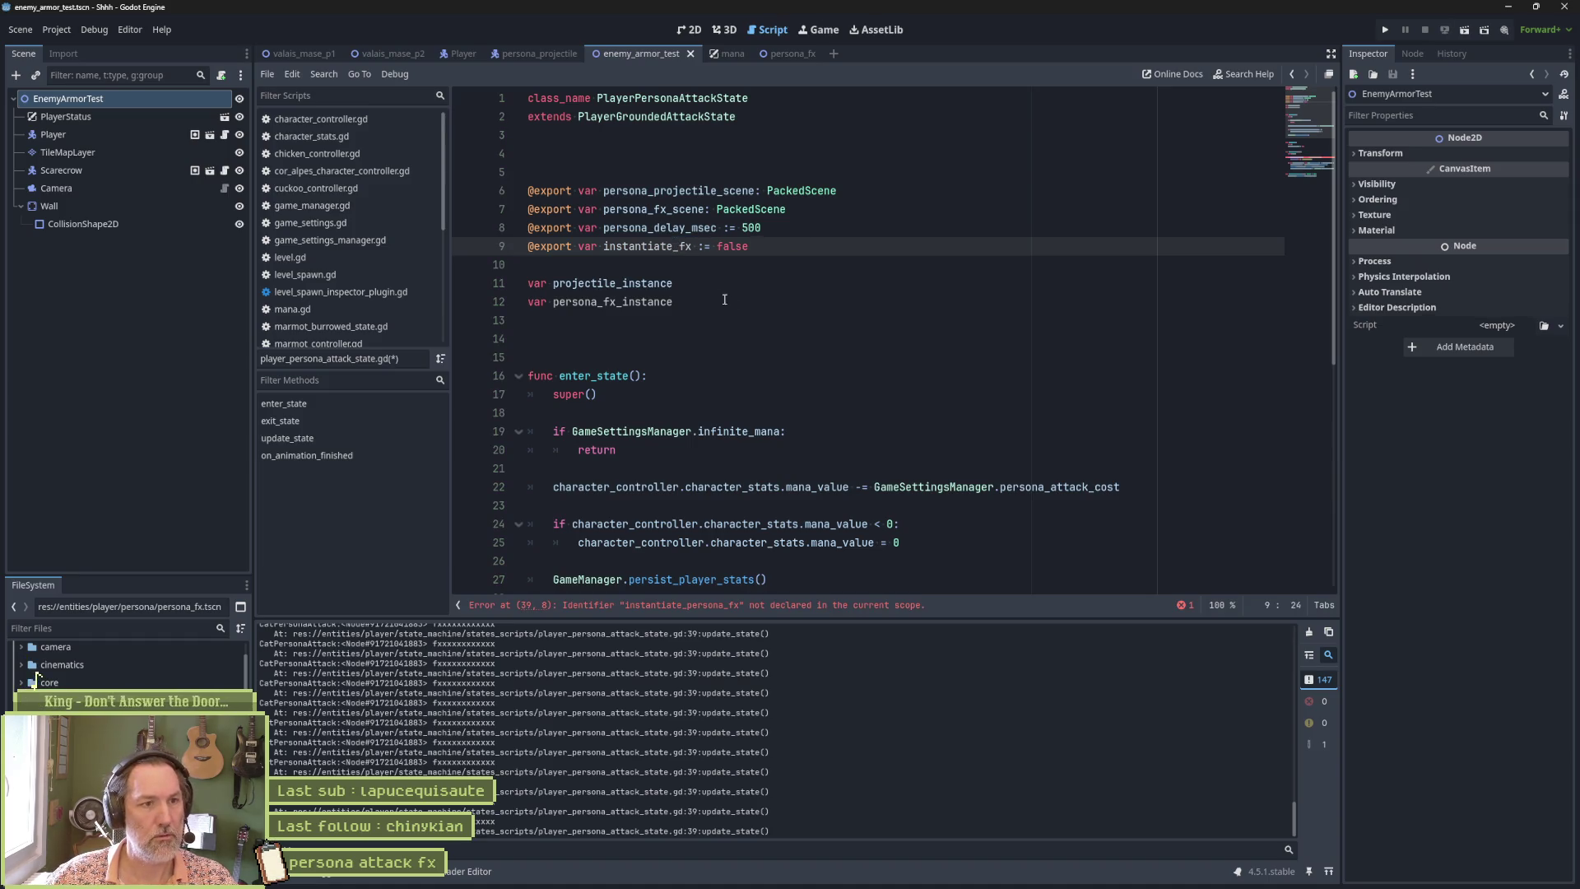
{"action": "left_click_drag", "start_coordinate": [605, 303], "coordinate": [560, 304]}
{"action": "key", "text": "BackSpace"}
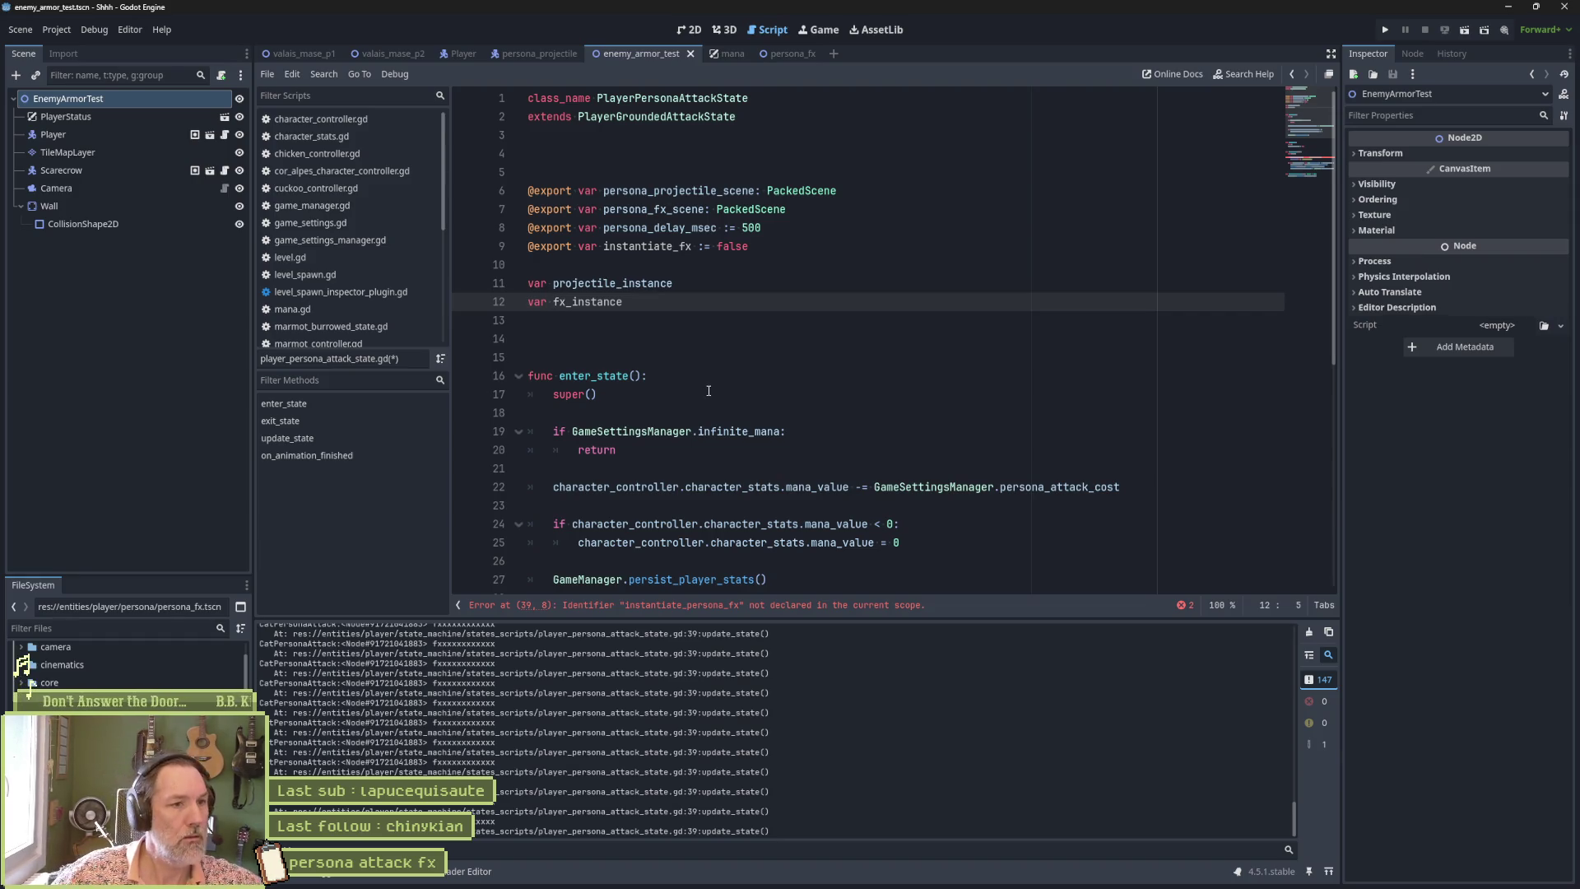
Update the condition to 'if instantiate_fx and not fx_instance:'.
{"action": "scroll", "coordinate": [782, 381], "scroll_direction": "down", "scroll_amount": 7}
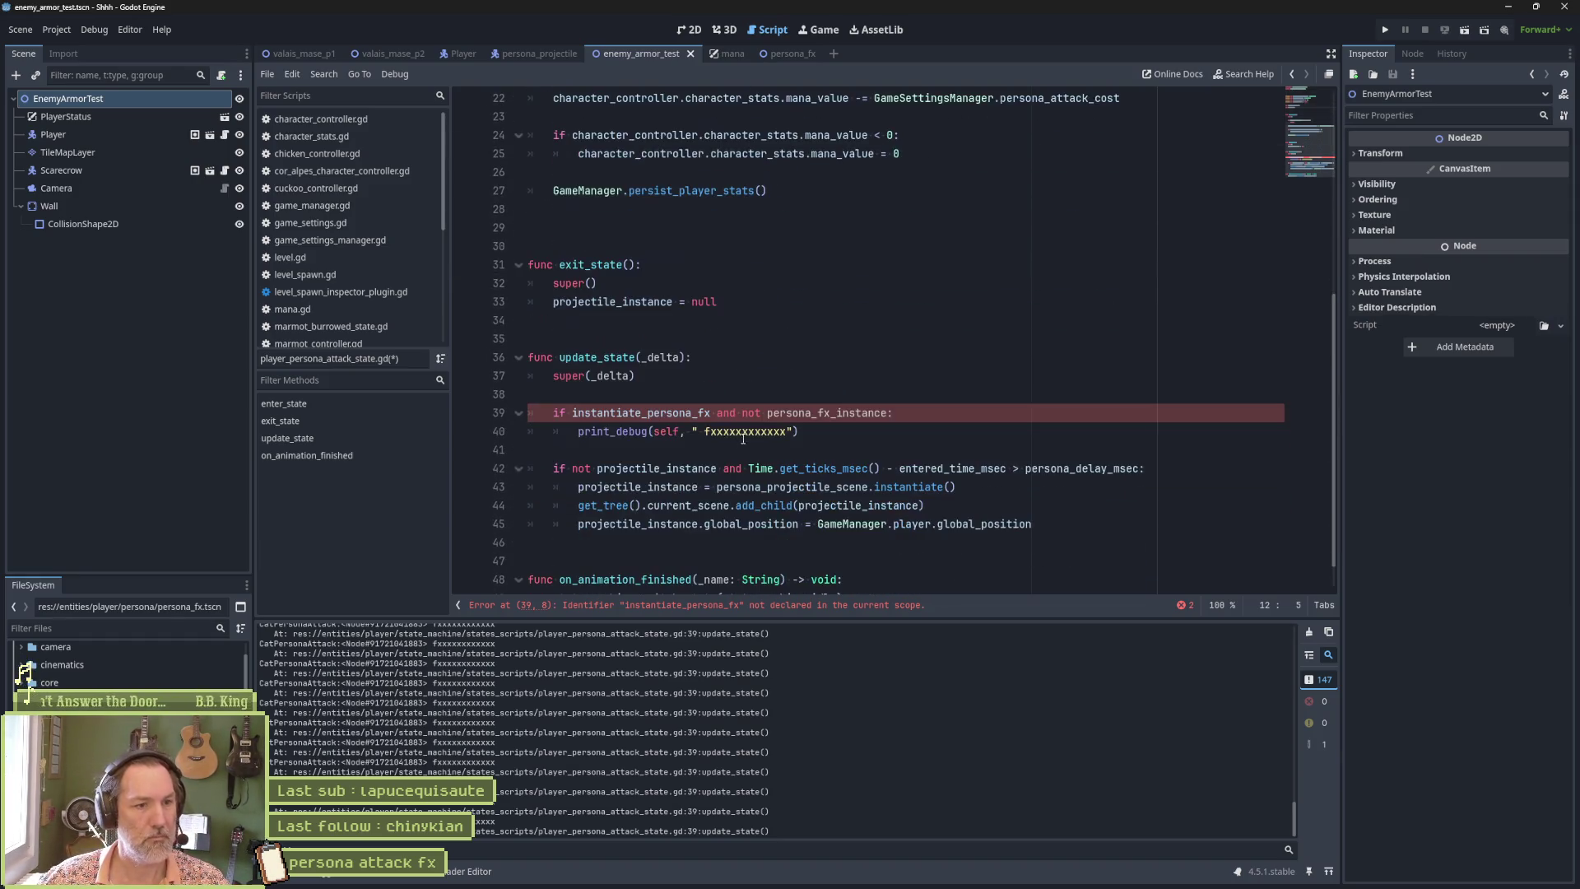
{"action": "left_click_drag", "start_coordinate": [648, 412], "coordinate": [699, 413]}
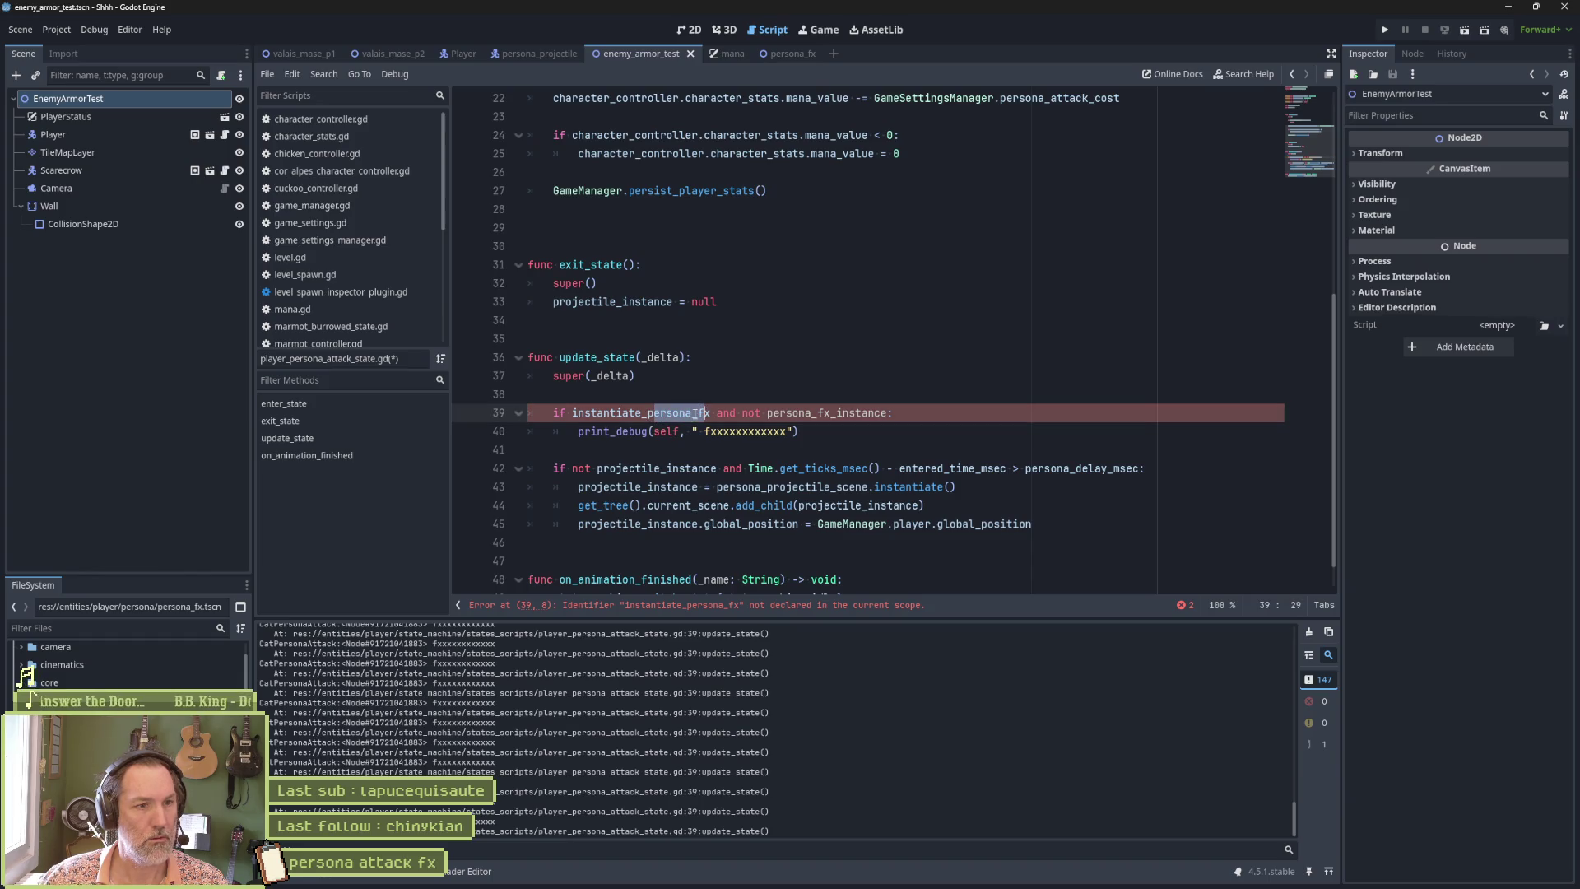
{"action": "type", "text": "p"}
{"action": "left_click_drag", "start_coordinate": [777, 412], "coordinate": [722, 412]}
{"action": "key", "text": "BackSpace"}
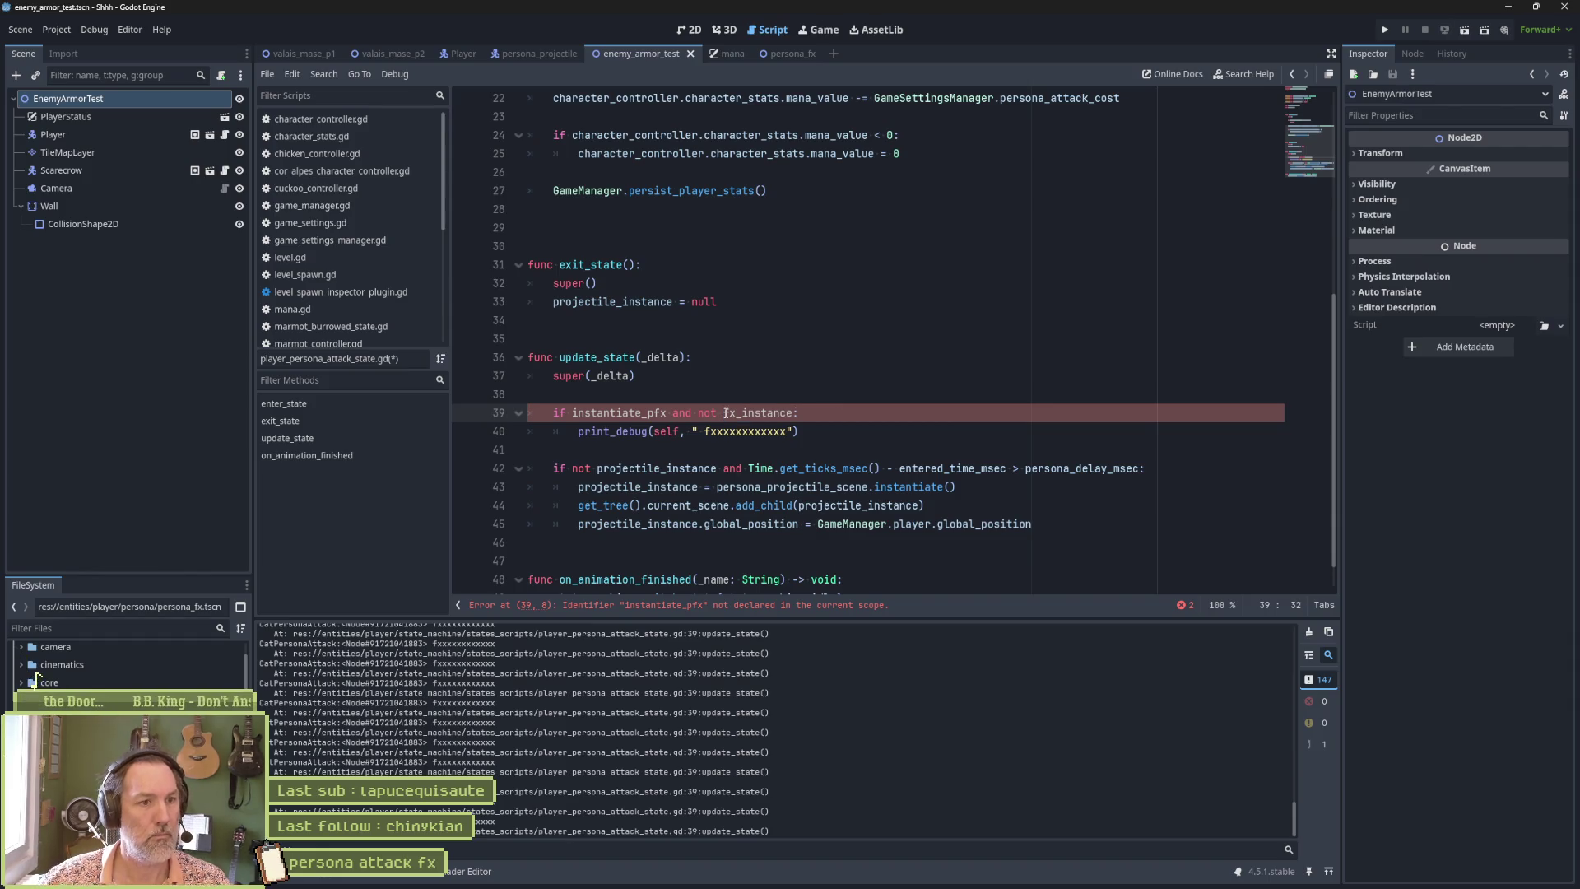
{"action": "key", "text": "Left"}
{"action": "key", "text": "Left"}
{"action": "key", "text": "Left"}
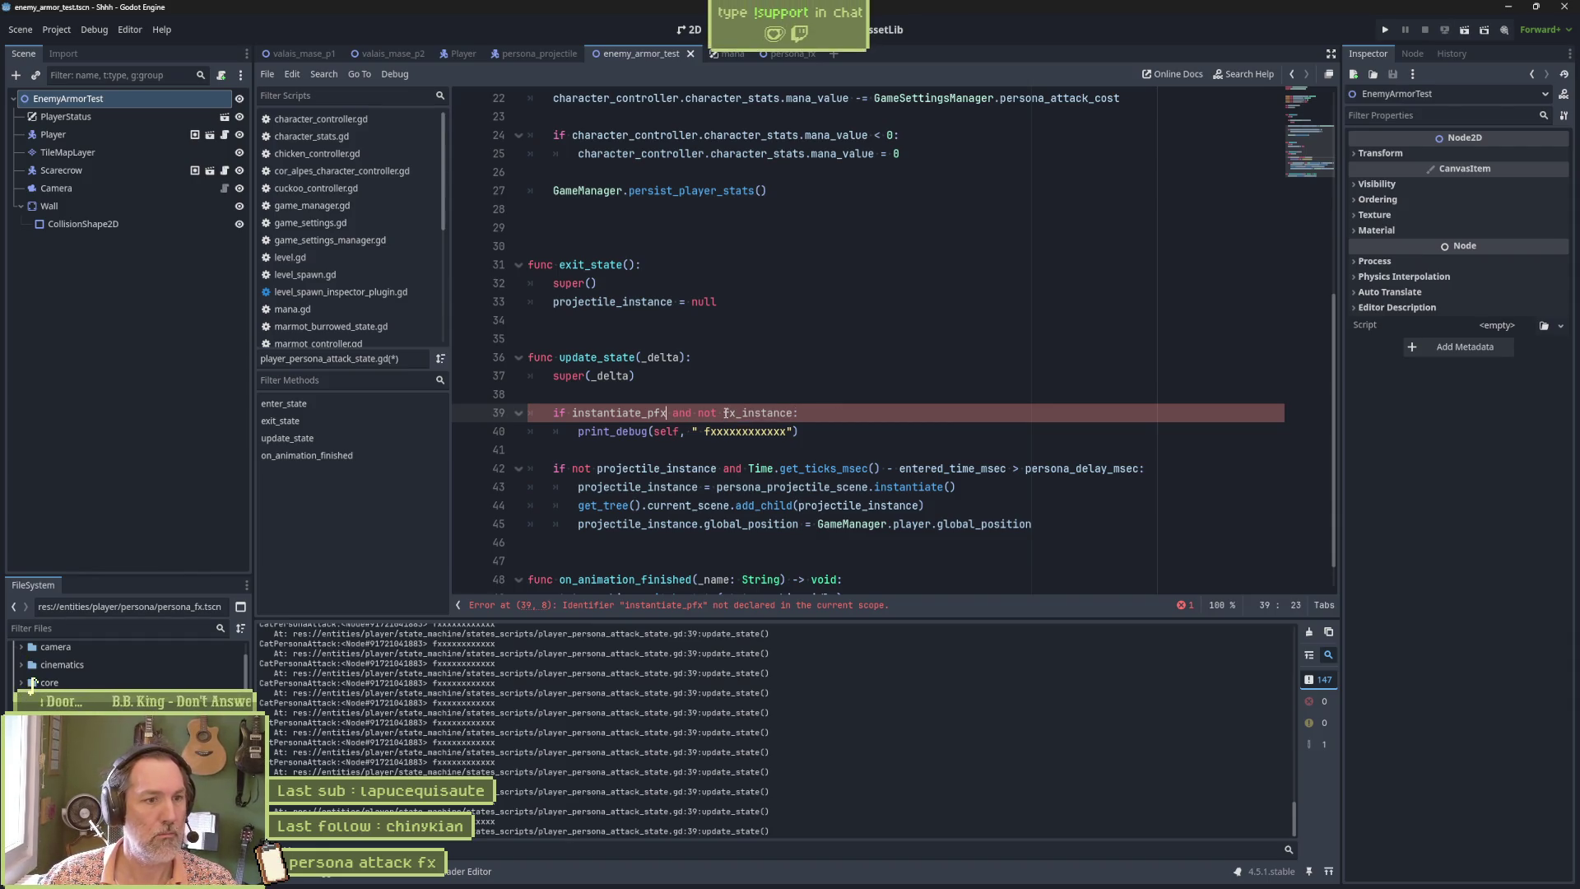
{"action": "key", "text": "BackSpace"}
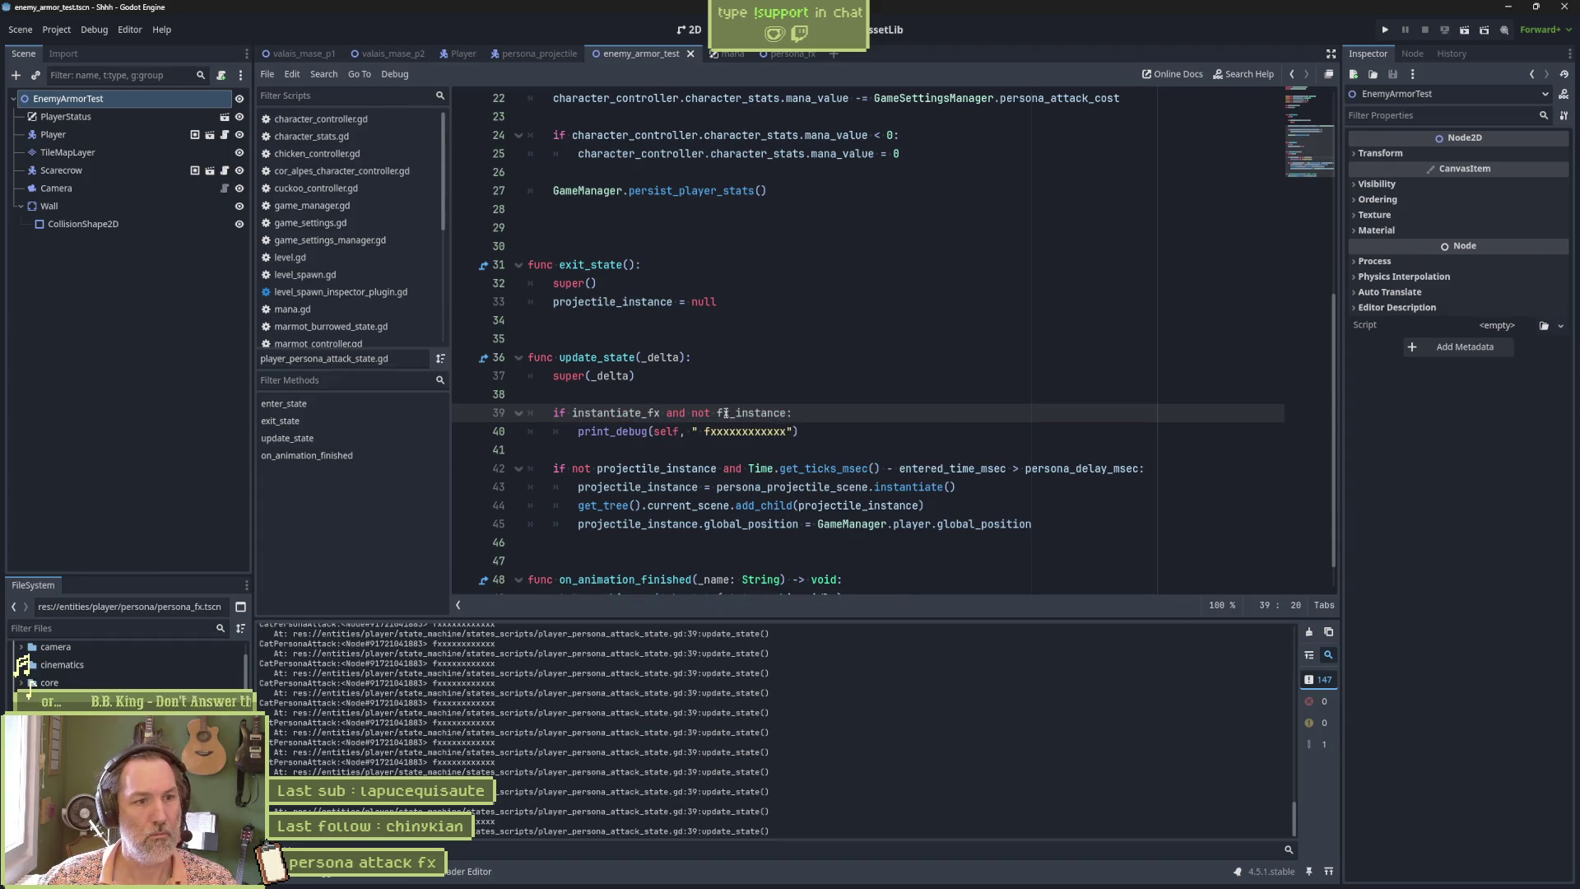
Replace the print_debug line with a copy of the projectile spawning code.
{"action": "left_click", "coordinate": [817, 436]}
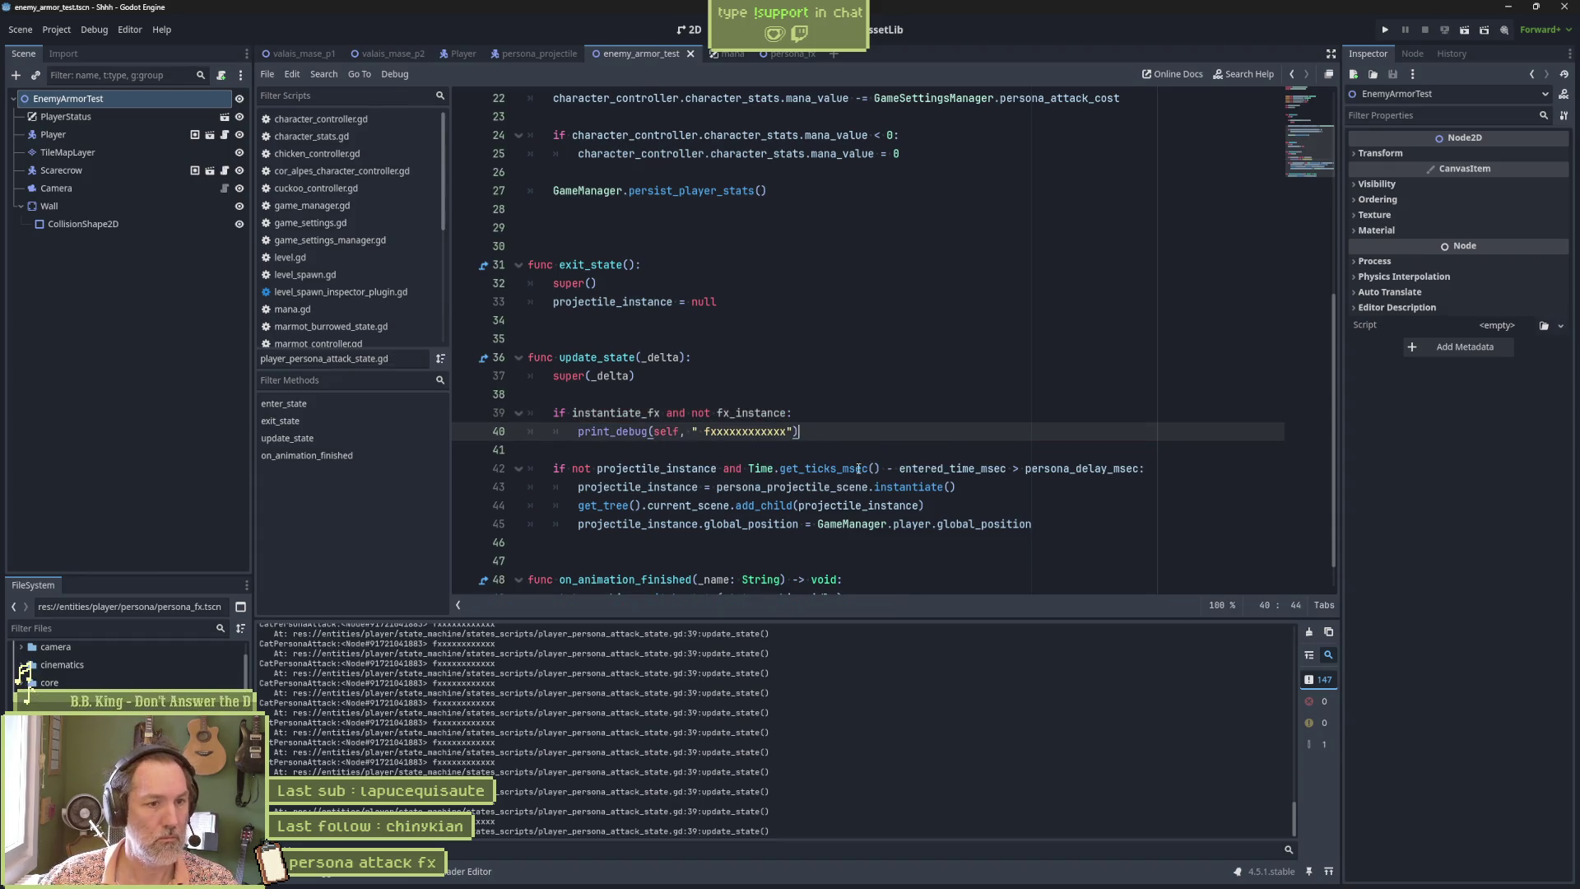
{"action": "left_click_drag", "start_coordinate": [1010, 516], "coordinate": [1105, 472]}
{"action": "left_click_drag", "start_coordinate": [905, 433], "coordinate": [903, 422]}
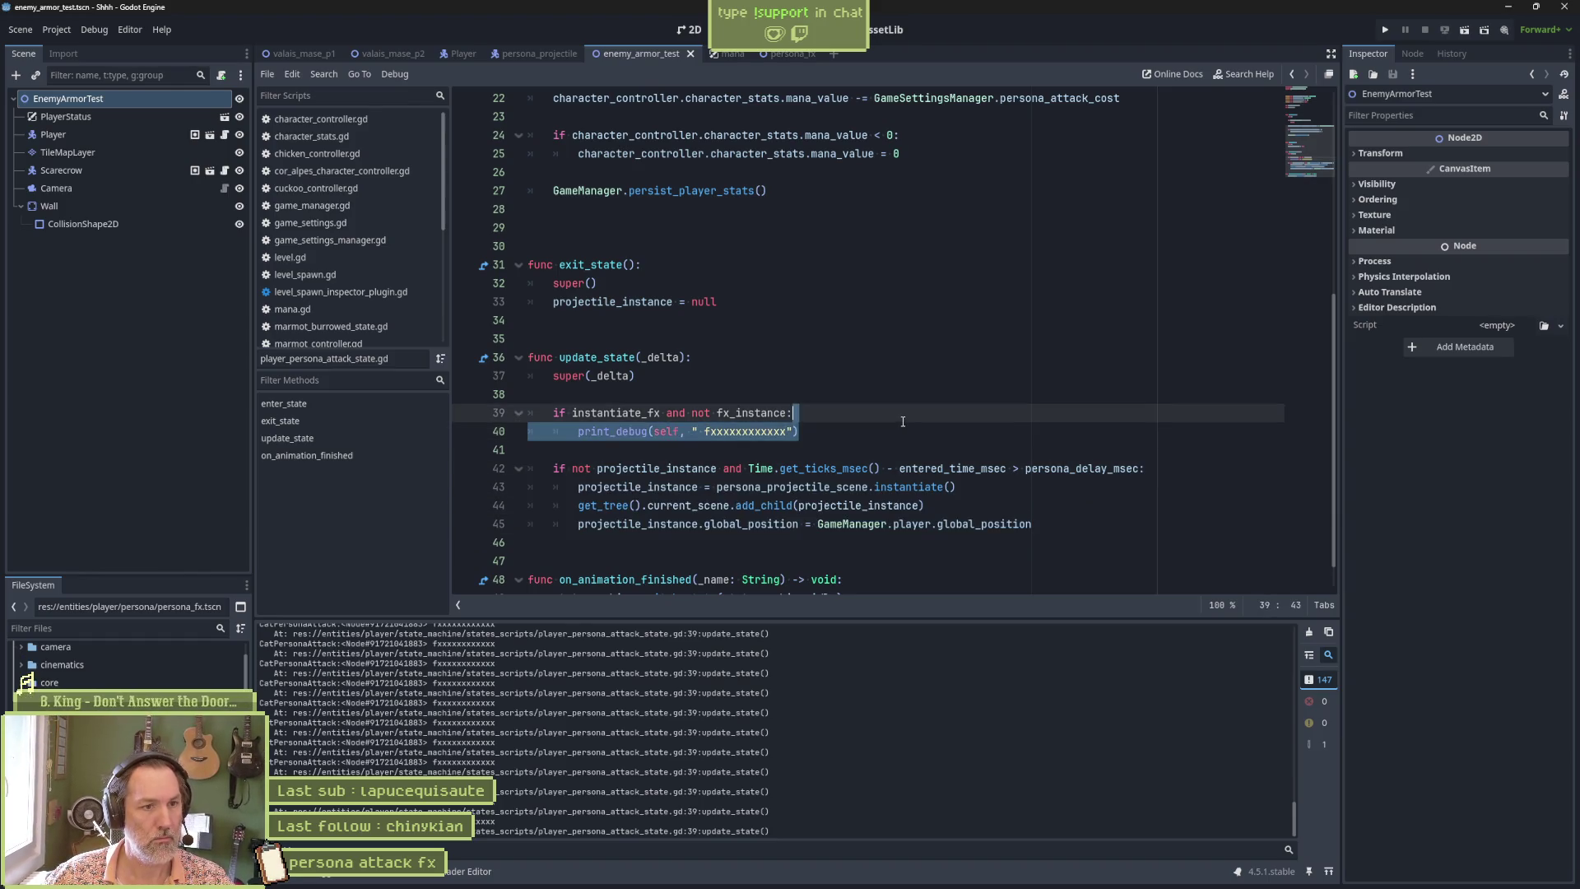
{"action": "type", "text": "projectile_instance = persona_projectile_scene.instantiate() \t\tget_tree().current_scene.add_child(projectile_instance) \t\tprojectile_instance.global_position = GameManager.player.global_position"}
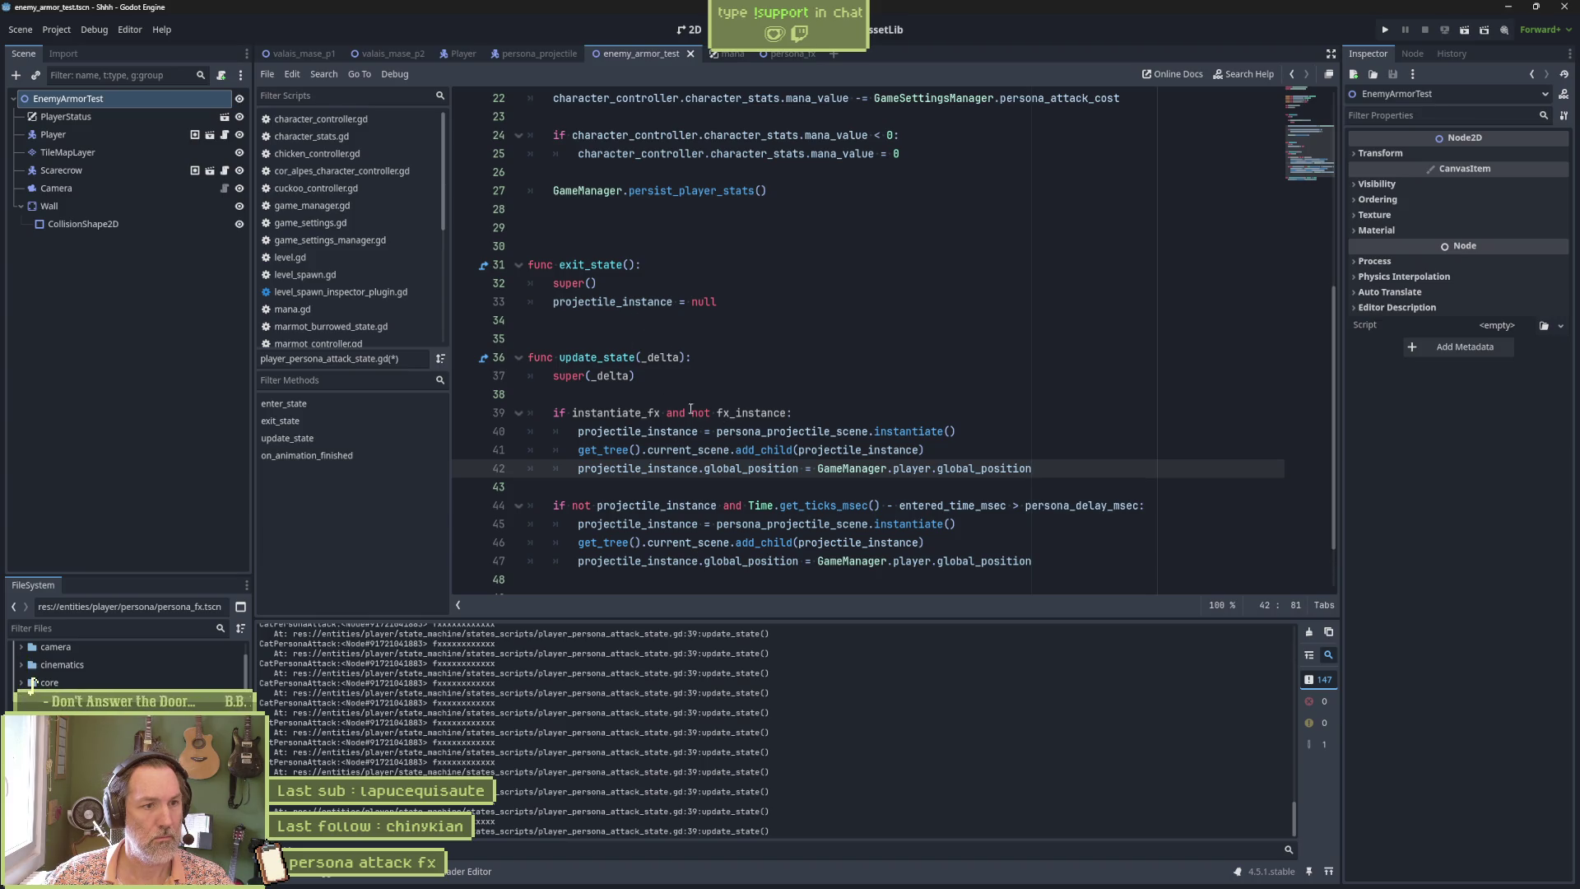
Rename projectile_instance to fx_instance throughout the pasted spawning lines.
{"action": "double_click", "coordinate": [764, 411]}
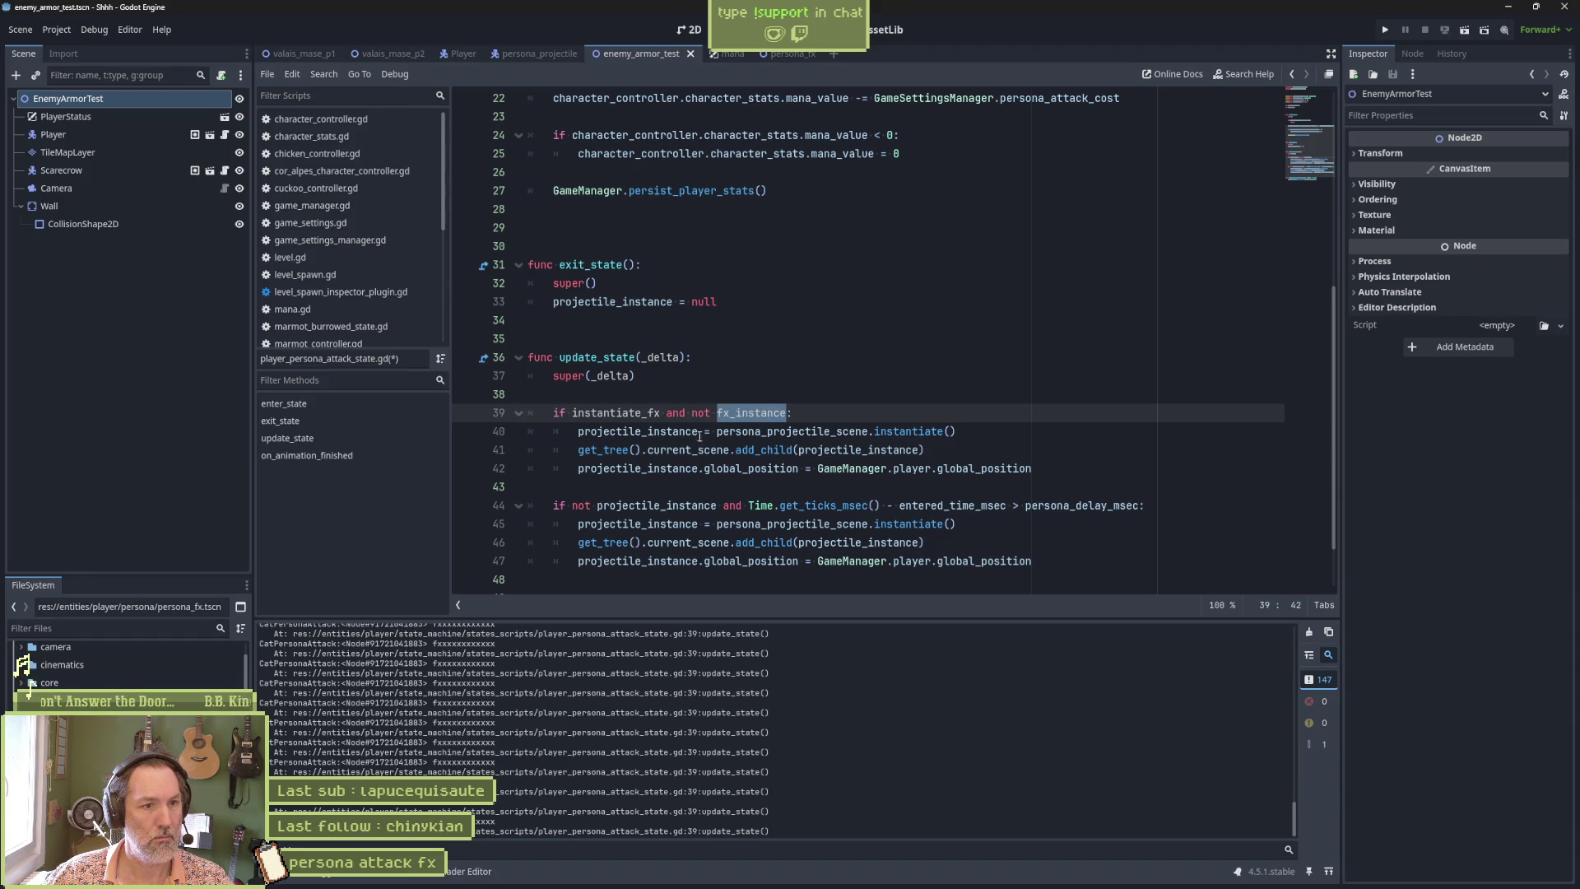
{"action": "double_click", "coordinate": [660, 432]}
{"action": "key", "text": "ctrl+z"}
{"action": "key", "text": "ctrl+z"}
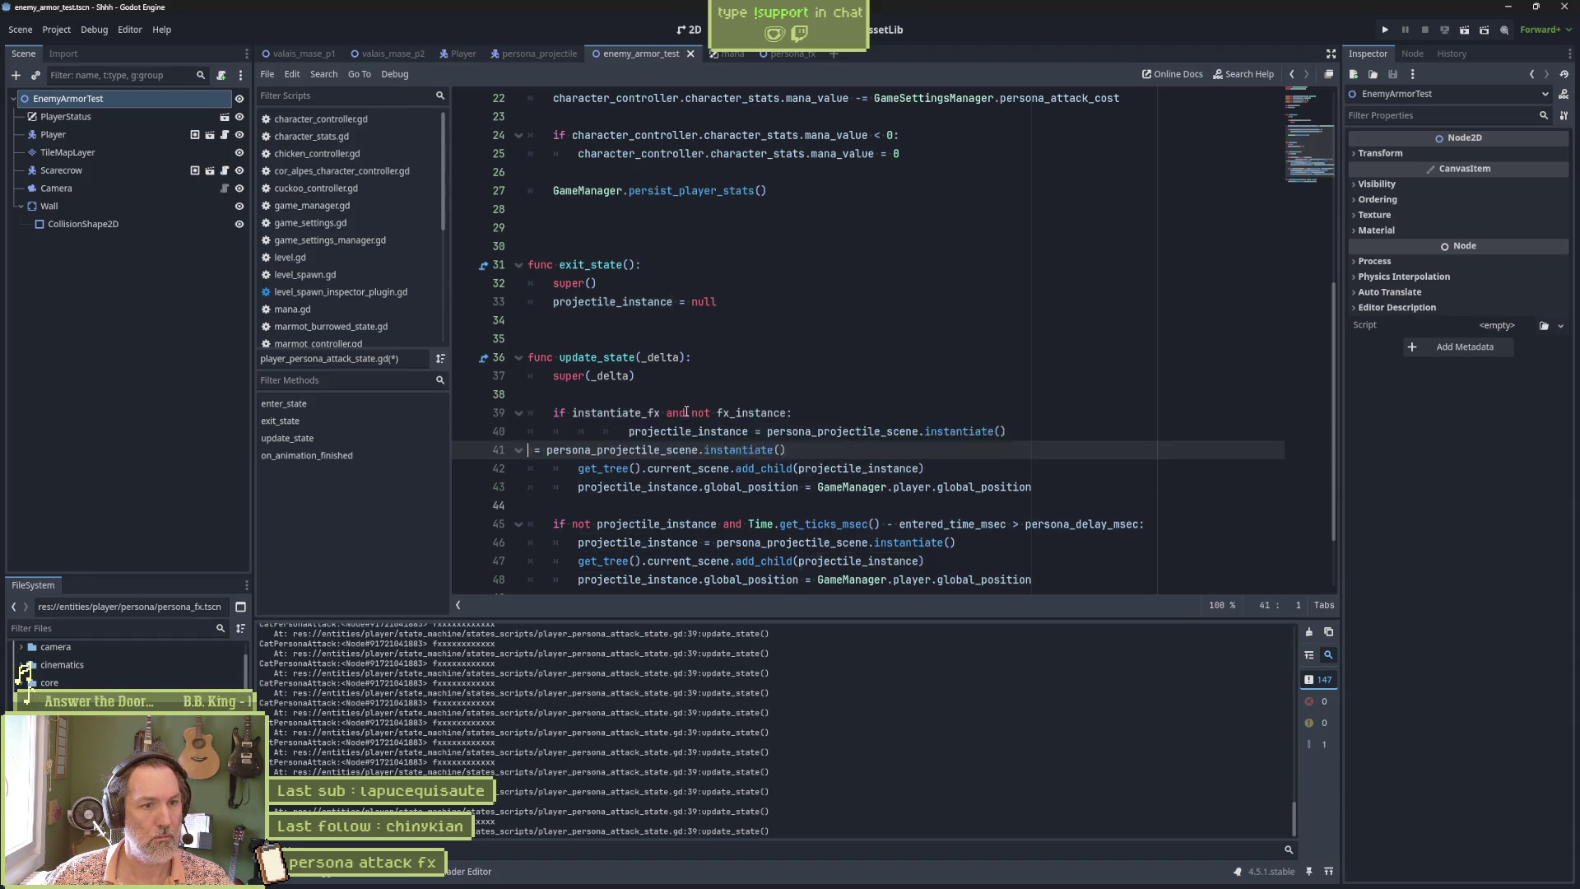
{"action": "key", "text": "ctrl+y"}
{"action": "key", "text": "ctrl+y"}
{"action": "double_click", "coordinate": [746, 411]}
{"action": "key", "text": "ctrl+c"}
{"action": "double_click", "coordinate": [638, 431]}
{"action": "key", "text": "ctrl+v"}
{"action": "double_click", "coordinate": [856, 449]}
{"action": "key", "text": "ctrl+v"}
{"action": "double_click", "coordinate": [680, 468]}
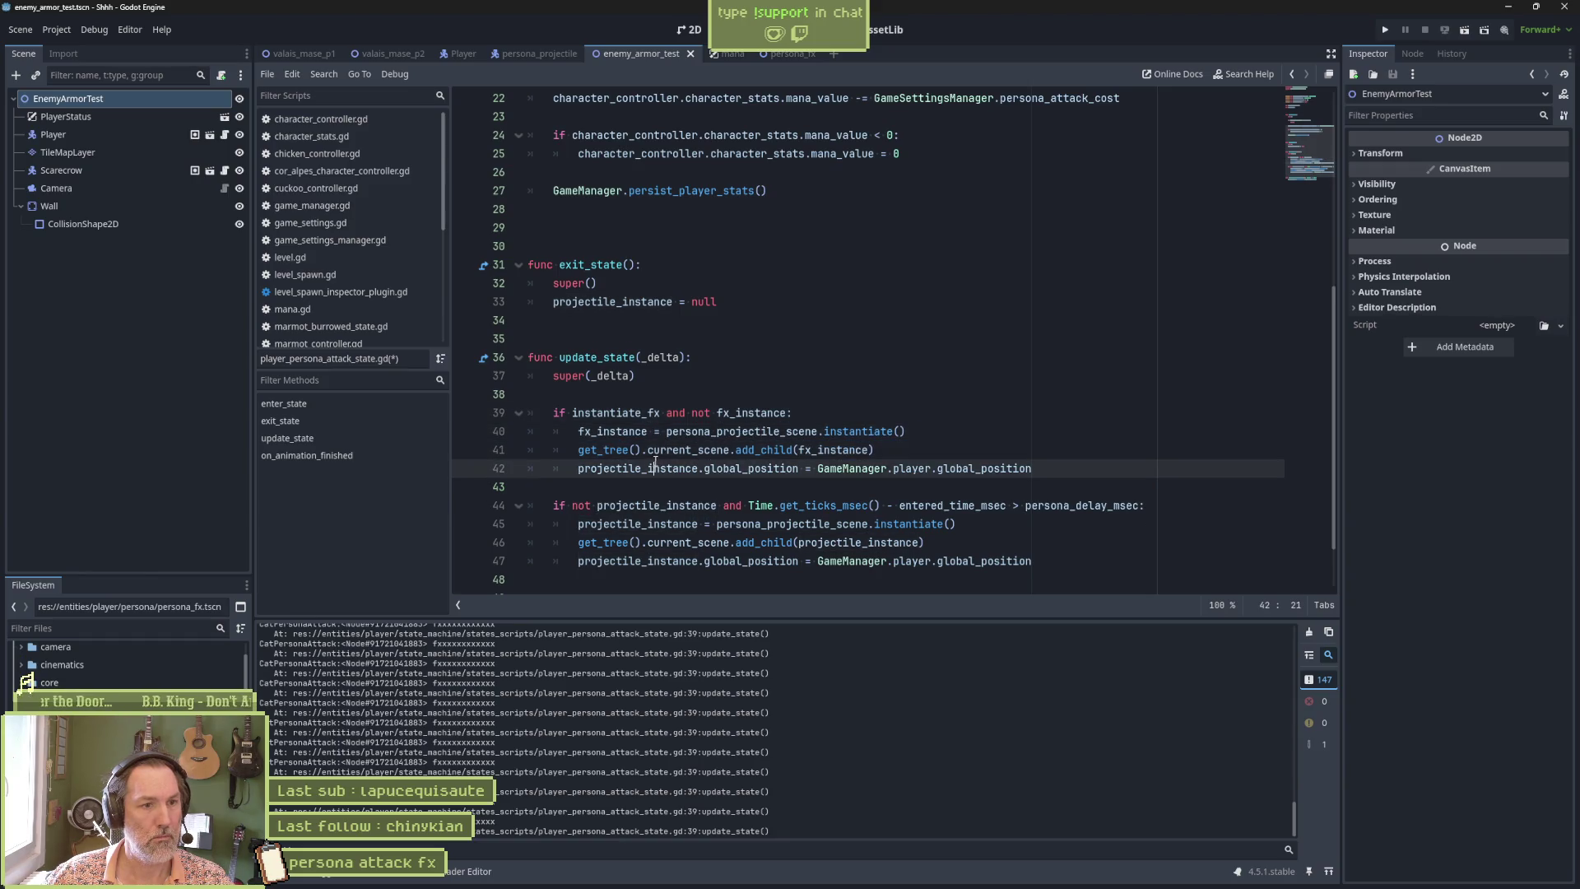
{"action": "key", "text": "ctrl+v"}
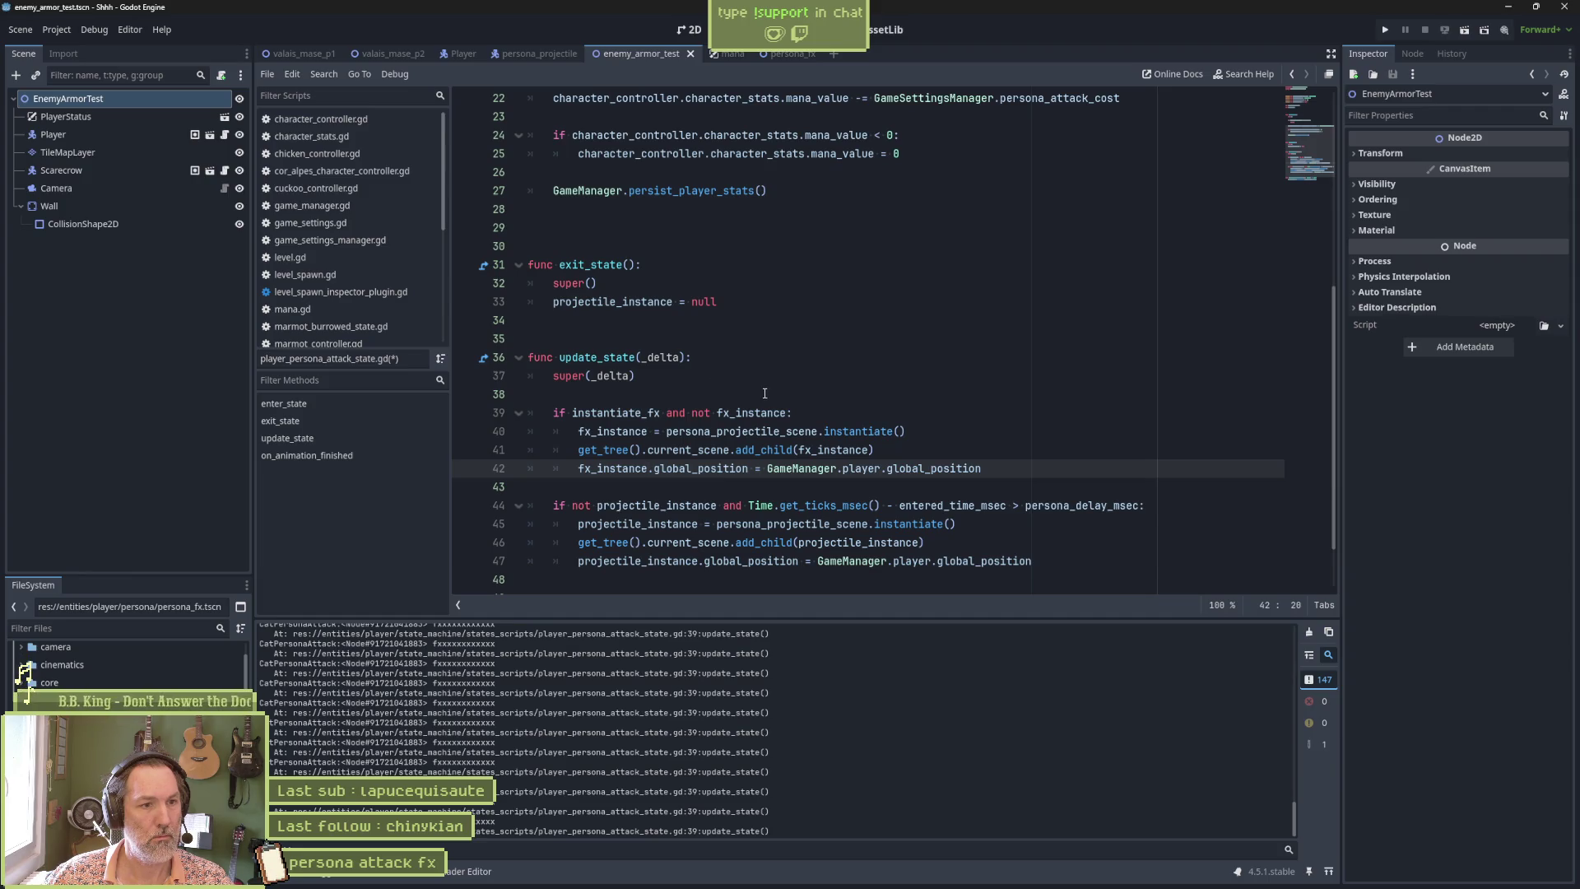
Instantiate persona_fx_scene instead of persona_projectile_scene, save, and run the test scene.
{"action": "scroll", "coordinate": [765, 392], "scroll_direction": "up", "scroll_amount": 5}
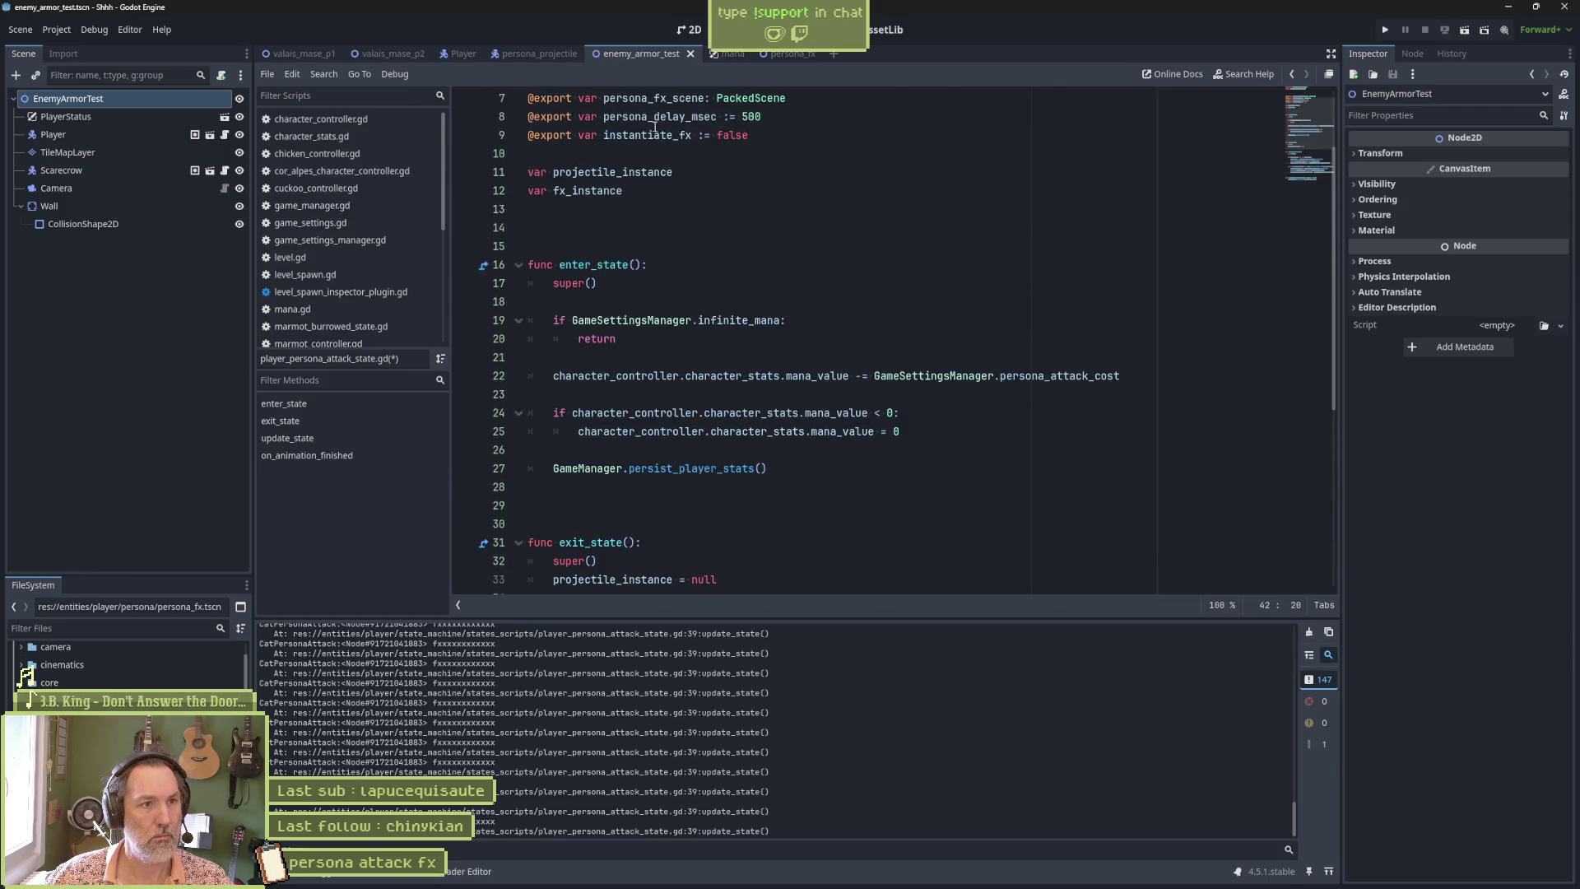
{"action": "double_click", "coordinate": [669, 100]}
{"action": "scroll", "coordinate": [757, 434], "scroll_direction": "down", "scroll_amount": 6}
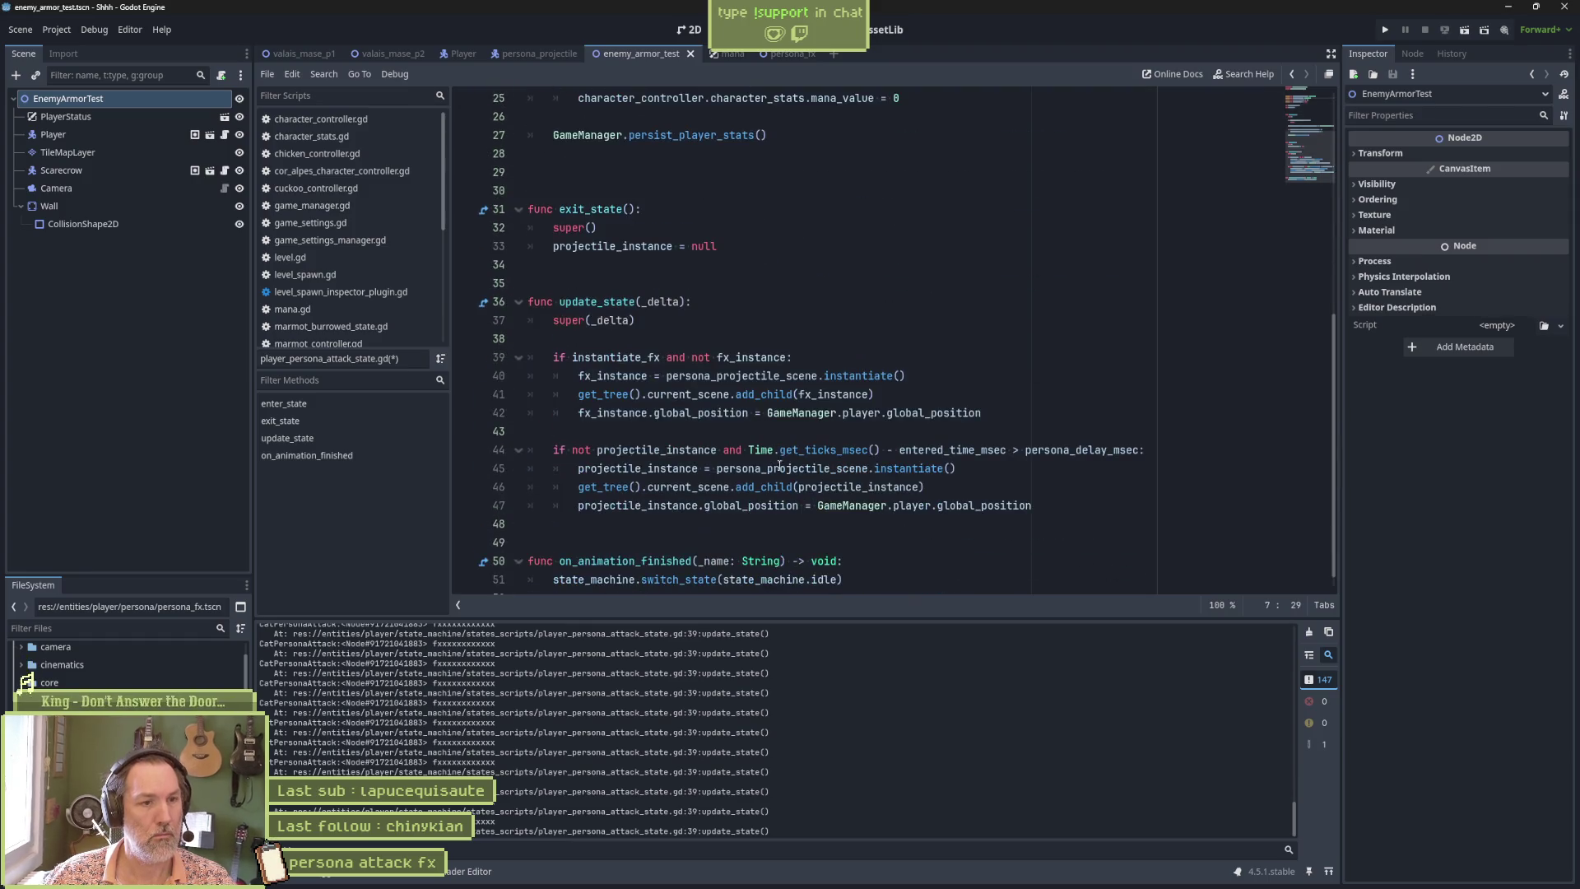
{"action": "double_click", "coordinate": [738, 377]}
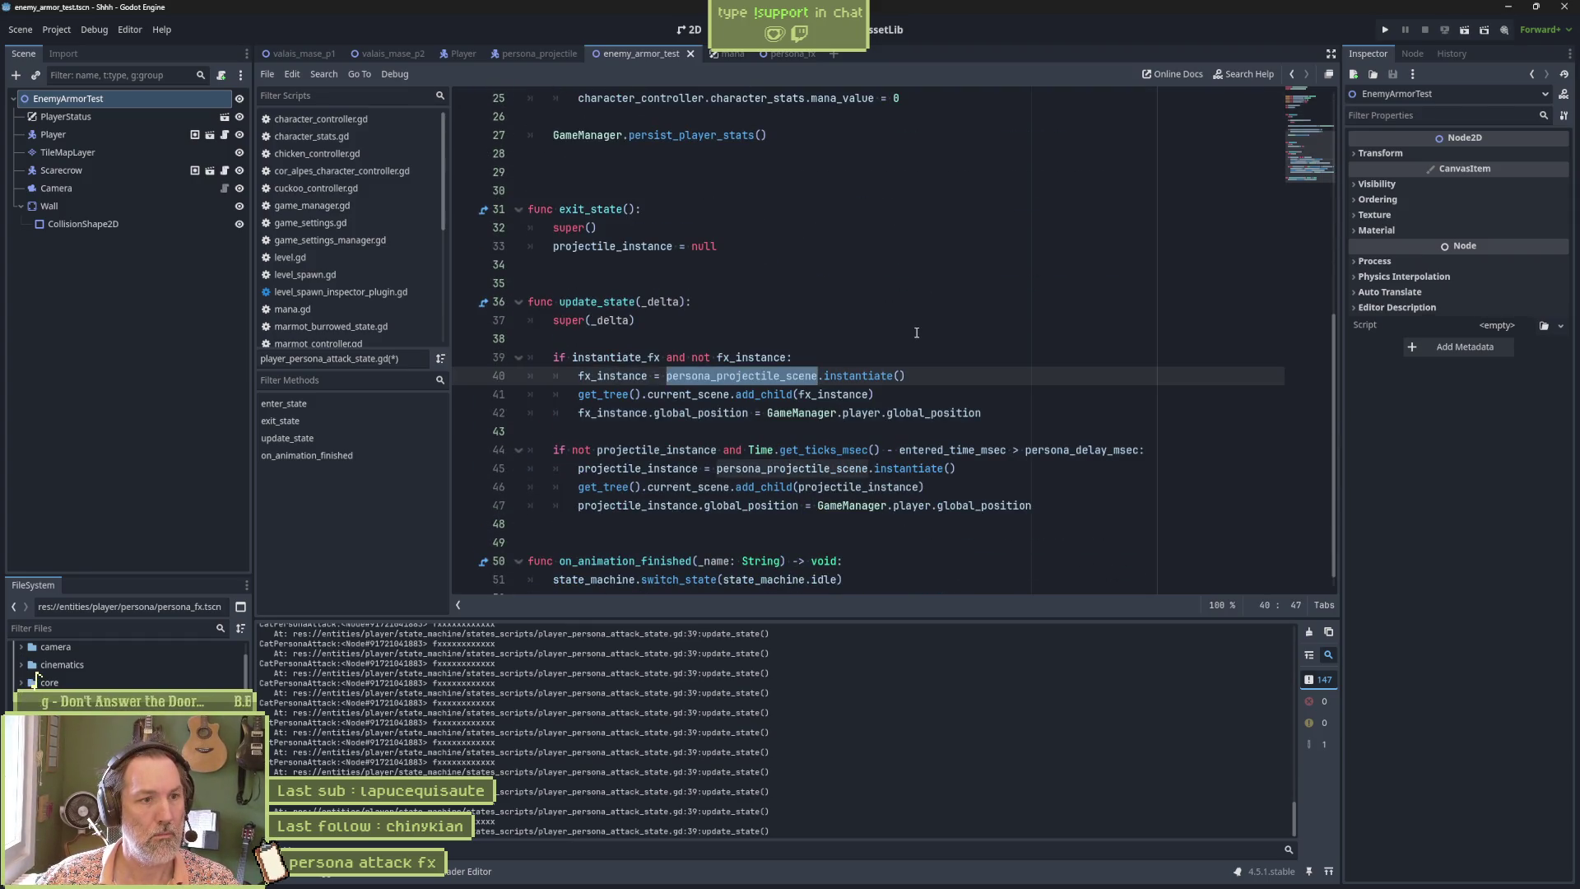
{"action": "key", "text": "ctrl+v"}
{"action": "key", "text": "ctrl+s"}
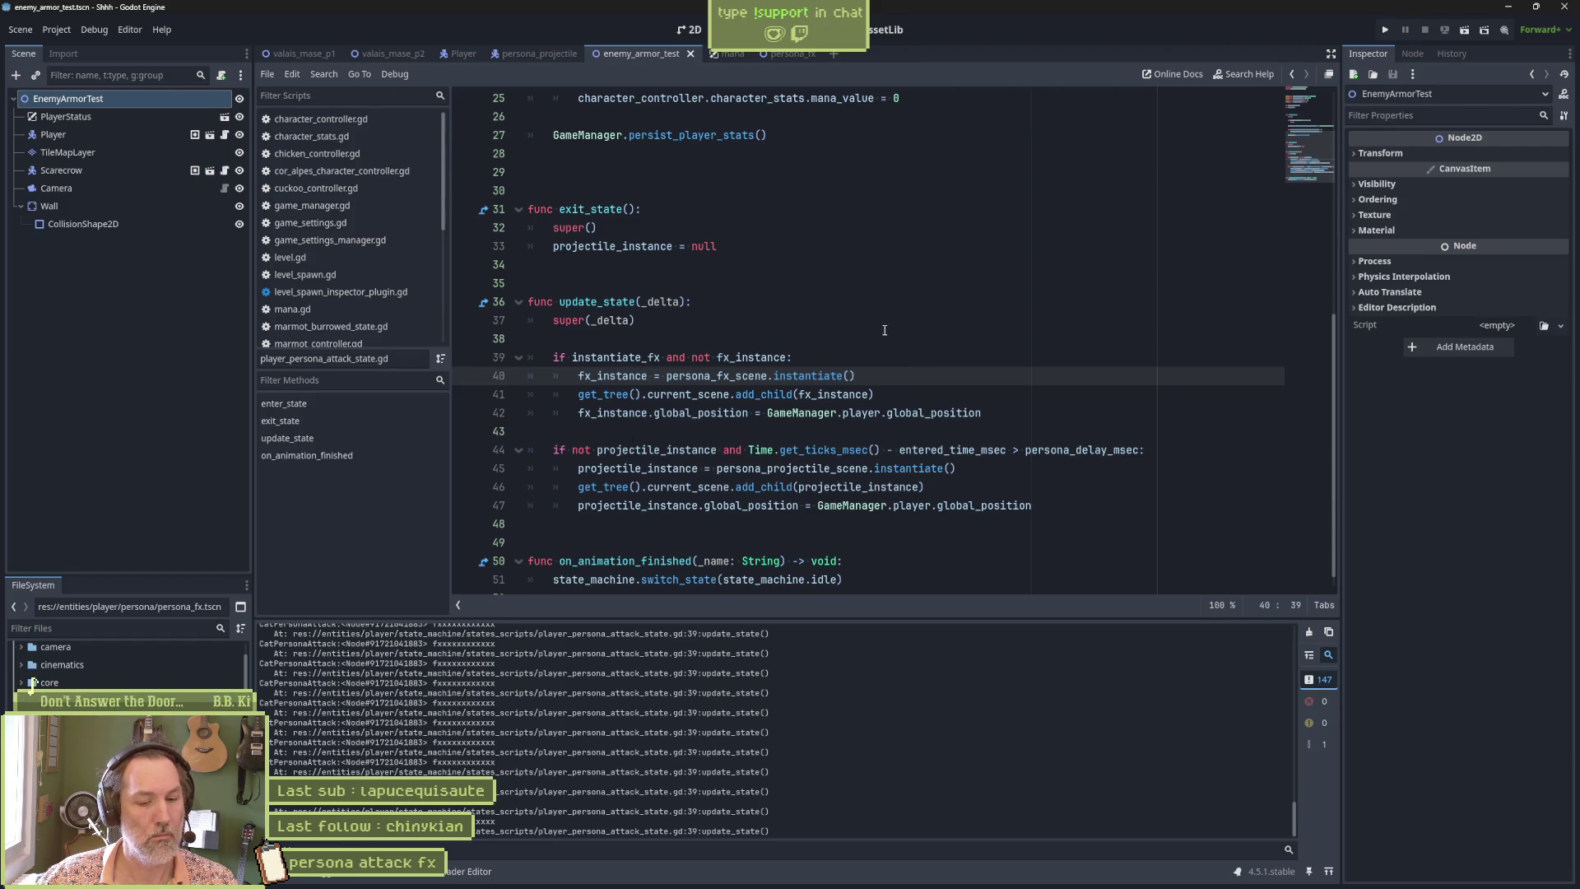
{"action": "key", "text": "F6"}
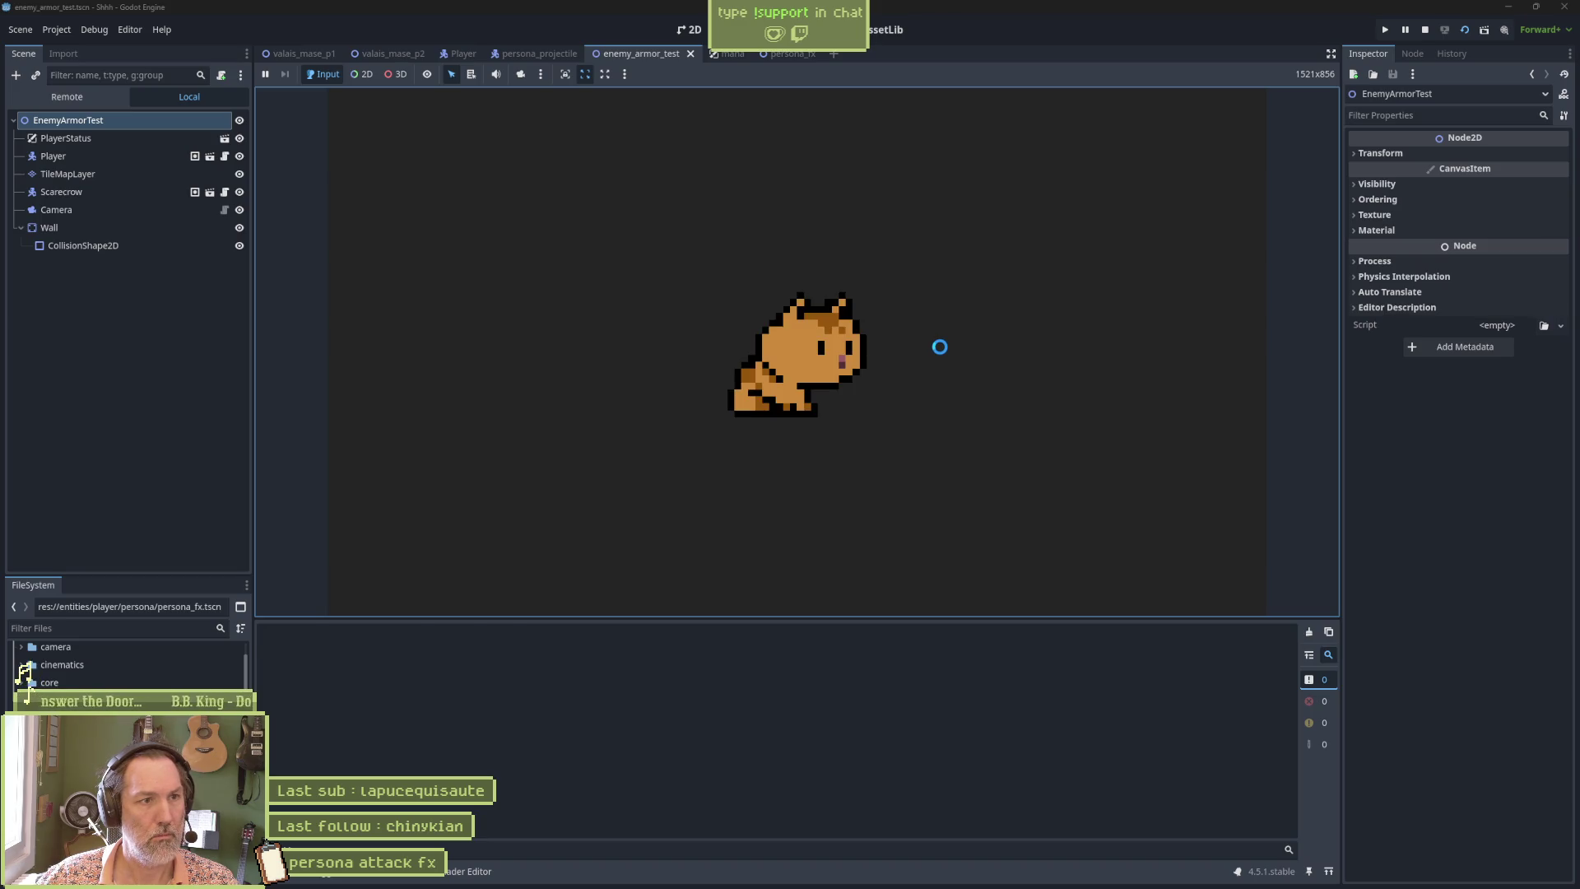
Trigger the persona attack with X, inspect EnemyArmorTest in the Remote tree, then stop the game.
{"action": "key", "text": "x"}
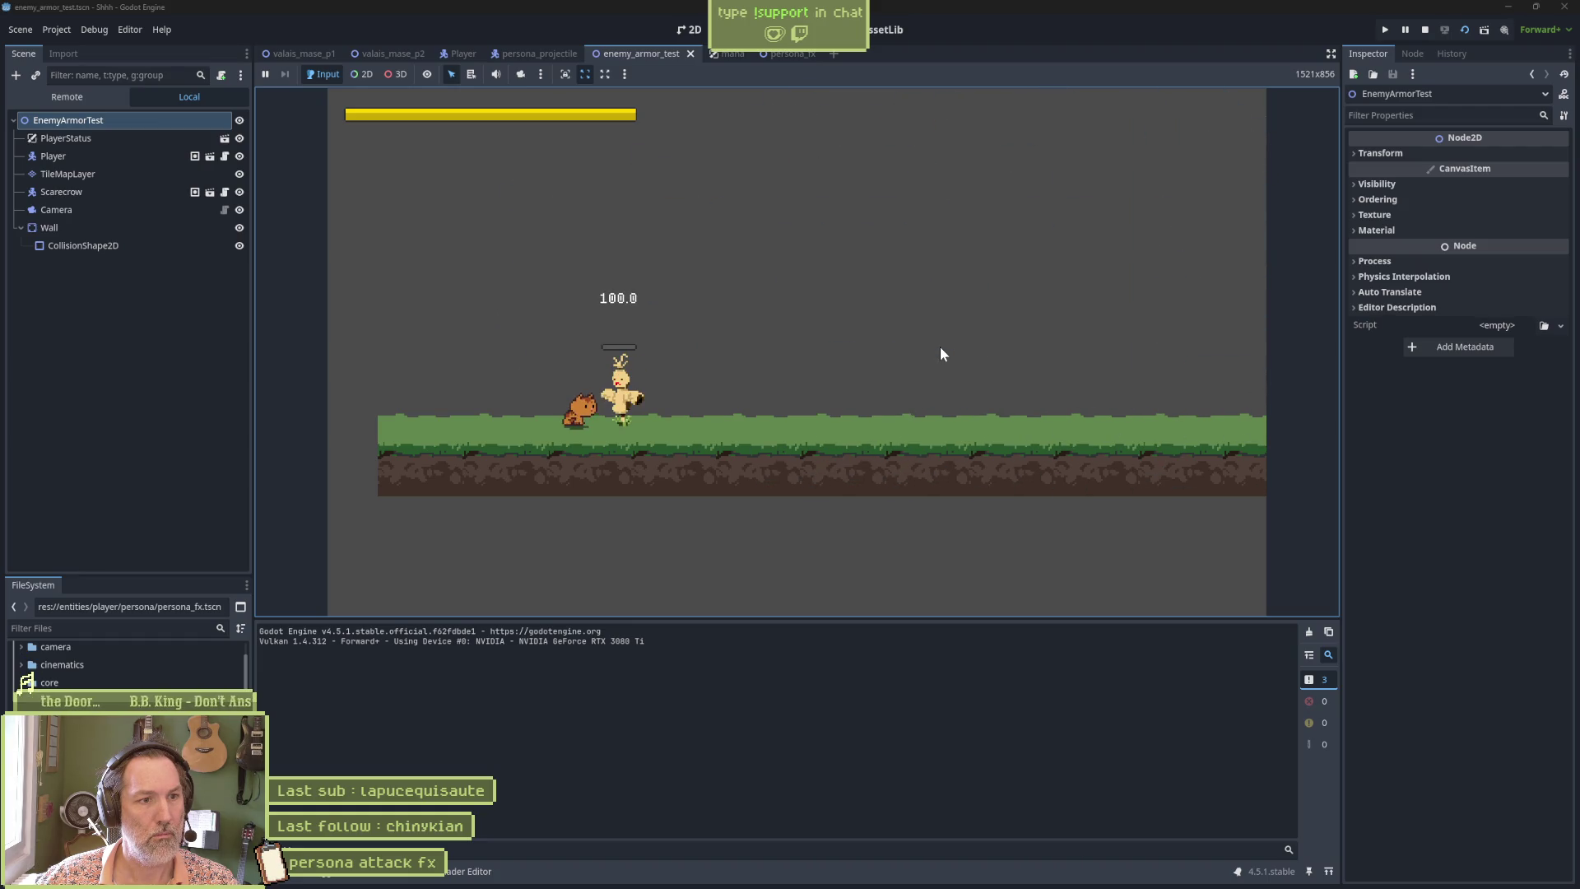
{"action": "left_click", "coordinate": [87, 97]}
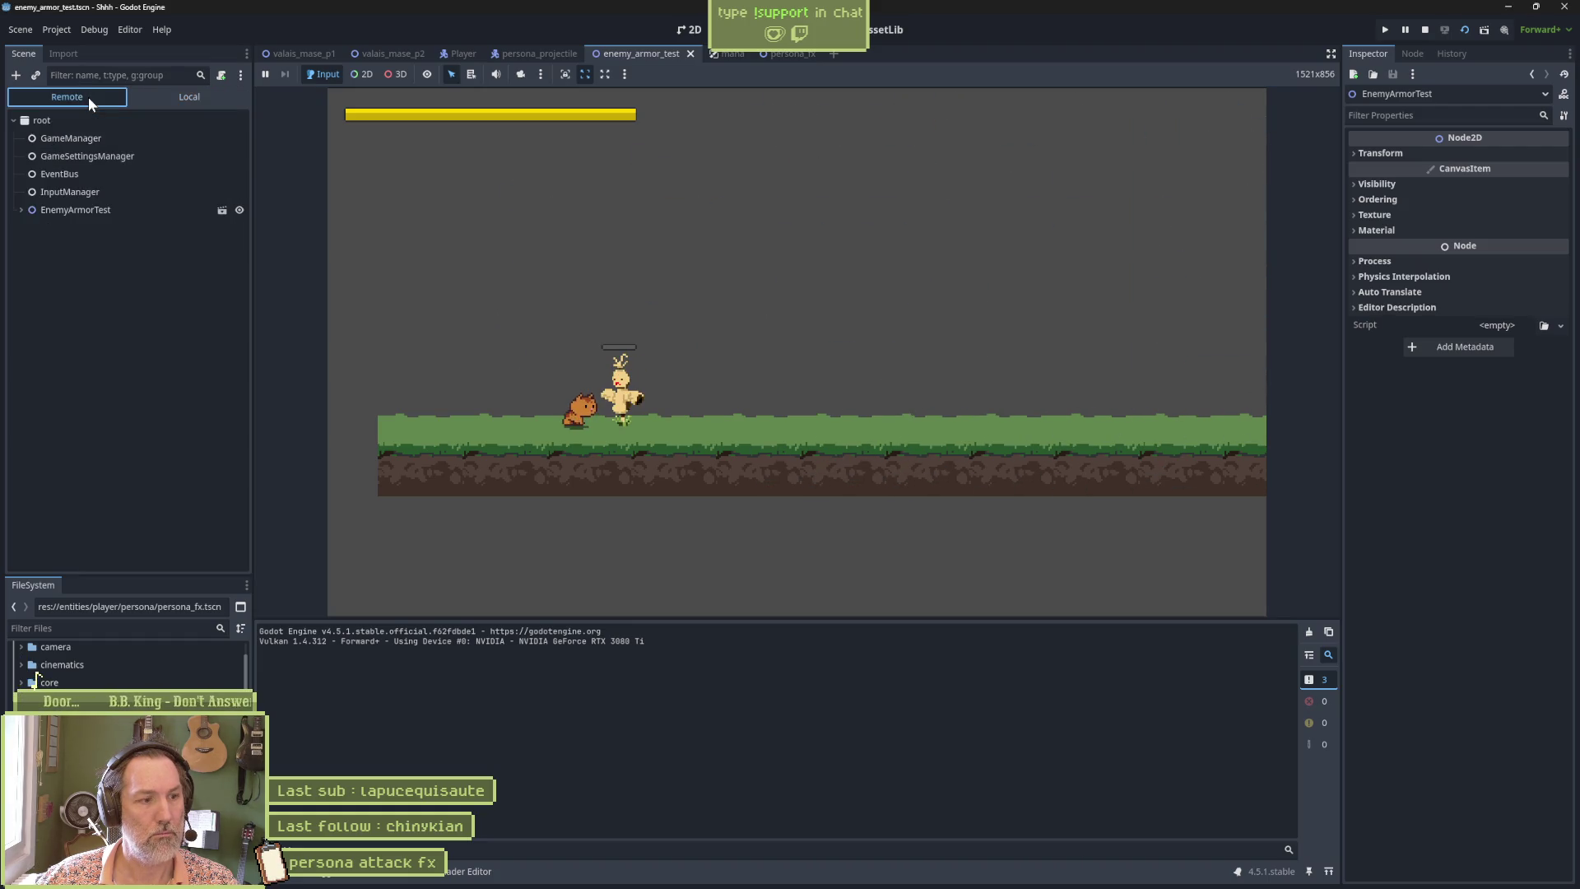
{"action": "left_click", "coordinate": [20, 210]}
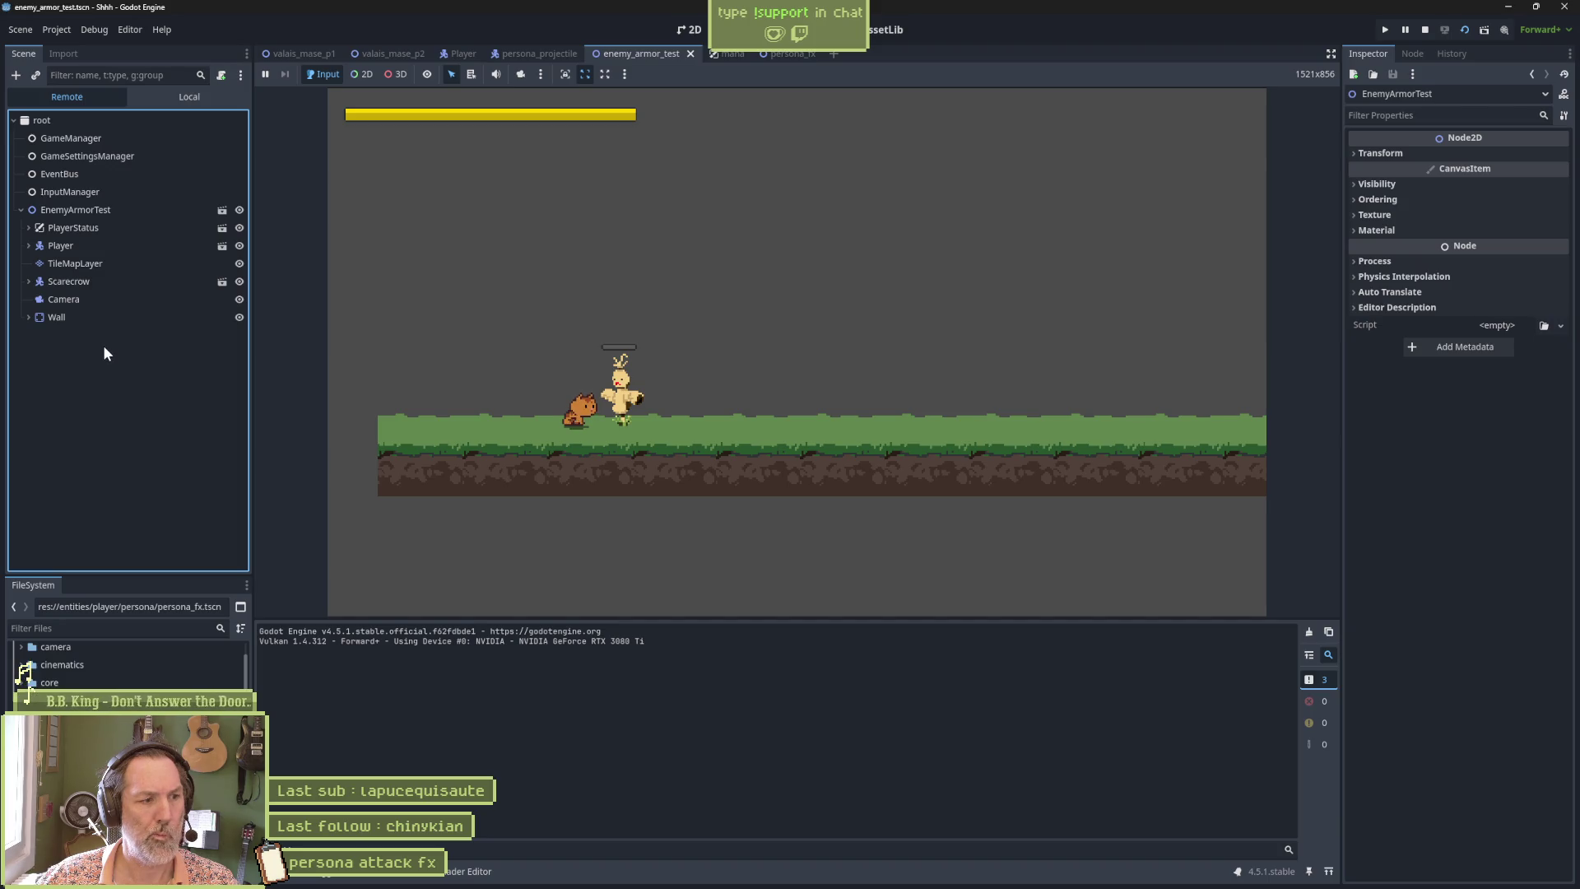
{"action": "left_click", "coordinate": [1424, 32]}
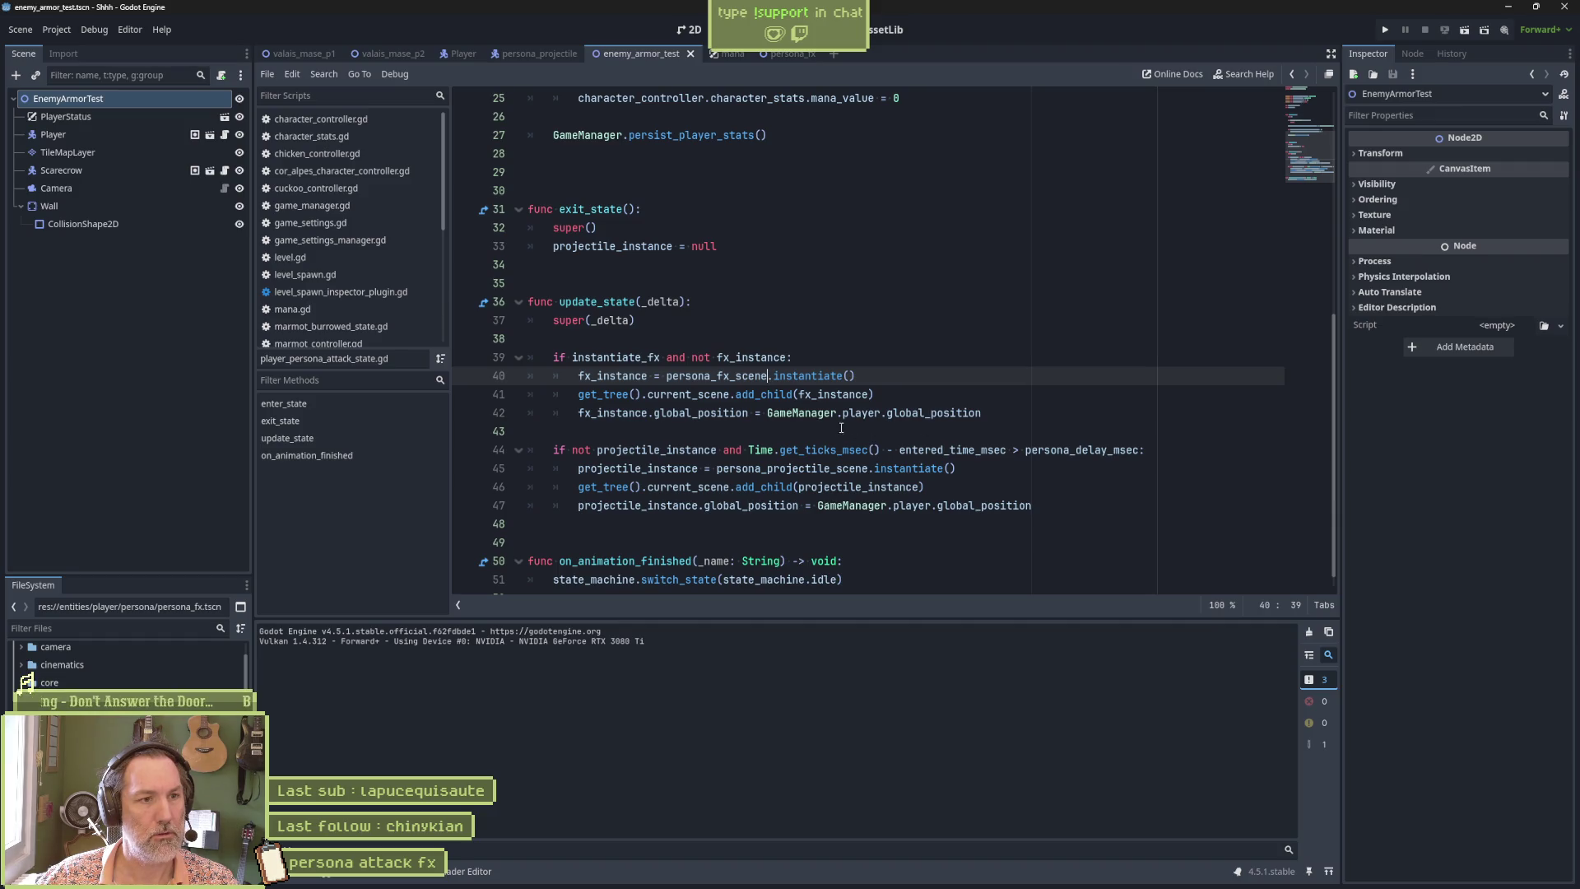
{"action": "double_click", "coordinate": [629, 360]}
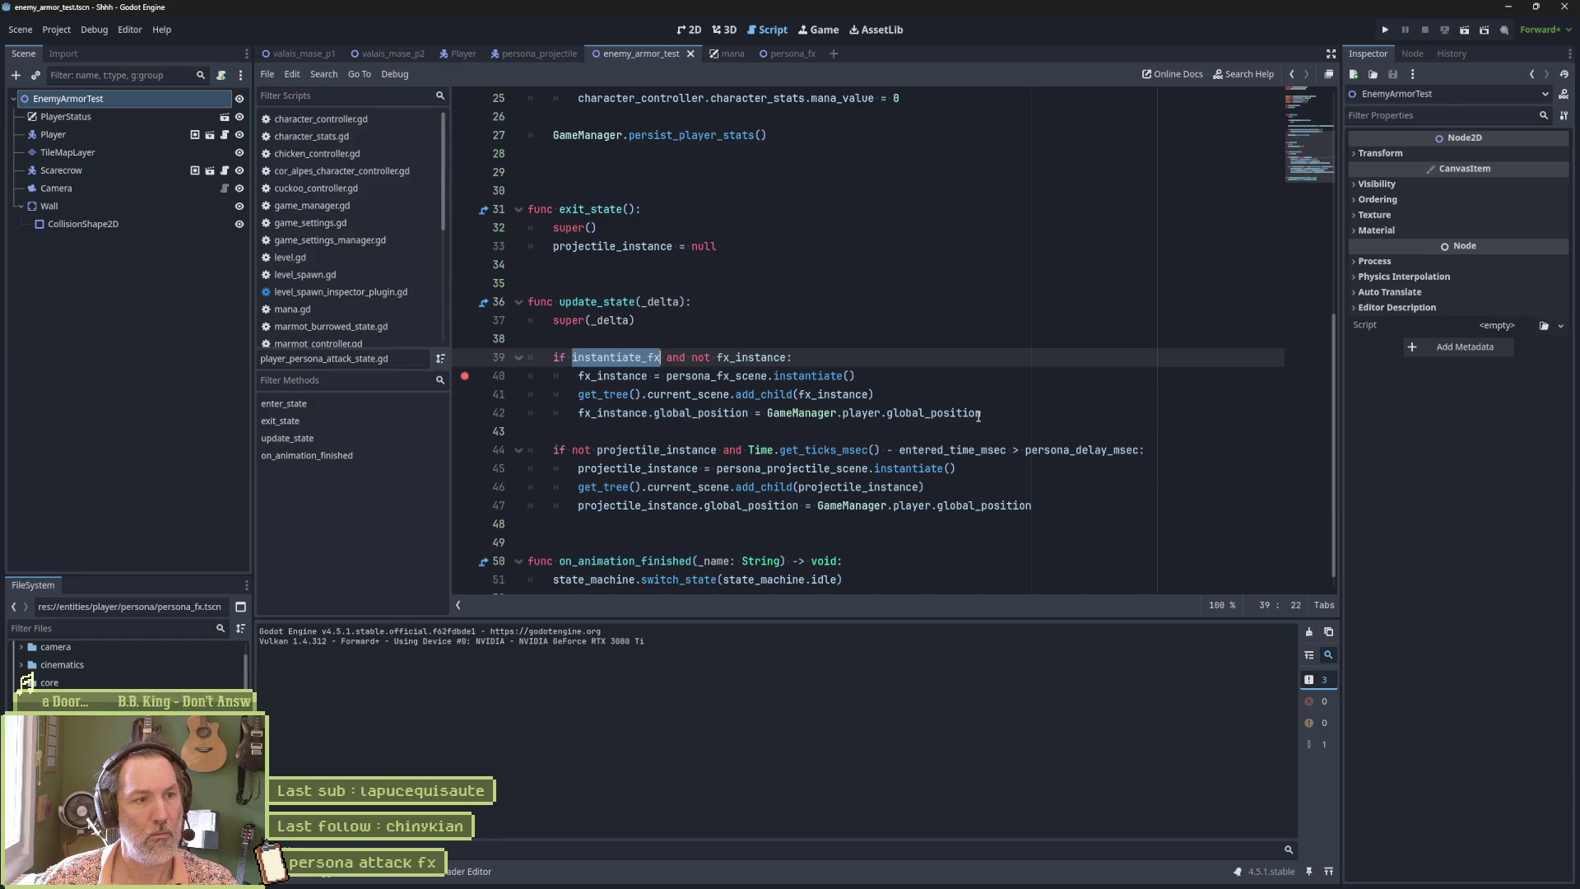
{"action": "key", "text": "F6"}
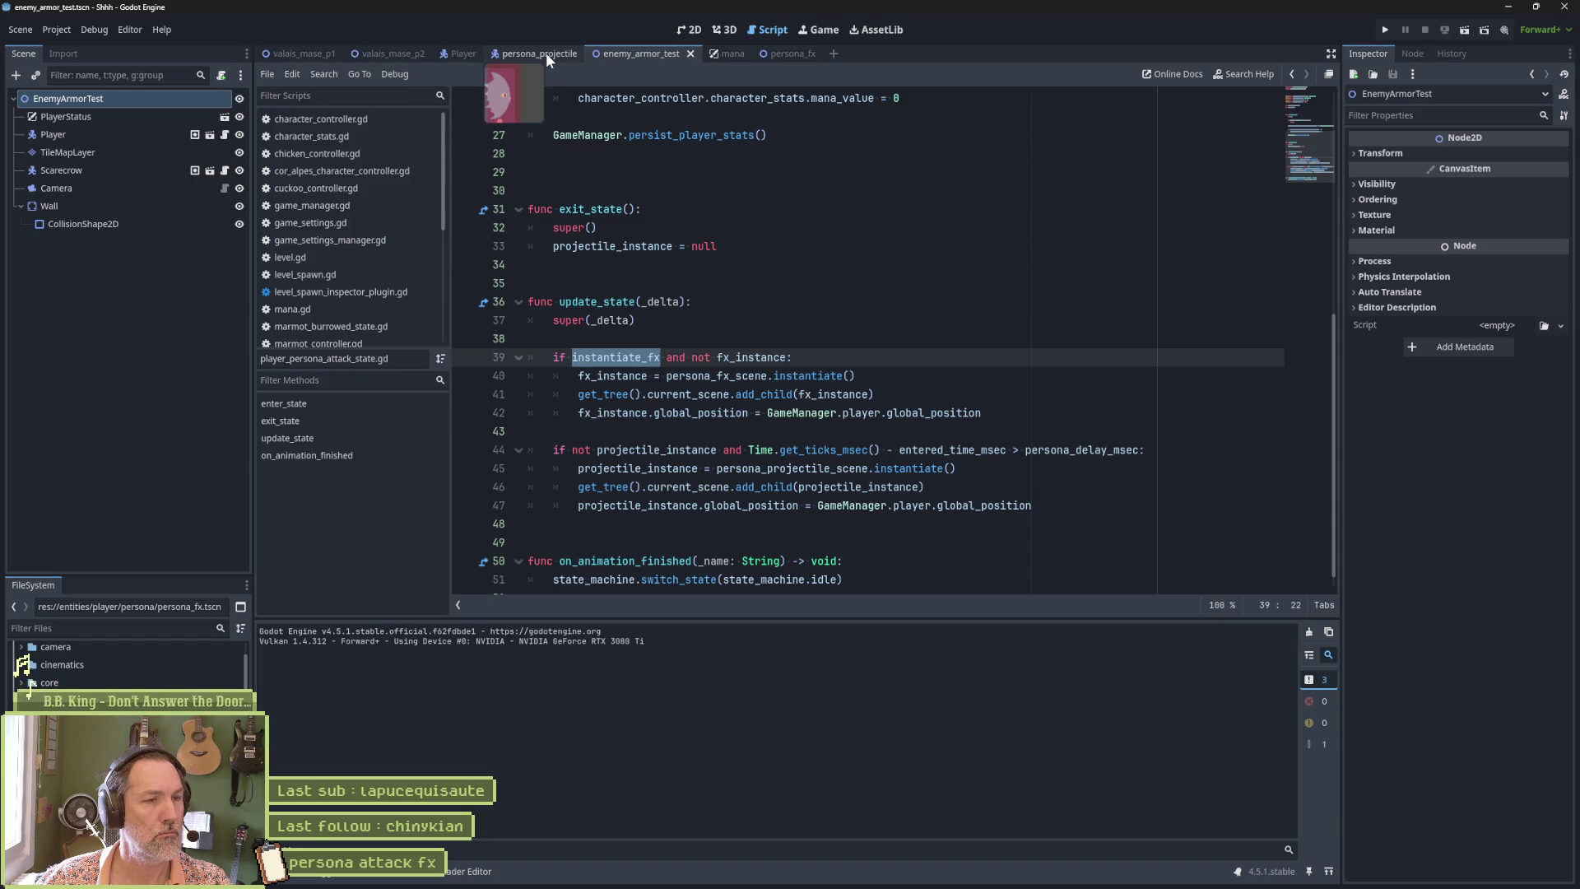
In the Player scene's animation timeline, delete the old CatPersonaAttack track.
{"action": "left_click", "coordinate": [462, 53]}
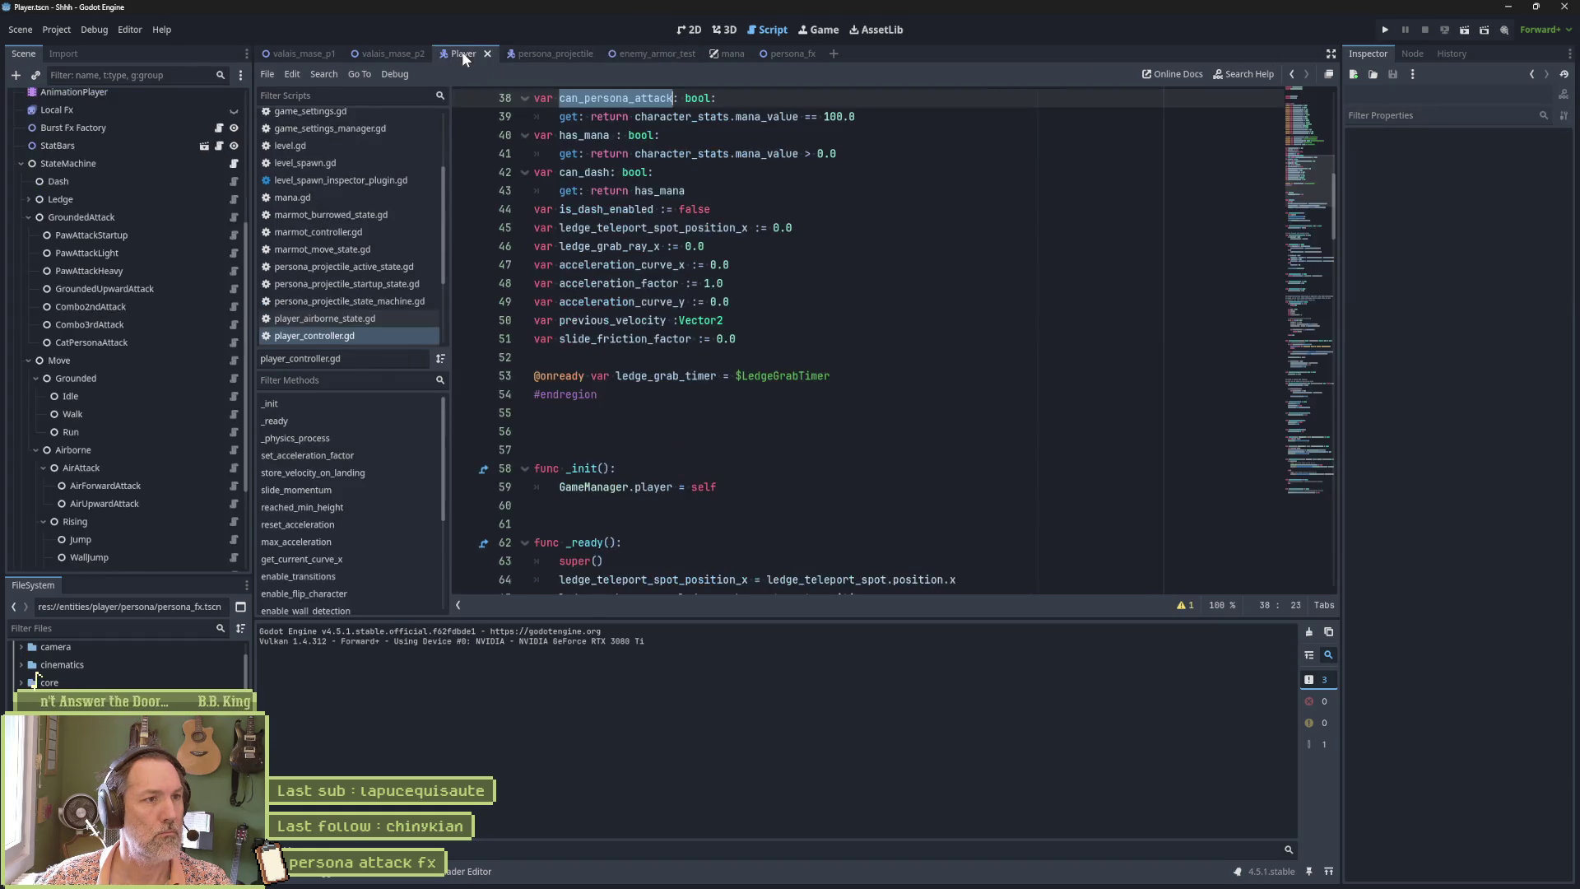
{"action": "left_click", "coordinate": [93, 343]}
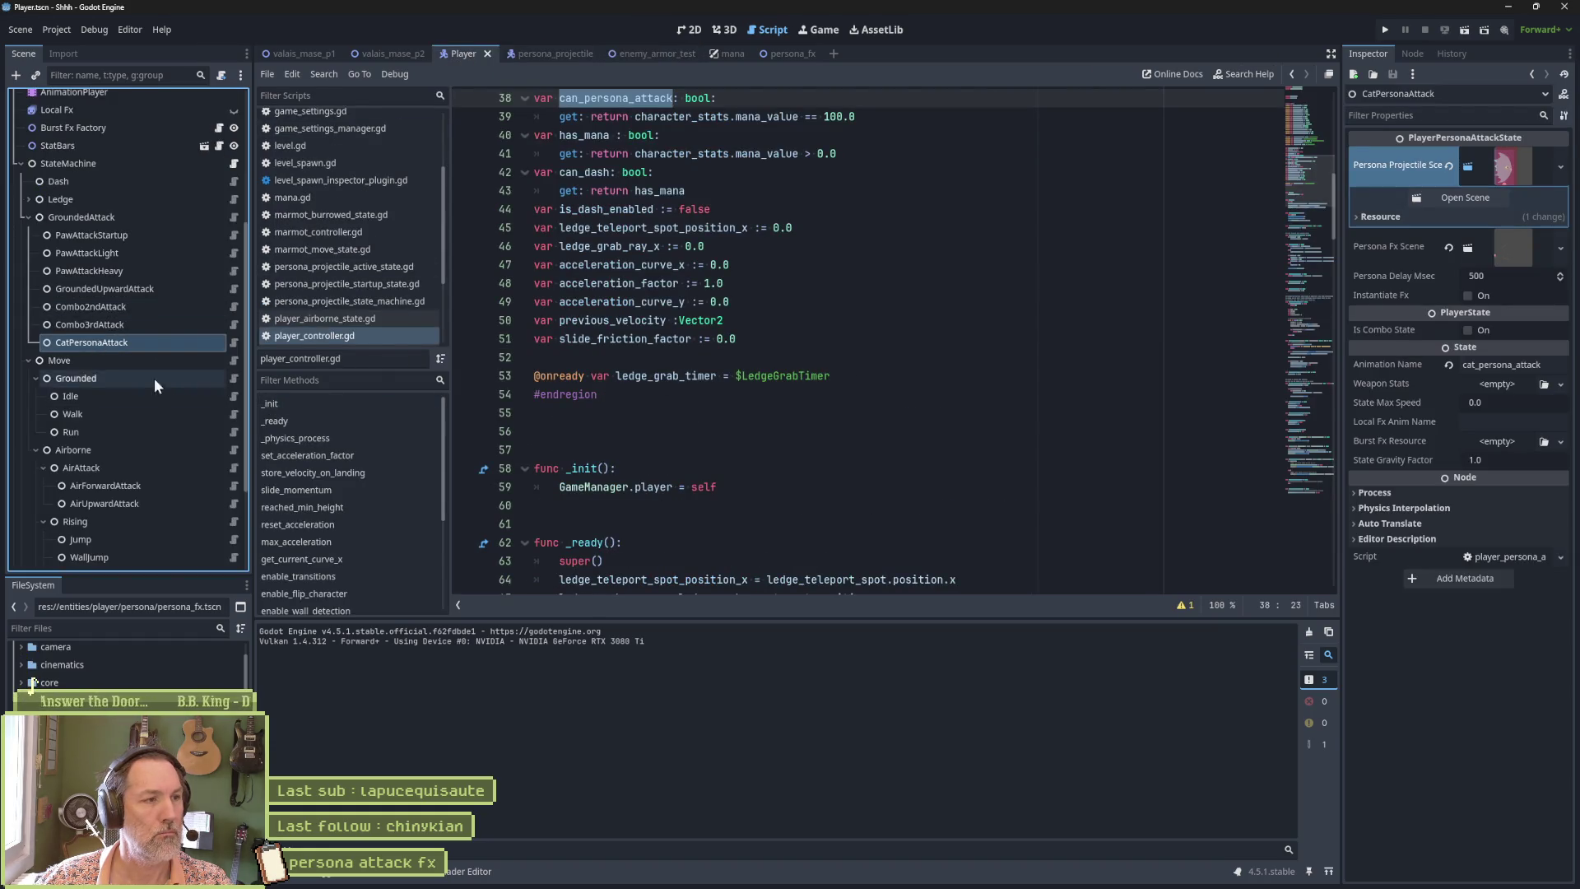
{"action": "left_click", "coordinate": [27, 359]}
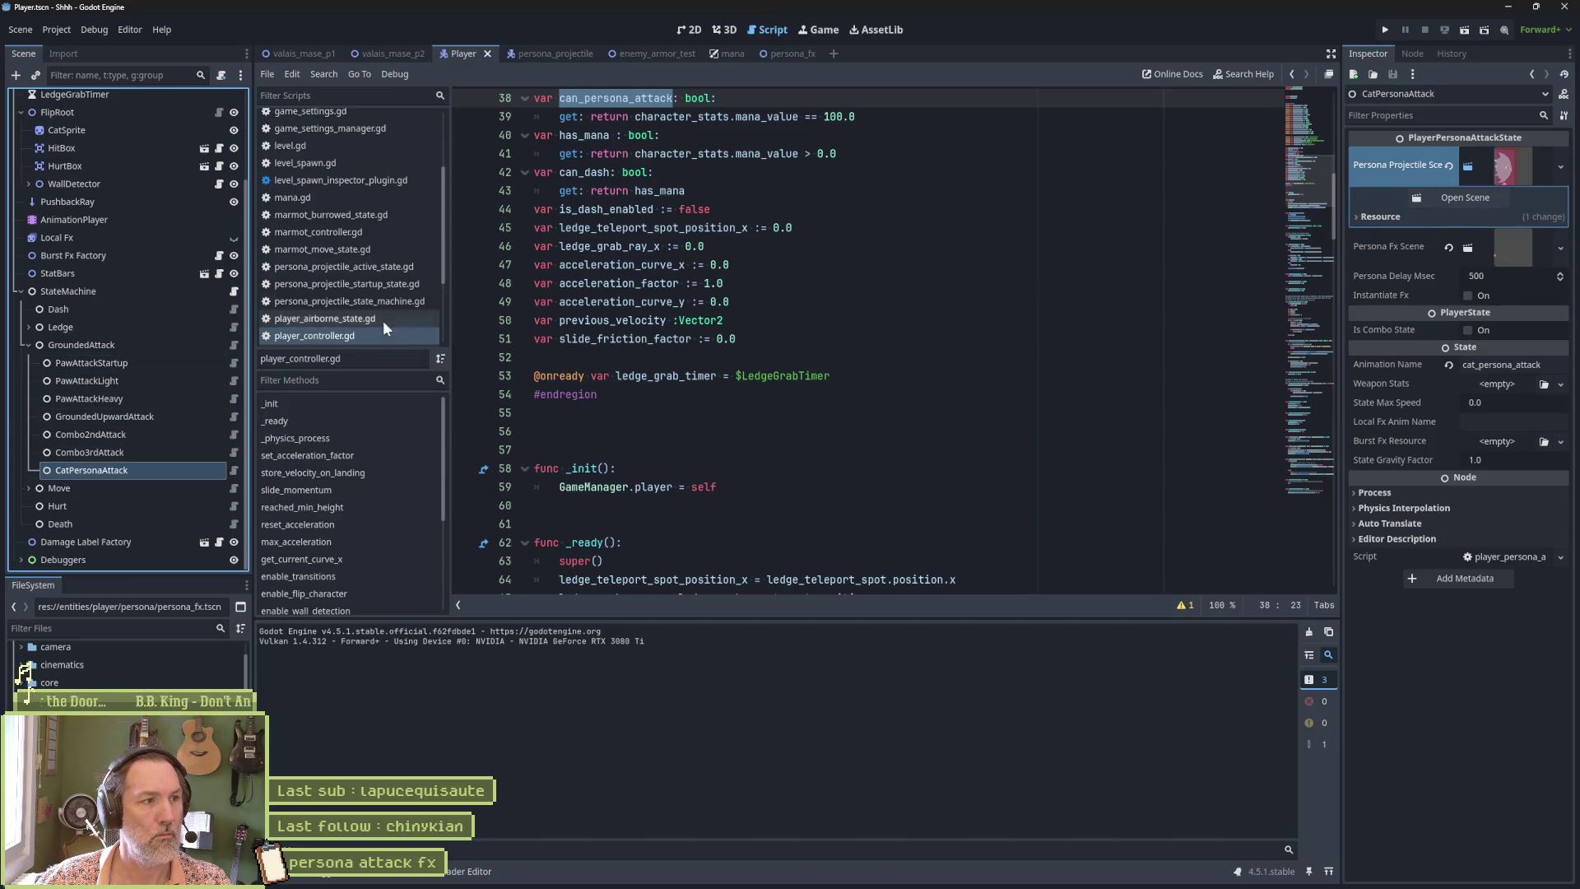
{"action": "left_click", "coordinate": [133, 221]}
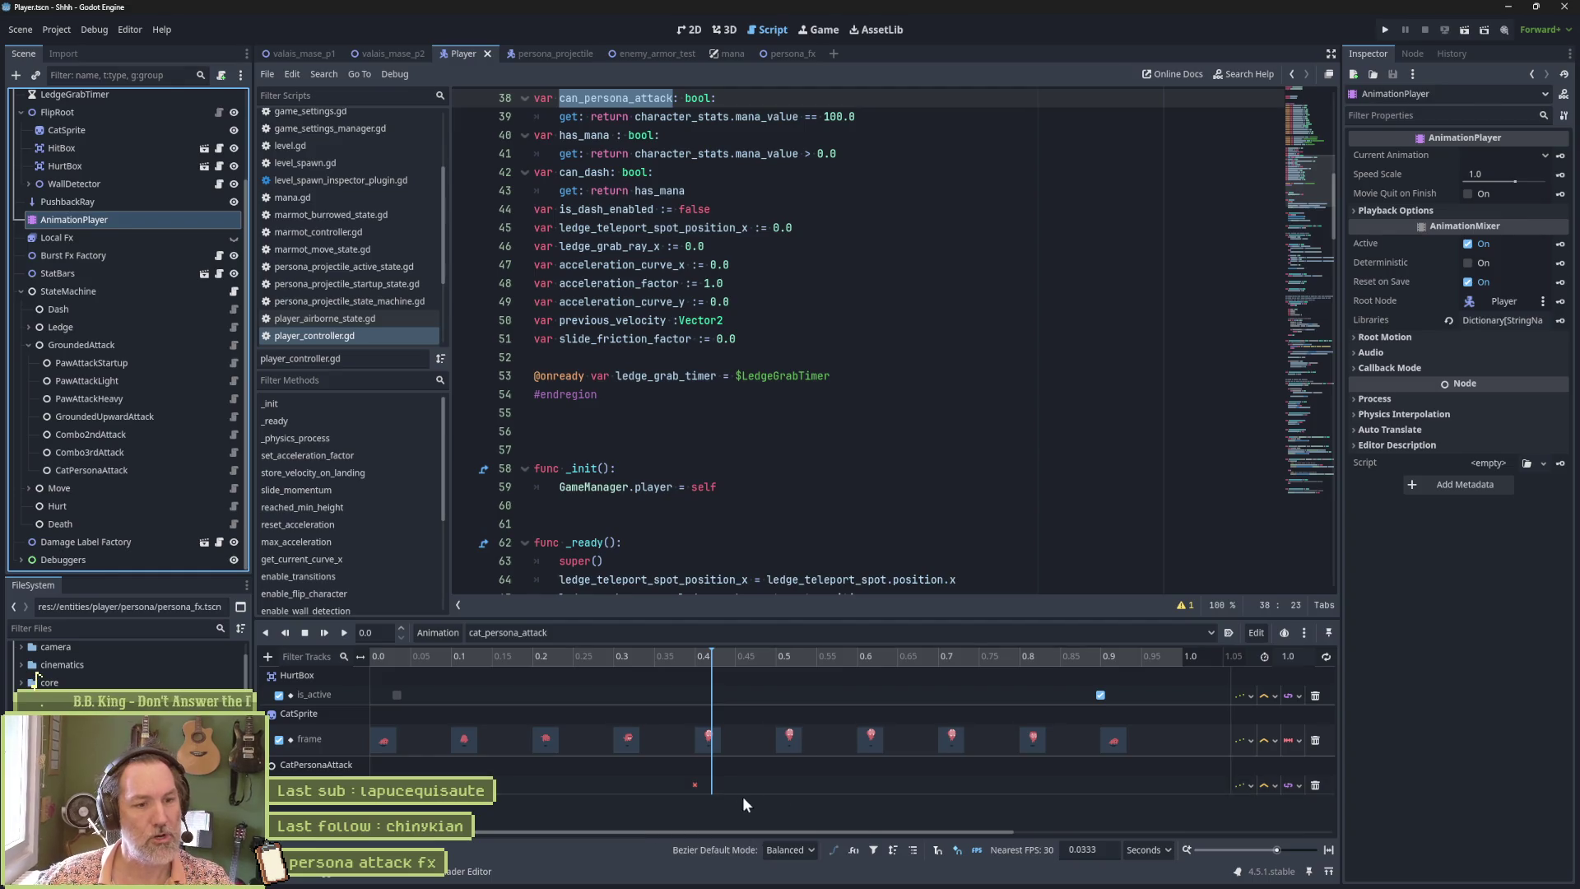
{"action": "left_click", "coordinate": [695, 786]}
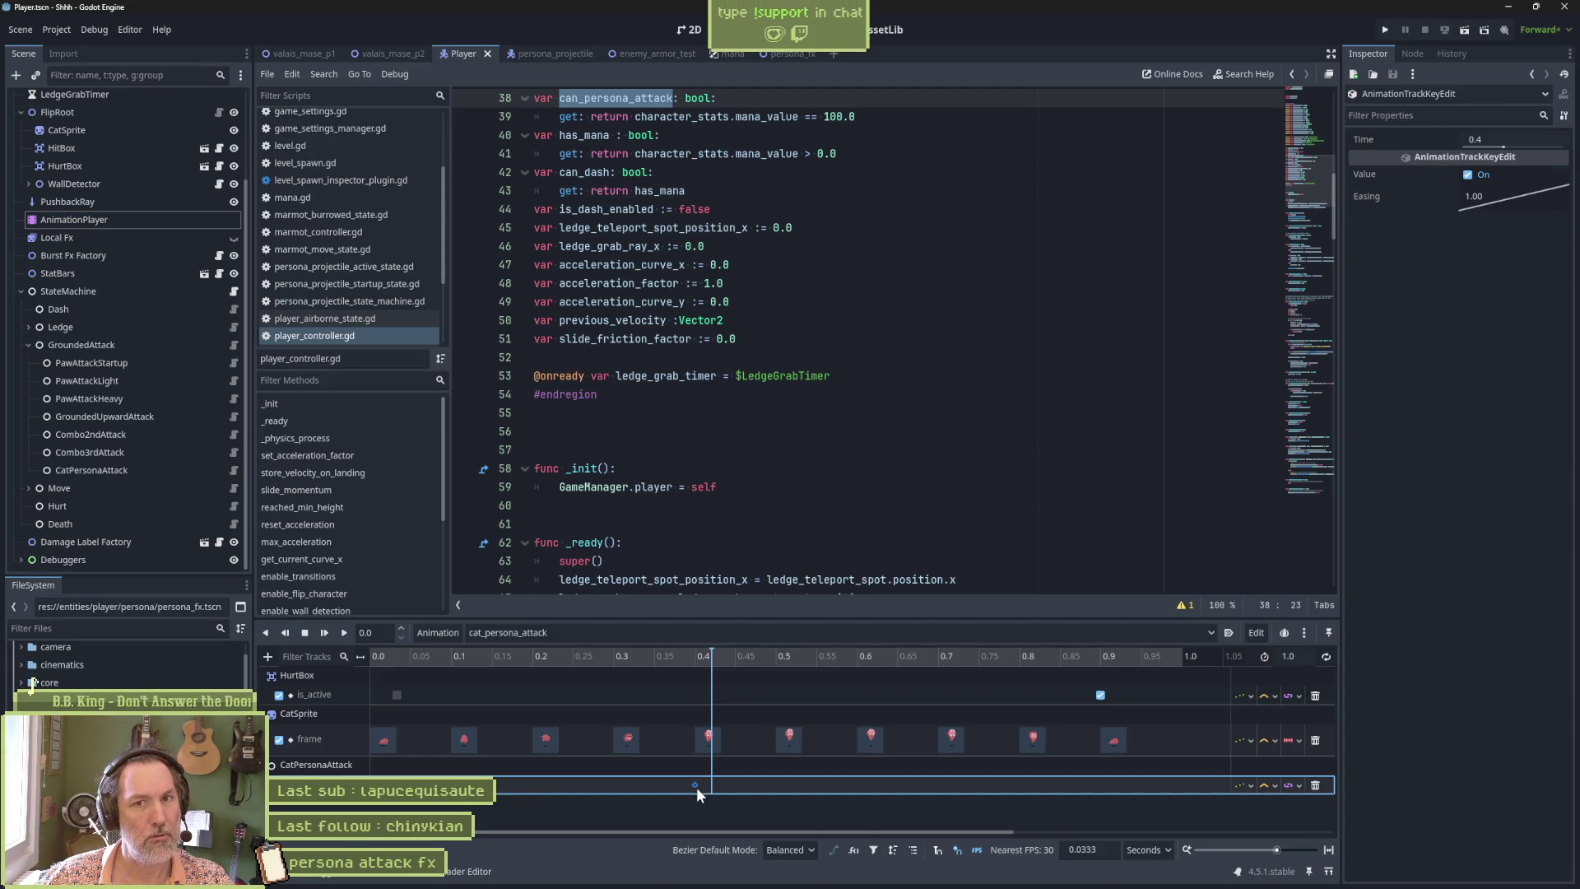
{"action": "left_click", "coordinate": [728, 783]}
{"action": "left_click", "coordinate": [695, 785]}
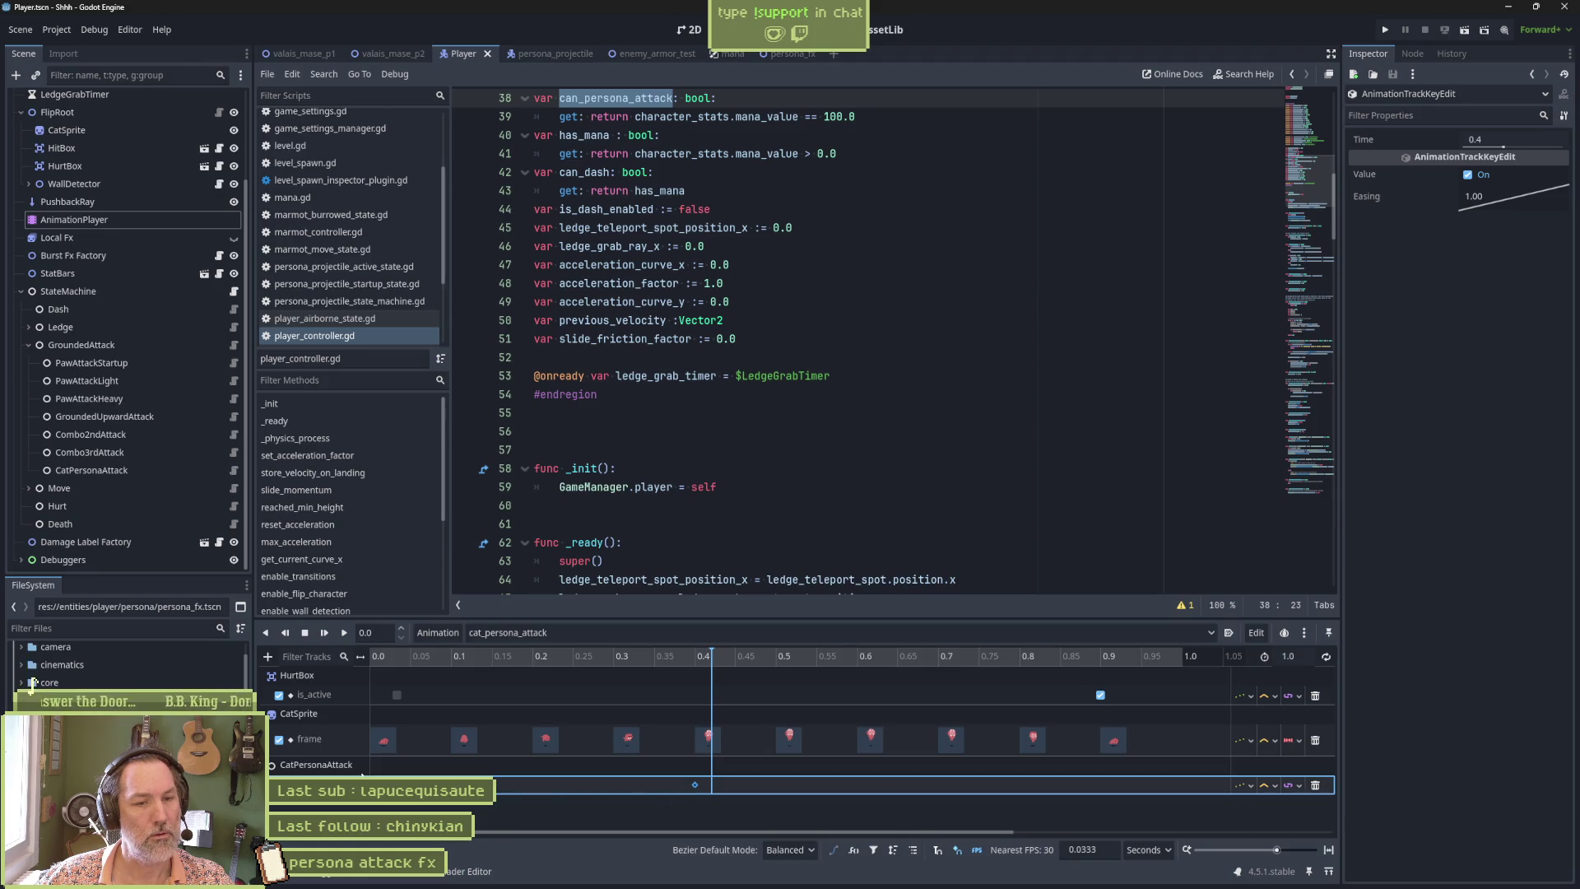
{"action": "left_click", "coordinate": [1314, 785]}
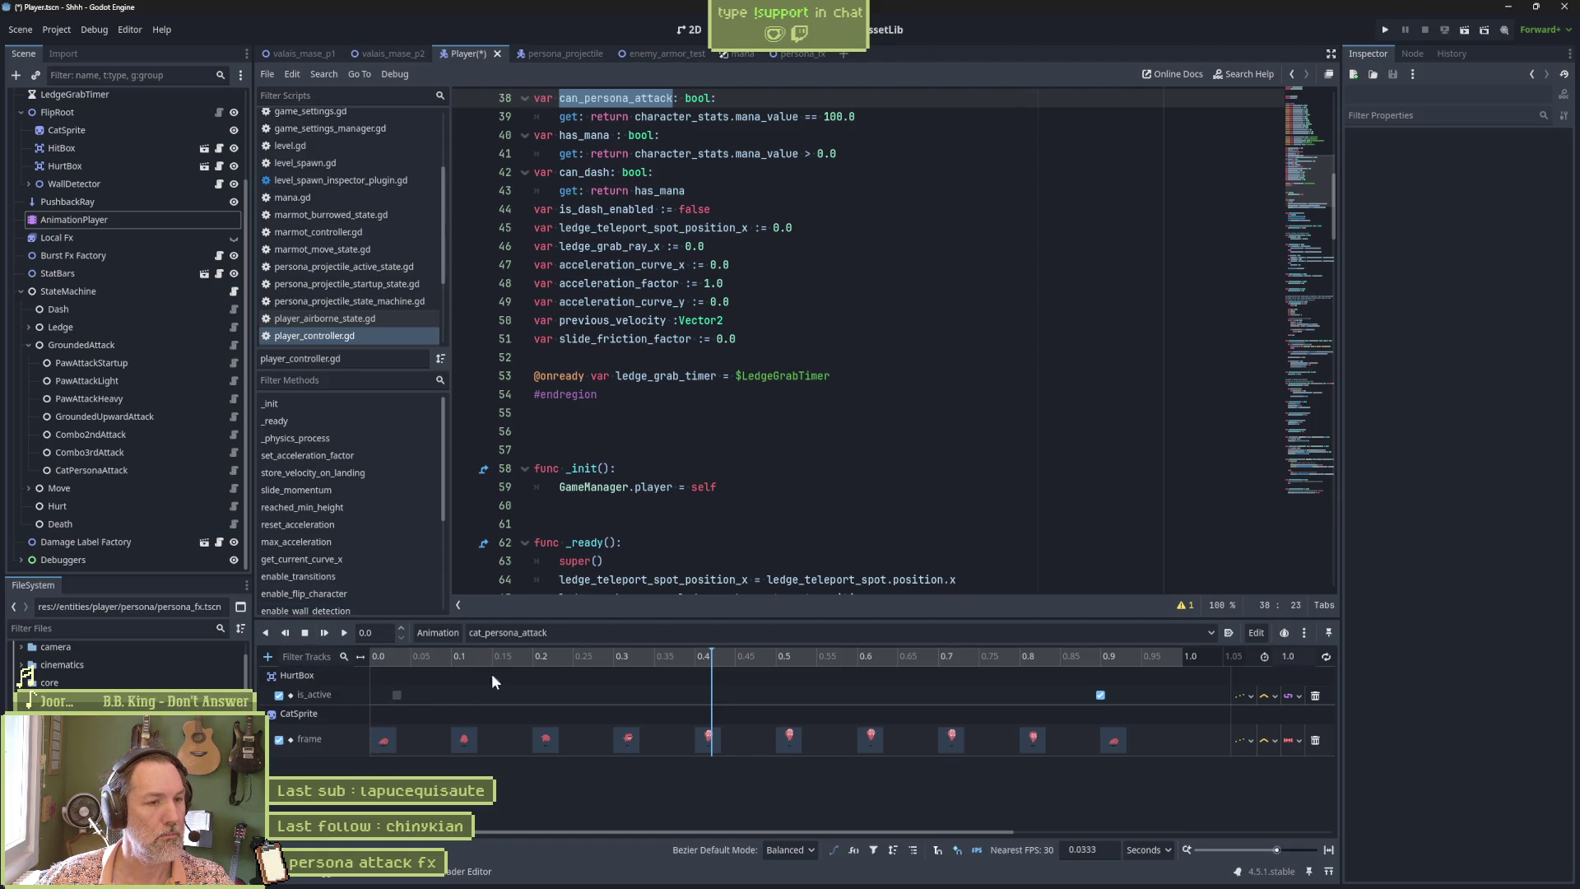
Add a property track for CatPersonaAttack's instantiate_fx.
{"action": "left_click", "coordinate": [822, 535]}
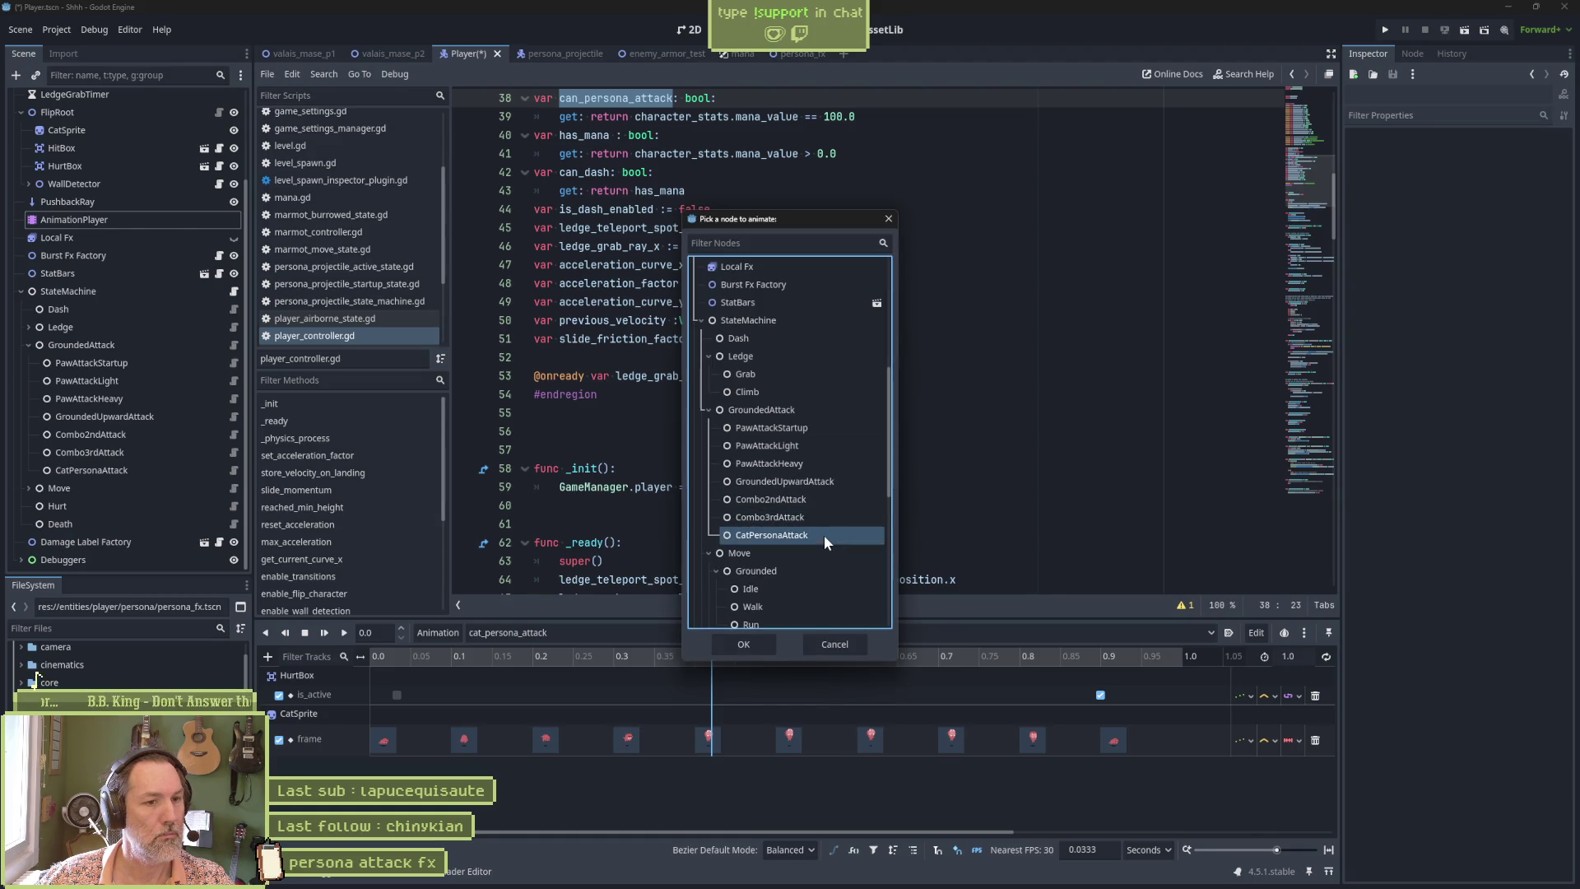
{"action": "left_click", "coordinate": [762, 645]}
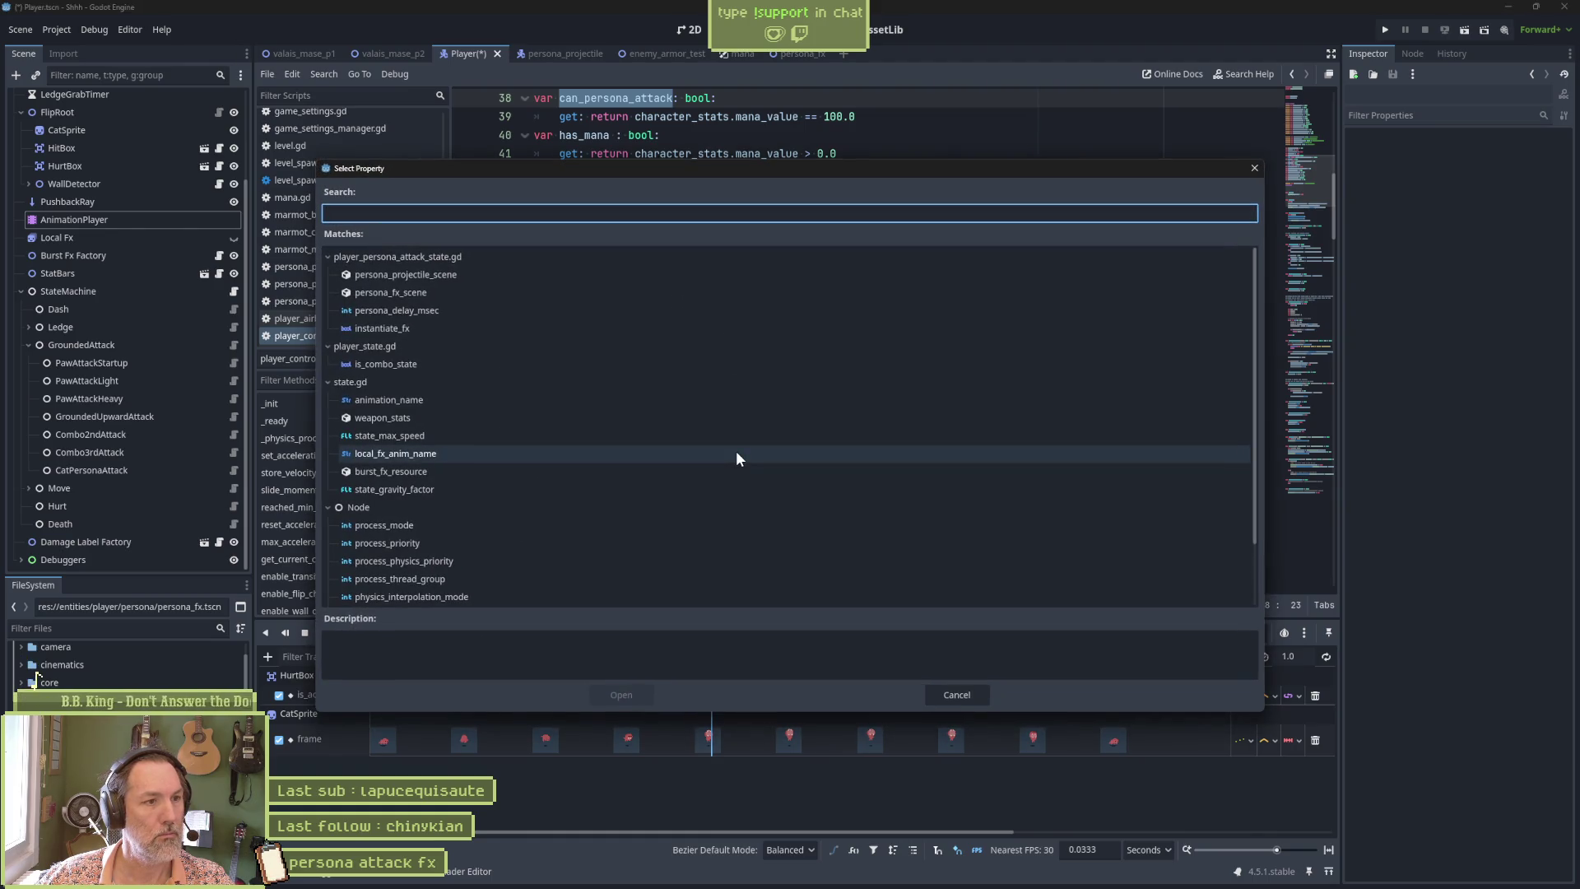
{"action": "left_click", "coordinate": [418, 329]}
{"action": "left_click", "coordinate": [623, 691]}
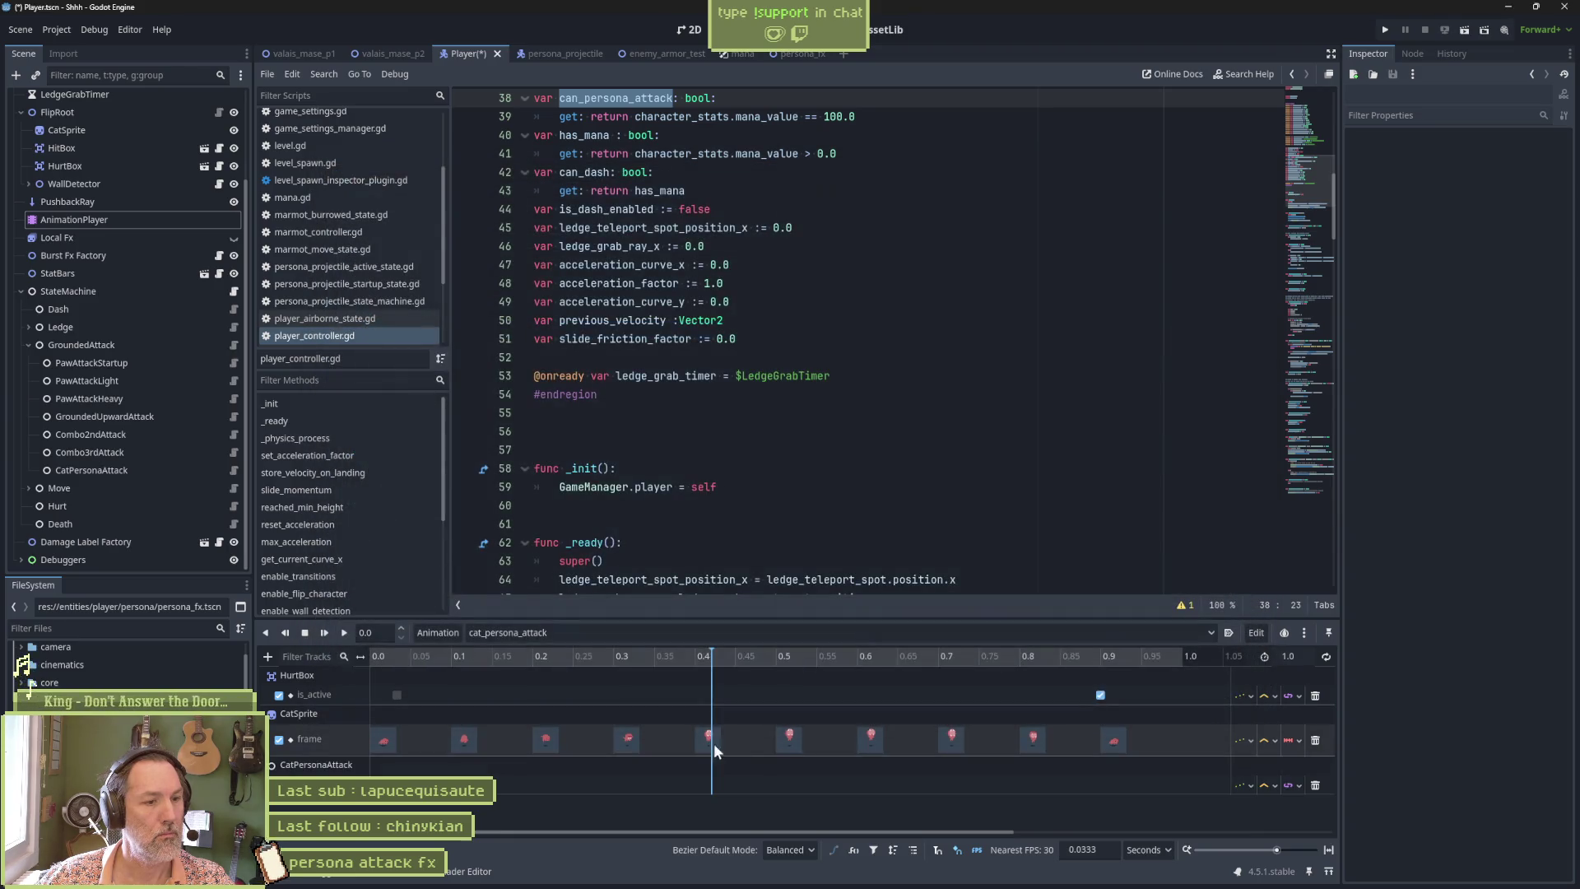
Insert an instantiate_fx key at 0.4 set to On, then run enemy_armor_test.
{"action": "left_click", "coordinate": [708, 781]}
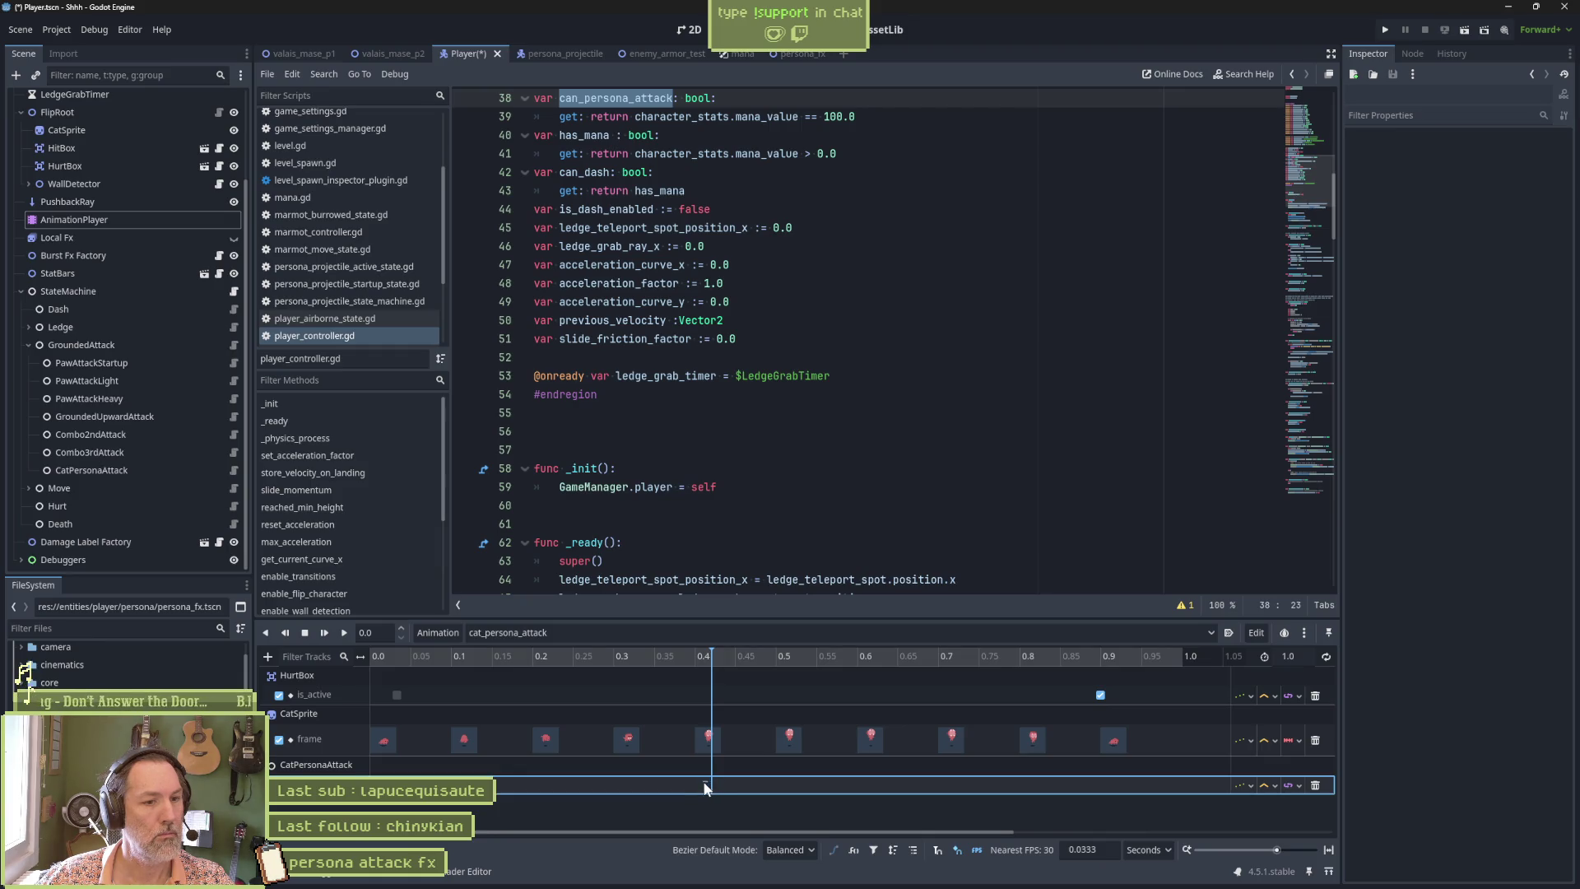
{"action": "left_click", "coordinate": [708, 660]}
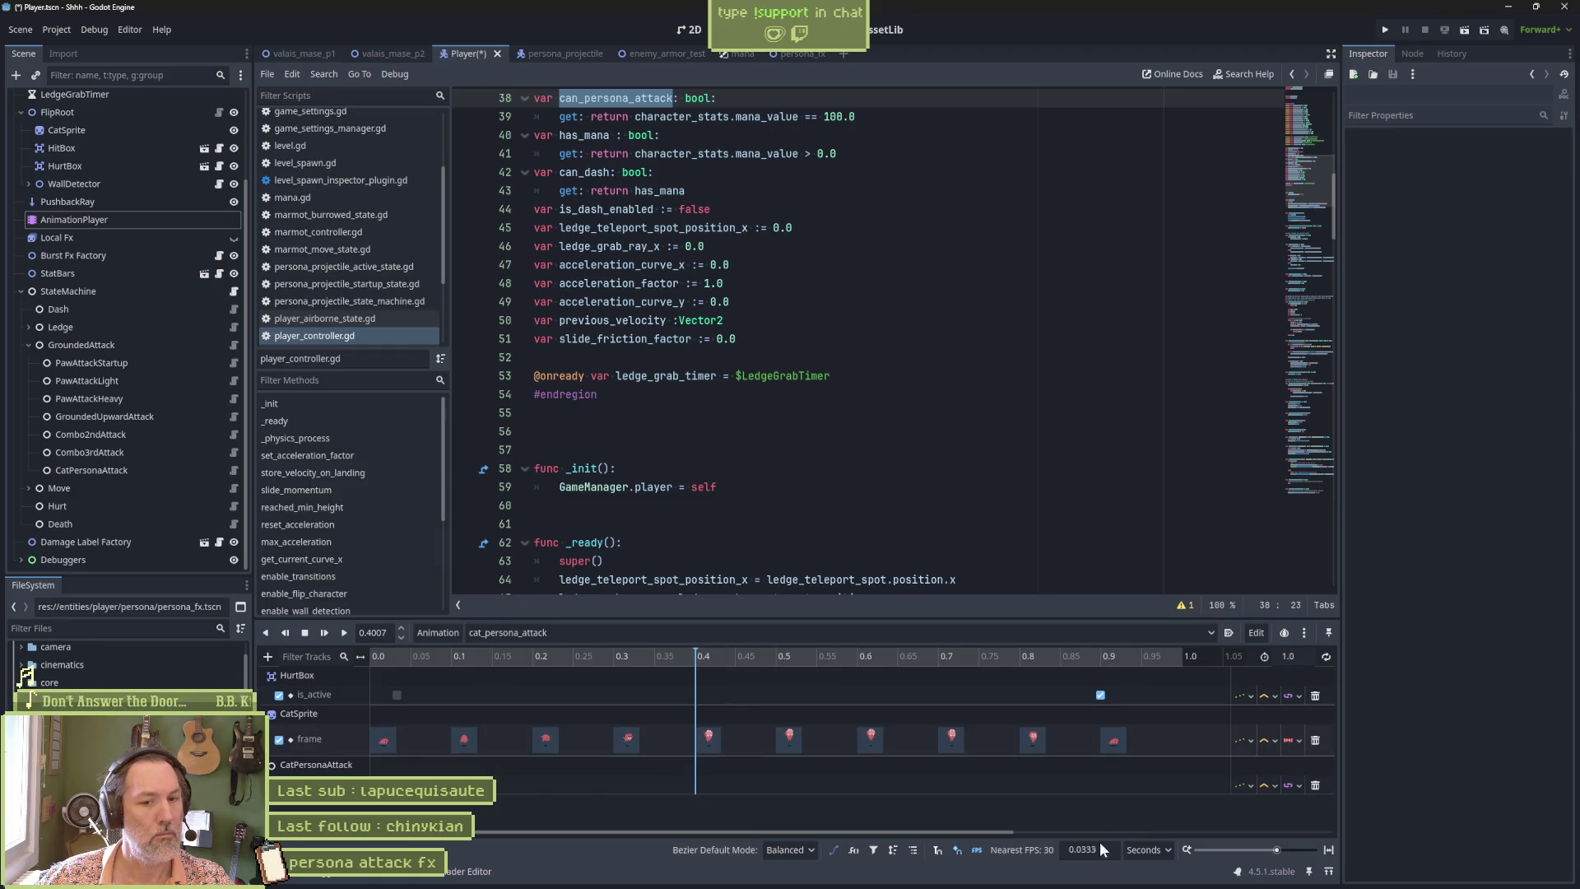
{"action": "left_click", "coordinate": [937, 849]}
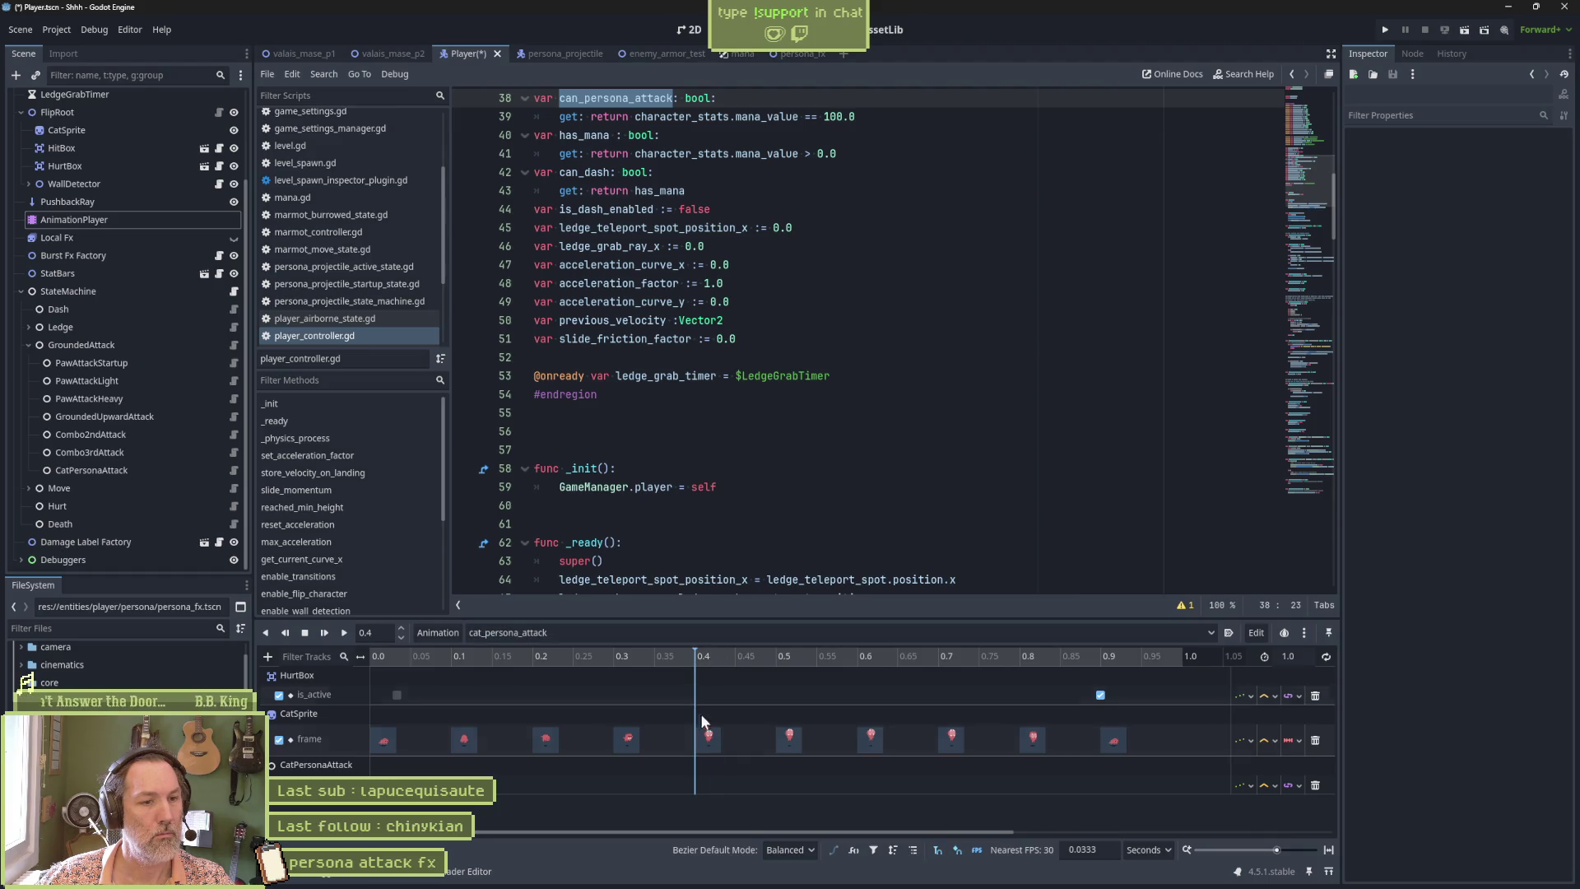
{"action": "right_click", "coordinate": [696, 788]}
{"action": "left_click", "coordinate": [713, 797]}
{"action": "left_click", "coordinate": [695, 785]}
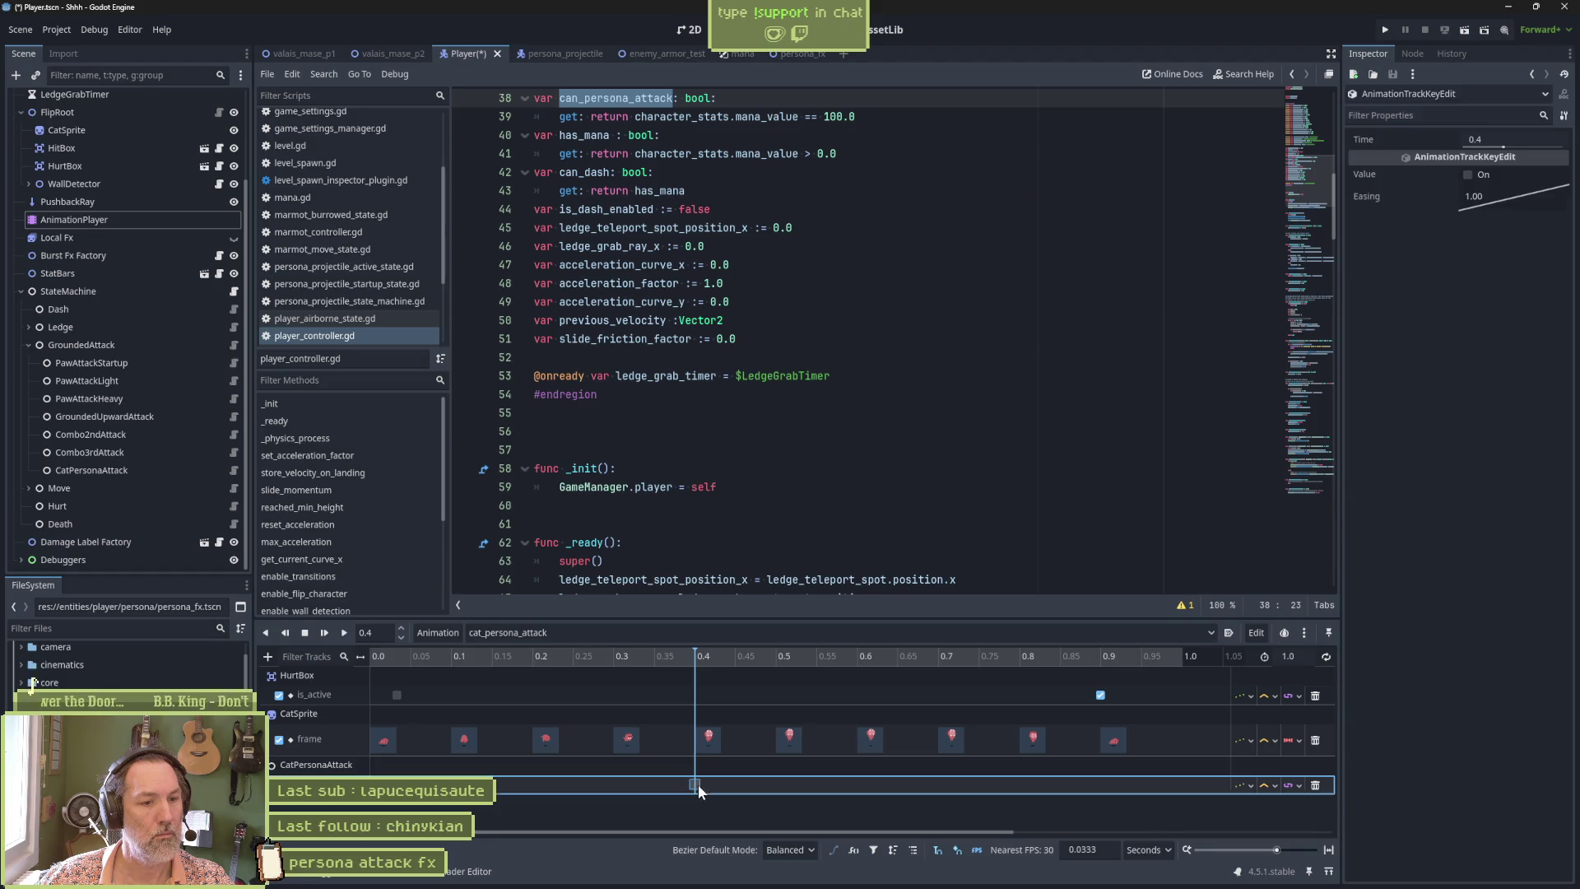
{"action": "left_click", "coordinate": [1468, 176]}
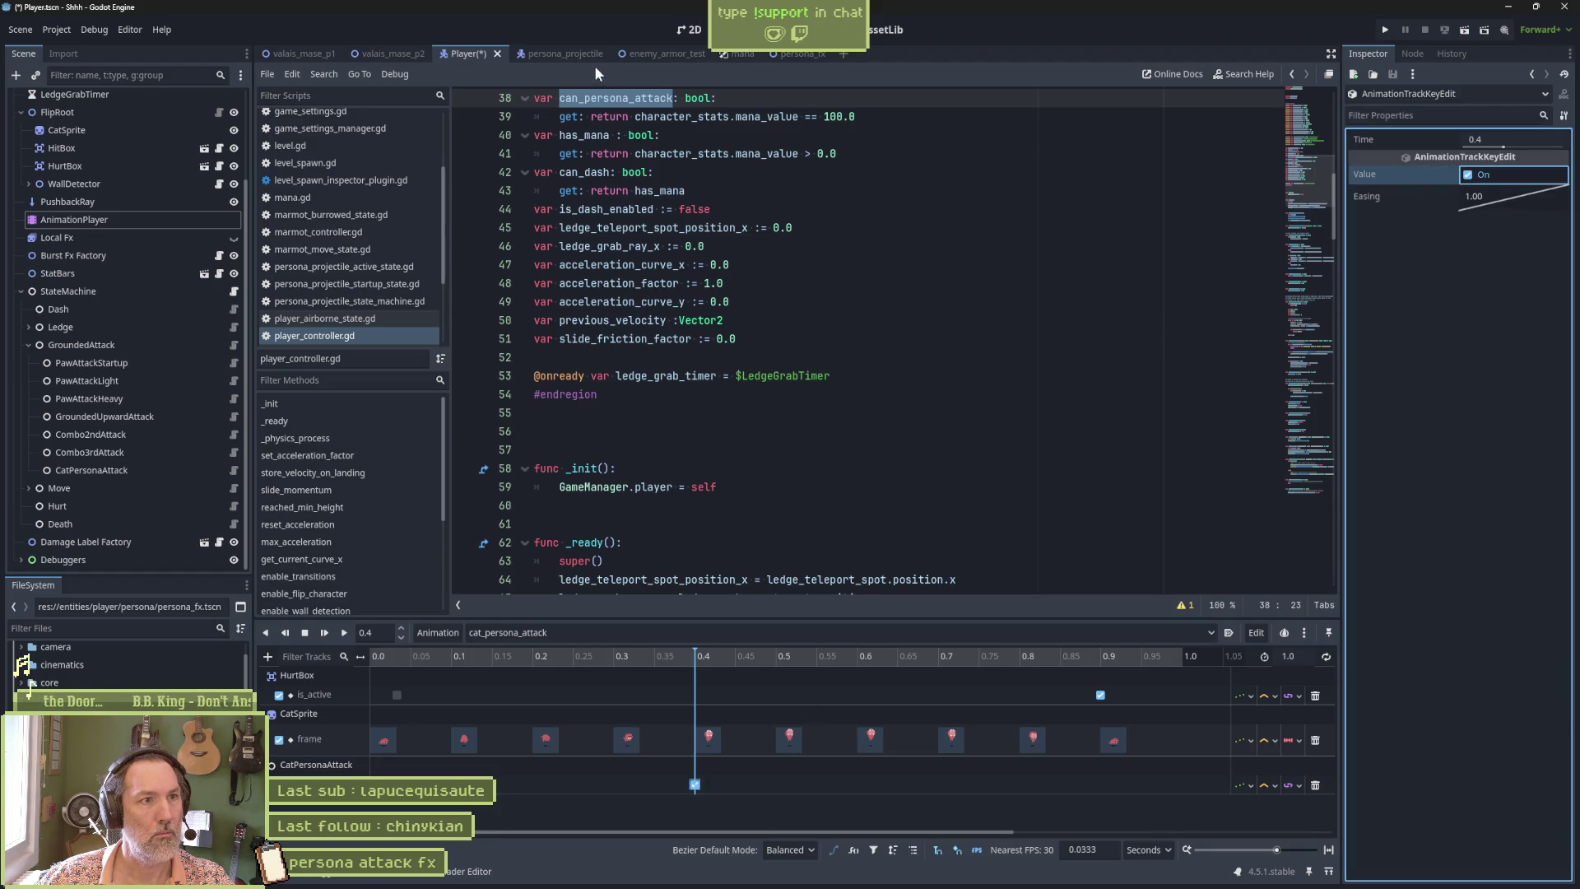
{"action": "left_click", "coordinate": [663, 53]}
{"action": "key", "text": "F6"}
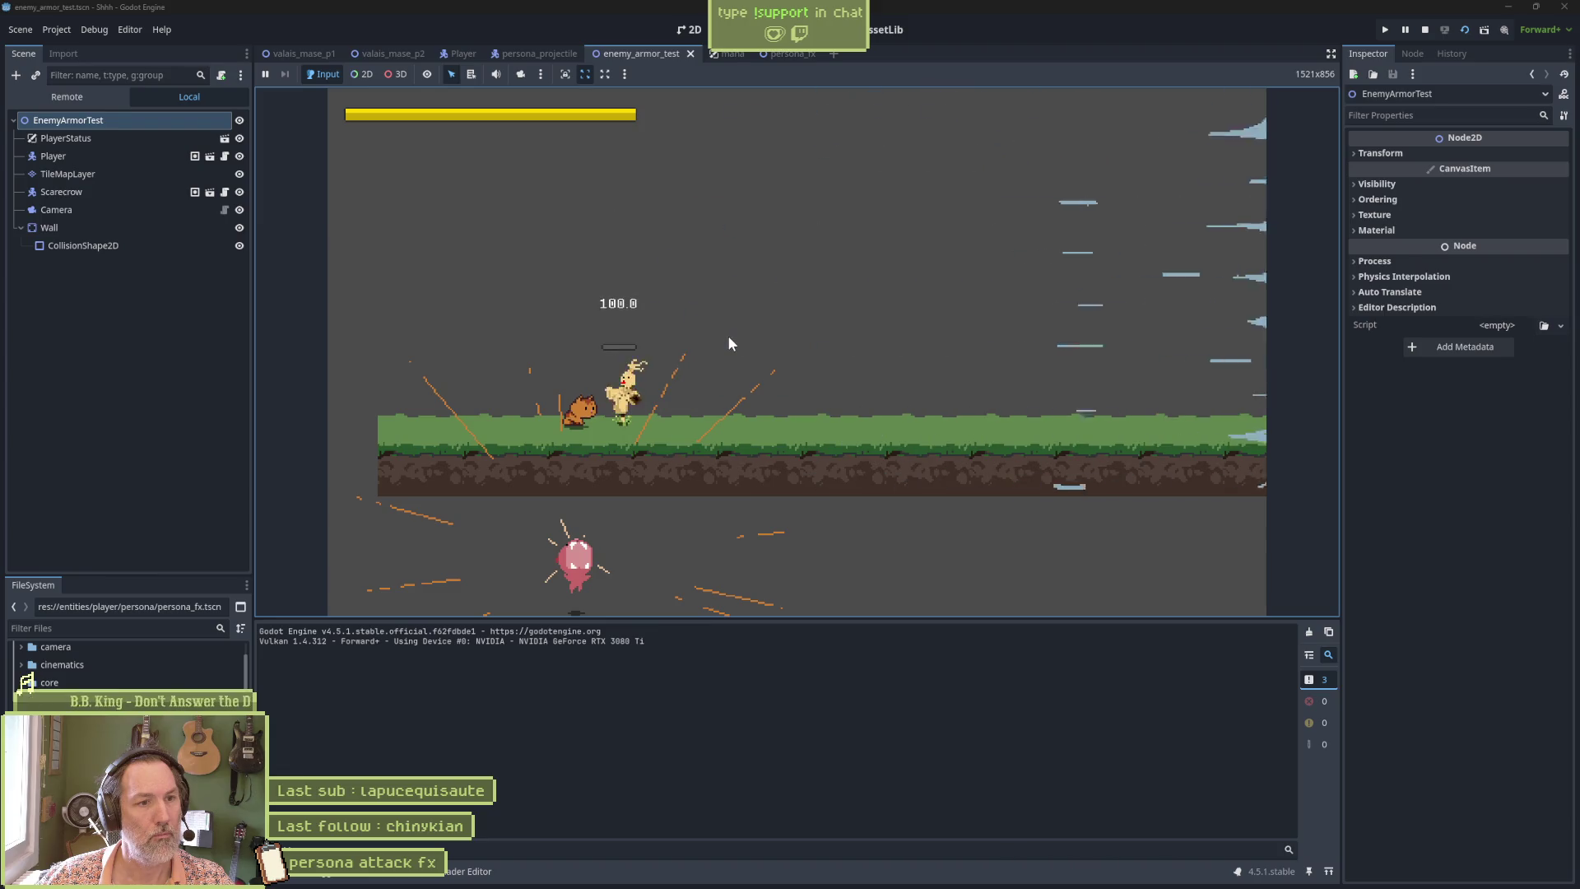
Stop the game with F8, save the scene, and switch to the persona_fx scene.
{"action": "key", "text": "F8"}
{"action": "key", "text": "ctrl+s"}
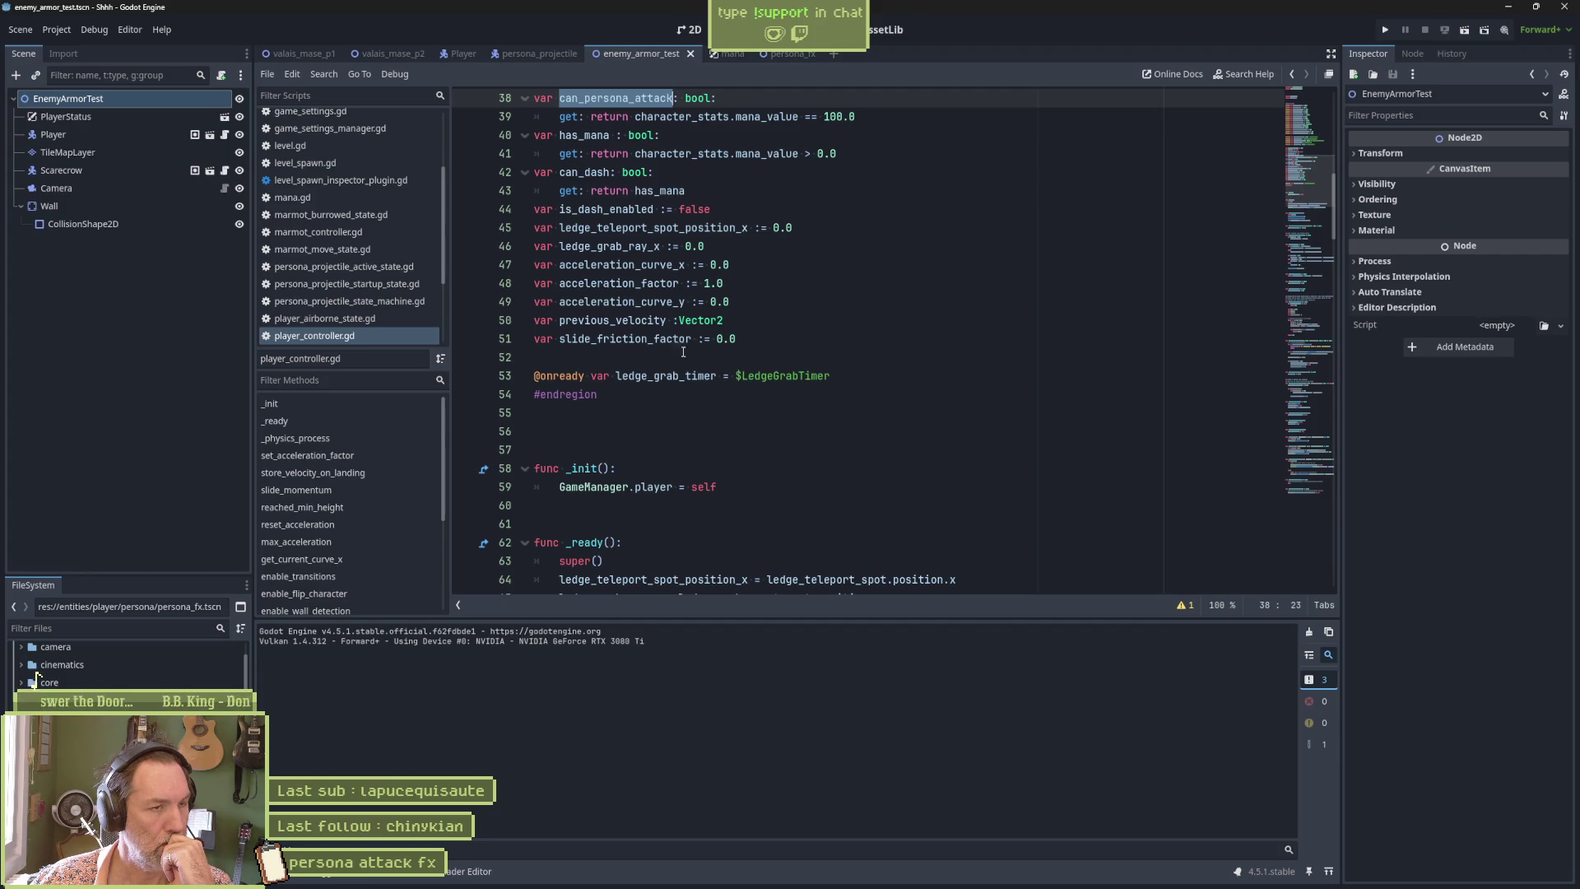
{"action": "left_click", "coordinate": [786, 54]}
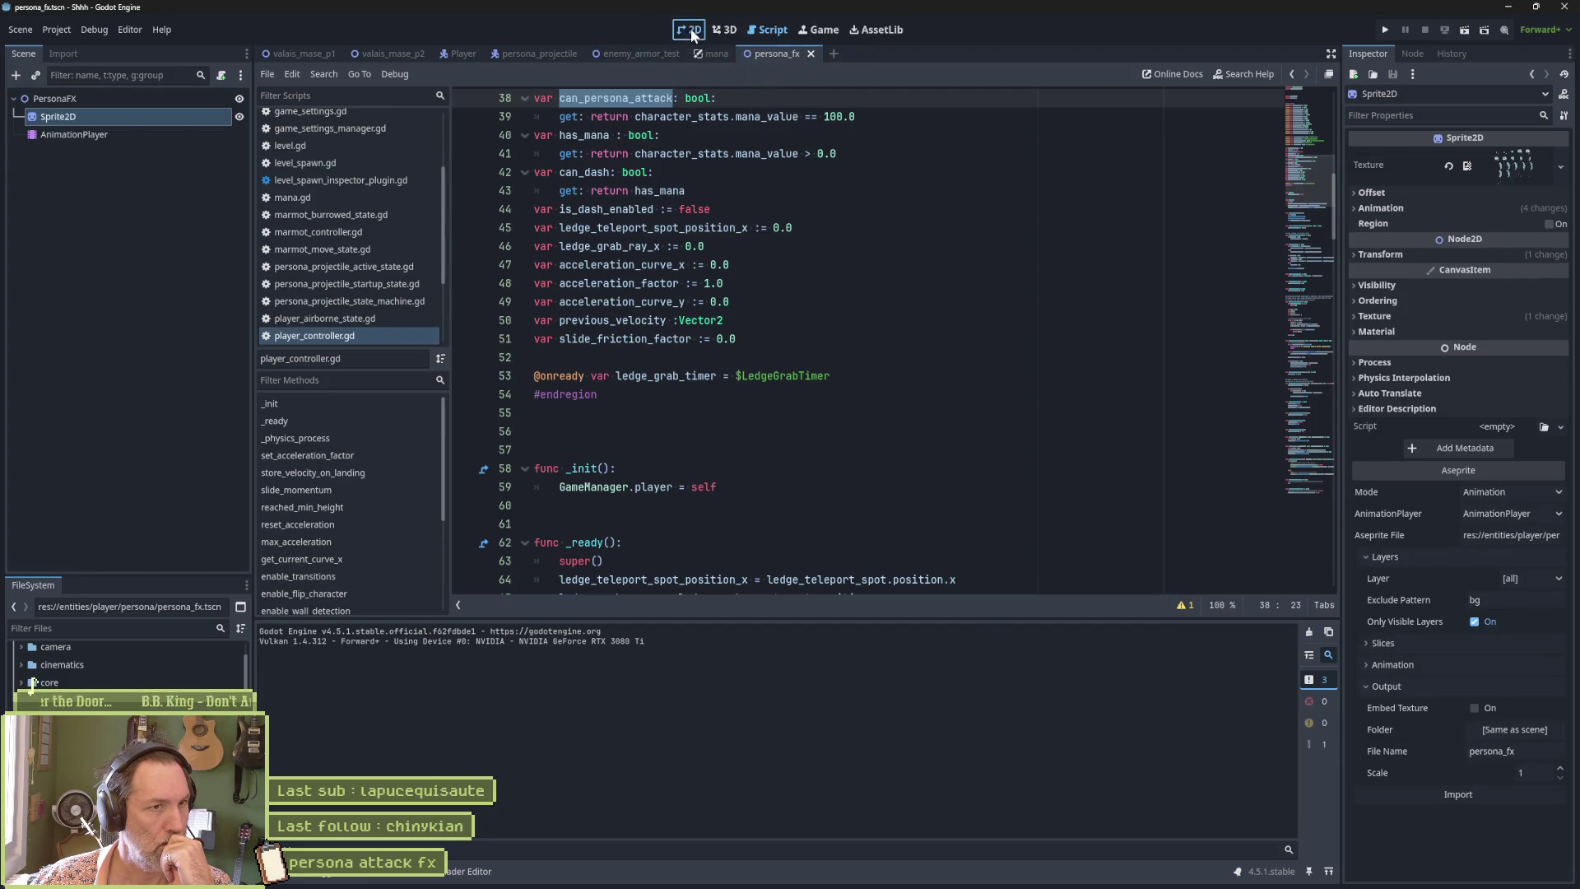
Set fx_sparkles to loop and autoplay on load, then save persona_fx.
{"action": "left_click", "coordinate": [691, 31]}
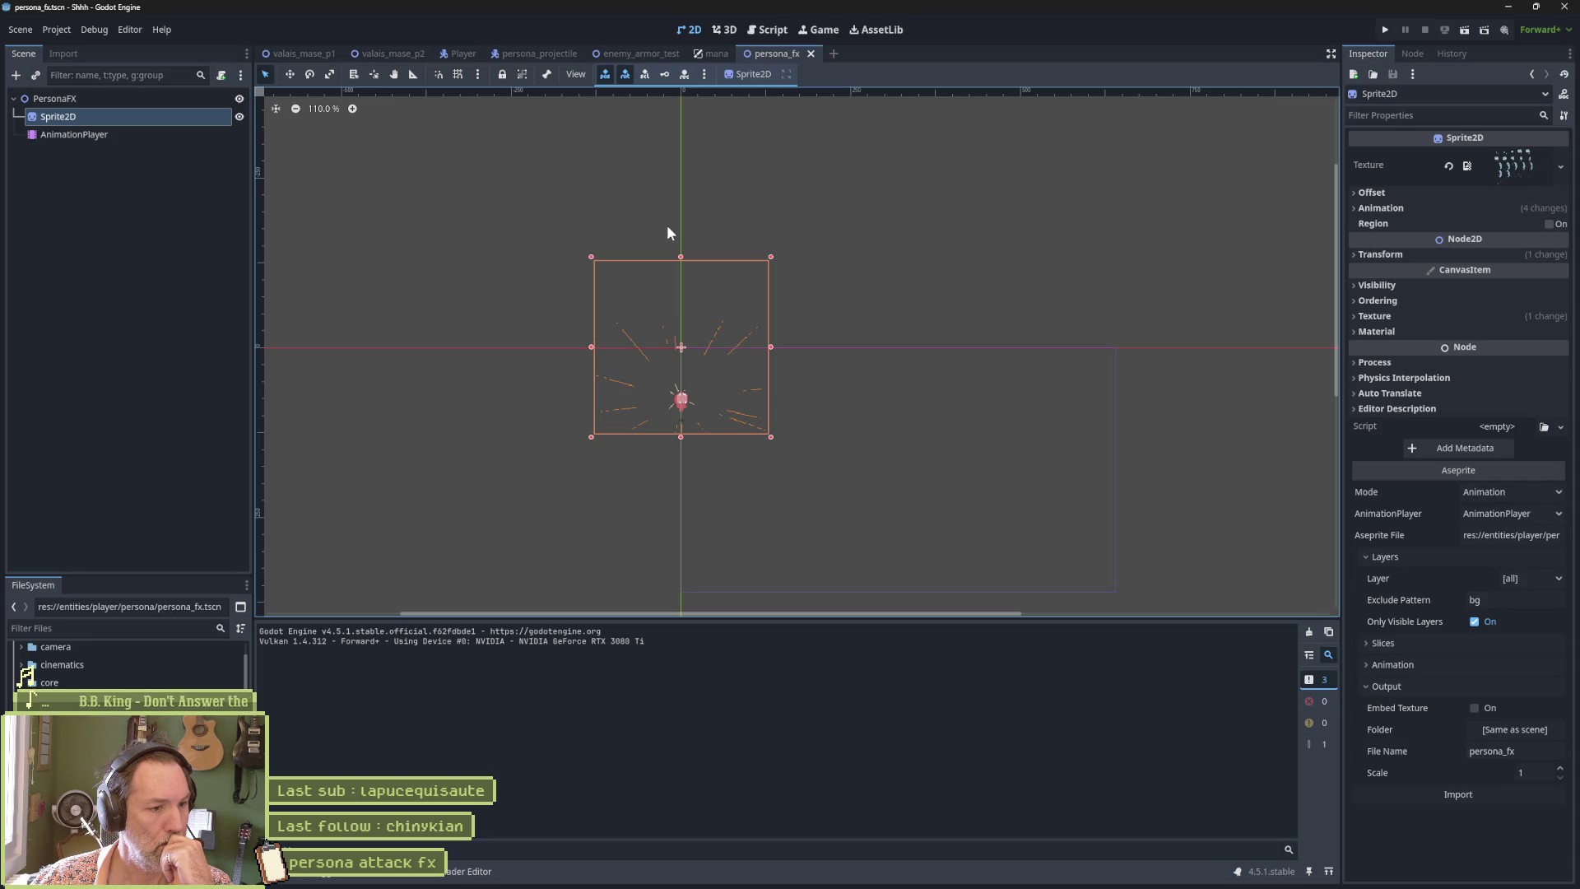
{"action": "left_click", "coordinate": [156, 137]}
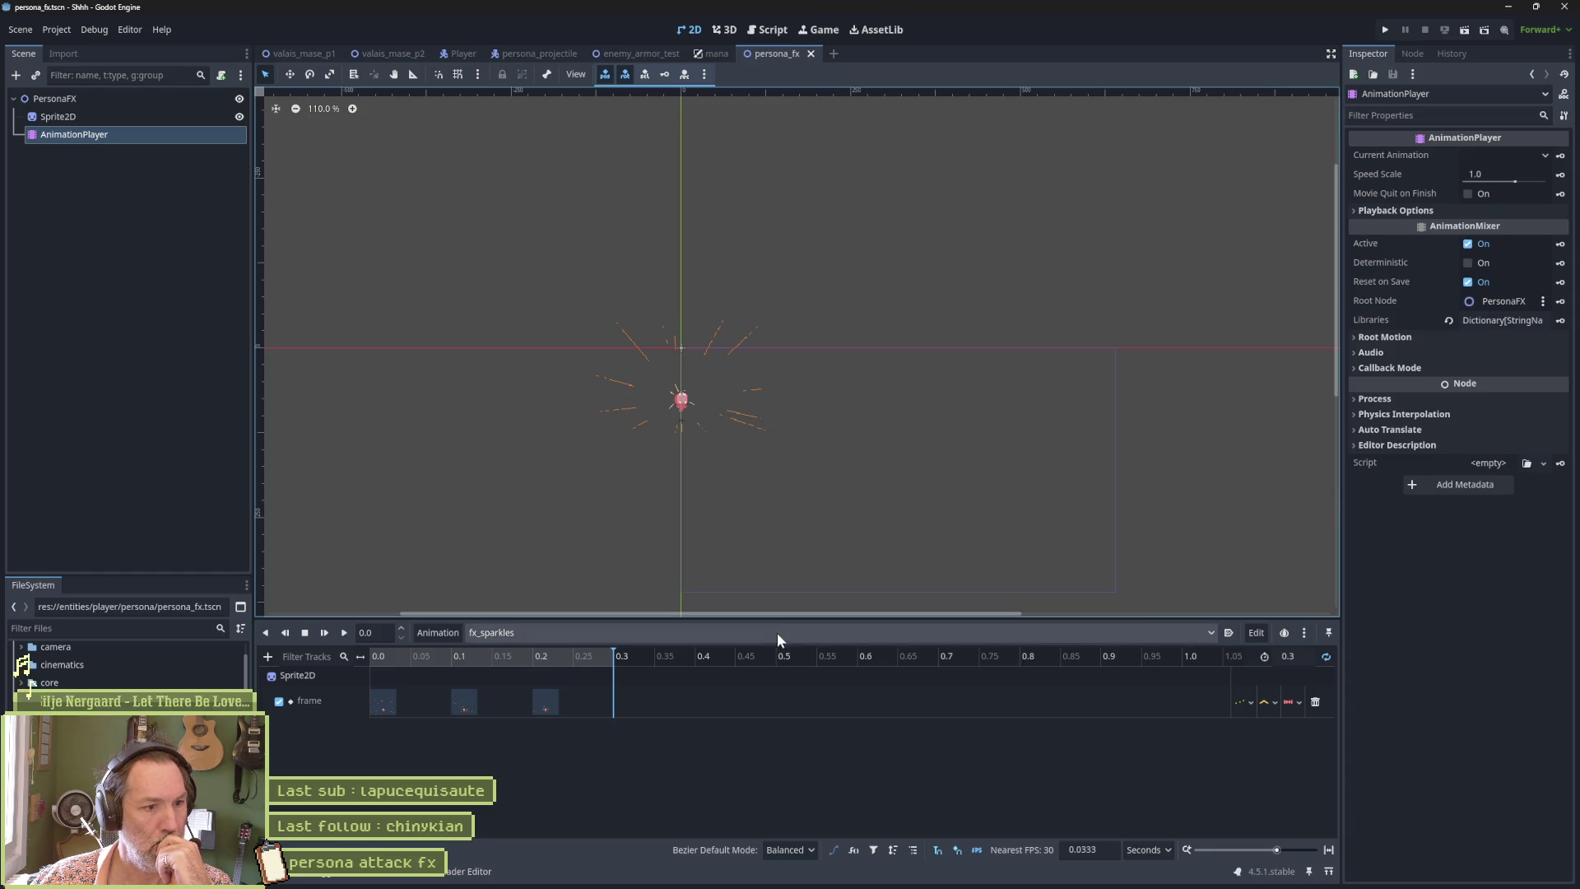
{"action": "left_click", "coordinate": [1326, 657]}
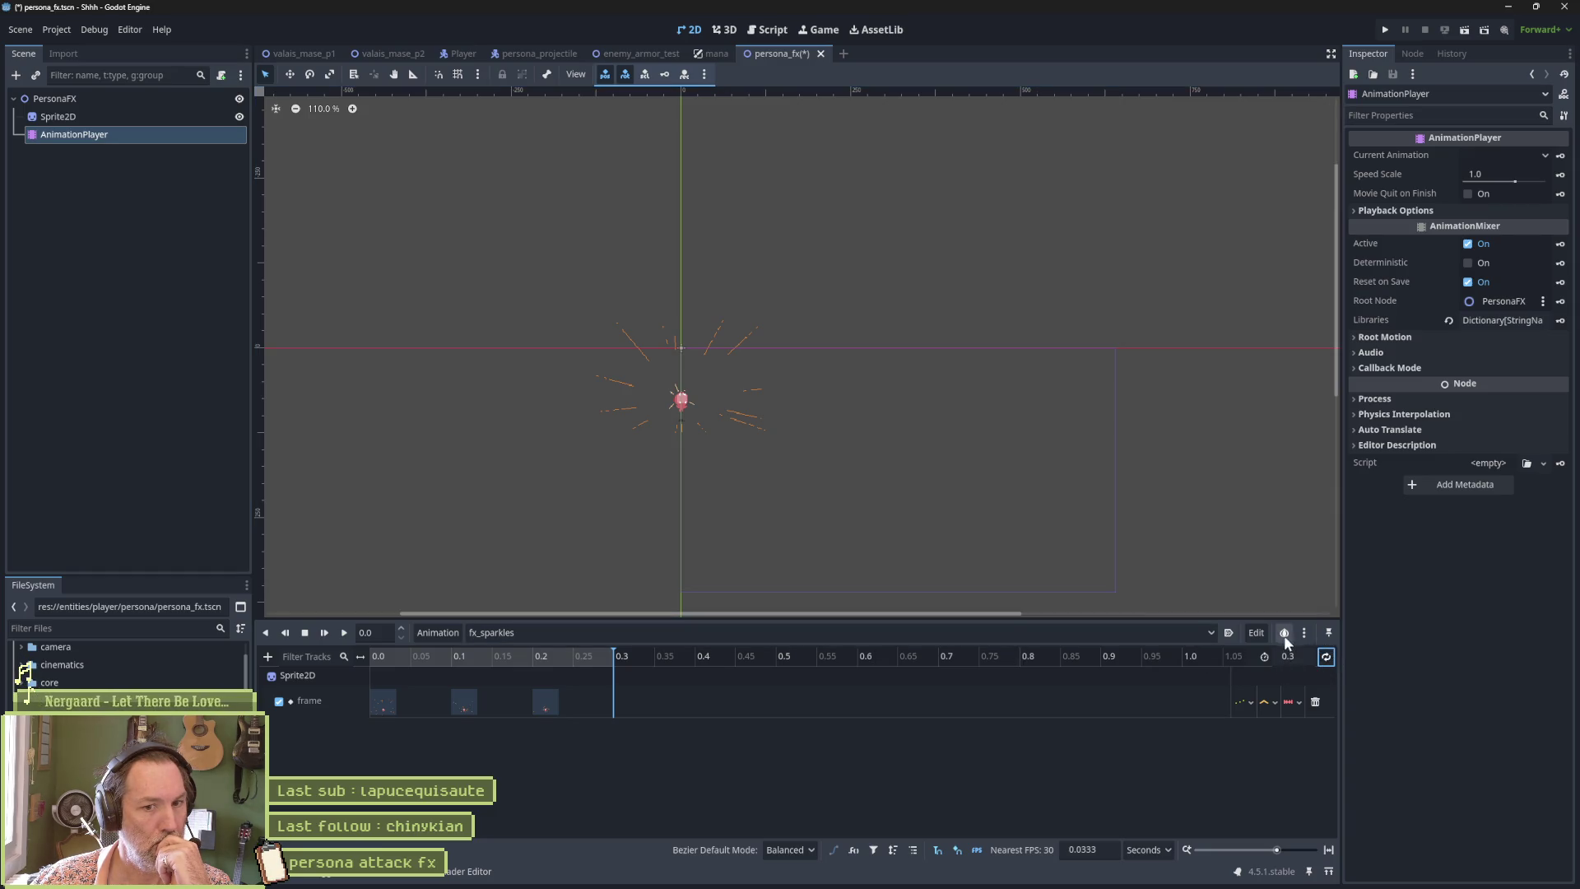
{"action": "left_click", "coordinate": [1229, 633]}
{"action": "key", "text": "ctrl+s"}
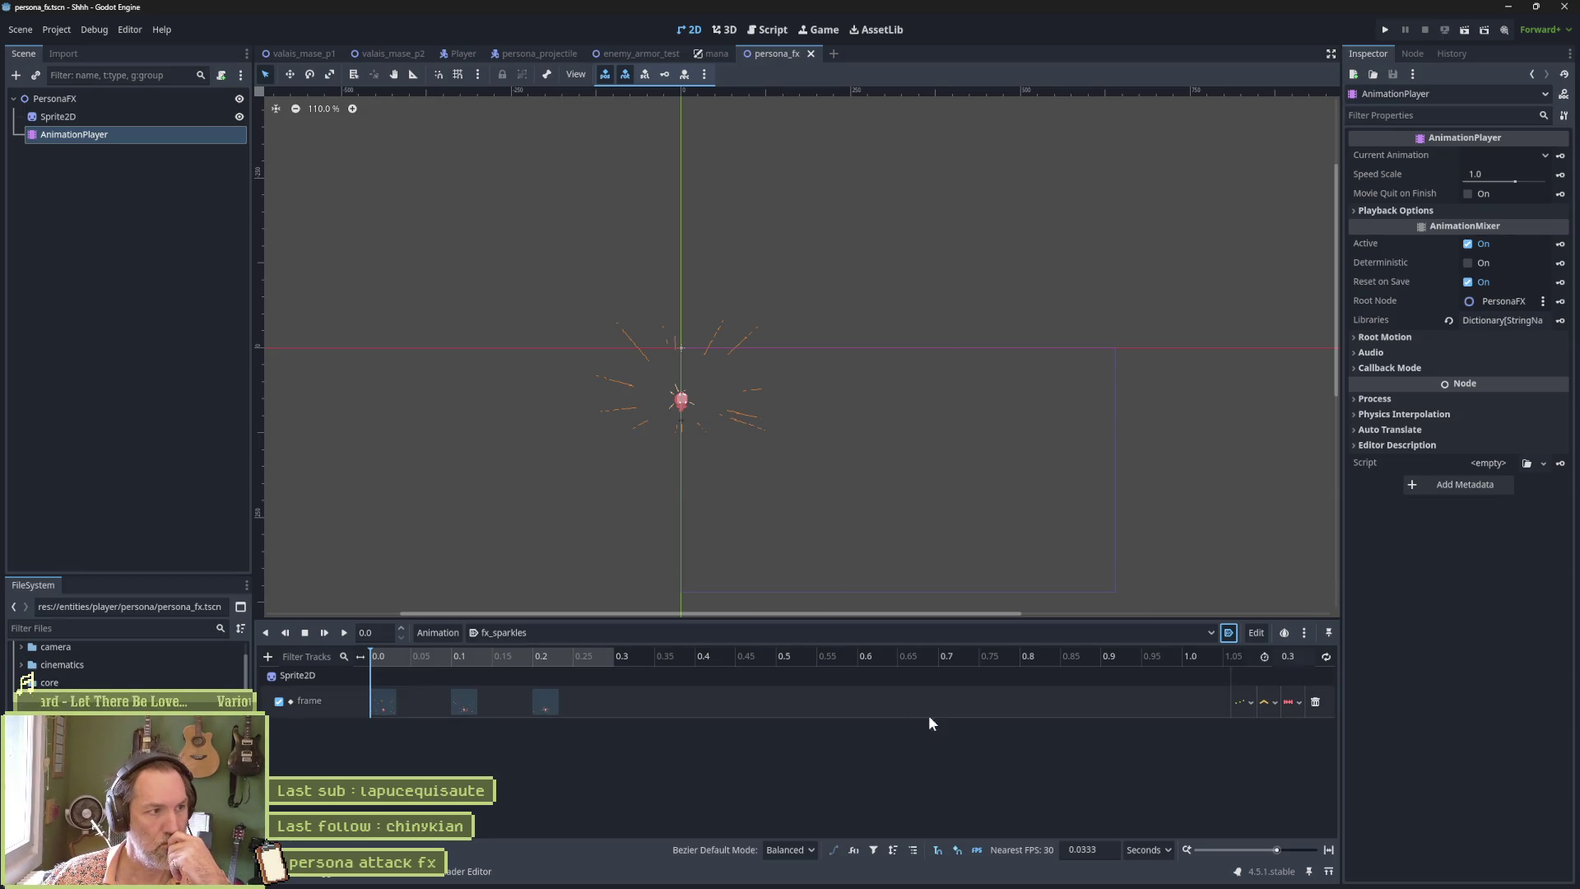
Glance at the sparkle drawing in Aseprite and return to Godot.
{"action": "mouse_move", "coordinate": [881, 883]}
{"action": "left_click", "coordinate": [818, 877]}
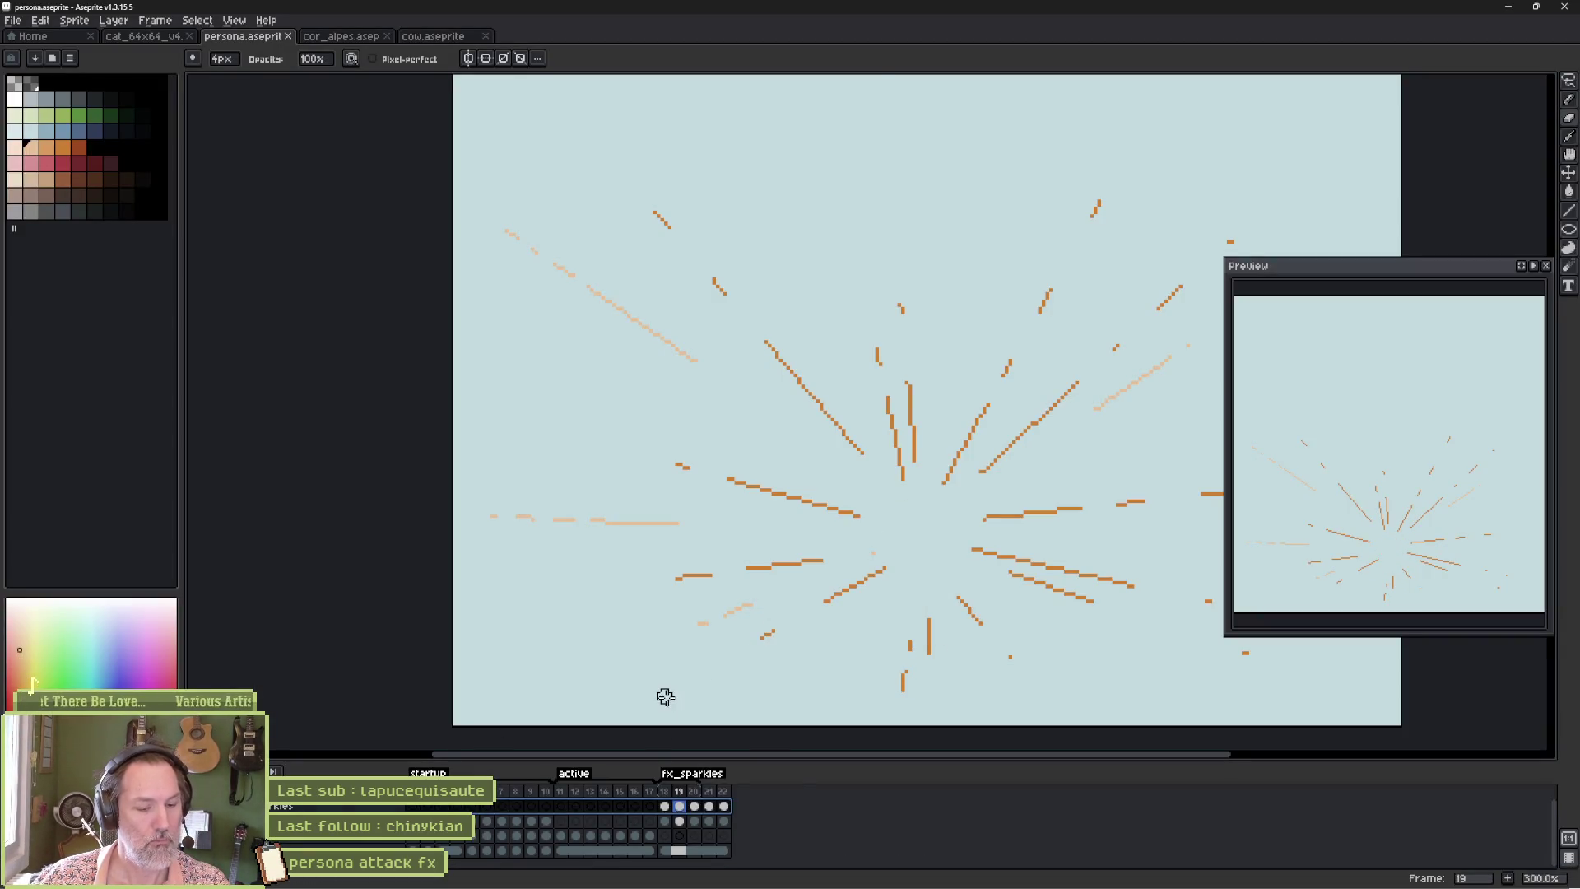
{"action": "key", "text": "alt+Tab"}
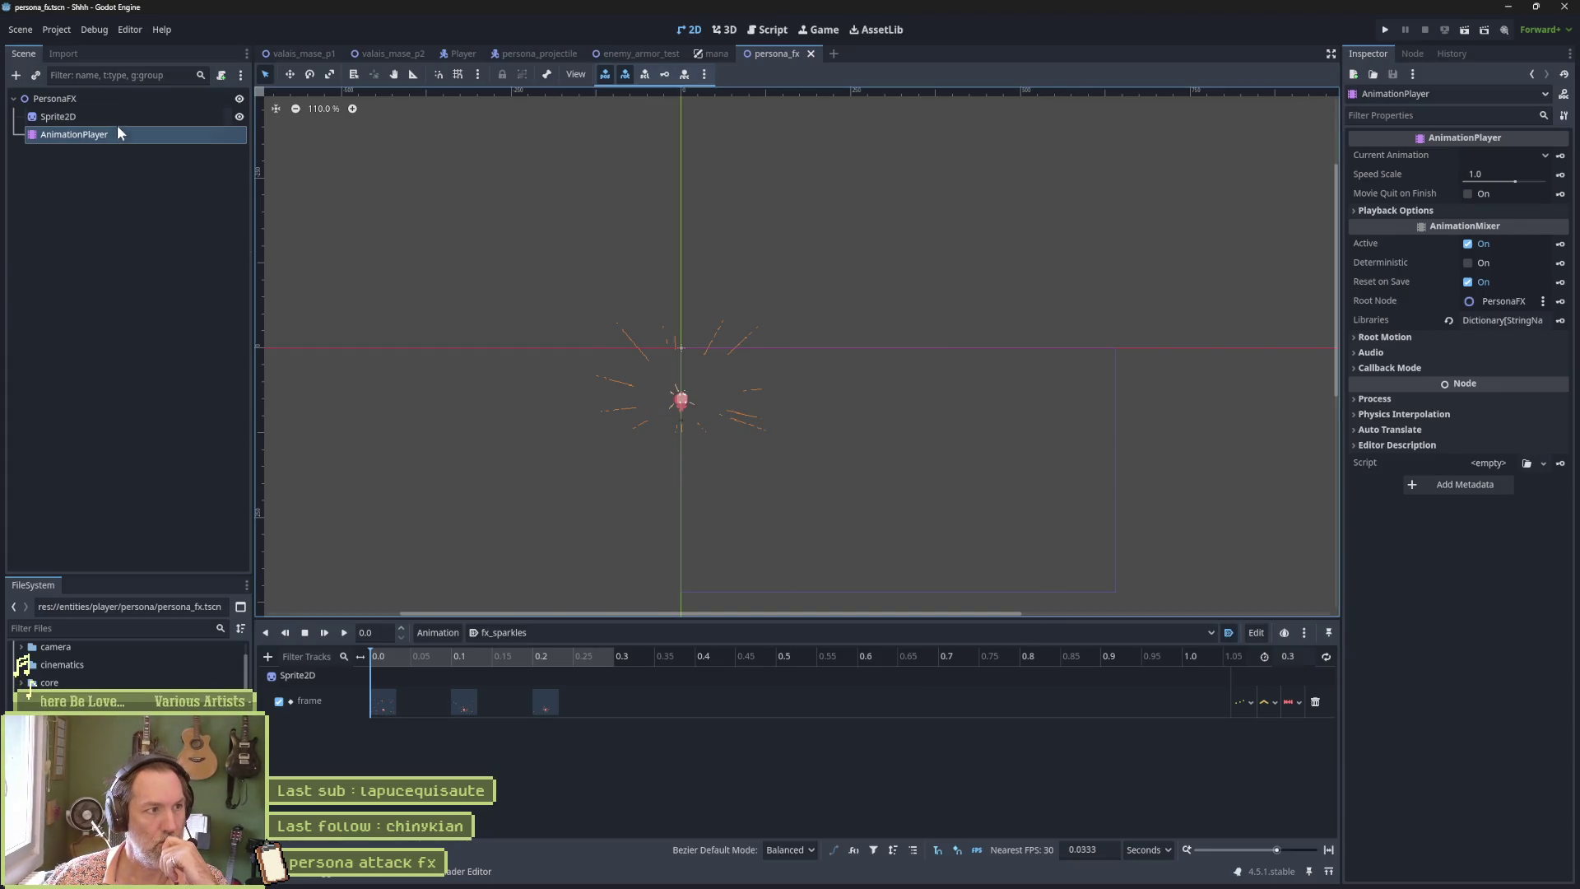
Reimport the Aseprite sparkle frames, raise the sprite about 116 px, save, and run enemy_armor_test.
{"action": "left_click", "coordinate": [117, 117]}
{"action": "left_click", "coordinate": [1475, 814]}
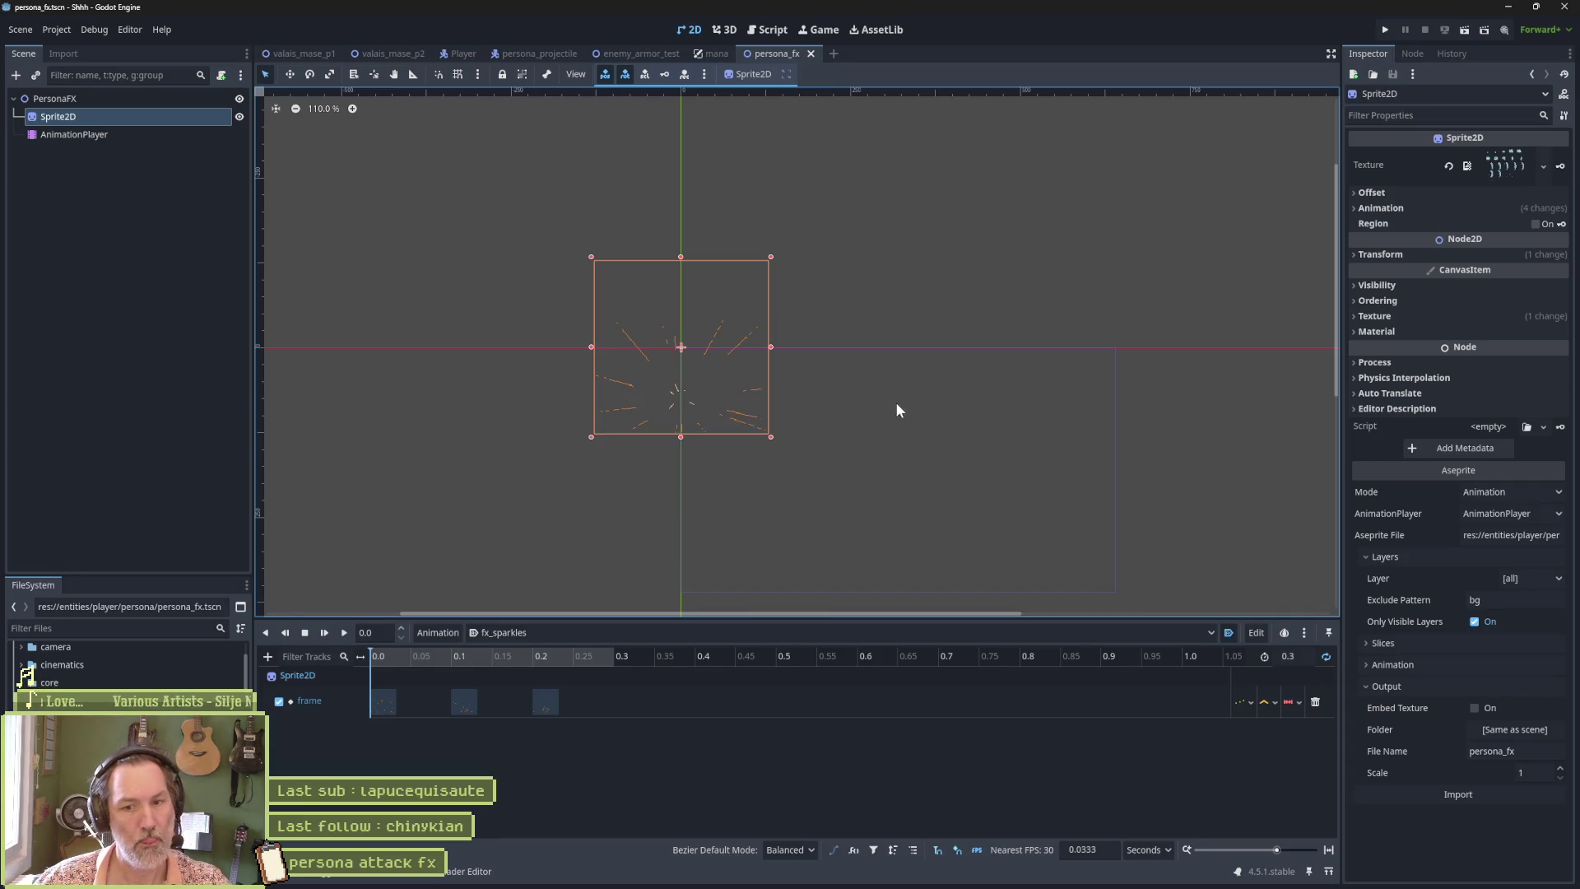
{"action": "key", "text": "w"}
{"action": "left_click_drag", "start_coordinate": [683, 364], "coordinate": [673, 279]}
{"action": "key", "text": "ctrl+s"}
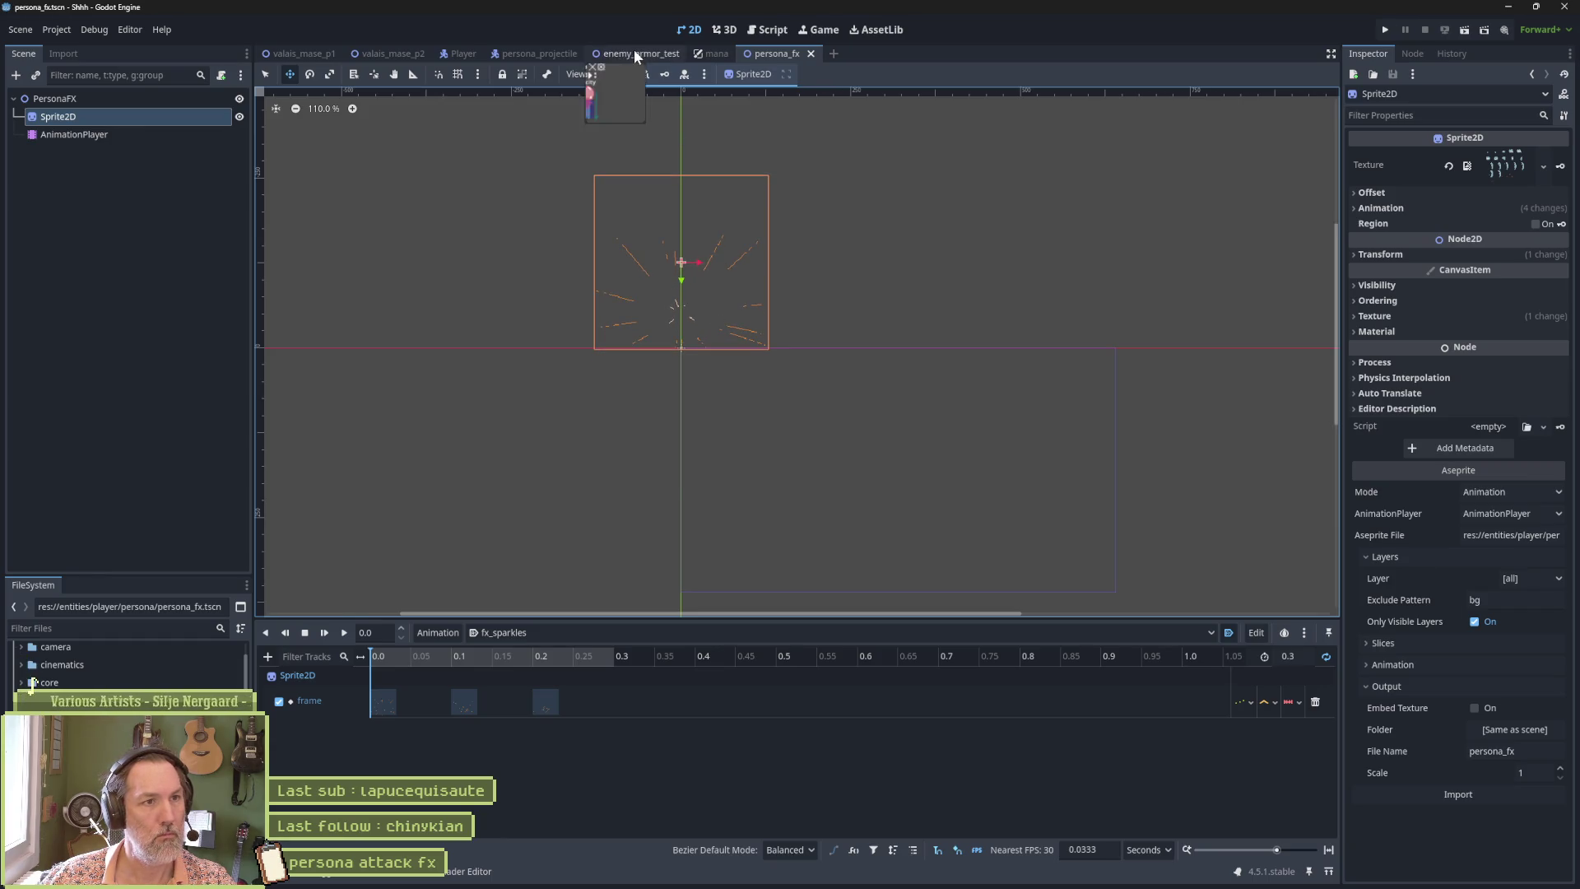
{"action": "left_click", "coordinate": [633, 54]}
{"action": "key", "text": "F6"}
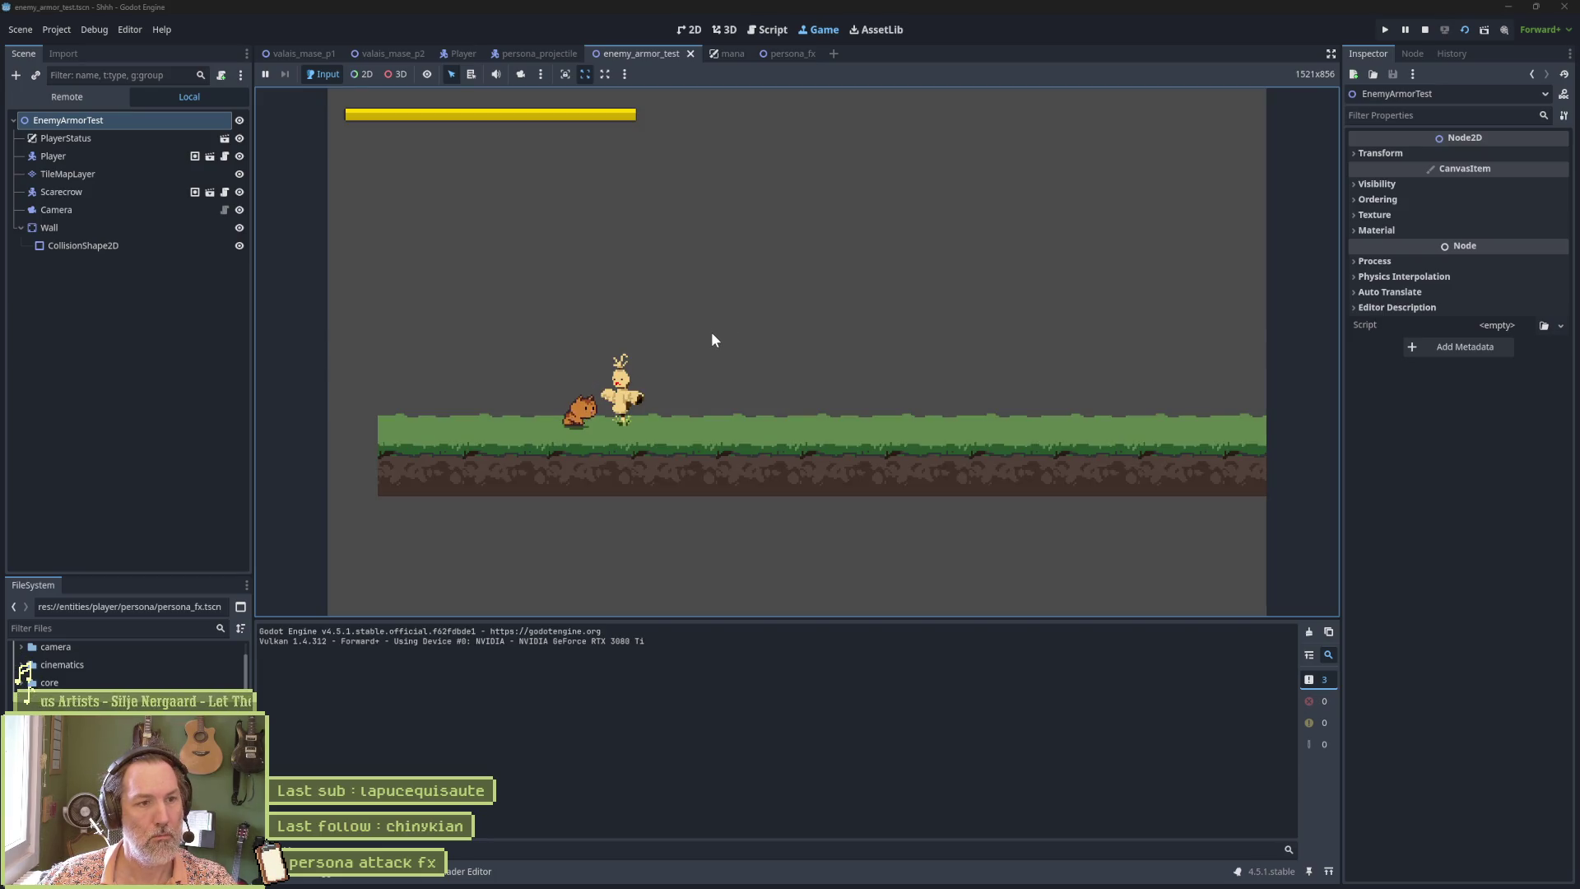
Try the attack burst in the running game, stop it, and reopen the persona_fx fx_sparkles timeline.
{"action": "left_click", "coordinate": [713, 339]}
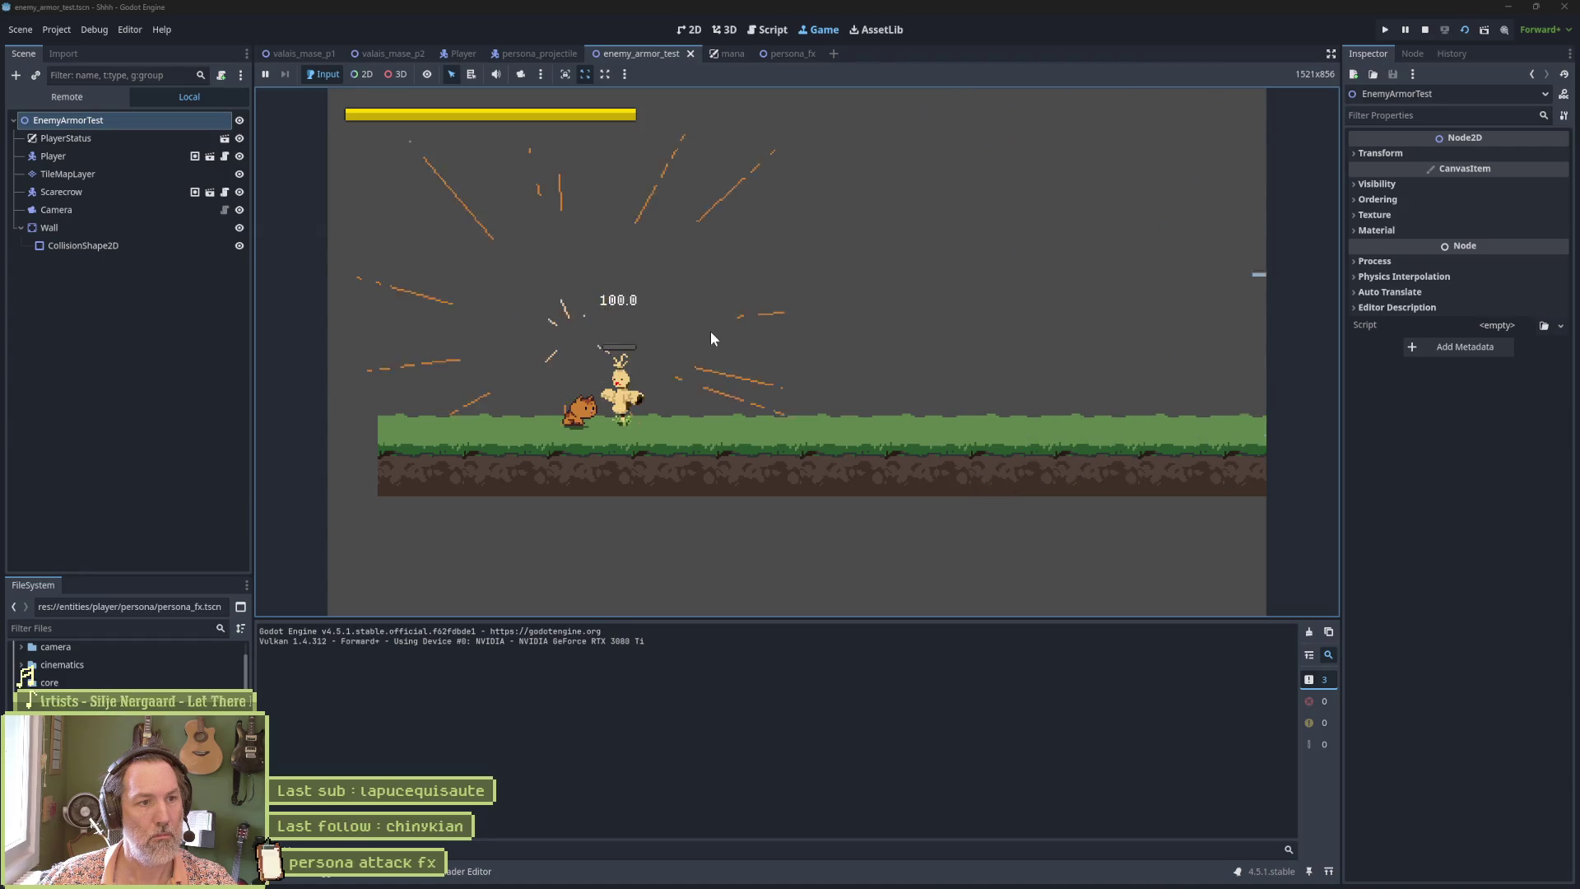
{"action": "key", "text": "F8"}
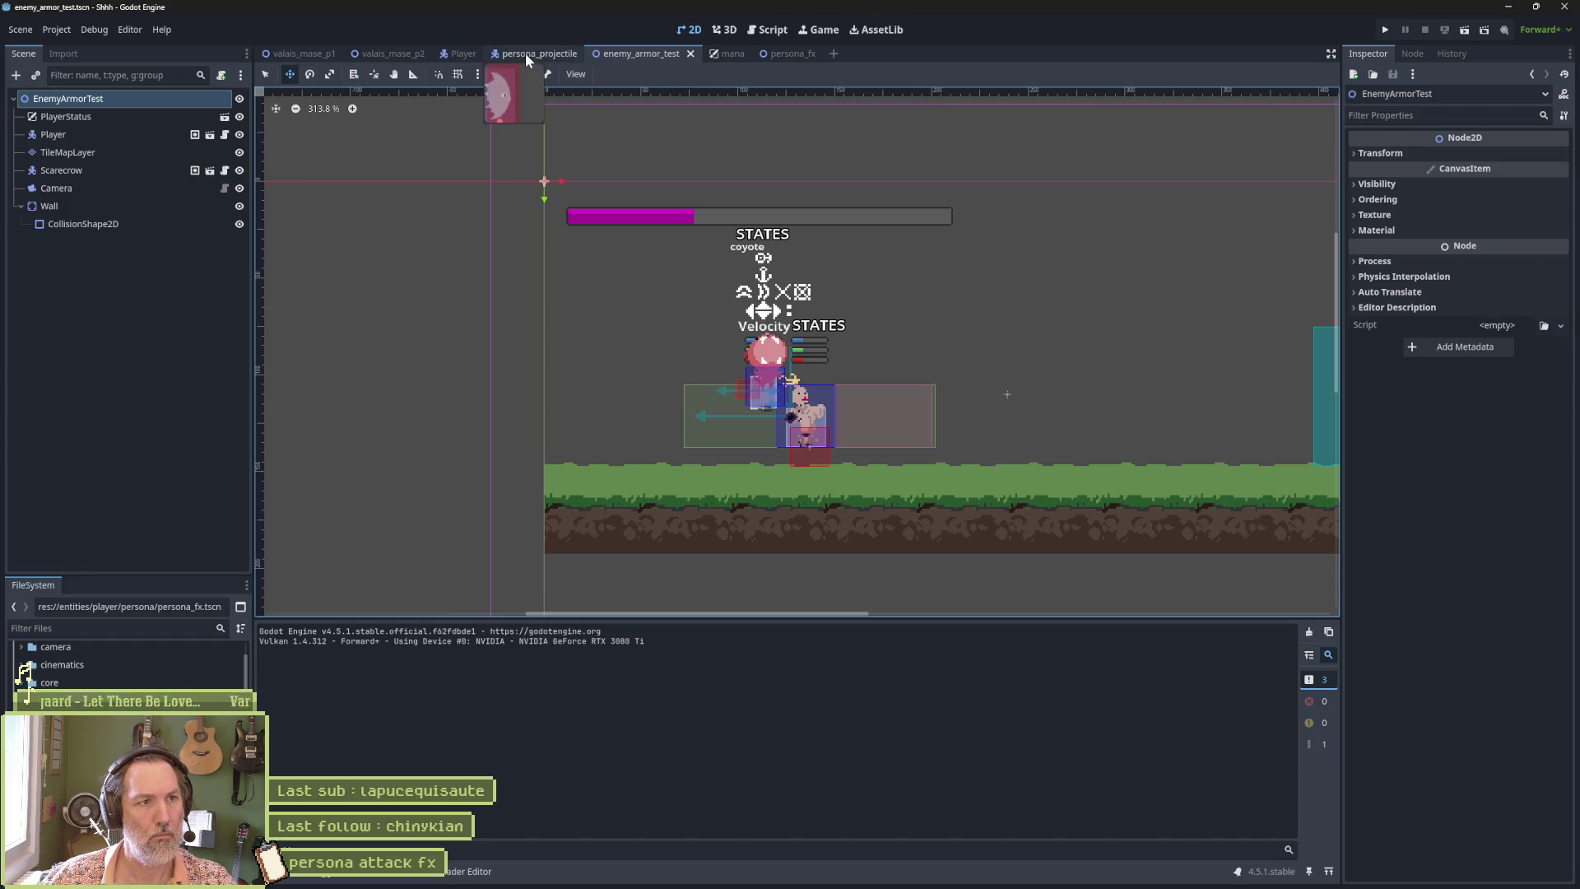
{"action": "left_click", "coordinate": [781, 54]}
{"action": "left_click", "coordinate": [176, 134]}
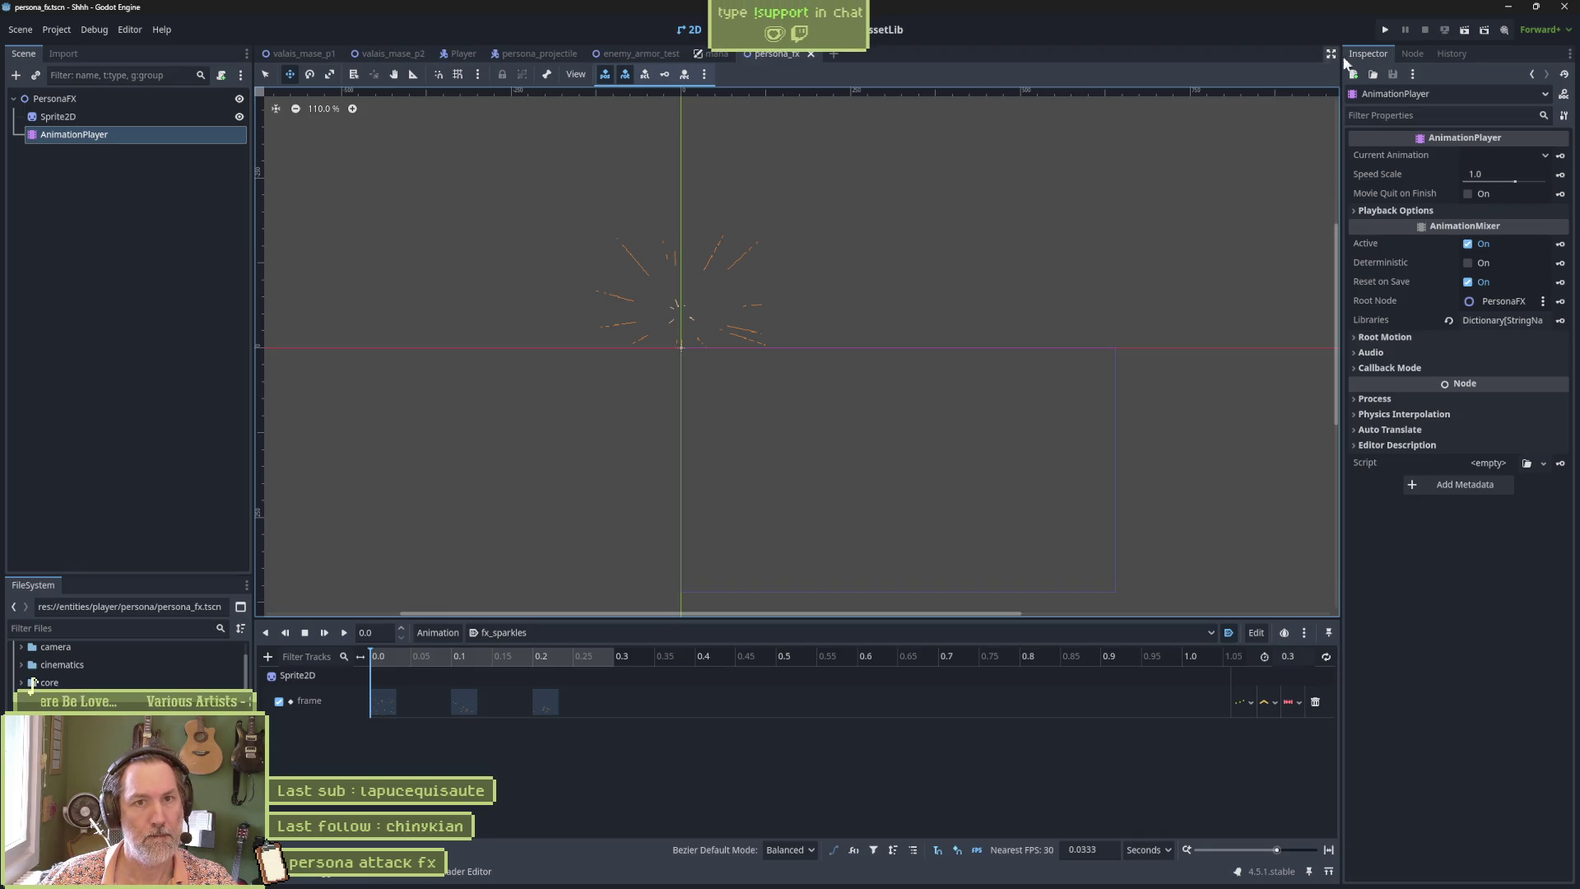
Enable Movie Maker Mode for recorded runs and look over the Player scene.
{"action": "left_click", "coordinate": [1504, 29]}
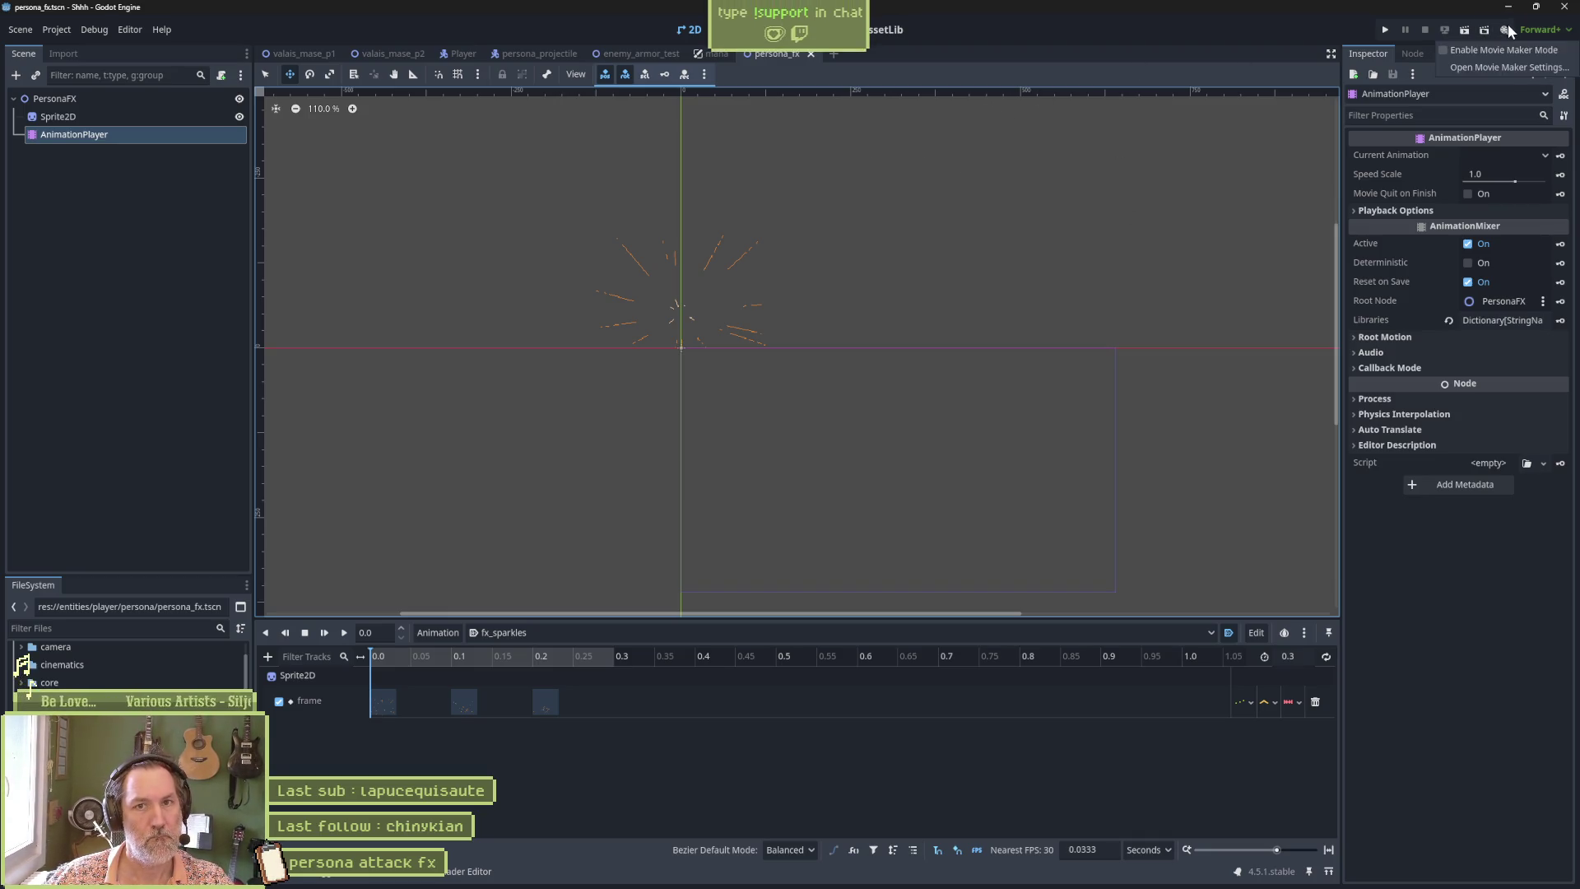
{"action": "left_click", "coordinate": [1499, 50]}
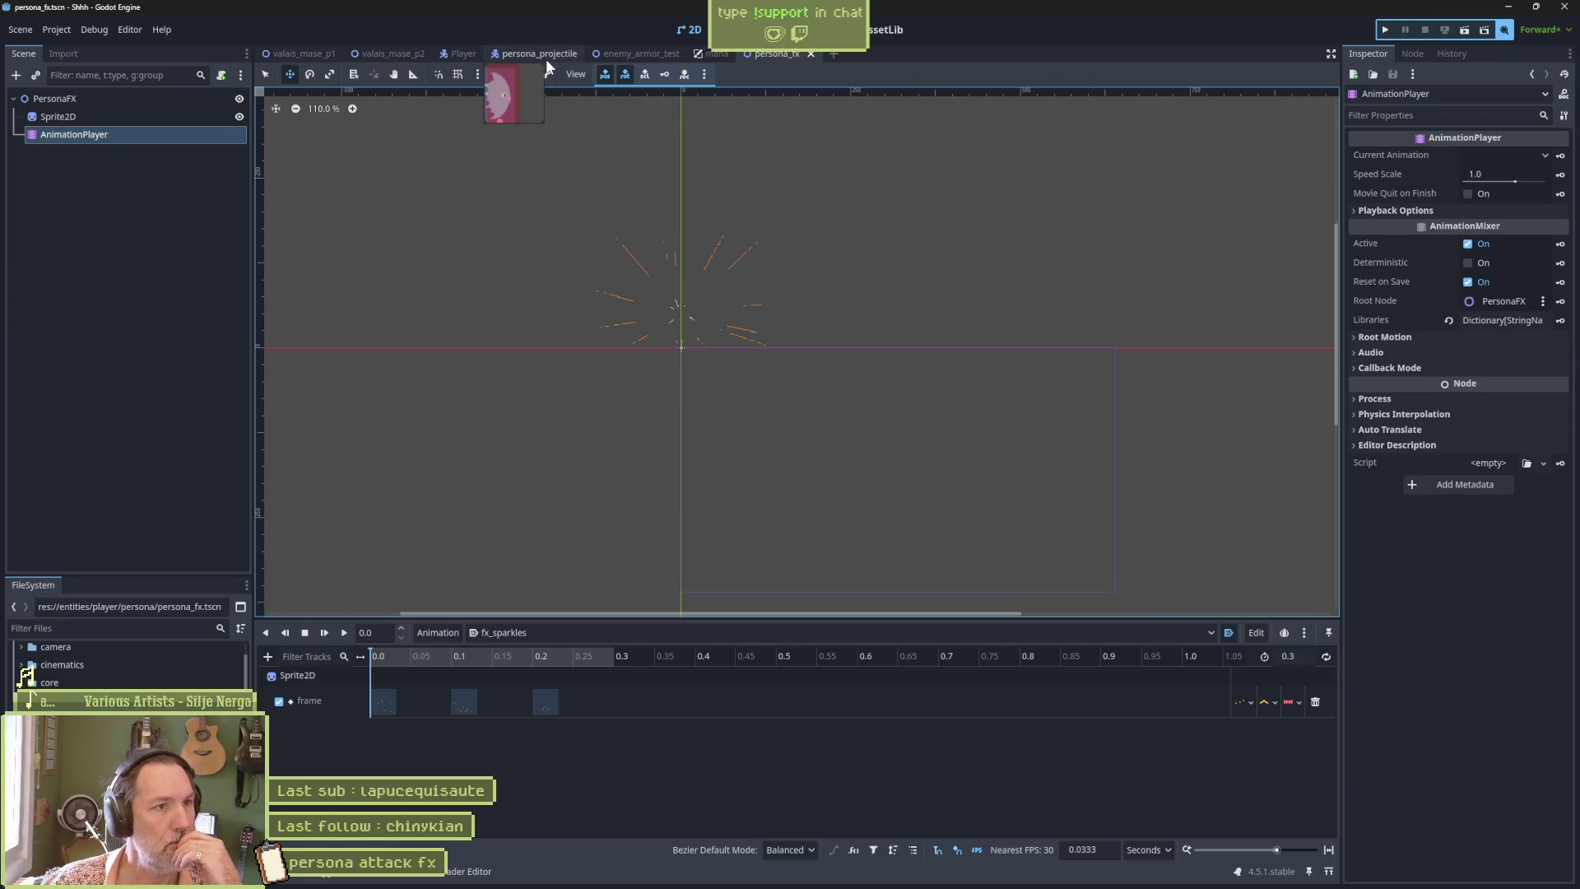
{"action": "left_click", "coordinate": [463, 54]}
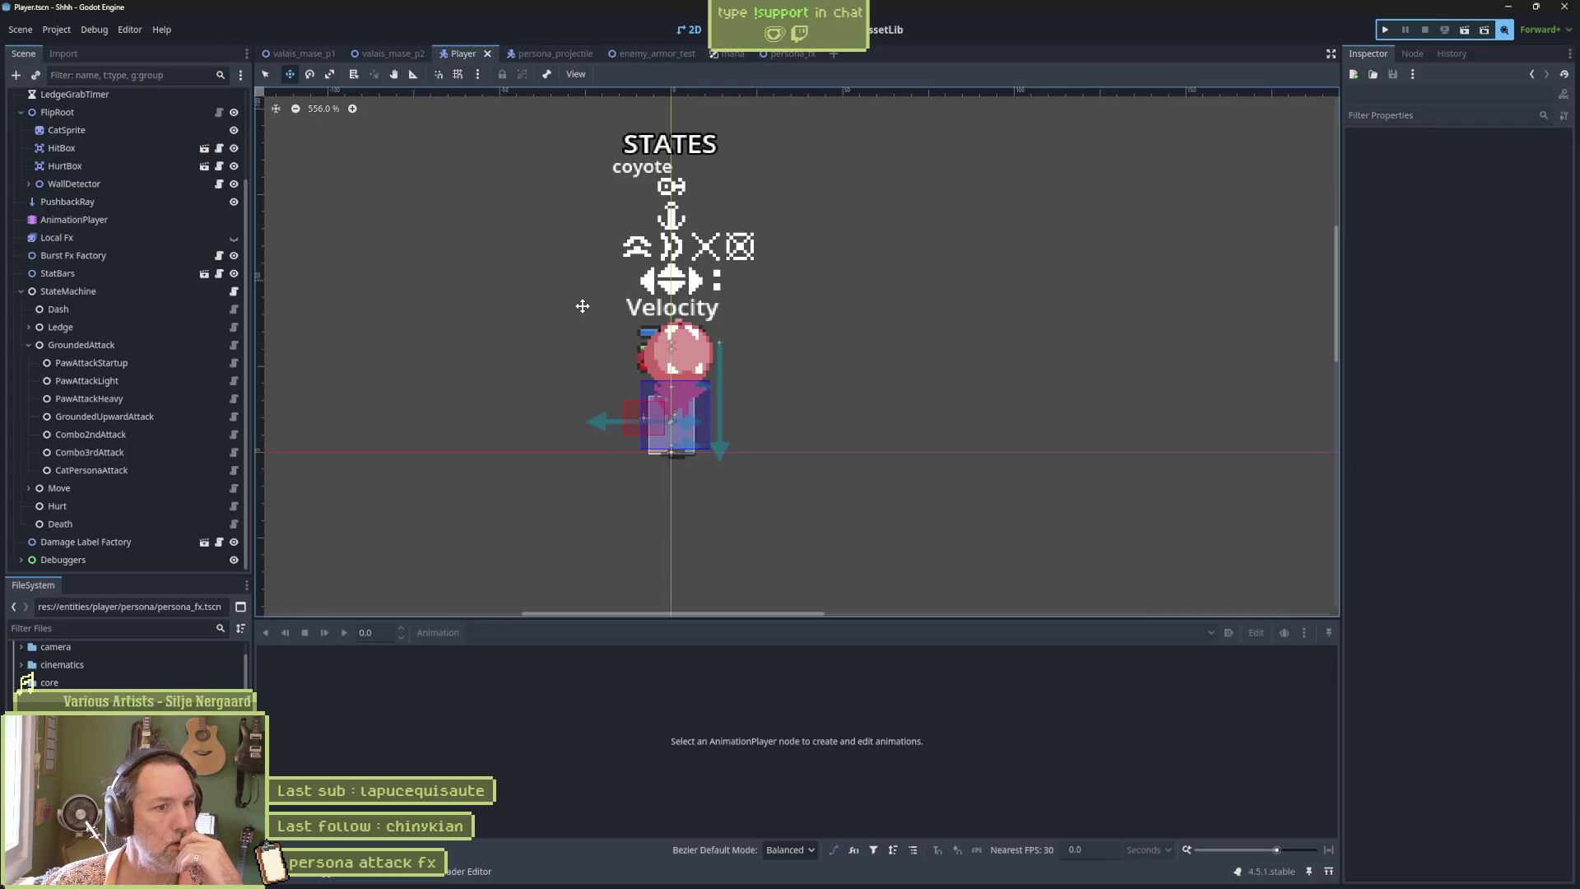
{"action": "scroll", "coordinate": [544, 422], "scroll_direction": "down", "scroll_amount": 3}
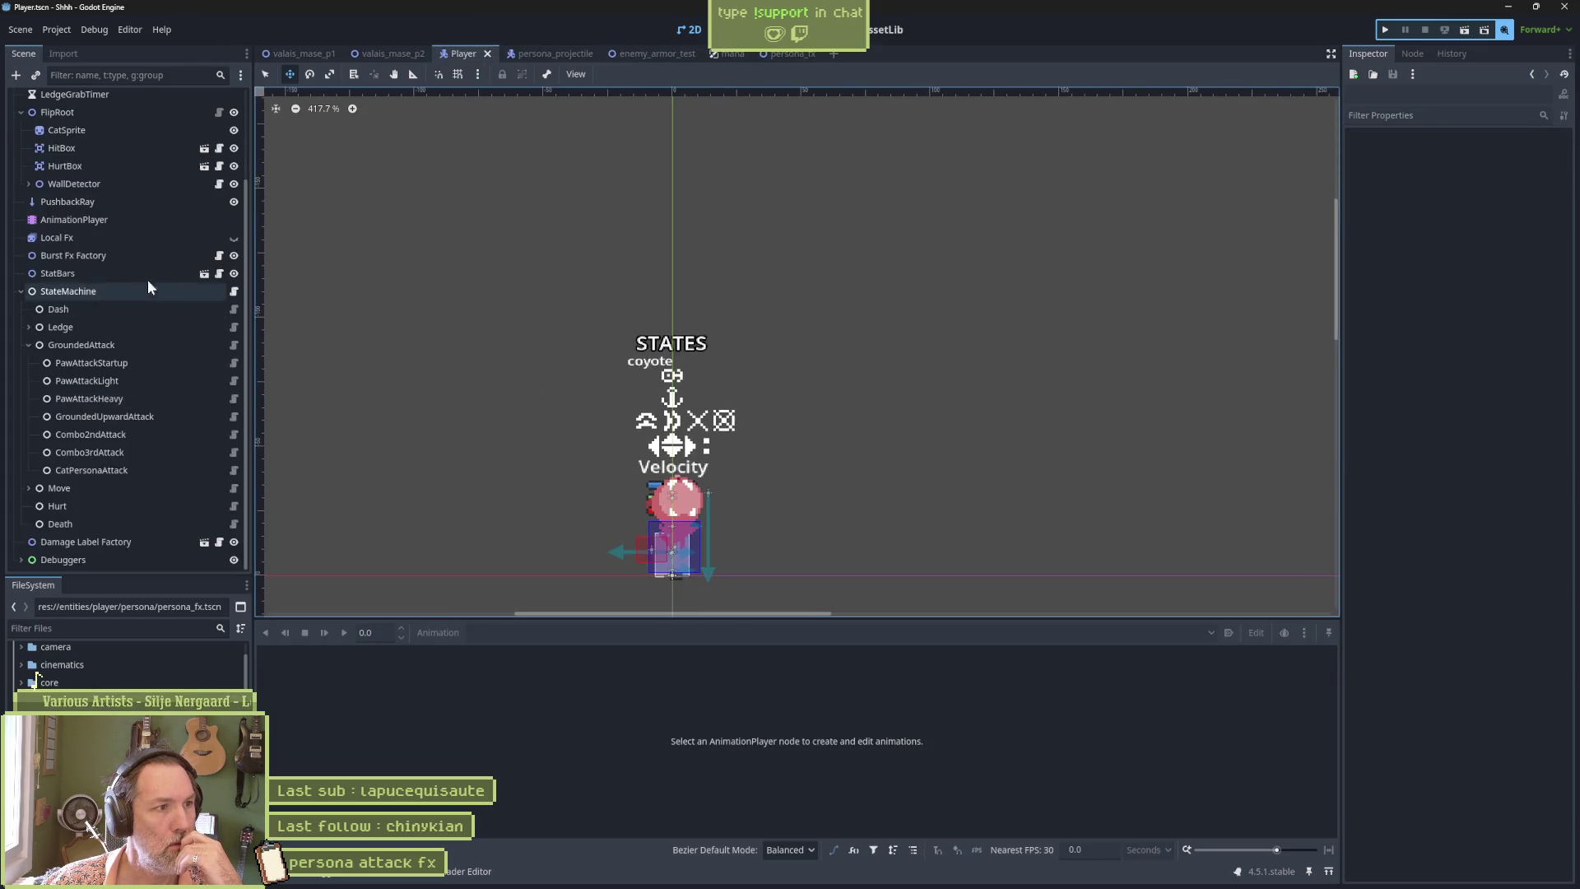
{"action": "scroll", "coordinate": [889, 395], "scroll_direction": "up", "scroll_amount": 4}
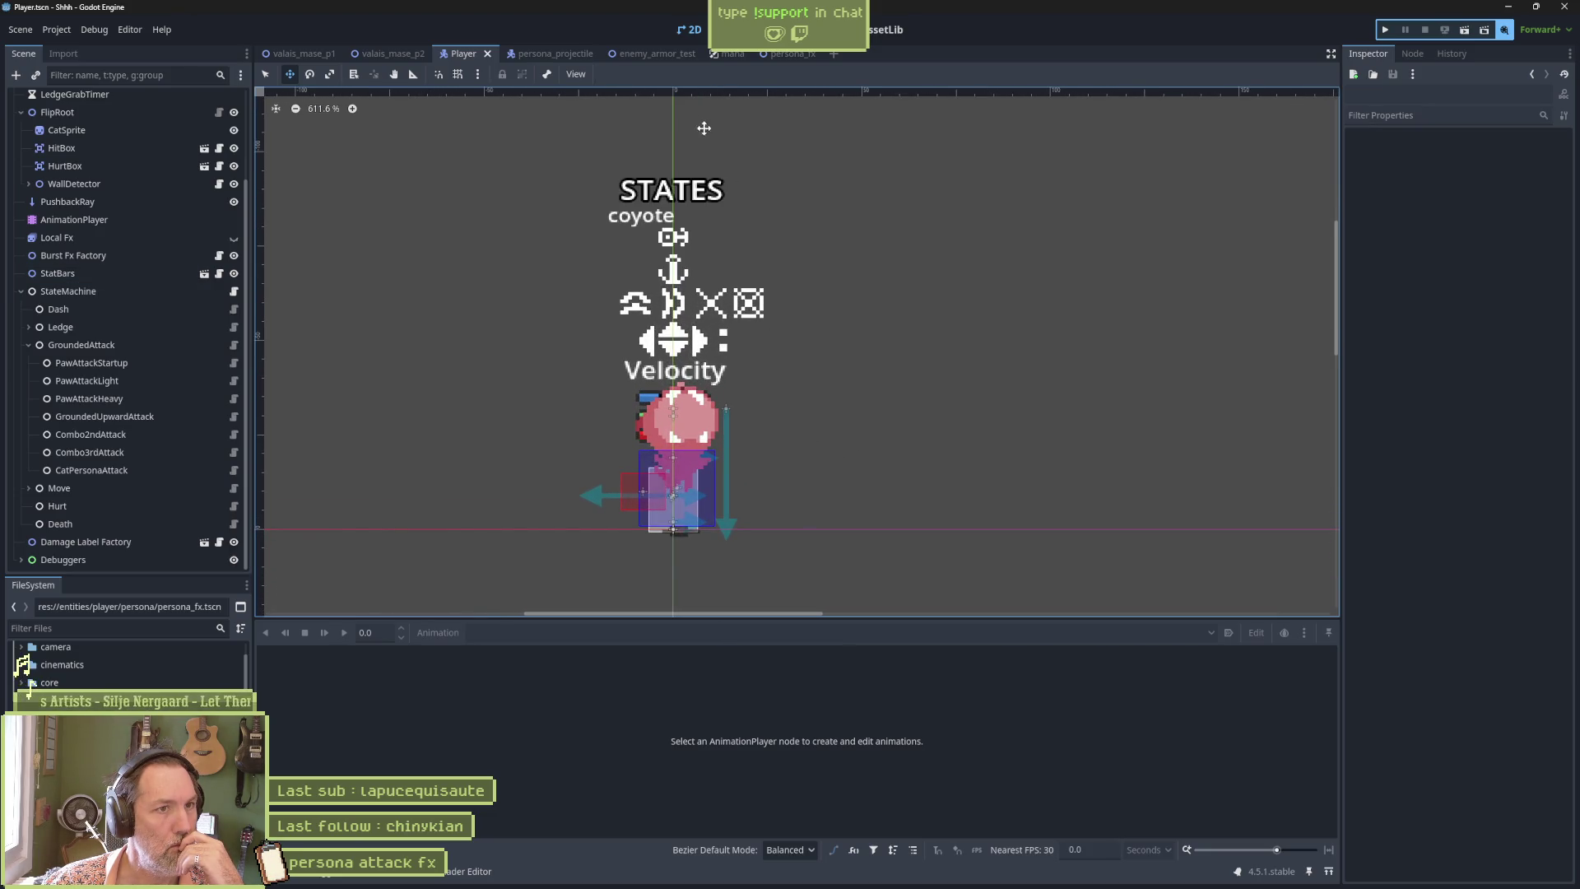
Move the persona_fx sparkle Sprite2D about 20 px lower, then return to enemy_armor_test.
{"action": "left_click", "coordinate": [792, 55]}
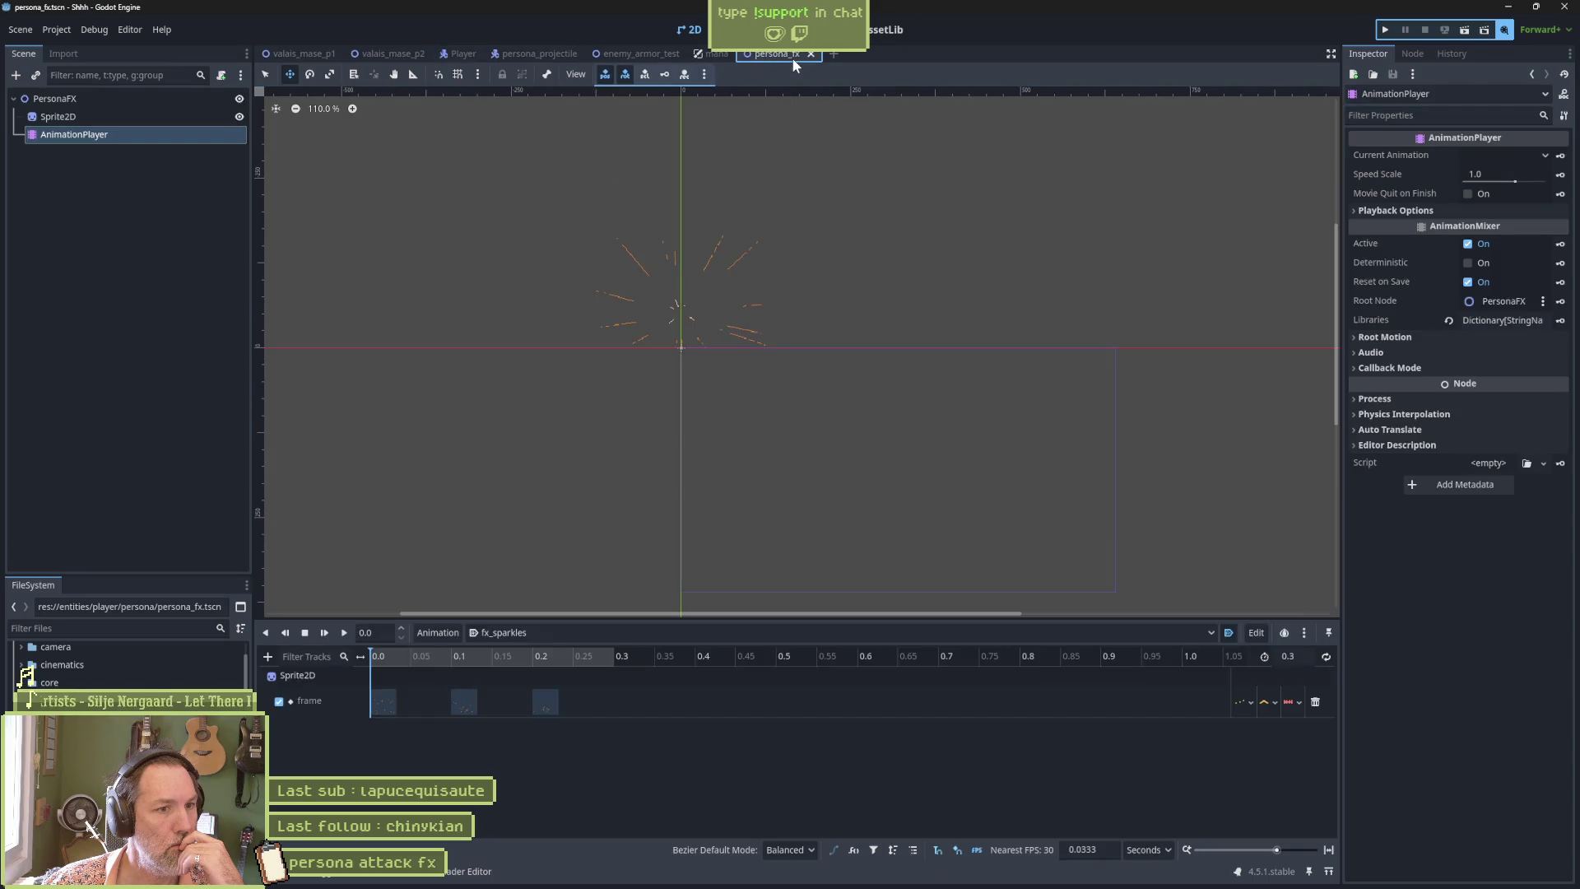
{"action": "left_click", "coordinate": [677, 286]}
{"action": "scroll", "coordinate": [587, 282], "scroll_direction": "up", "scroll_amount": 2}
{"action": "left_click_drag", "start_coordinate": [685, 242], "coordinate": [691, 275]}
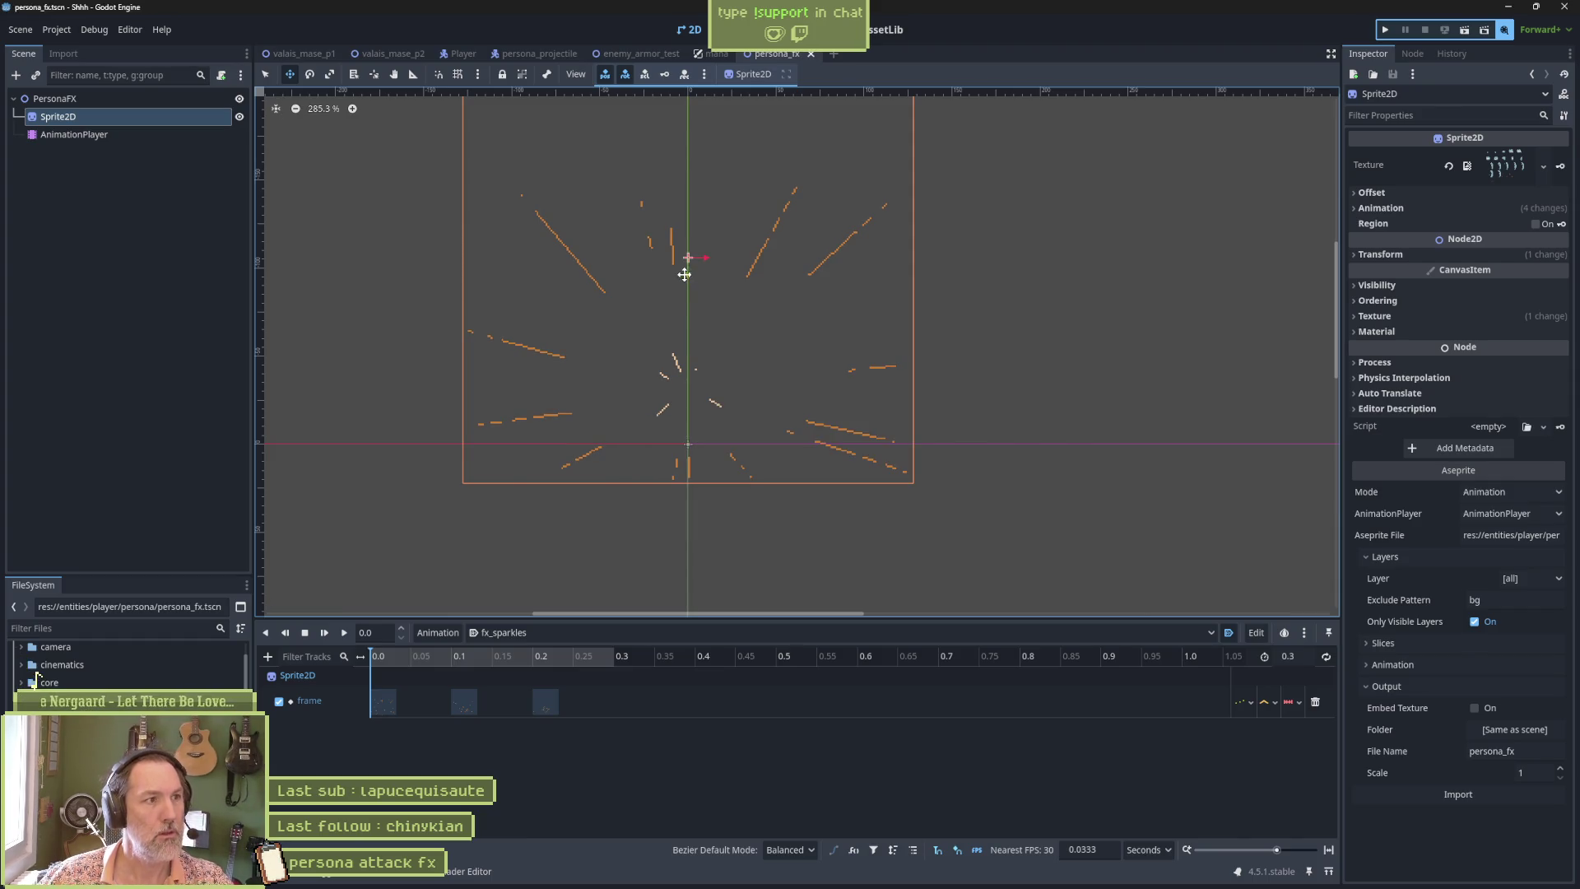
{"action": "left_click", "coordinate": [640, 56]}
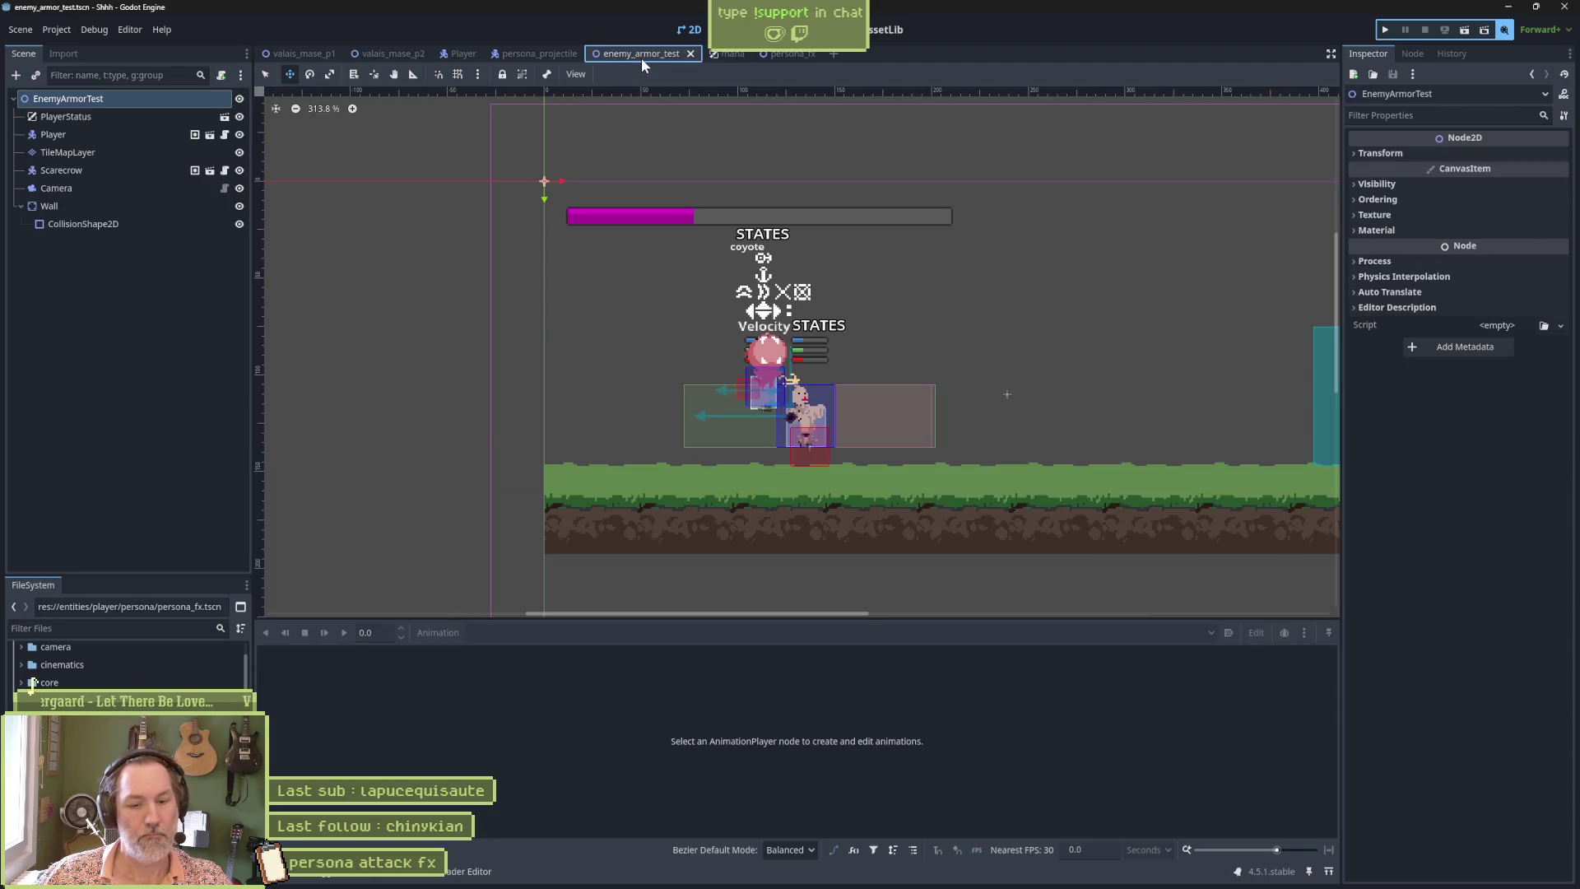
Run and record enemy_armor_test with F6, stop it with F8, then open the script editor.
{"action": "key", "text": "F6"}
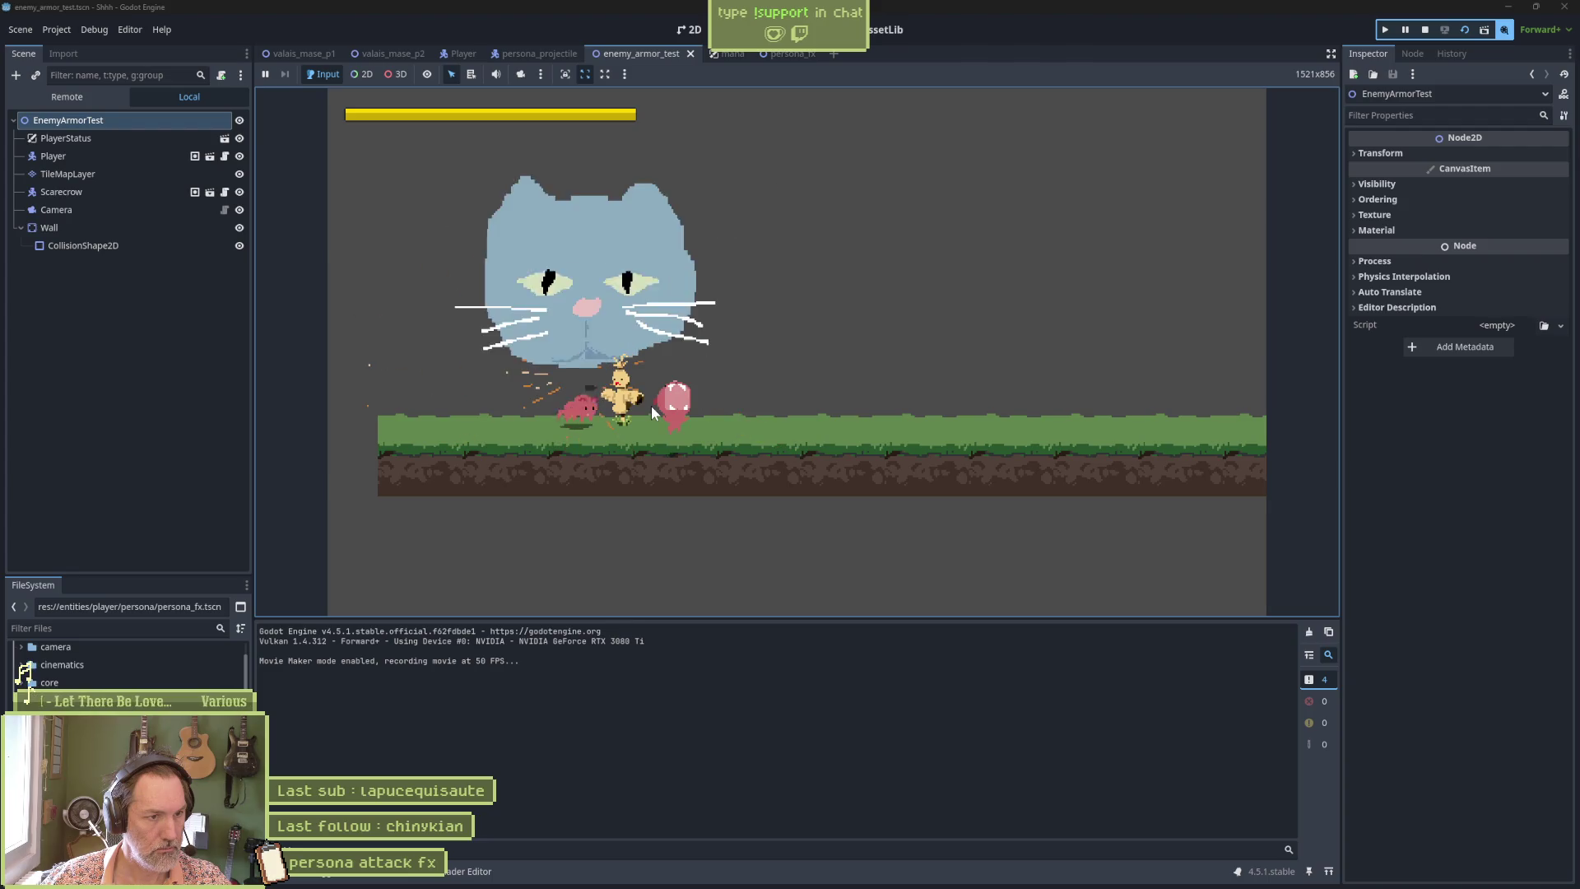
{"action": "key", "text": "F8"}
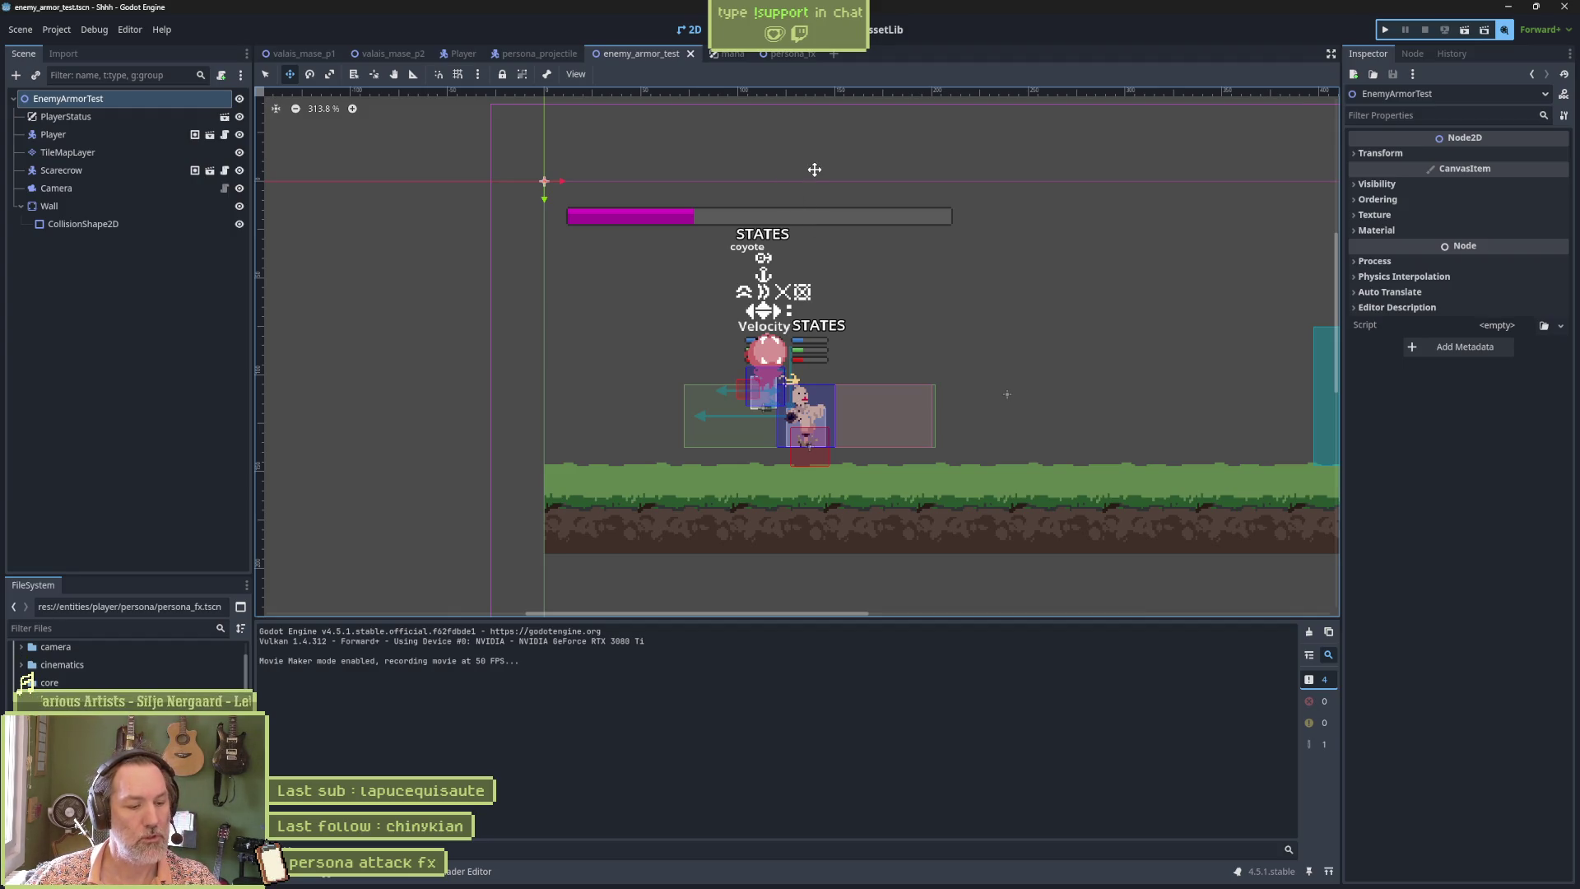
{"action": "left_click", "coordinate": [778, 30]}
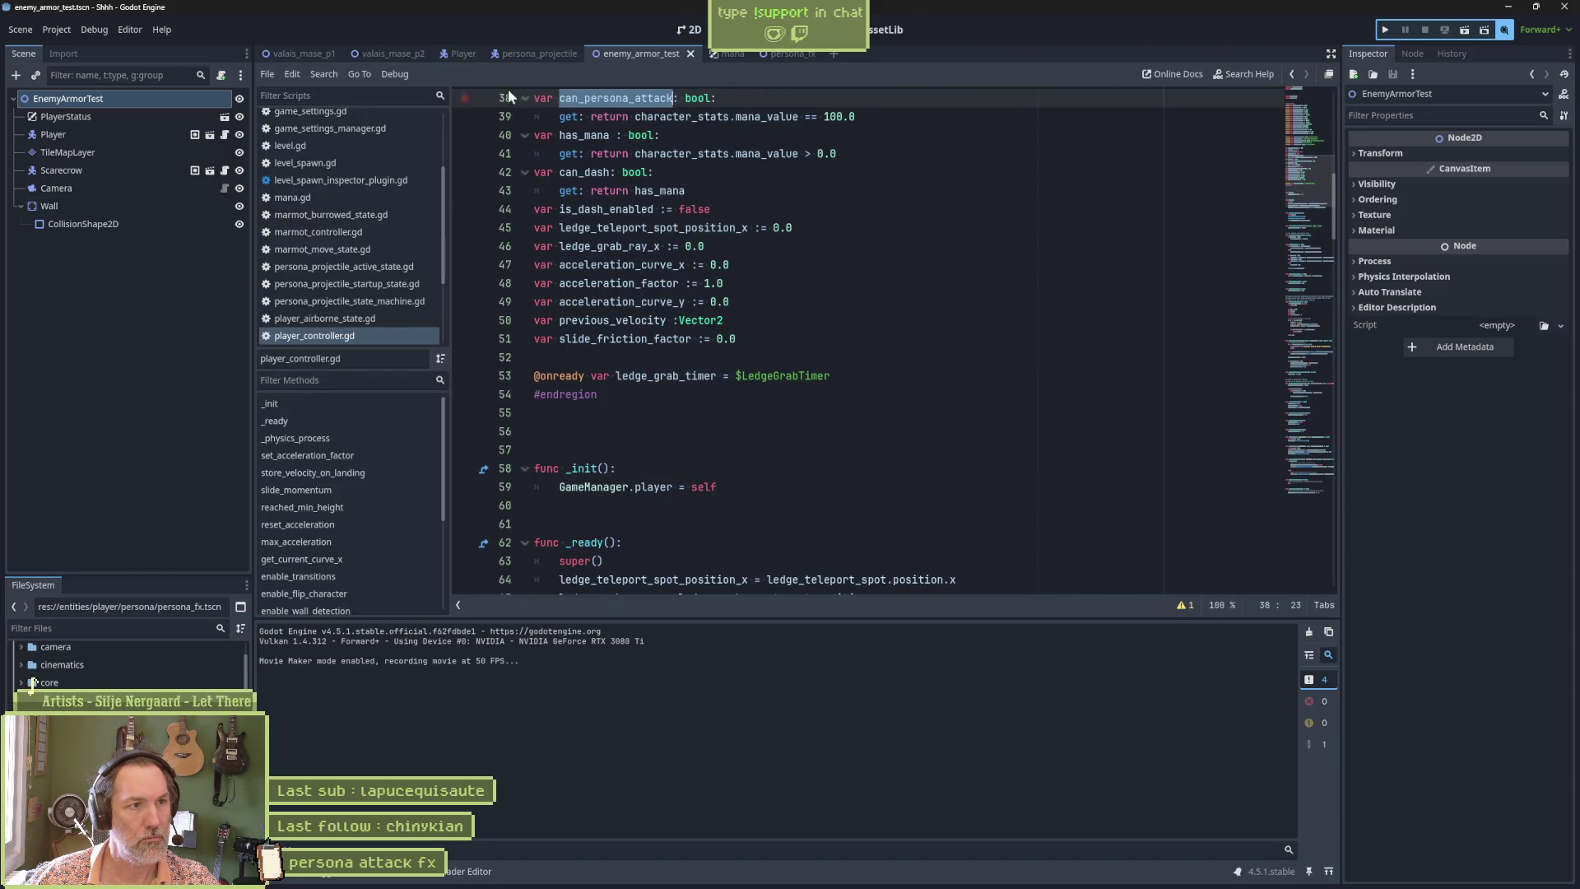
Open the CatPersonaAttack script in the Player scene and inspect its FX-spawning update_state code.
{"action": "left_click", "coordinate": [778, 54]}
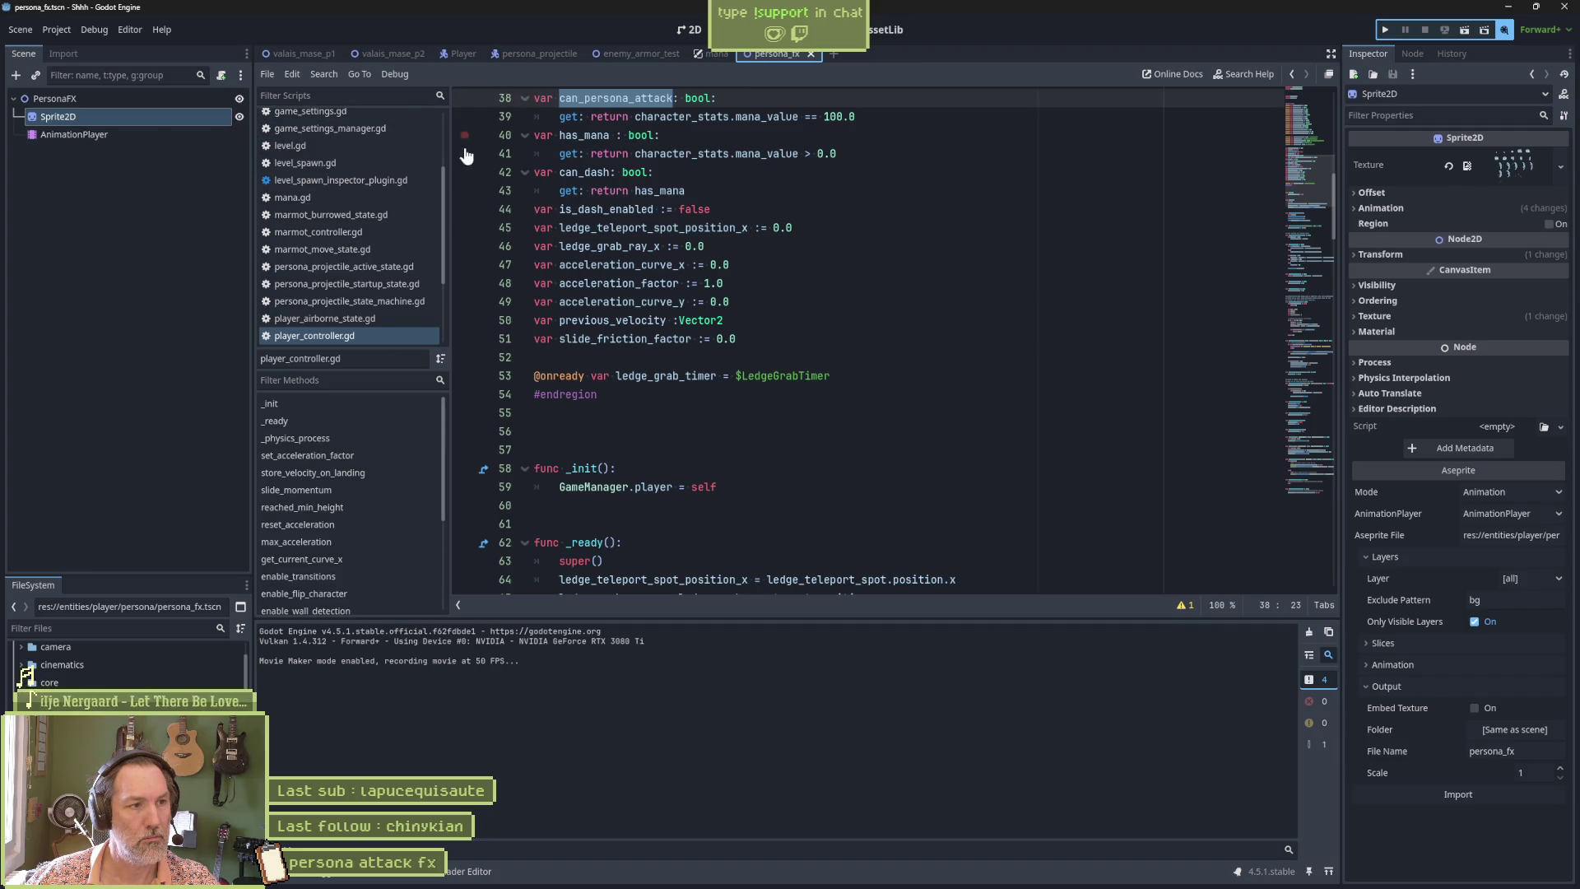
{"action": "left_click", "coordinate": [460, 55]}
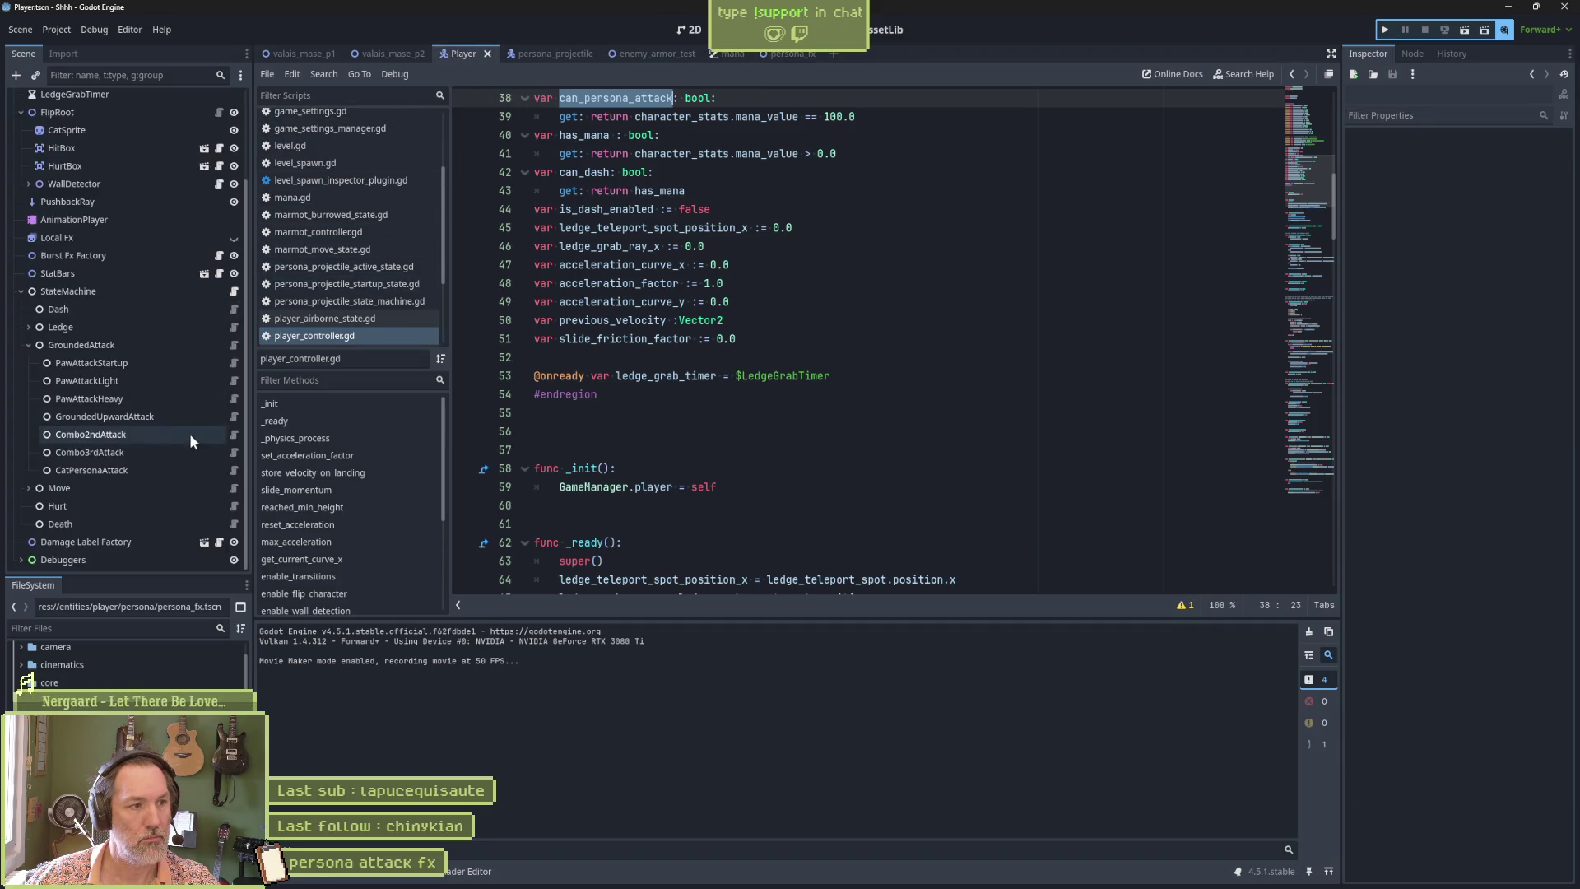
{"action": "left_click", "coordinate": [236, 470]}
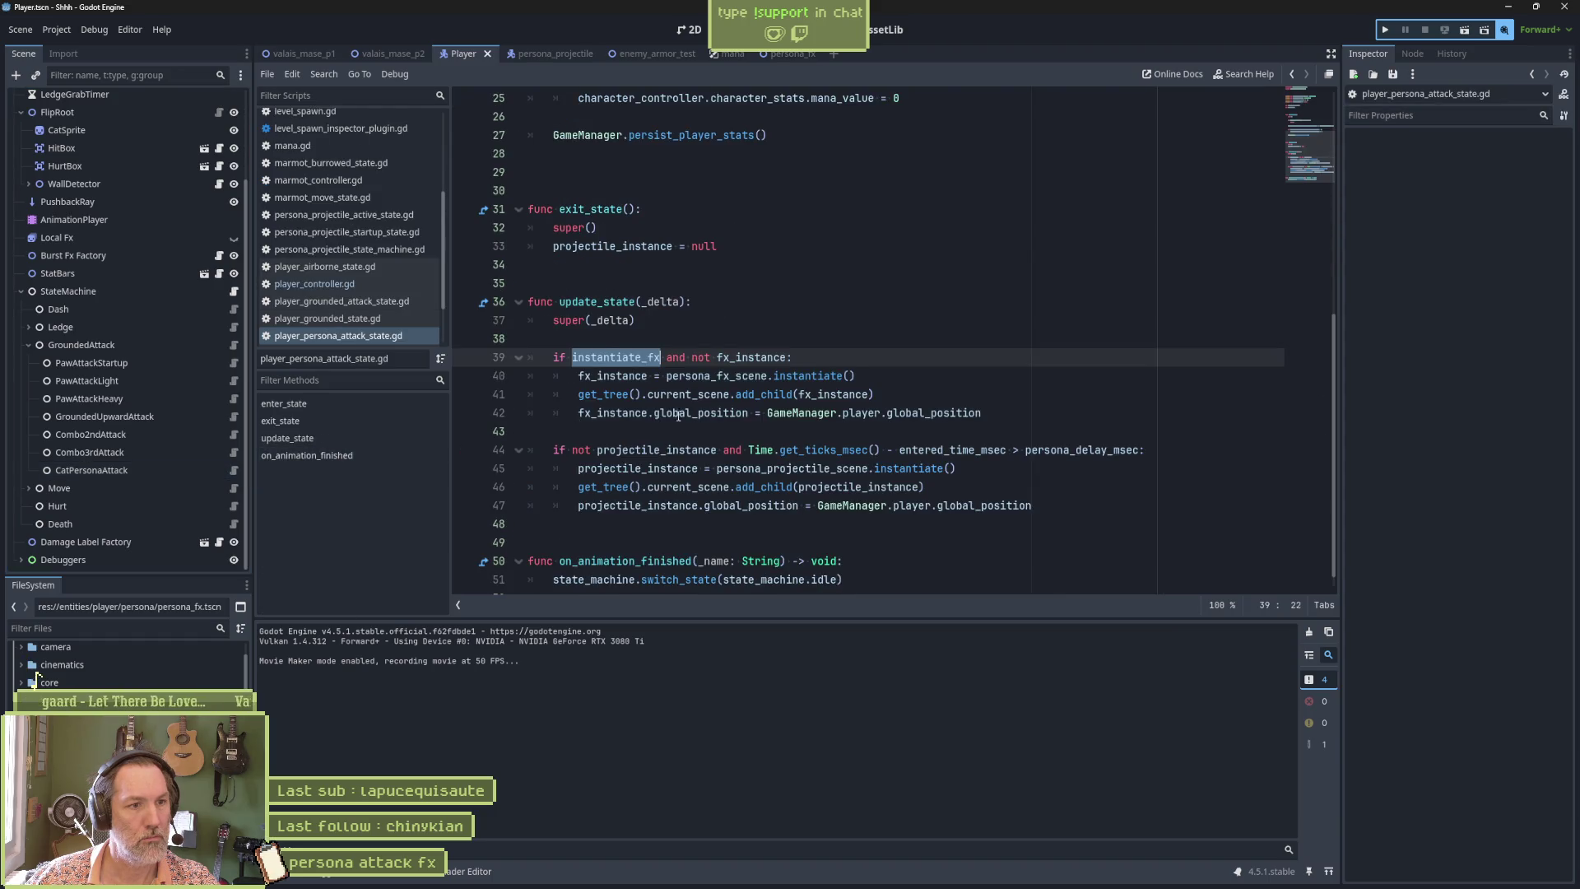
{"action": "left_click", "coordinate": [1102, 394]}
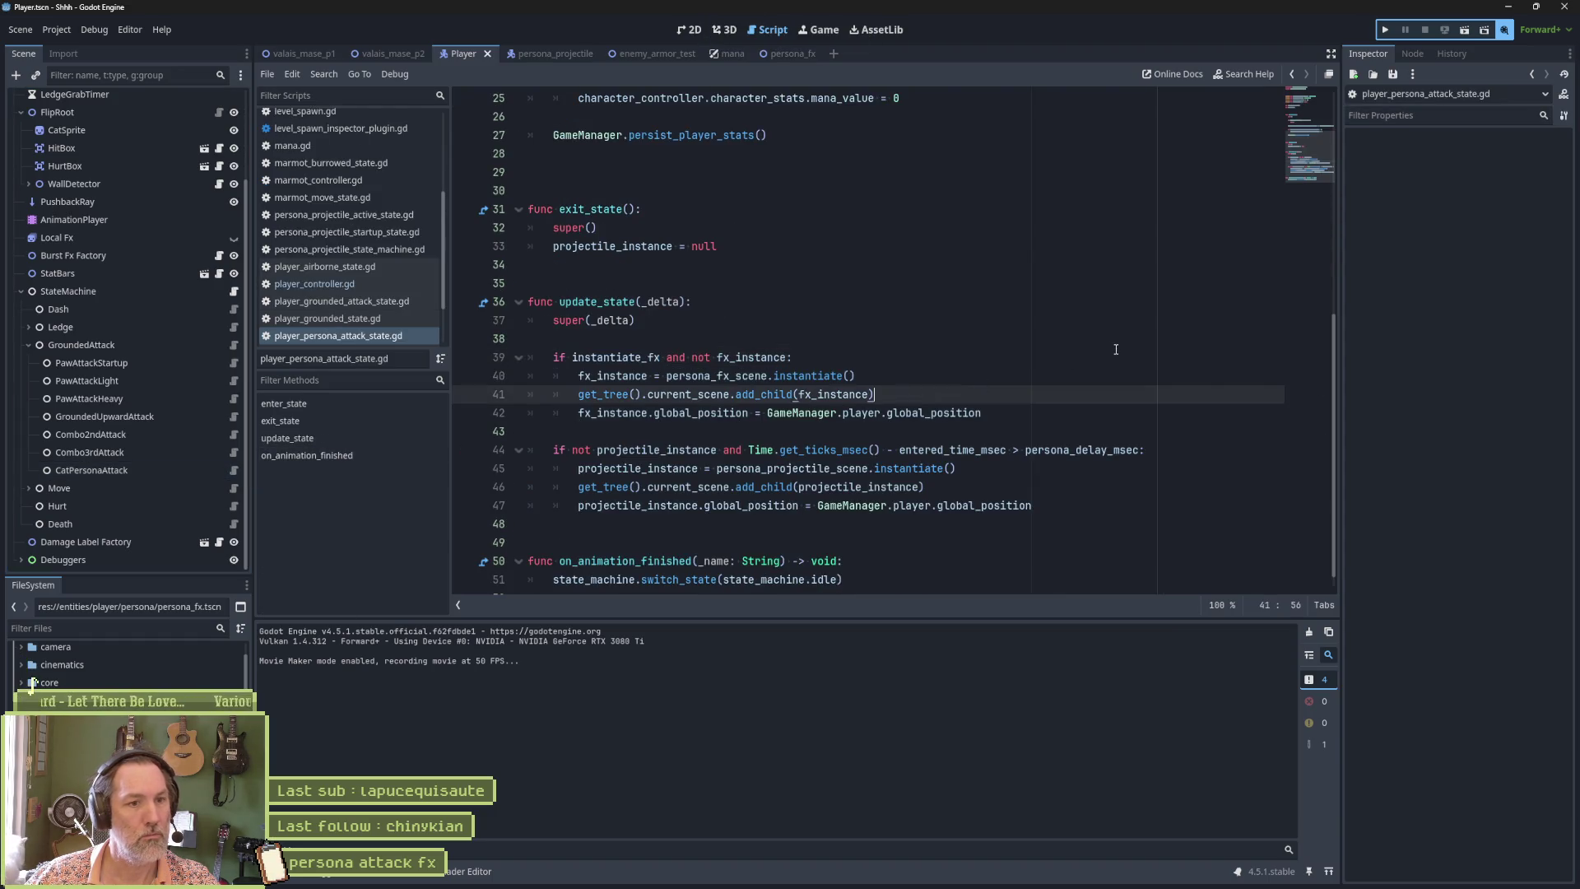
{"action": "scroll", "coordinate": [1102, 362], "scroll_direction": "down", "scroll_amount": 1}
{"action": "double_click", "coordinate": [626, 542]}
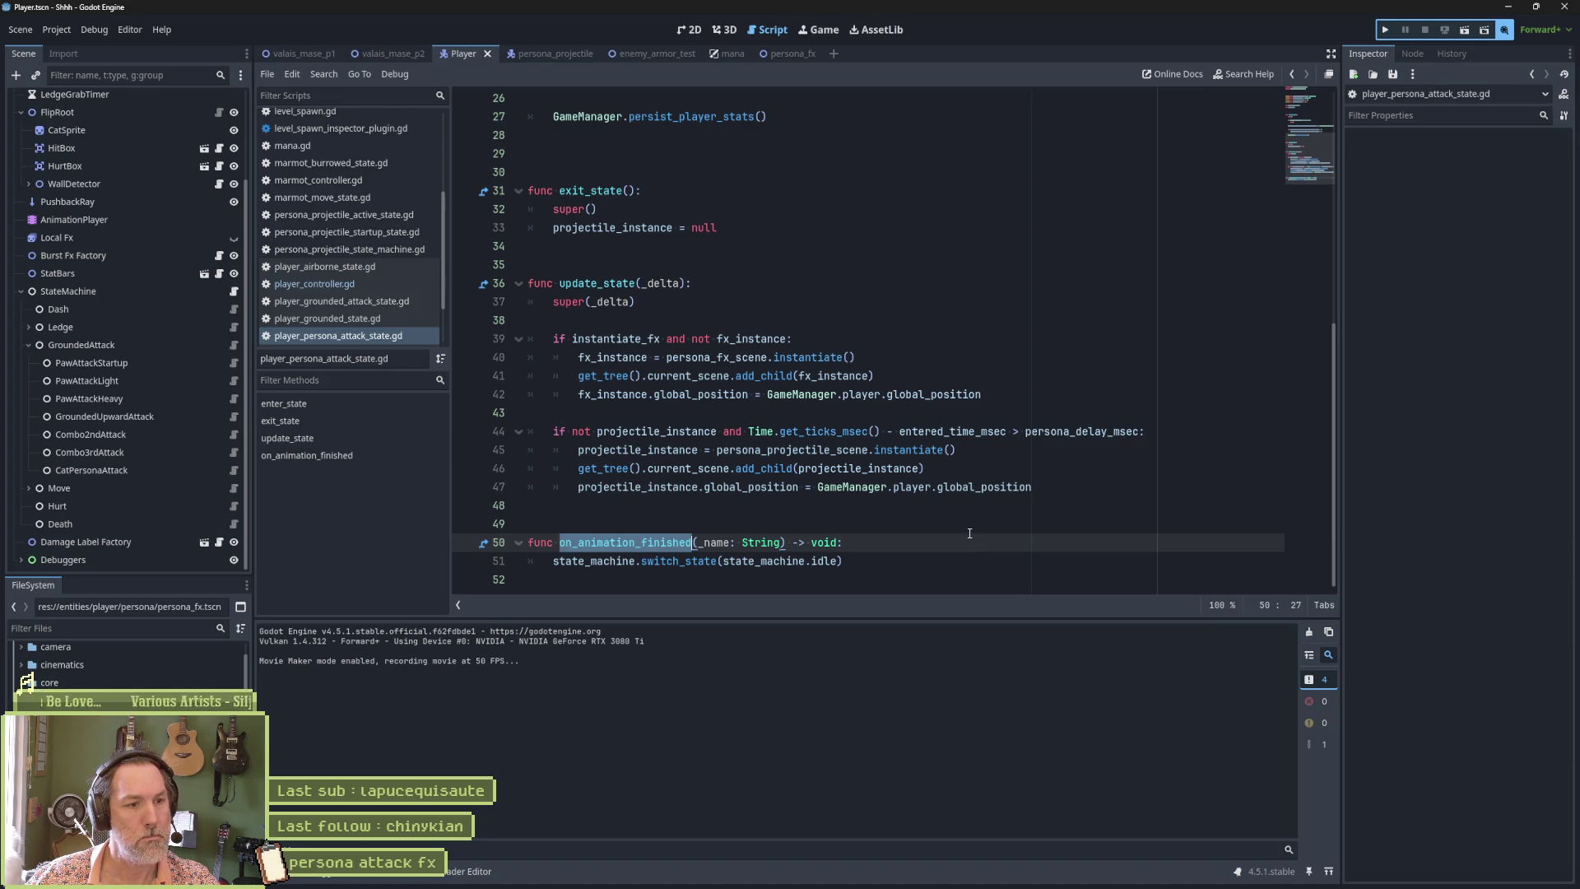
Select the PersonaFX root in persona_fx and start attaching a new script.
{"action": "left_click", "coordinate": [775, 52]}
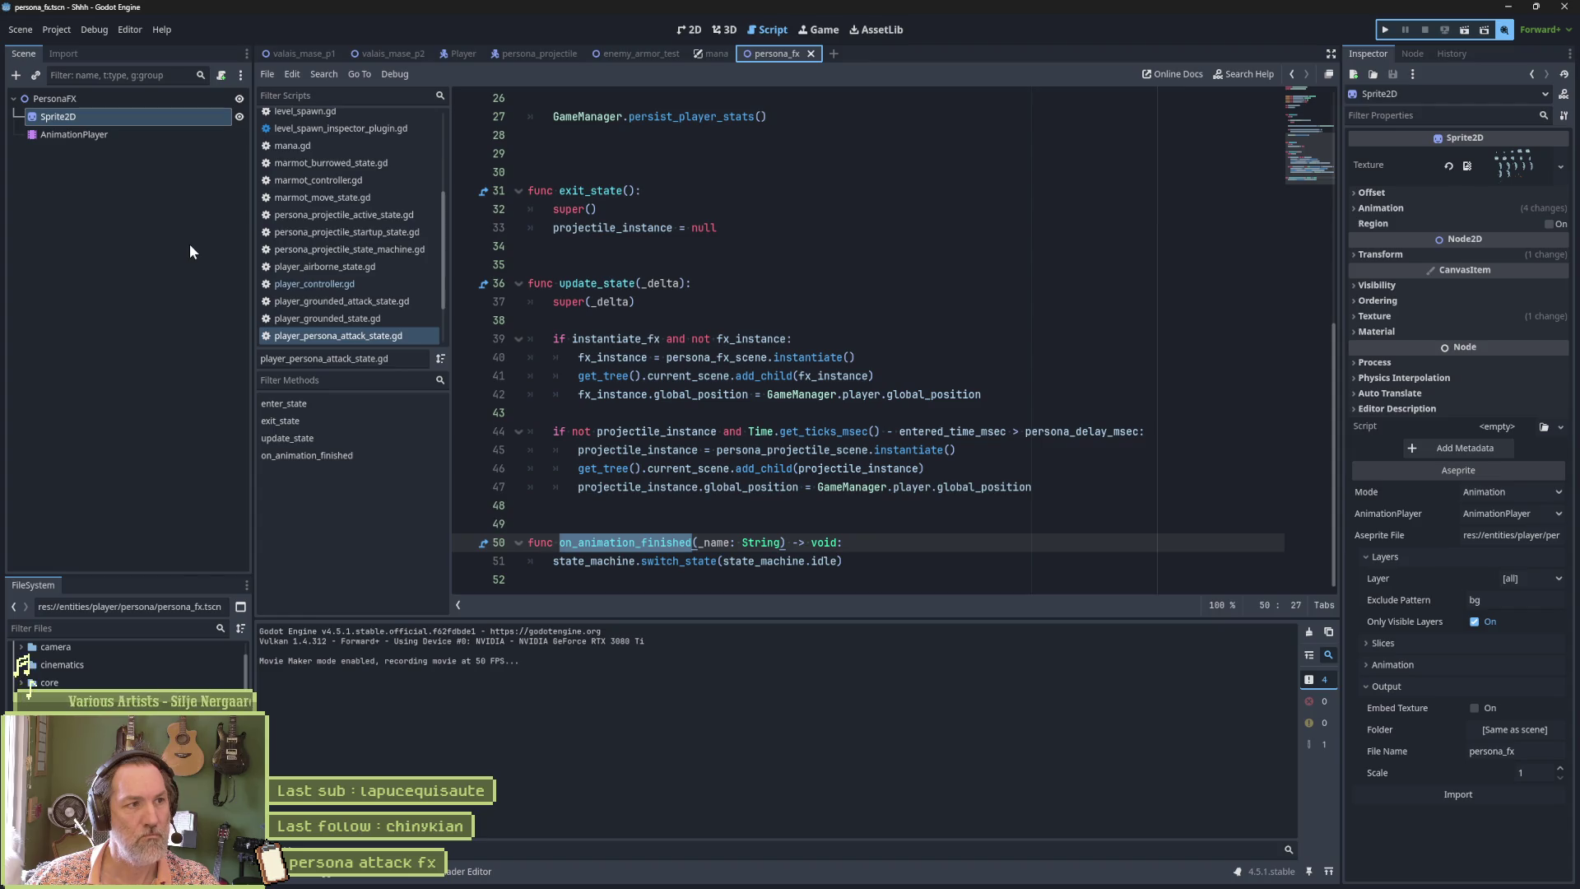
{"action": "left_click", "coordinate": [180, 97]}
{"action": "left_click", "coordinate": [222, 76]}
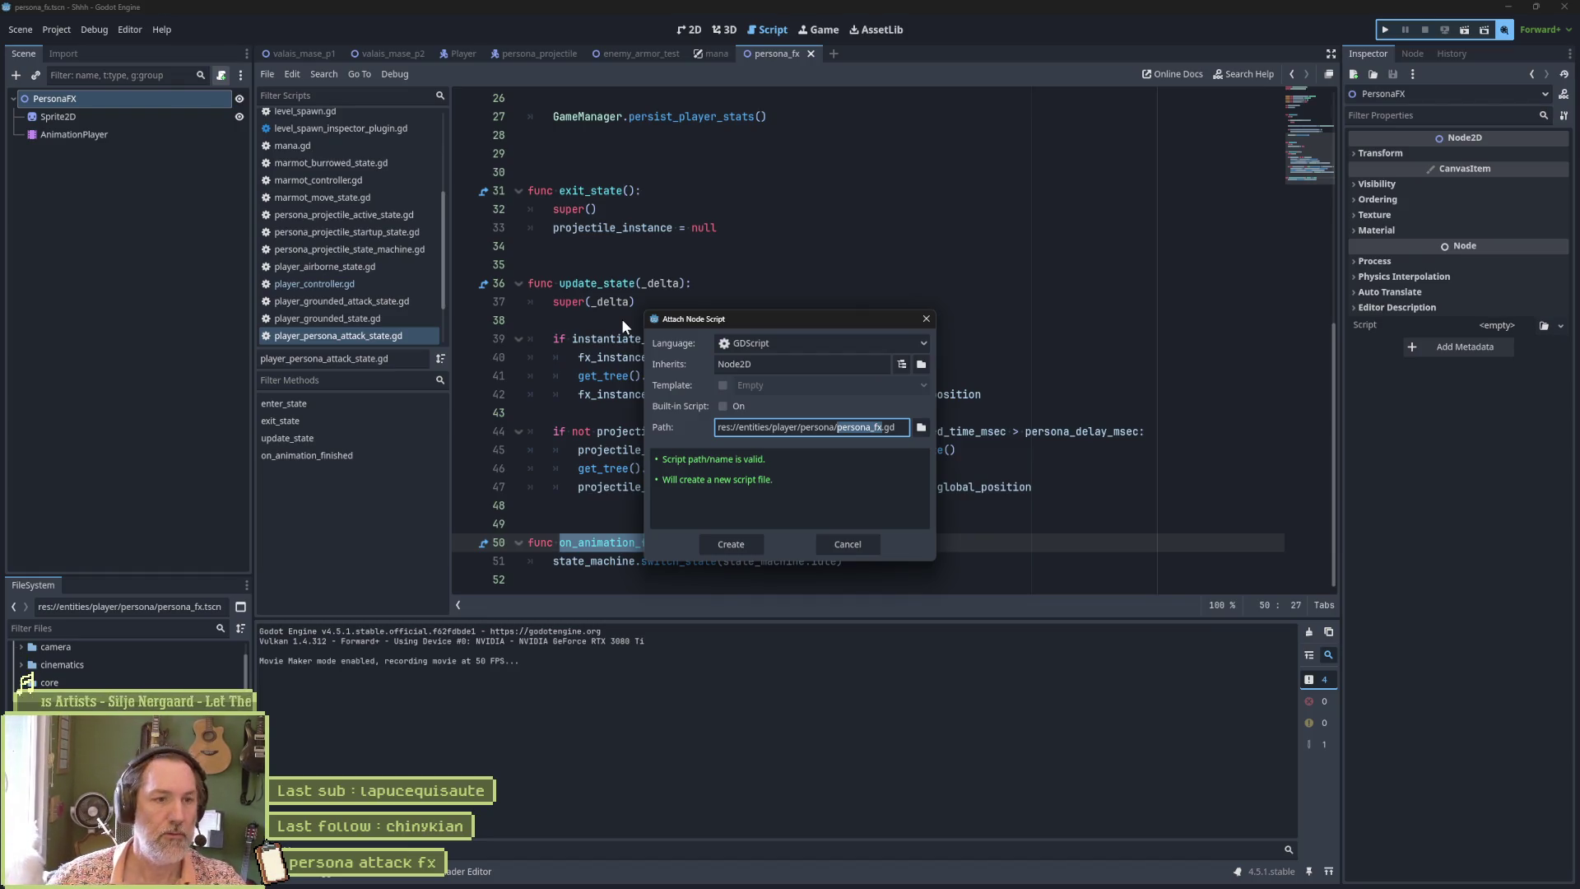
Create persona_fx.gd and add 'class_name PersonaFX' above 'extends Node2D', leaving blank lines below.
{"action": "left_click", "coordinate": [747, 543]}
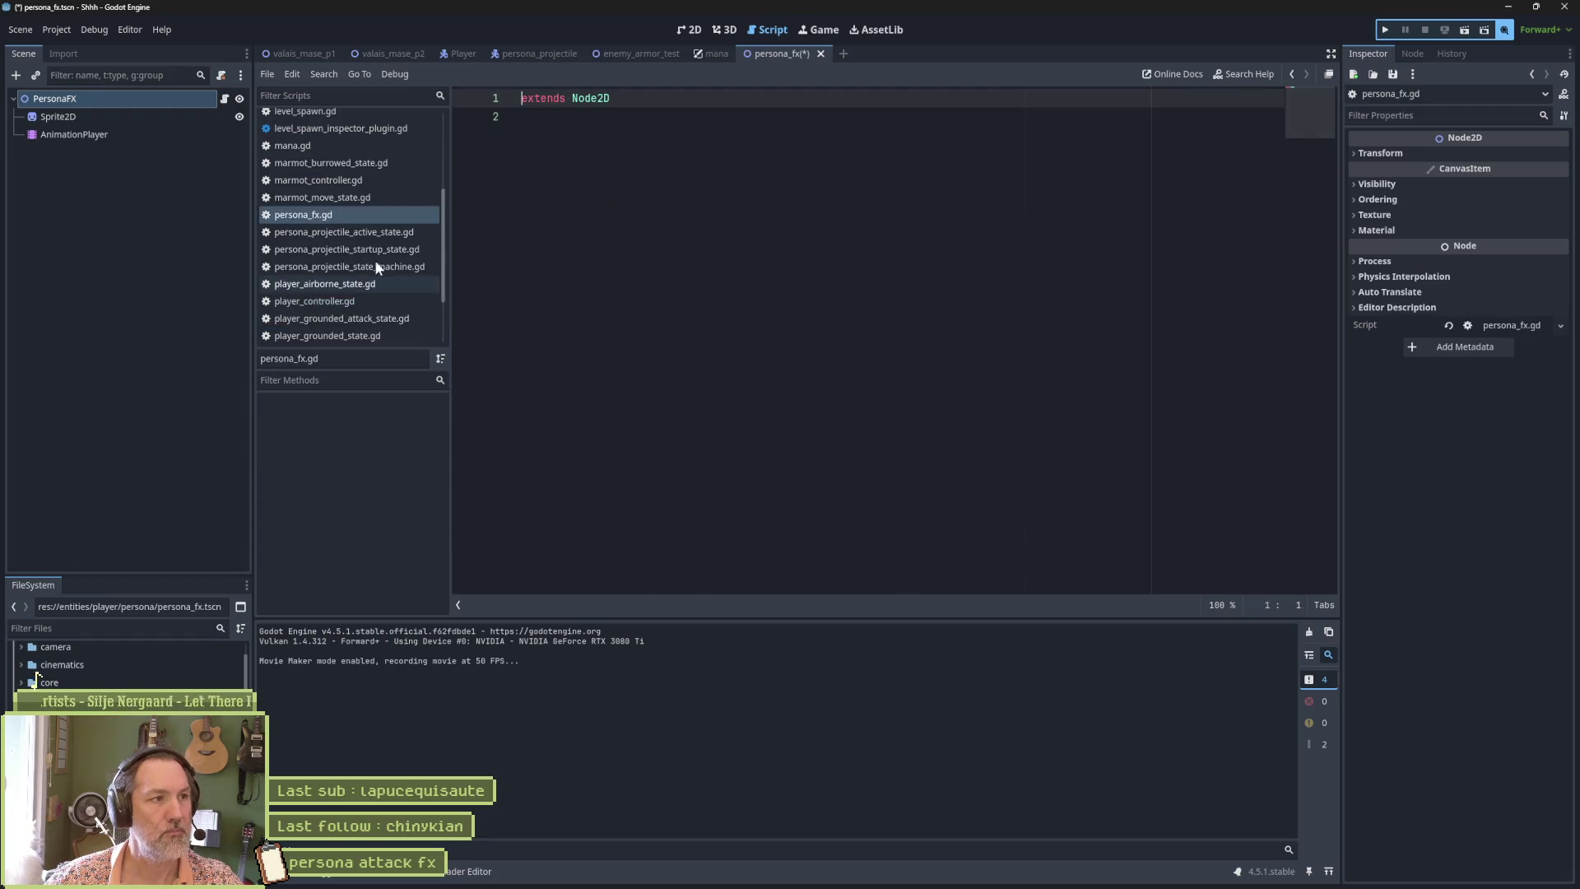
{"action": "key", "text": "Return"}
{"action": "key", "text": "Up"}
{"action": "type", "text": "class"}
{"action": "type", "text": "_name Persona"}
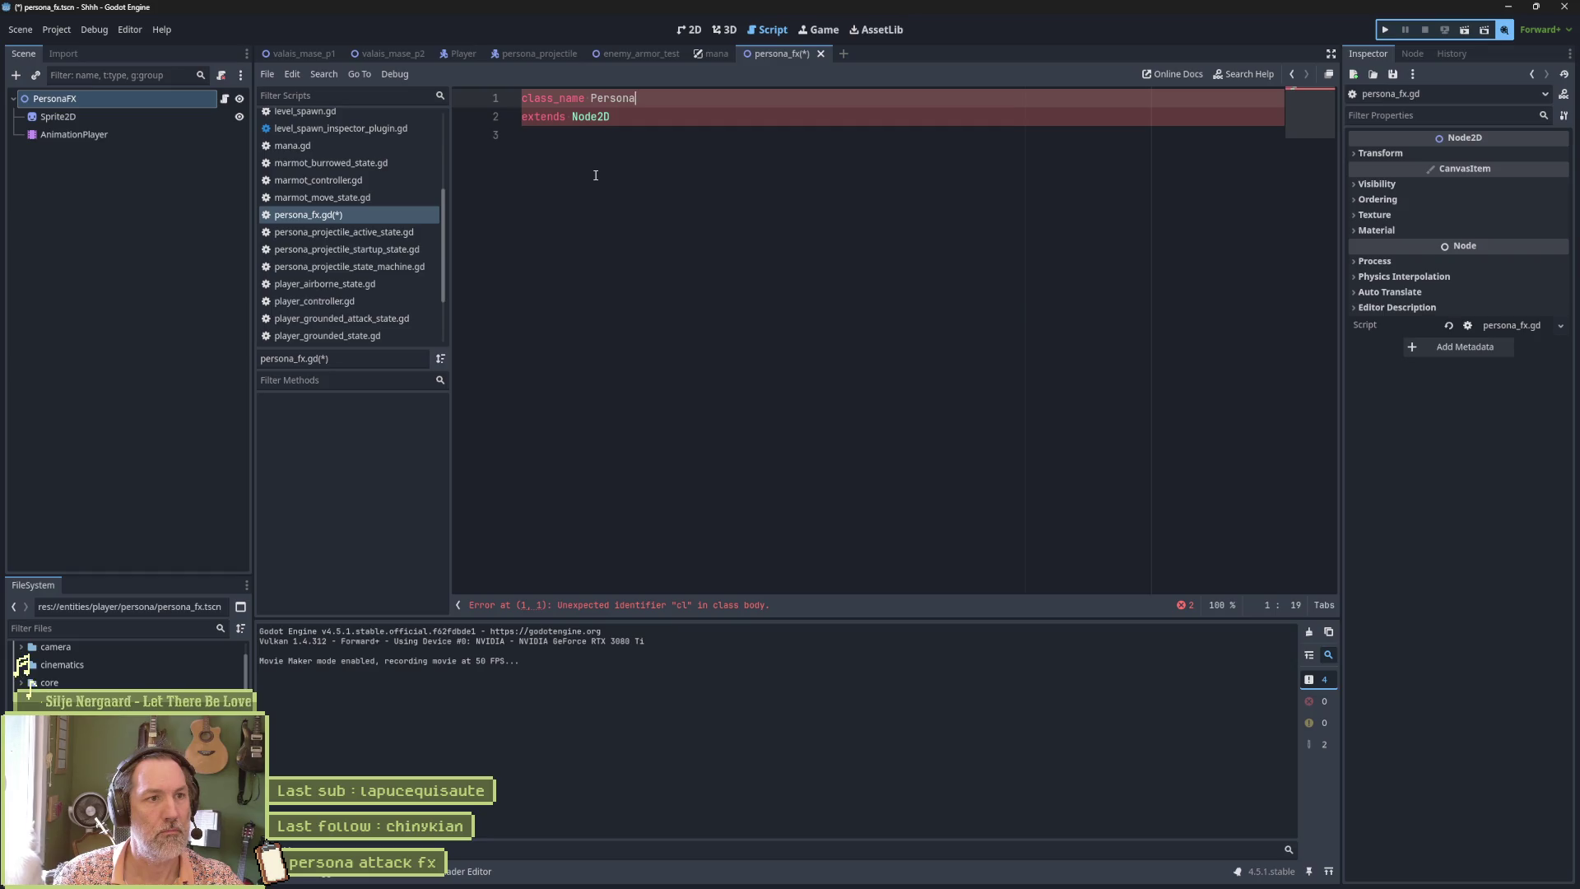
{"action": "type", "text": "X"}
{"action": "key", "text": "Down"}
{"action": "key", "text": "Down"}
{"action": "key", "text": "Return"}
{"action": "key", "text": "Return"}
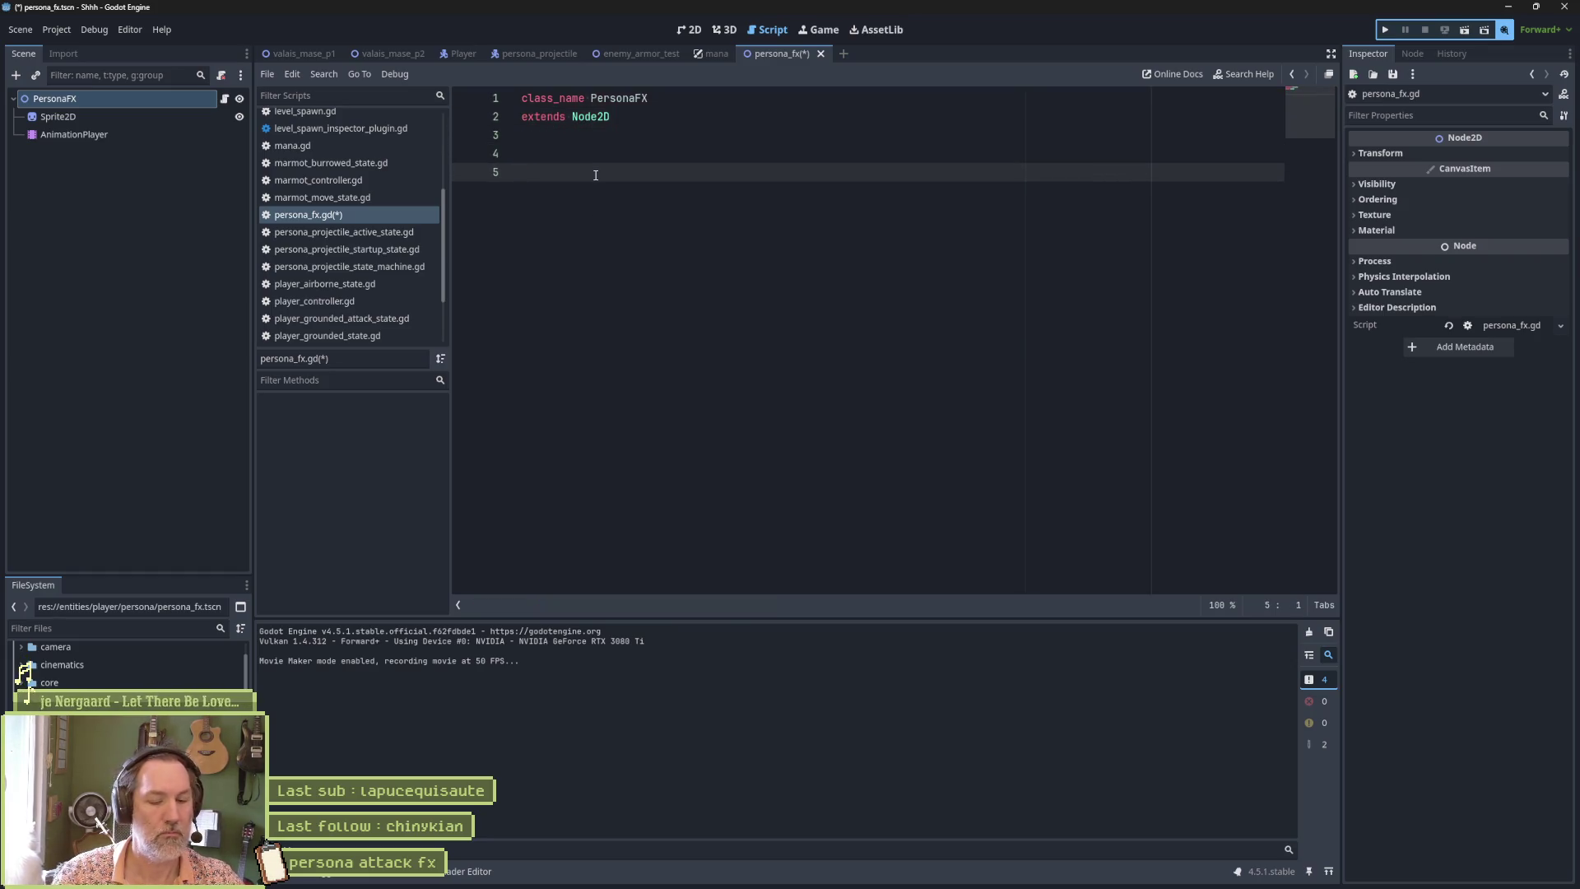
{"action": "key", "text": "Return"}
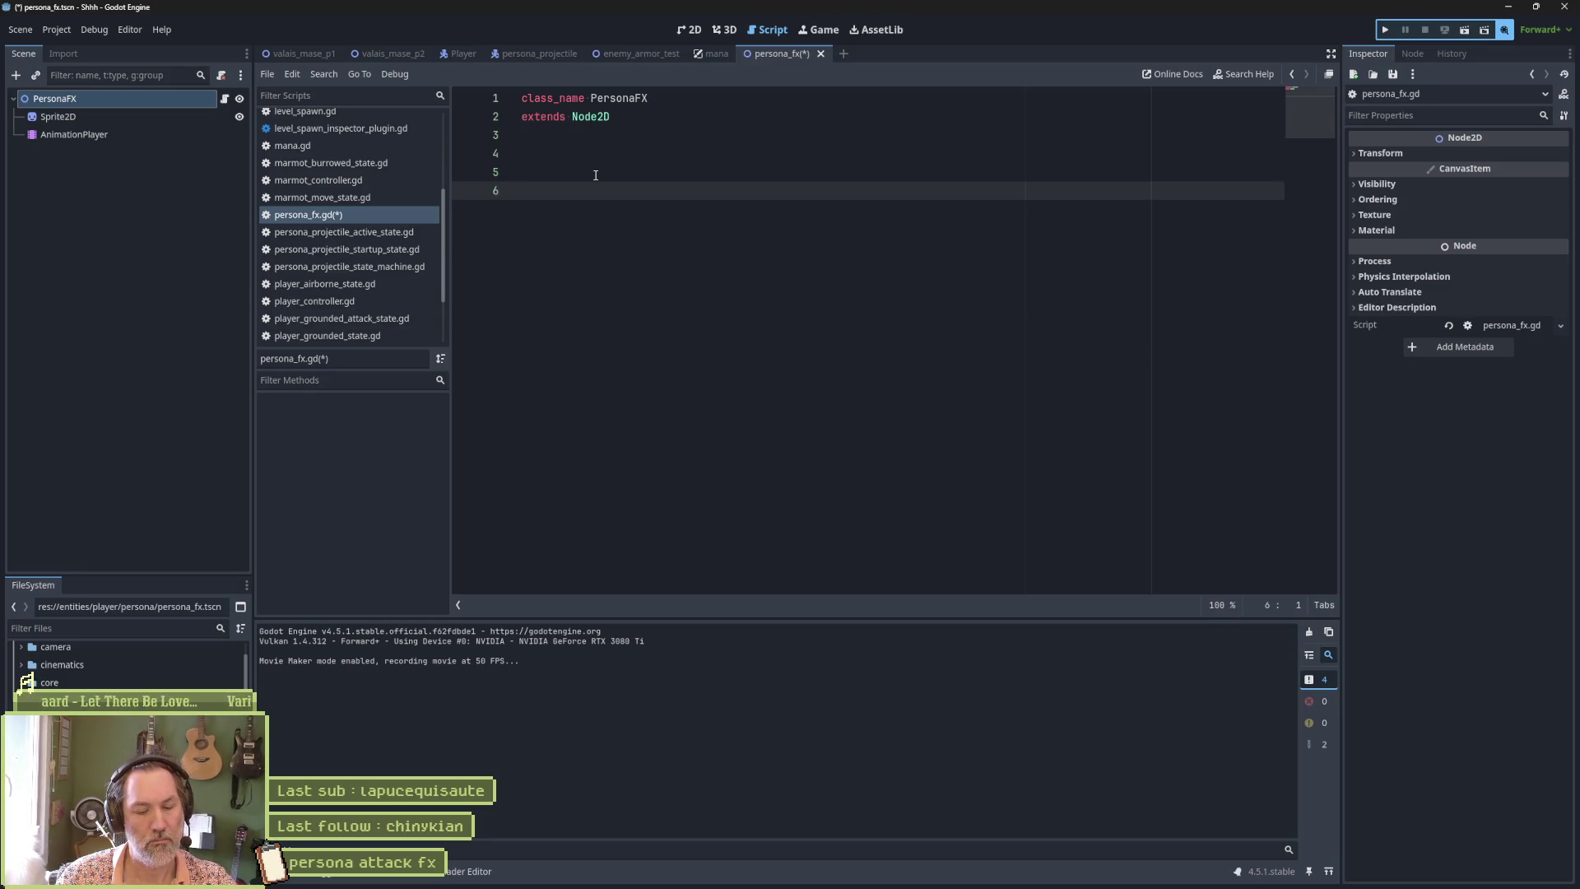
{"action": "type", "text": "func _read"}
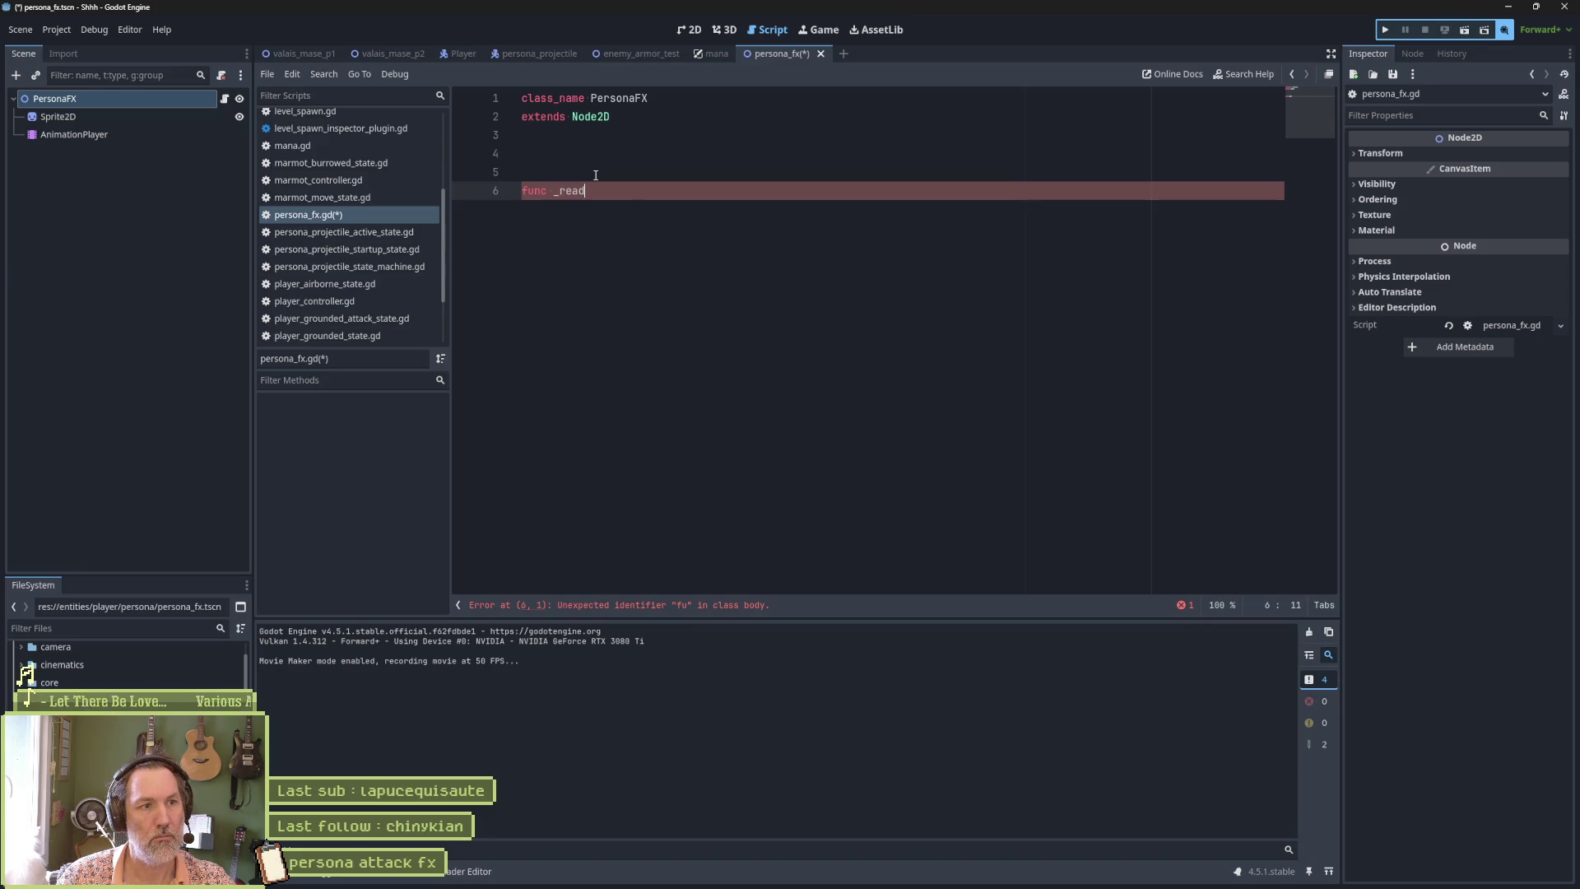
{"action": "key", "text": "Return"}
{"action": "key", "text": "Return"}
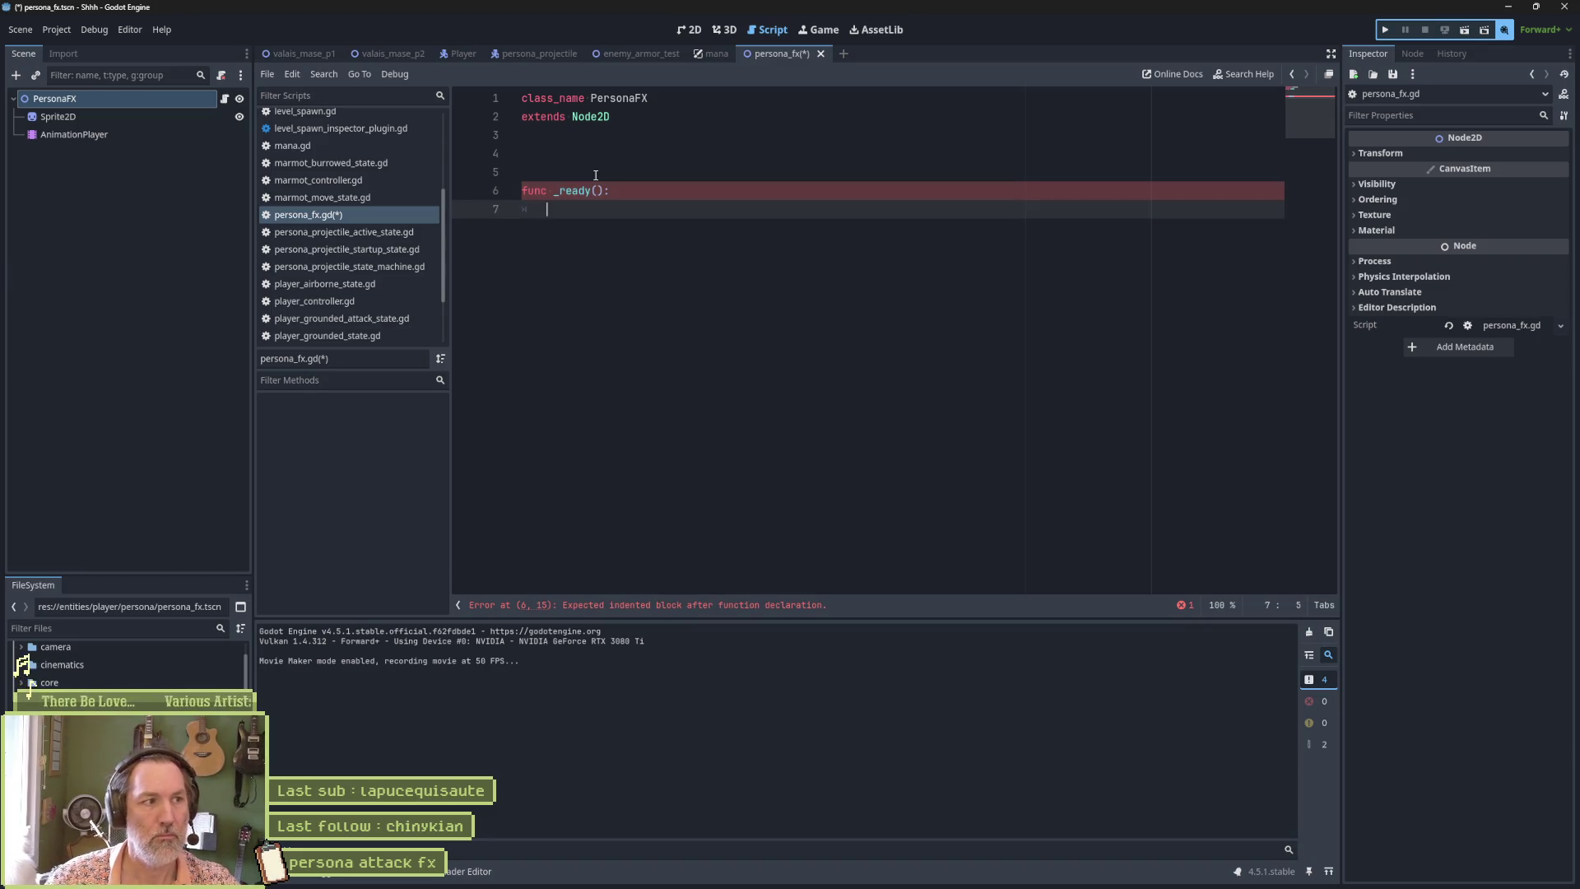
{"action": "left_click_drag", "start_coordinate": [82, 134], "coordinate": [583, 138]}
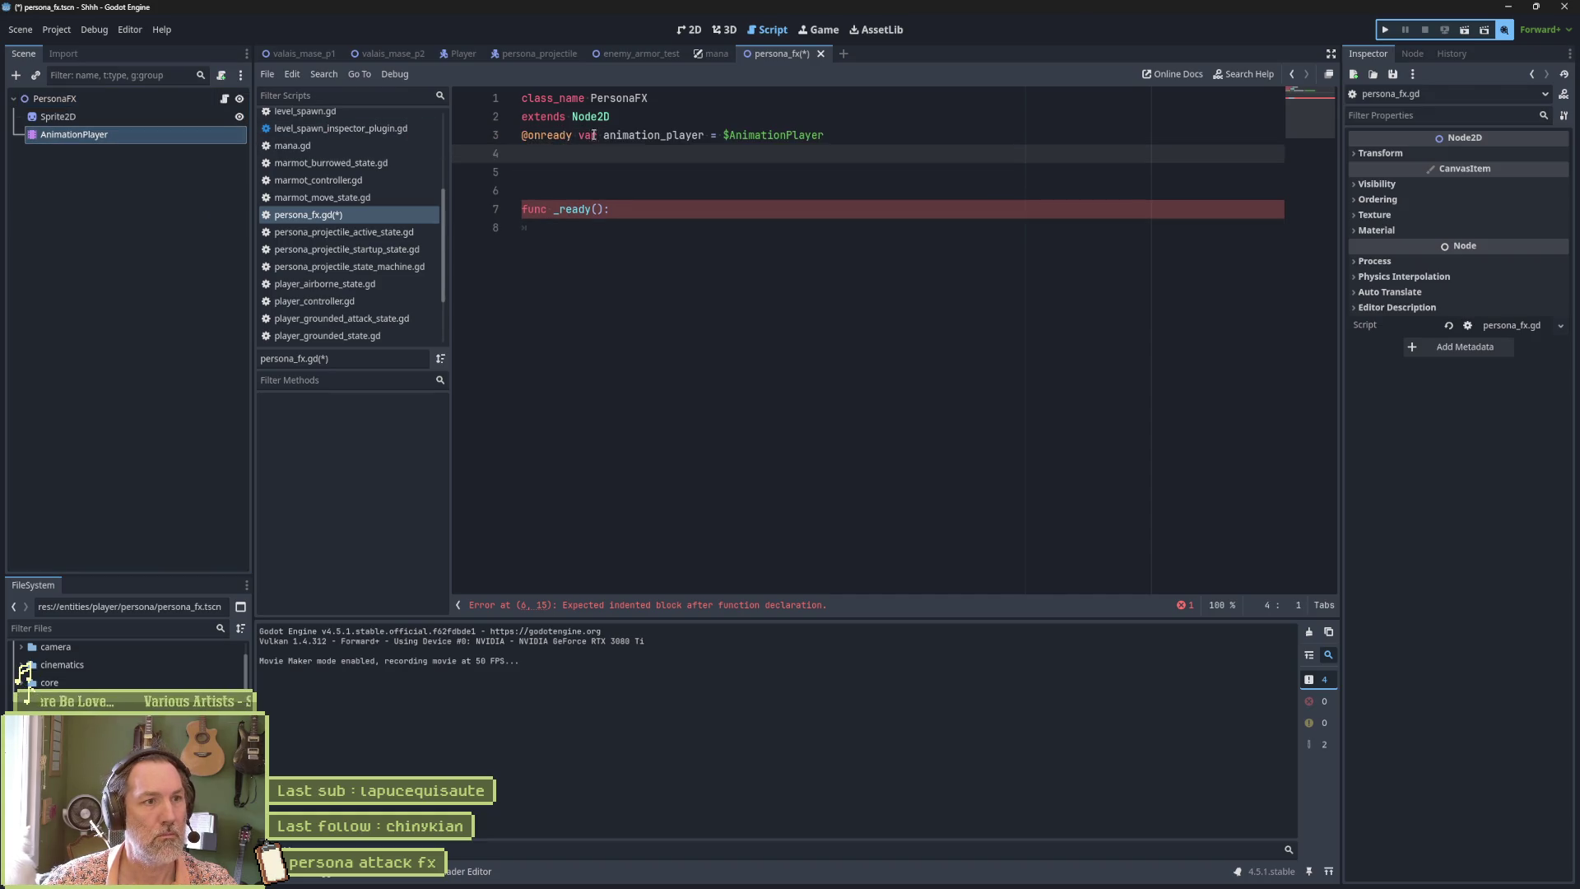
{"action": "key", "text": "Return"}
{"action": "key", "text": "Return"}
{"action": "key", "text": "Return"}
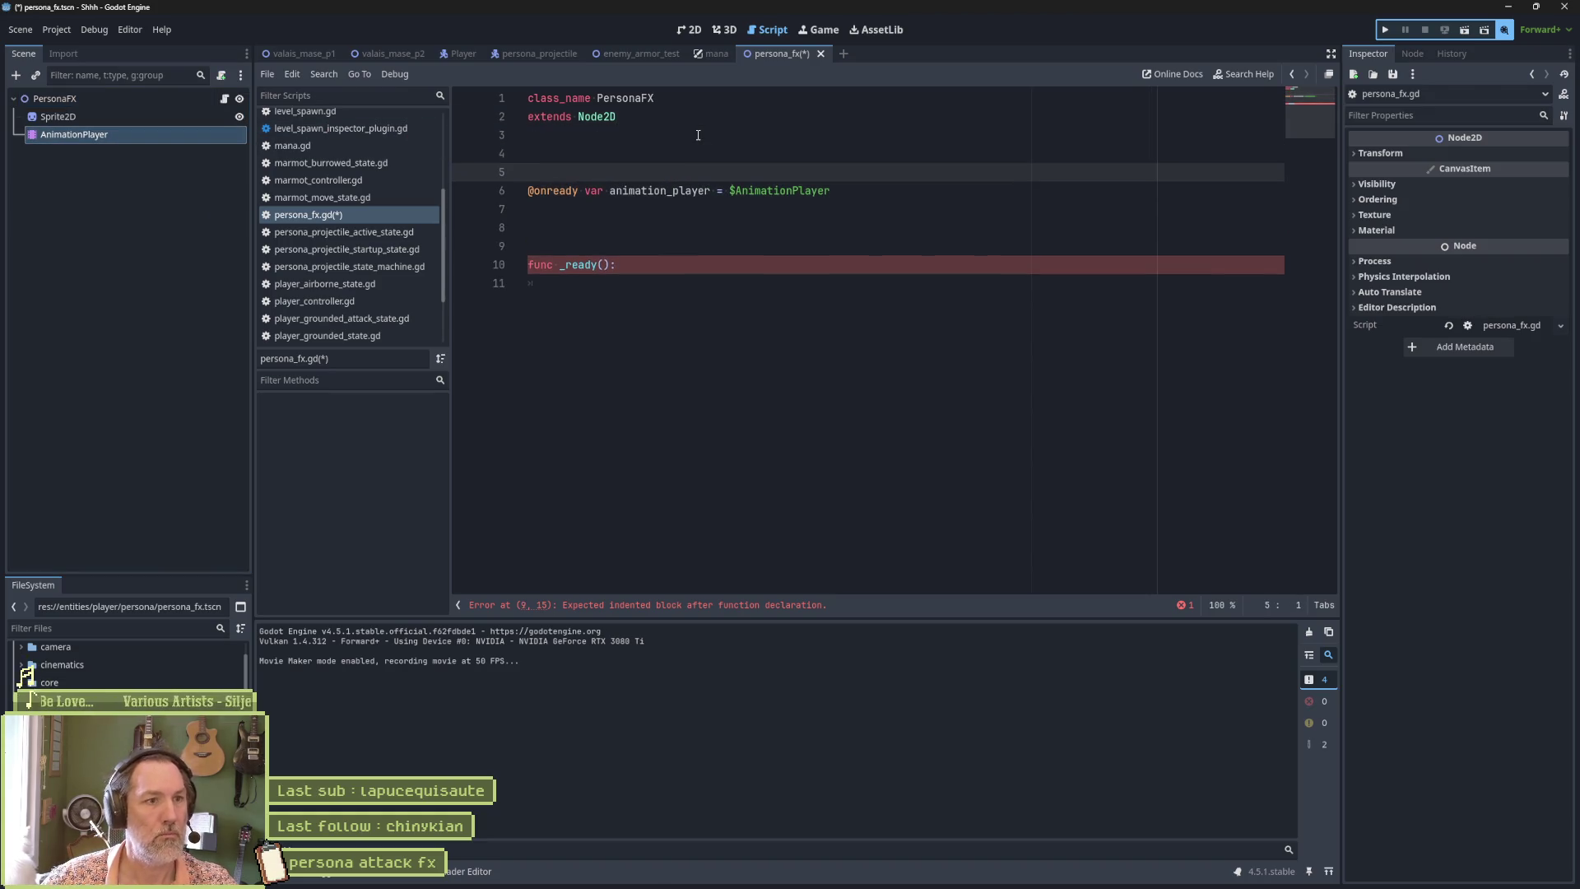
In _ready, connect animation_player.animation_finished to on_animation_finished and duplicate the connect line.
{"action": "double_click", "coordinate": [659, 190]}
{"action": "left_click", "coordinate": [666, 274]}
{"action": "type", "text": "animation_player.ani"}
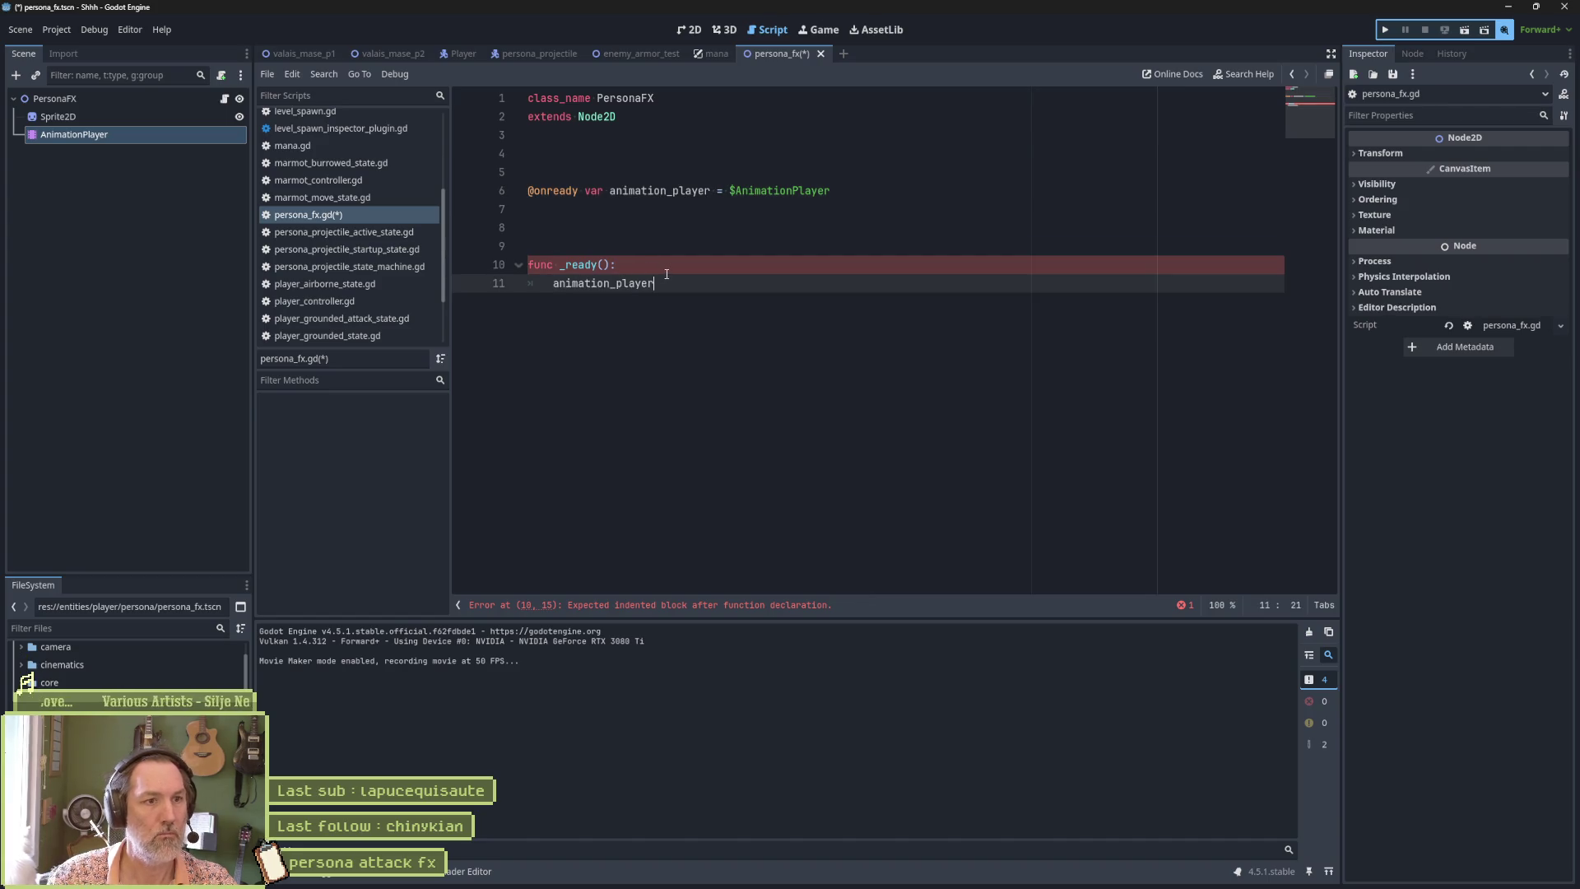
{"action": "key", "text": "Down"}
{"action": "key", "text": "Down"}
{"action": "key", "text": "Down"}
{"action": "key", "text": "Return"}
{"action": "type", "text": ".connect(on_an"}
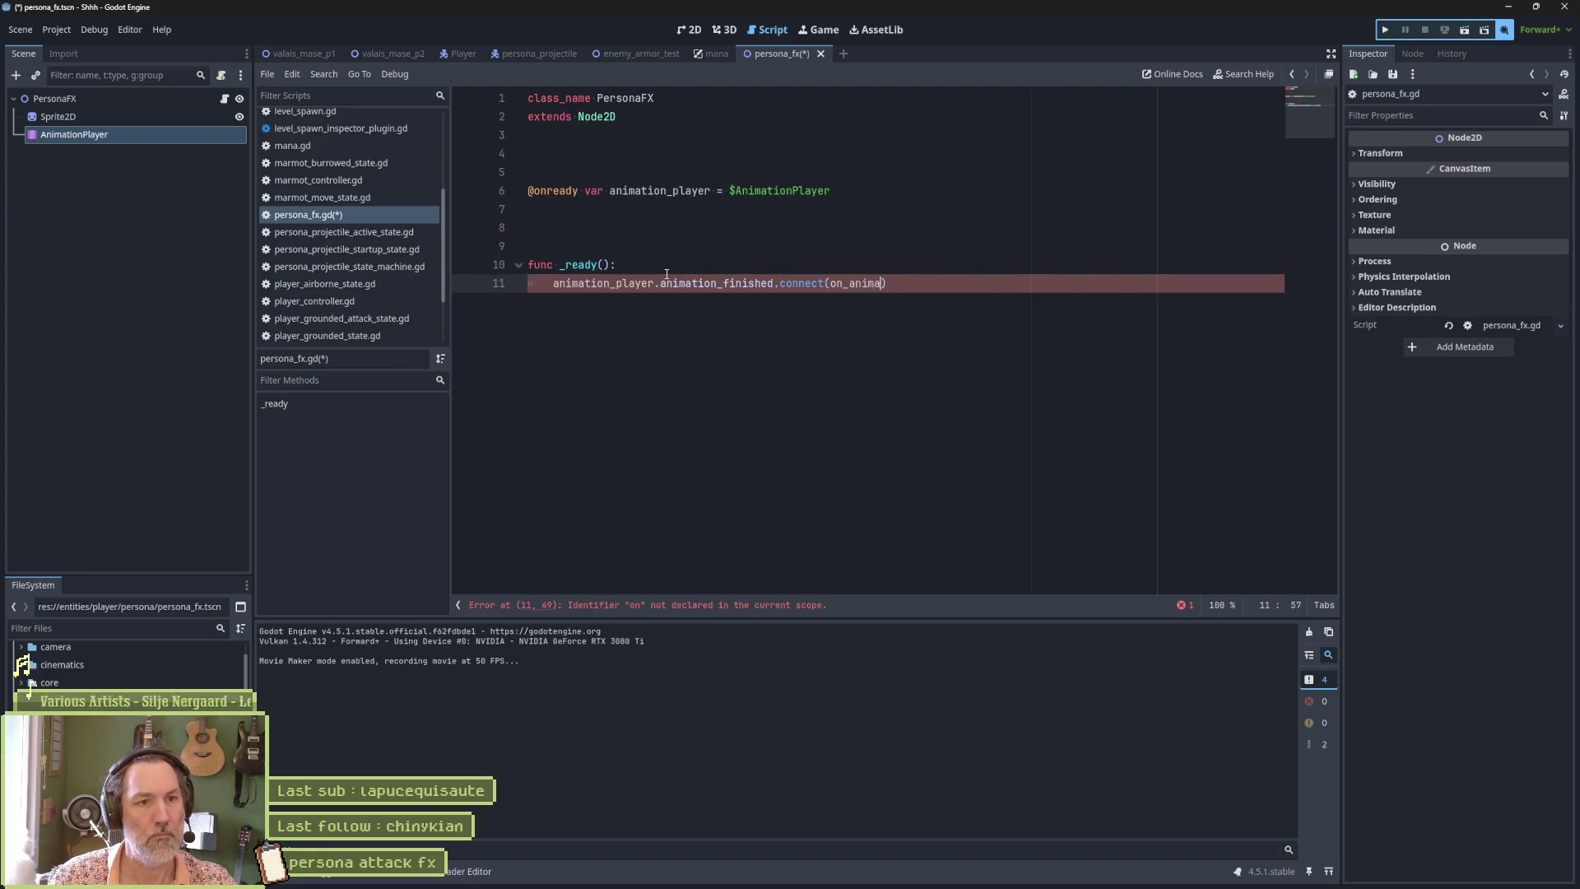
{"action": "type", "text": "imation_fisn"}
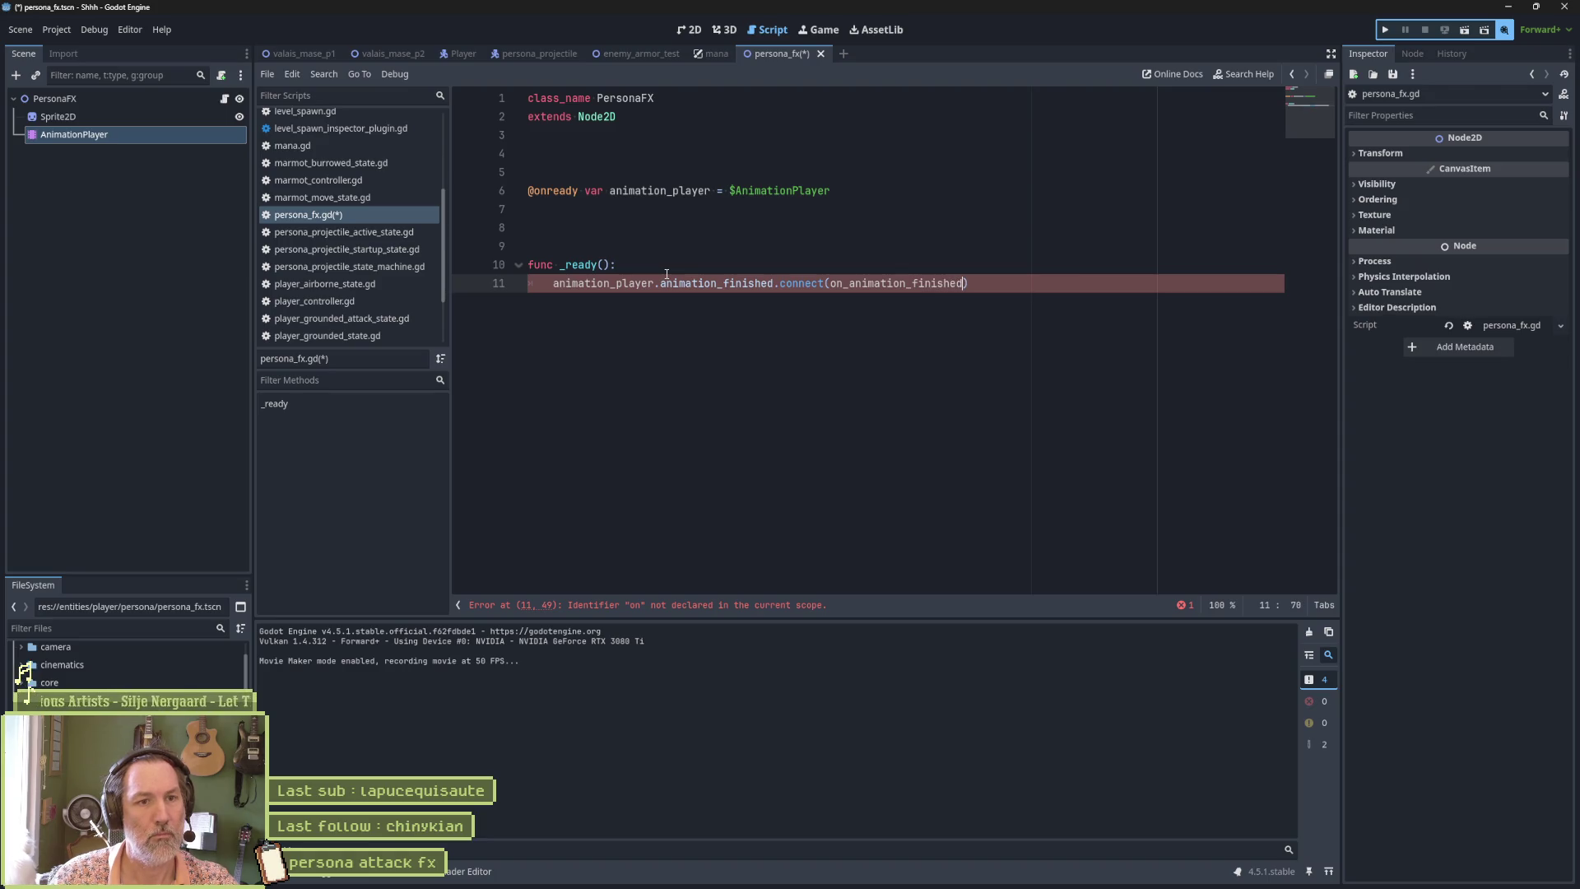
{"action": "key", "text": "Up"}
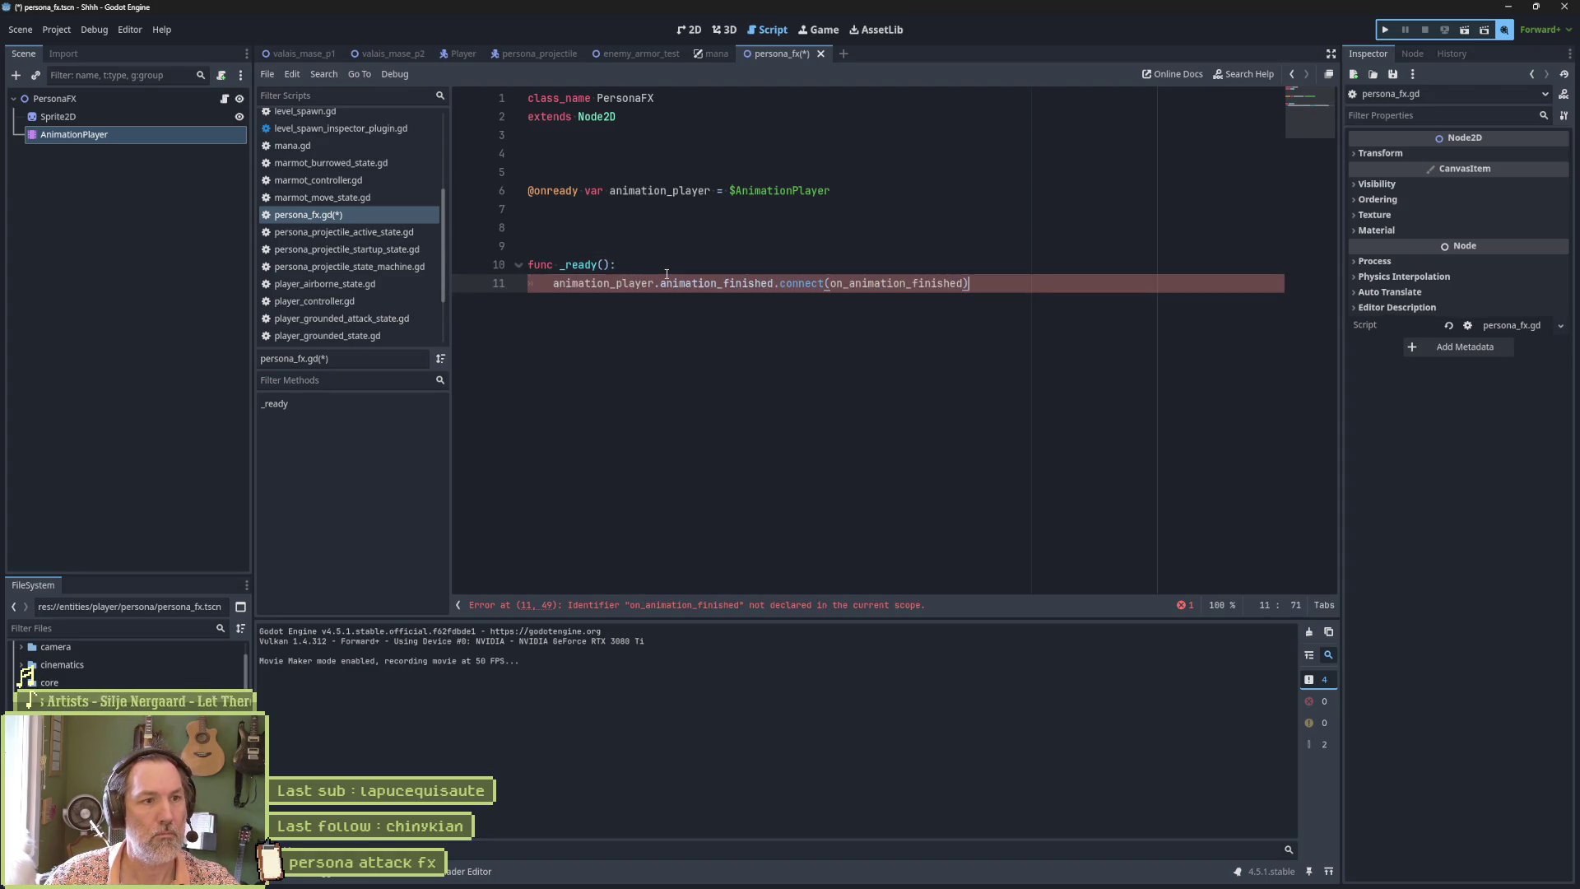
{"action": "key", "text": "Return"}
{"action": "key", "text": "Down"}
{"action": "key", "text": "End"}
{"action": "key", "text": "ctrl+shift+d"}
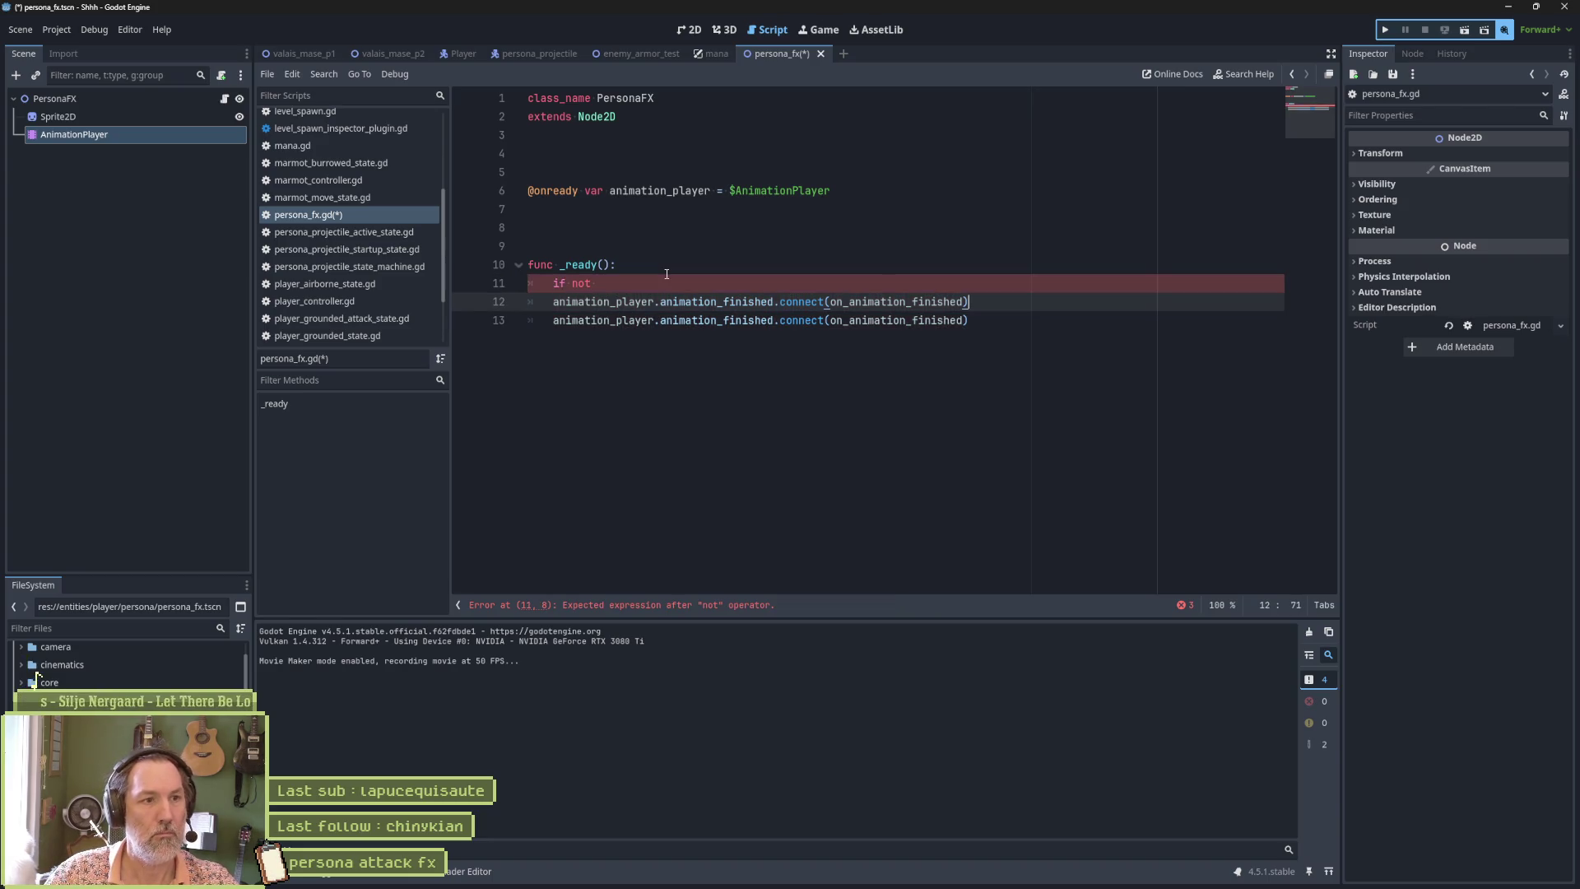
Wrap the connect call in an 'if not ... is_connected' check and save the script.
{"action": "key", "text": "Home"}
{"action": "key", "text": "BackSpace"}
{"action": "key", "text": "BackSpace"}
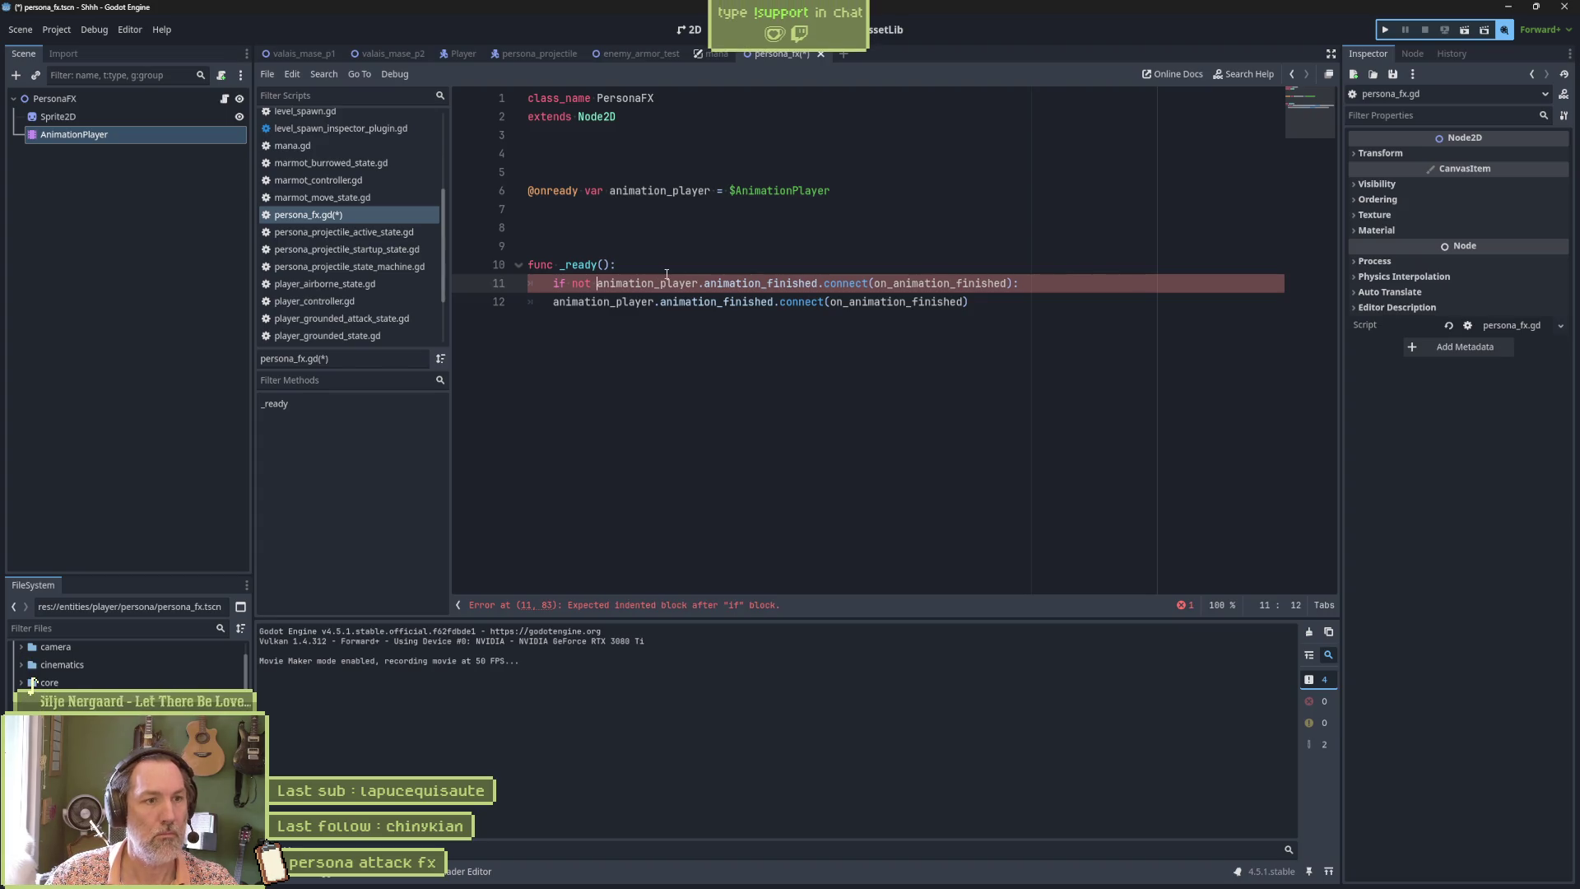
{"action": "type", "text": "is_"}
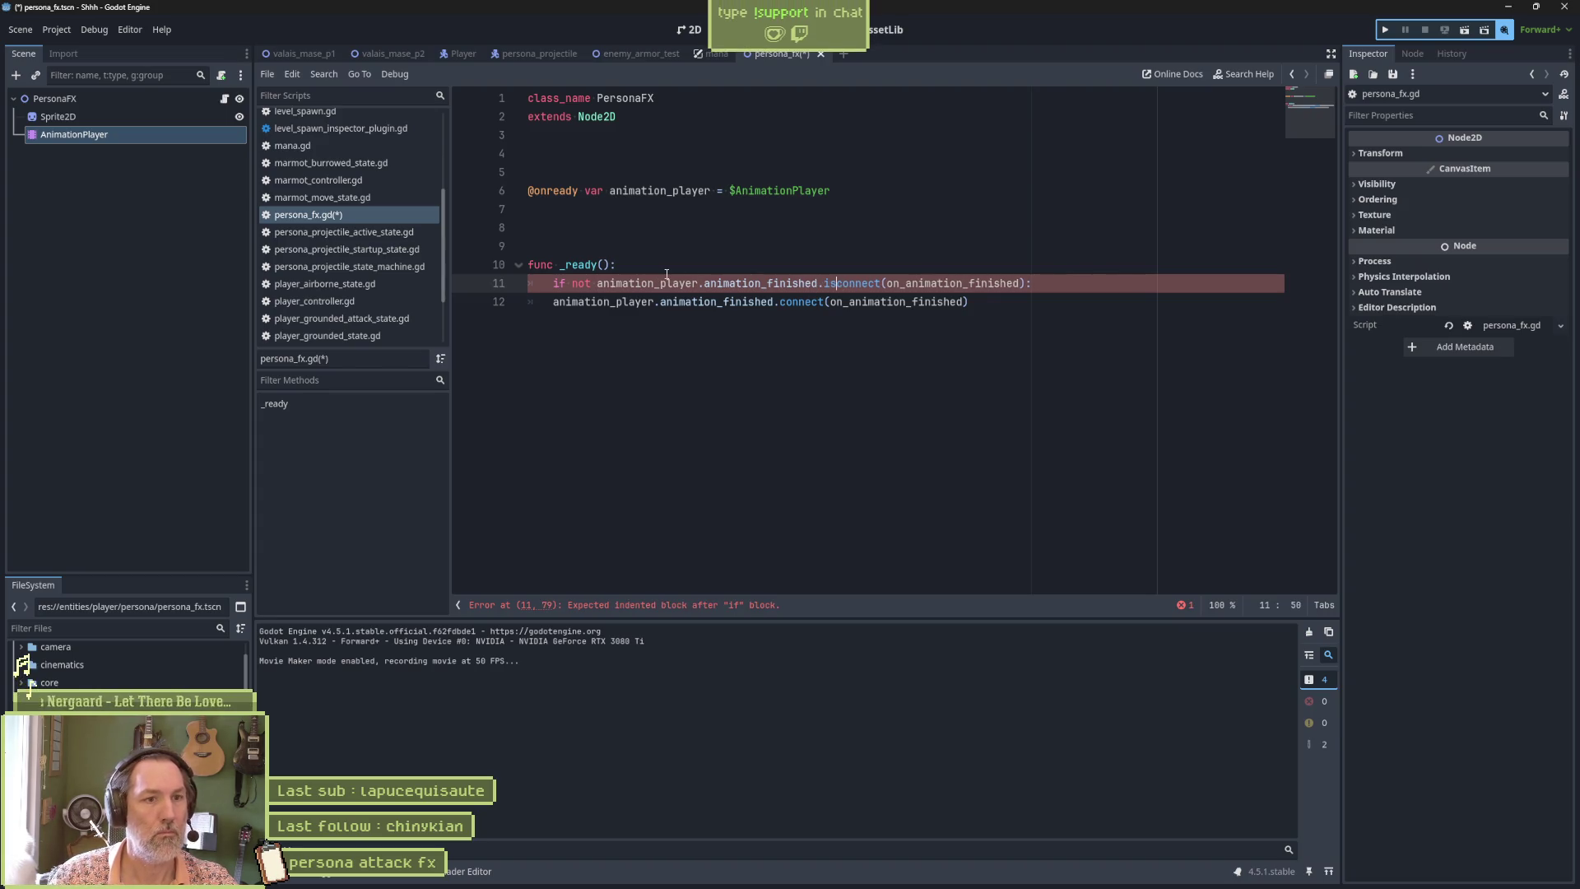
{"action": "type", "text": "ed"}
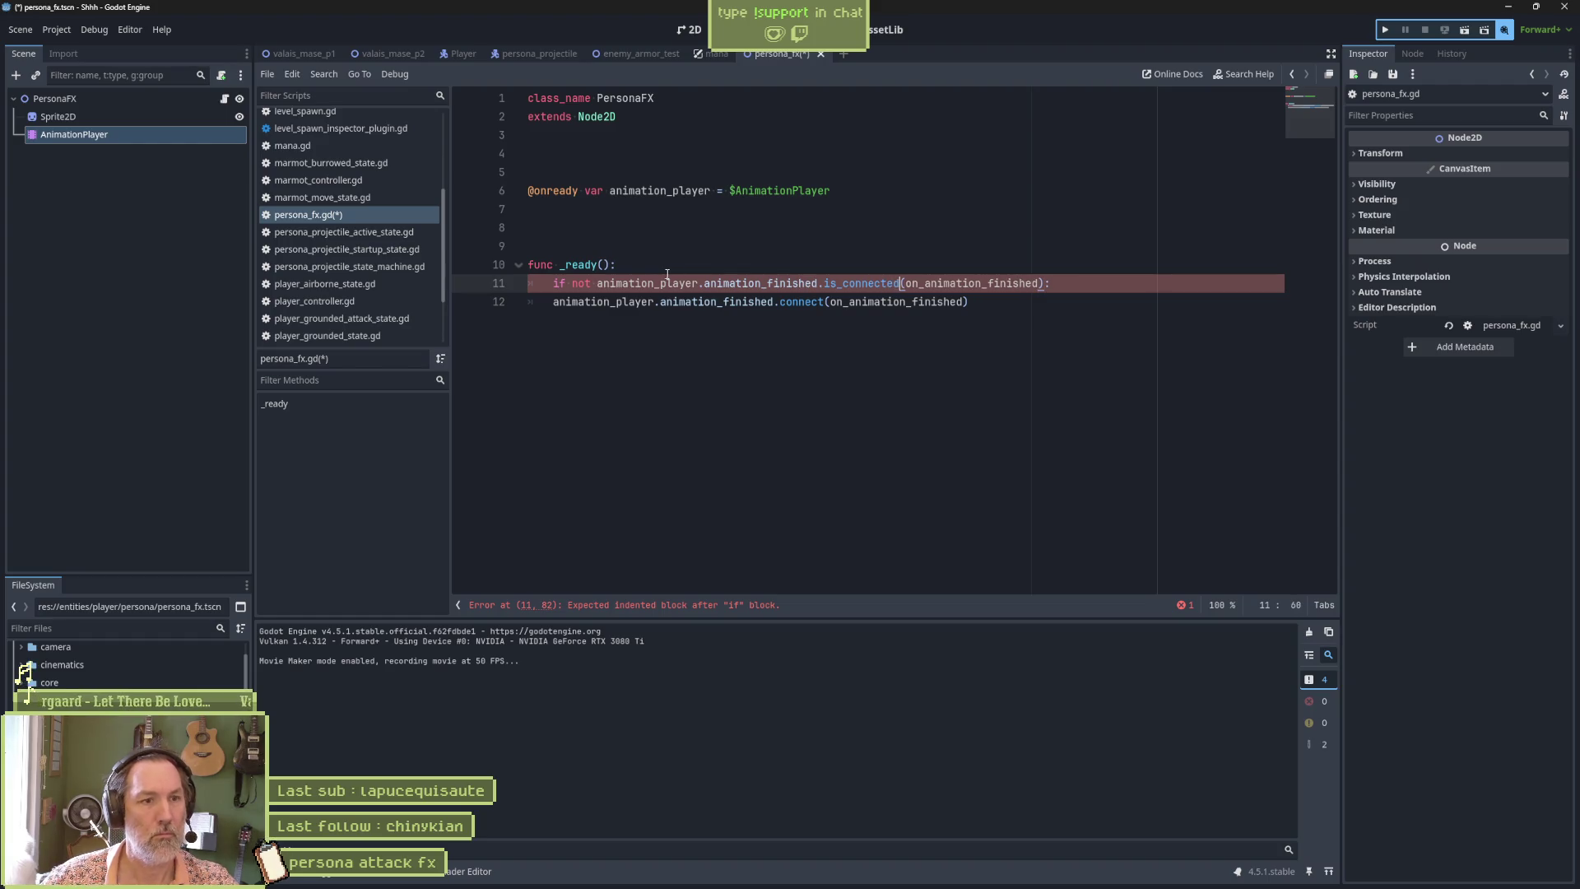
{"action": "left_click", "coordinate": [534, 297]}
{"action": "key", "text": "Tab"}
{"action": "key", "text": "ctrl+s"}
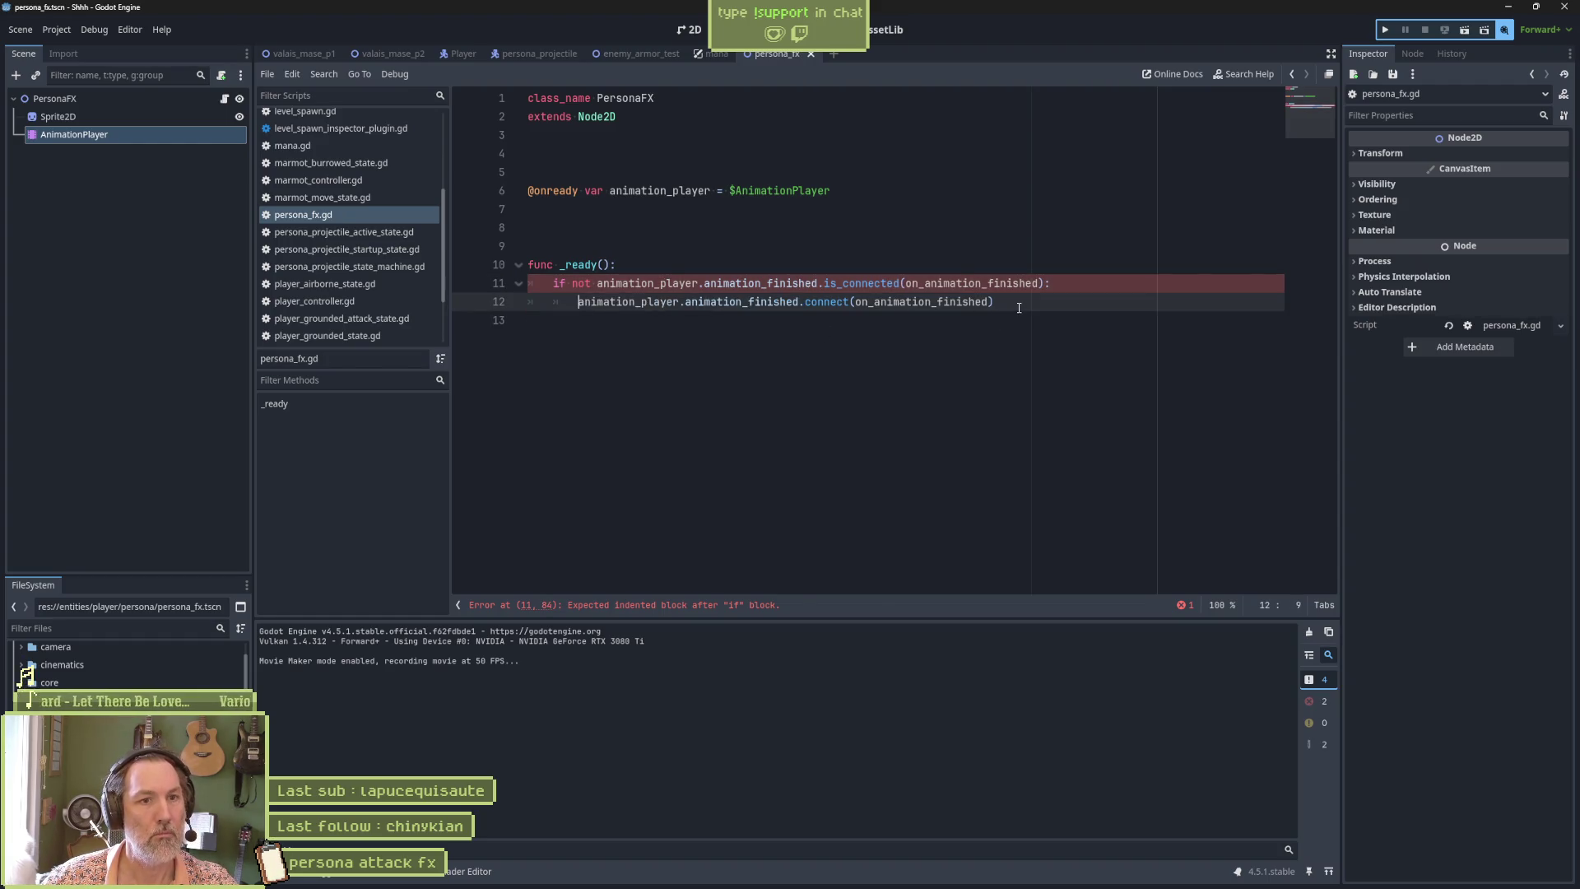
Add on_animation_finished(_name: String) whose body calls queue_free().
{"action": "left_click", "coordinate": [1013, 302]}
{"action": "left_click", "coordinate": [891, 360]}
{"action": "key", "text": "Return"}
{"action": "key", "text": "Return"}
{"action": "type", "text": "func"}
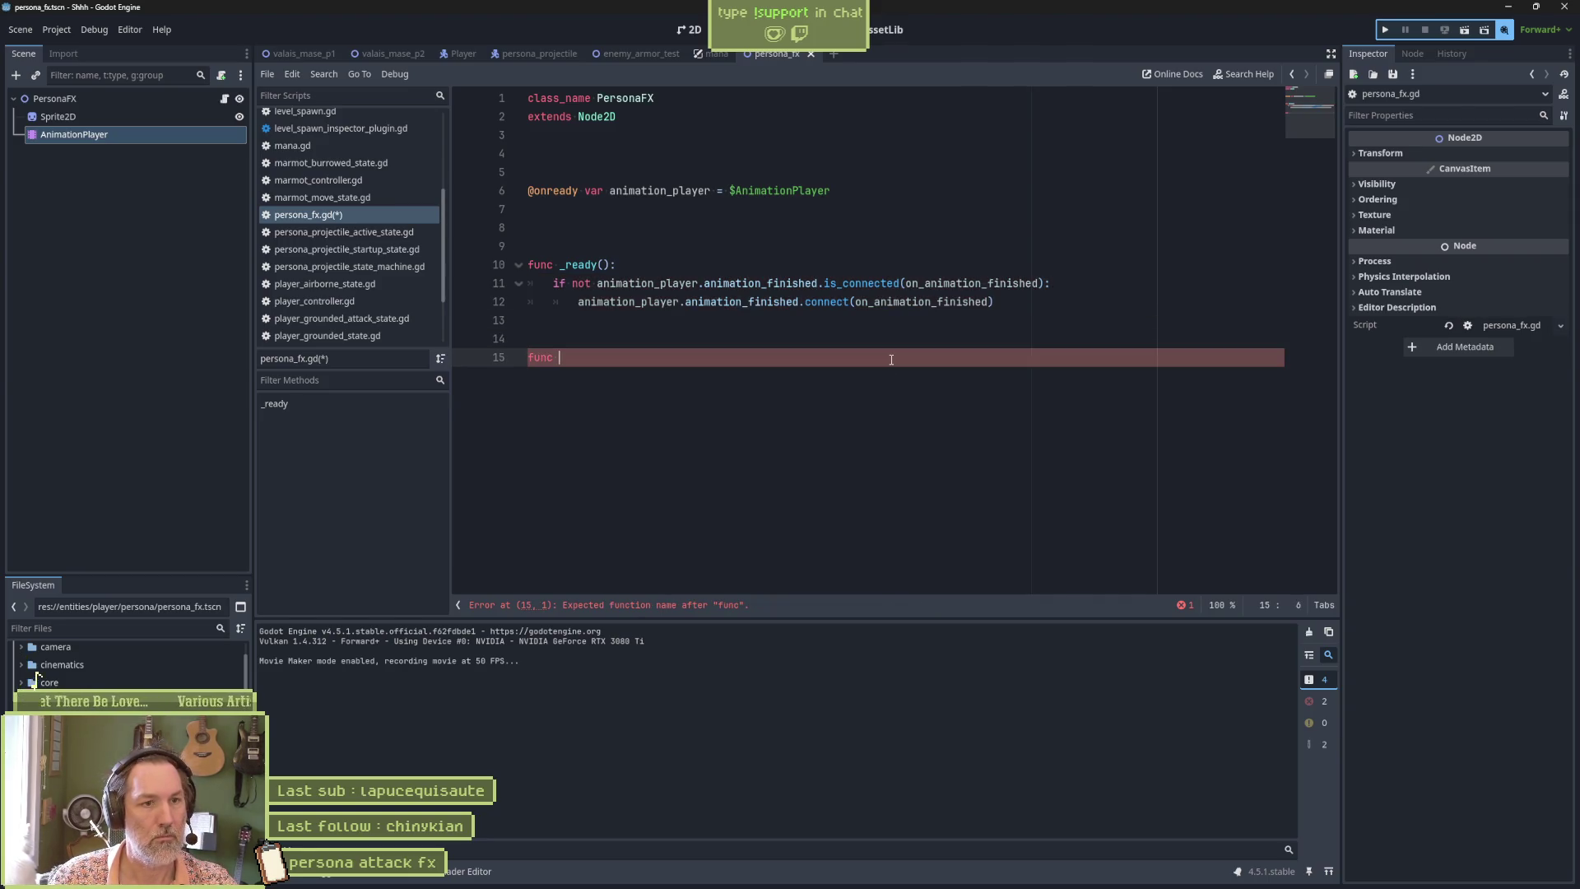
{"action": "type", "text": "on_animation_finished(_name: "}
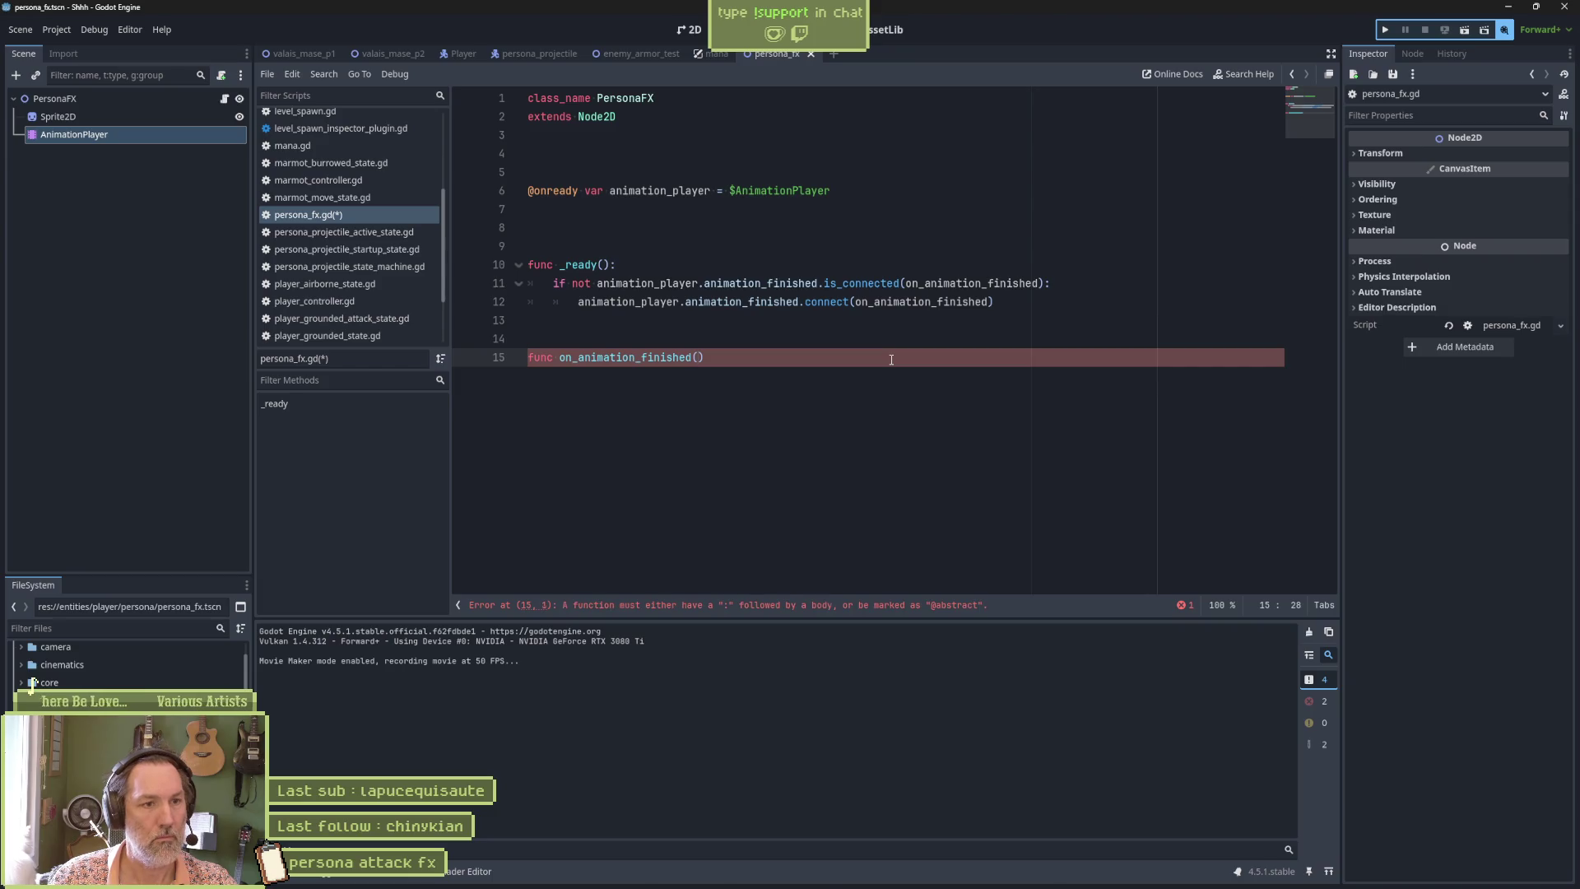
{"action": "type", "text": "String"}
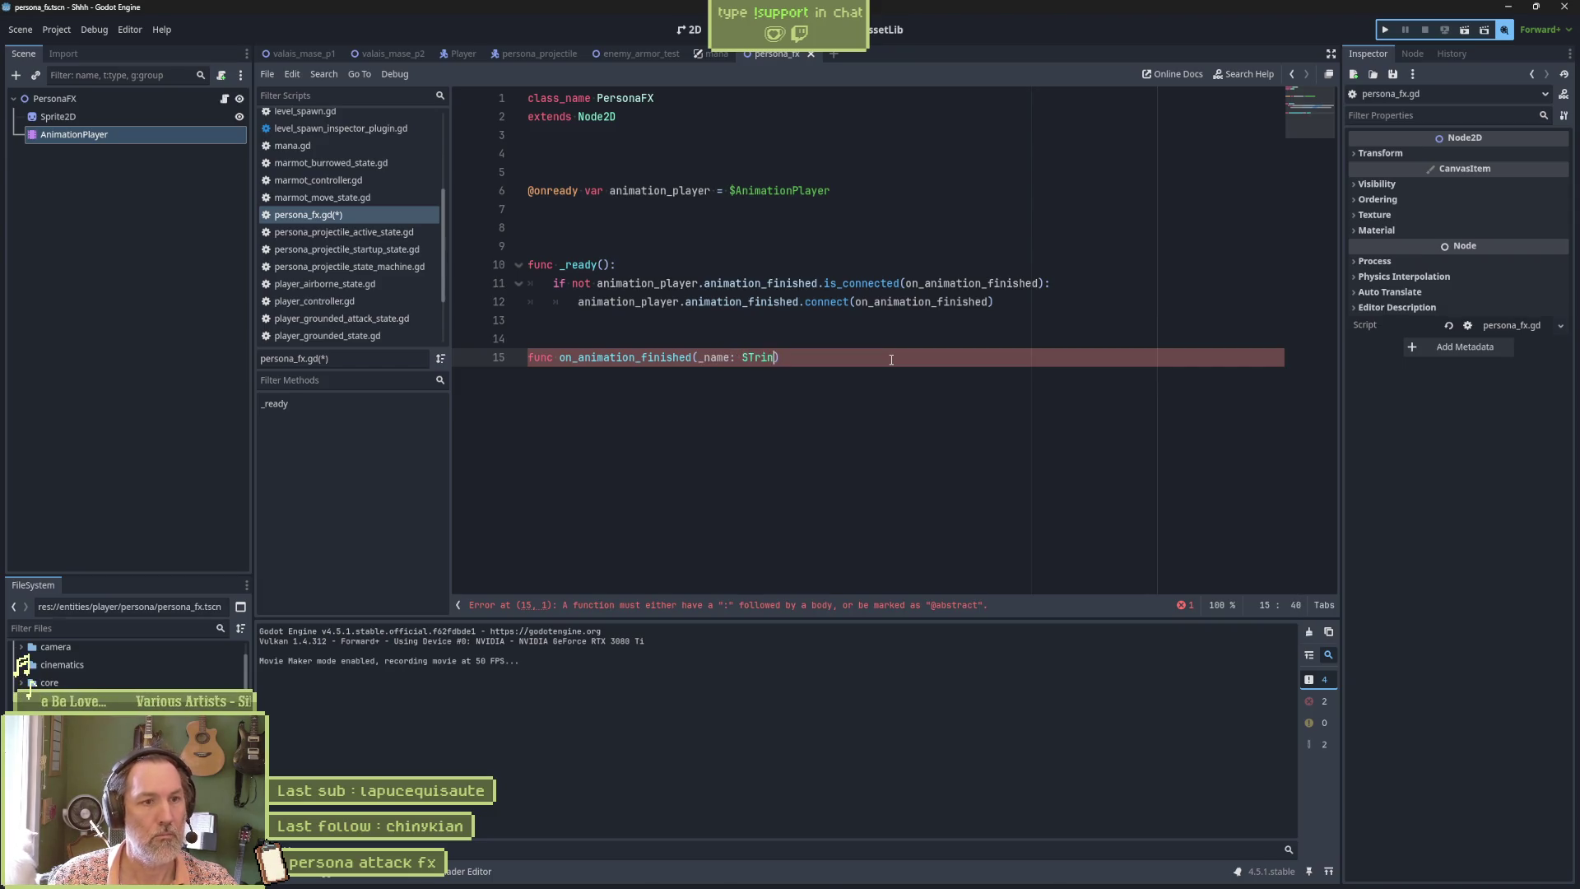
{"action": "type", "text": ")"}
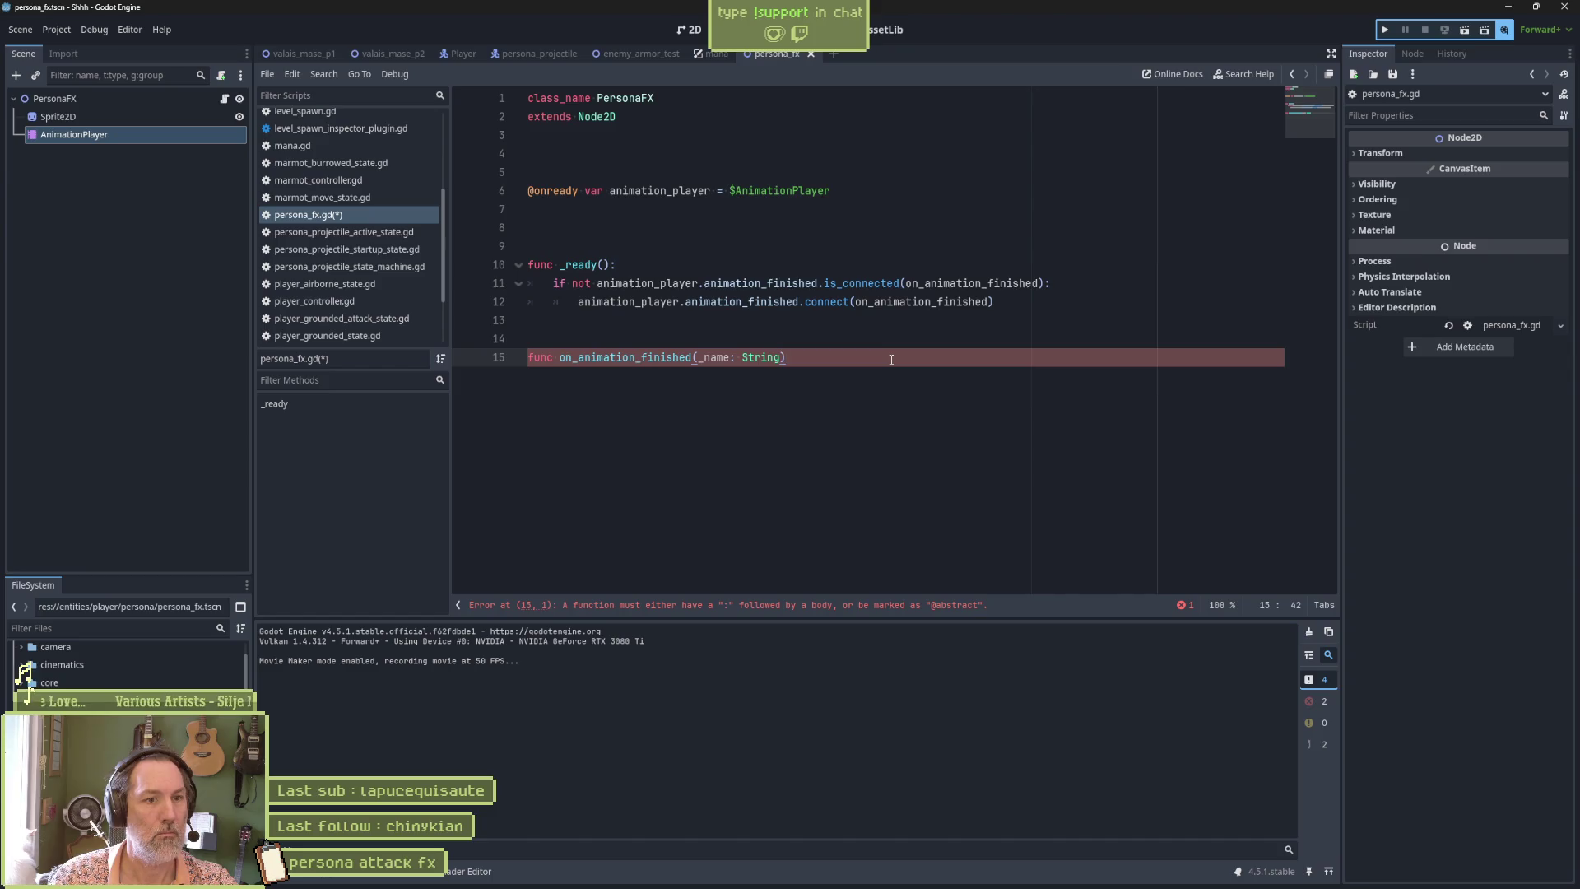
{"action": "key", "text": "Return"}
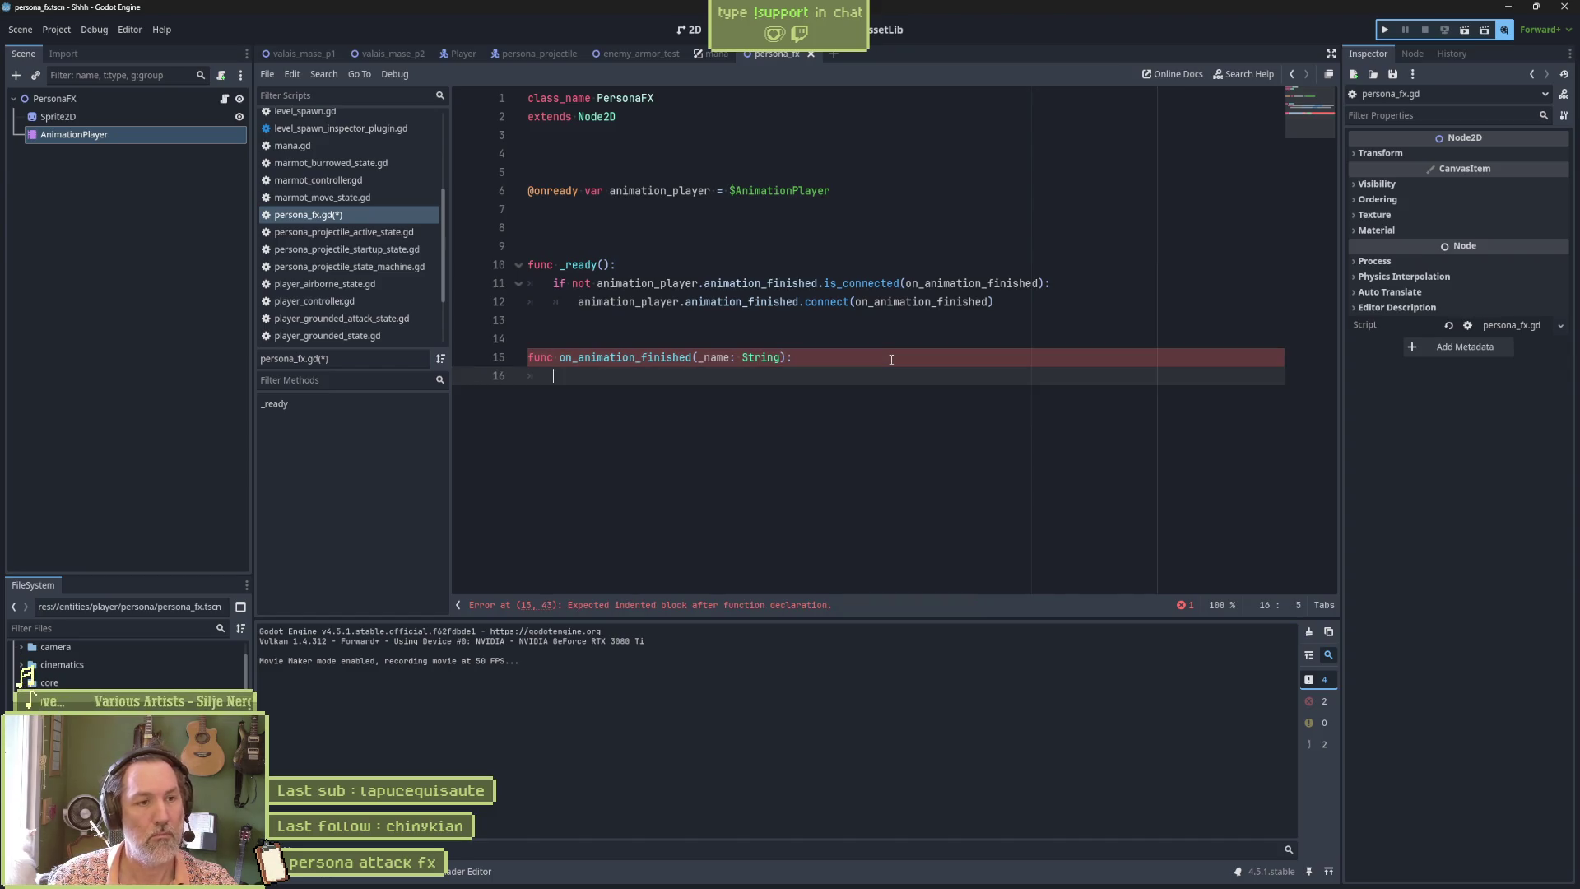
{"action": "type", "text": "que"}
{"action": "key", "text": "Down"}
{"action": "key", "text": "Down"}
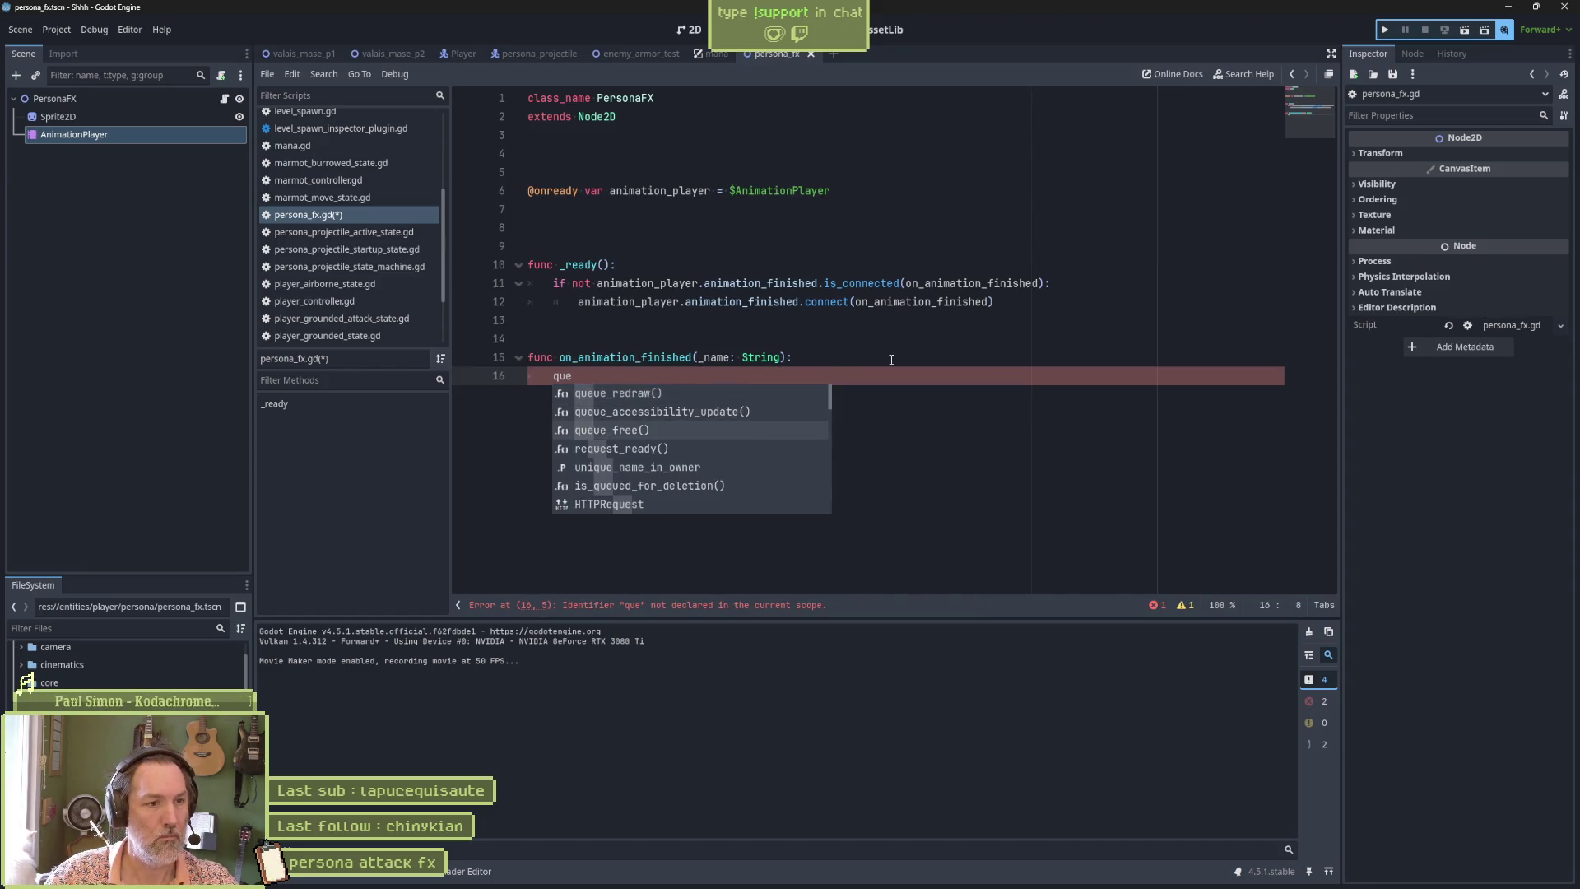
{"action": "key", "text": "Return"}
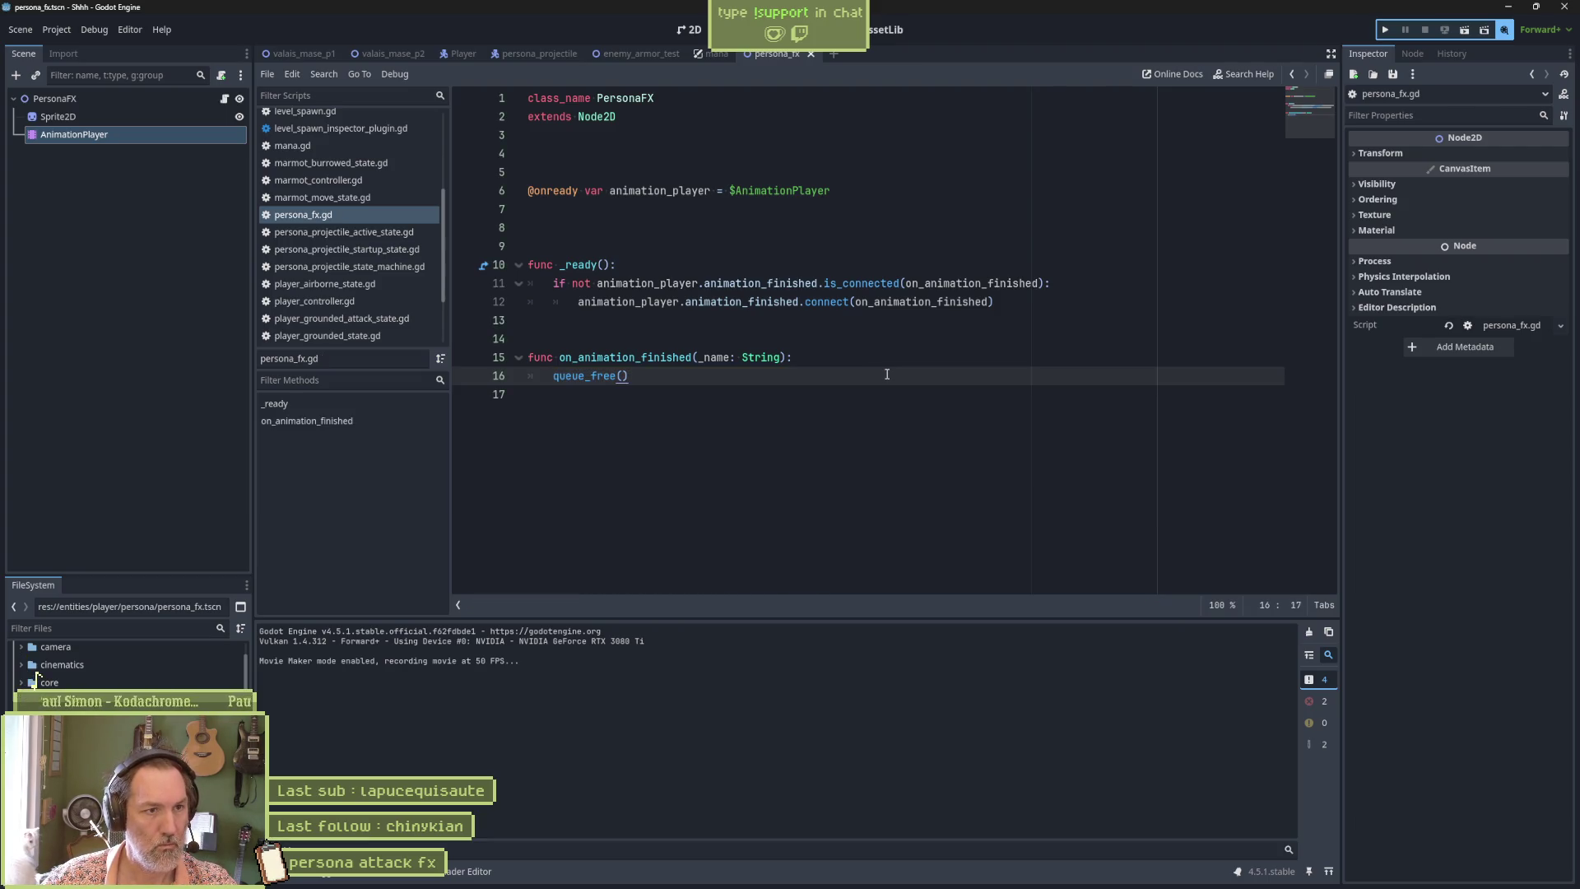
{"action": "left_click", "coordinate": [639, 54]}
Run enemy_armor_test with F6 to watch the persona effect, stop with F8, then open taskbar window options.
{"action": "key", "text": "F6"}
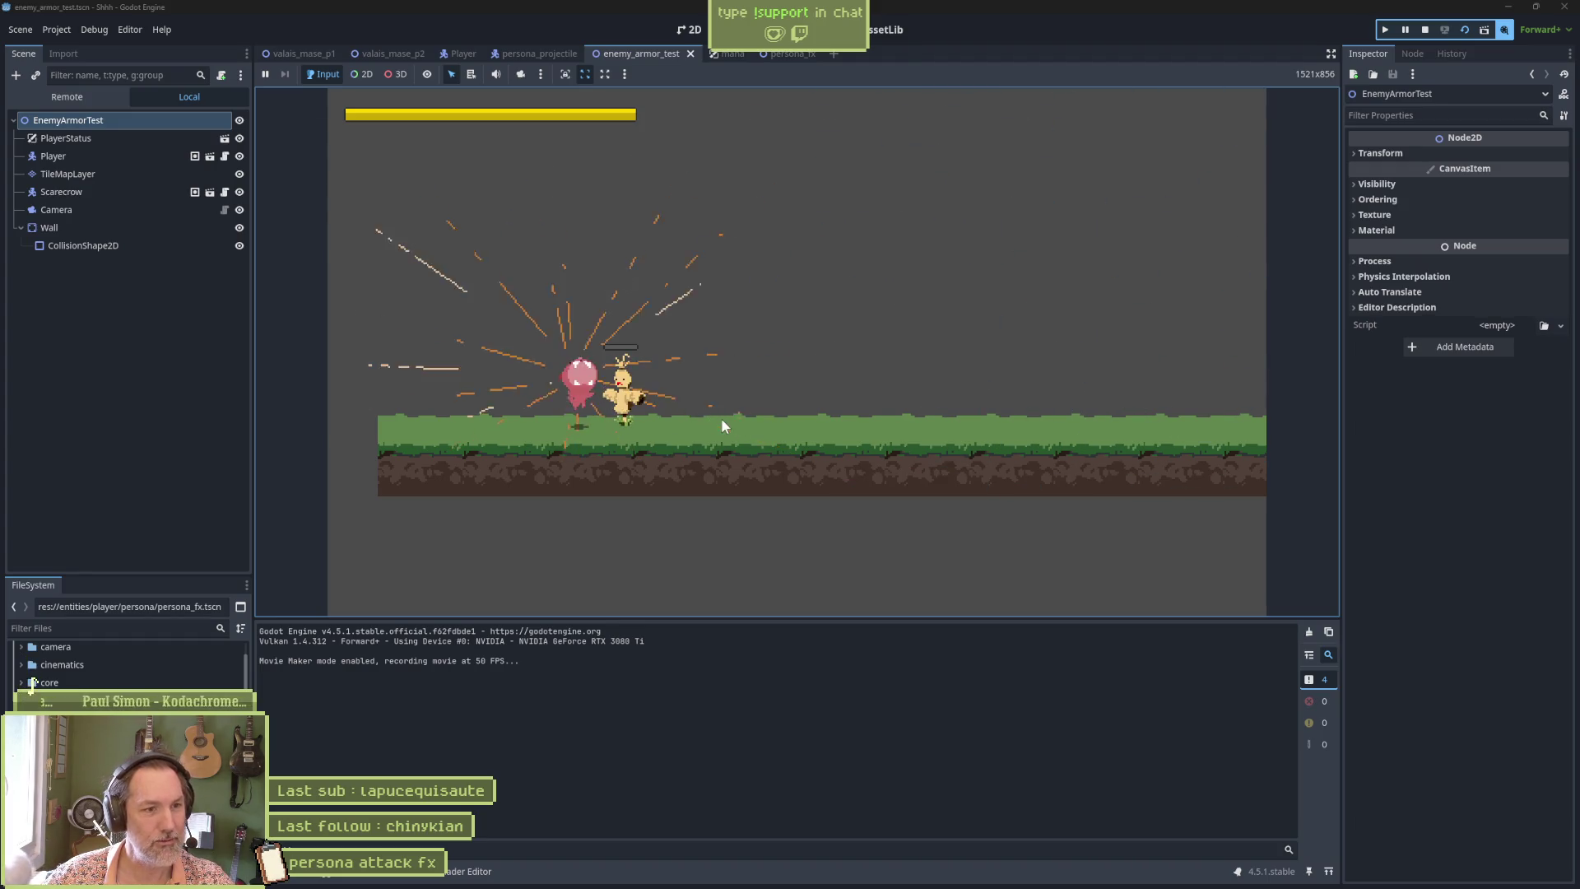
{"action": "key", "text": "F8"}
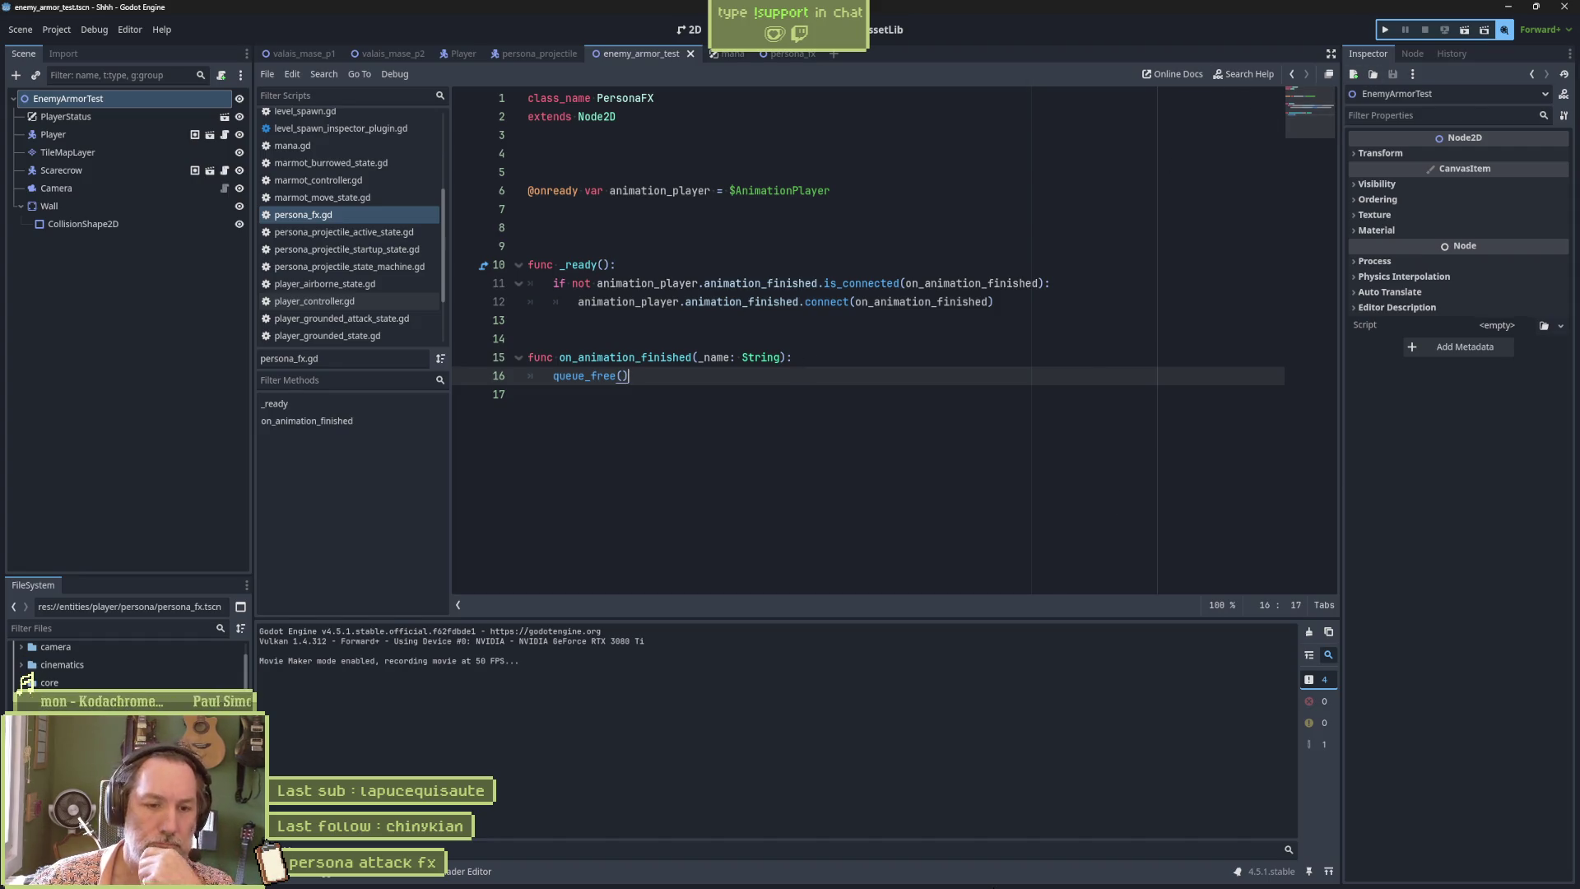
{"action": "right_click", "coordinate": [1064, 873]}
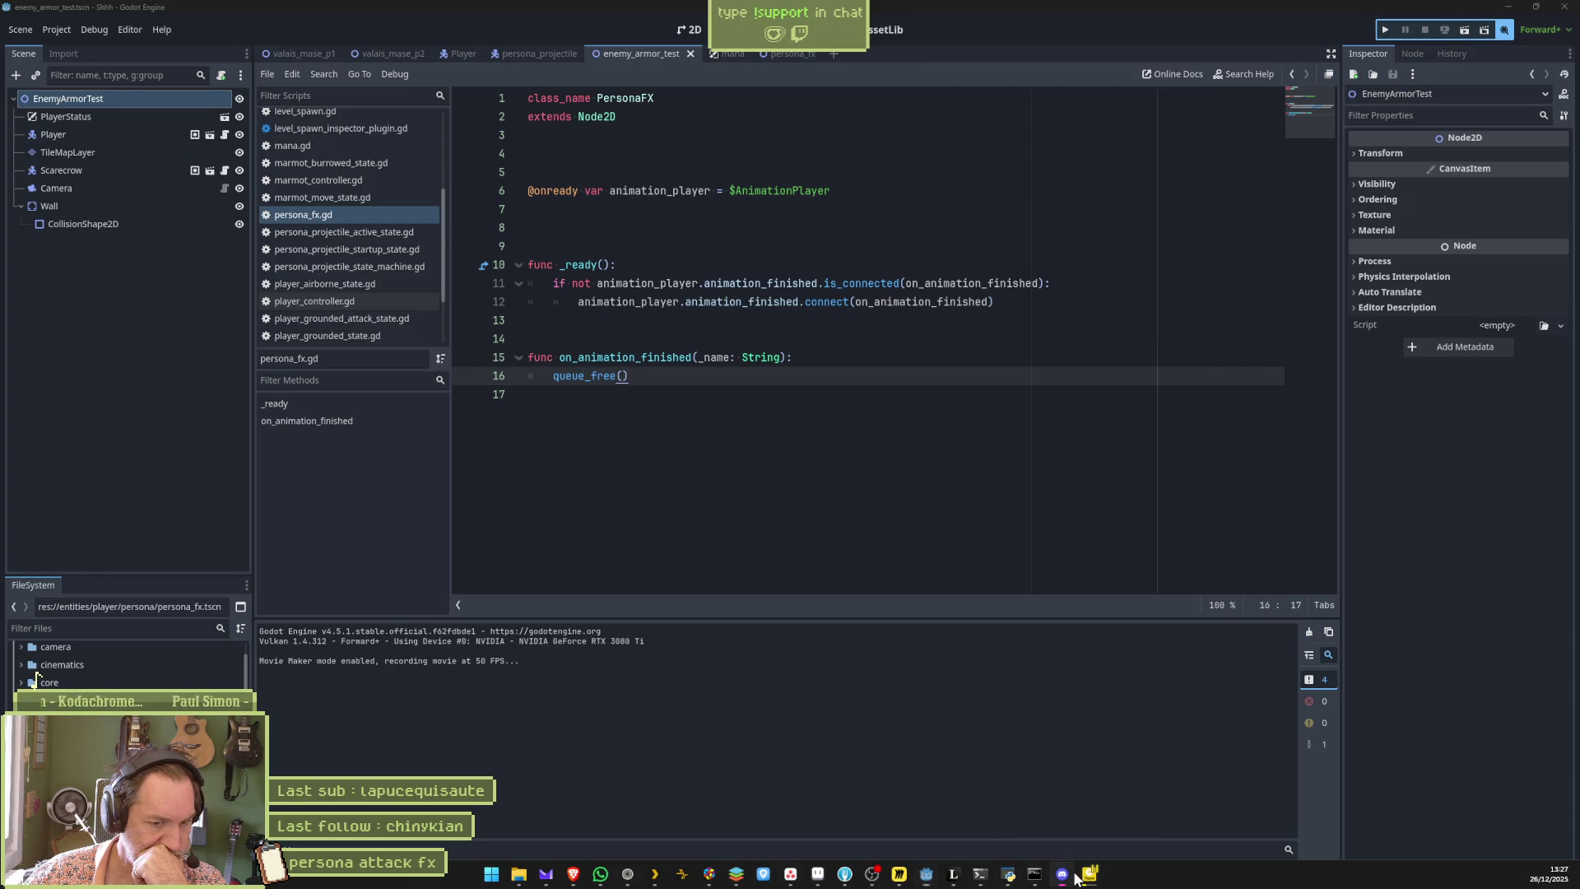
Close the extra window and play the recorded Shhh.avi attack clip from the start in PotPlayer.
{"action": "left_click", "coordinate": [1023, 840]}
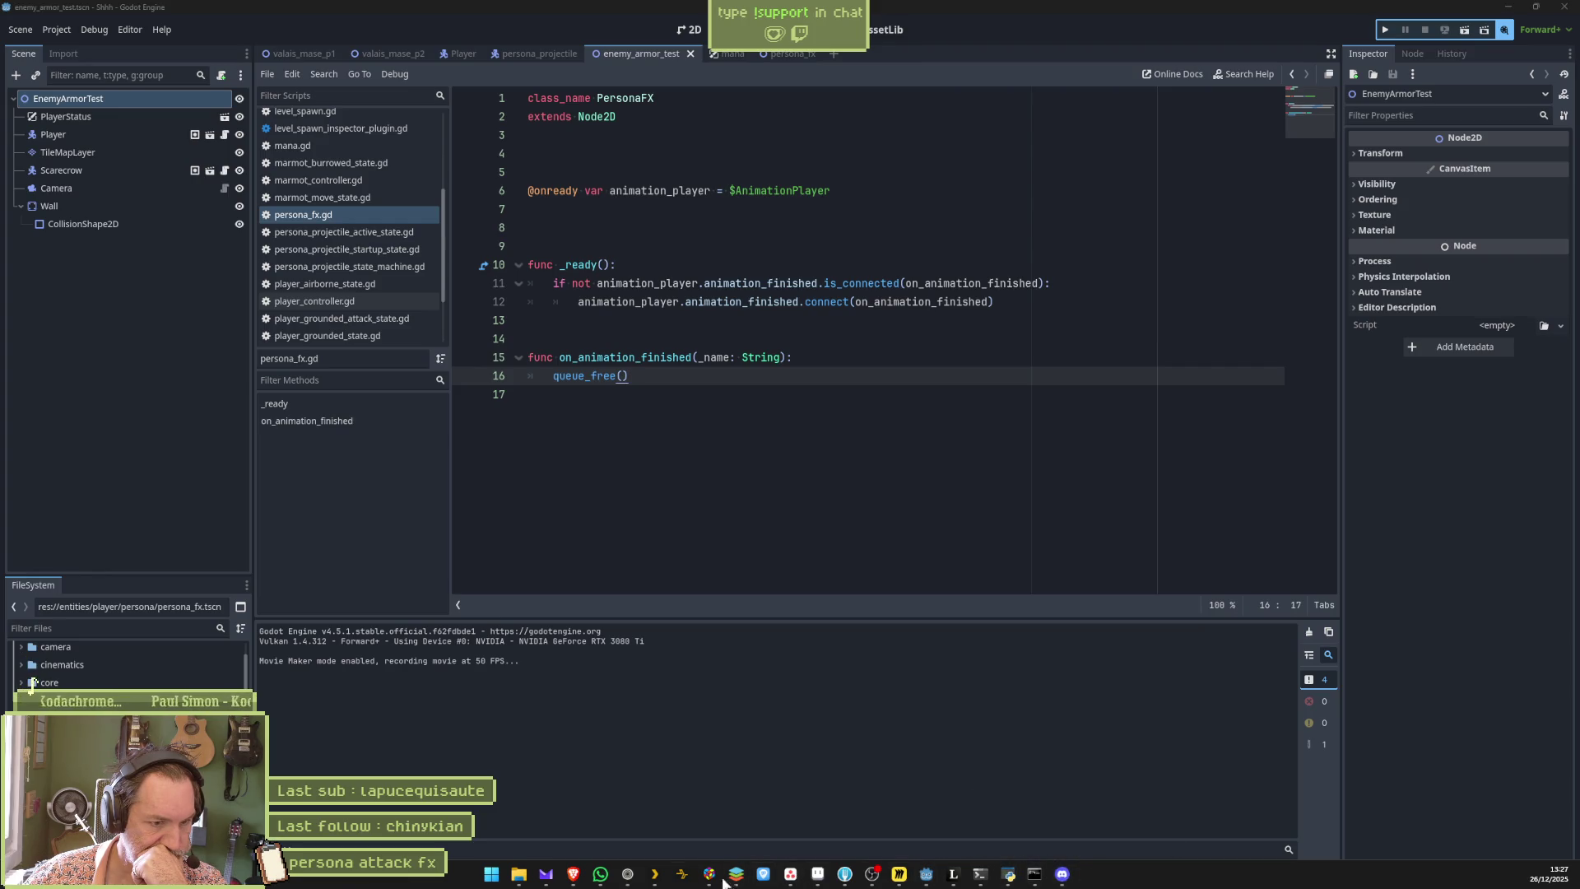
{"action": "mouse_move", "coordinate": [531, 874]}
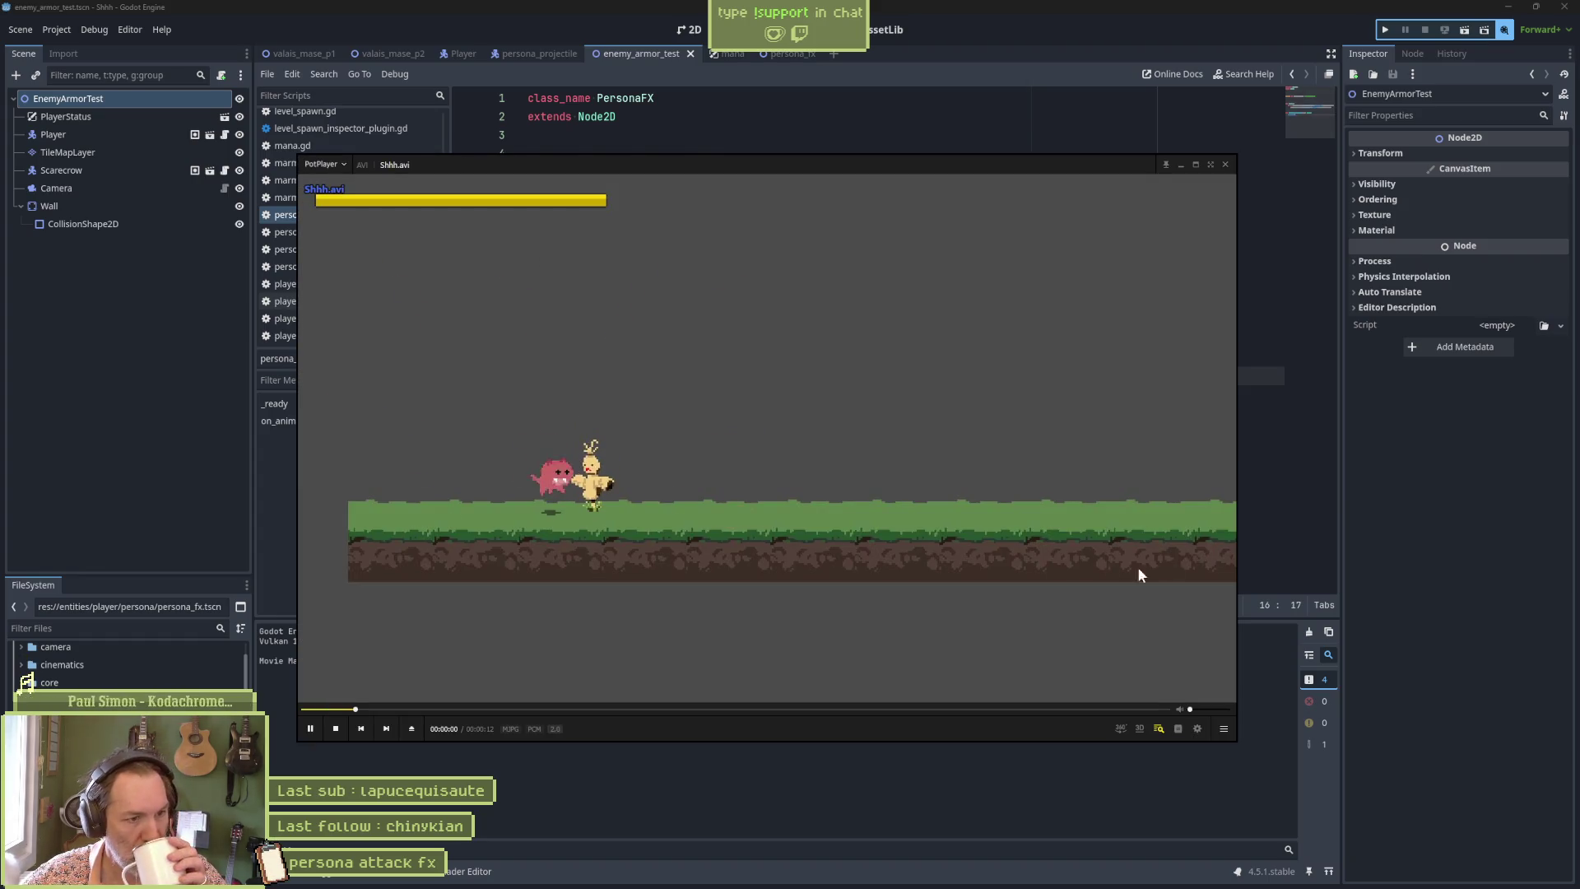
{"action": "left_click", "coordinate": [974, 550]}
{"action": "key", "text": "Left"}
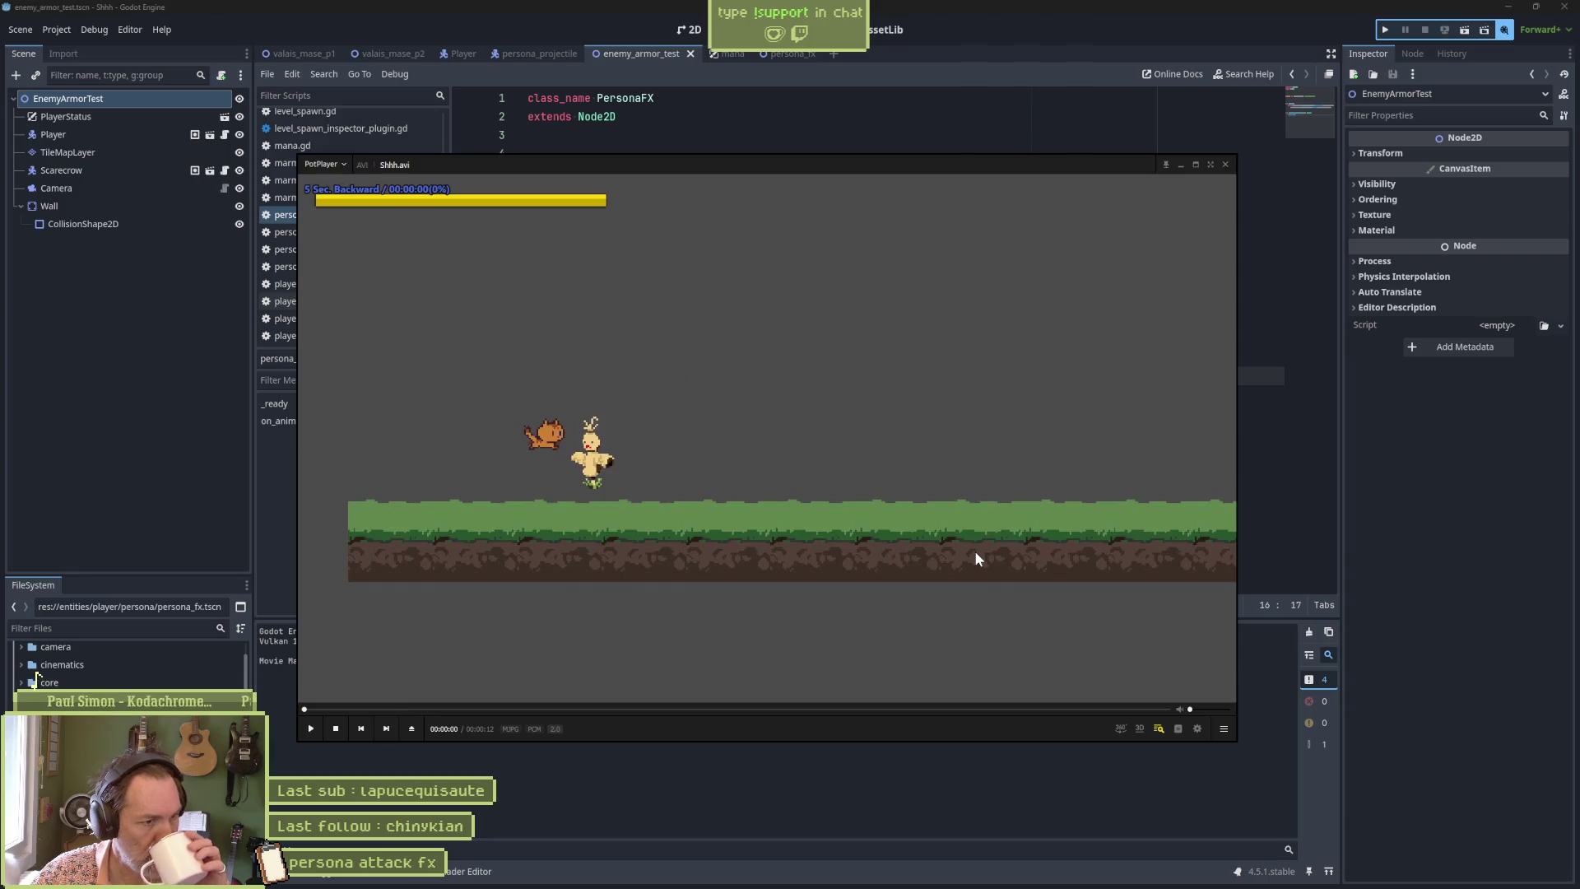
{"action": "left_click", "coordinate": [974, 551]}
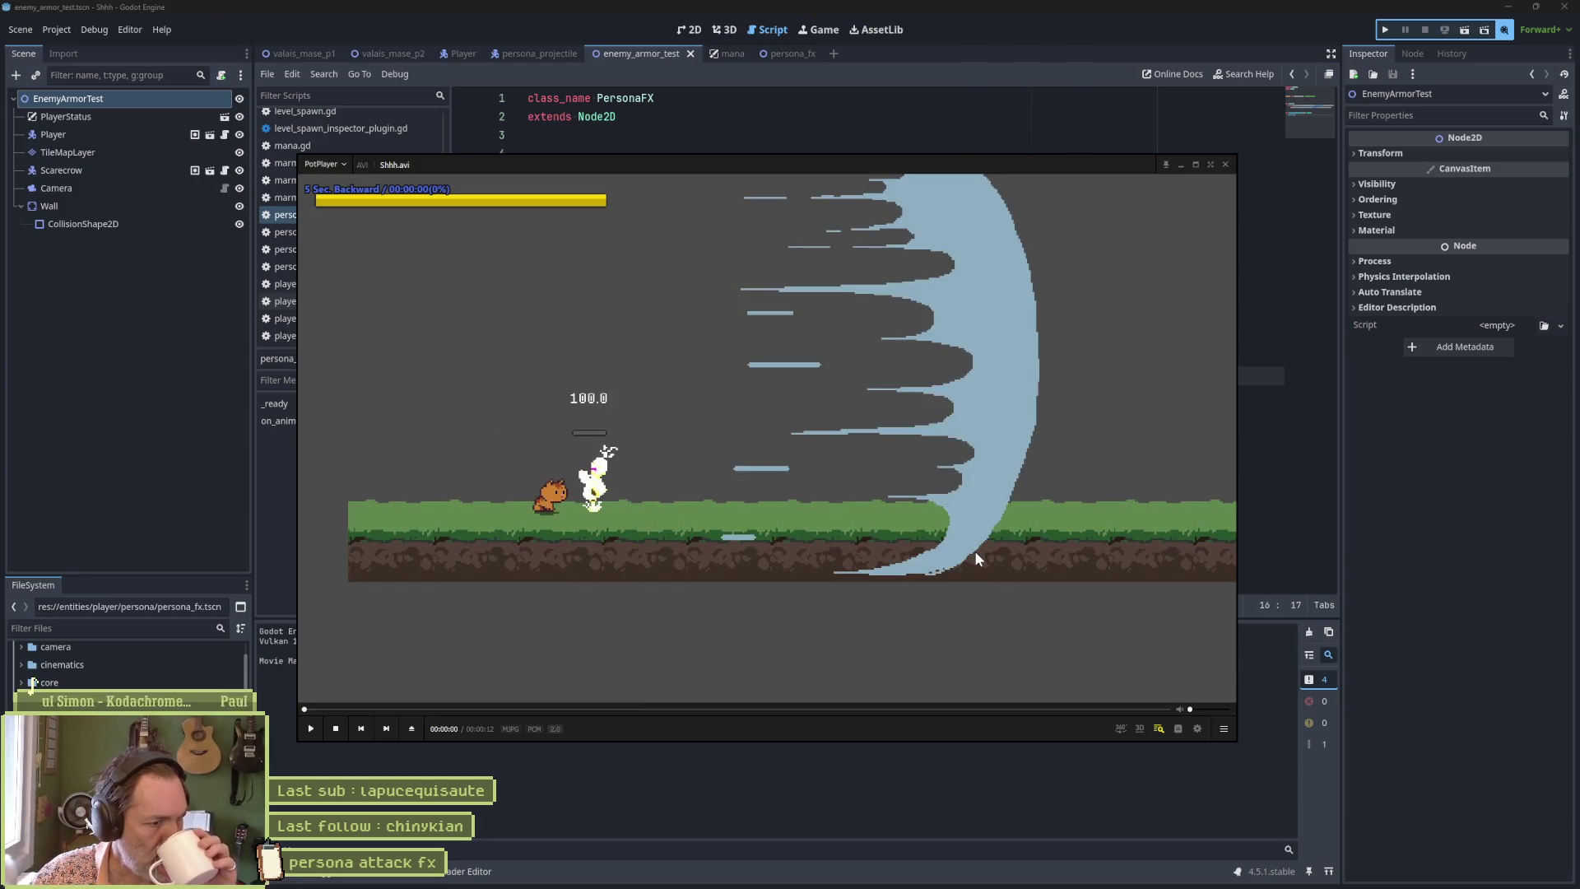
{"action": "left_click", "coordinate": [974, 551]}
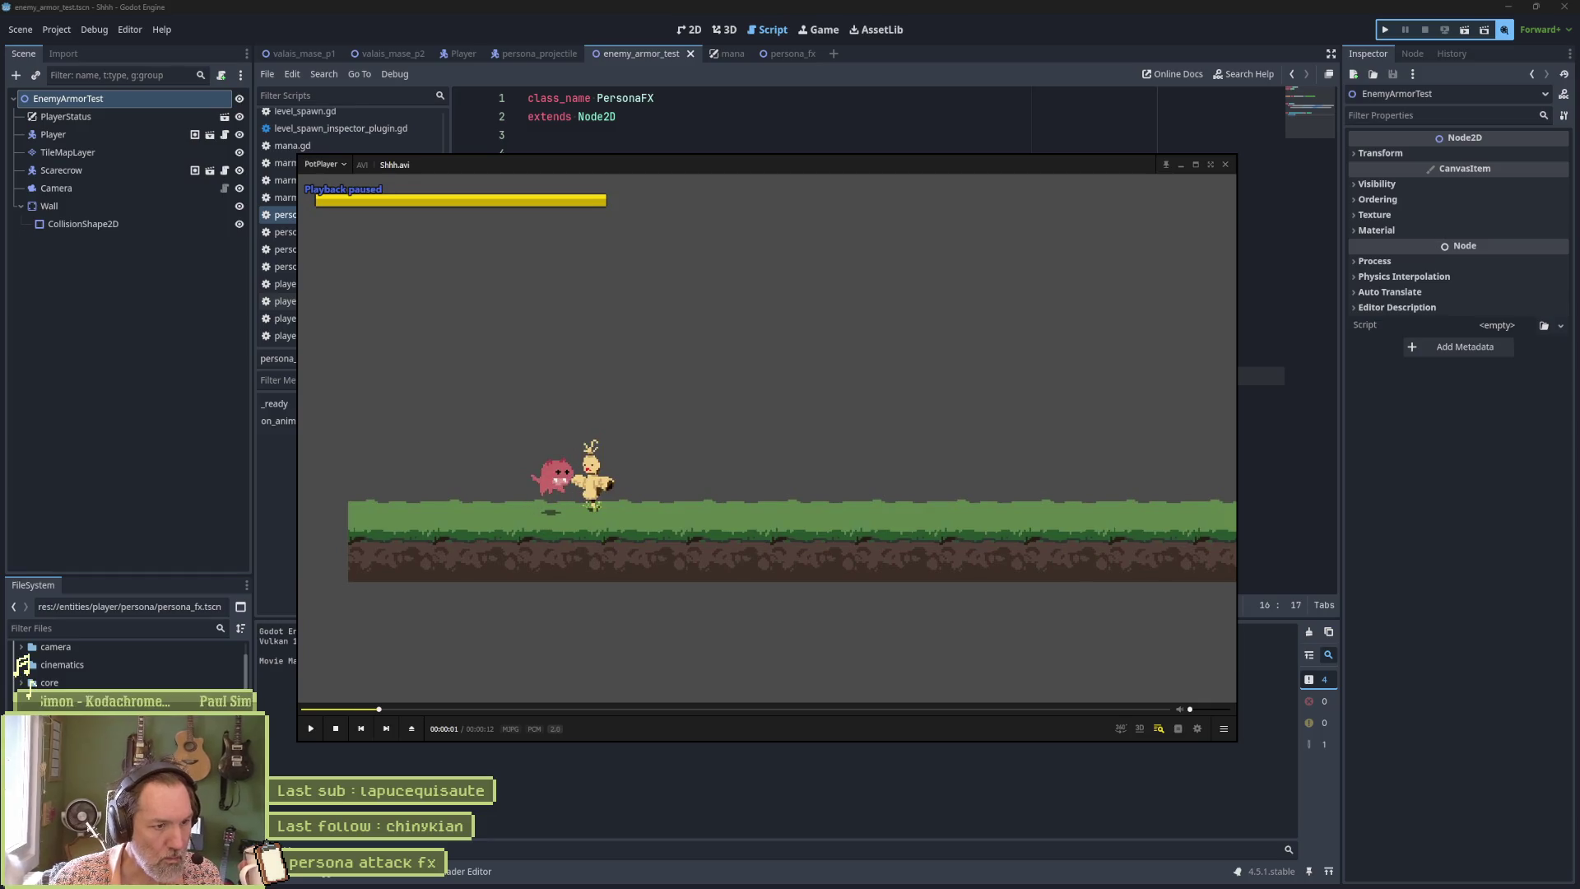
Pause and step the clip frame by frame through the burst and persona appearance, then return to Godot.
{"action": "key", "text": "space"}
{"action": "key", "text": "comma"}
{"action": "key", "text": "d"}
{"action": "key", "text": "d"}
{"action": "key", "text": "d"}
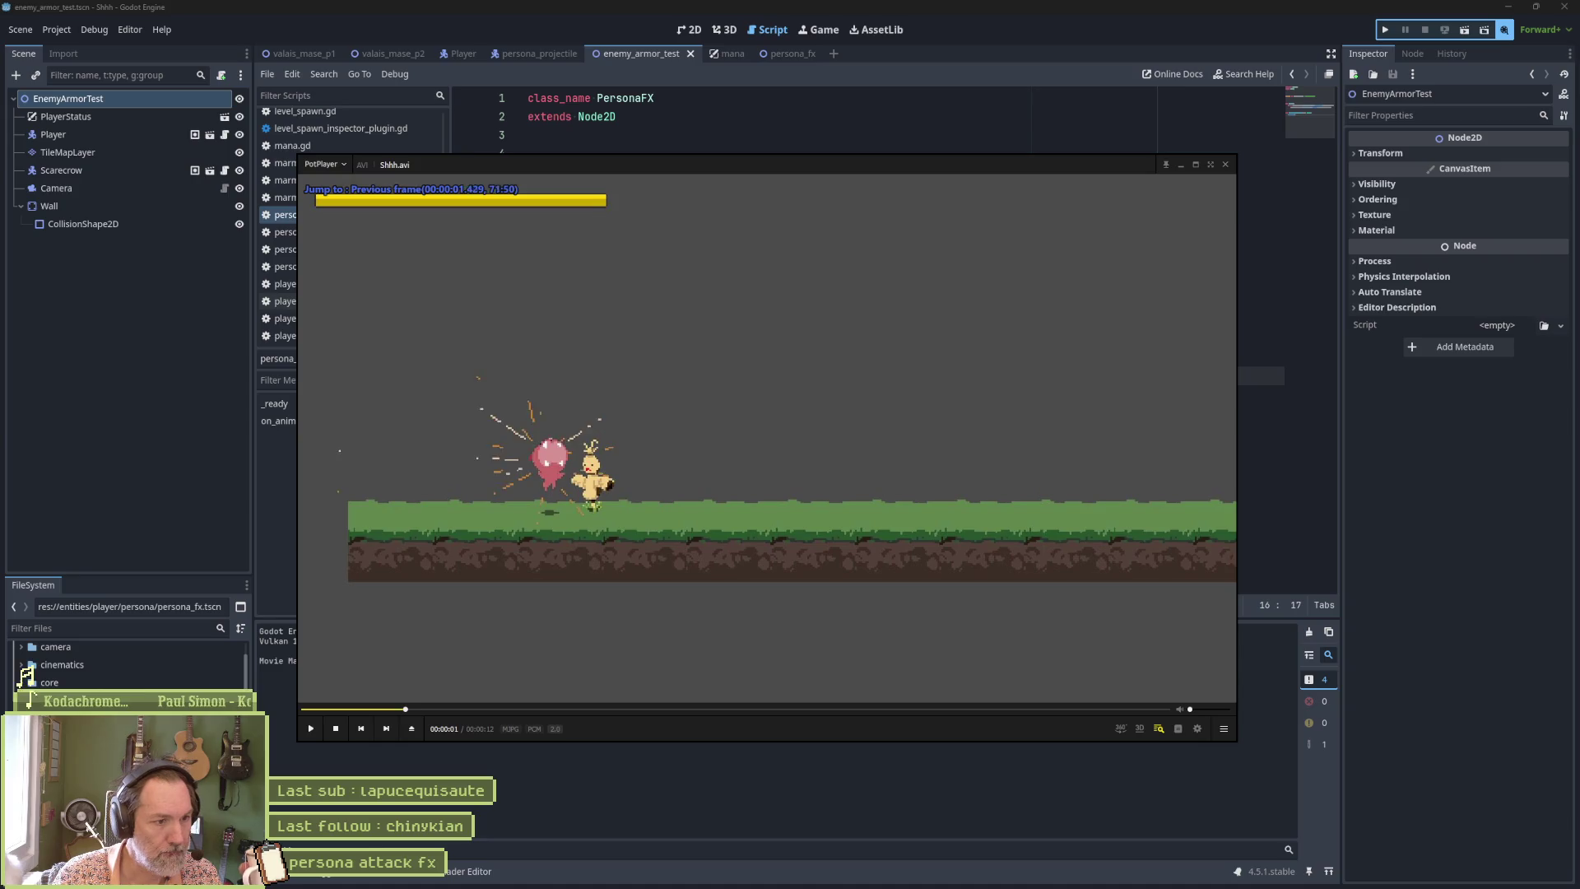
{"action": "key", "text": "f"}
{"action": "key", "text": "f"}
{"action": "key", "text": "f"}
{"action": "key", "text": "f"}
{"action": "key", "text": "f"}
{"action": "key", "text": "f"}
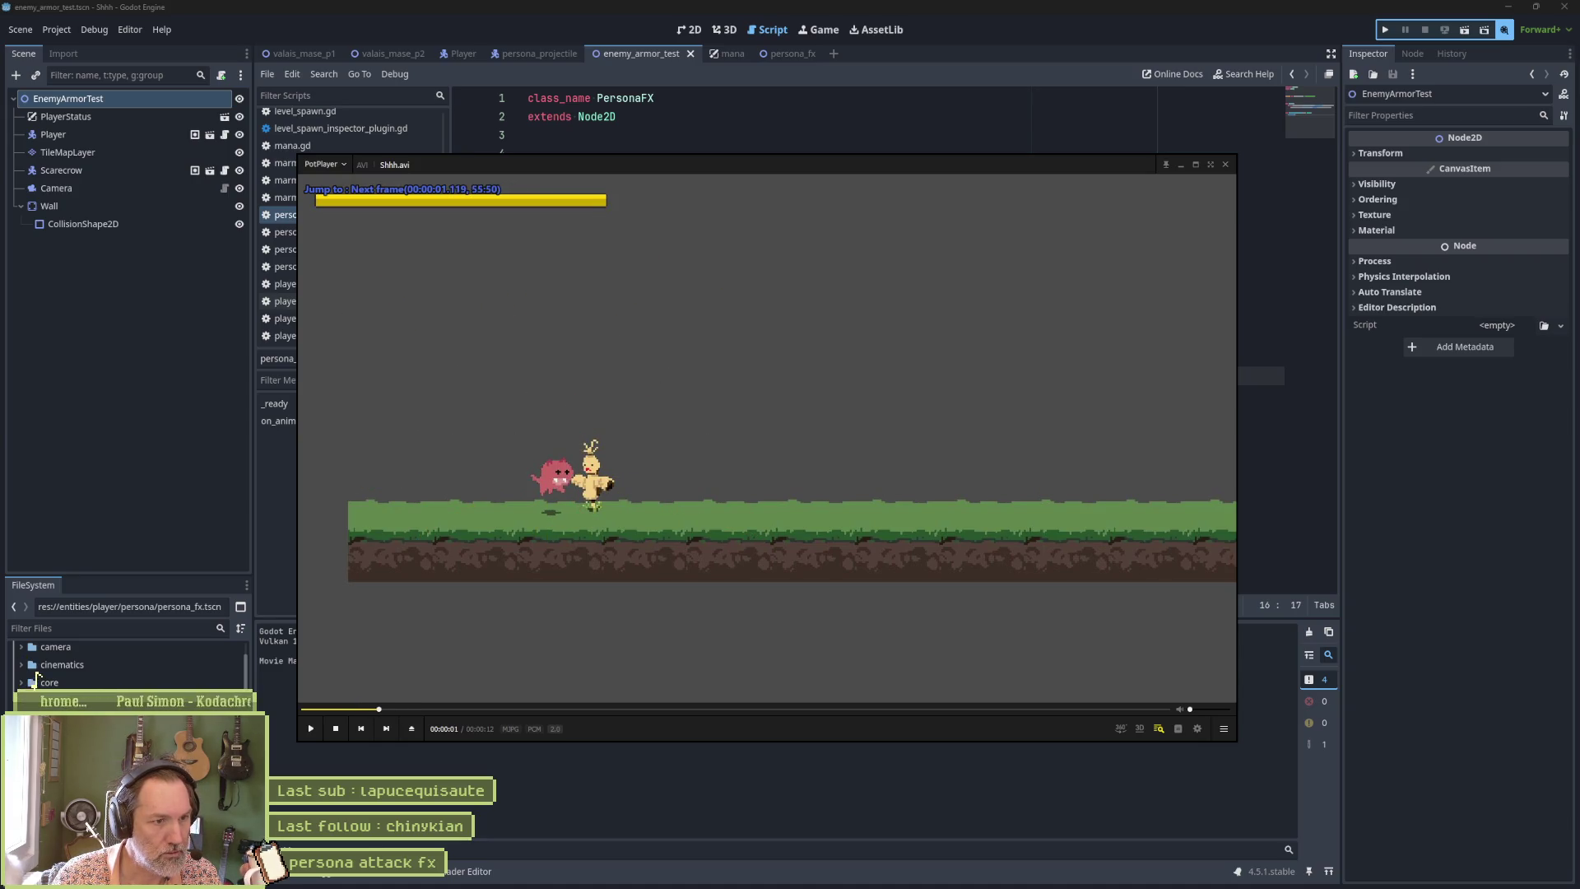
{"action": "key", "text": "f"}
{"action": "key", "text": "f"}
{"action": "key", "text": "f"}
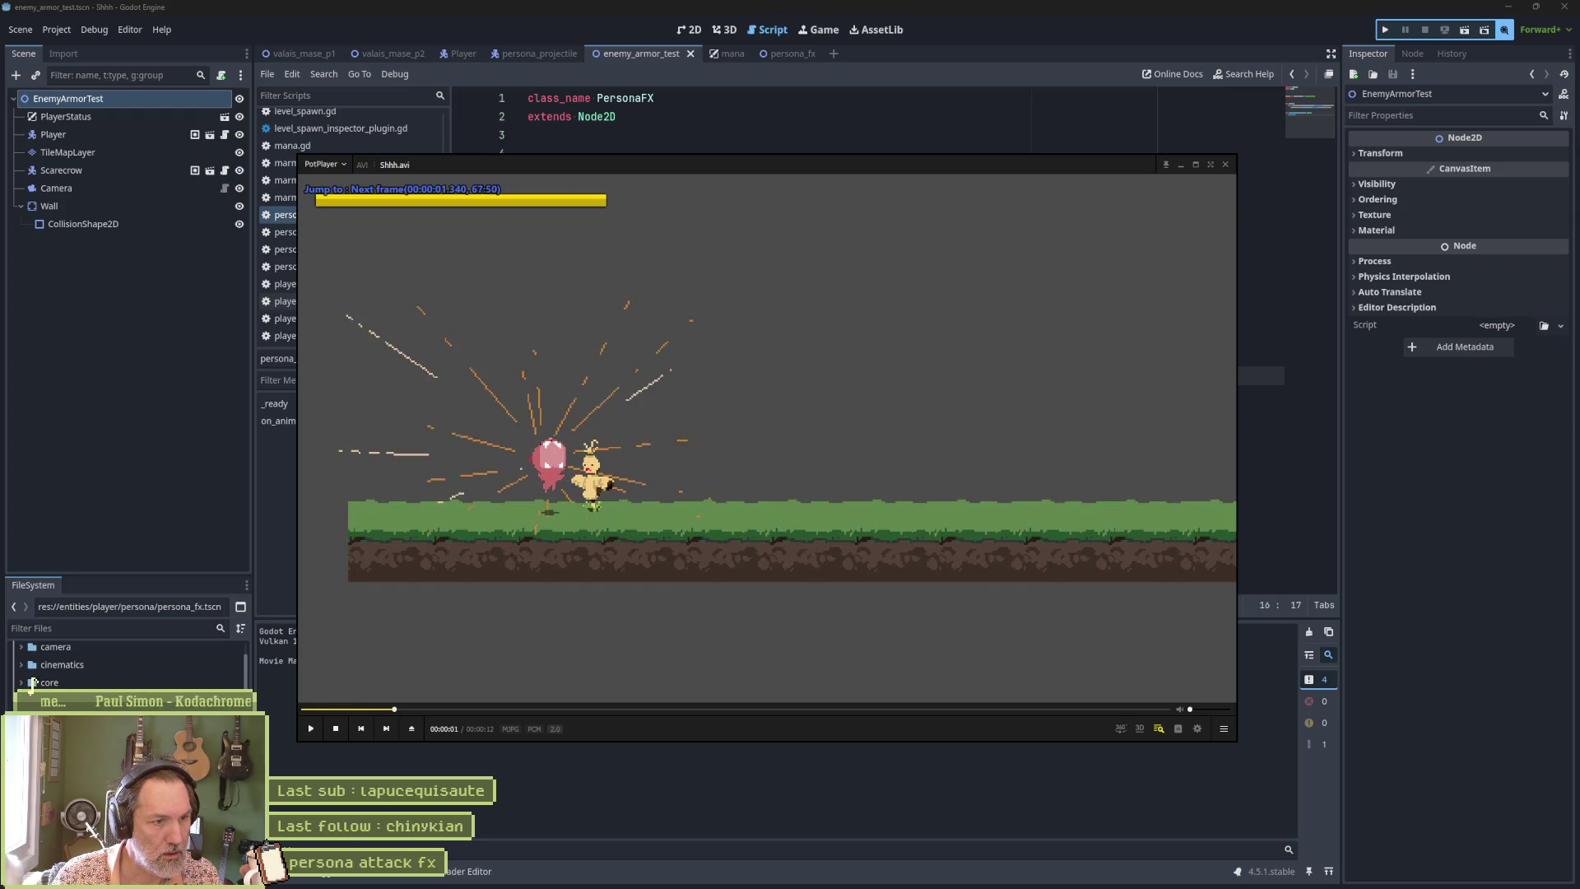
{"action": "key", "text": "f"}
{"action": "key", "text": "f"}
{"action": "key", "text": "f"}
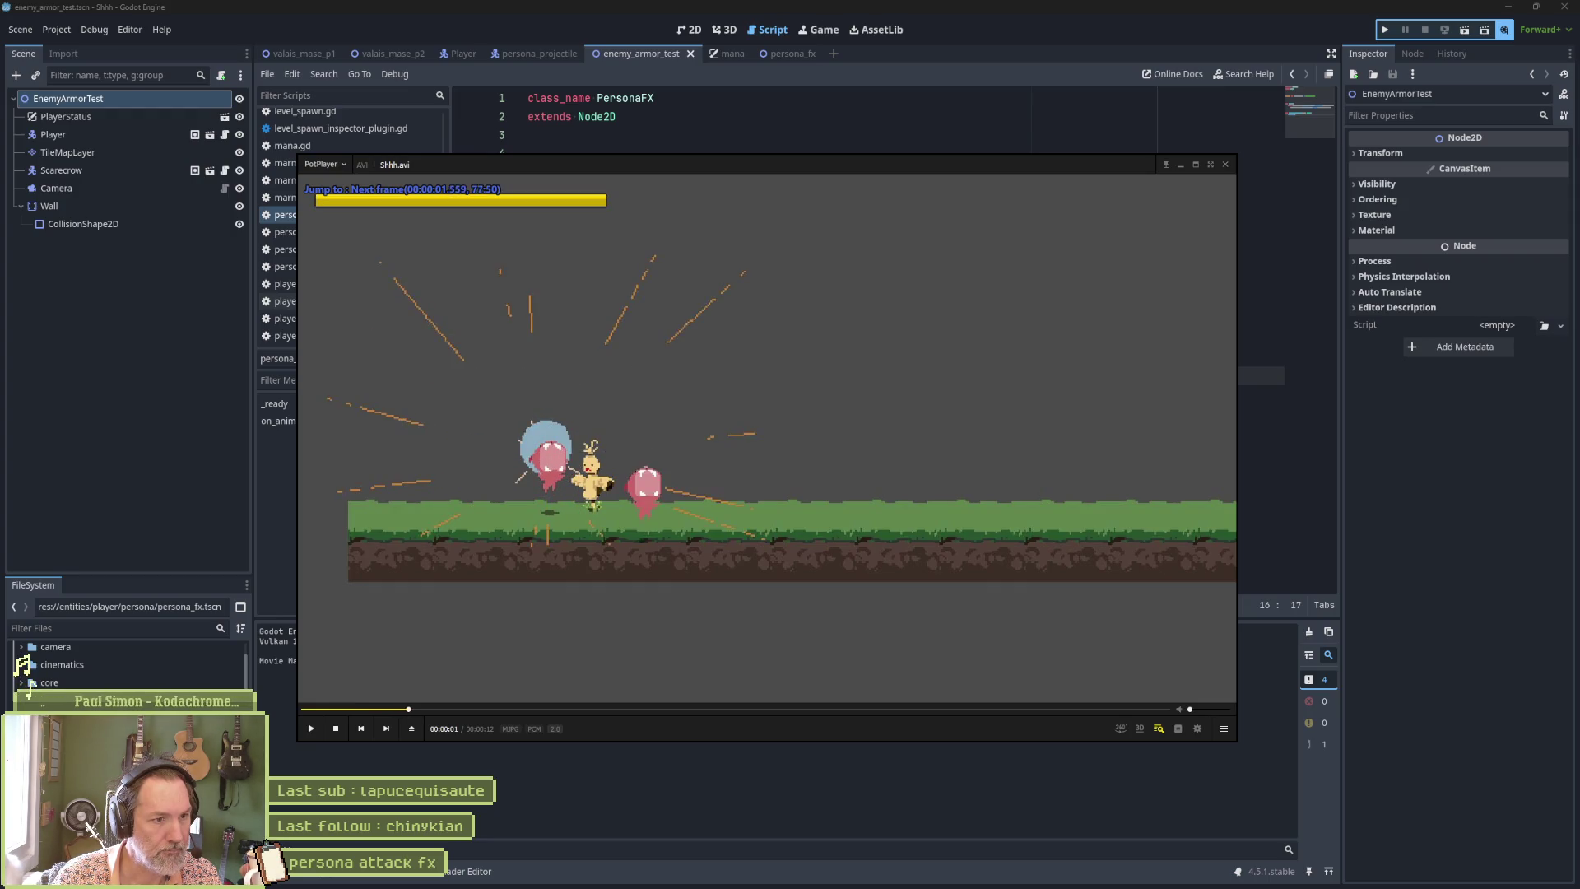
{"action": "key", "text": "f"}
{"action": "key", "text": "f"}
{"action": "key", "text": "f"}
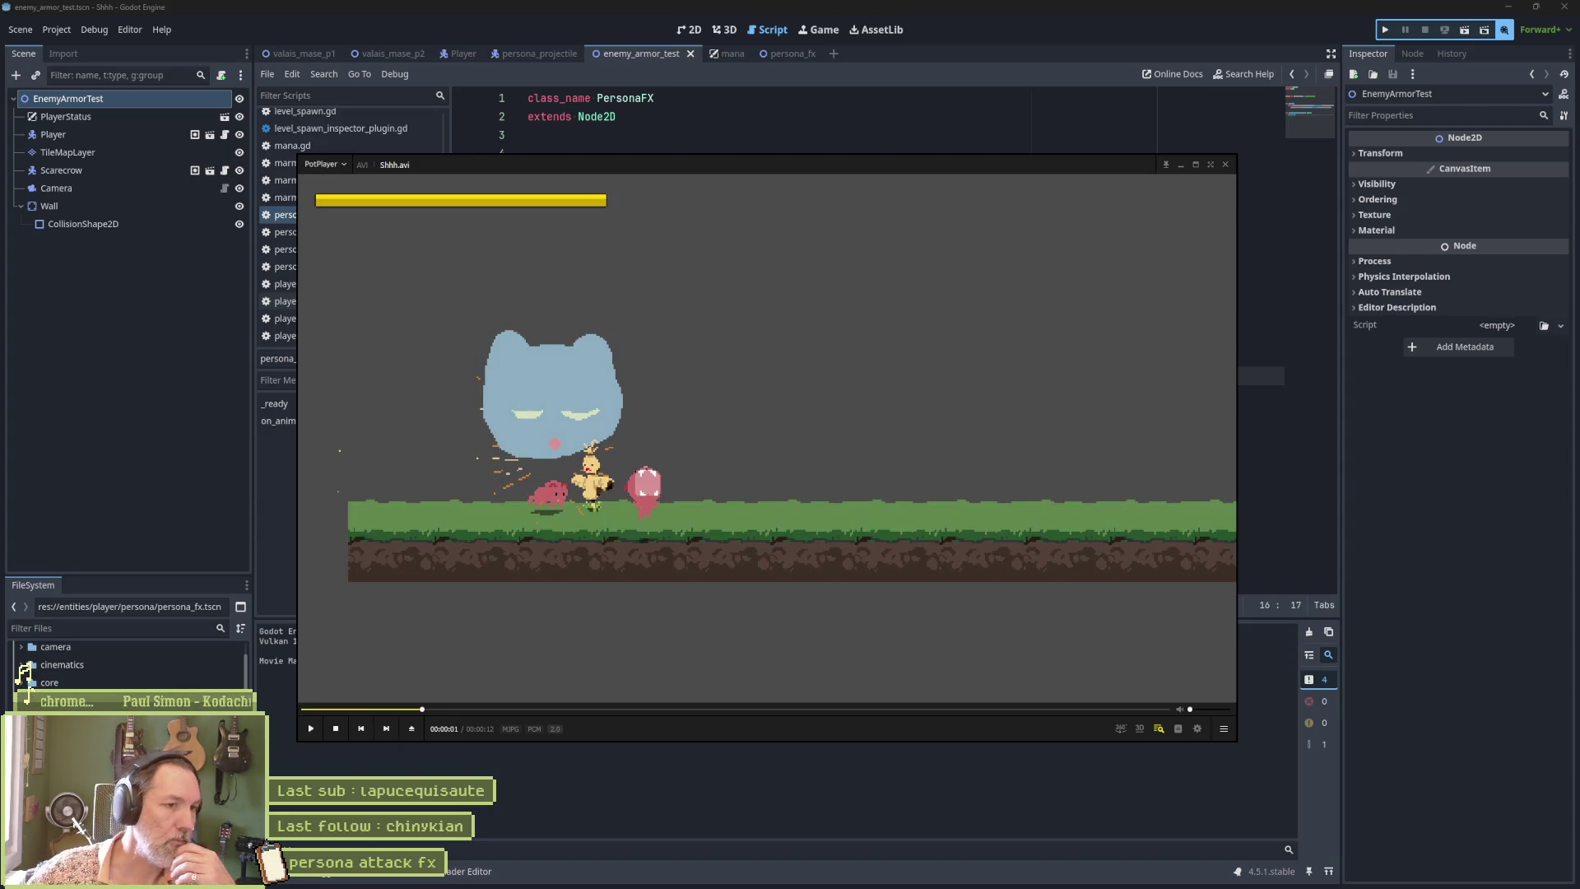
{"action": "left_click", "coordinate": [1045, 136]}
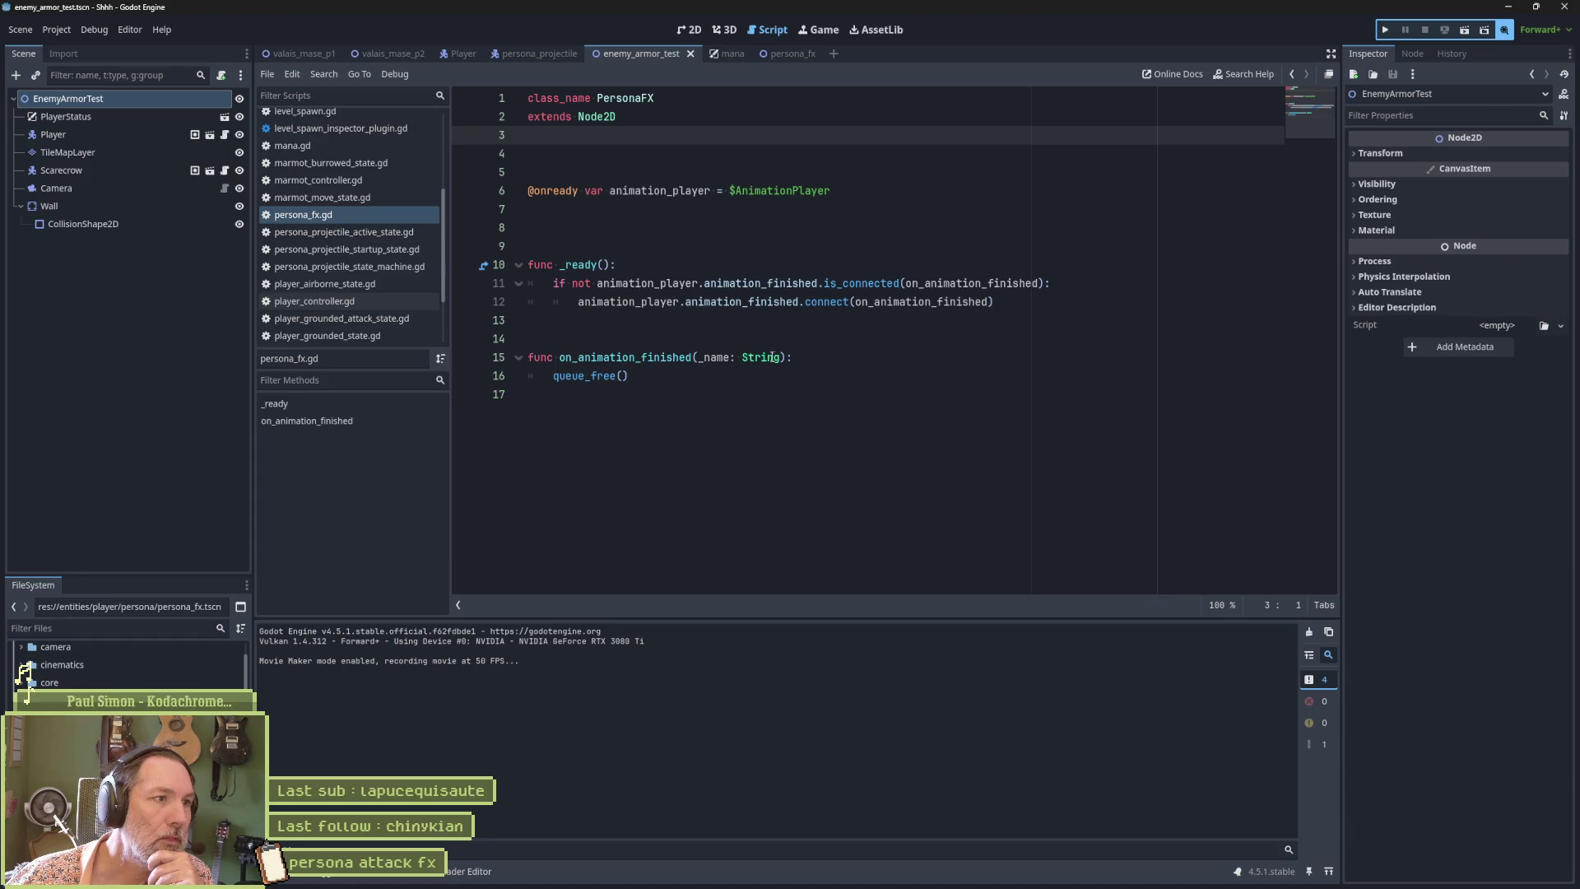
Read the Movie Quit on Finish documentation from the persona_fx Inspector, then go back to persona_fx.gd.
{"action": "left_click", "coordinate": [777, 54]}
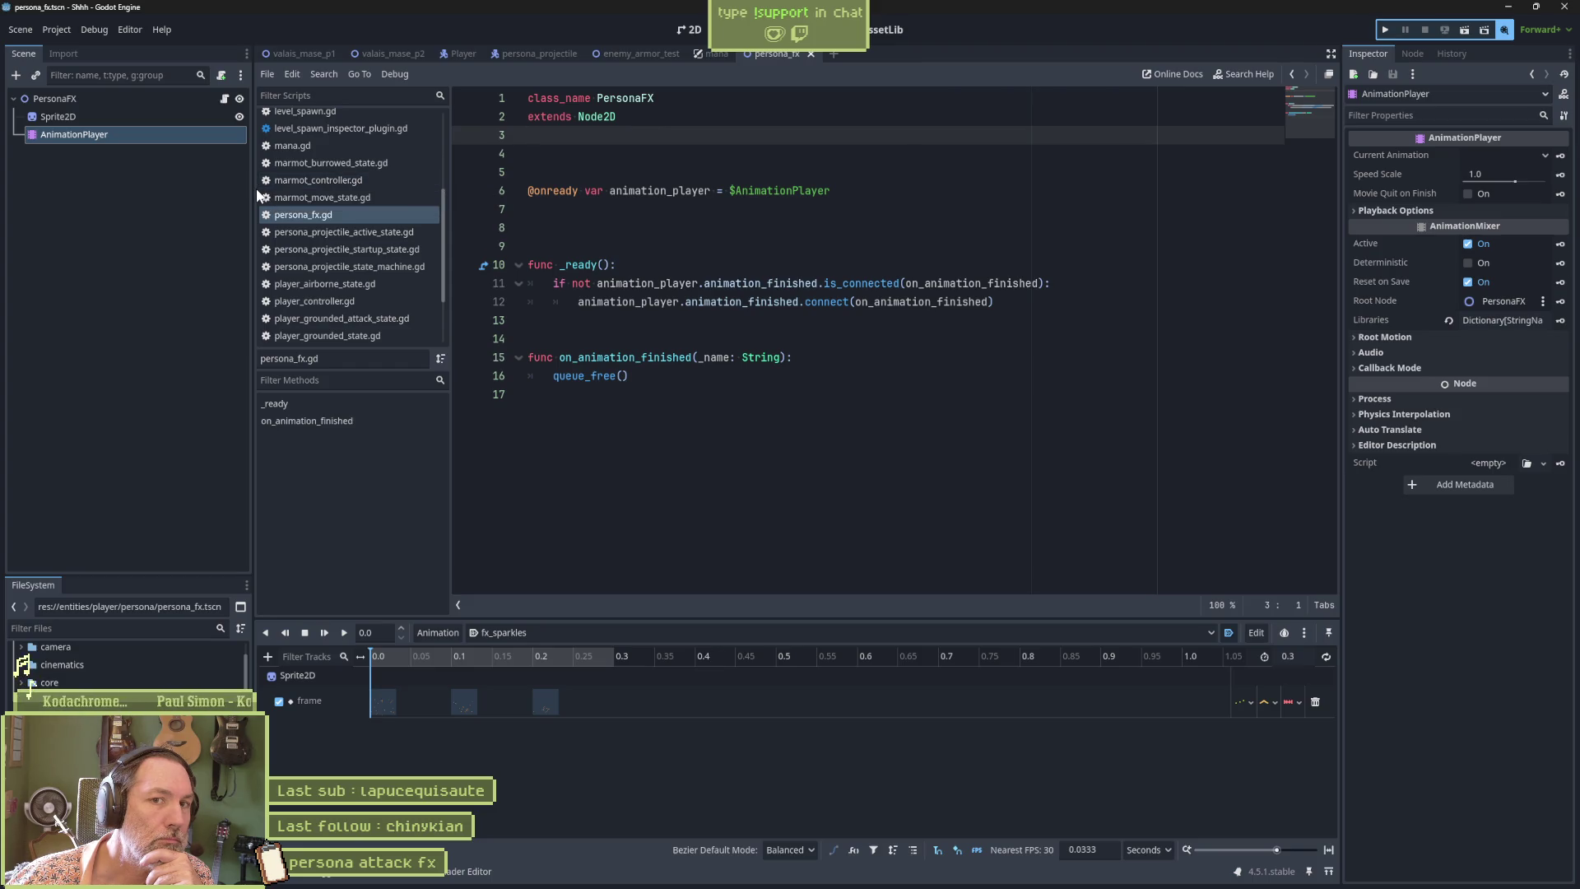
{"action": "right_click", "coordinate": [1415, 193]}
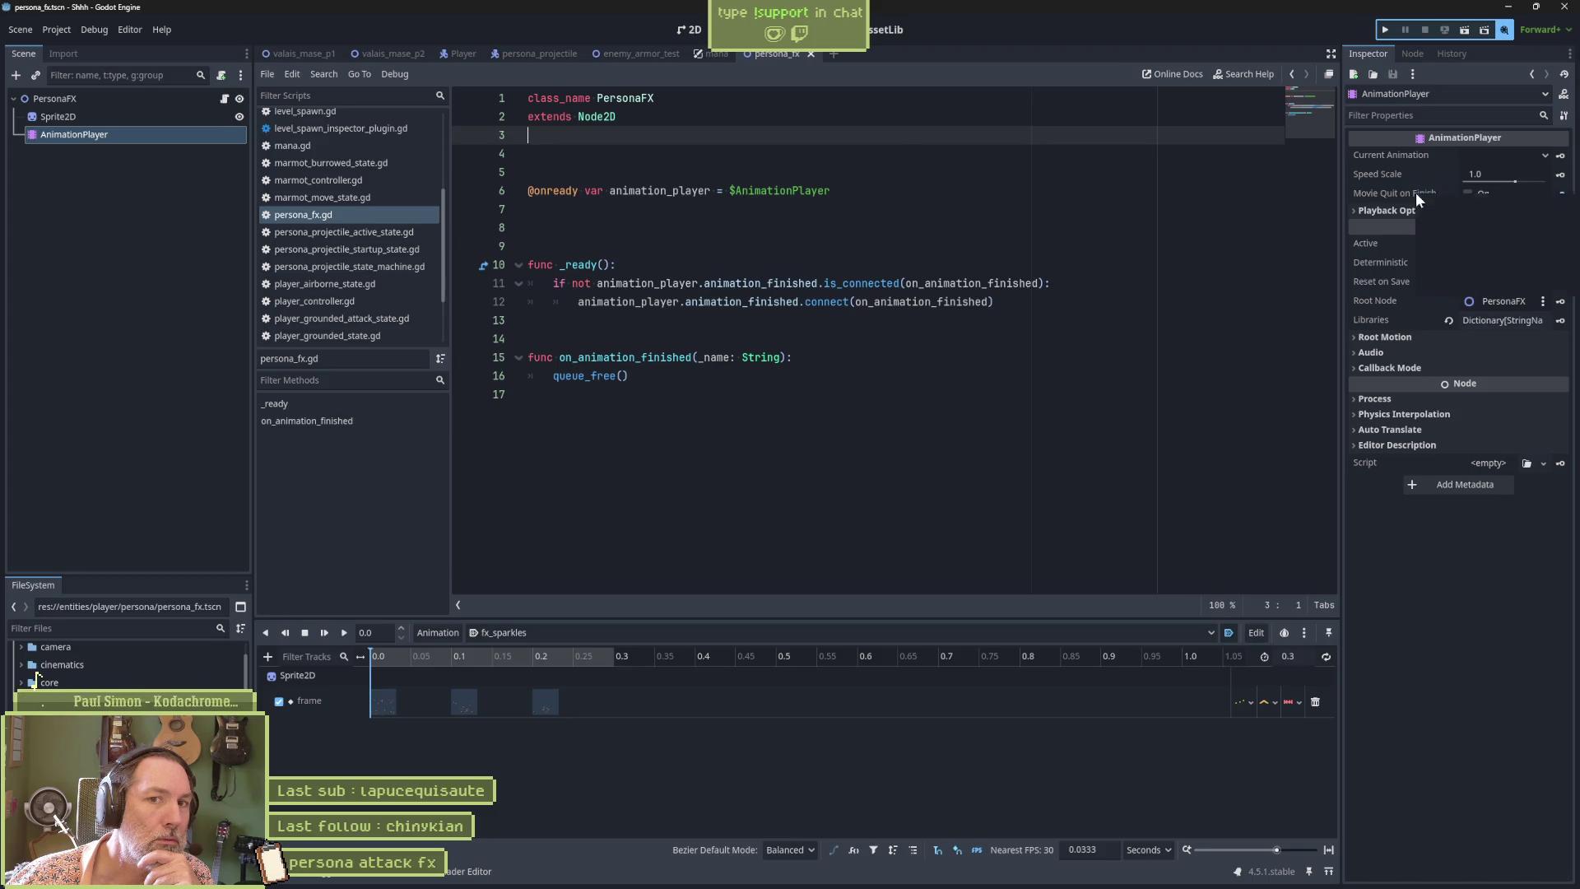
{"action": "left_click", "coordinate": [1458, 285]}
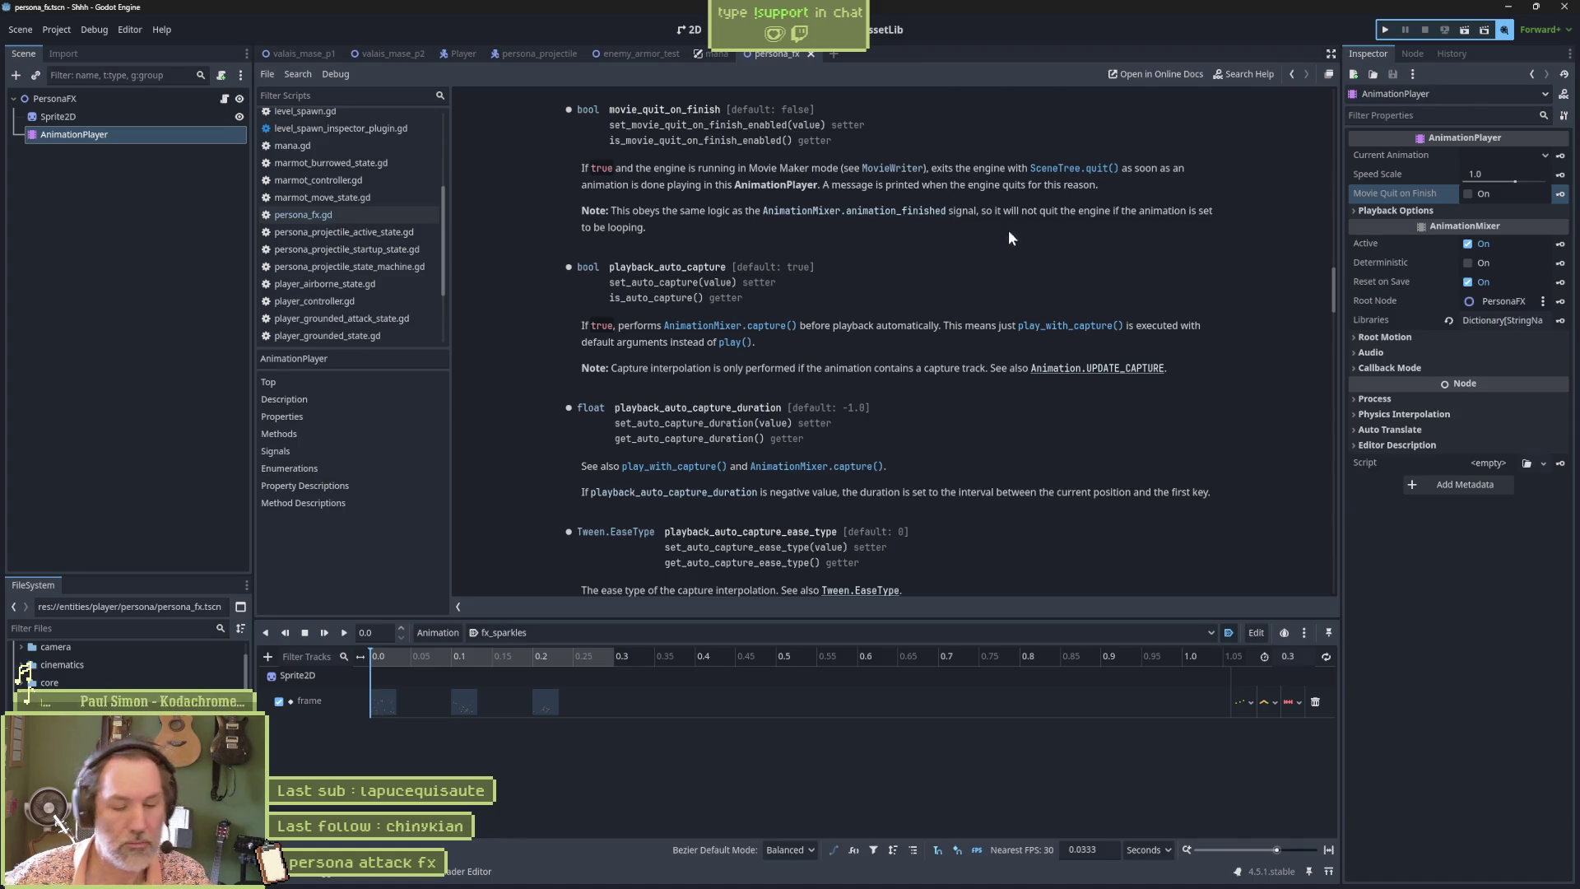
{"action": "key", "text": "alt+Left"}
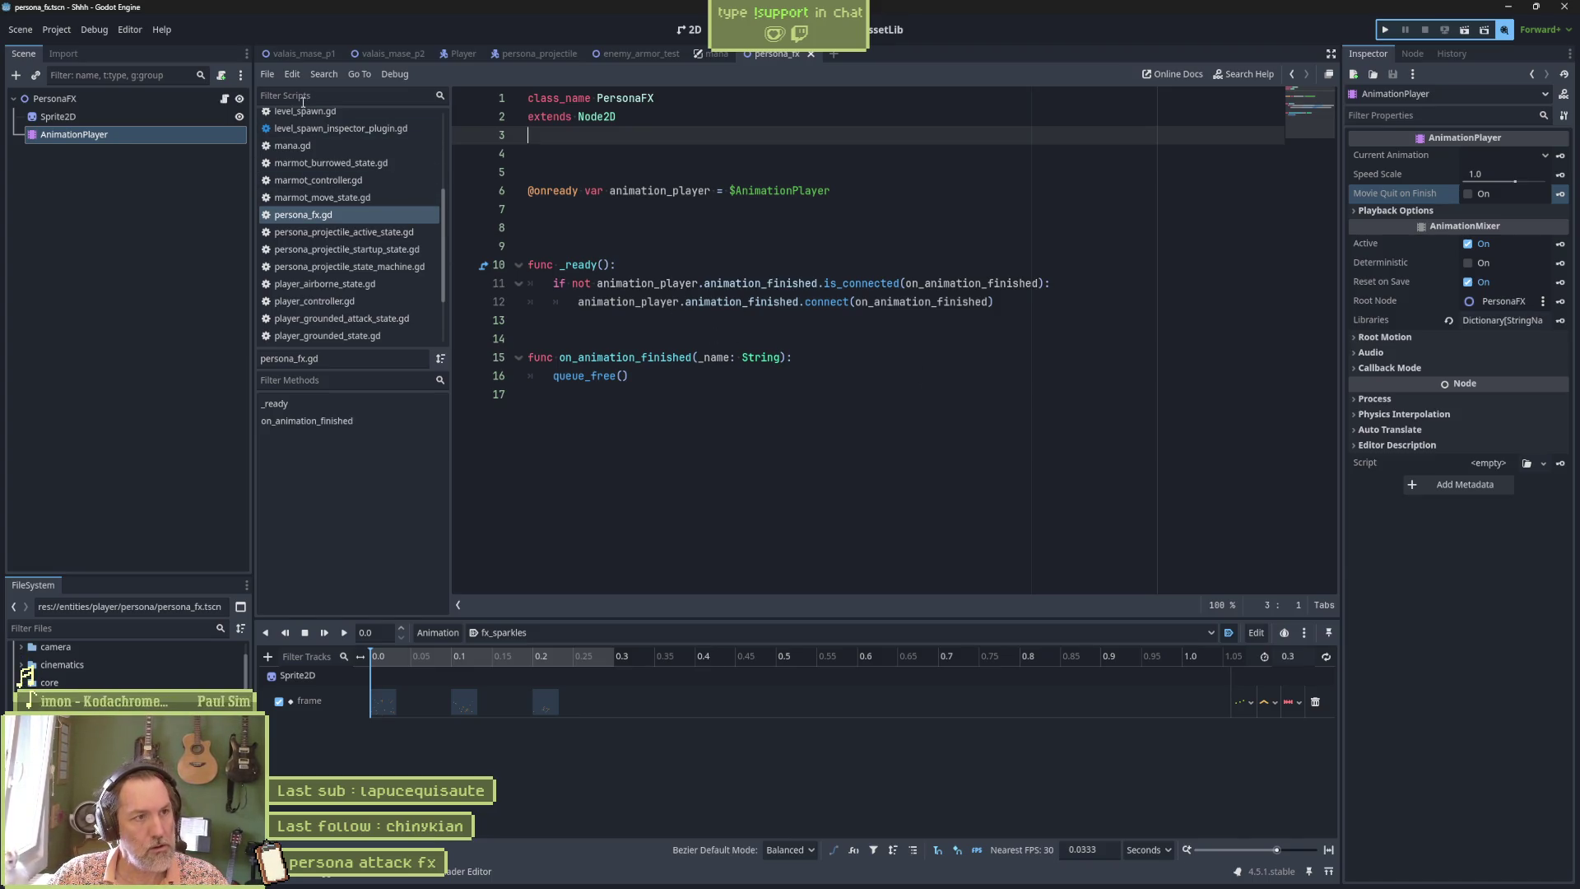
Close all scripts except persona_fx.gd, then highlight lines 39–42 of player_persona_attack_state.gd's FX code.
{"action": "right_click", "coordinate": [322, 216]}
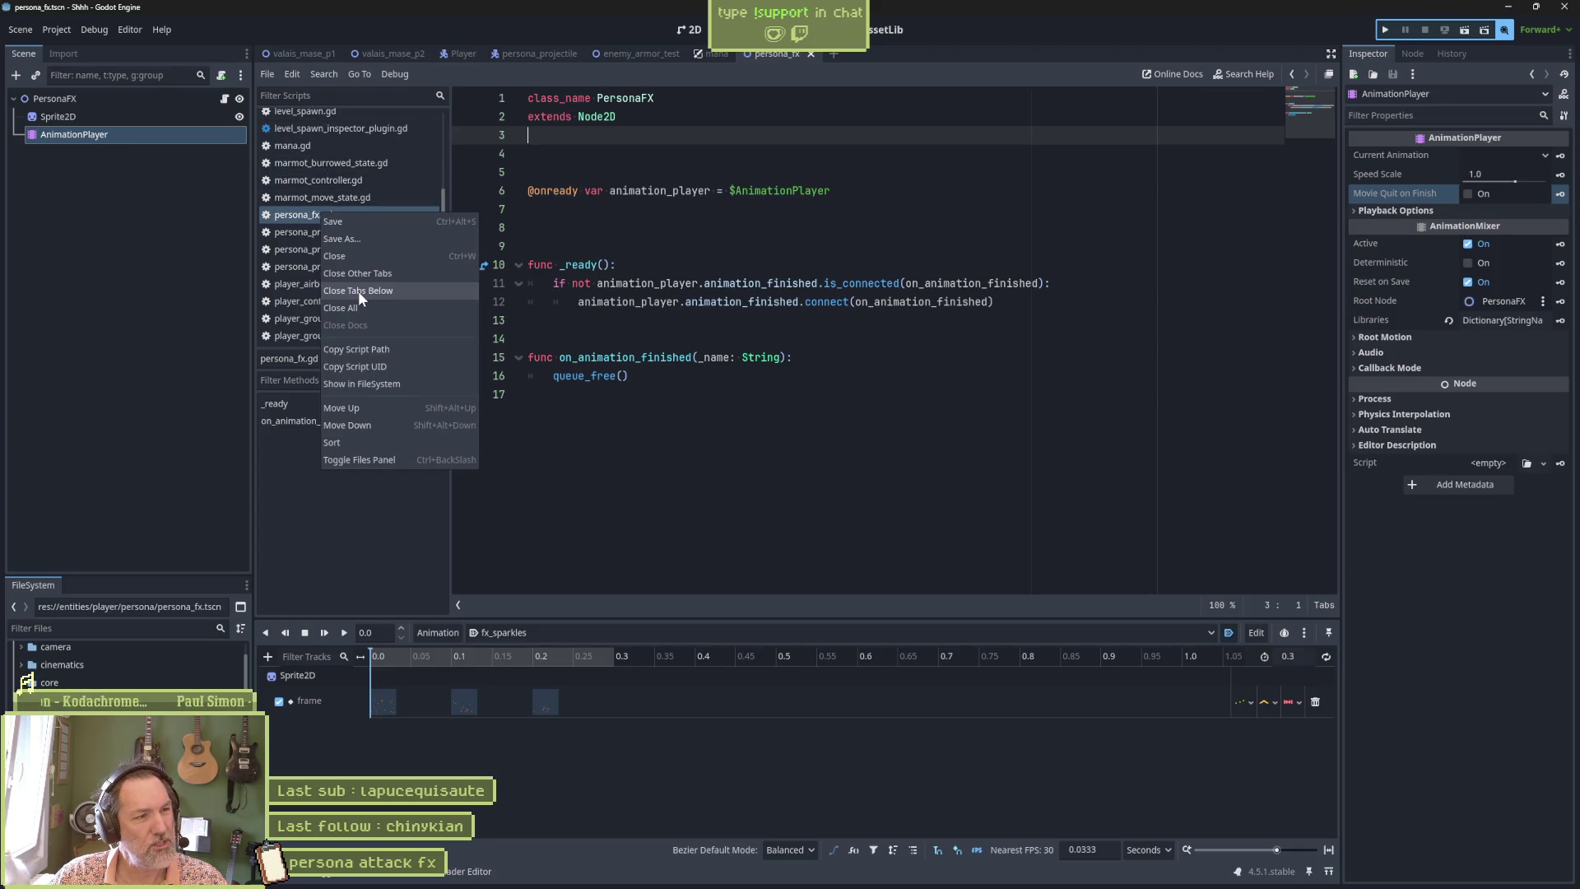
{"action": "left_click", "coordinate": [387, 273]}
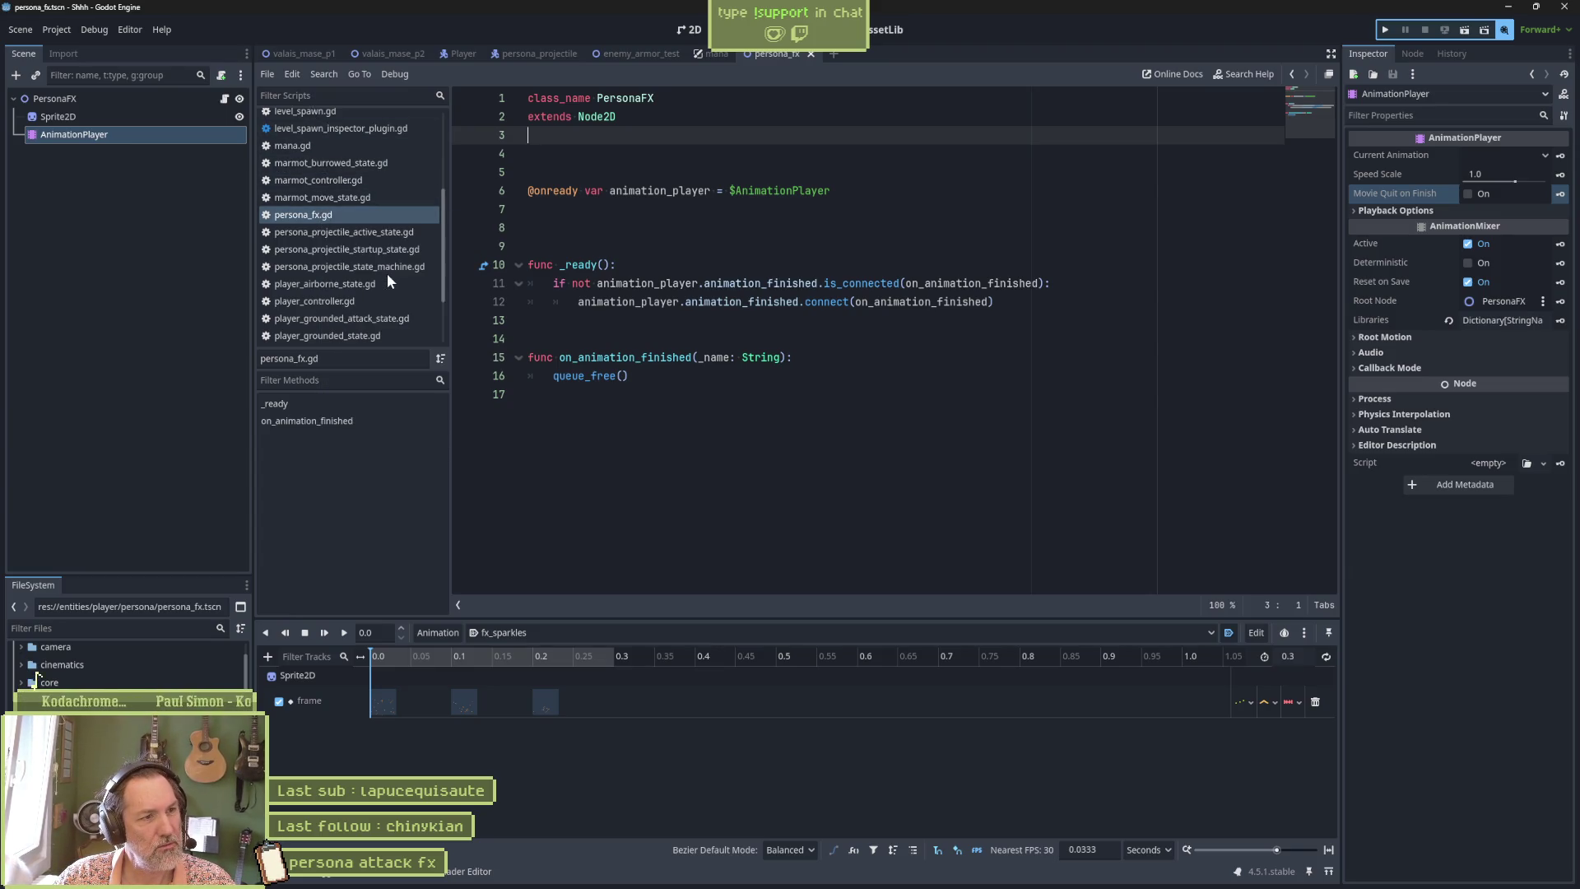
{"action": "left_click", "coordinate": [459, 54]}
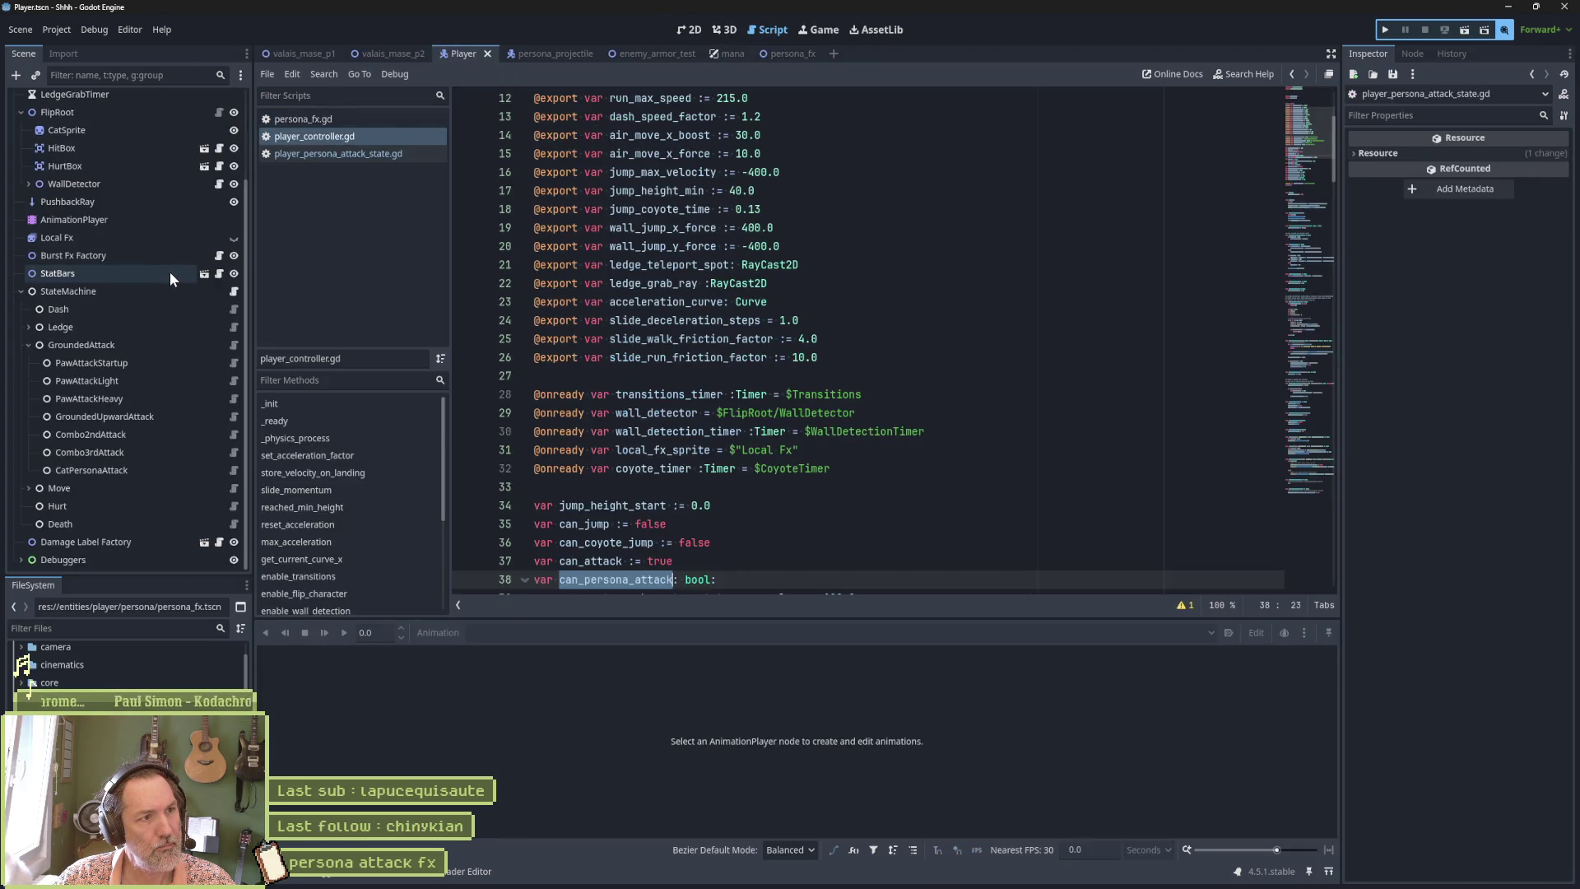
{"action": "left_click", "coordinate": [379, 156]}
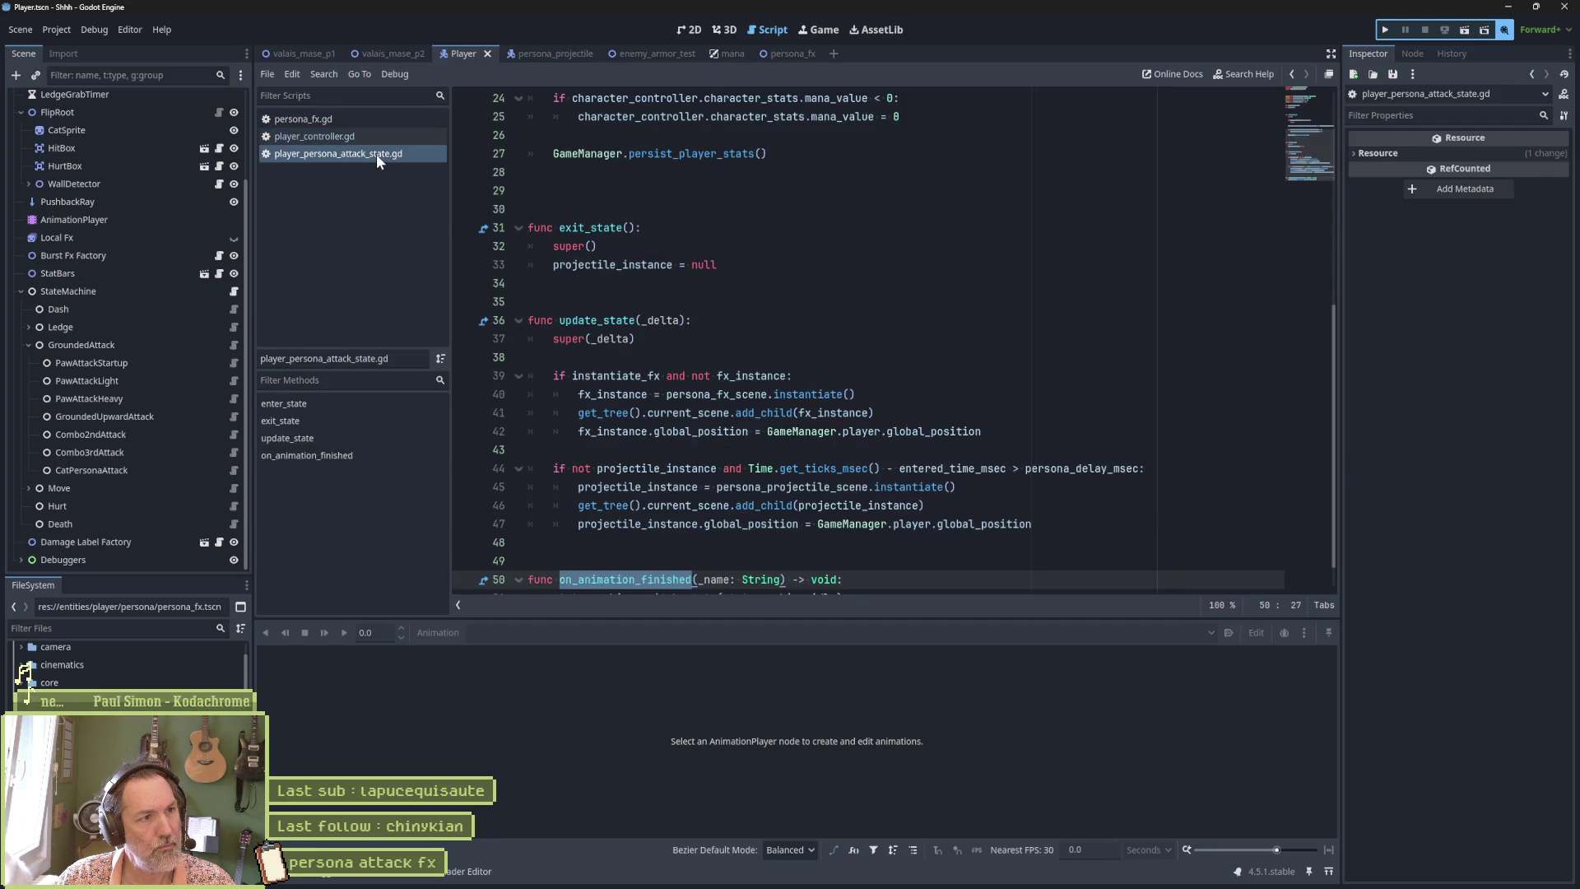
{"action": "scroll", "coordinate": [946, 427], "scroll_direction": "down", "scroll_amount": 1}
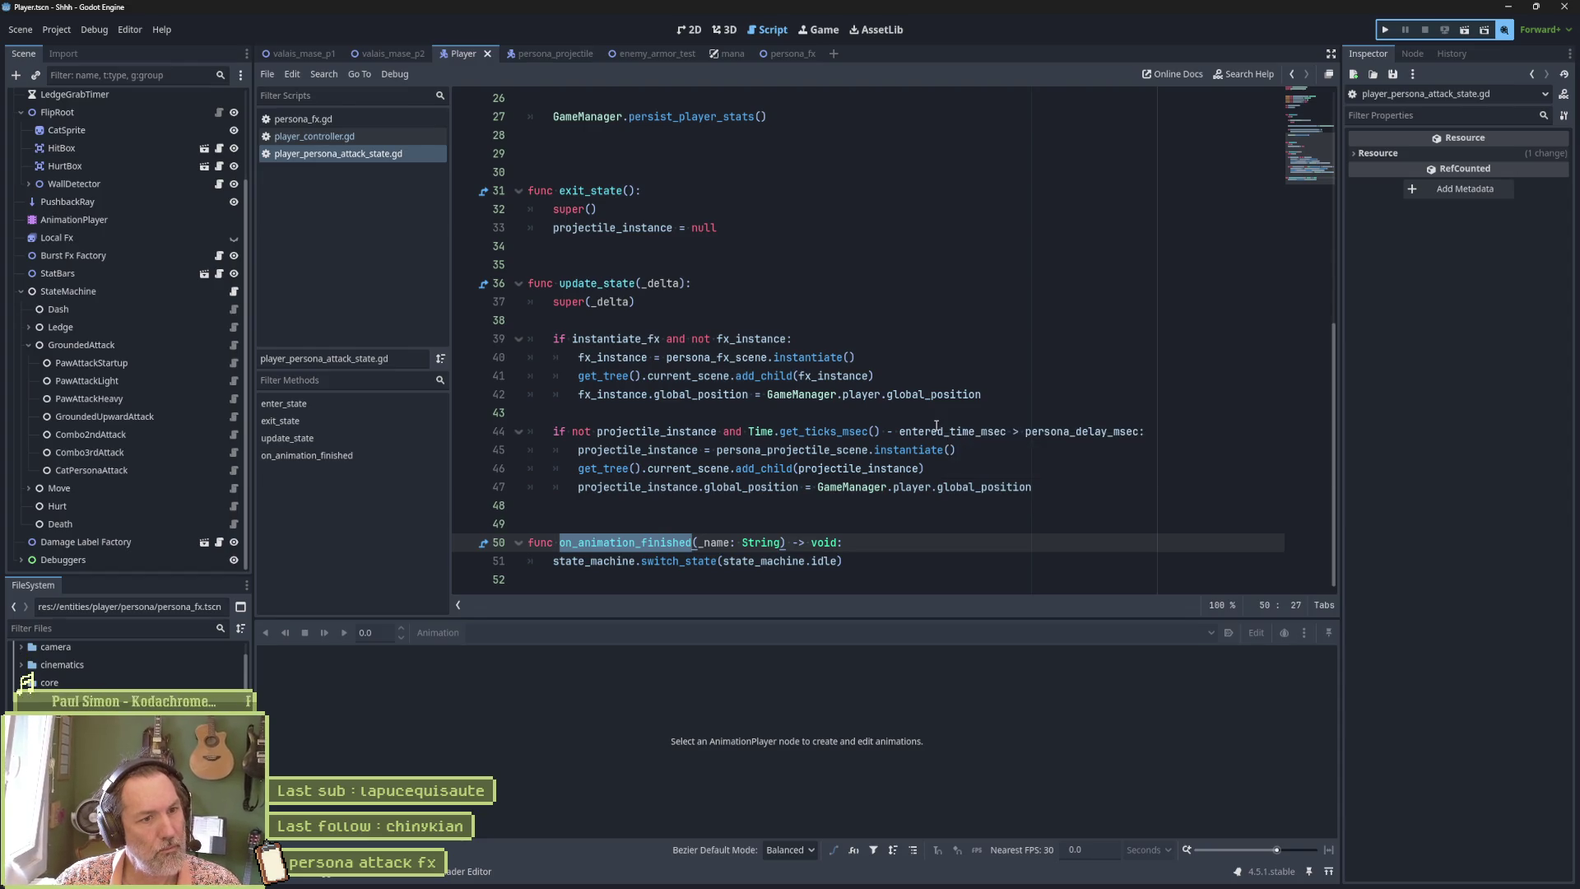
{"action": "left_click_drag", "start_coordinate": [689, 339], "coordinate": [691, 396]}
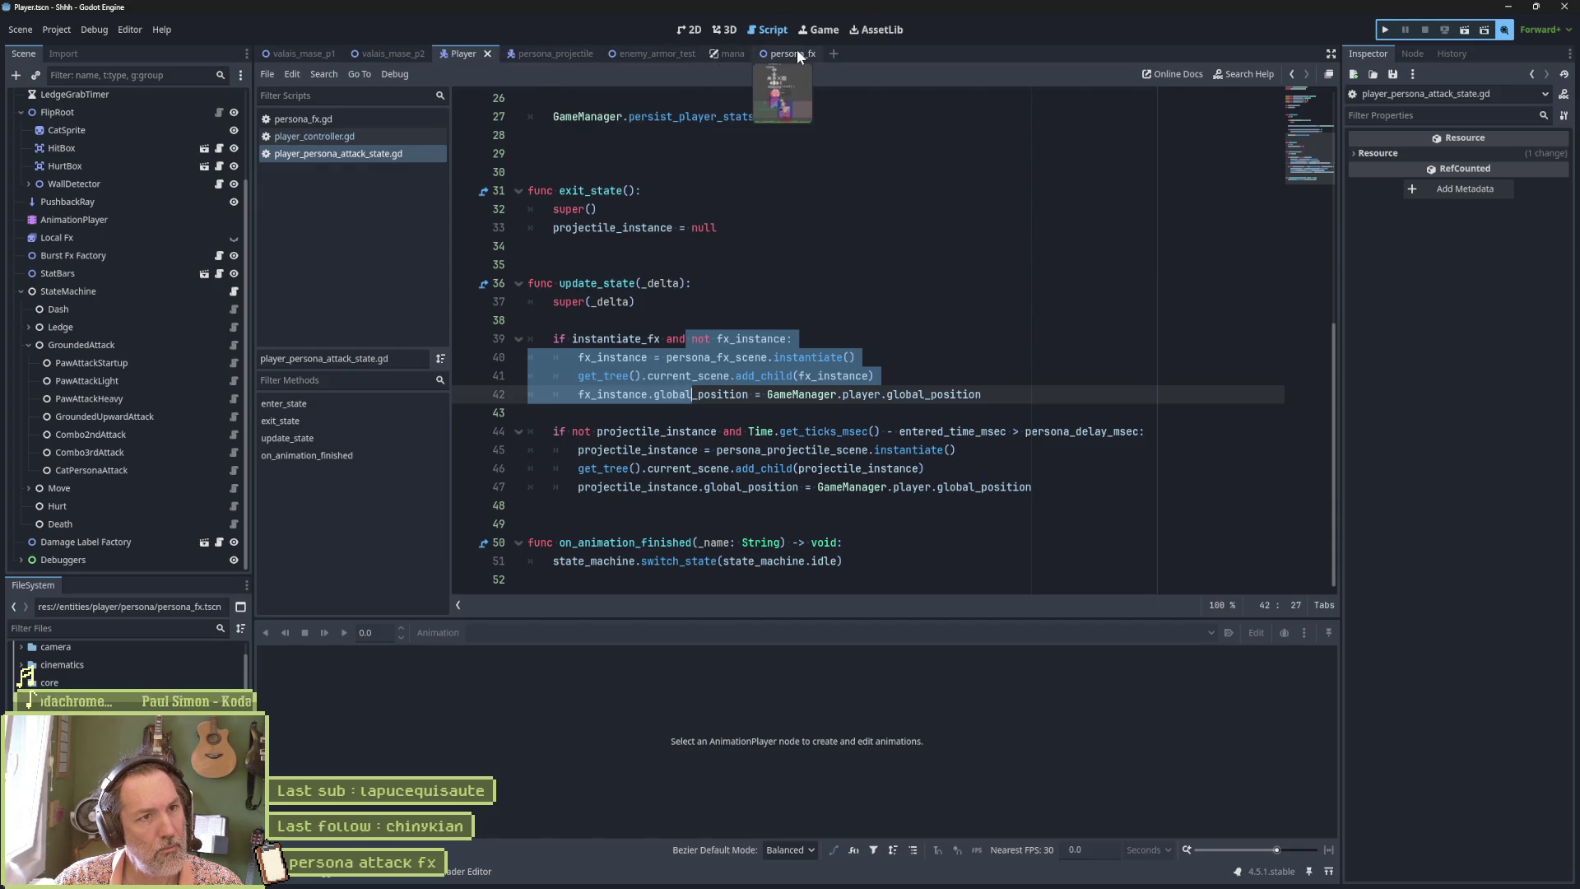
{"action": "left_click", "coordinate": [633, 53]}
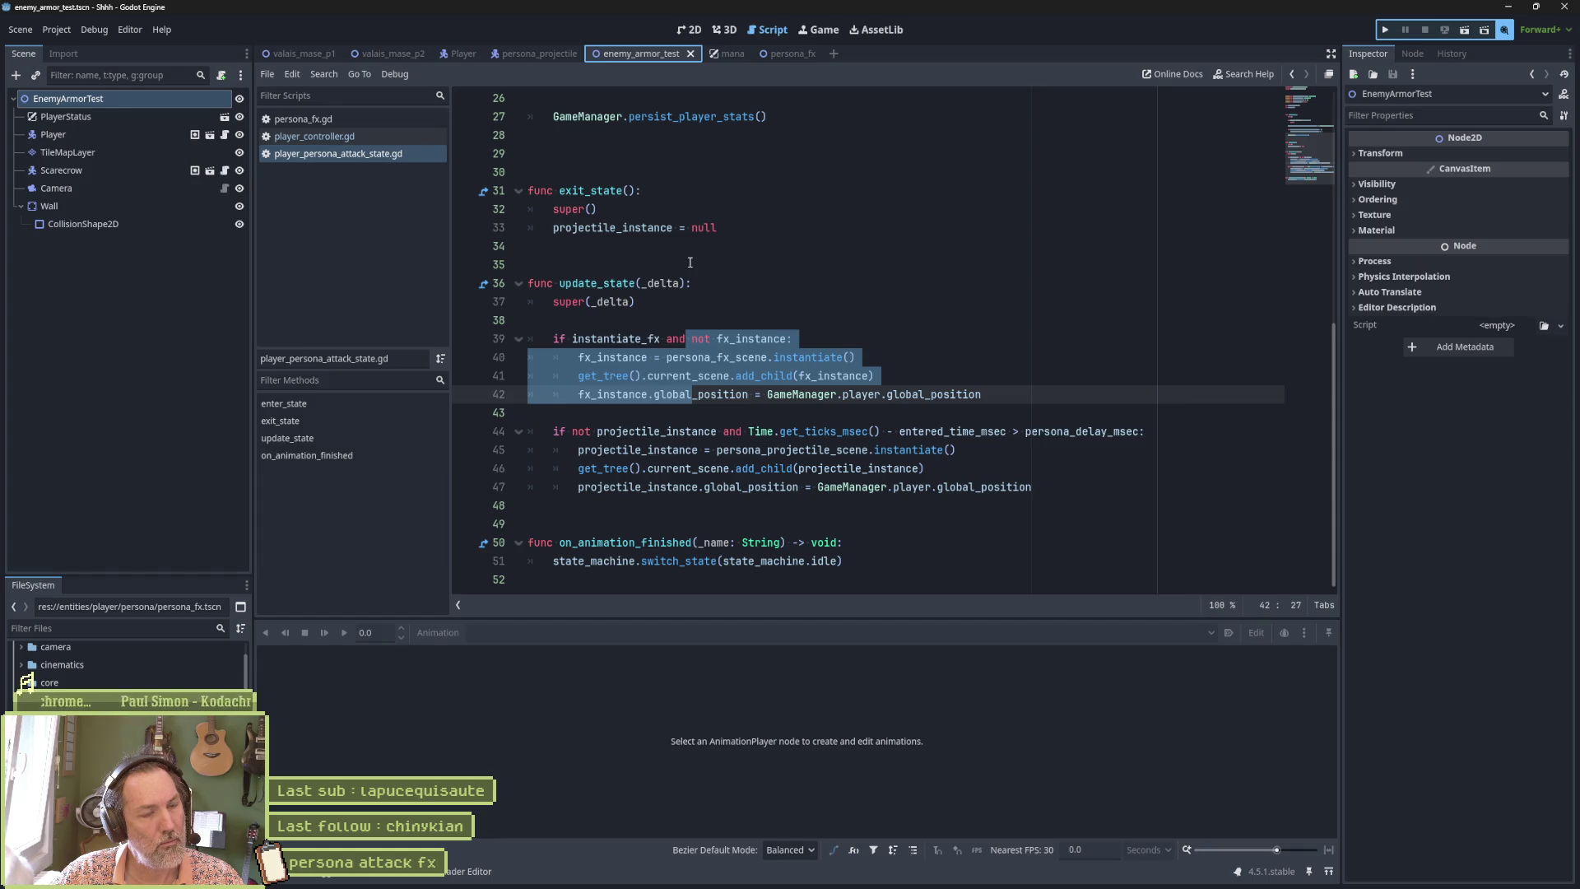
Run enemy_armor_test with F6, pause it, and expand EnemyArmorTest in the live Remote tree.
{"action": "key", "text": "F6"}
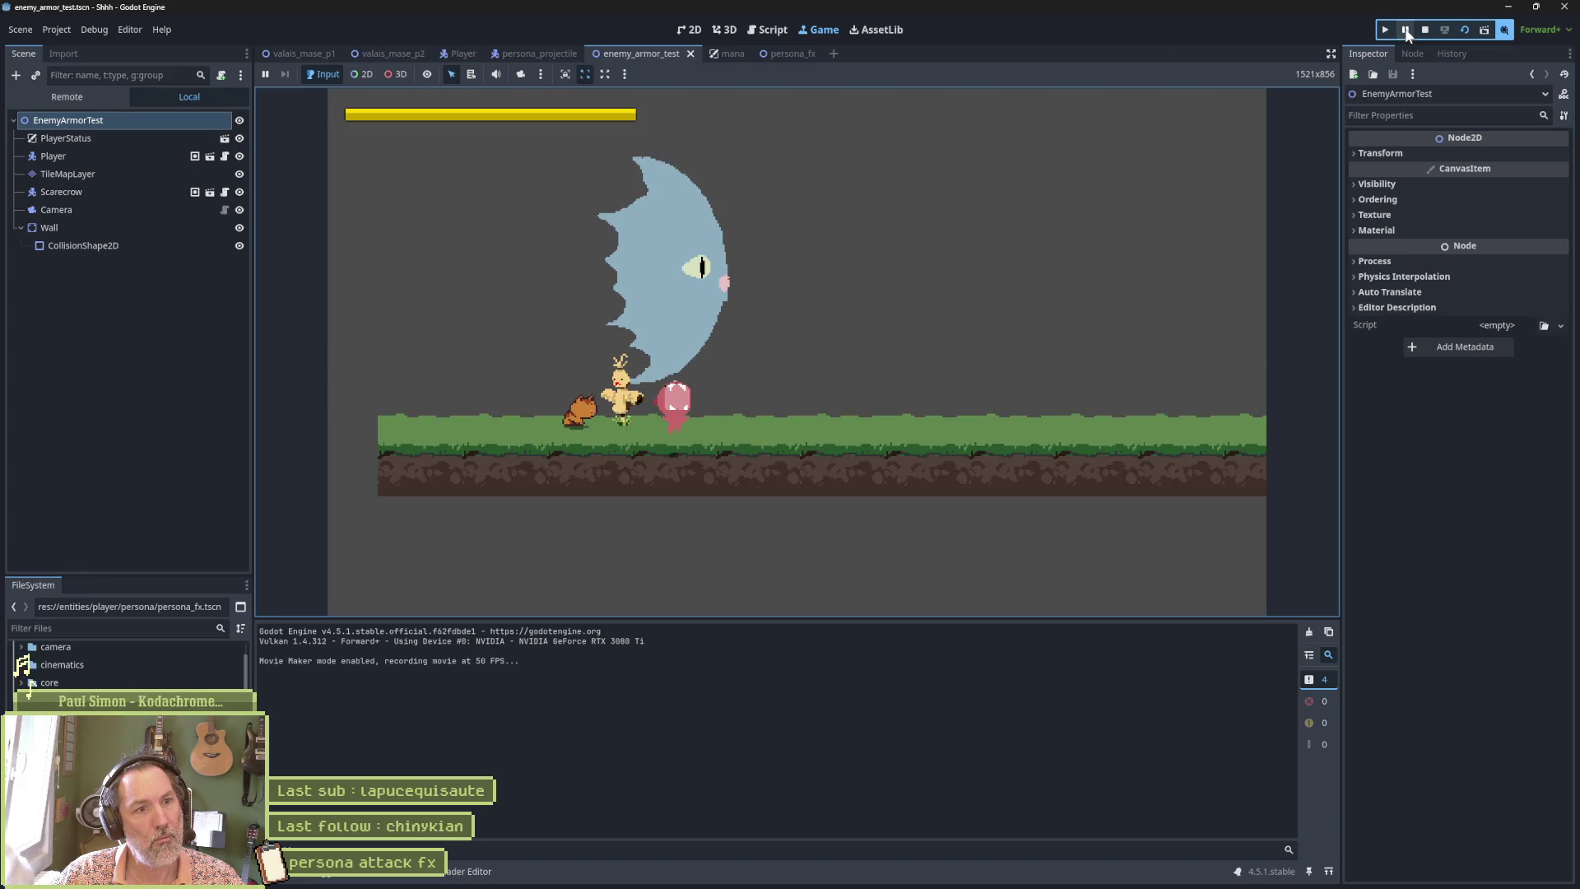
{"action": "left_click", "coordinate": [1407, 33]}
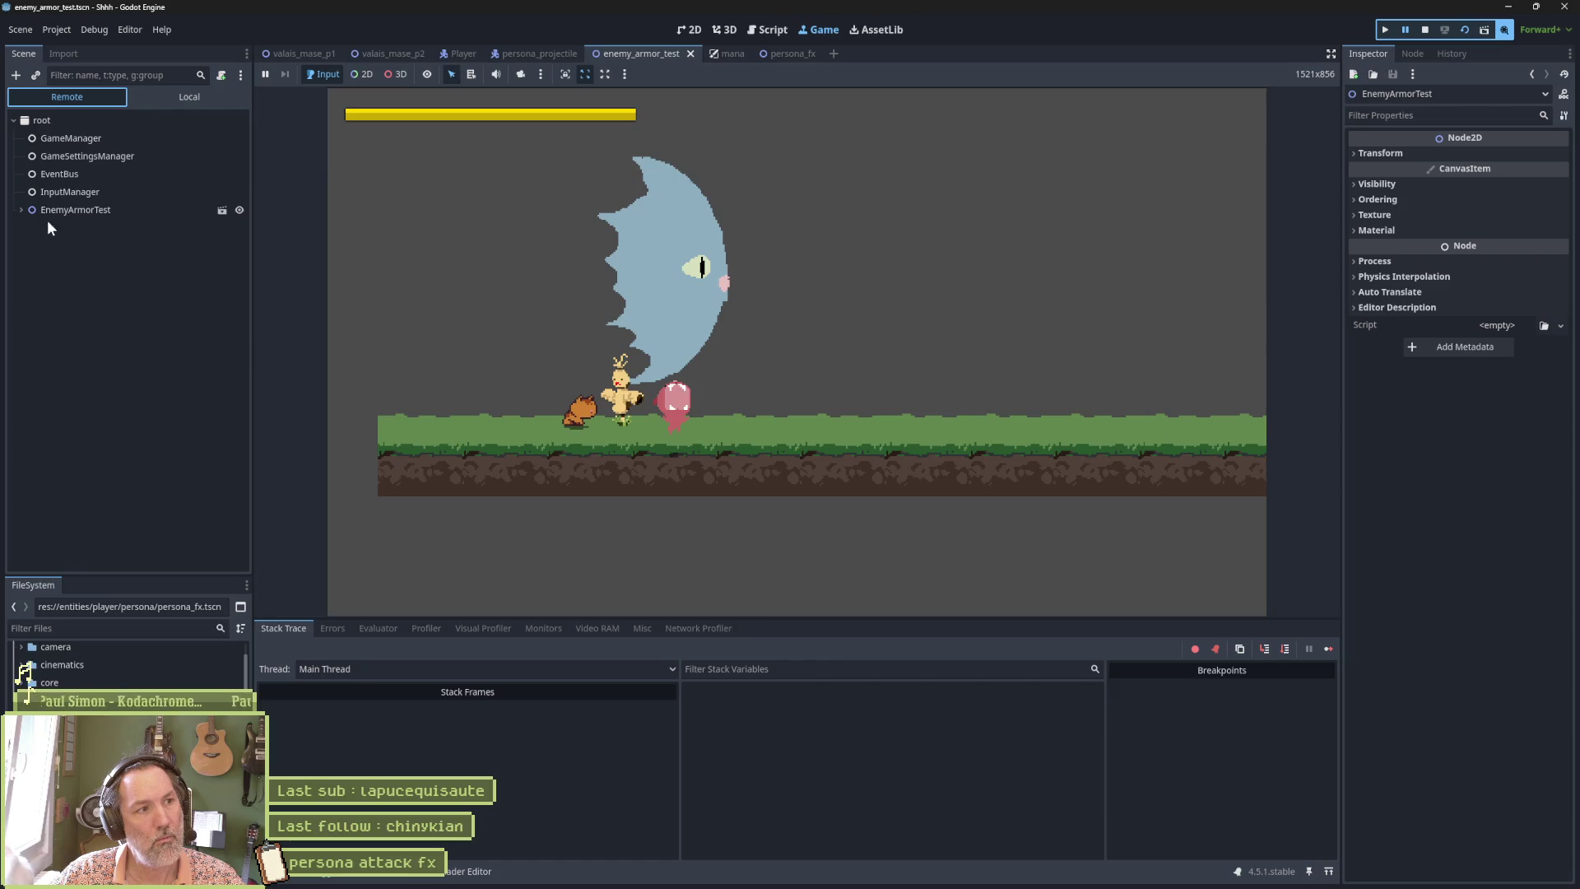
{"action": "left_click", "coordinate": [20, 209]}
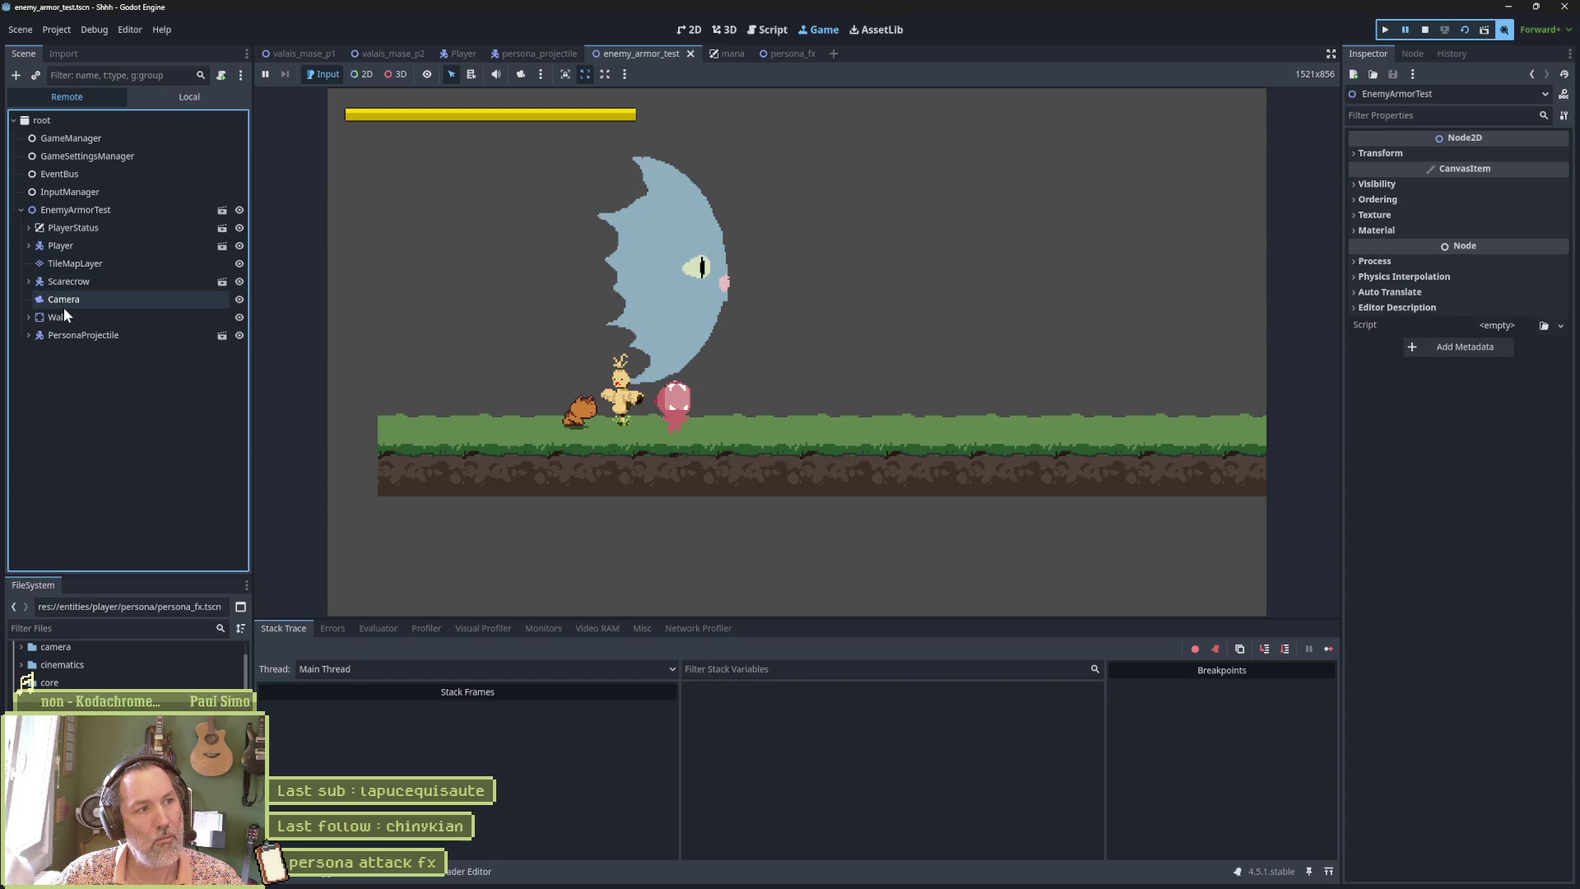
{"action": "left_click", "coordinate": [1408, 30]}
Trigger persona attacks, pause mid-burst, and inspect the spawned PersonaFX node and its AnimationPlayer.
{"action": "left_click", "coordinate": [913, 354]}
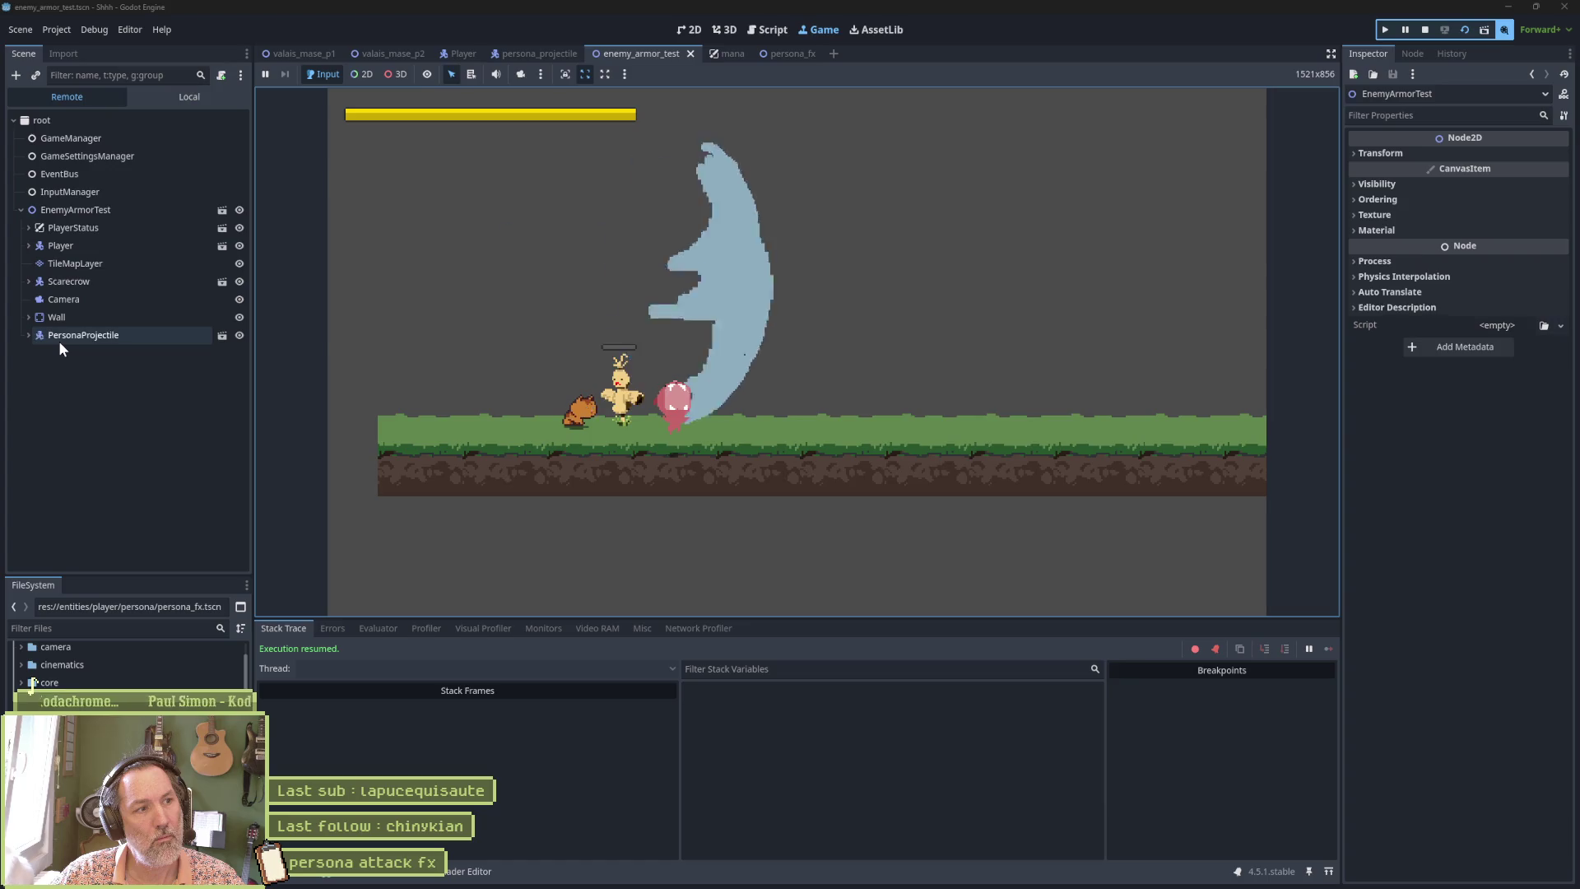
{"action": "key", "text": "x"}
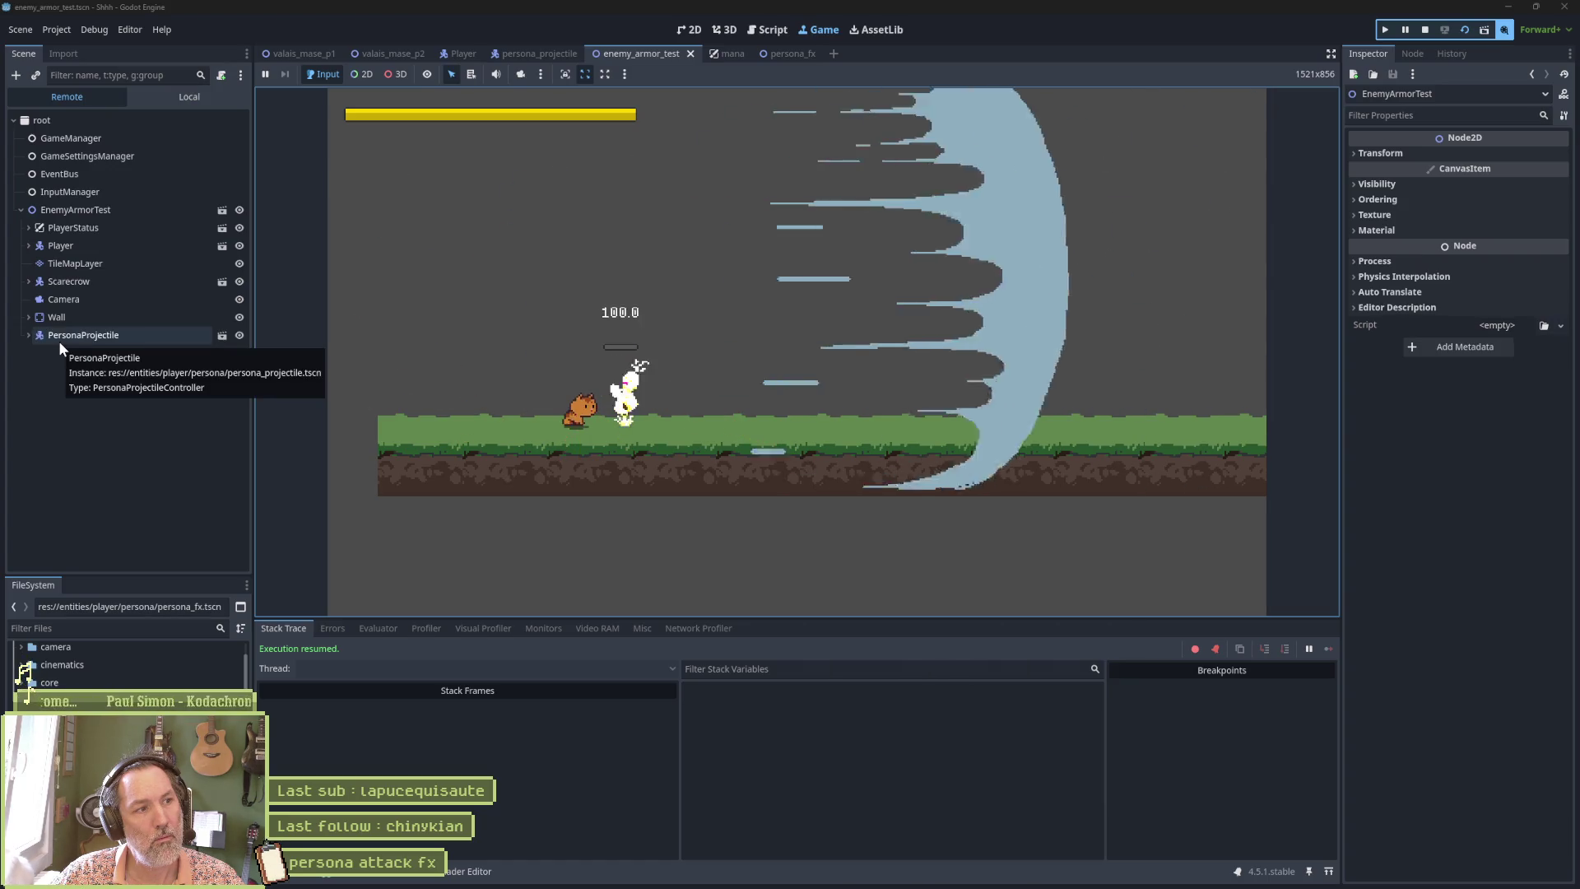
{"action": "key", "text": "x"}
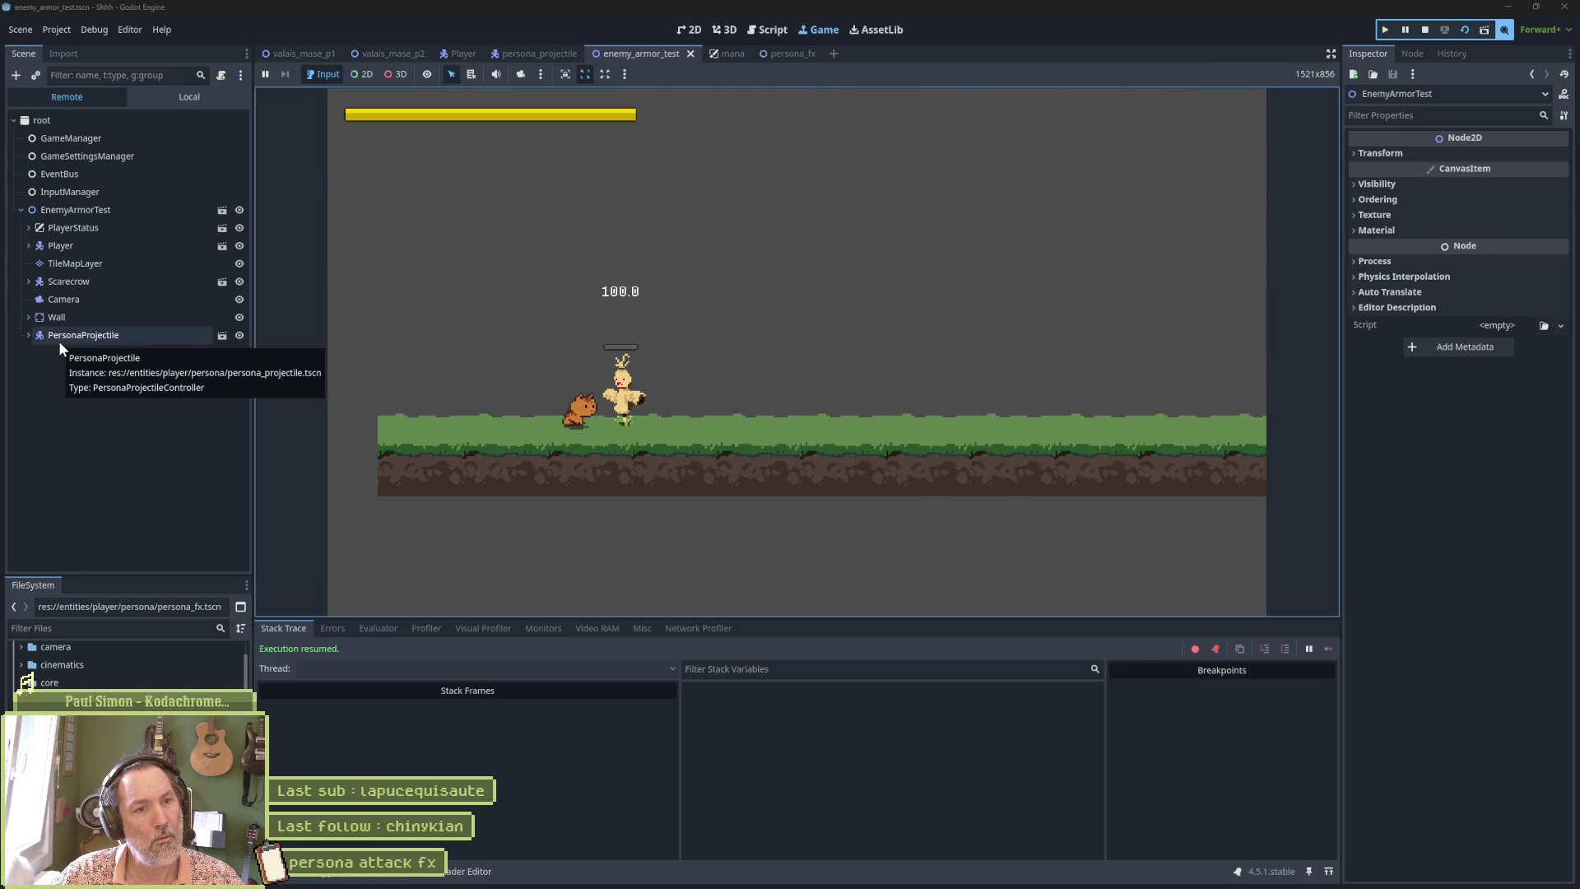
{"action": "left_click", "coordinate": [1405, 29]}
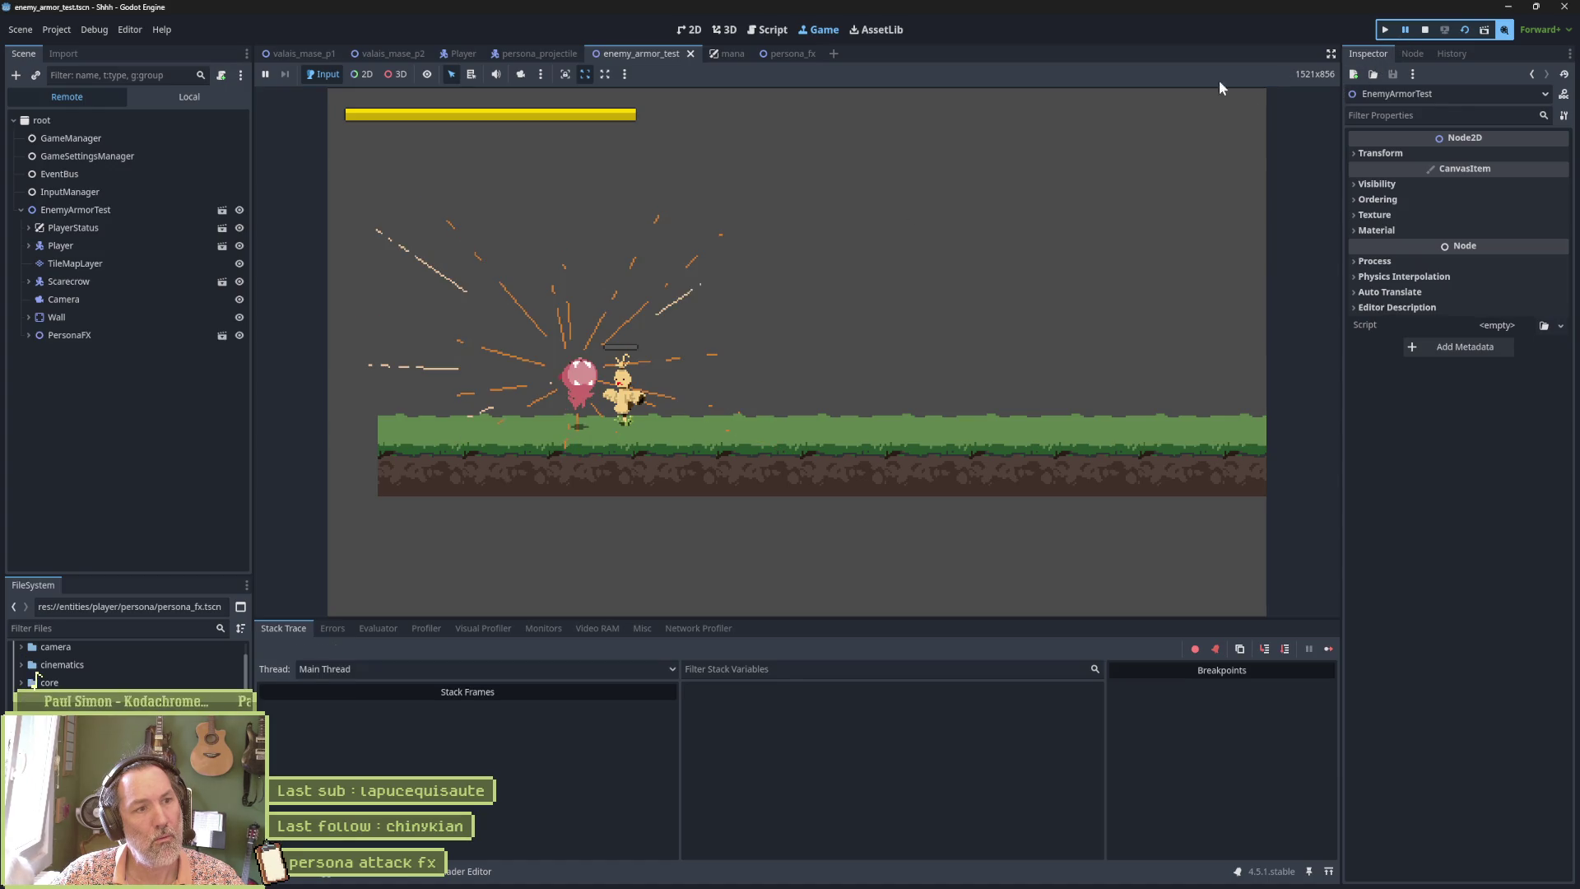
{"action": "left_click", "coordinate": [50, 336]}
{"action": "left_click", "coordinate": [30, 335]}
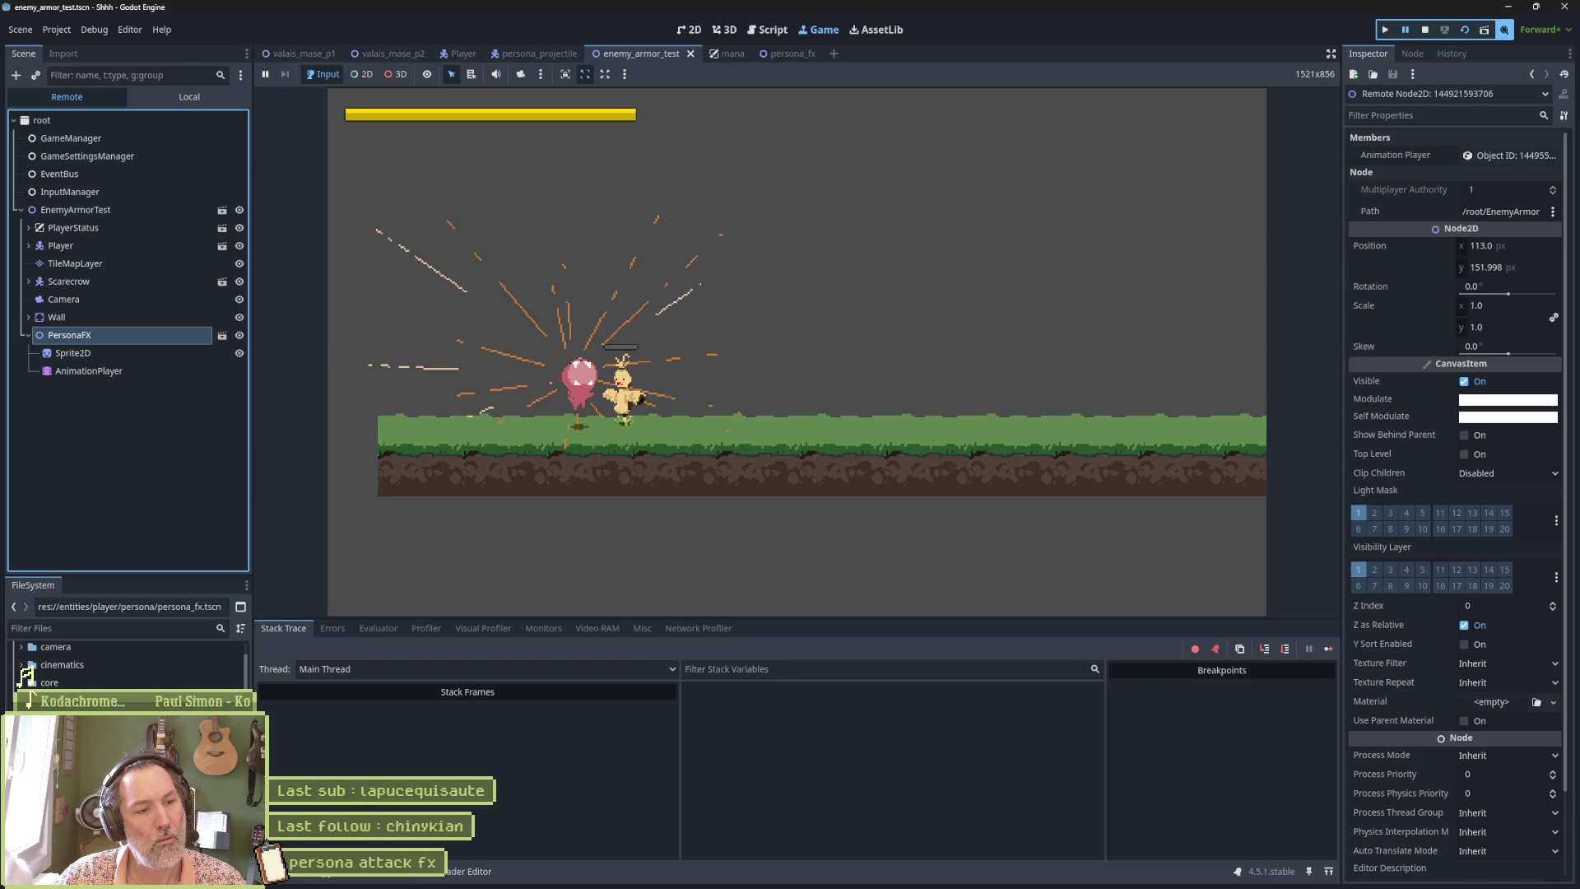
{"action": "left_click", "coordinate": [413, 880]}
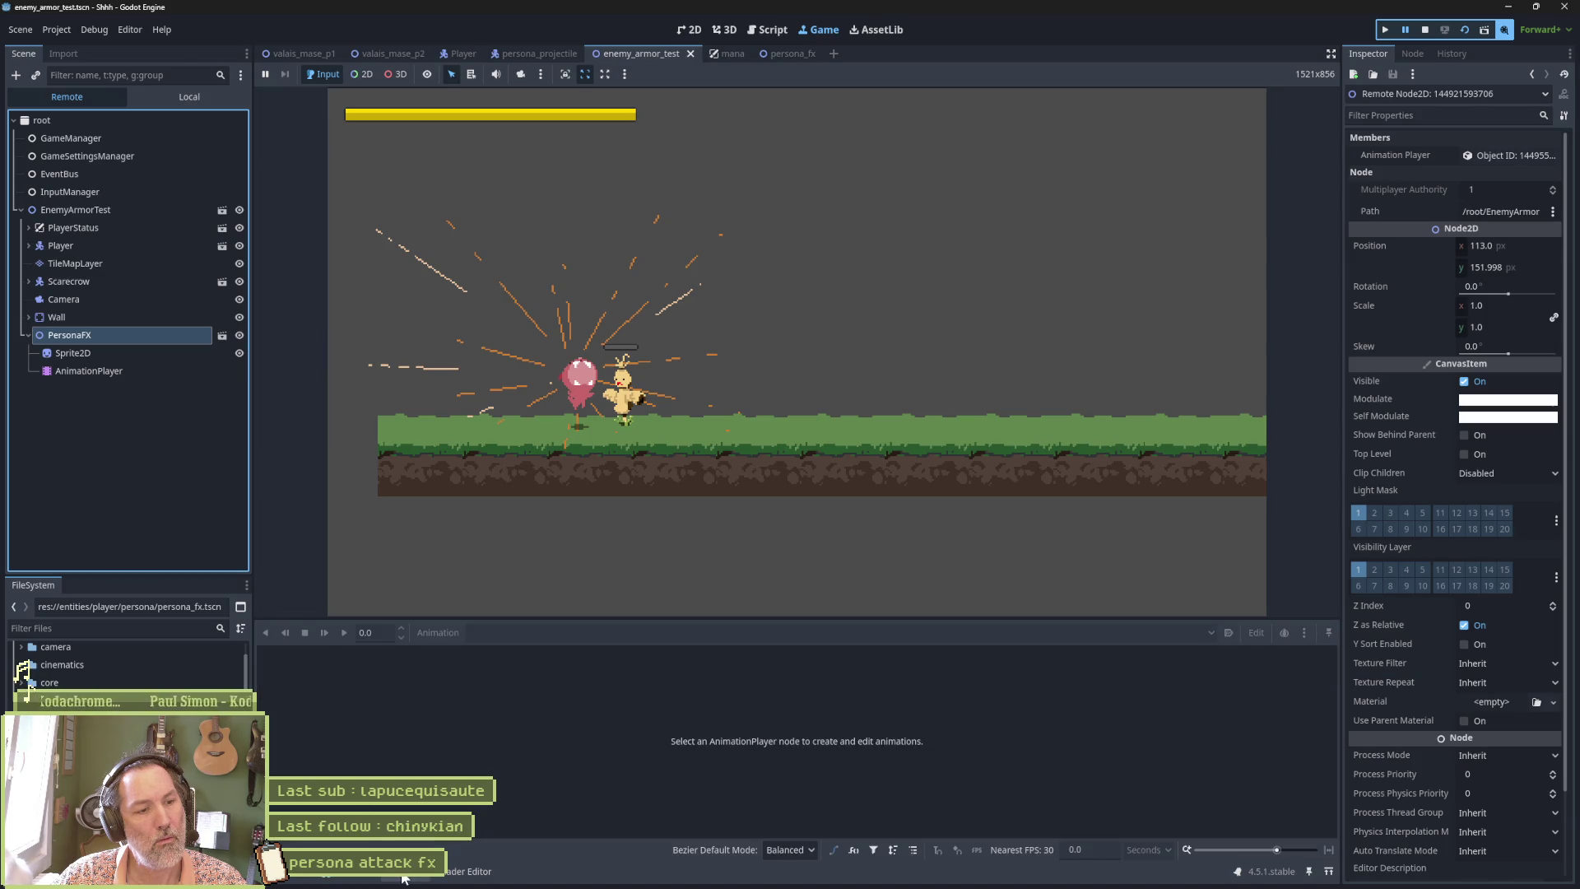
{"action": "left_click", "coordinate": [89, 372]}
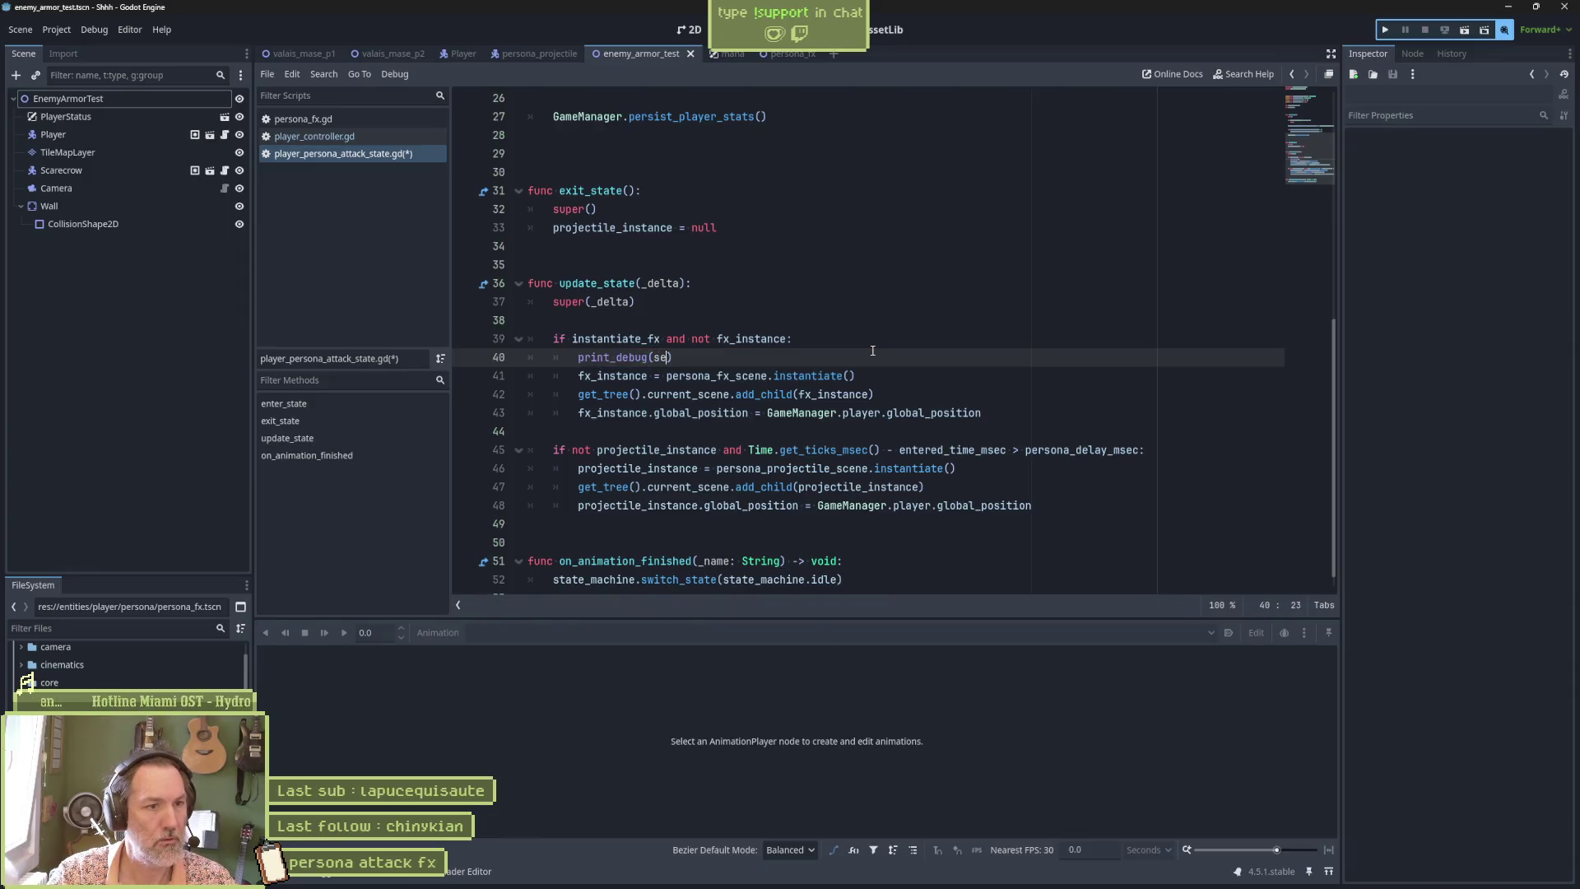
Complete print_debug(self, " fx instantiated"), save, then run the armor test, attack once, and stop.
{"action": "type", "text": "\" fx instantia"}
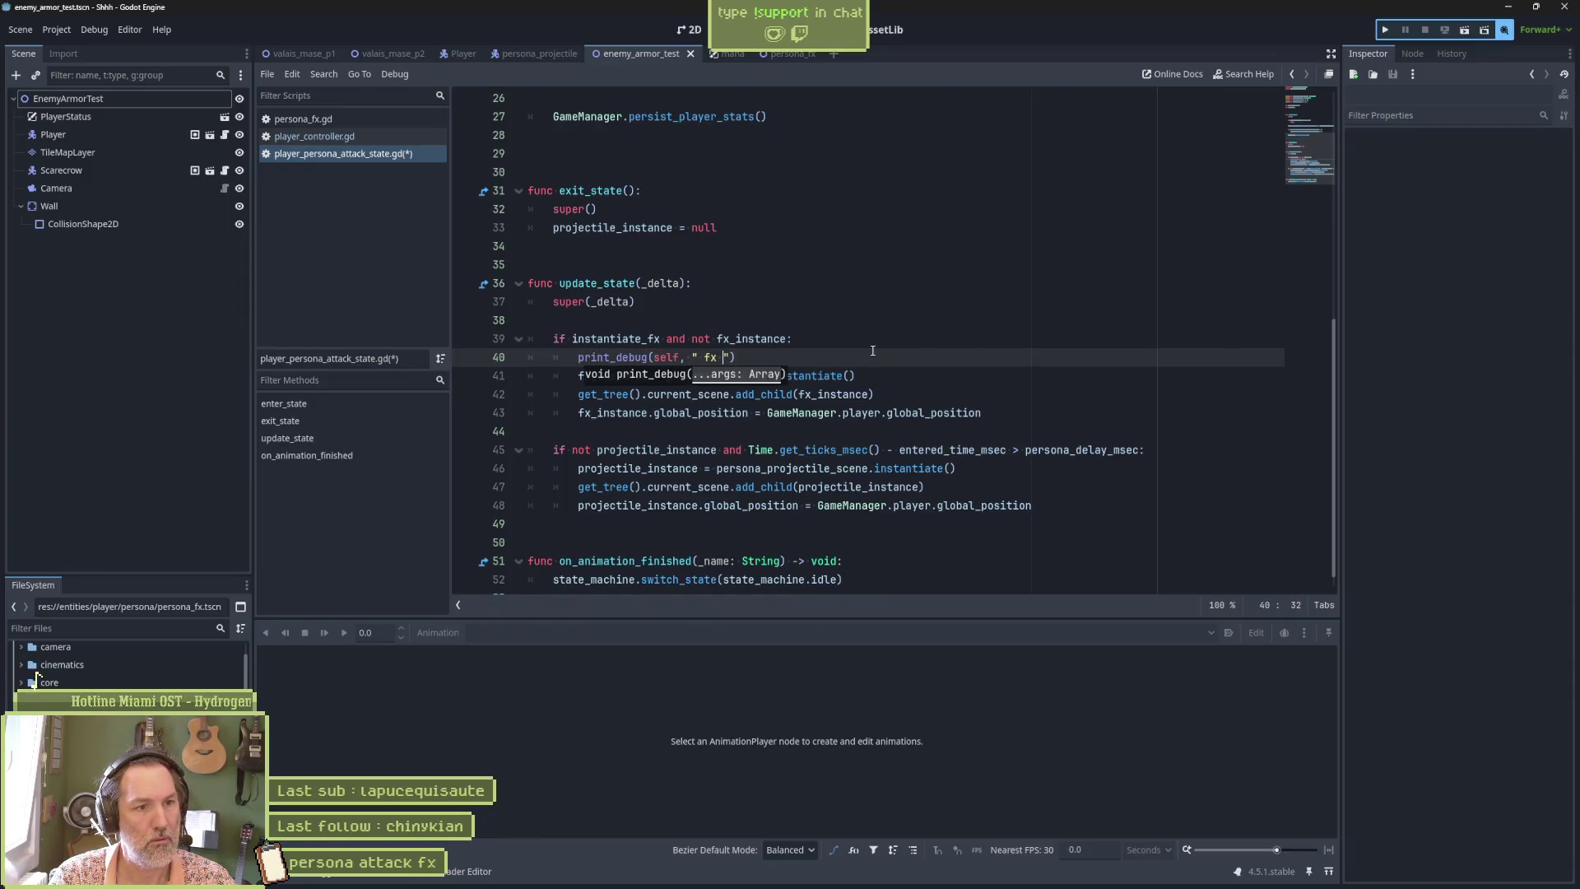
{"action": "type", "text": "ted"}
{"action": "key", "text": "ctrl+s"}
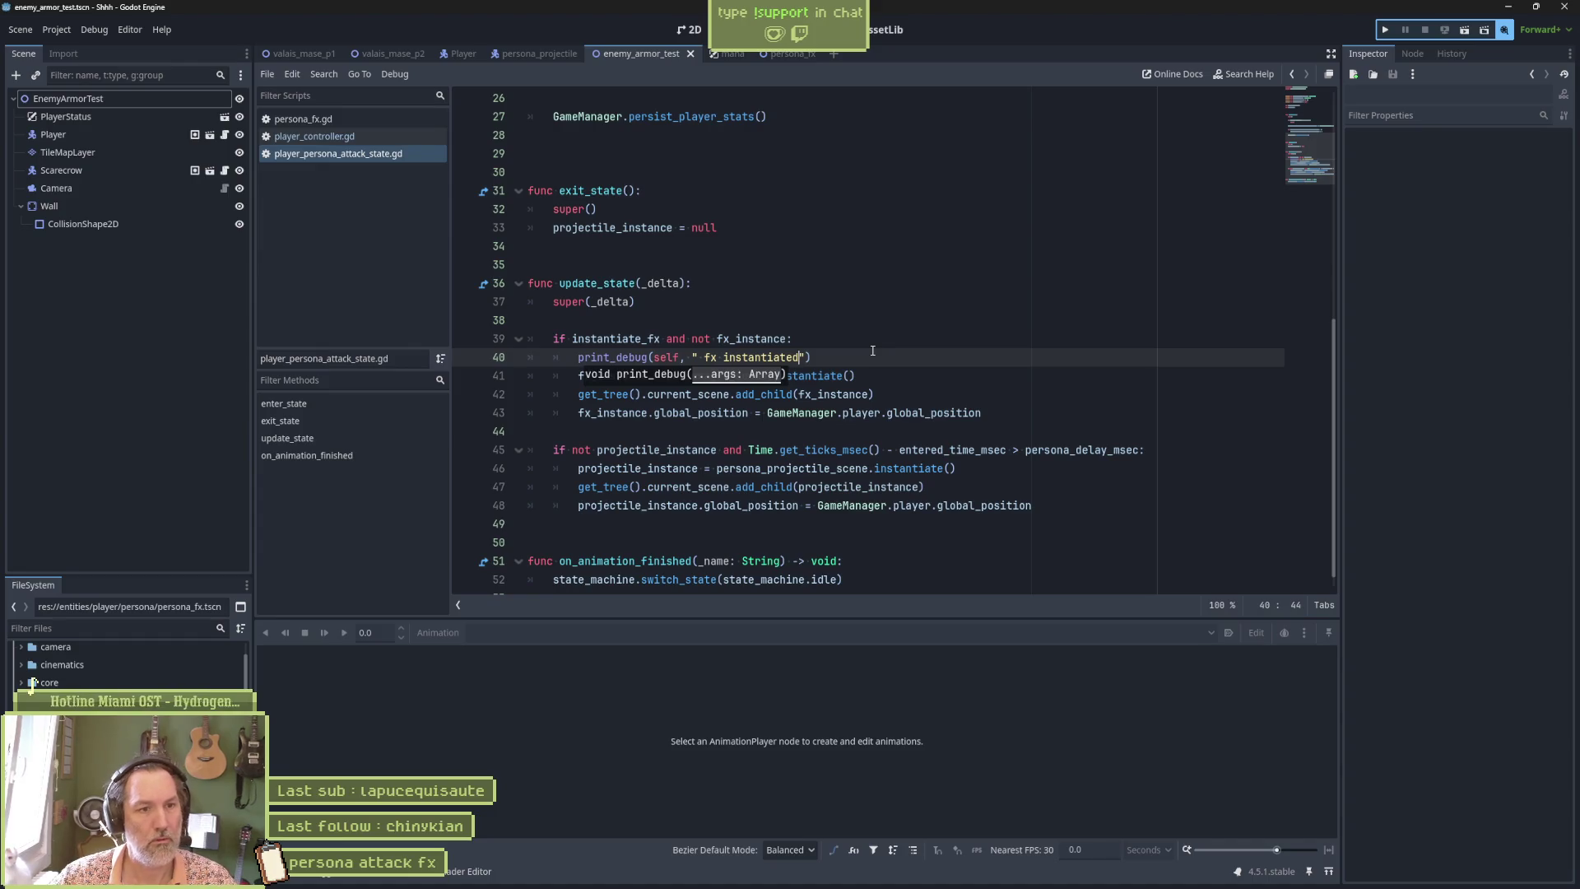
{"action": "key", "text": "F6"}
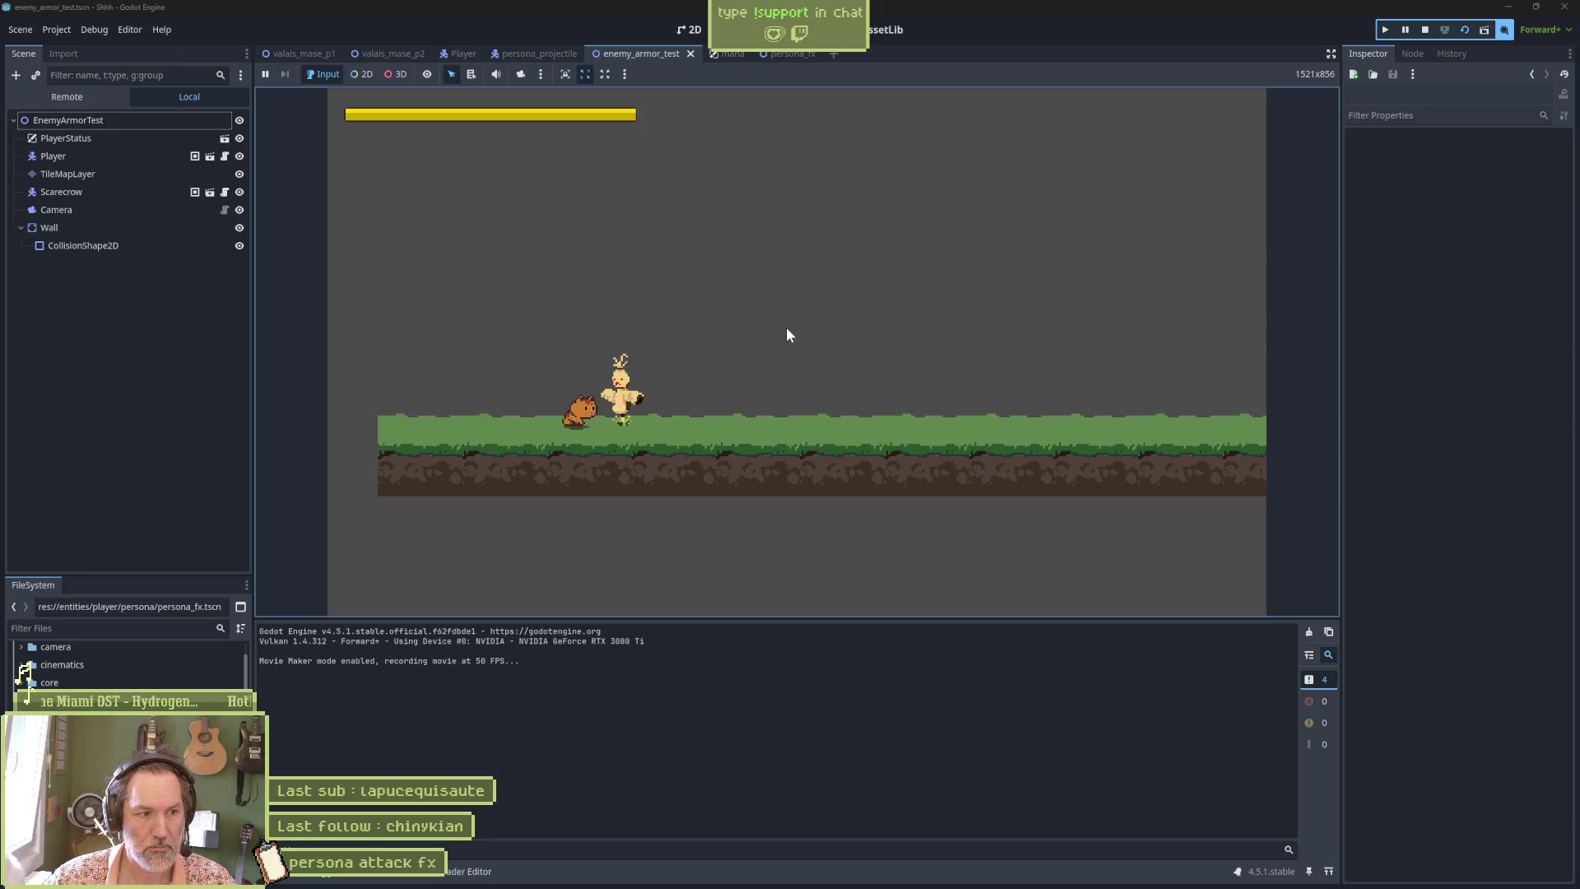
{"action": "key", "text": "x"}
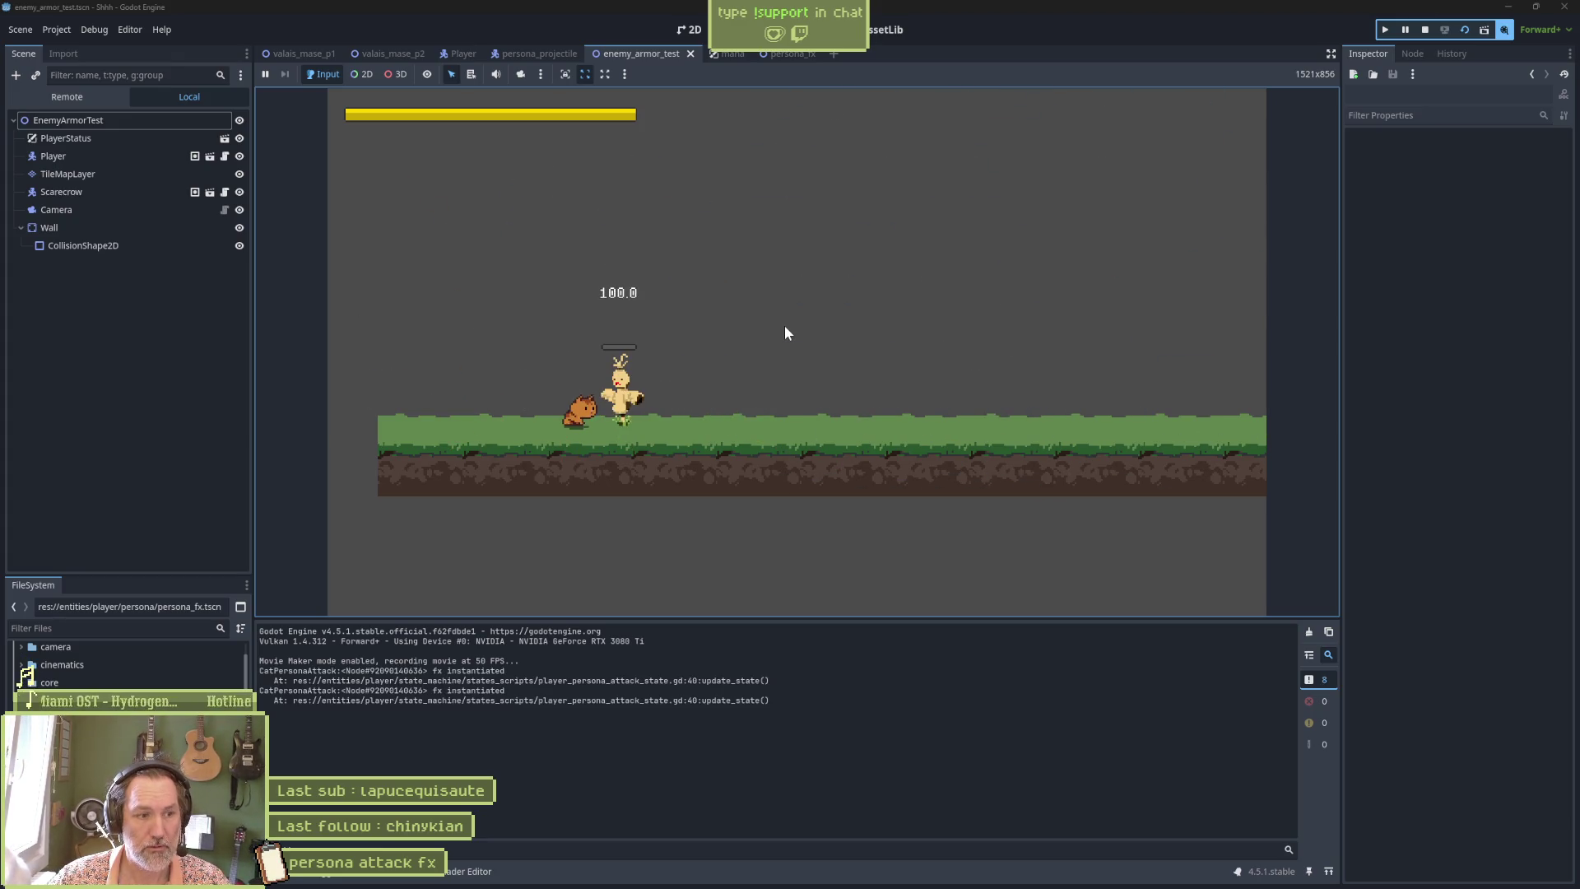
{"action": "key", "text": "F8"}
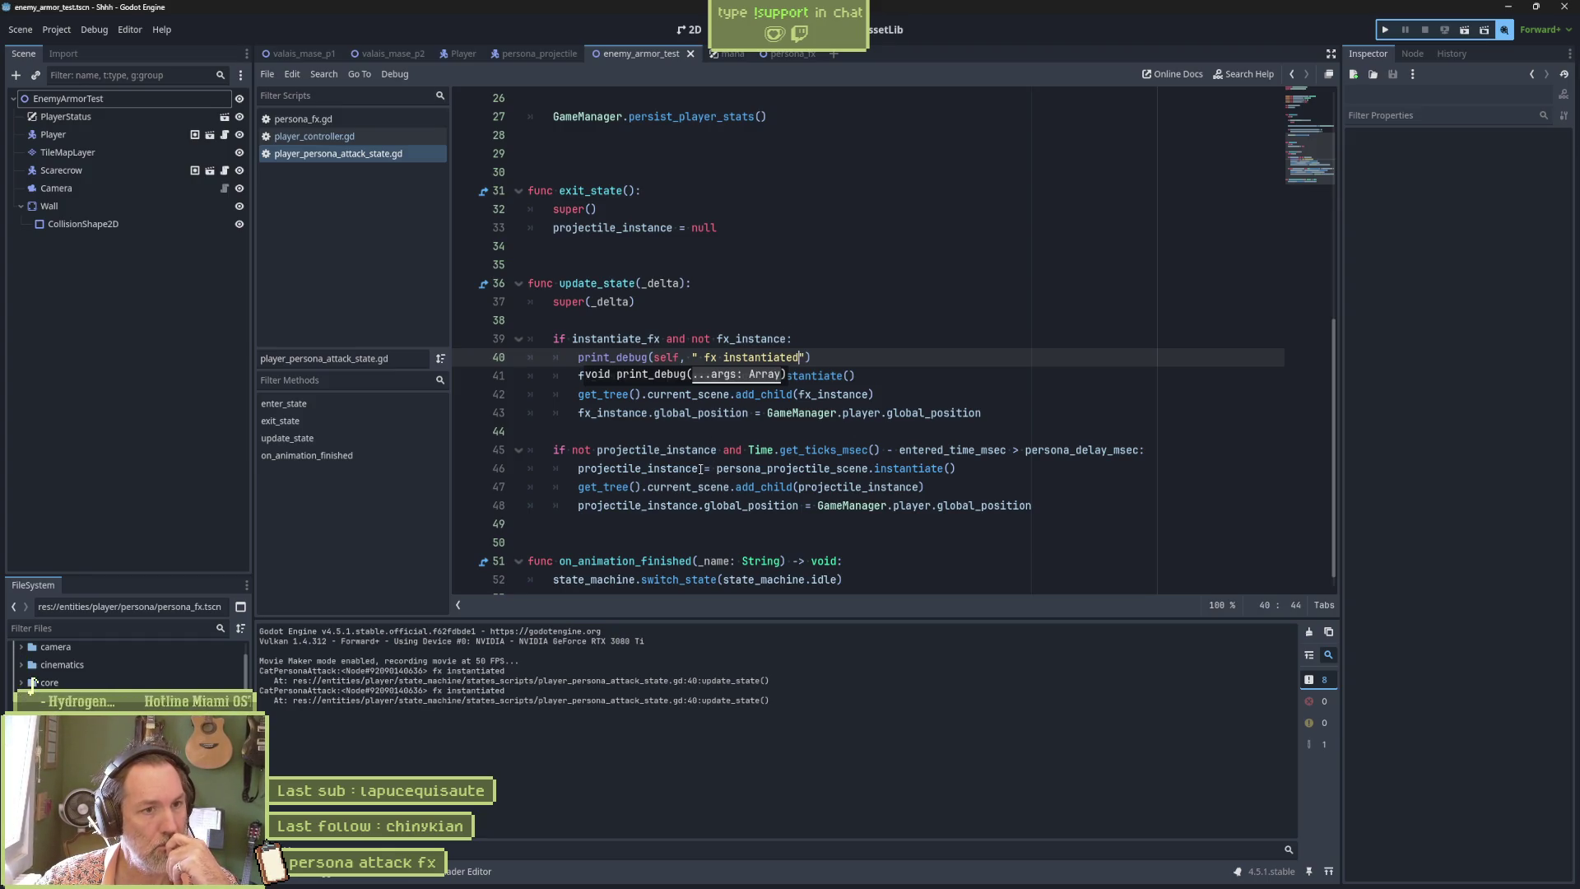
{"action": "left_click", "coordinate": [676, 427]}
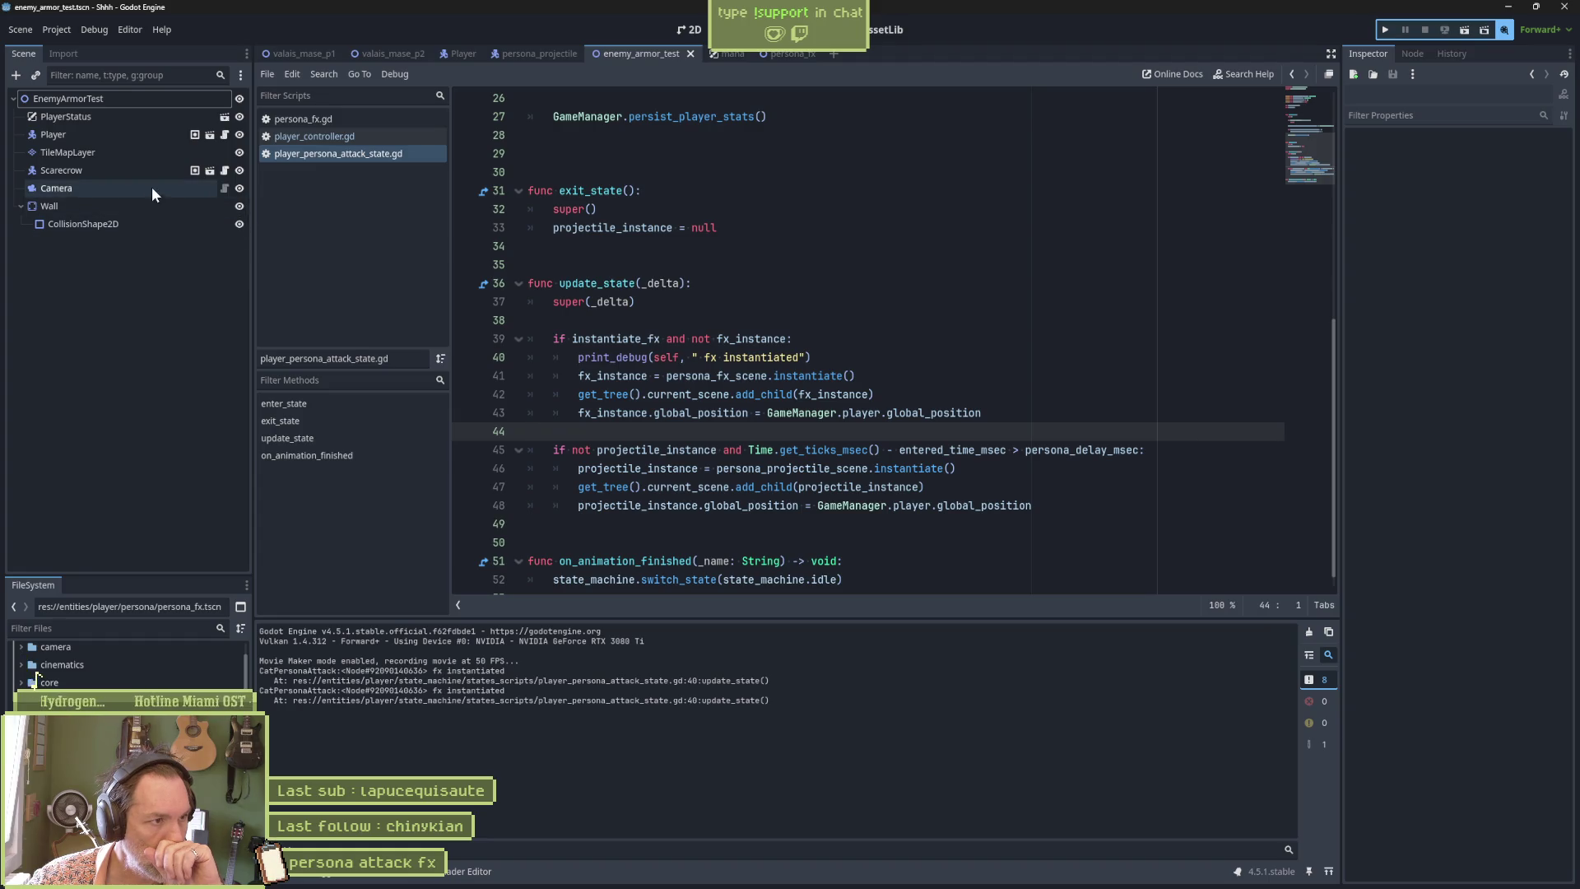
Show the Player's AnimationPlayer and add a placeholder test() function with pass to persona_fx.gd, saving it.
{"action": "left_click", "coordinate": [449, 53]}
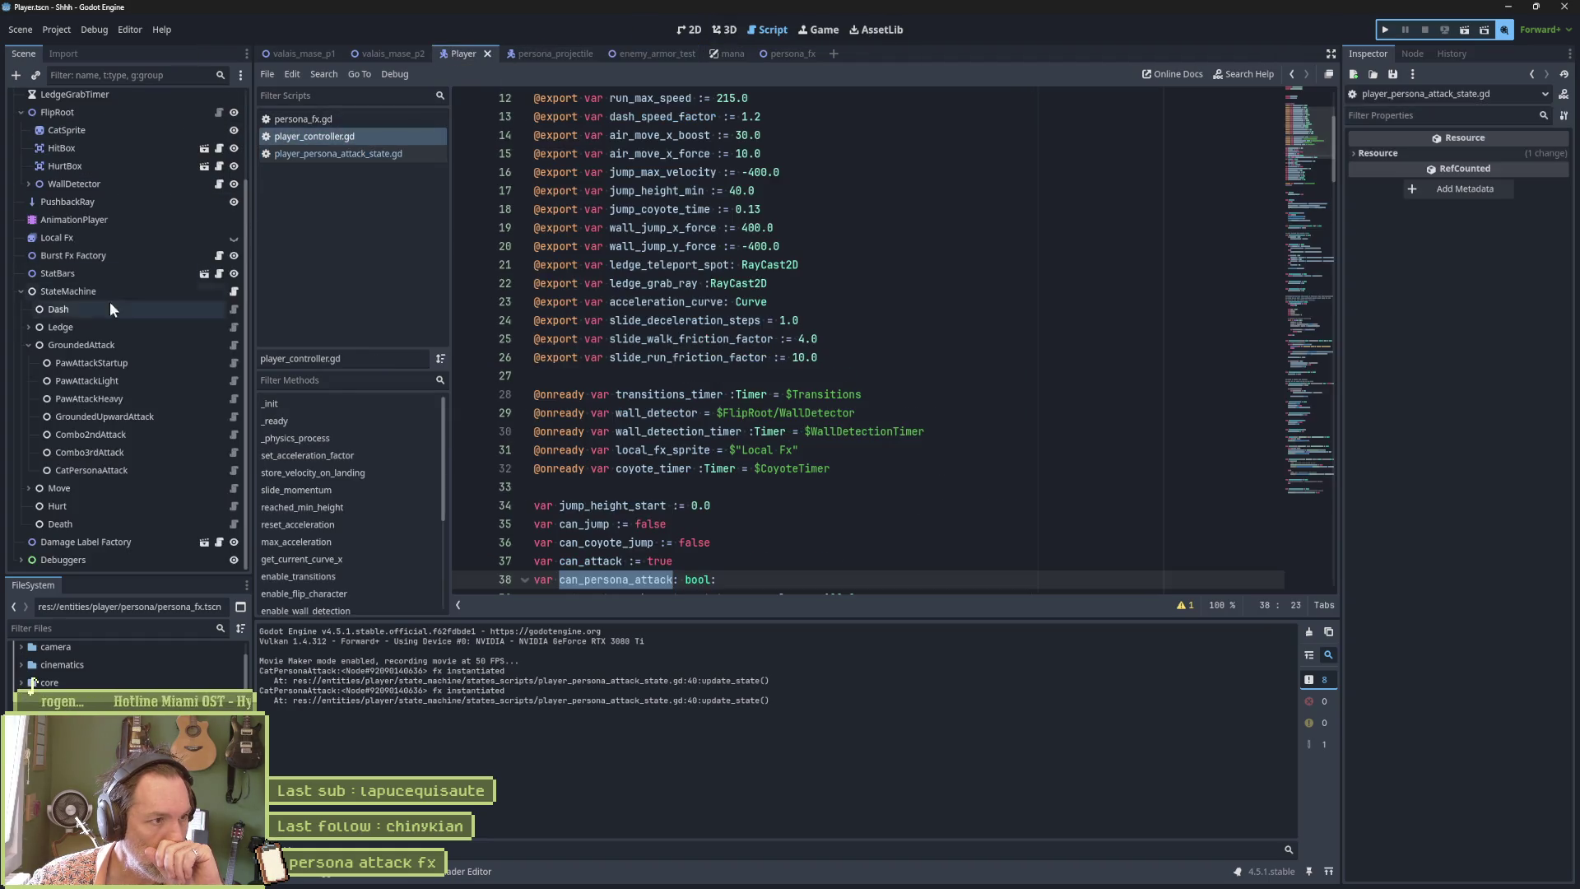
{"action": "left_click", "coordinate": [74, 220]}
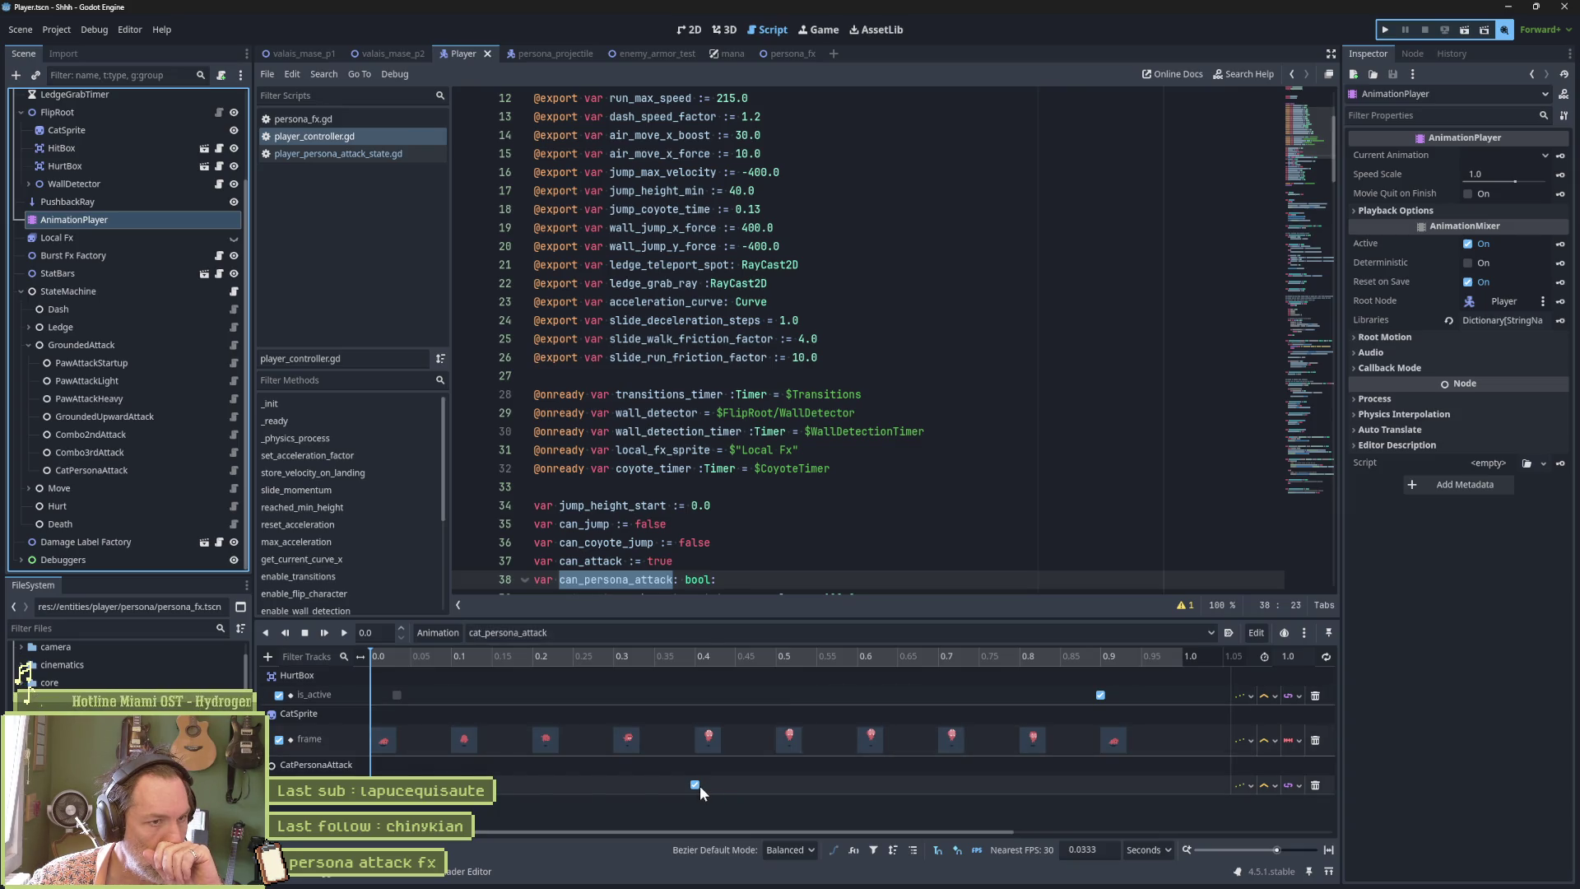
{"action": "left_click", "coordinate": [330, 120]}
{"action": "left_click", "coordinate": [594, 431]}
{"action": "key", "text": "Return"}
{"action": "key", "text": "Return"}
{"action": "type", "text": "func test("}
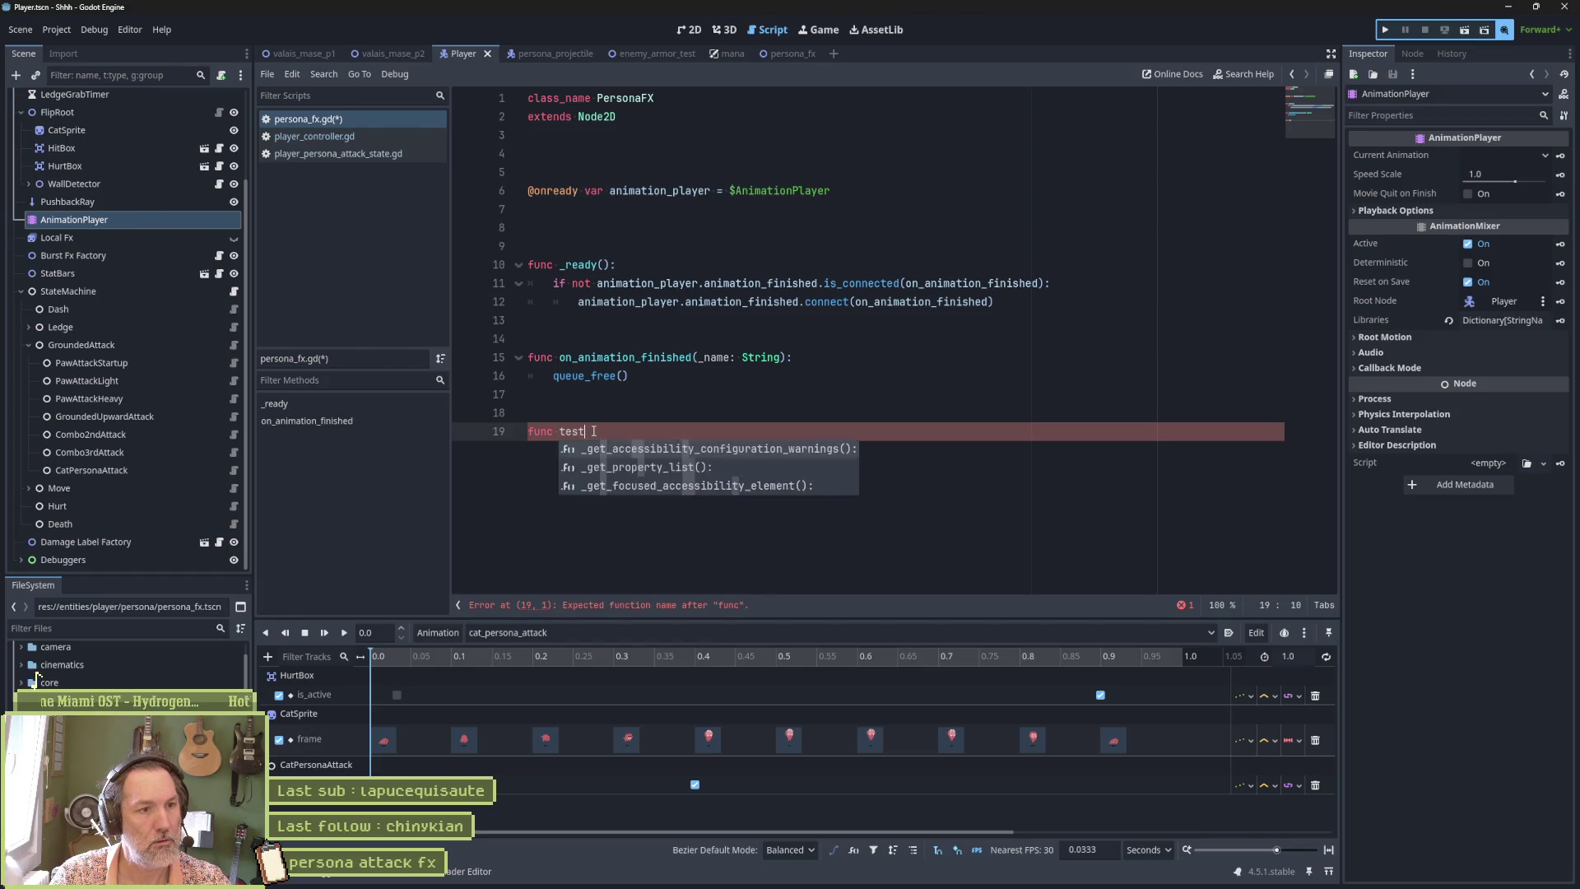
{"action": "type", "text": "):"}
{"action": "key", "text": "Return"}
{"action": "type", "text": "pass"}
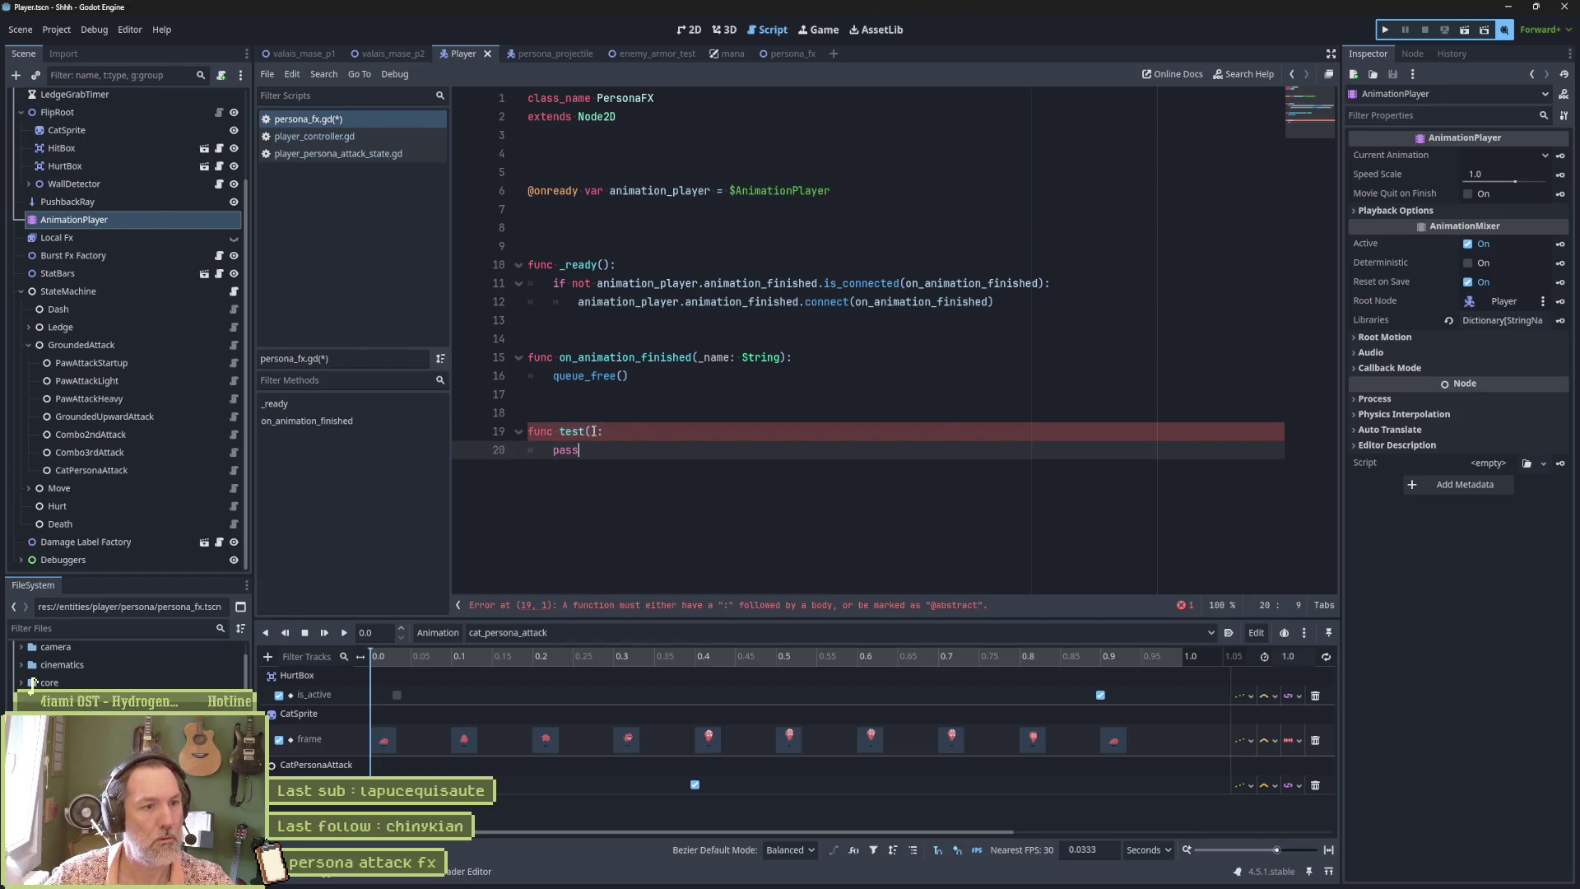
{"action": "key", "text": "ctrl+s"}
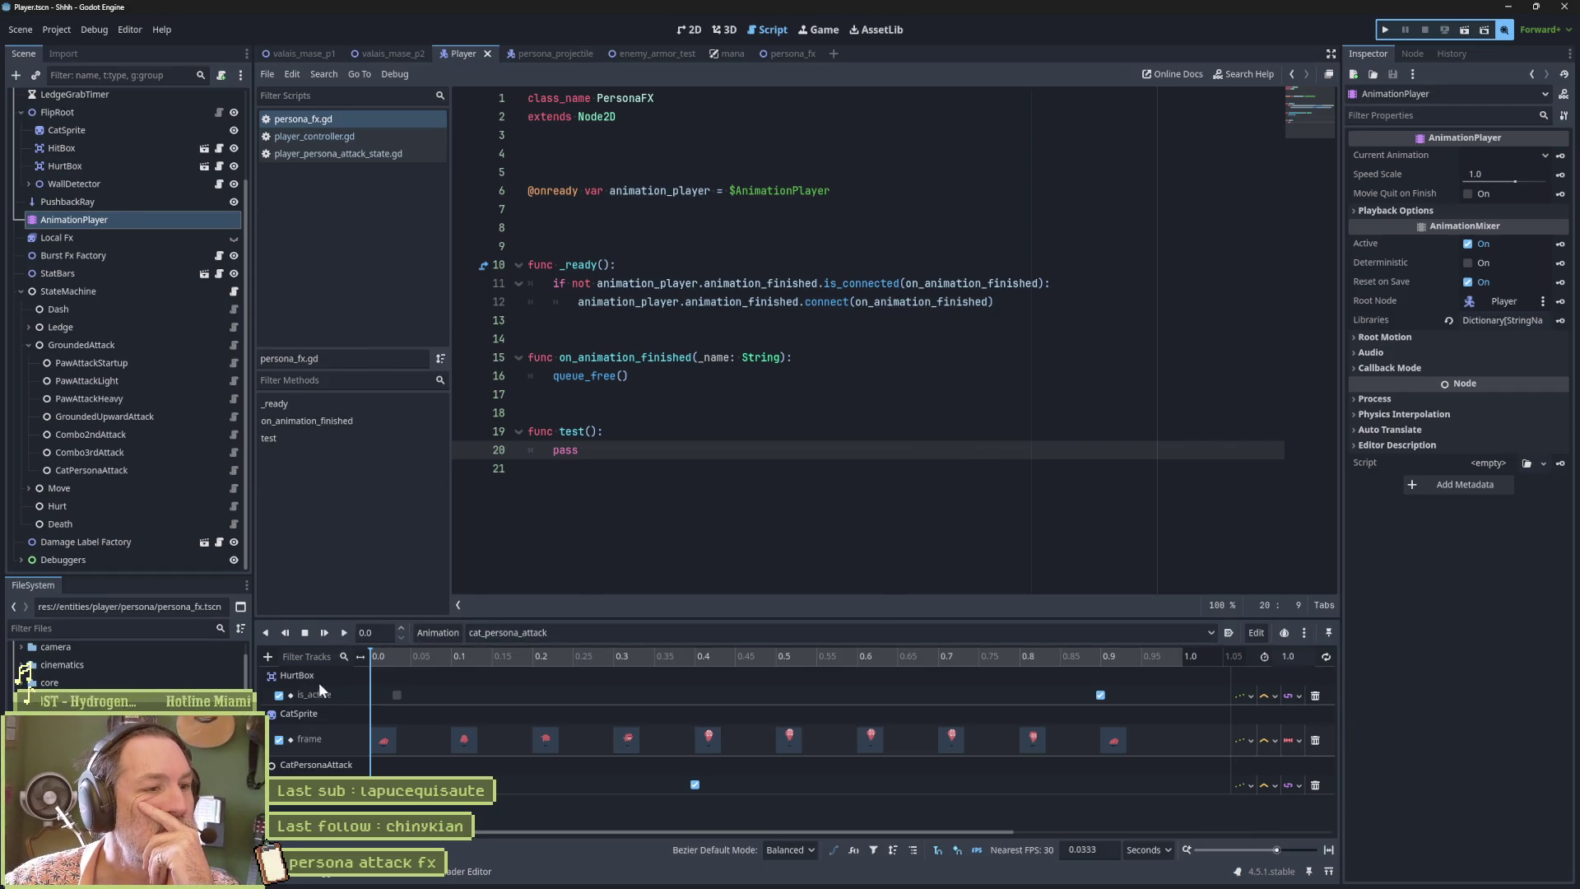
Delete the temporary test() function from persona_fx.gd.
{"action": "left_click", "coordinate": [268, 658]}
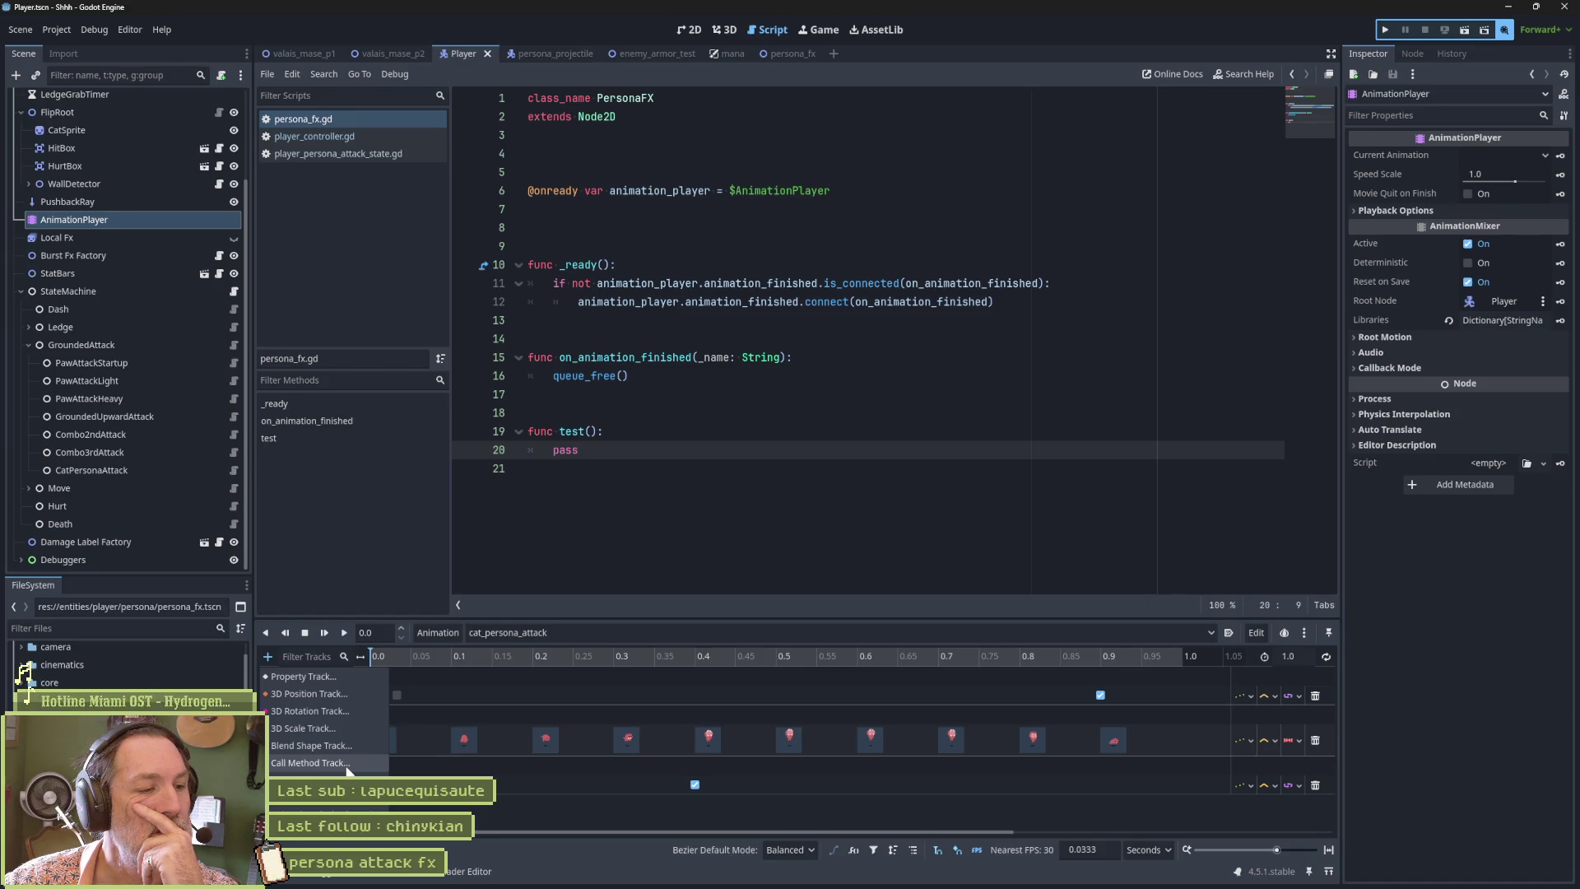
{"action": "left_click_drag", "start_coordinate": [531, 394], "coordinate": [641, 483]}
{"action": "left_click", "coordinate": [607, 411]}
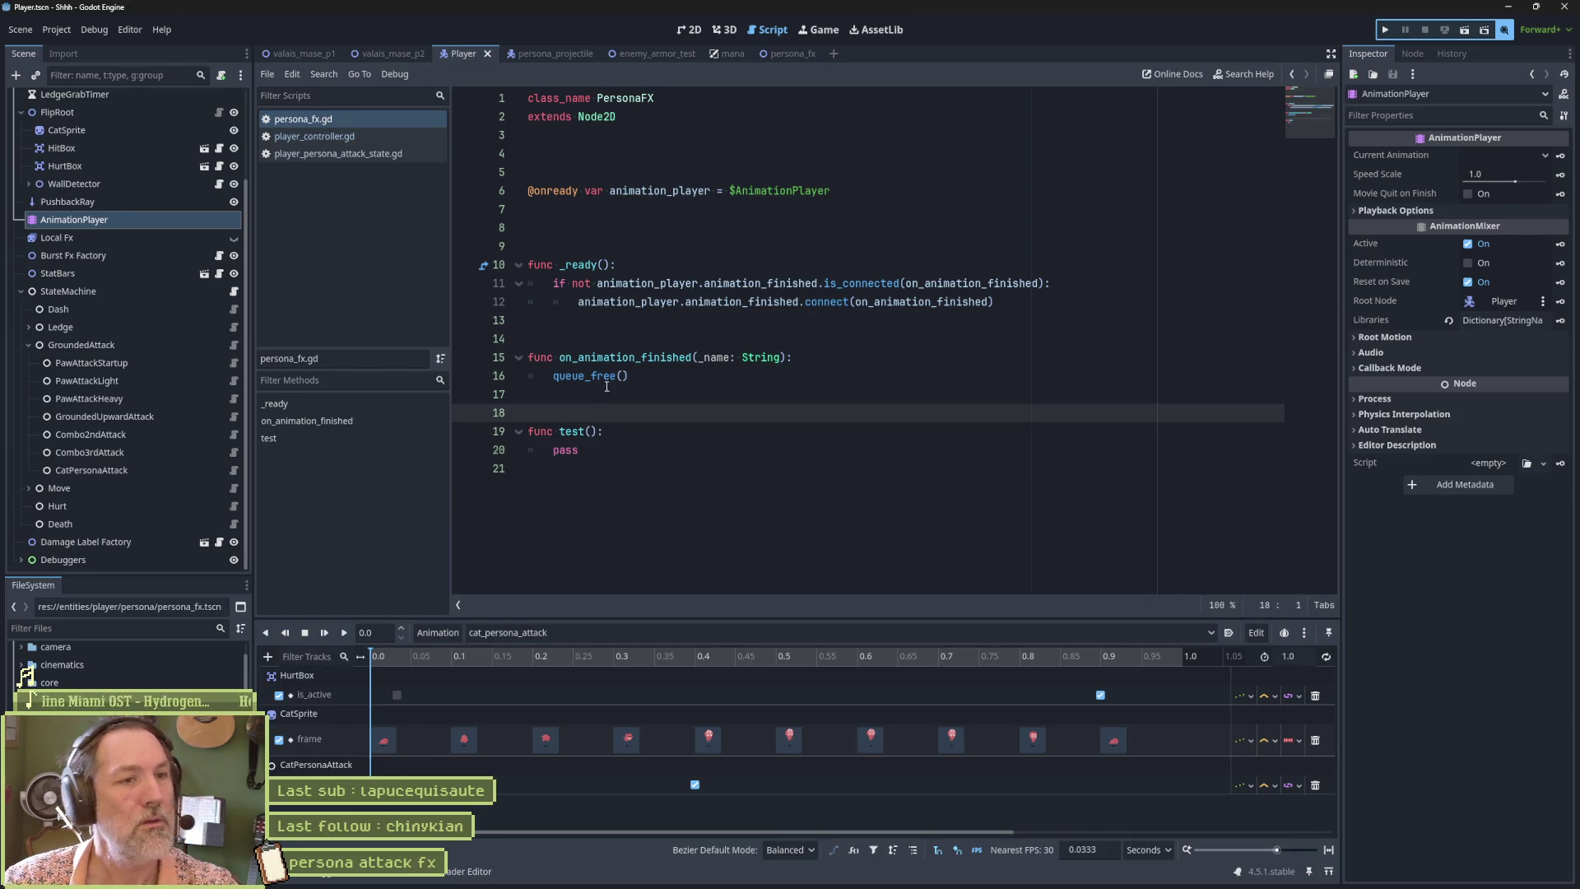
{"action": "left_click", "coordinate": [698, 379]}
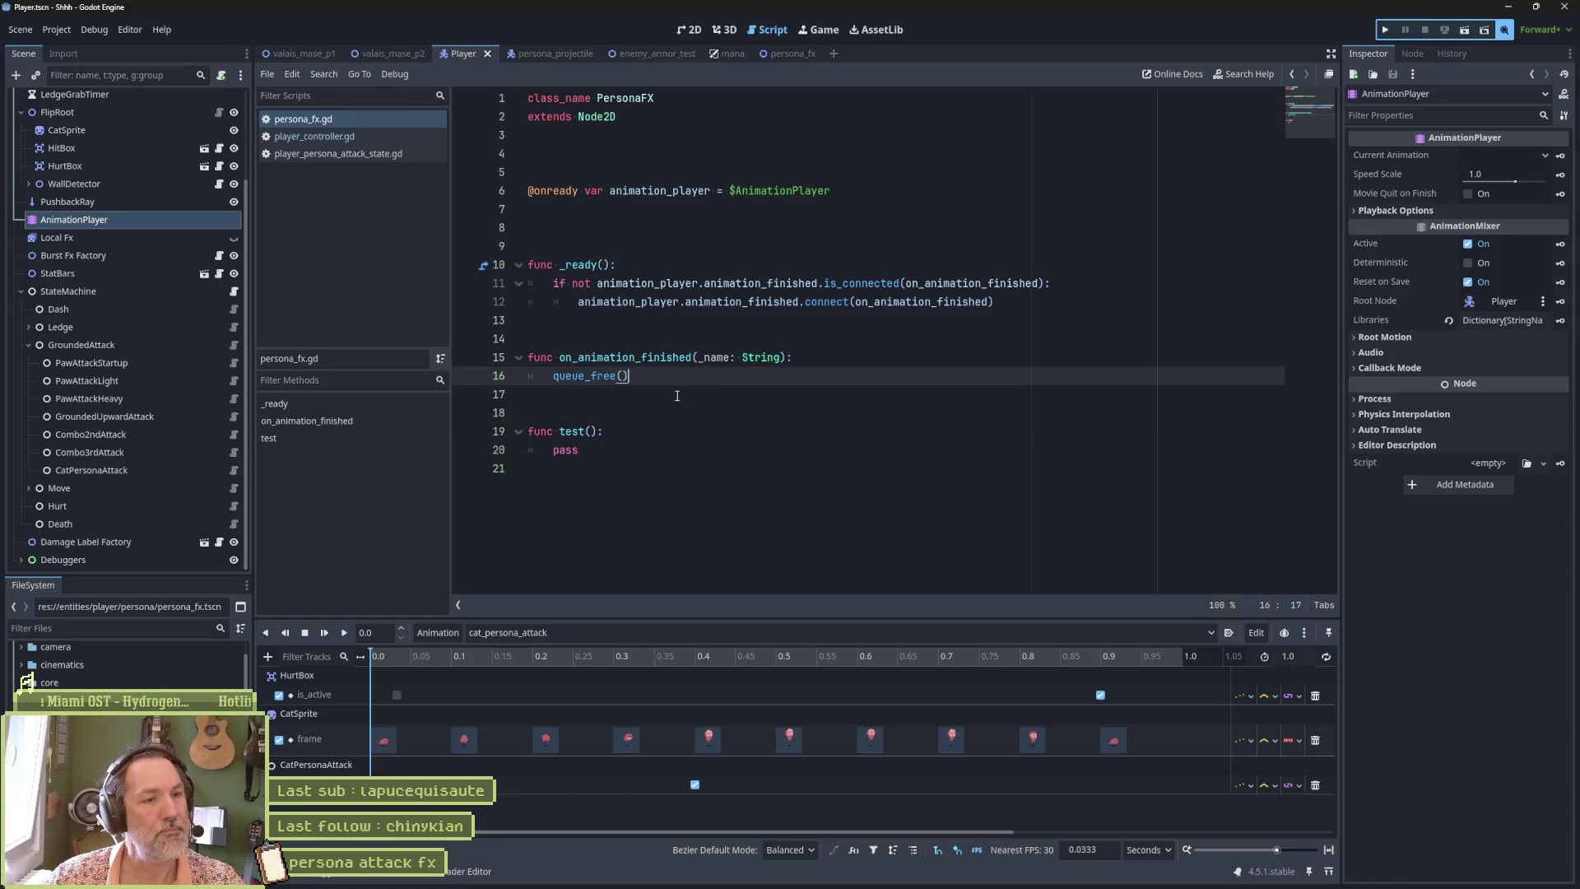
{"action": "left_click_drag", "start_coordinate": [613, 459], "coordinate": [692, 388]}
{"action": "key", "text": "Delete"}
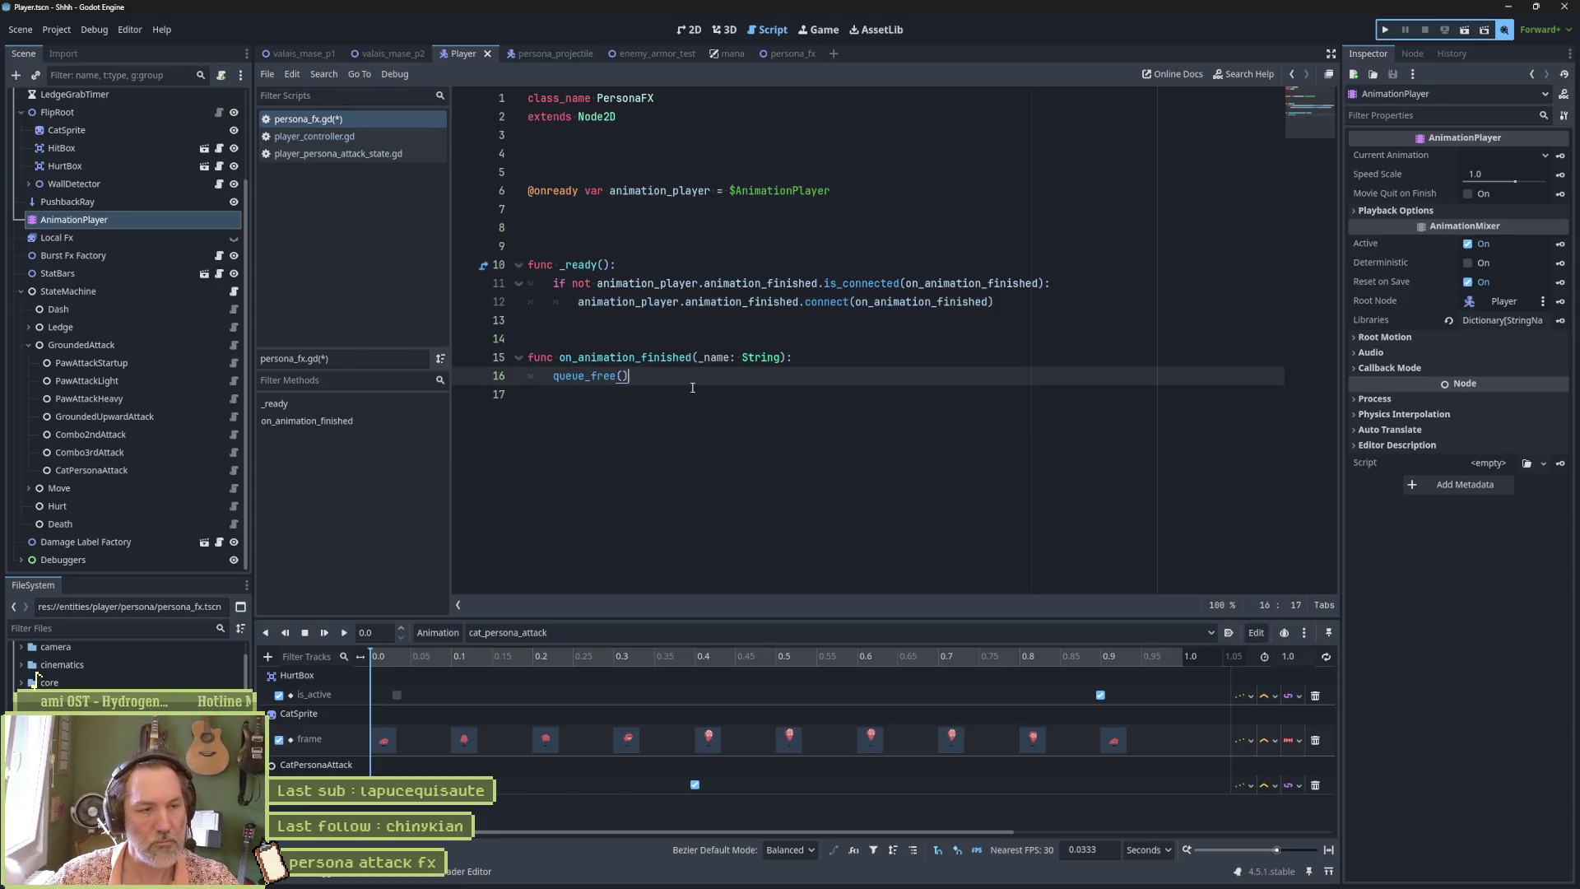
{"action": "left_click", "coordinate": [234, 471]}
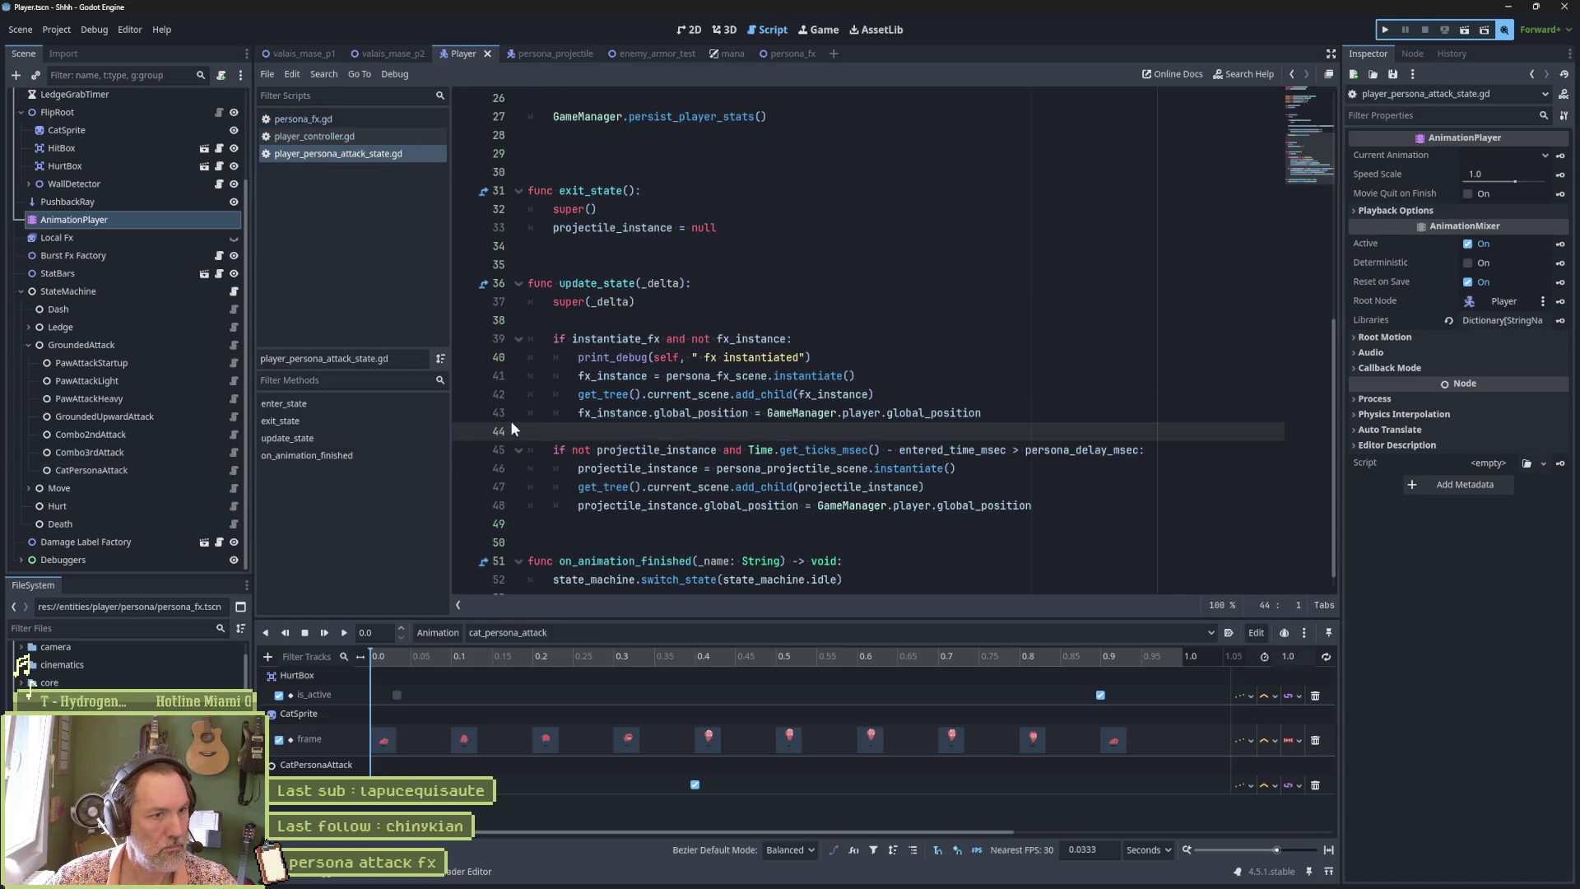
Cut the fx spawning block from update_state and write a new 'func instiate_fx() -> void:' header below.
{"action": "mouse_move", "coordinate": [995, 413]}
{"action": "left_mouse_down"}
{"action": "mouse_move", "coordinate": [971, 329]}
{"action": "mouse_move", "coordinate": [906, 317]}
{"action": "mouse_move", "coordinate": [880, 290]}
{"action": "left_mouse_up"}
{"action": "key", "text": "ctrl+c"}
{"action": "key", "text": "Delete"}
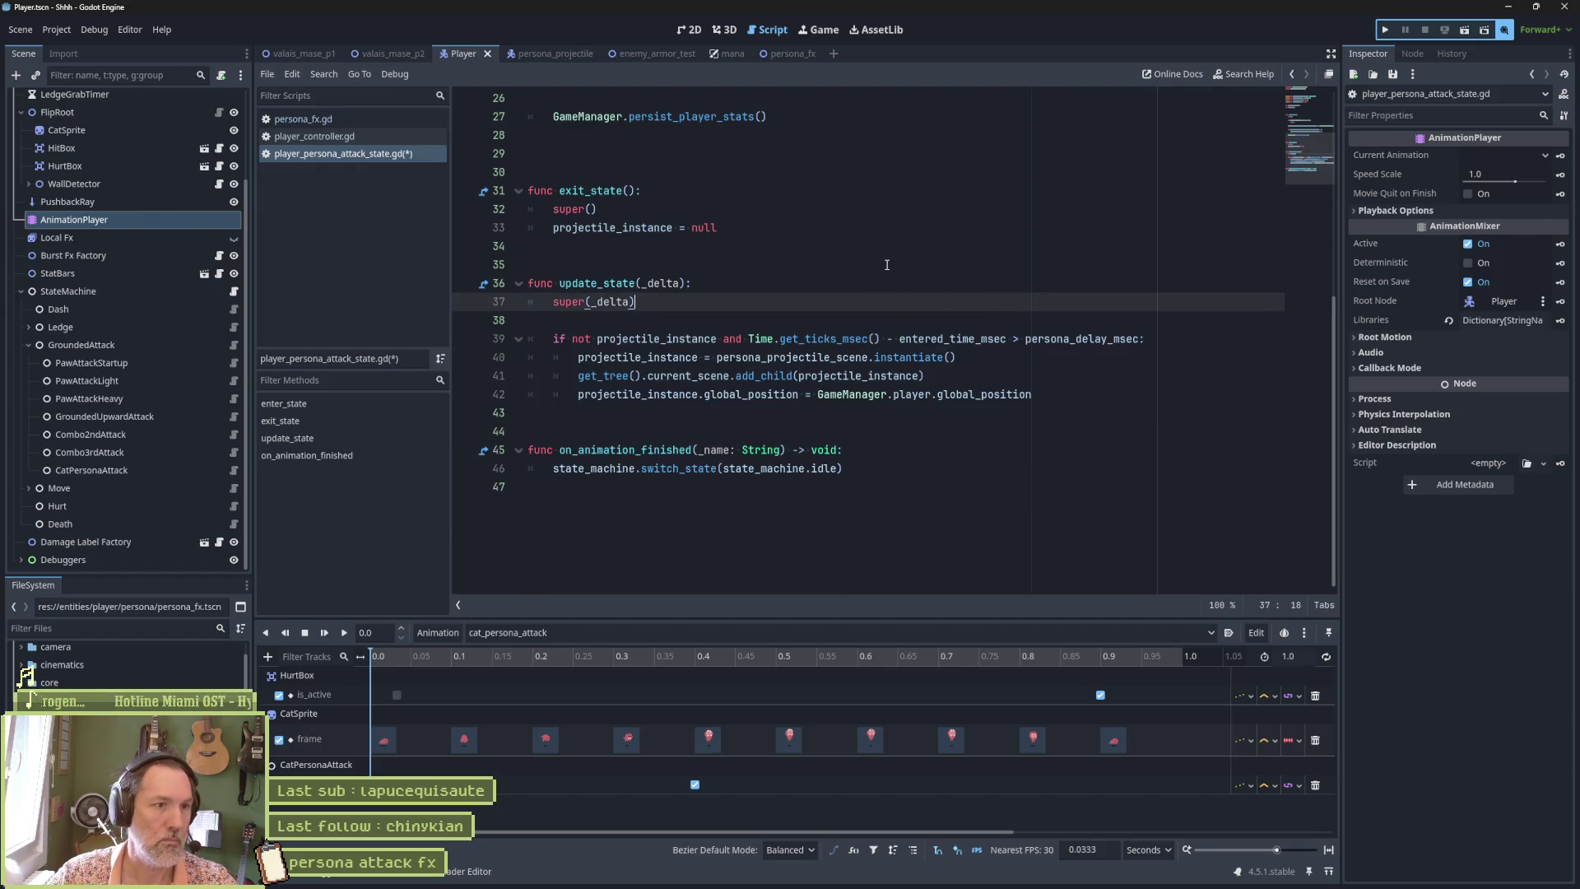
{"action": "left_click", "coordinate": [886, 264]}
{"action": "key", "text": "Down"}
{"action": "key", "text": "Down"}
{"action": "key", "text": "Down"}
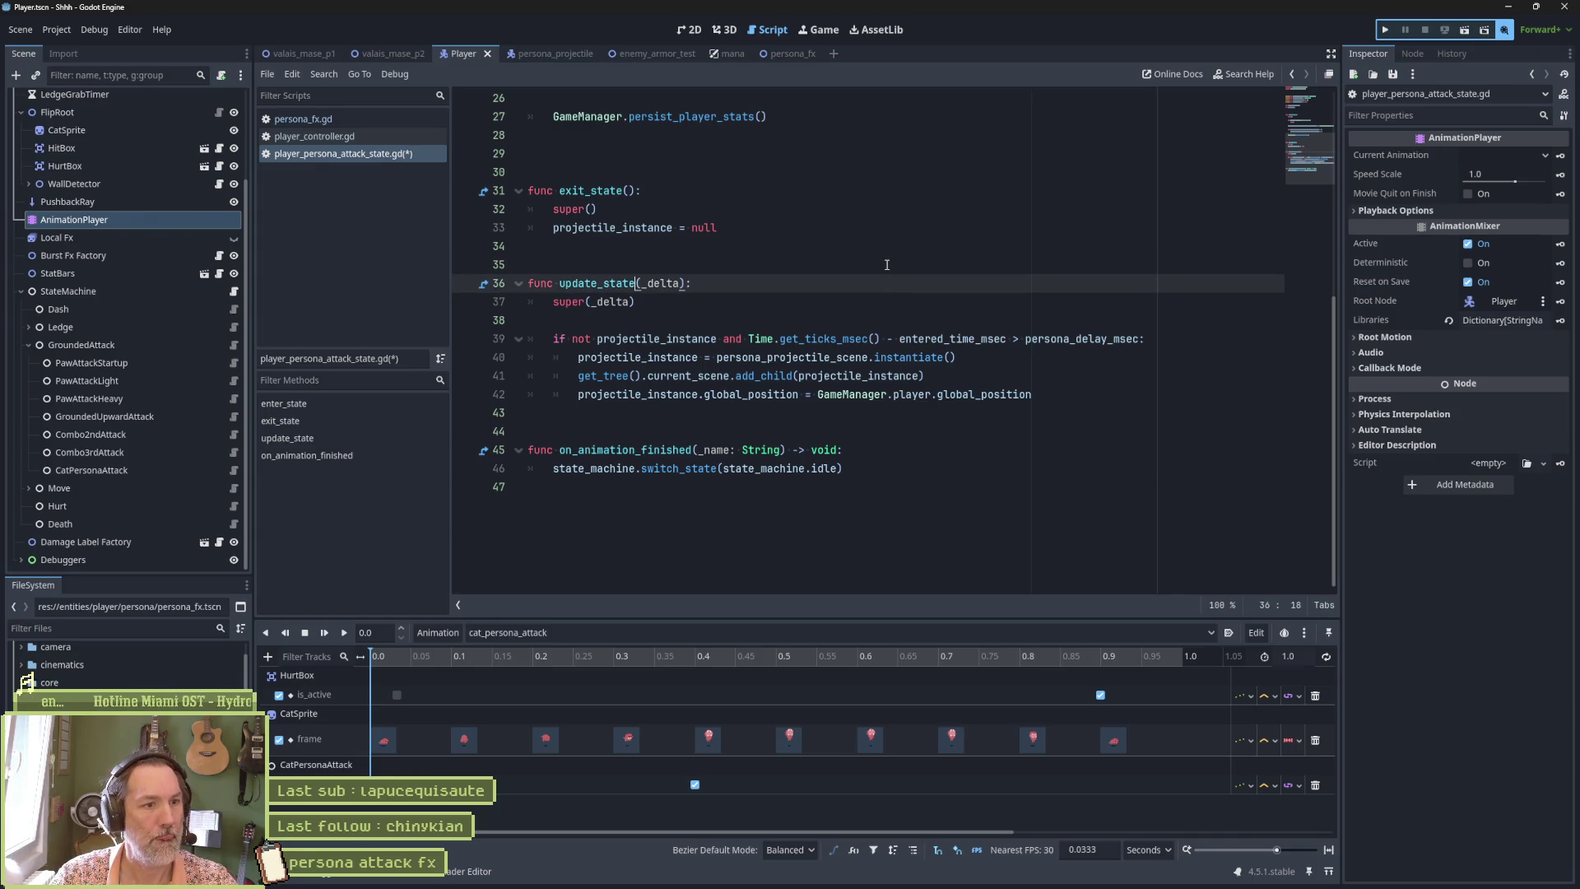
{"action": "key", "text": "Return"}
{"action": "key", "text": "Return"}
{"action": "key", "text": "Return"}
{"action": "key", "text": "Up"}
{"action": "key", "text": "Up"}
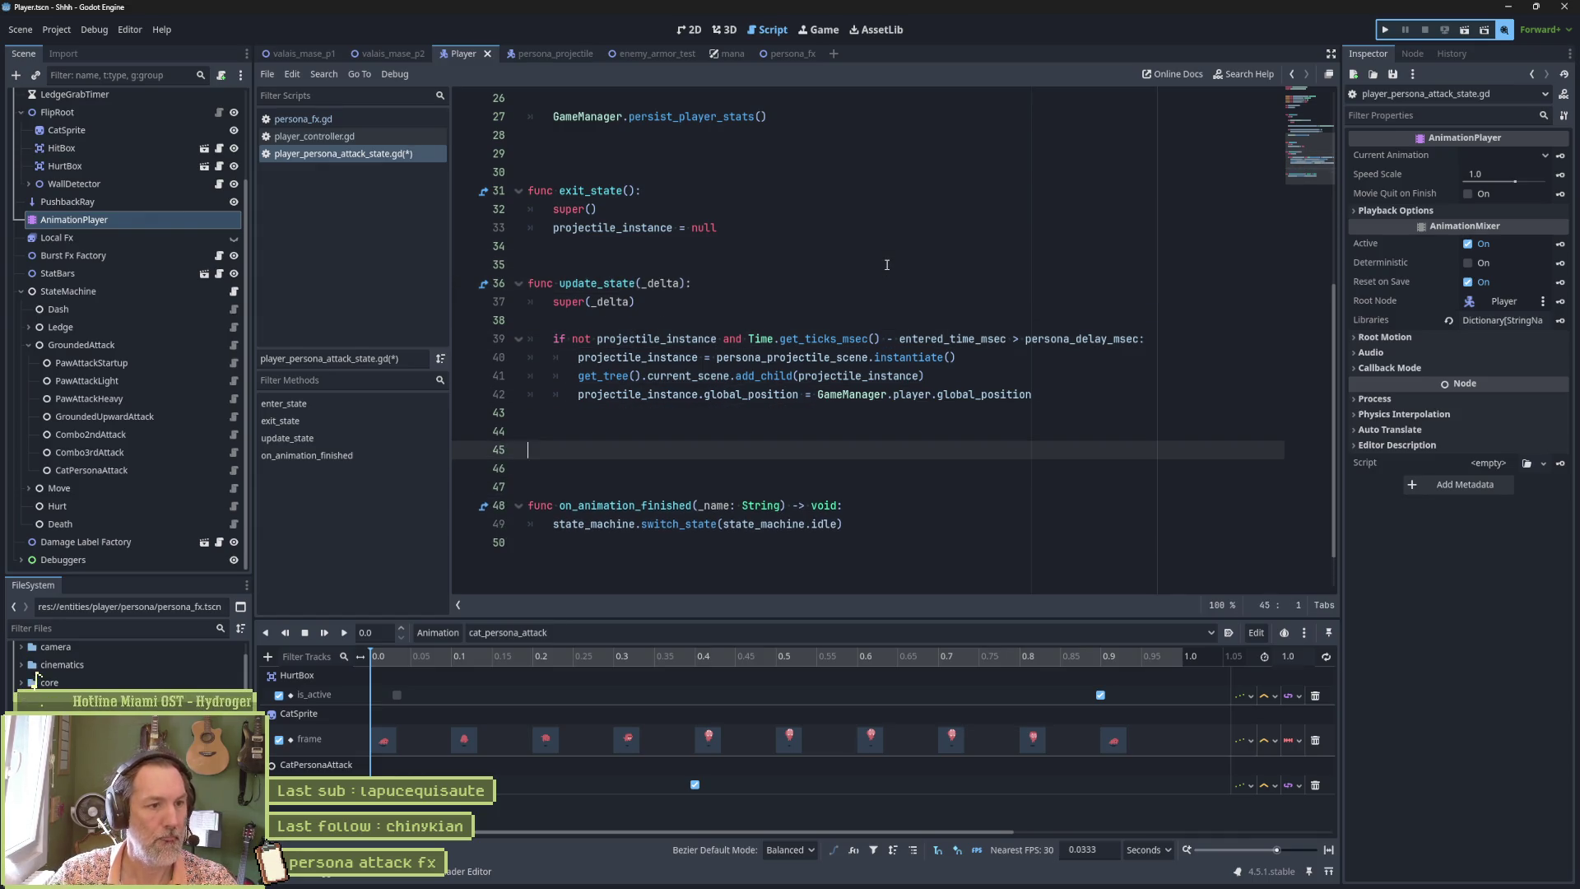
{"action": "type", "text": "func instai"}
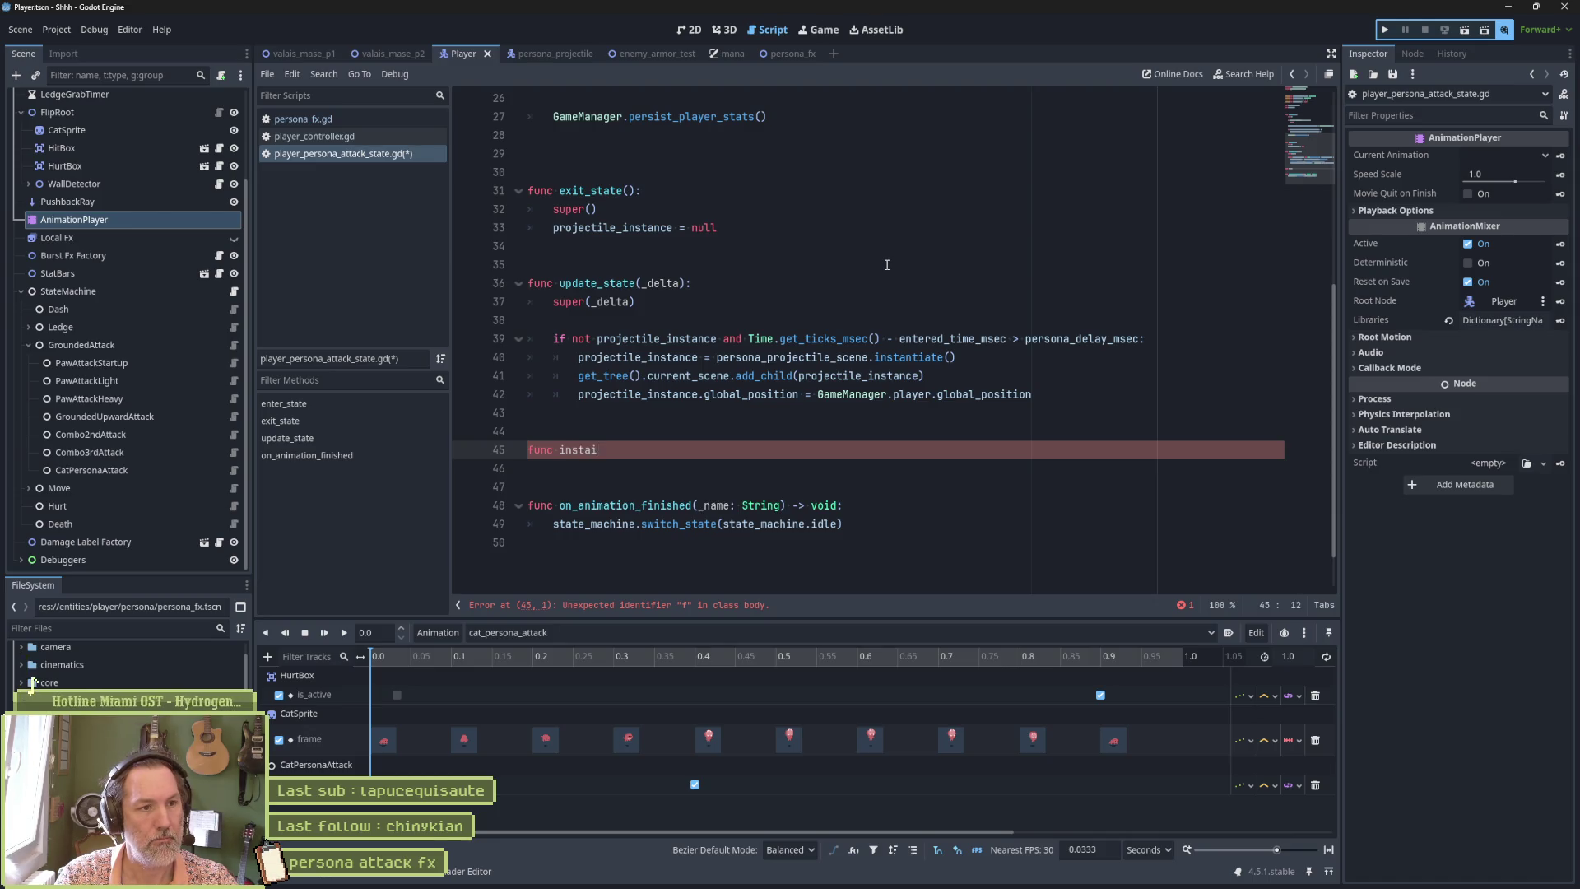
{"action": "type", "text": "t _"}
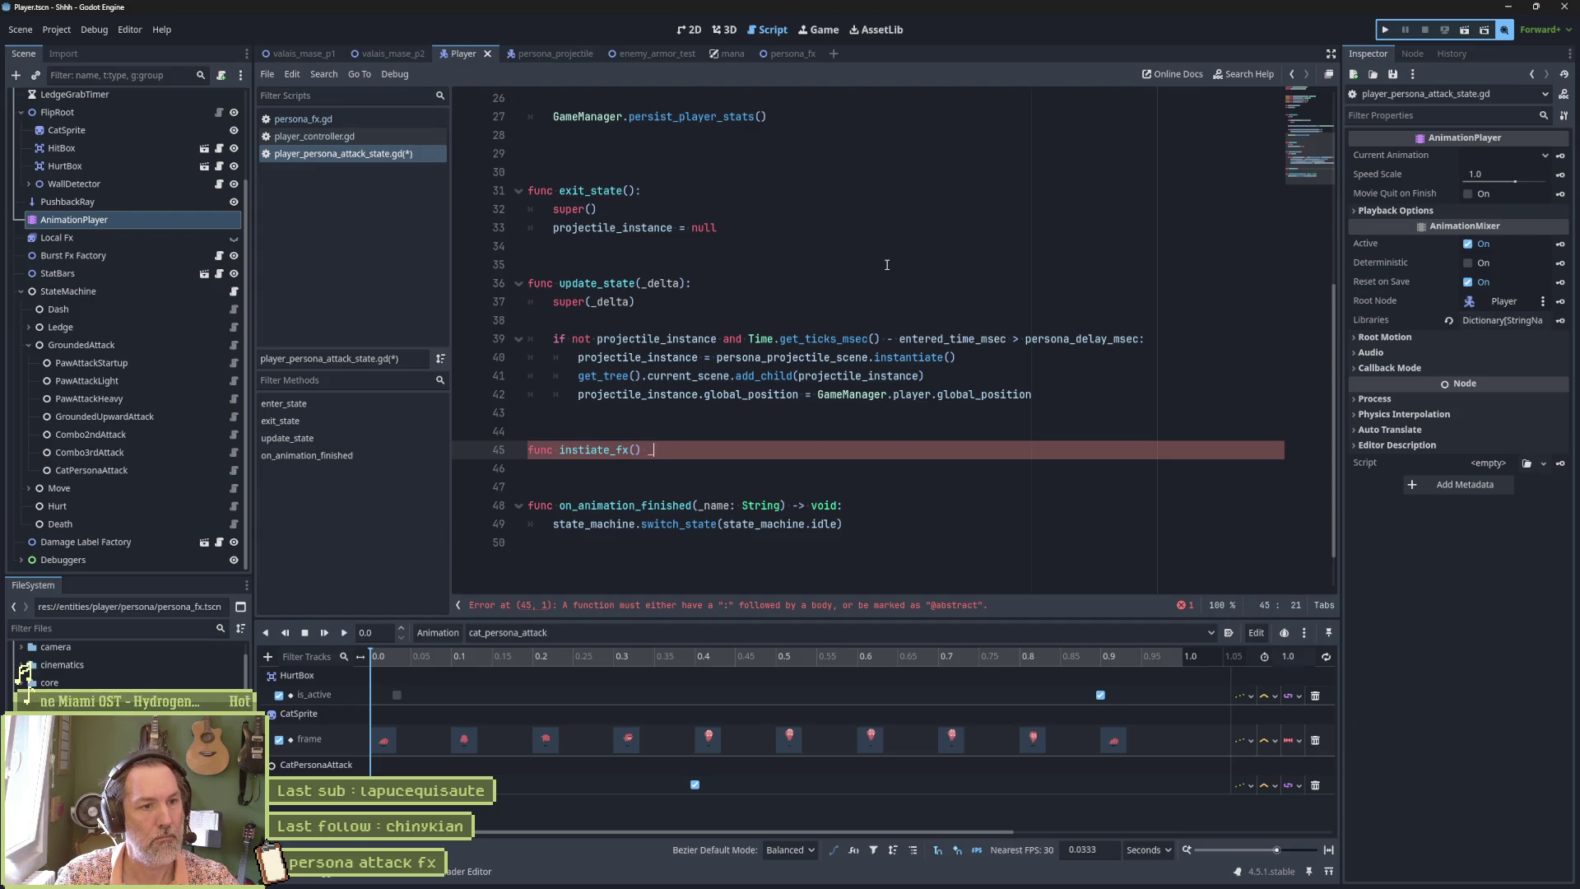
{"action": "key", "text": "BackSpace"}
{"action": "type", "text": "> void:"}
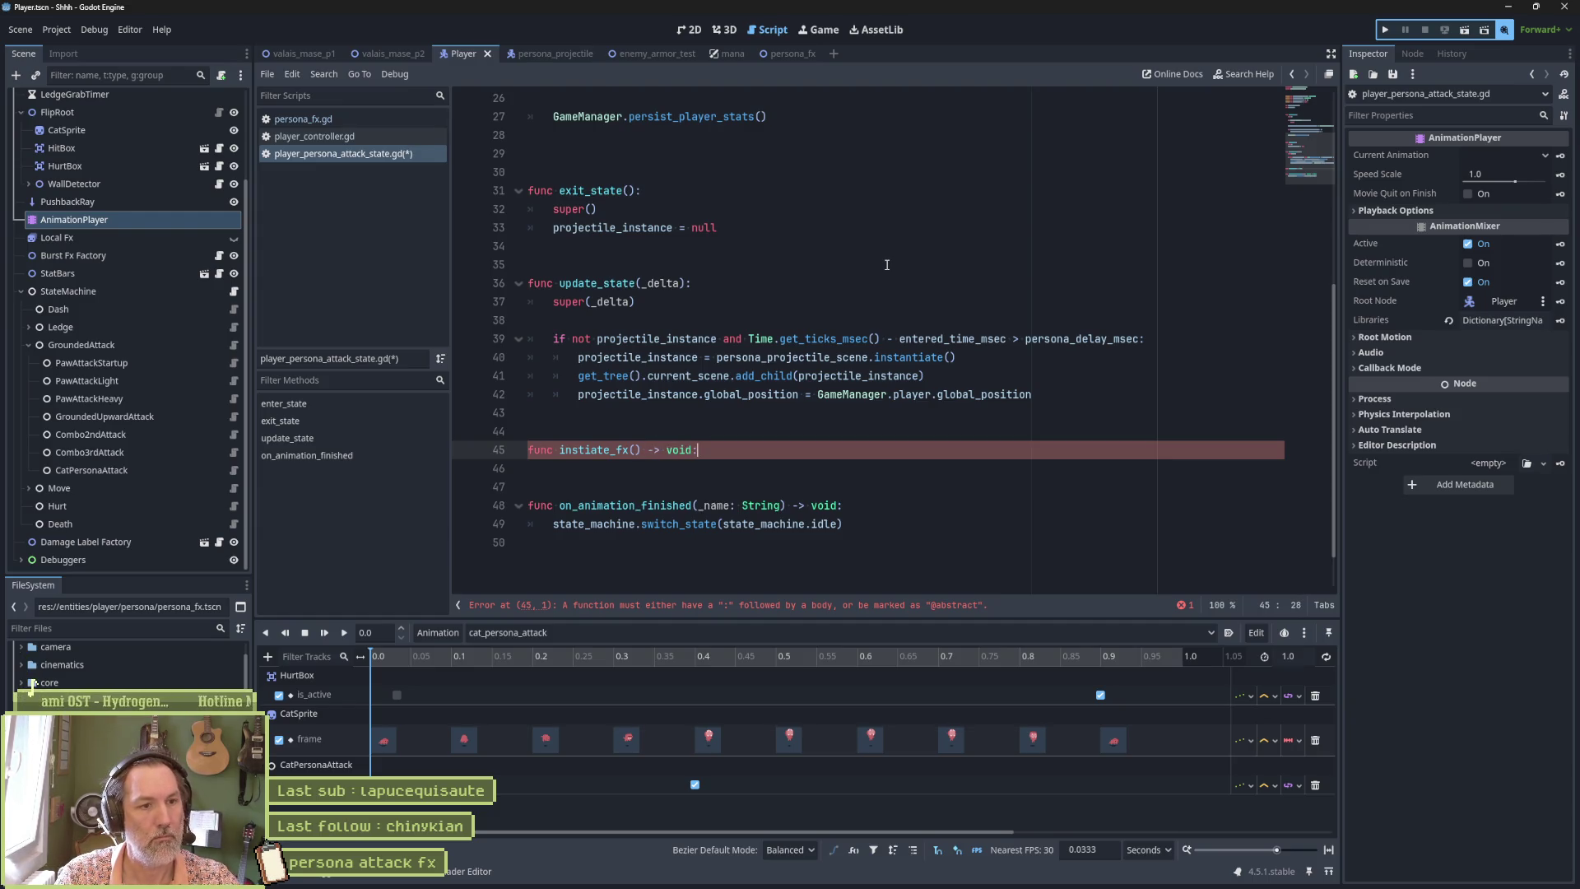
Paste the fx block into instiate_fx(), drop the leftover if line, dedent, save, and remove the CatPersonaAttack track.
{"action": "key", "text": "ctrl+v"}
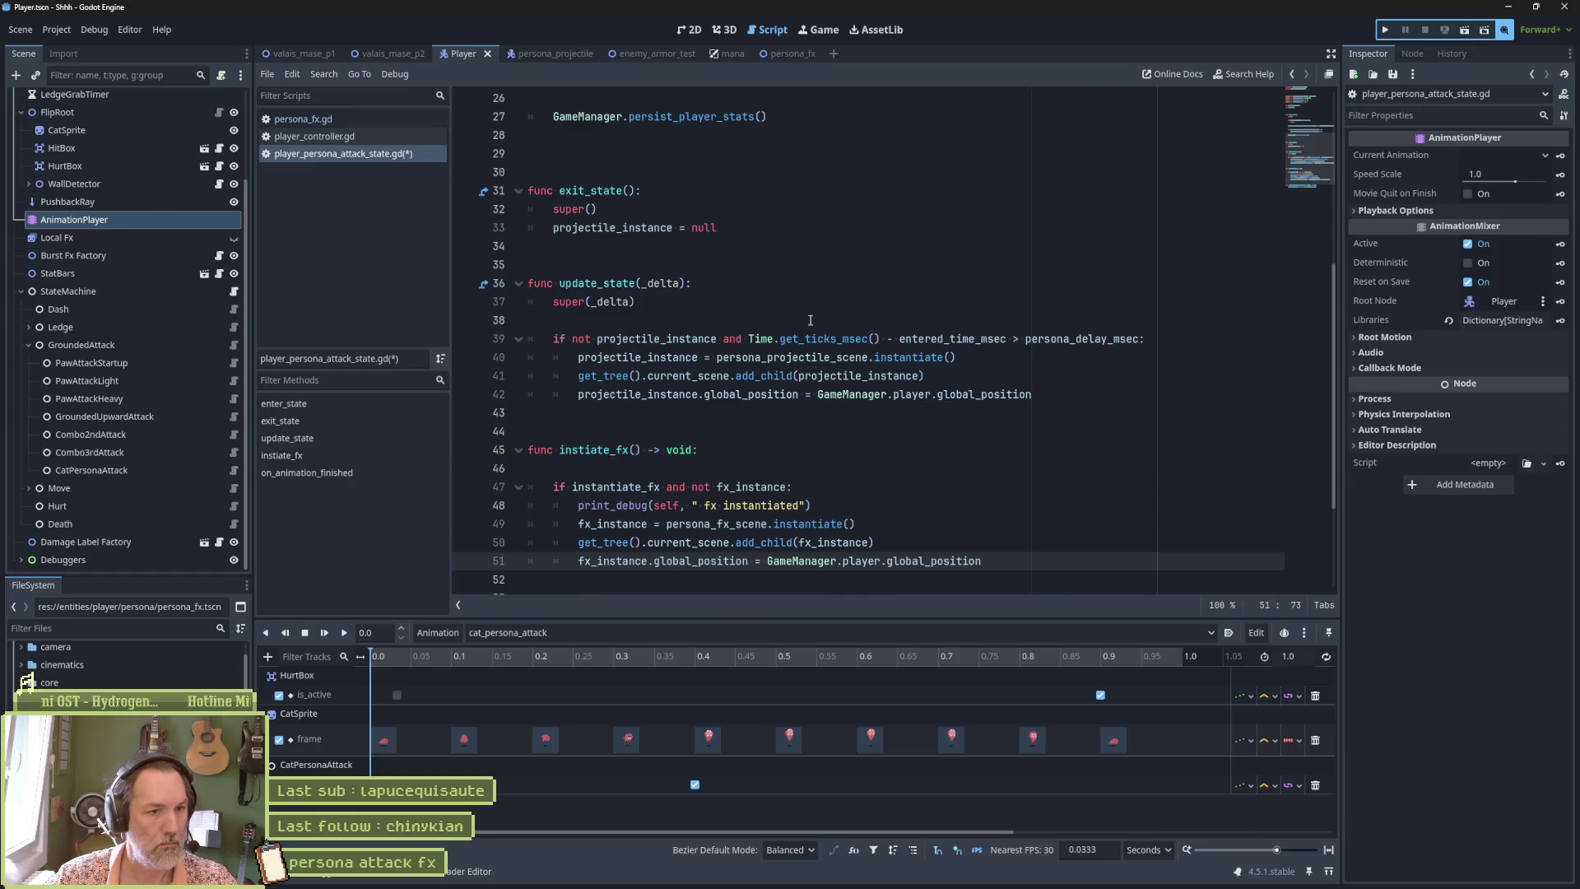
{"action": "left_click", "coordinate": [626, 465]}
{"action": "key", "text": "ctrl+shift+k"}
{"action": "key", "text": "ctrl+shift+k"}
{"action": "key", "text": "shift+Down"}
{"action": "key", "text": "shift+Down"}
{"action": "key", "text": "shift+Down"}
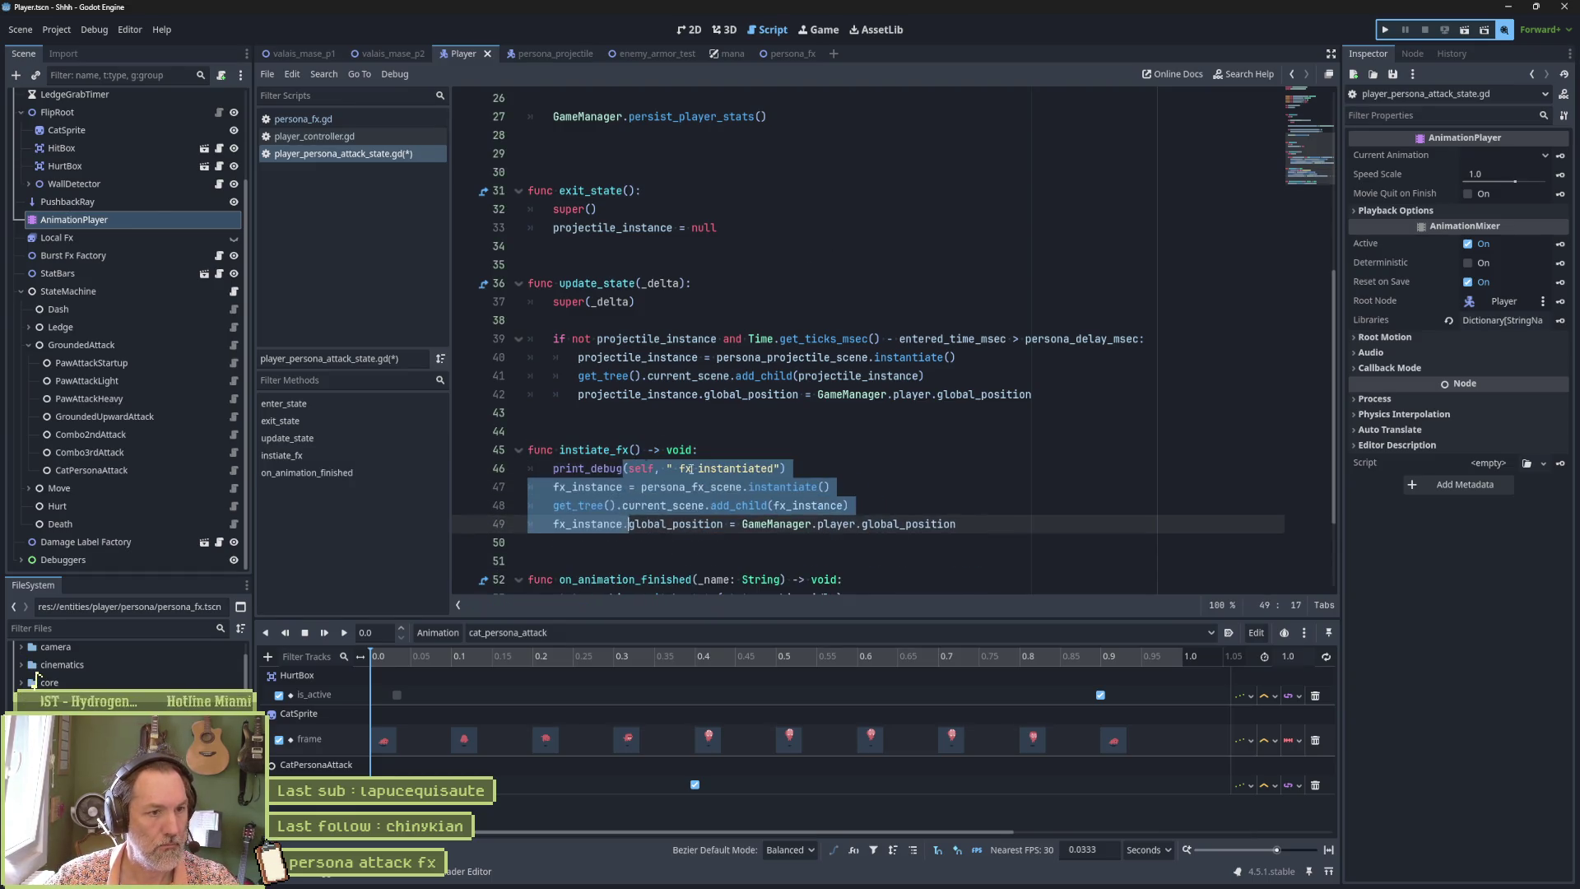
{"action": "key", "text": "shift+Tab"}
{"action": "left_click", "coordinate": [788, 446]}
{"action": "key", "text": "ctrl+s"}
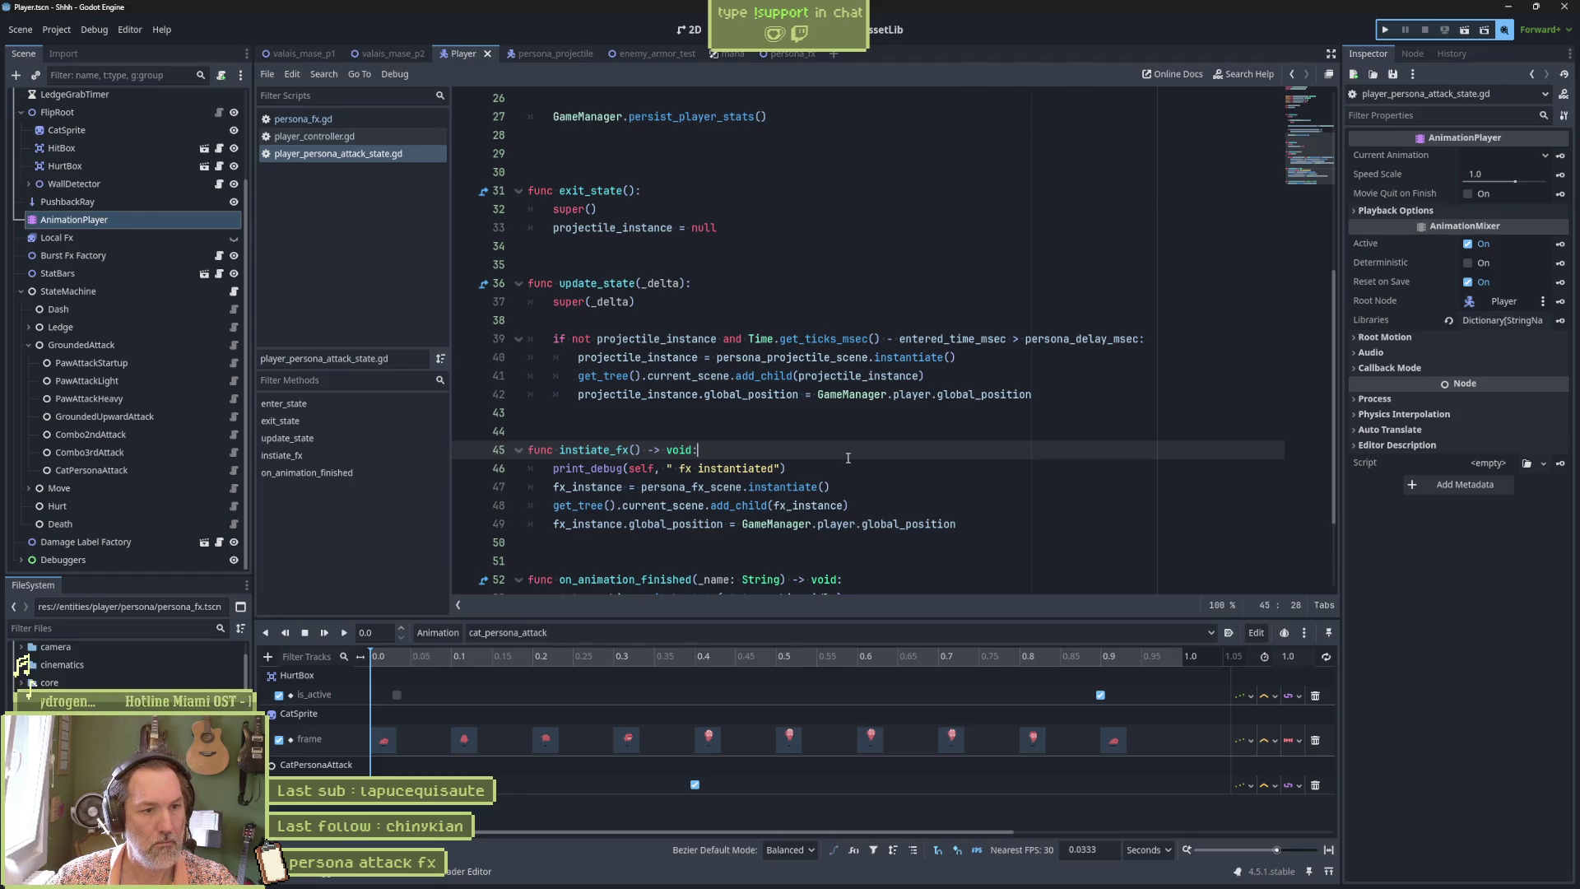
{"action": "scroll", "coordinate": [847, 458], "scroll_direction": "down", "scroll_amount": 1}
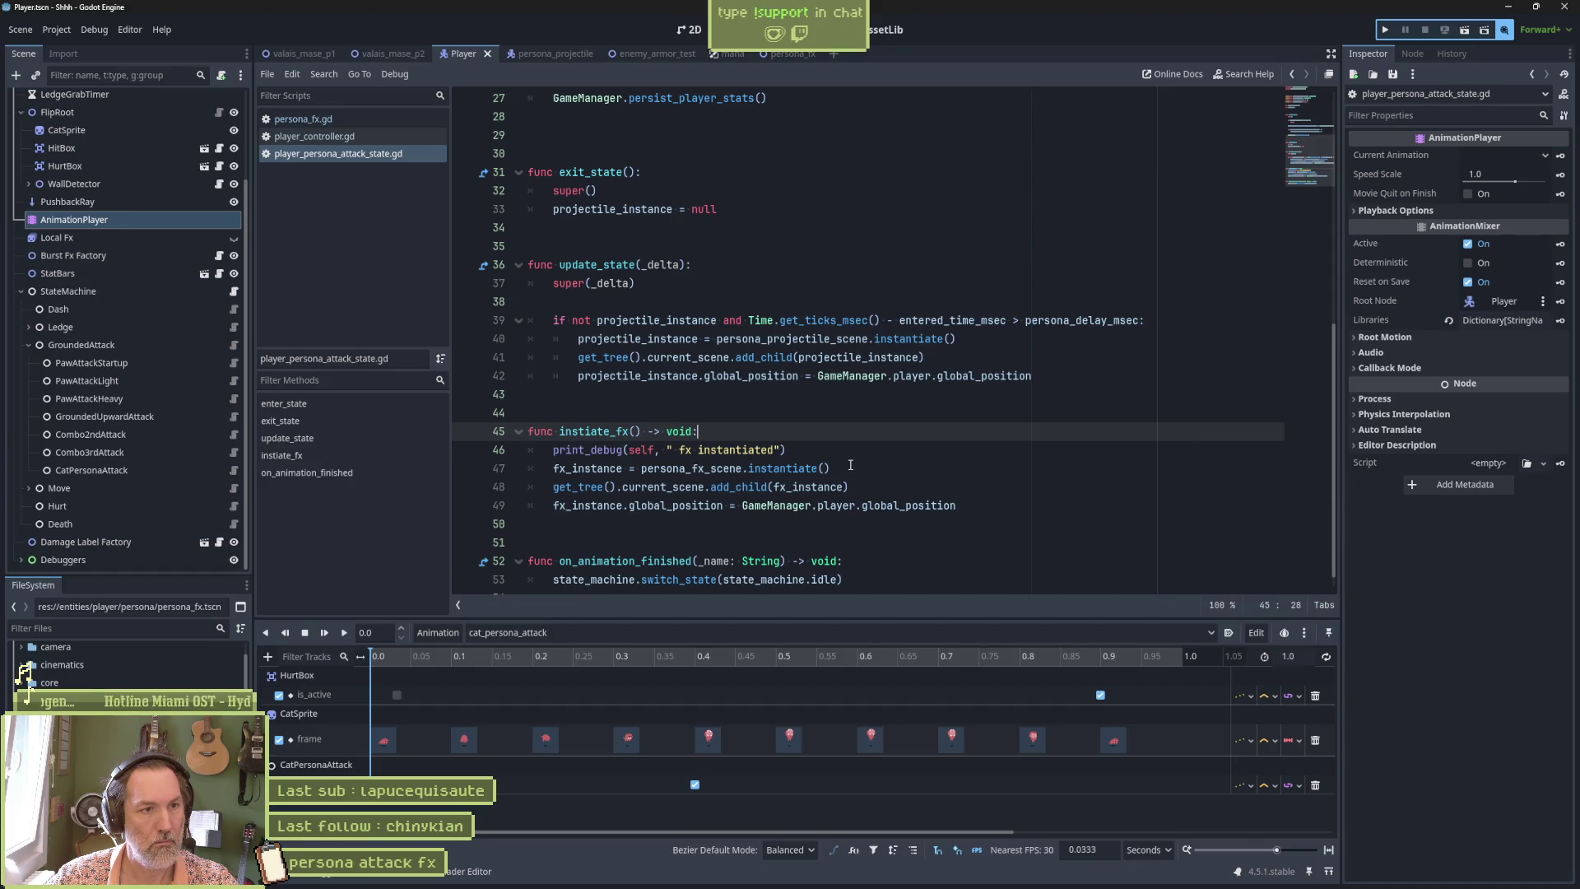
{"action": "scroll", "coordinate": [850, 465], "scroll_direction": "down", "scroll_amount": 1}
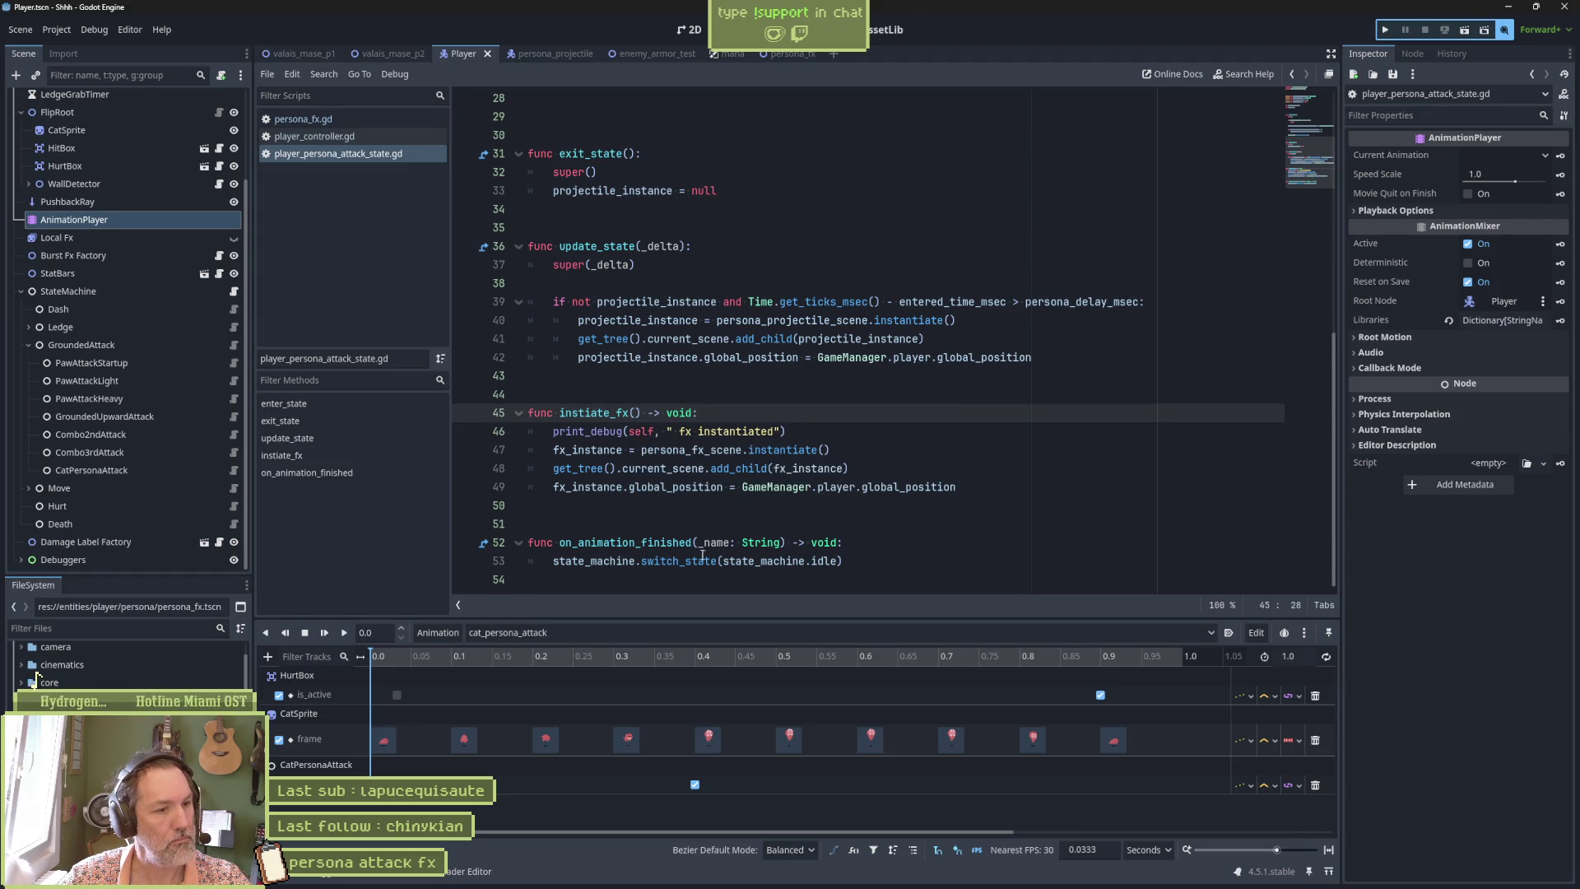
{"action": "left_click", "coordinate": [1314, 784]}
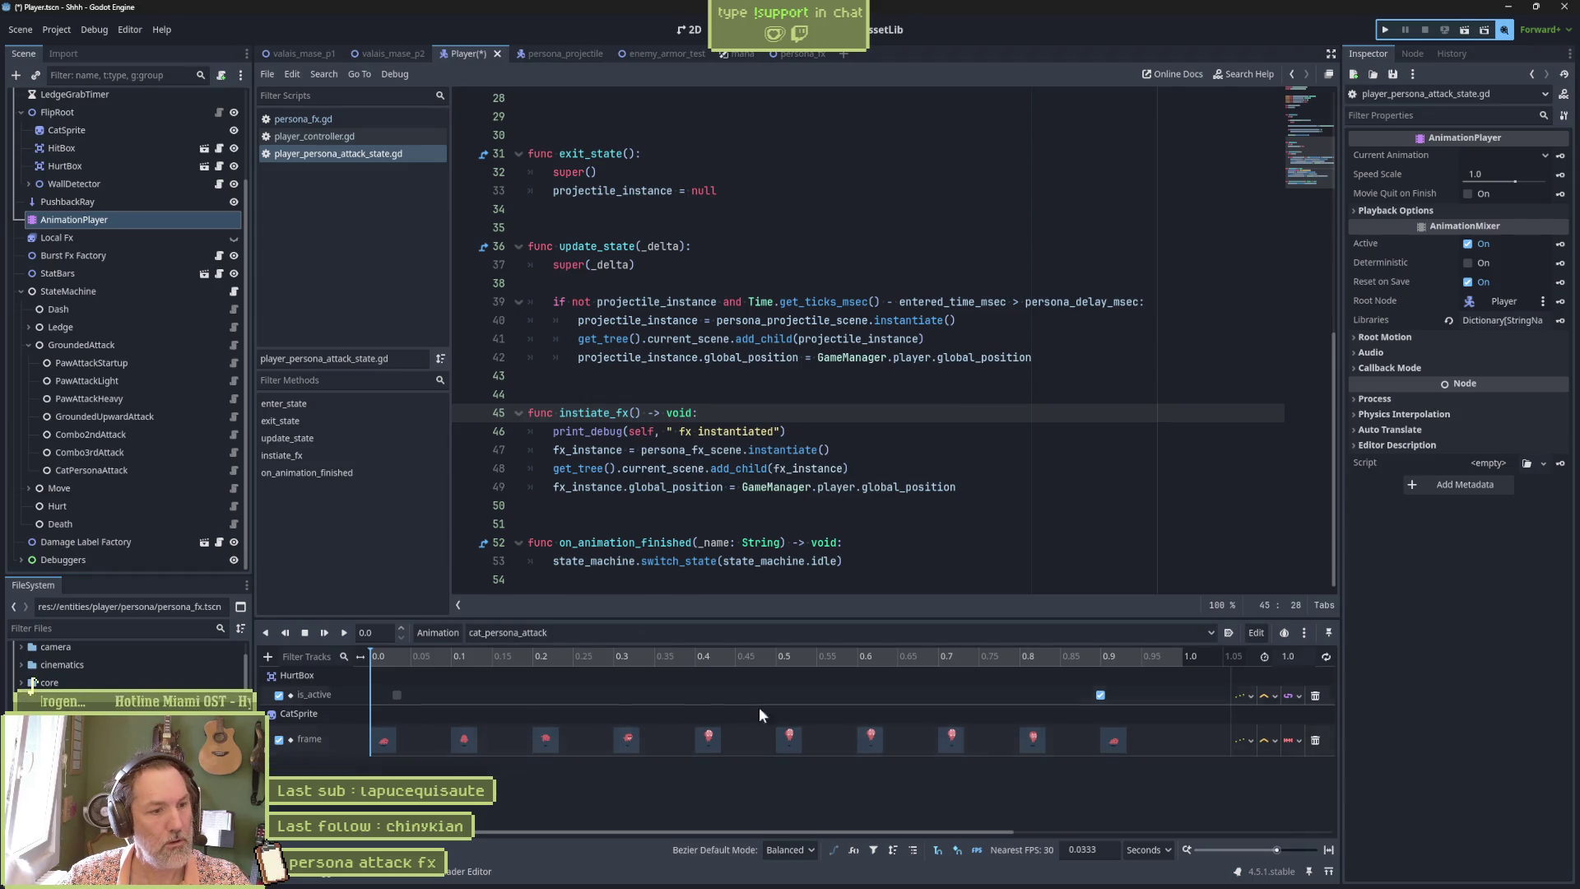
Add a Call Method track targeting CatPersonaAttack to the animation.
{"action": "left_click", "coordinate": [269, 658]}
{"action": "left_click", "coordinate": [446, 744]}
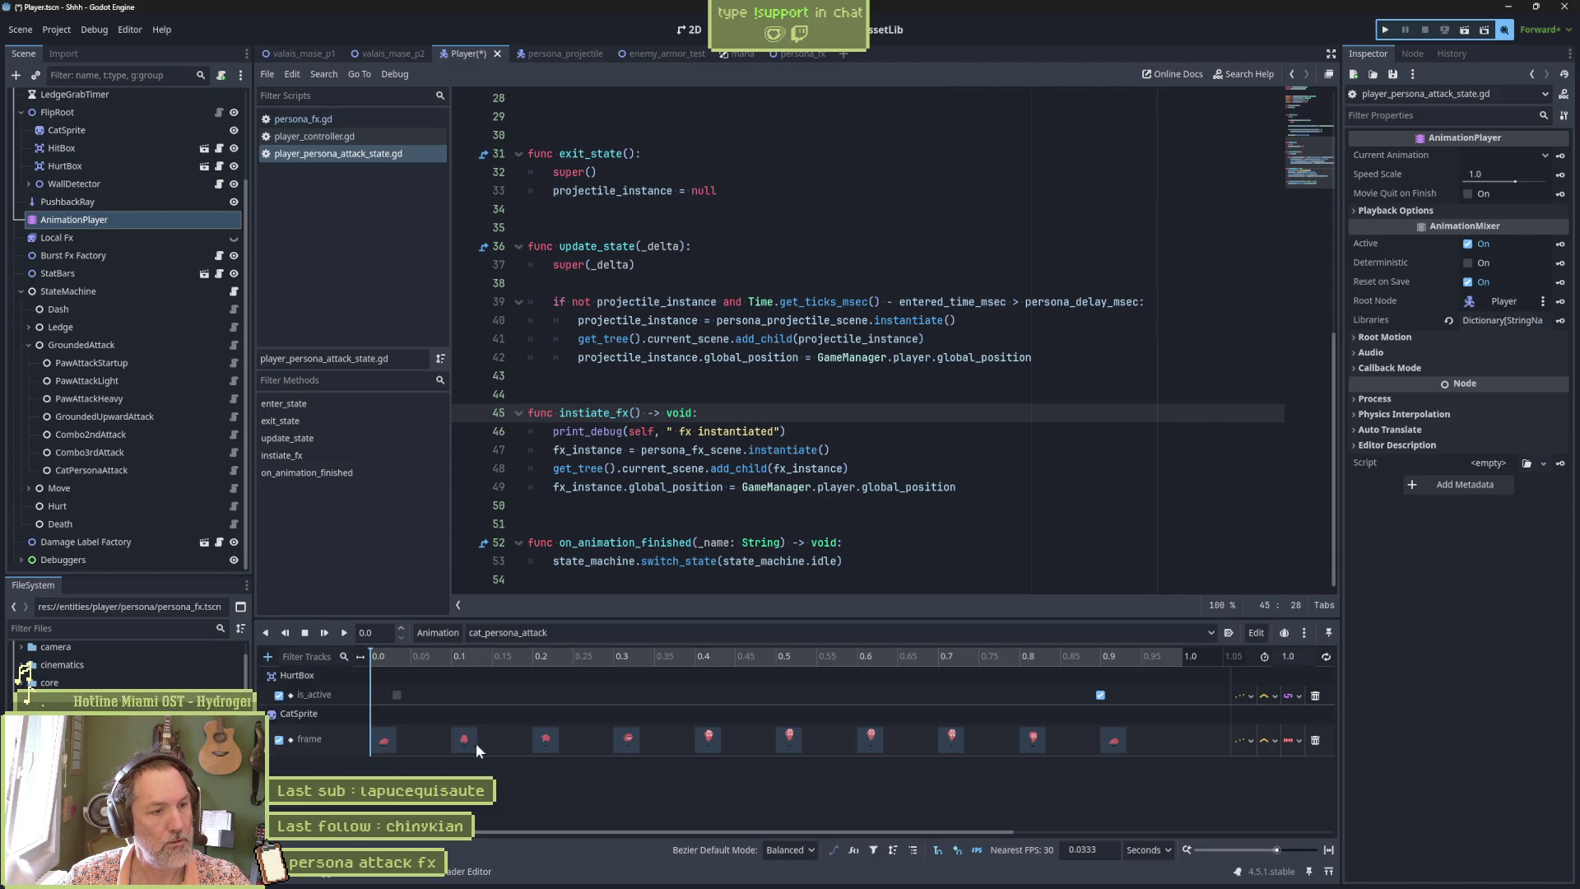
{"action": "left_click", "coordinate": [771, 533]}
{"action": "left_click", "coordinate": [743, 640]}
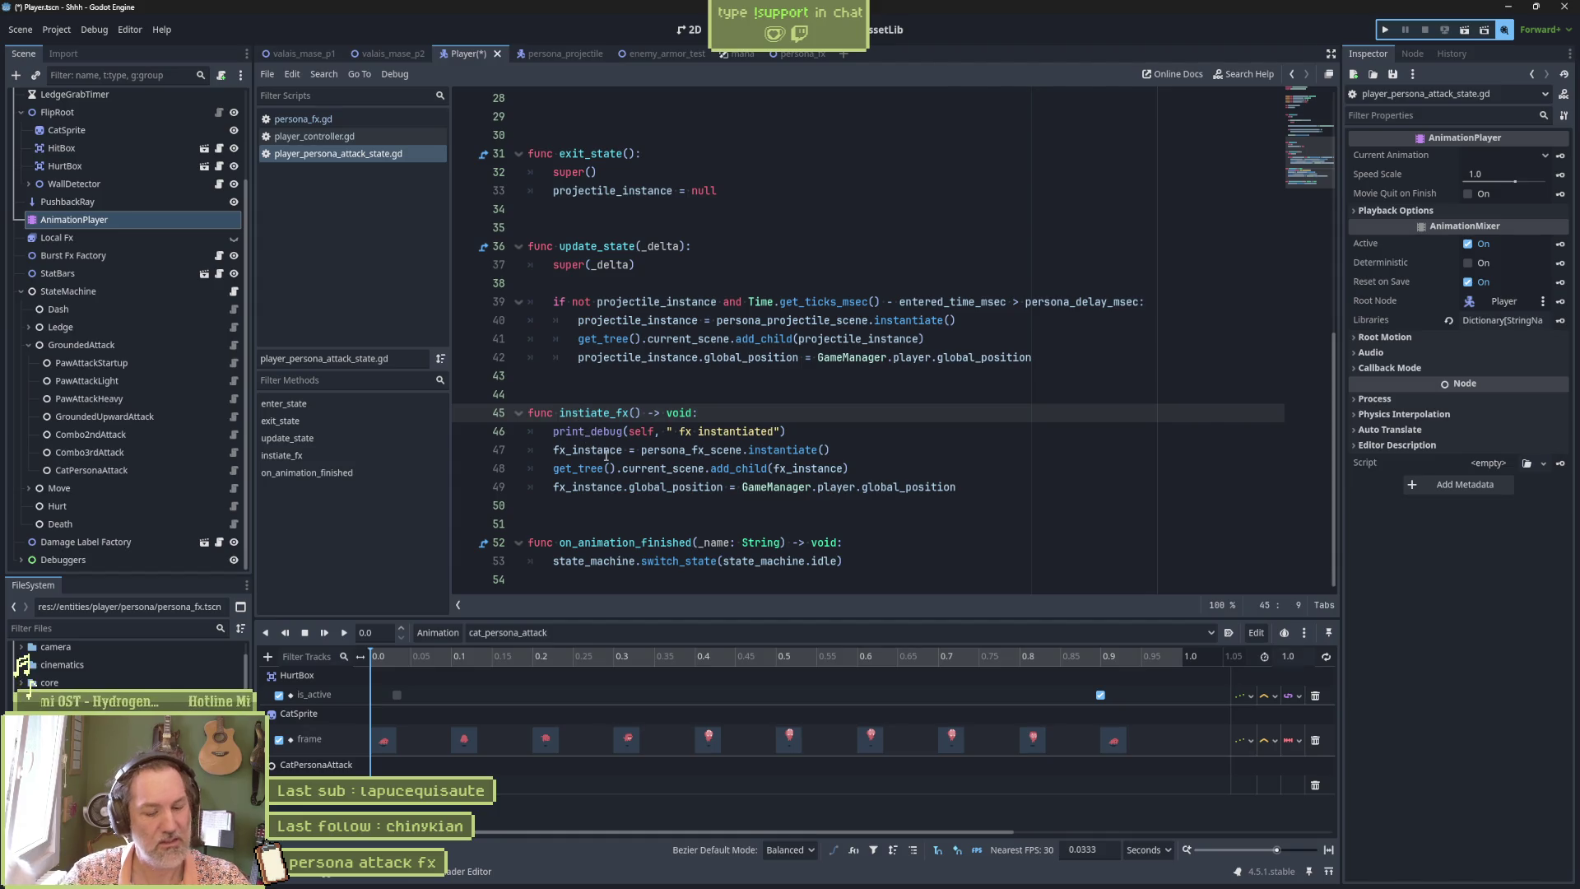
Correct the function name on line 45 from instiate_fx to instantiate_fx.
{"action": "type", "text": "an"}
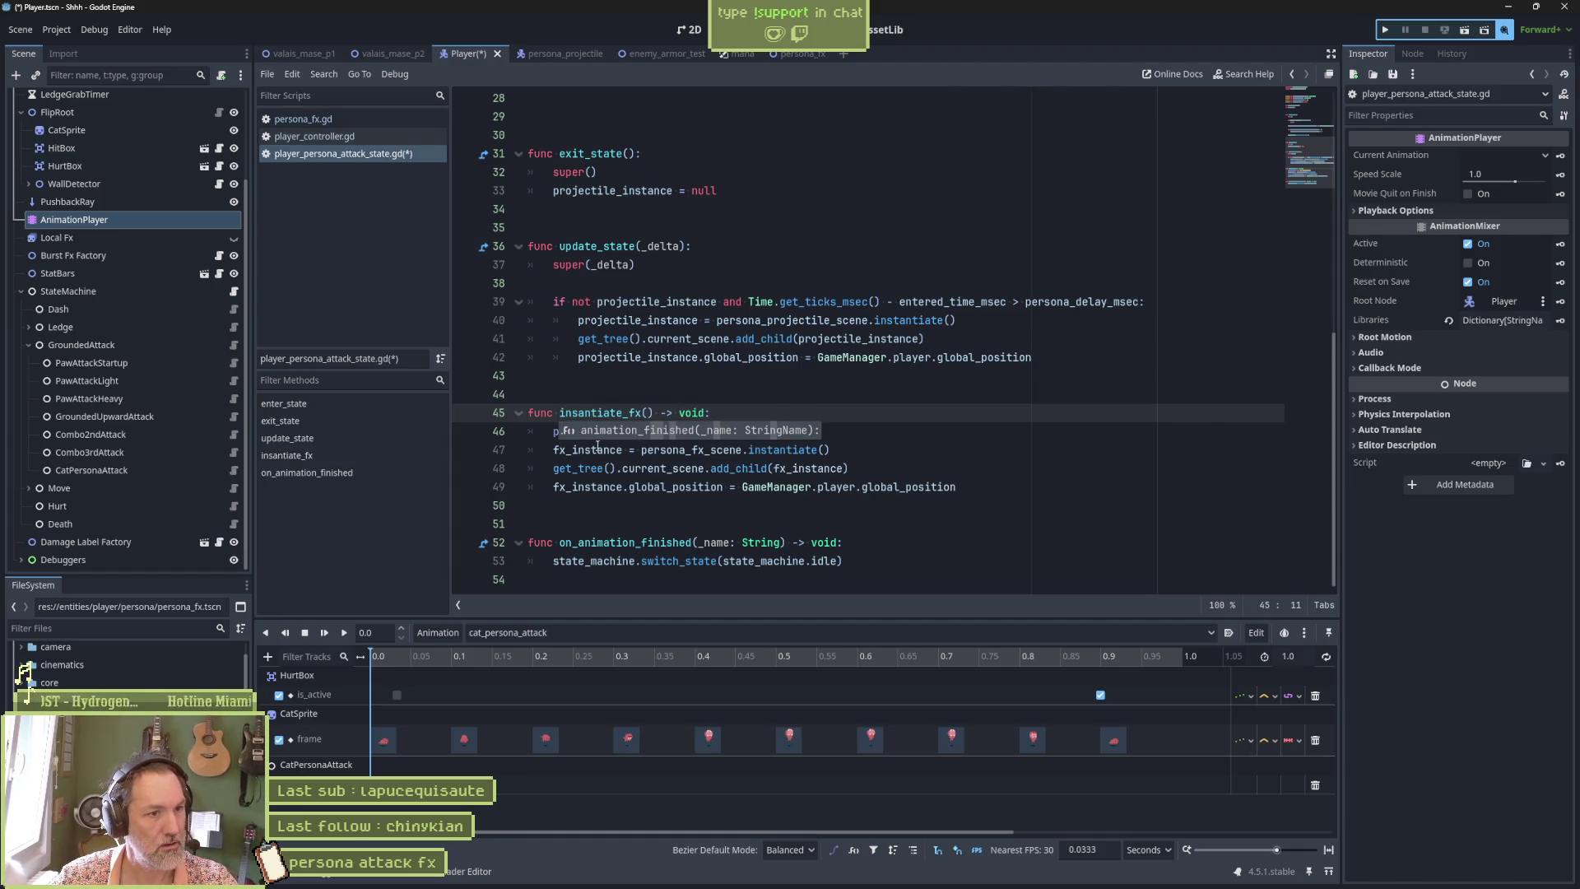
{"action": "left_click", "coordinate": [578, 411]}
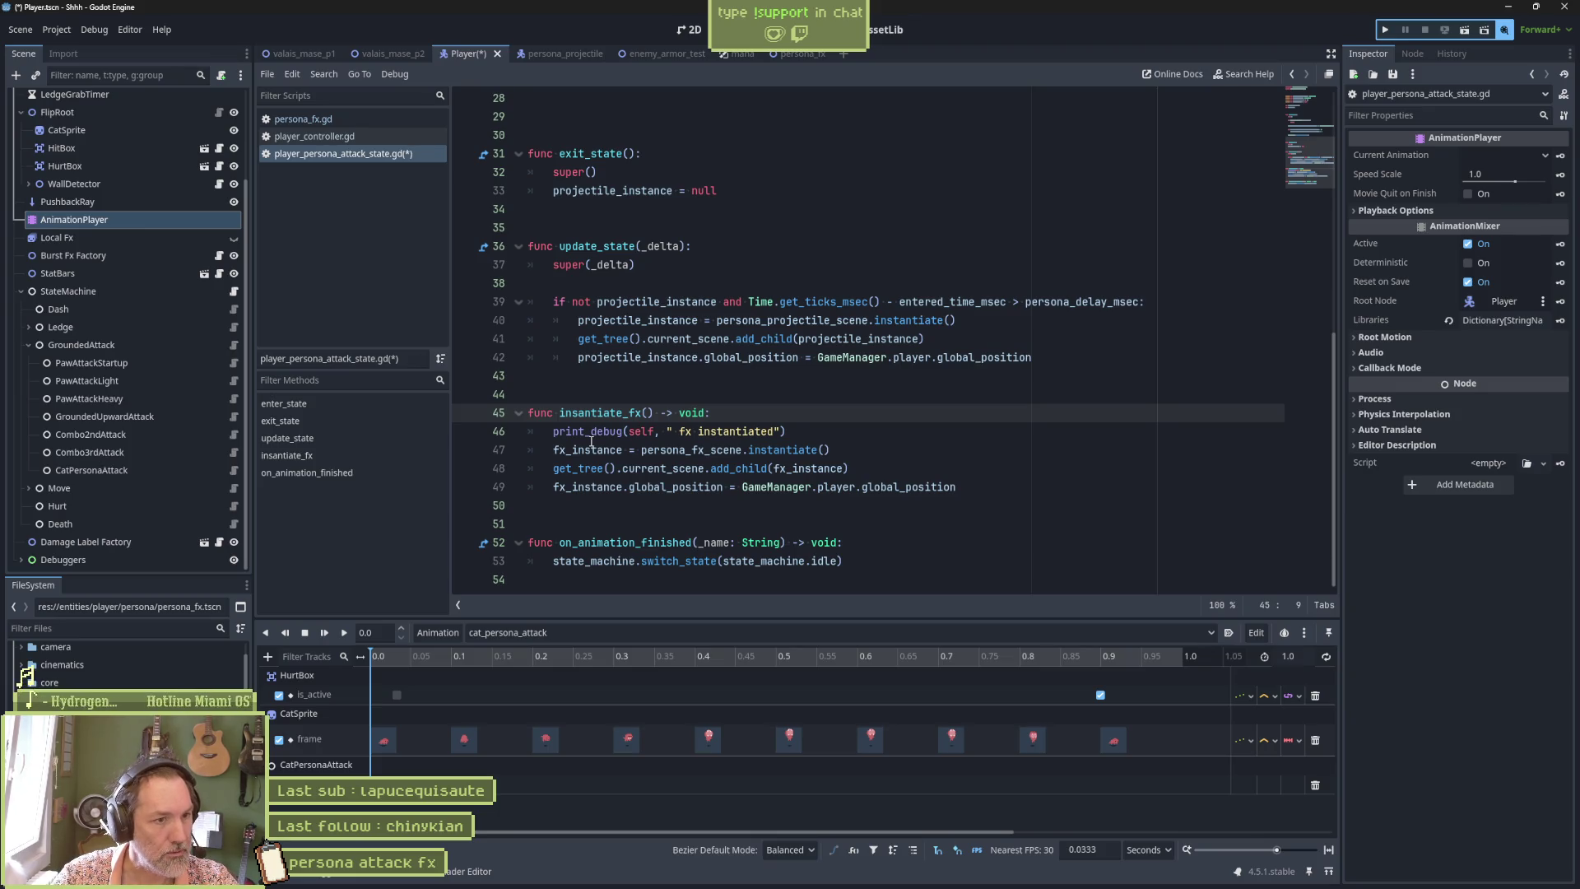
{"action": "key", "text": "Right"}
{"action": "key", "text": "Right"}
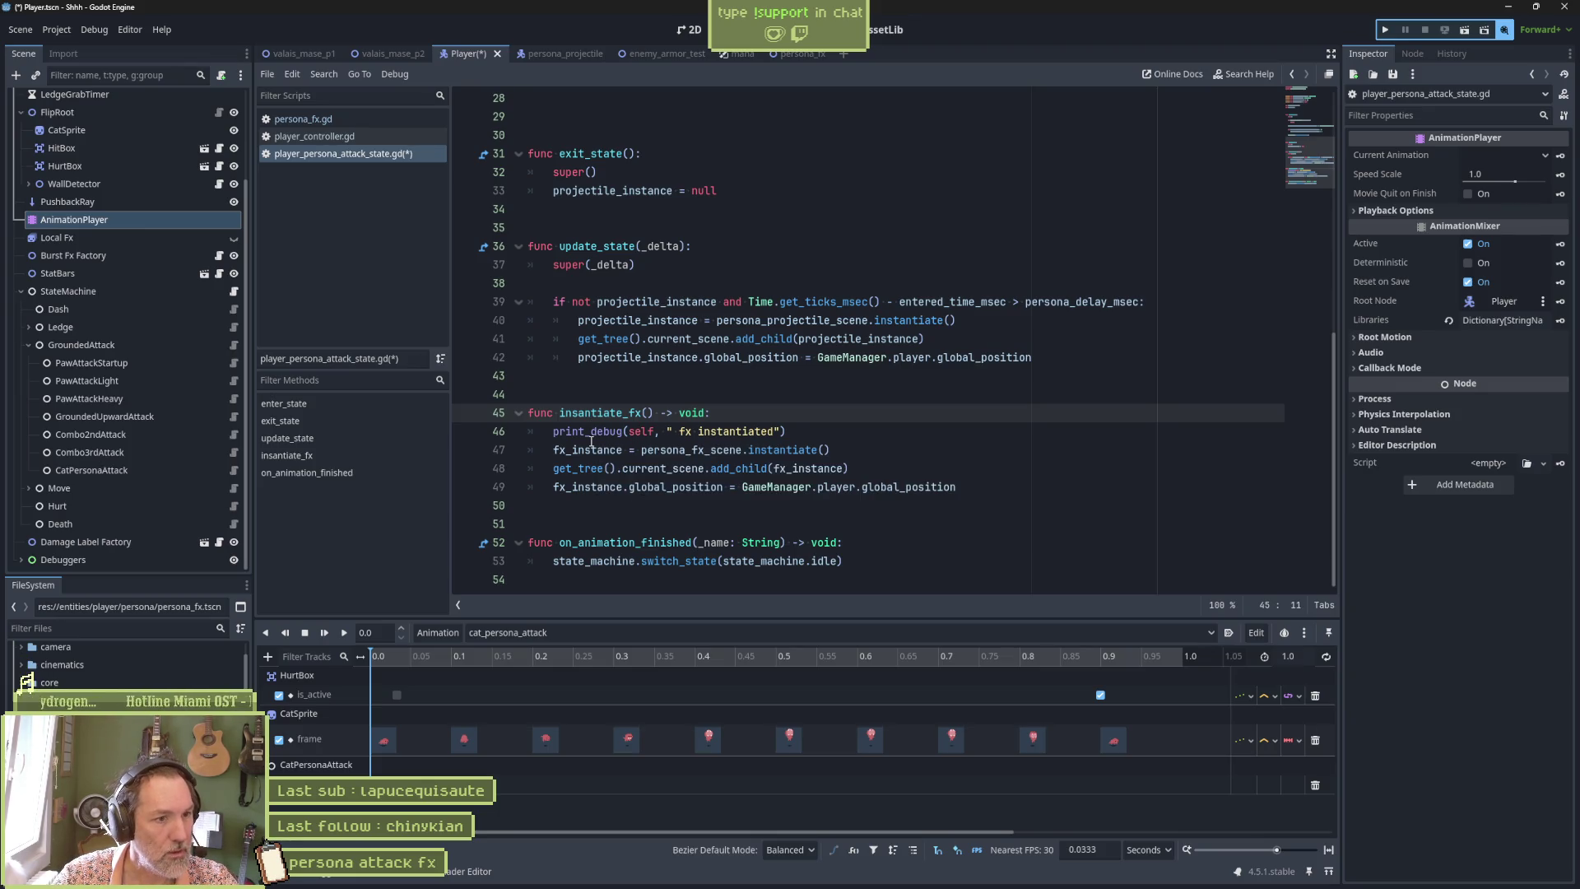
{"action": "key", "text": "Left"}
{"action": "key", "text": "Left"}
{"action": "type", "text": "t"}
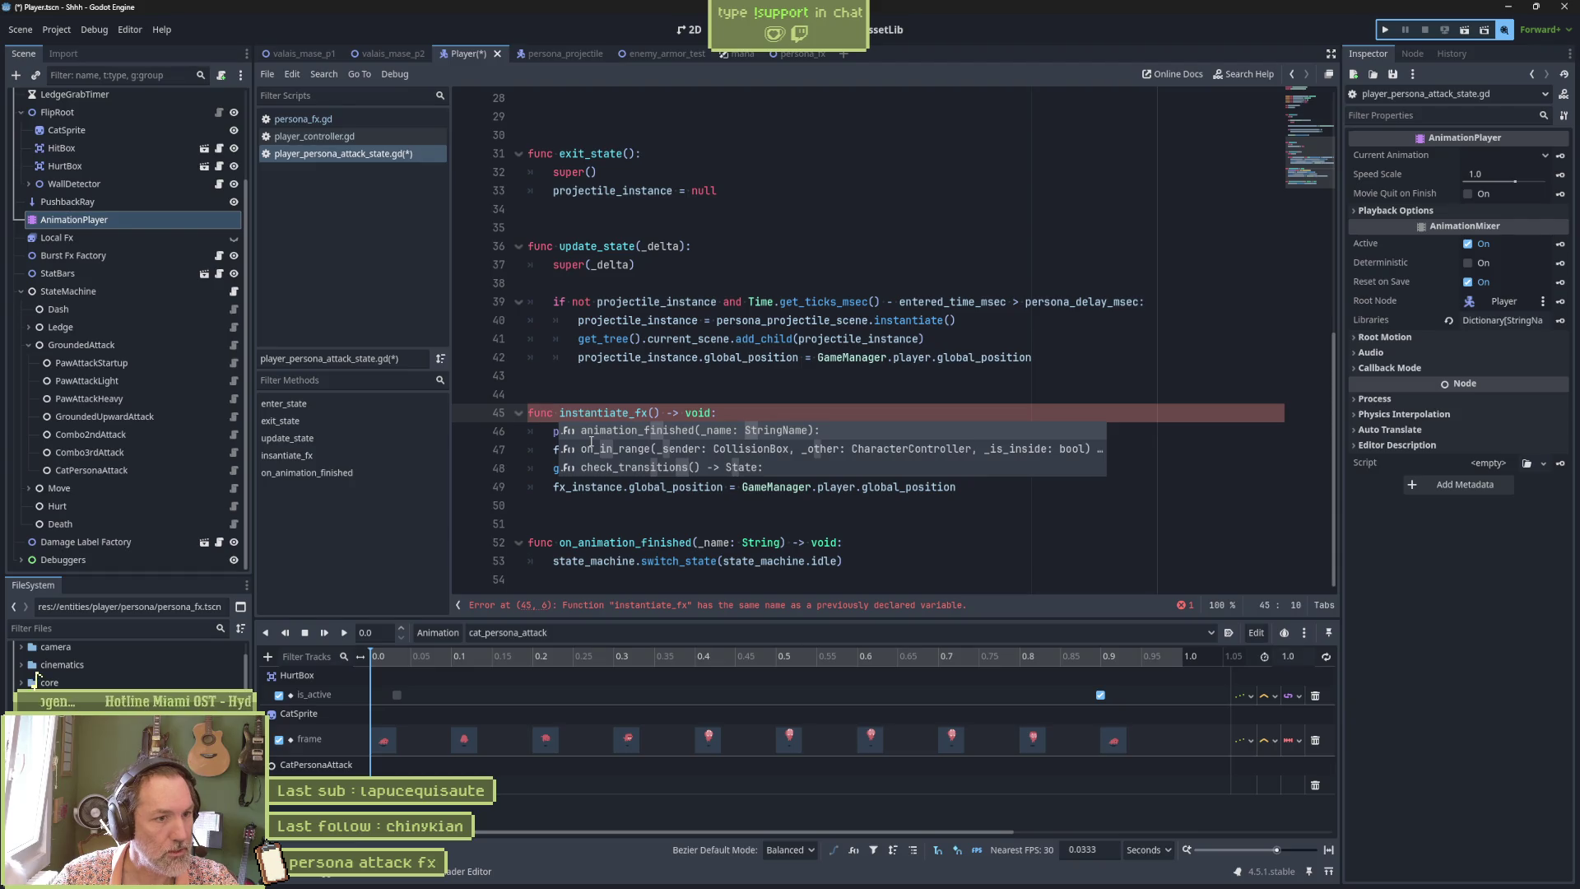
{"action": "key", "text": "Right"}
{"action": "key", "text": "Right"}
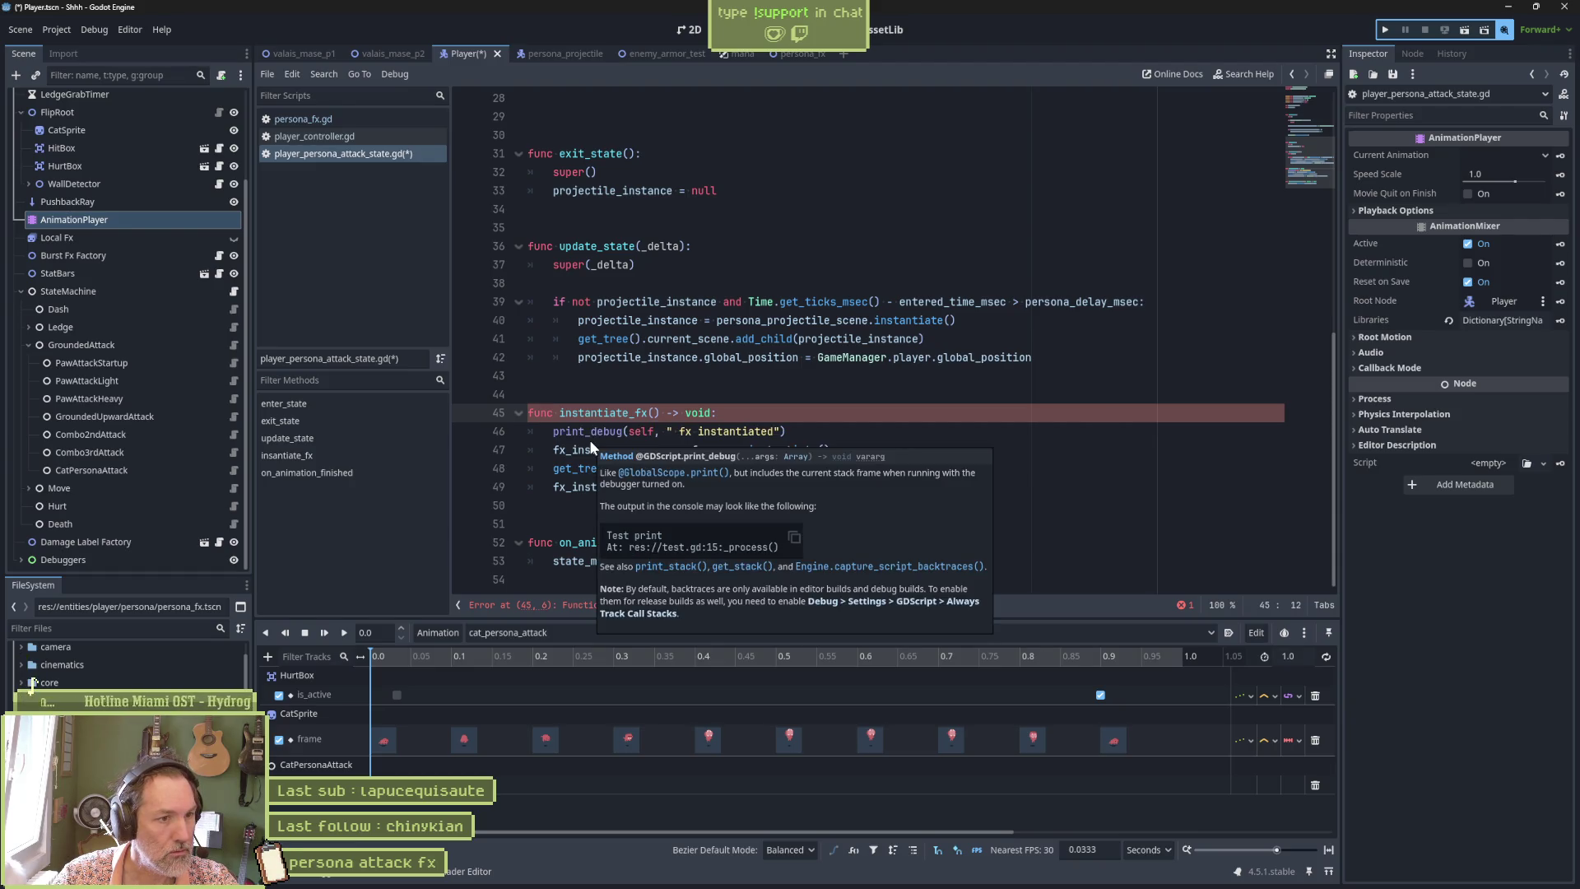
{"action": "key", "text": "Delete"}
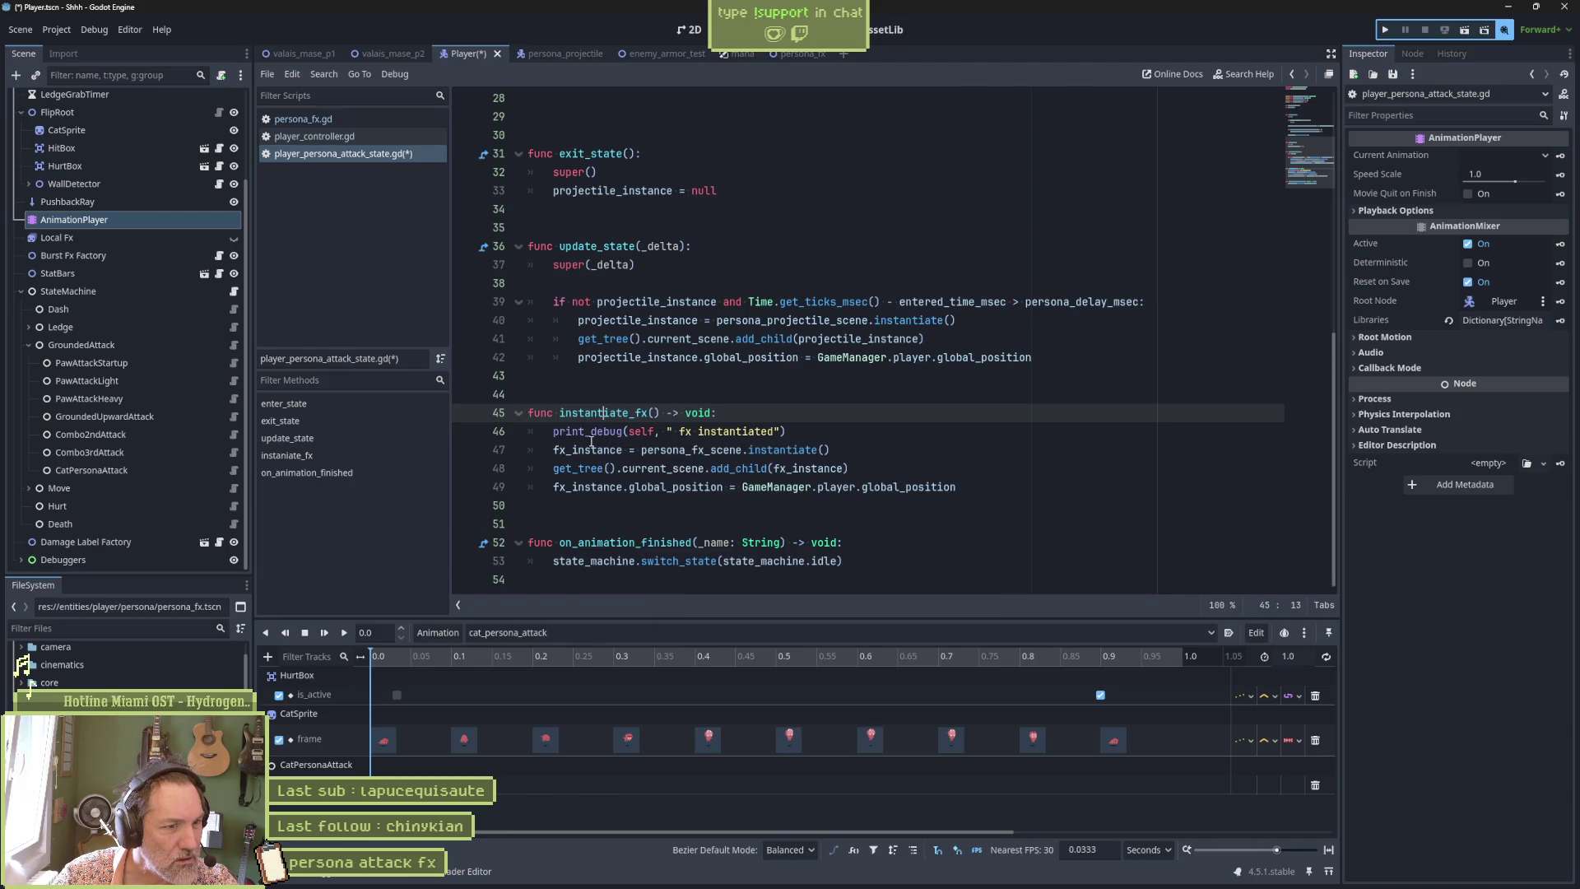
{"action": "type", "text": "t"}
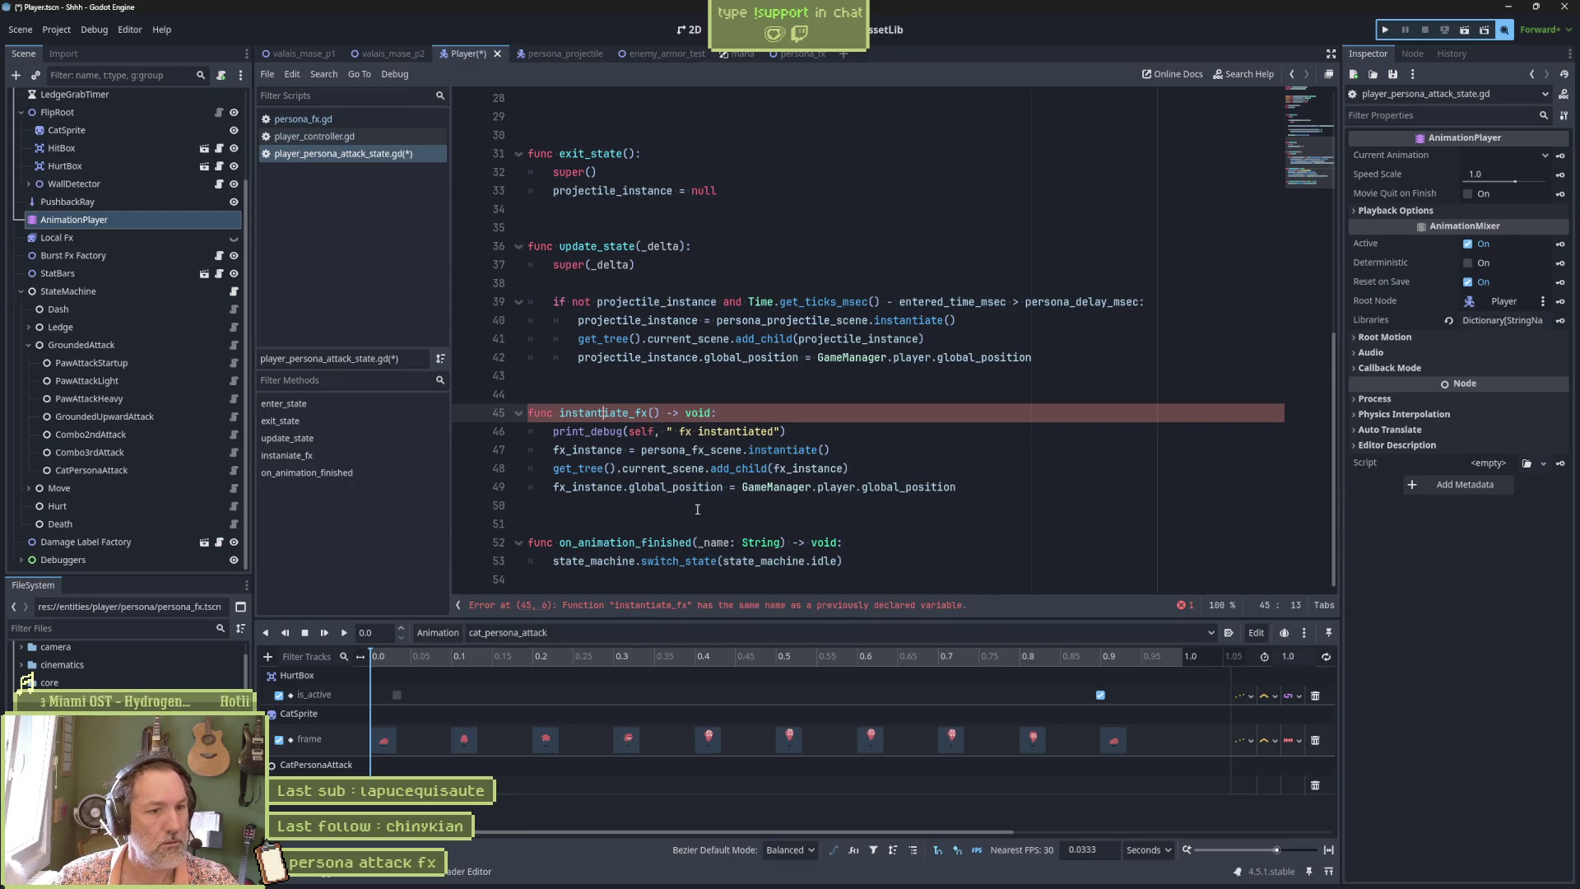
{"action": "scroll", "coordinate": [697, 509], "scroll_direction": "up", "scroll_amount": 8}
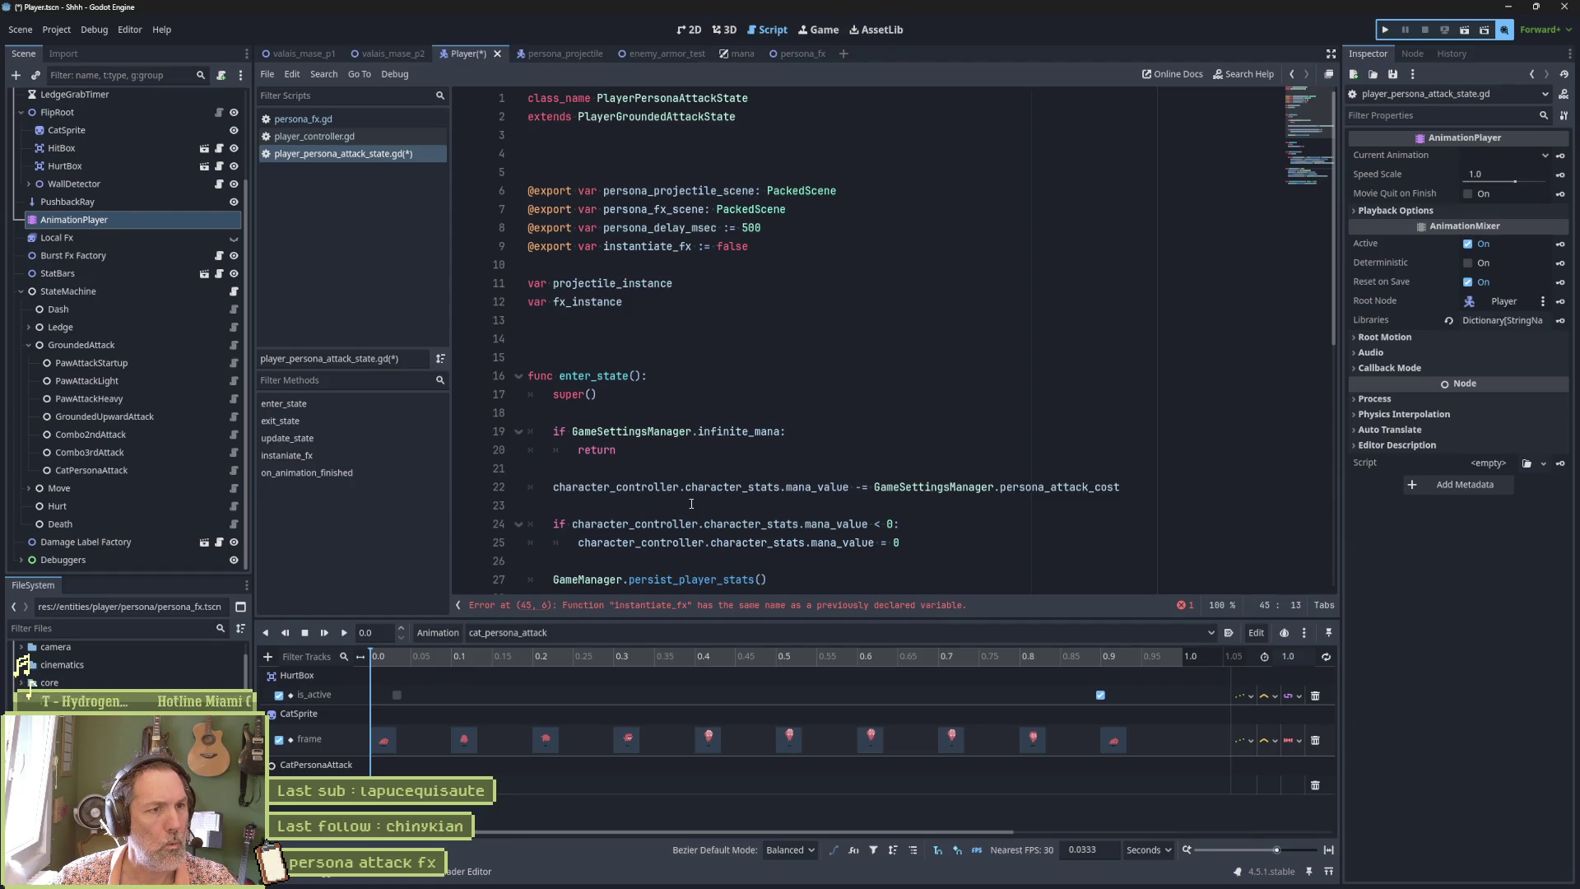
{"action": "scroll", "coordinate": [692, 503], "scroll_direction": "down", "scroll_amount": 5}
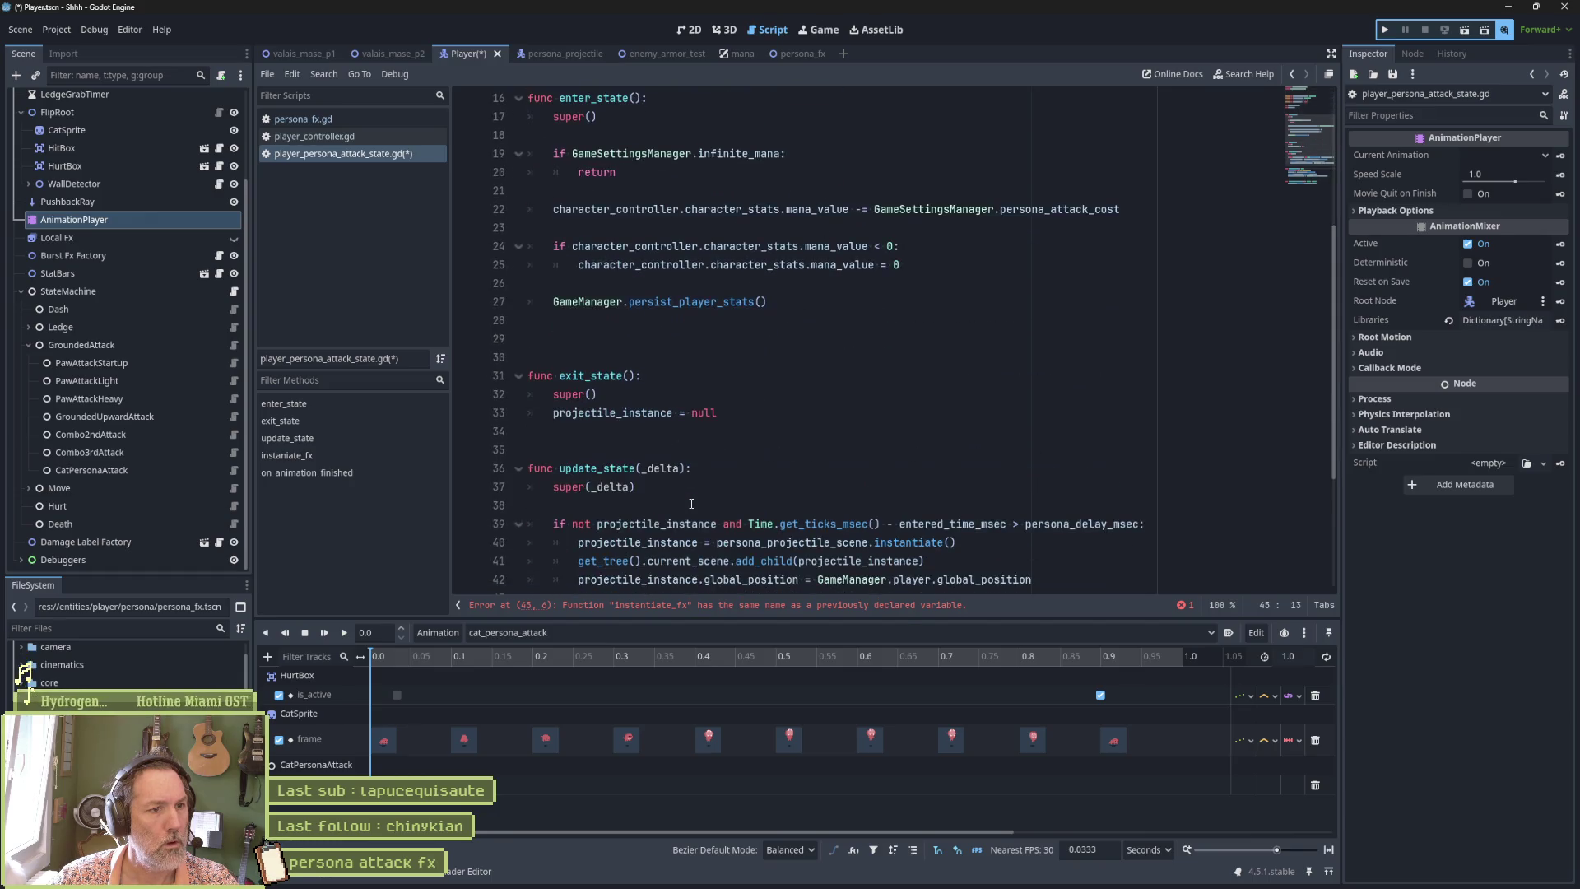
{"action": "scroll", "coordinate": [691, 503], "scroll_direction": "down", "scroll_amount": 4}
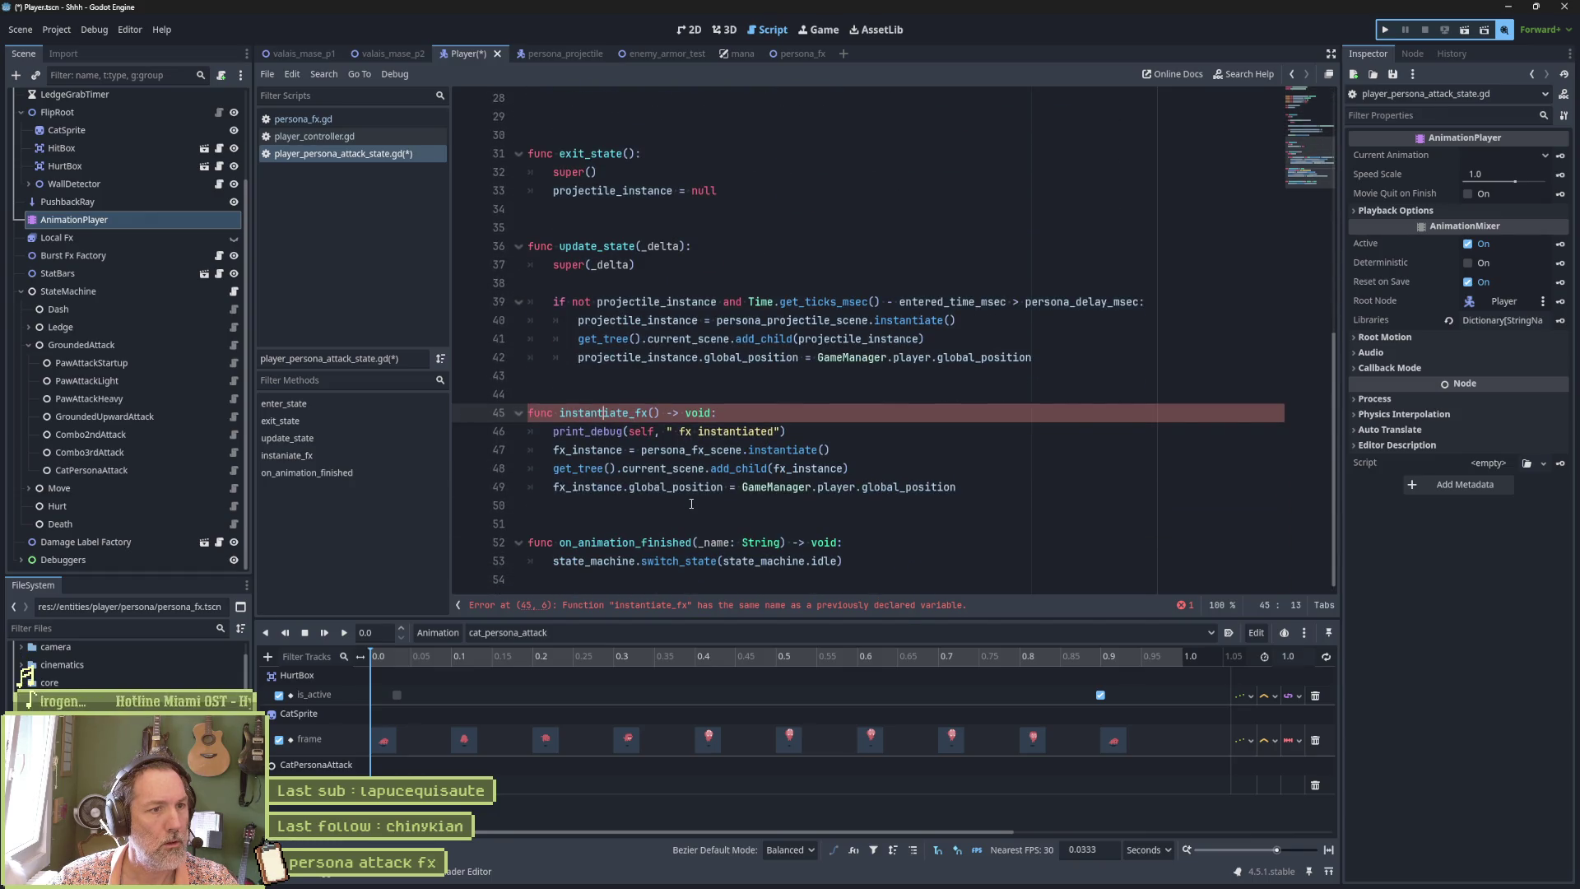
{"action": "double_click", "coordinate": [602, 418]}
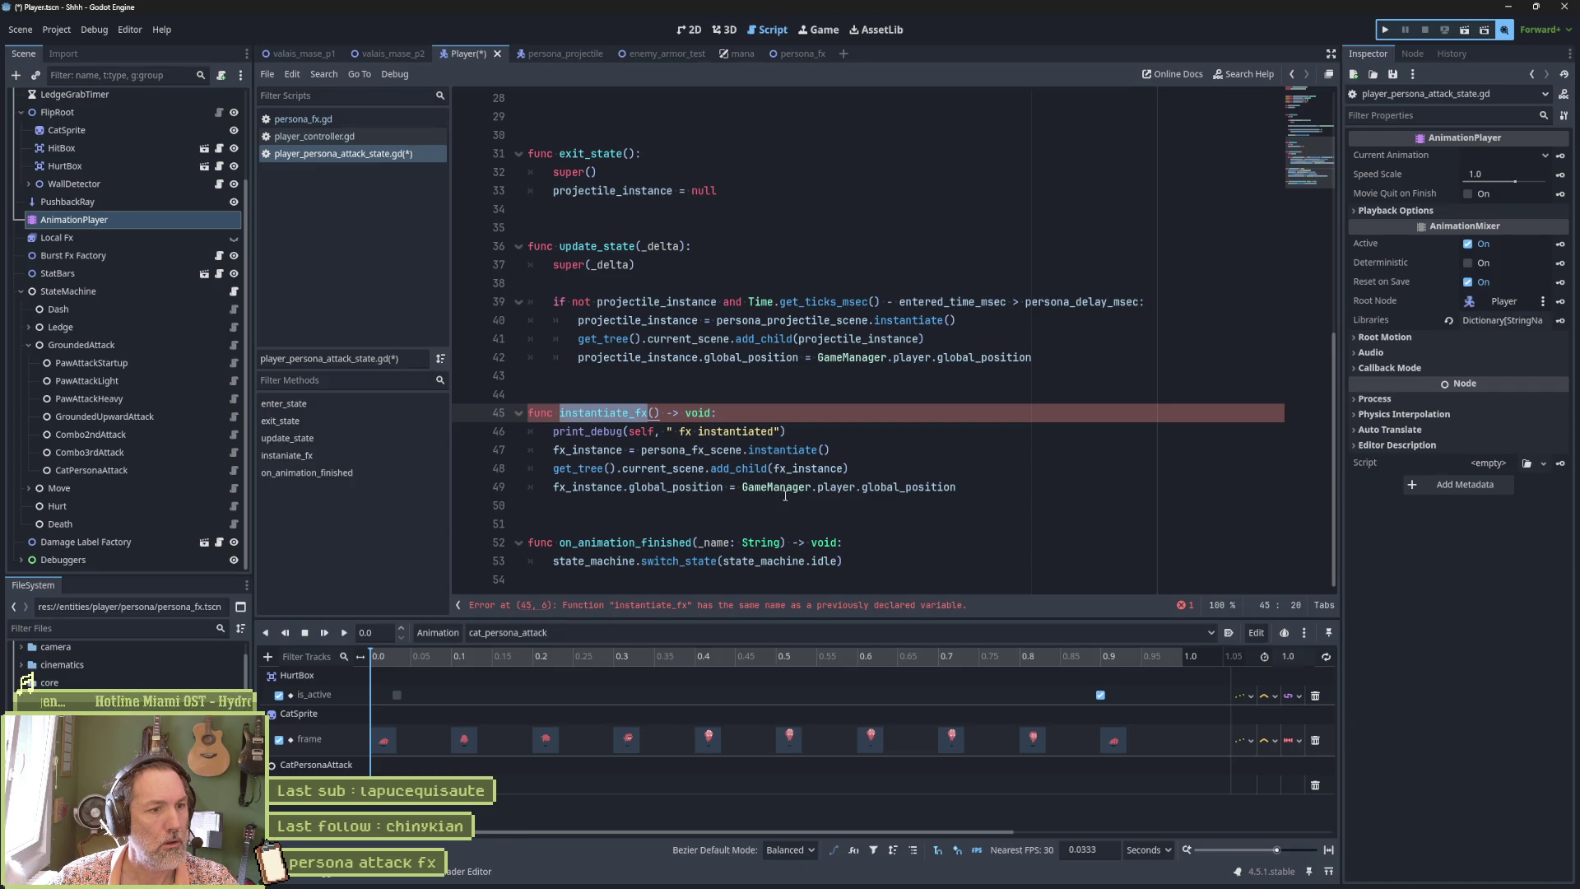
{"action": "scroll", "coordinate": [789, 498], "scroll_direction": "up", "scroll_amount": 8}
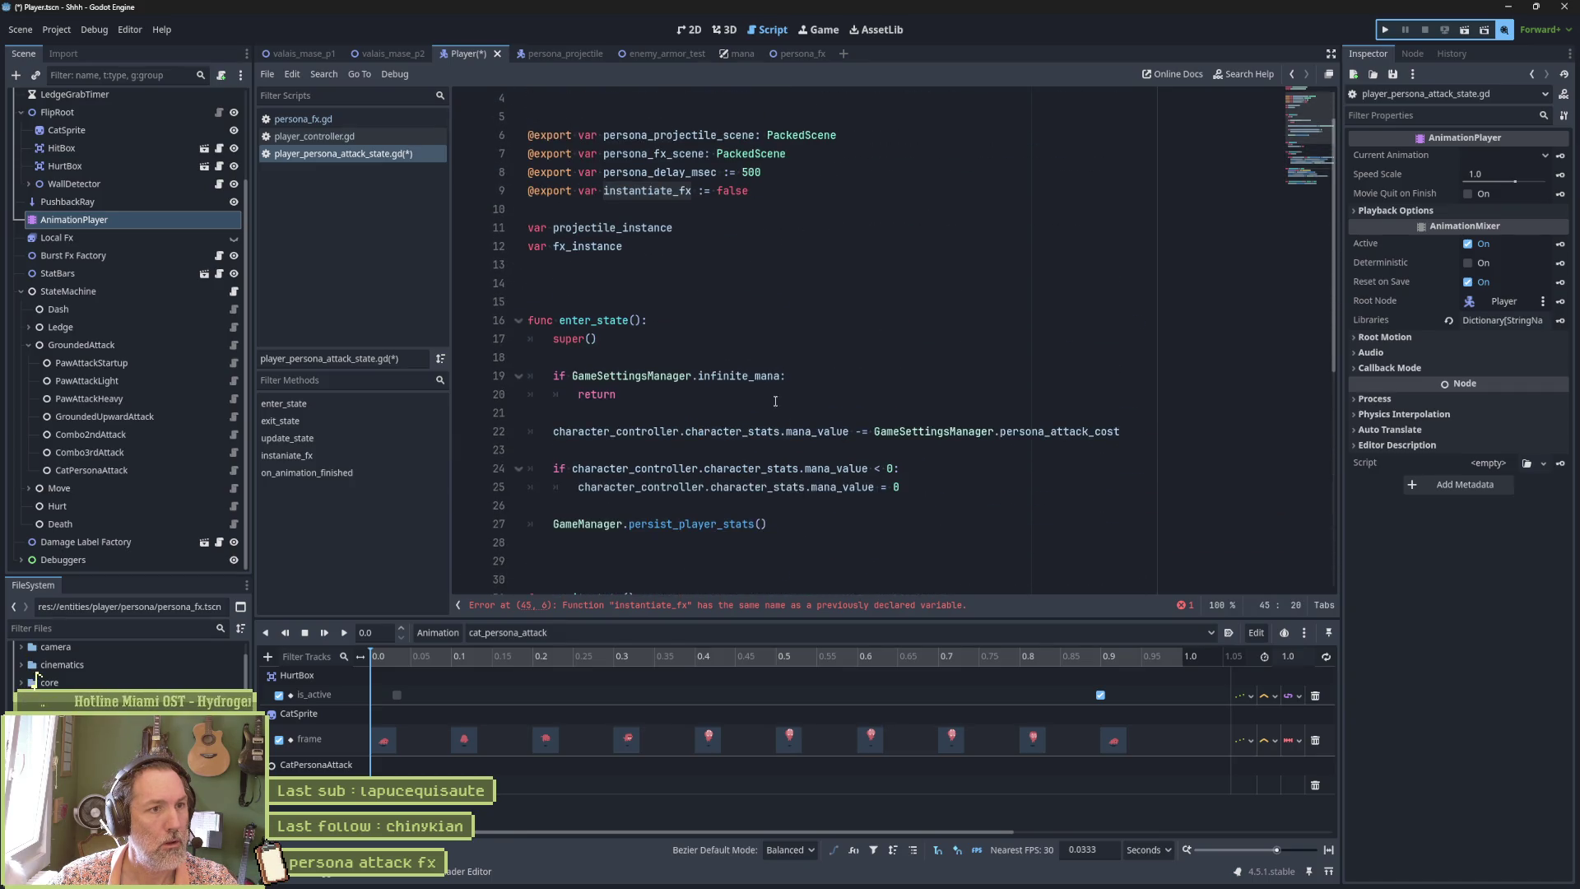
{"action": "triple_click", "coordinate": [692, 192]}
{"action": "key", "text": "BackSpace"}
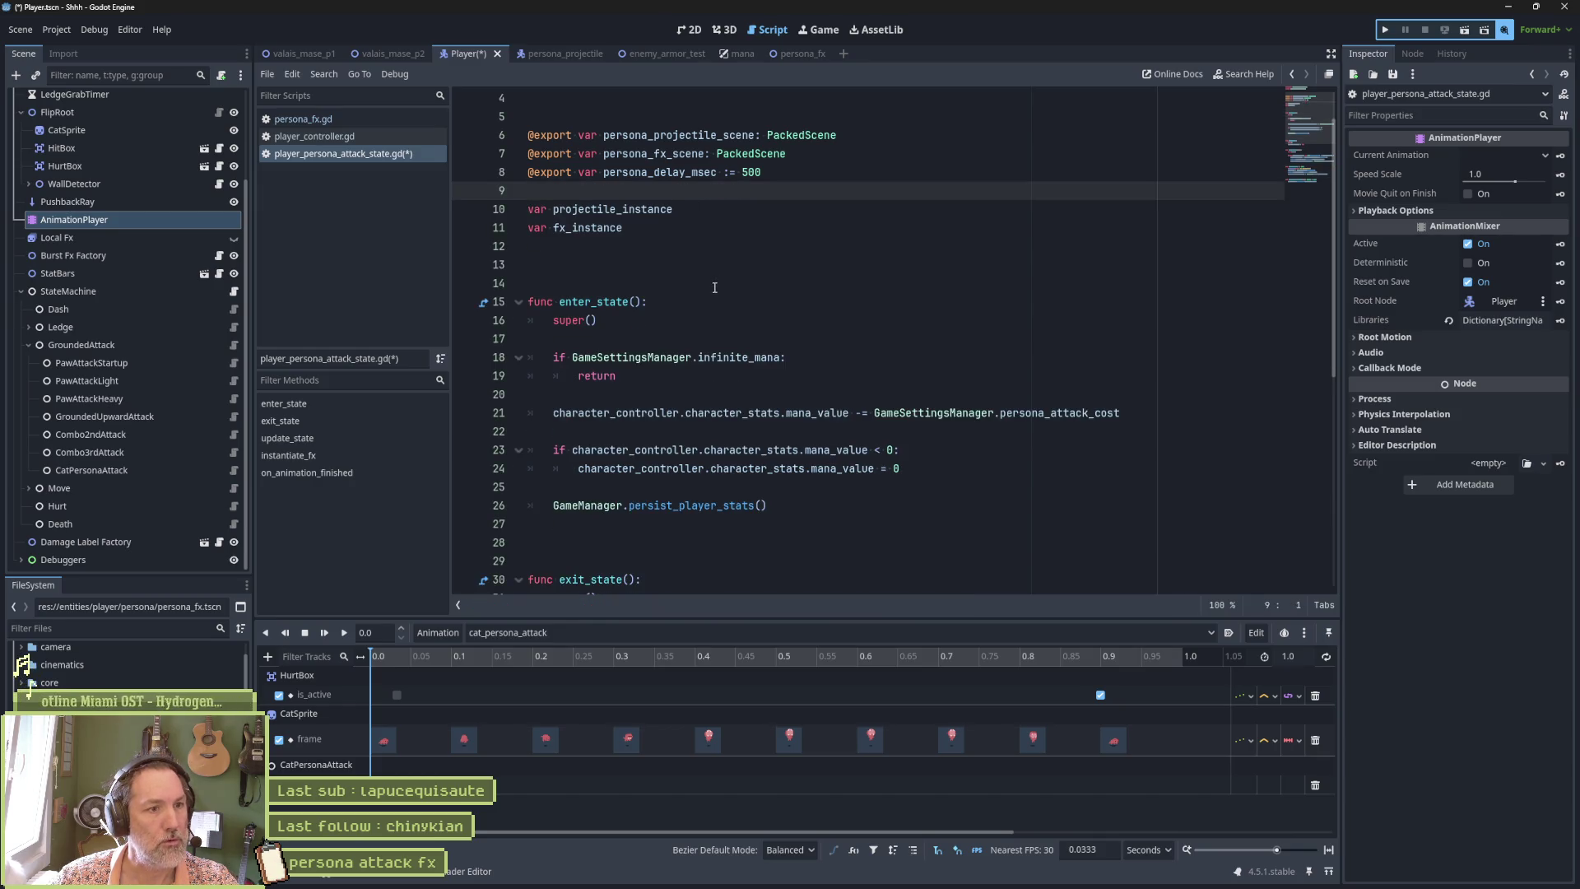
{"action": "scroll", "coordinate": [713, 295], "scroll_direction": "down", "scroll_amount": 6}
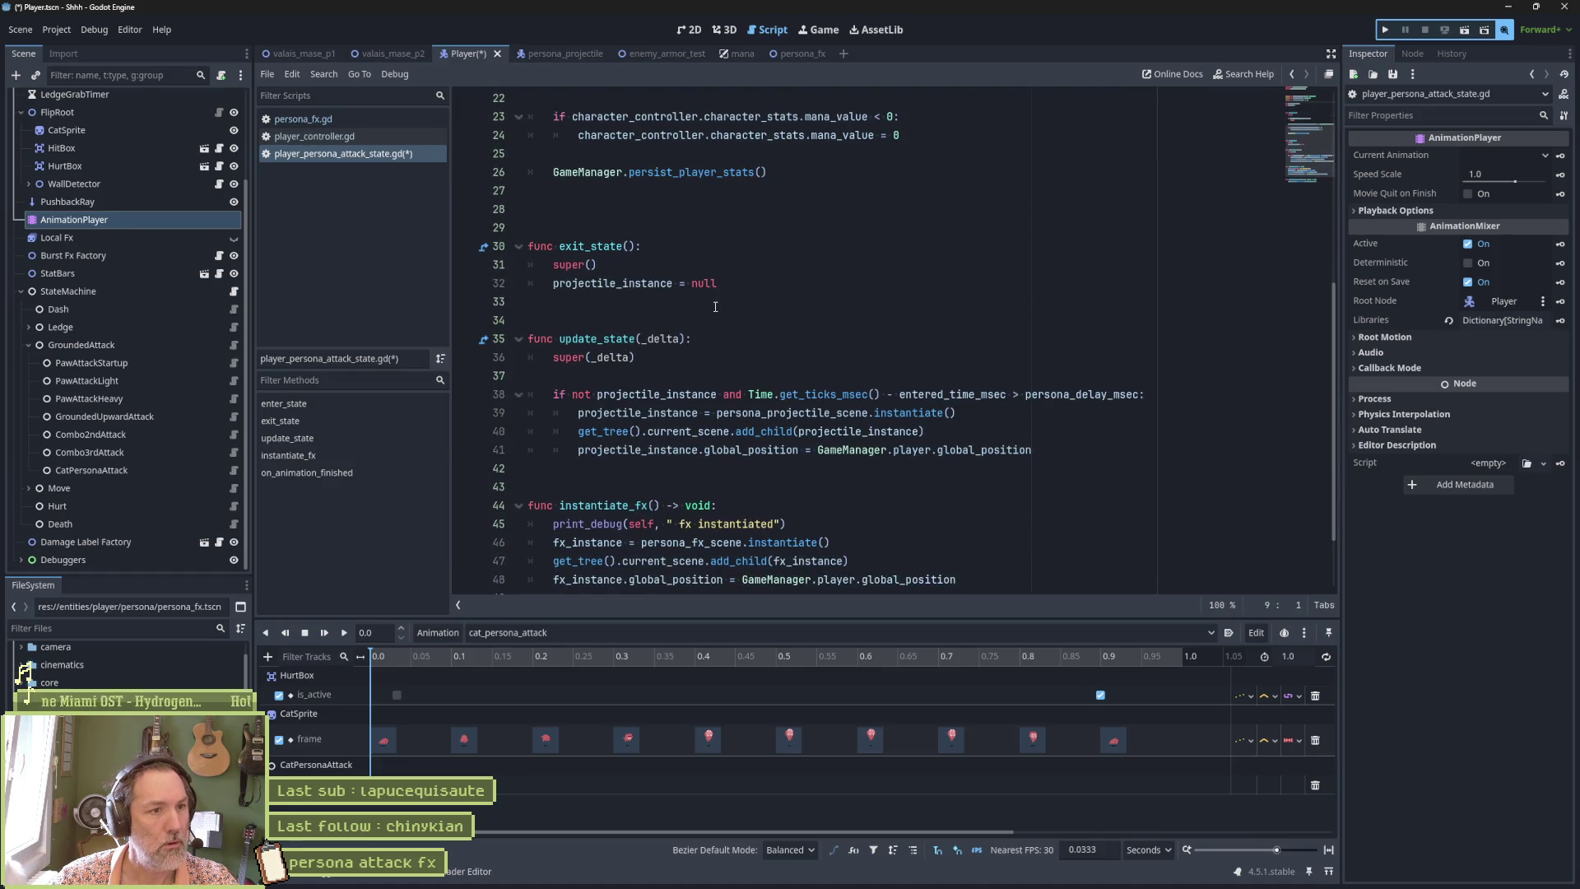
{"action": "scroll", "coordinate": [715, 306], "scroll_direction": "down", "scroll_amount": 2}
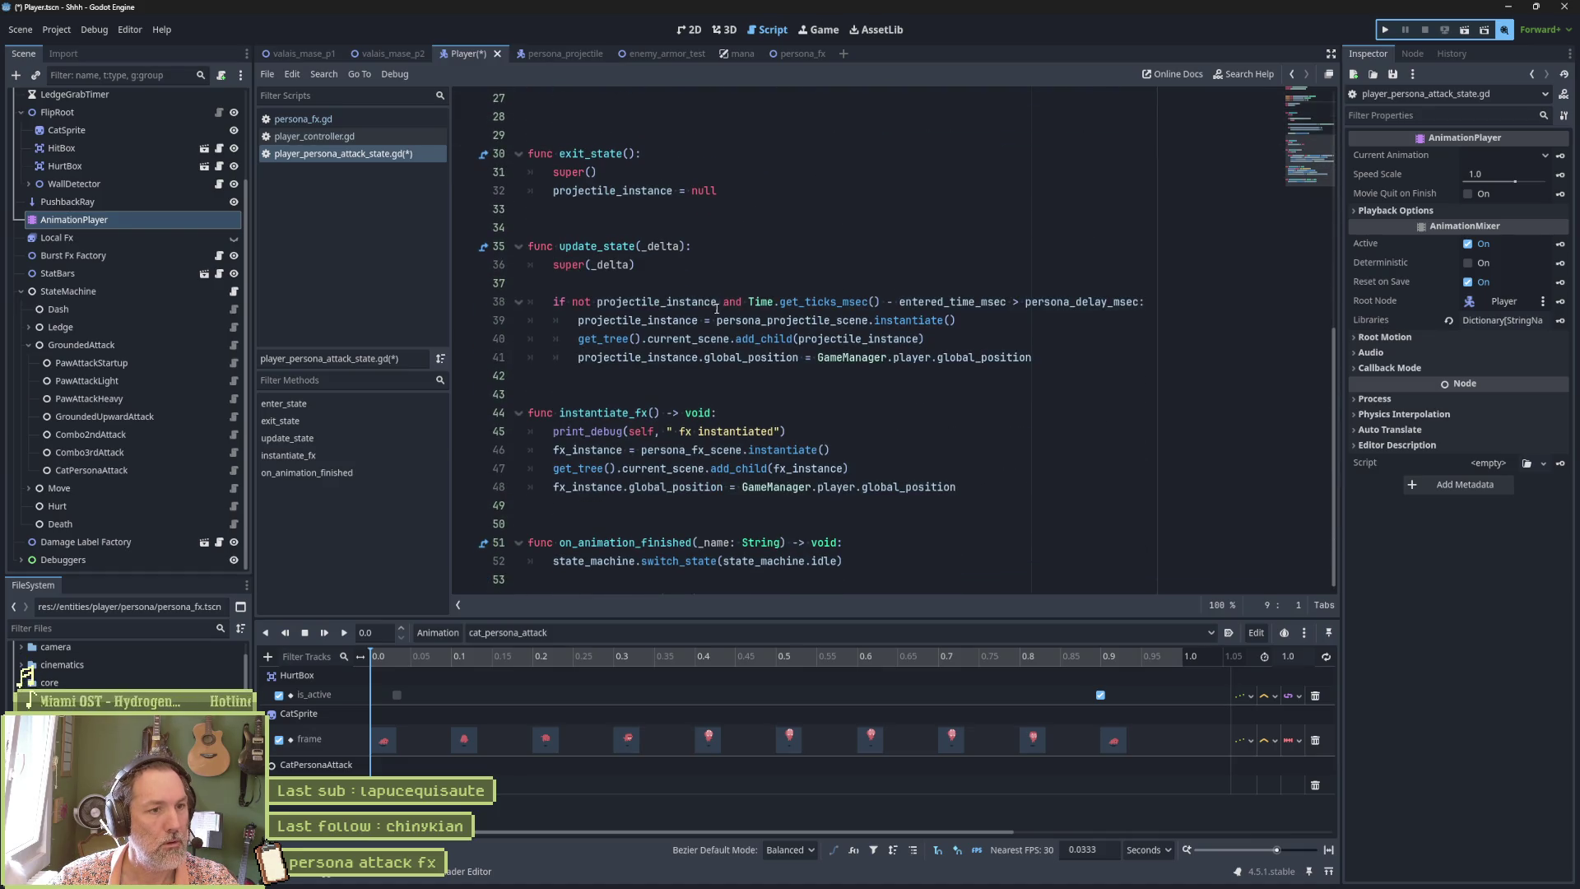
{"action": "key", "text": "ctrl+s"}
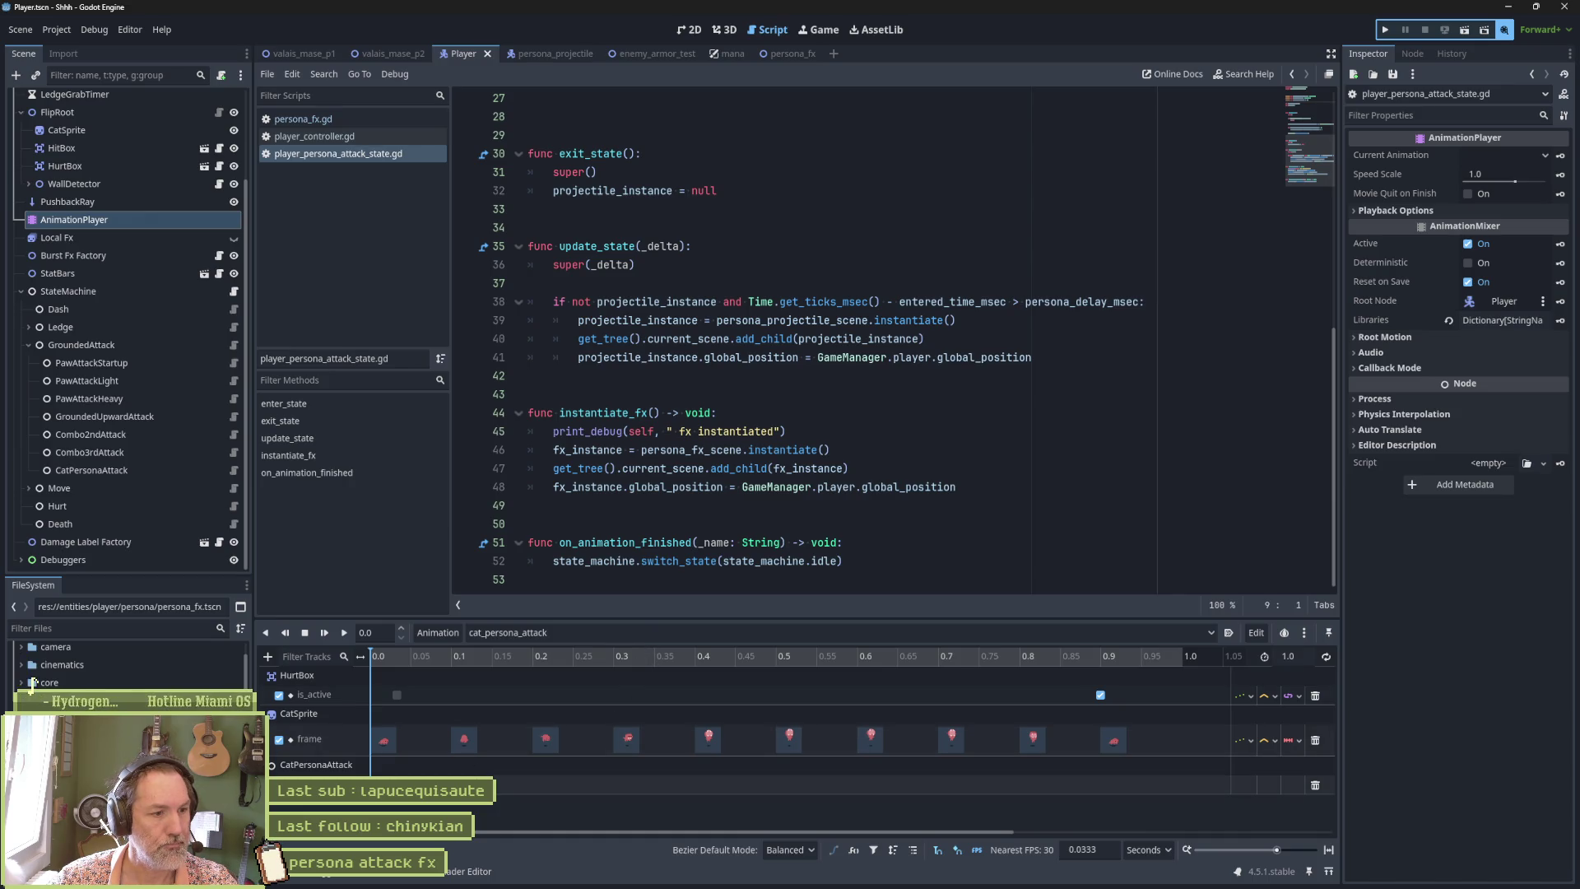
Insert an instantiate_fx() call key at 0.4 s on the CatPersonaAttack track, then run enemy_armor_test.
{"action": "left_click", "coordinate": [688, 30]}
{"action": "left_click", "coordinate": [694, 656]}
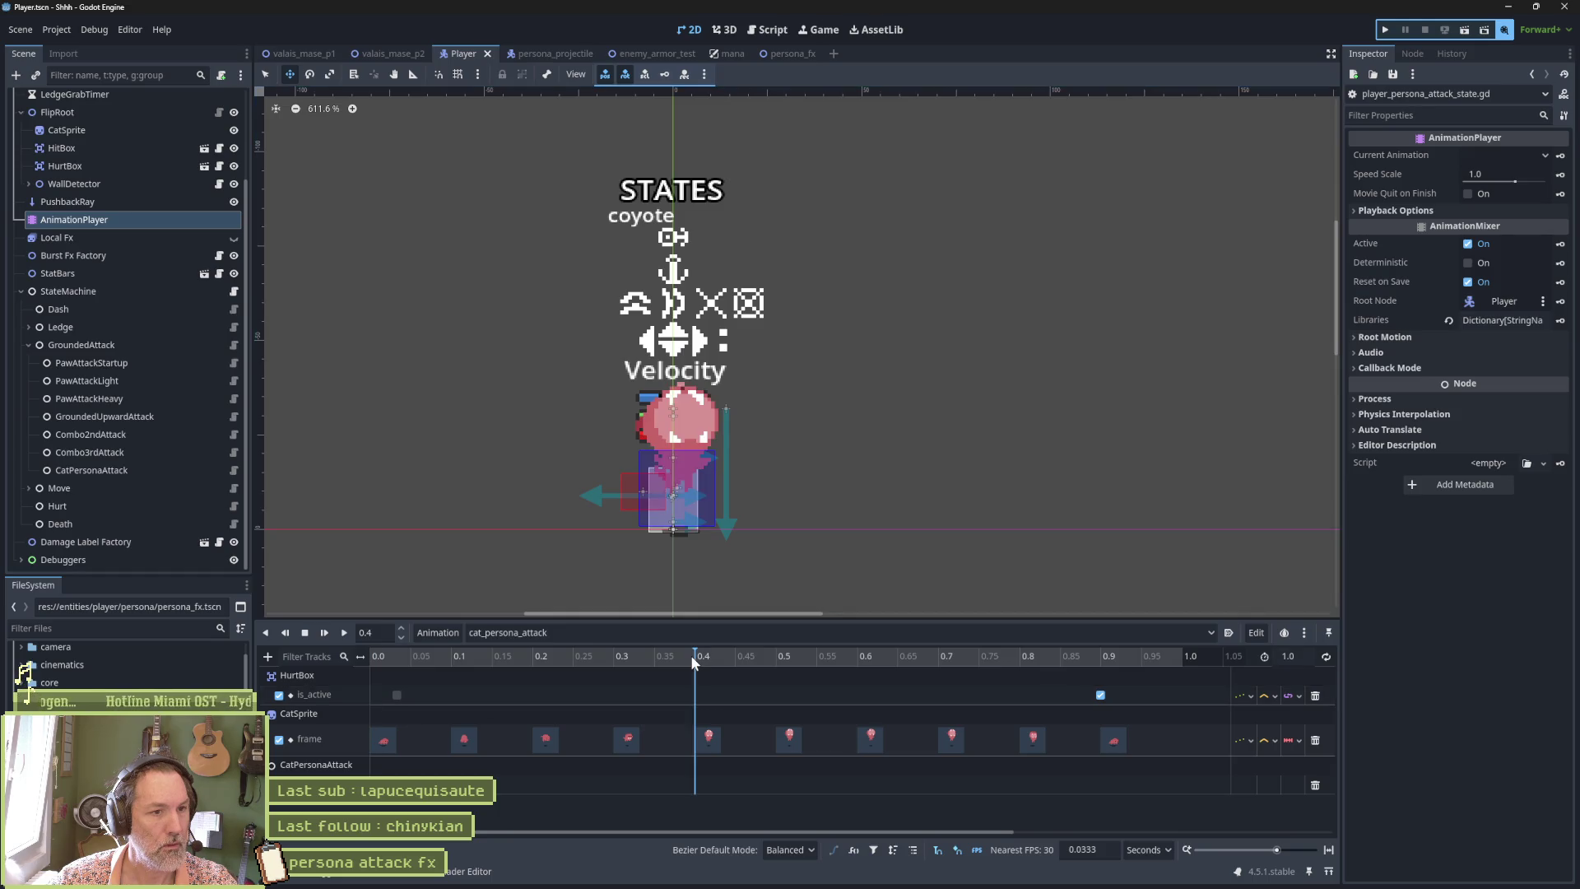
{"action": "right_click", "coordinate": [695, 779]}
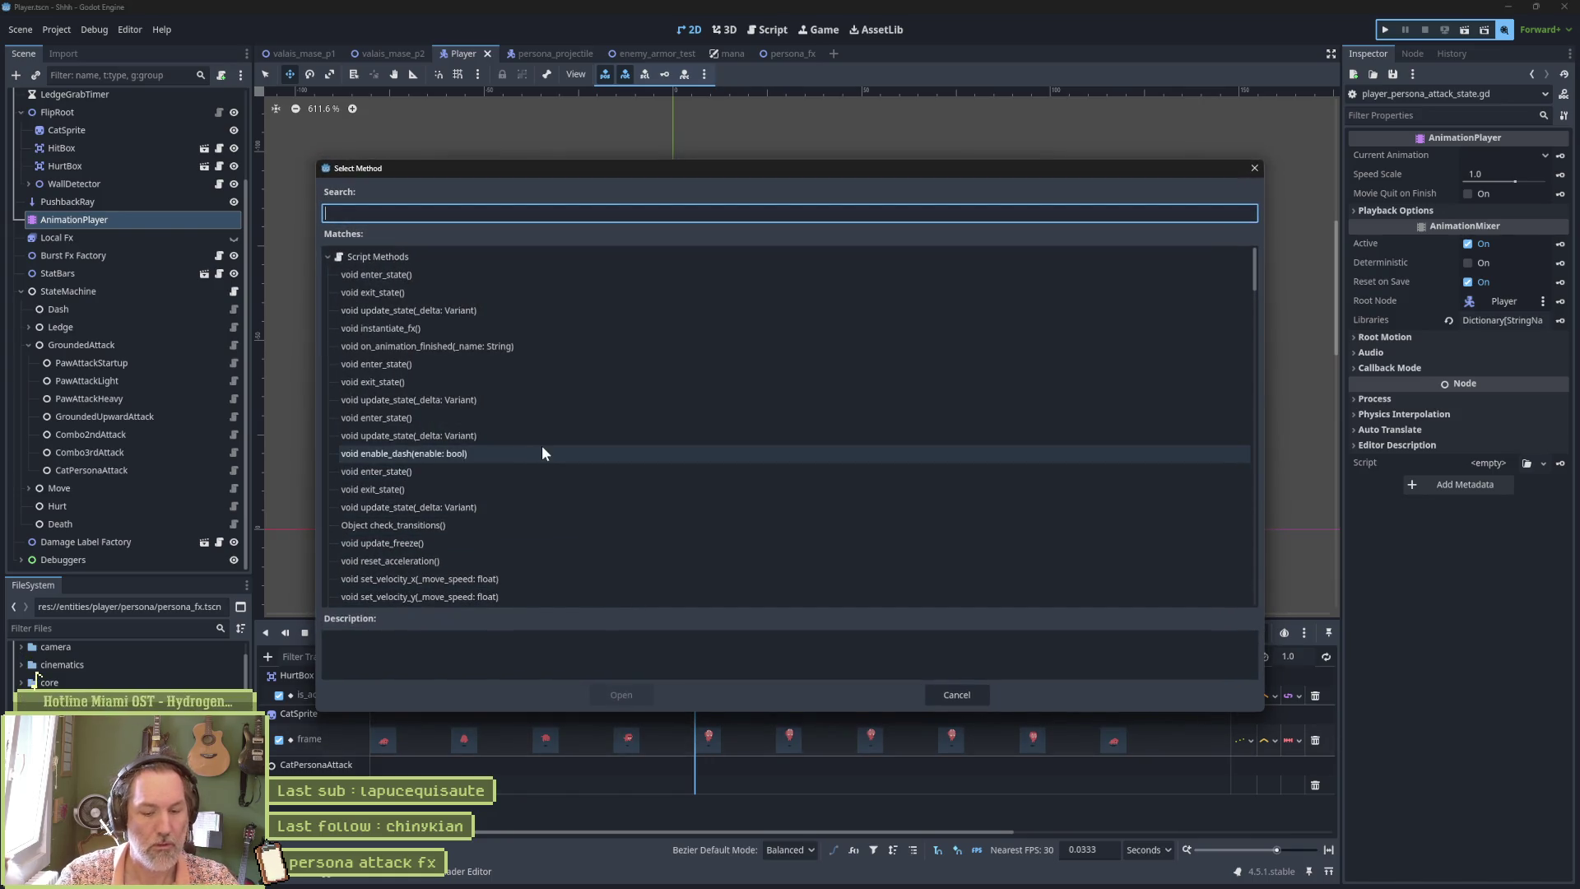
{"action": "type", "text": "instan"}
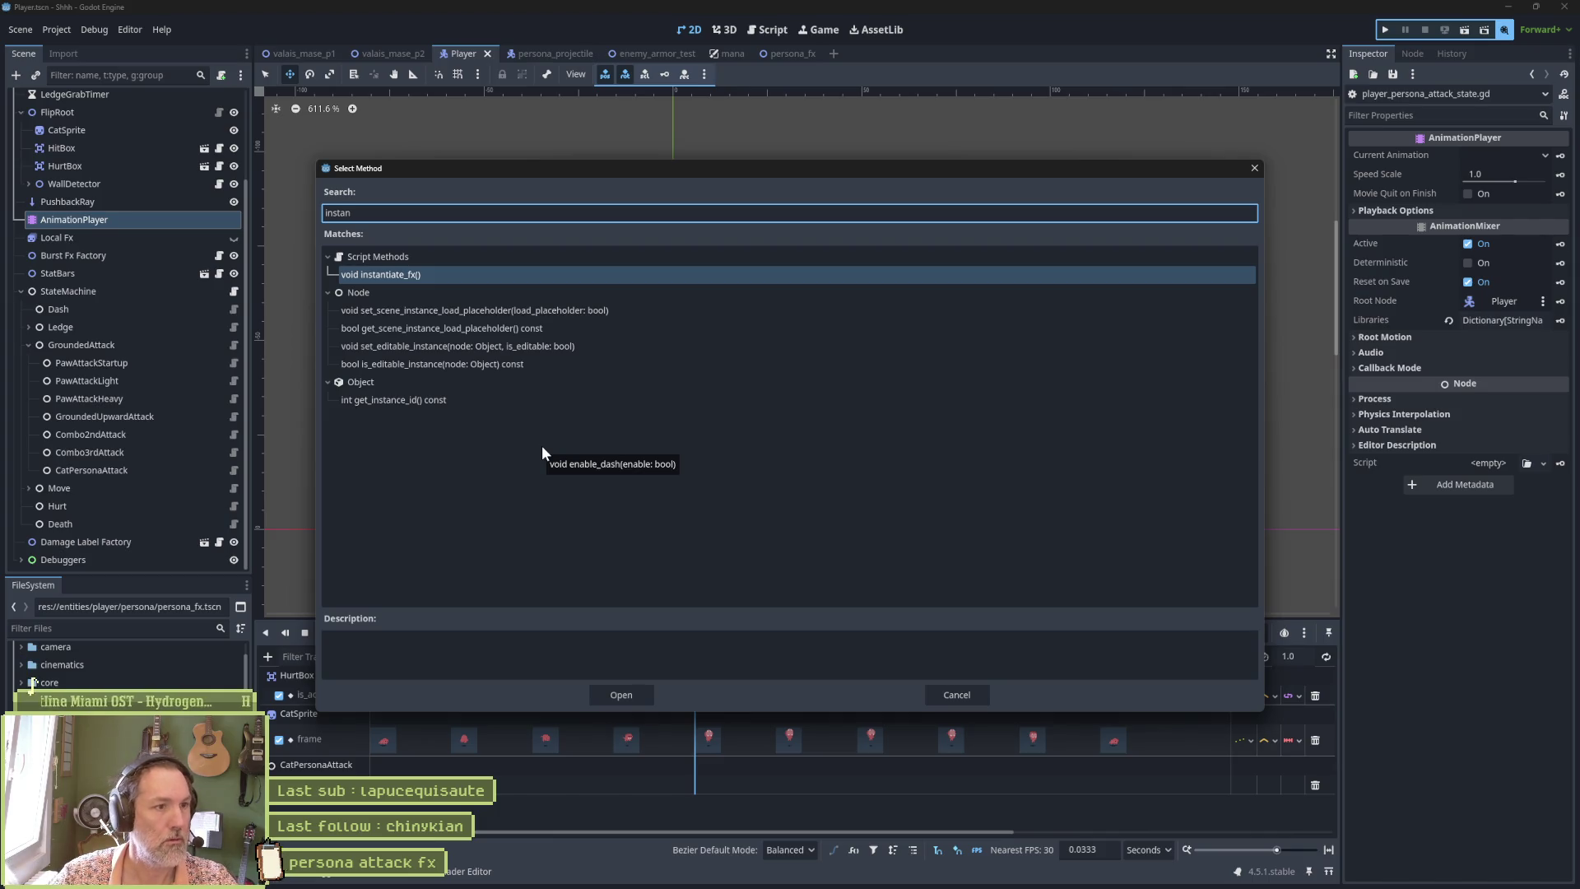
{"action": "key", "text": "Return"}
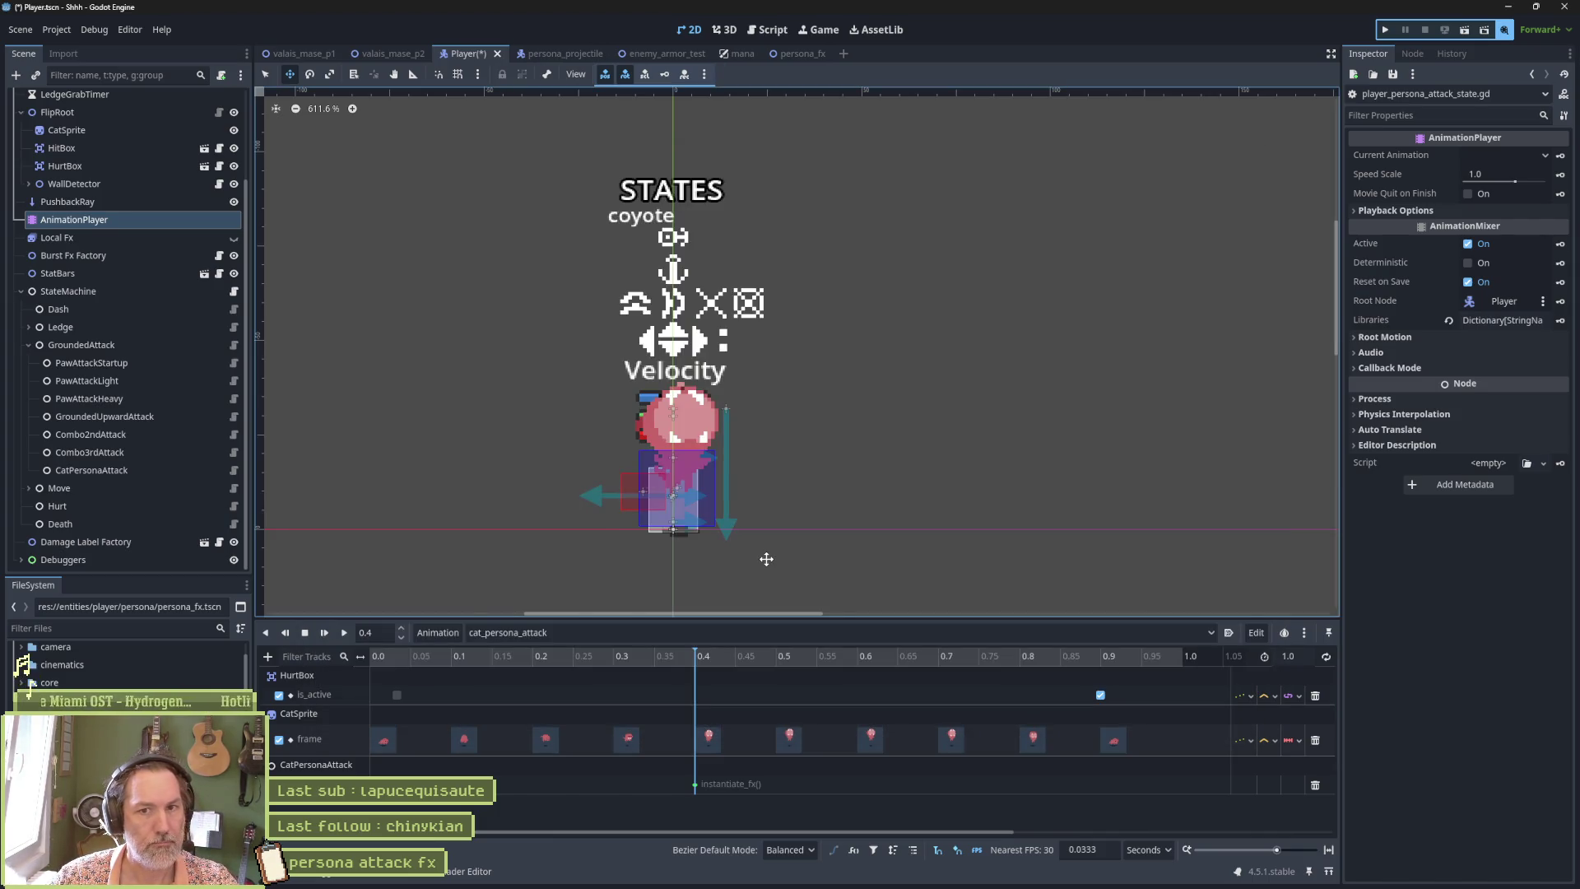
{"action": "left_click", "coordinate": [635, 53]}
{"action": "key", "text": "F6"}
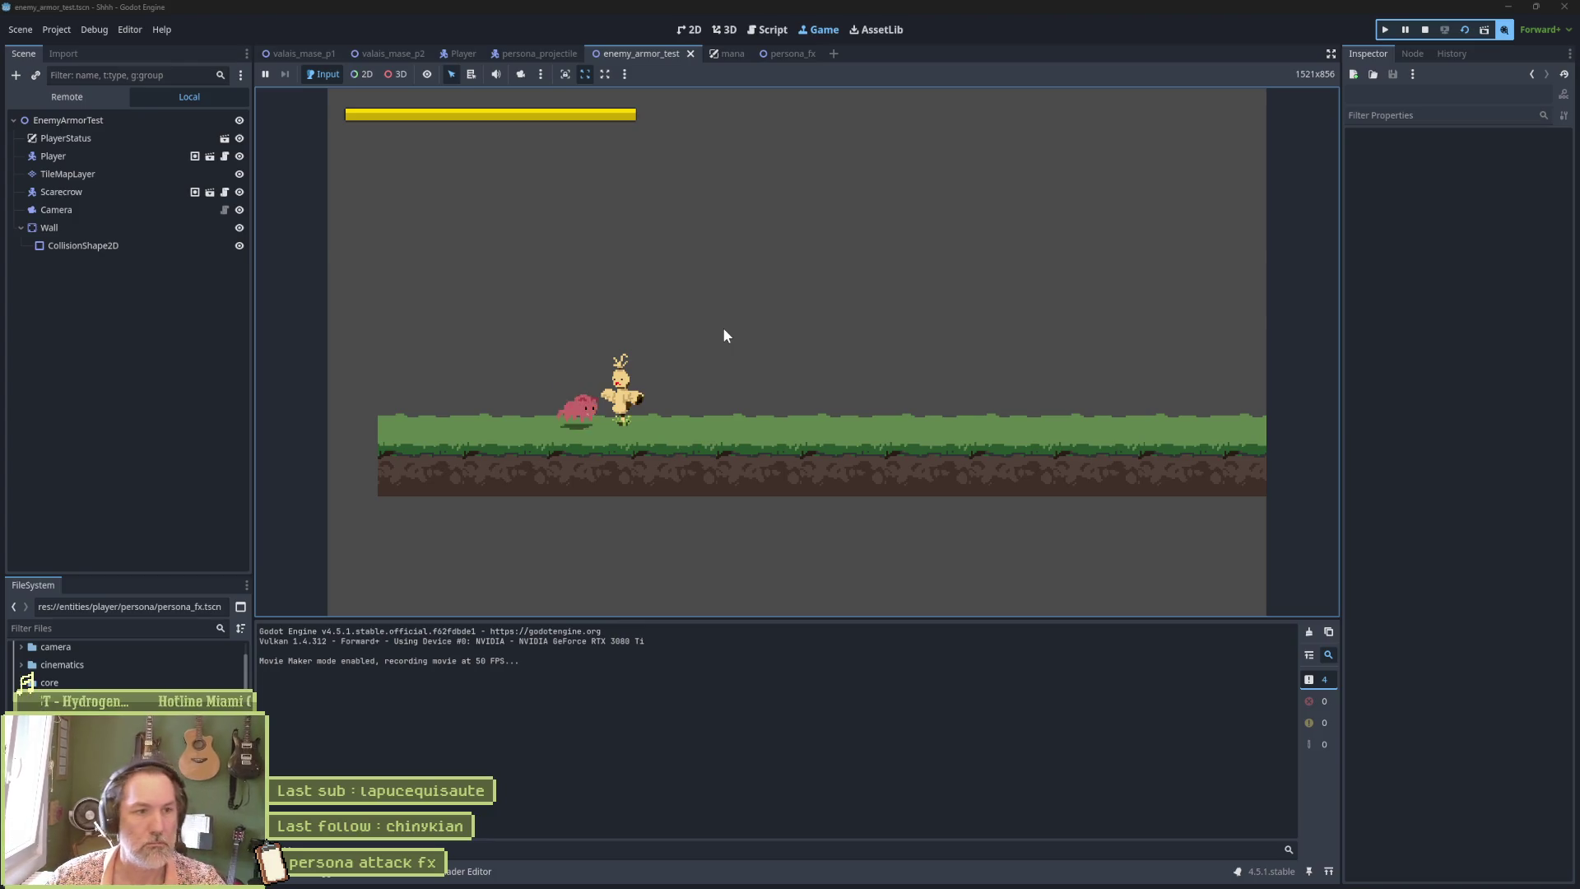
Attack twice in the running game to confirm the fx spawns, then stop the game.
{"action": "key", "text": "x"}
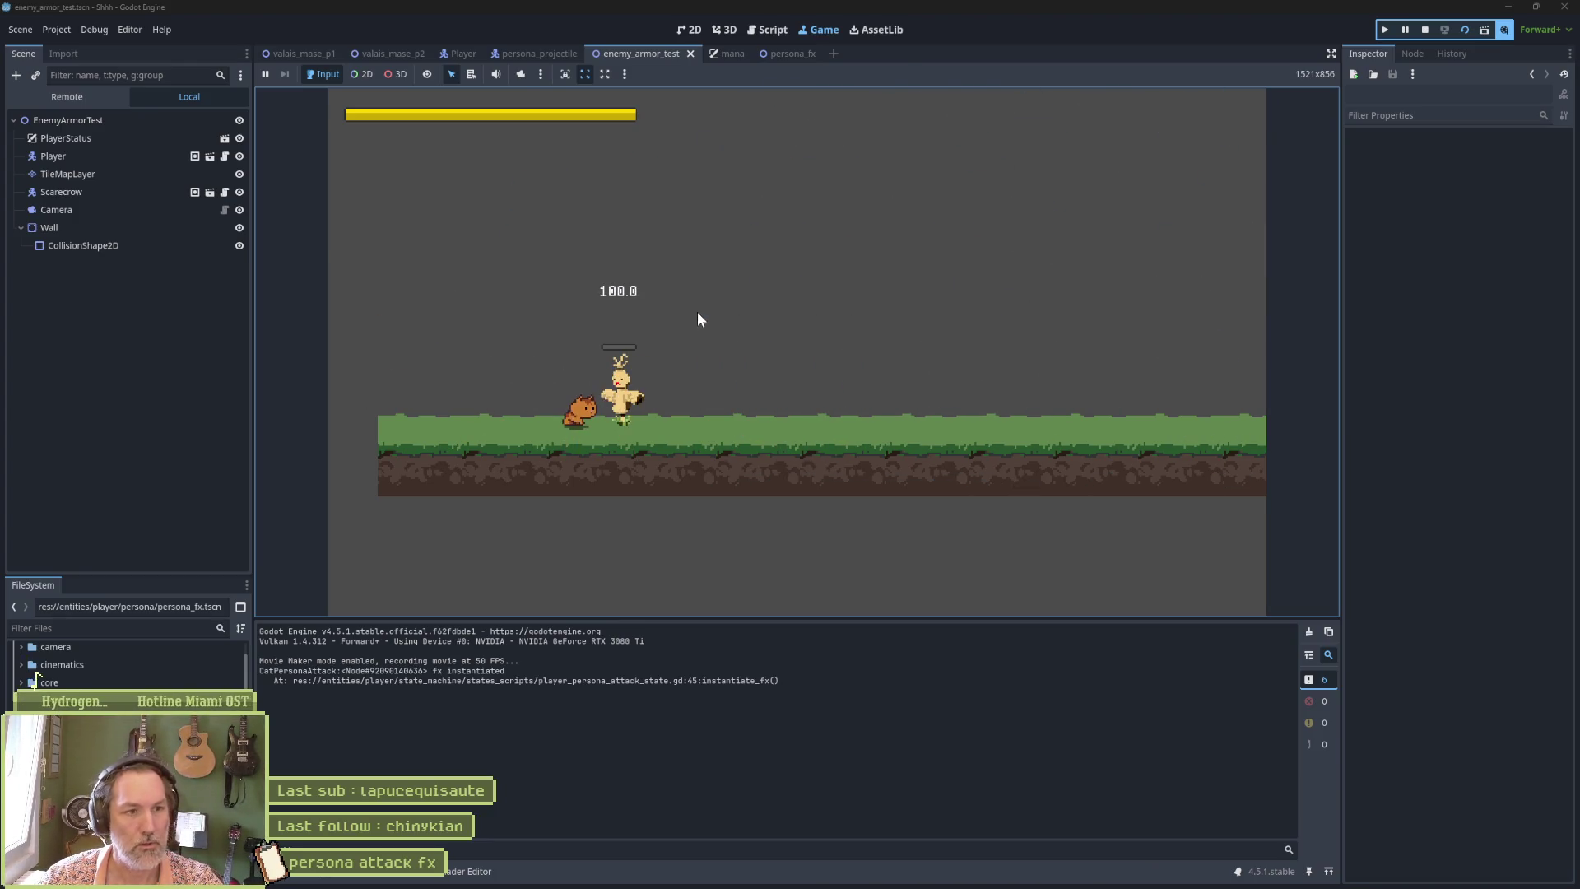
{"action": "left_click", "coordinate": [614, 448]}
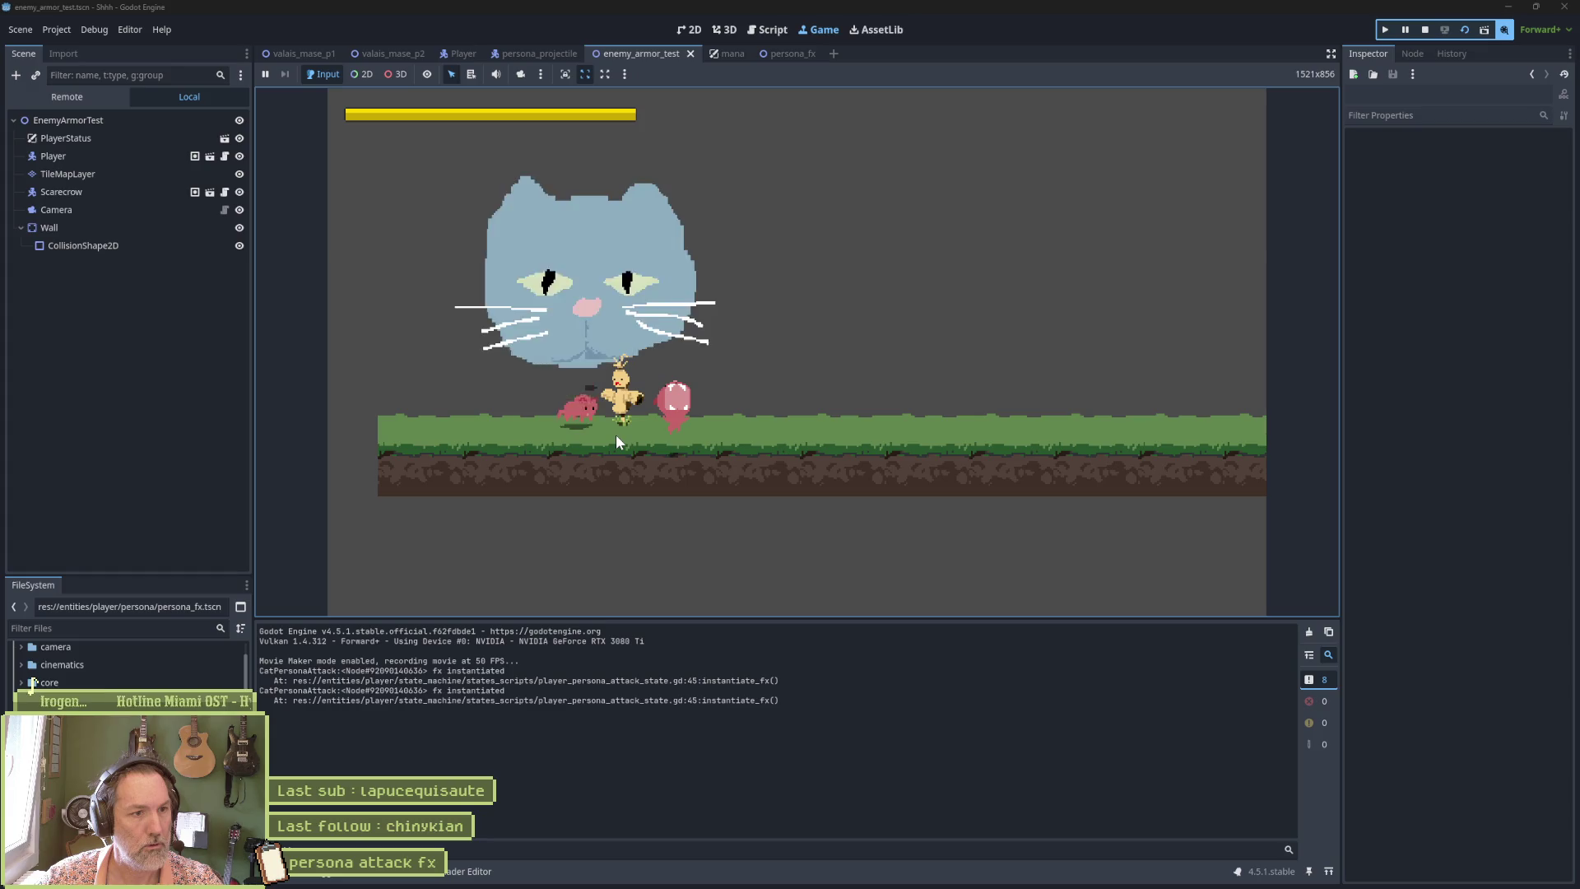
{"action": "key", "text": "F8"}
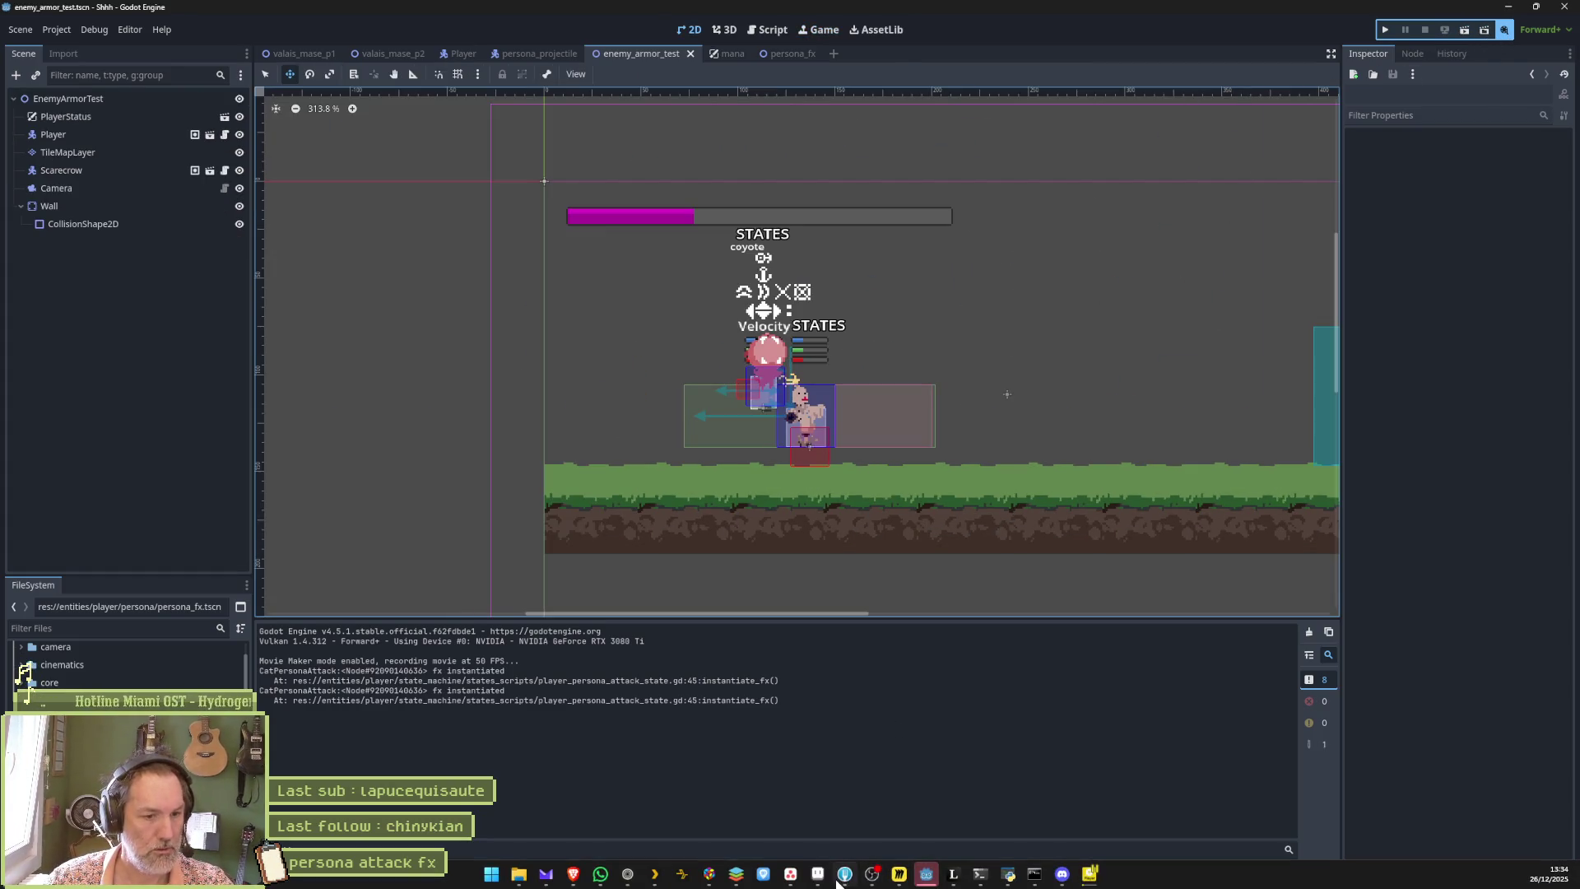
Switch to Aseprite and select frames 18 to 20 of the sparkle animation.
{"action": "left_click", "coordinate": [926, 874]}
{"action": "left_click", "coordinate": [694, 794]}
{"action": "mouse_move", "coordinate": [693, 797]}
{"action": "left_mouse_down"}
{"action": "mouse_move", "coordinate": [722, 794]}
{"action": "mouse_move", "coordinate": [594, 794]}
{"action": "mouse_move", "coordinate": [725, 792]}
{"action": "mouse_move", "coordinate": [663, 794]}
{"action": "left_mouse_up"}
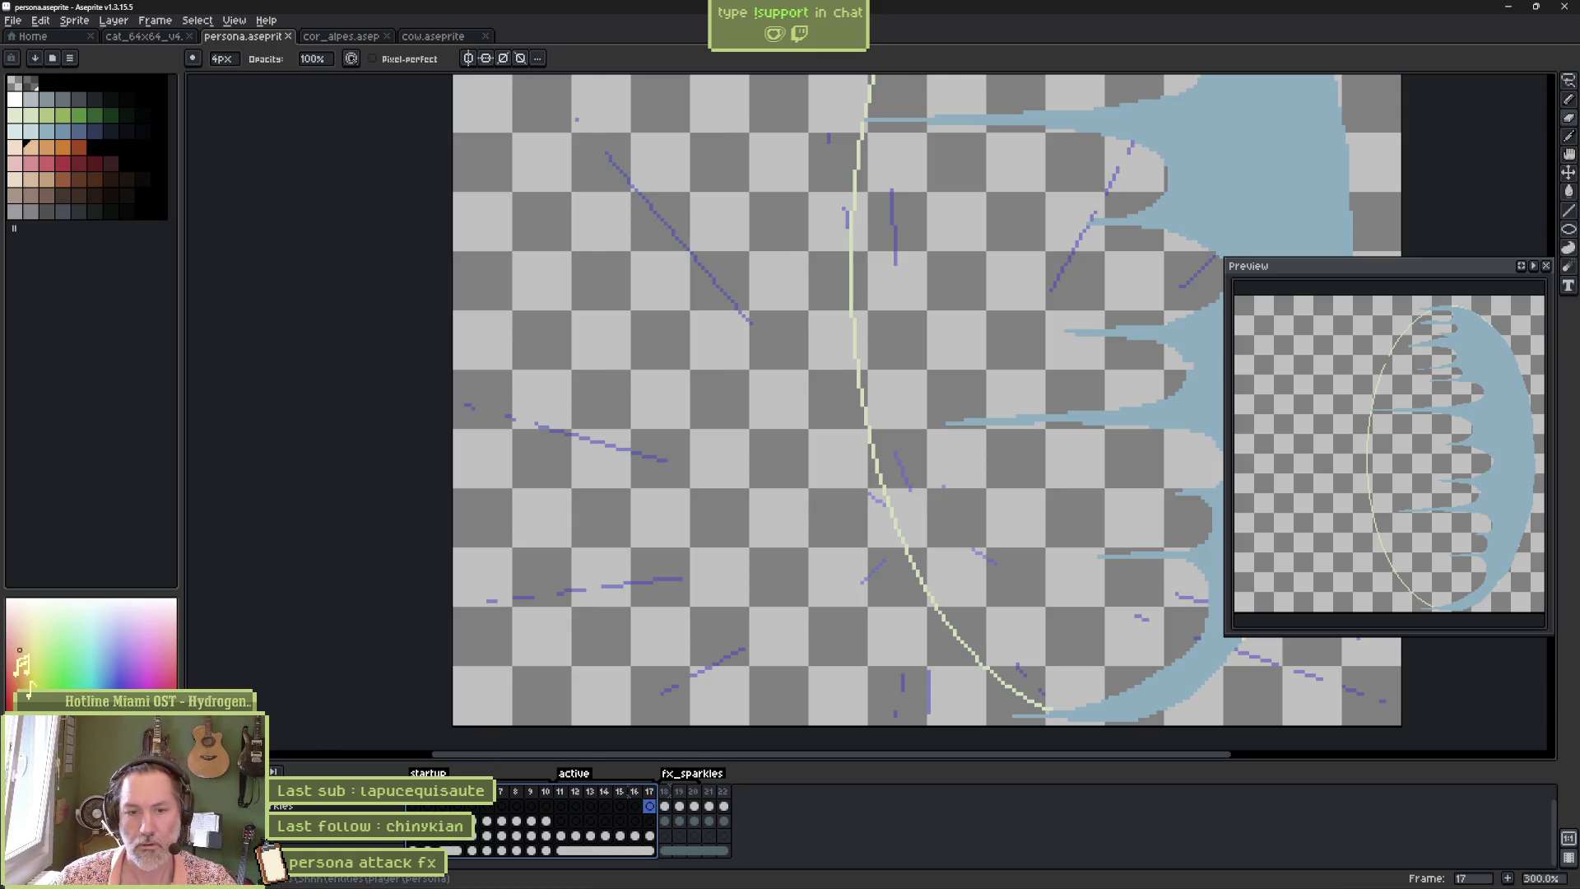
Open the recent Shhh.avi test recording in PotPlayer from its taskbar recent-files list.
{"action": "mouse_move", "coordinate": [1151, 882]}
{"action": "right_click", "coordinate": [1089, 873]}
{"action": "left_click", "coordinate": [1054, 839]}
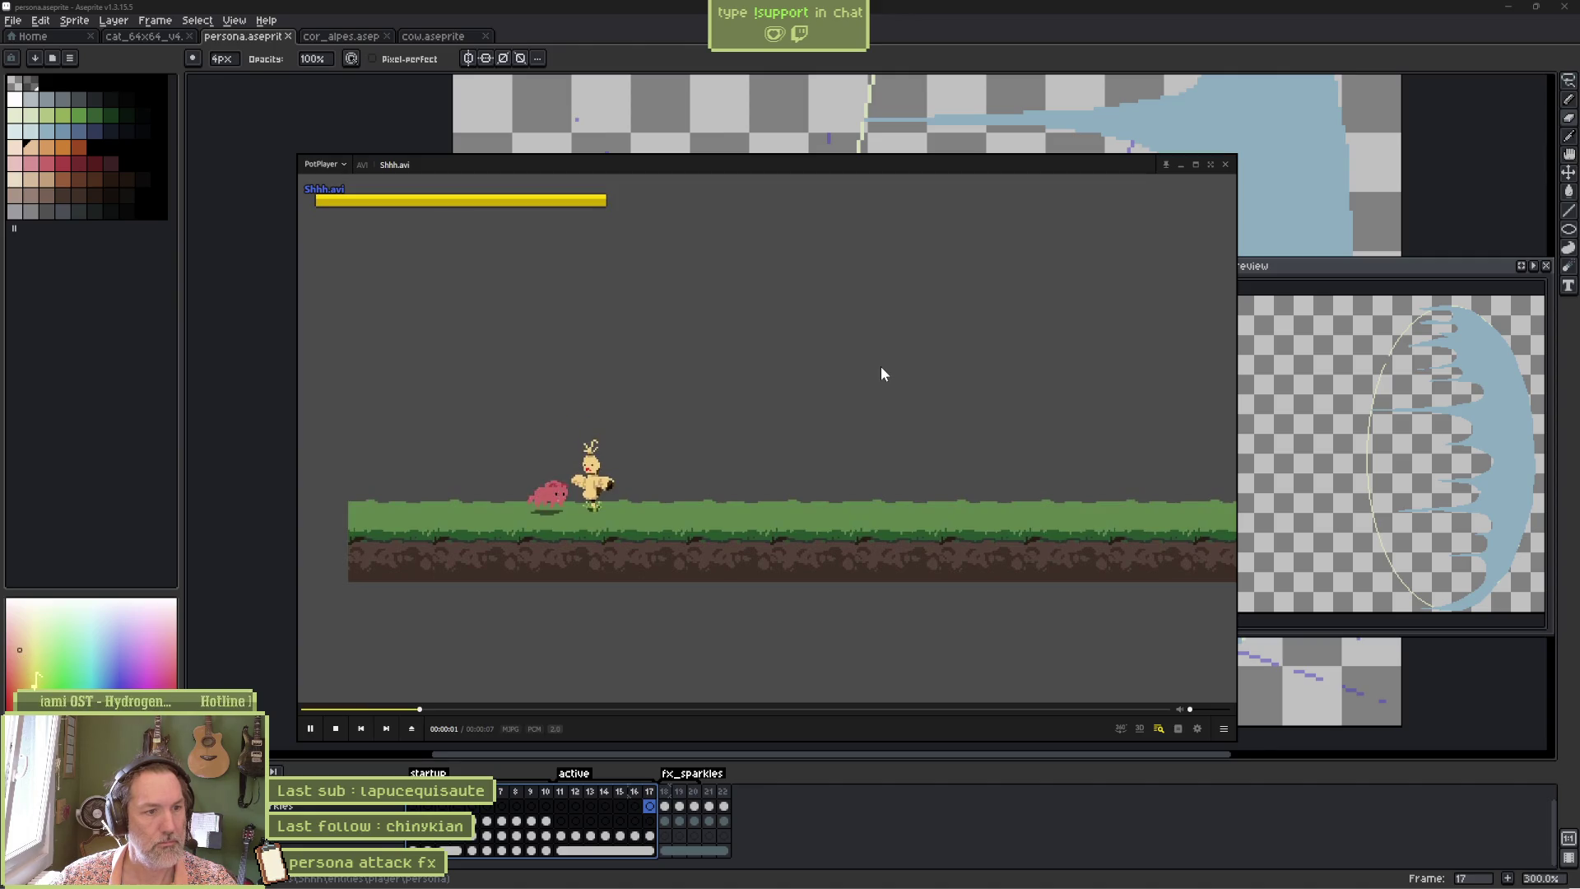
Pause Shhh.avi and step through the sparkle hit frames forward and back, then return to Aseprite.
{"action": "left_click", "coordinate": [881, 365]}
{"action": "key", "text": "f"}
{"action": "key", "text": "f"}
{"action": "key", "text": "f"}
{"action": "key", "text": "f"}
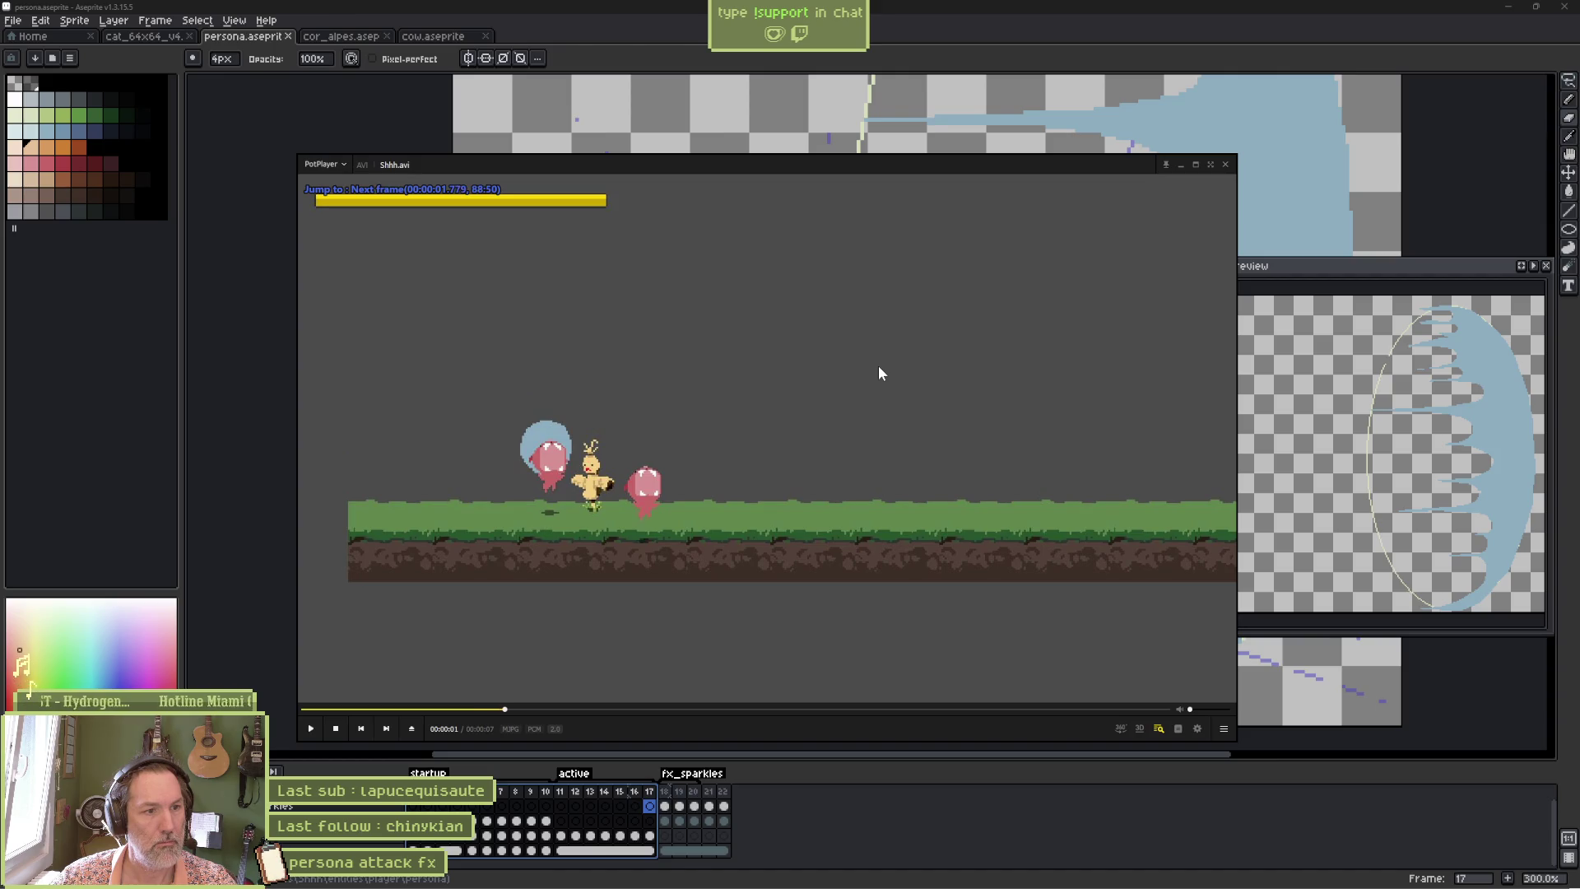
{"action": "key", "text": "d"}
{"action": "key", "text": "d"}
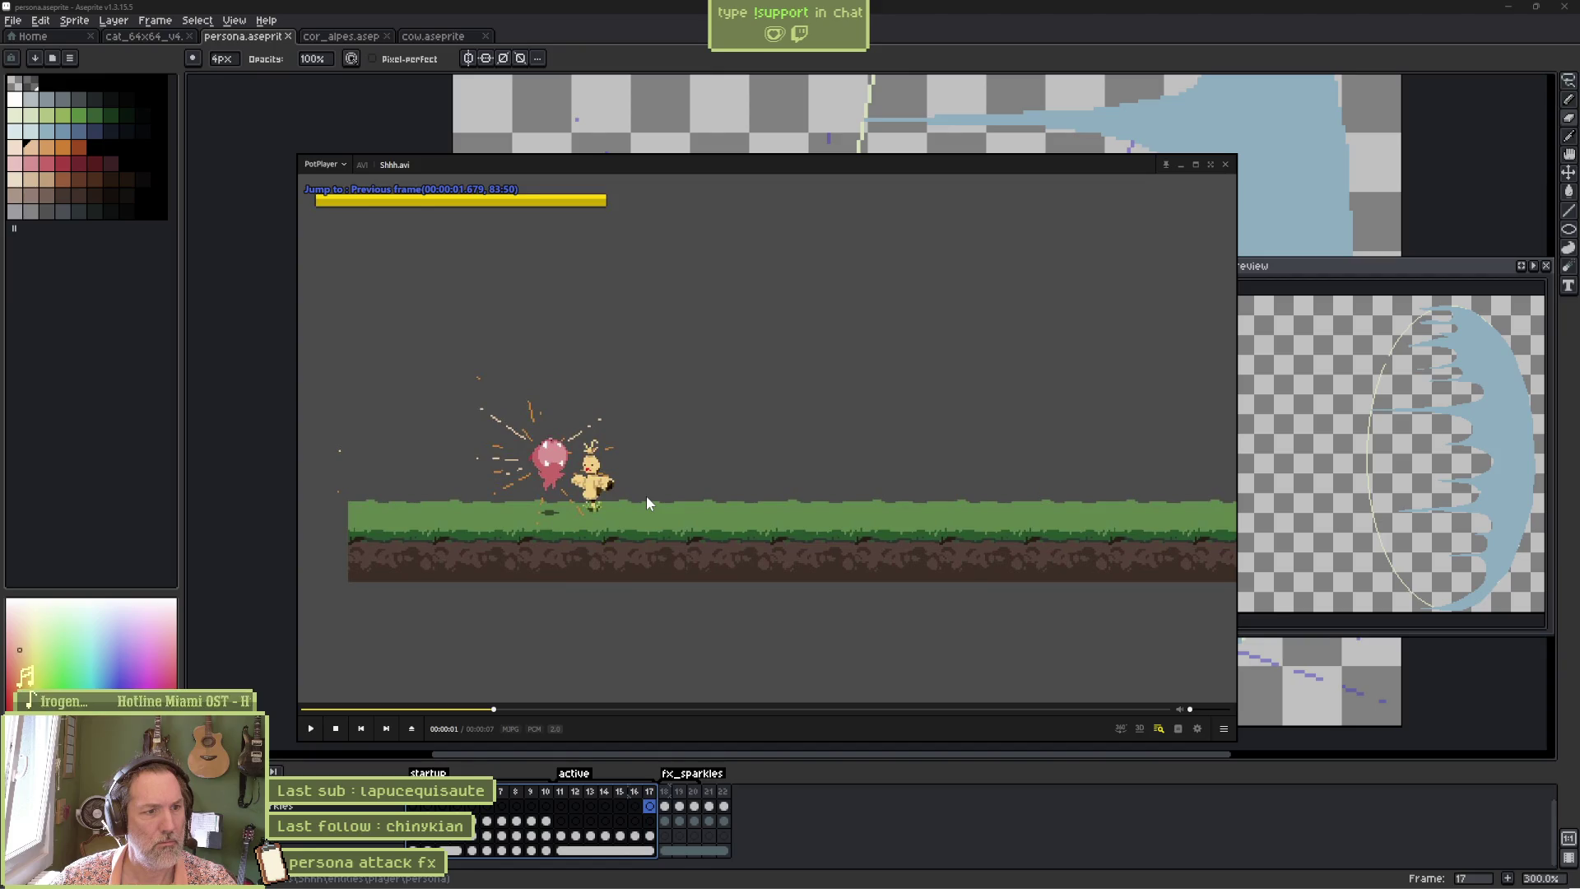
{"action": "key", "text": "f"}
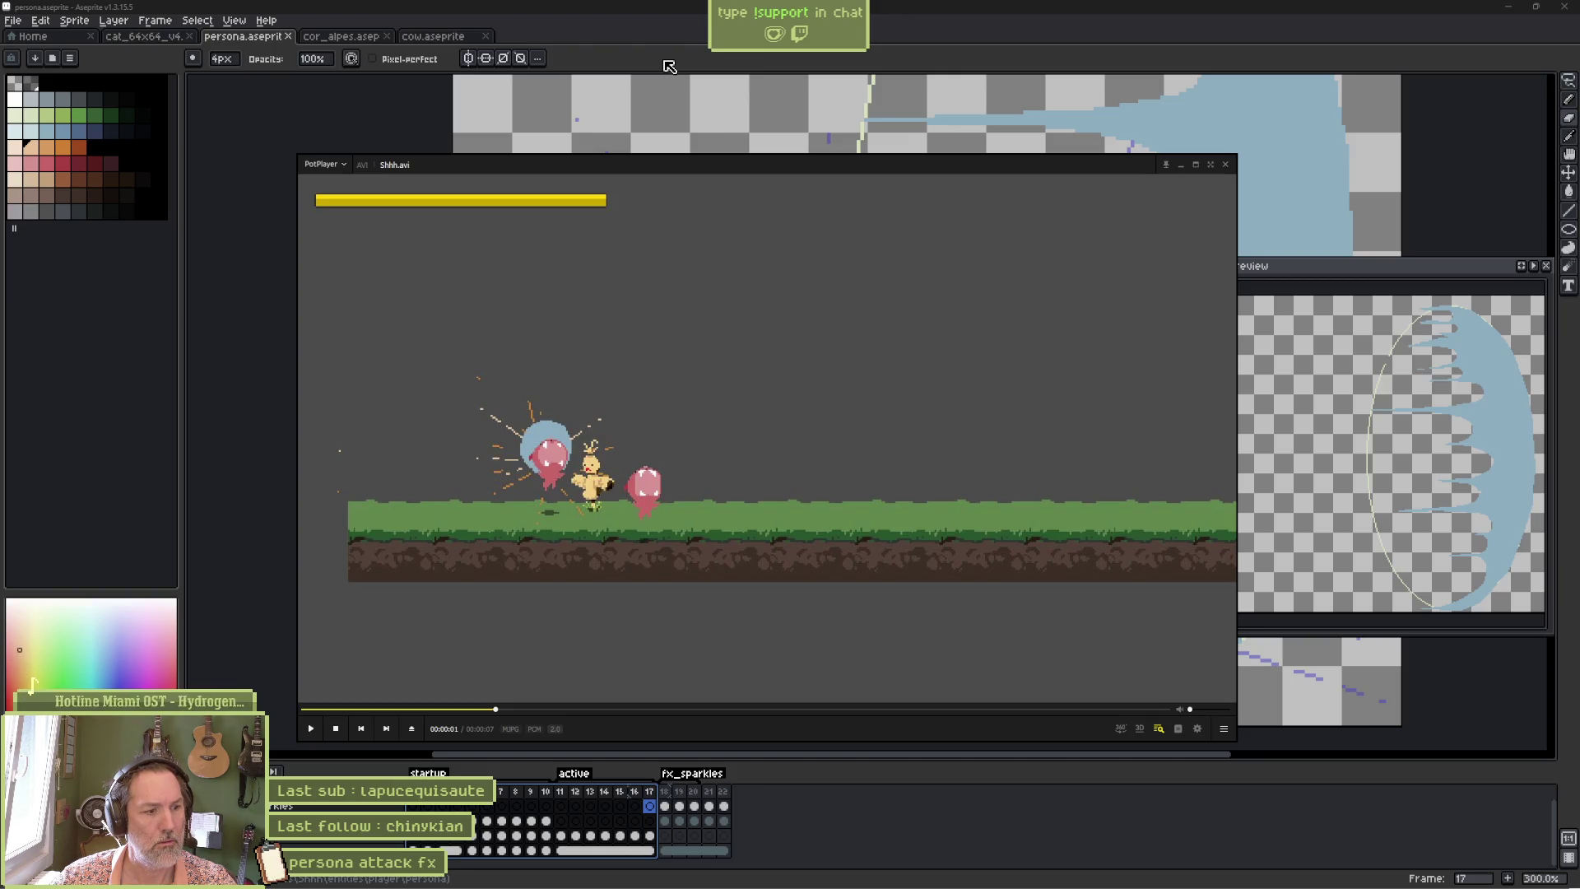
{"action": "left_click", "coordinate": [668, 66]}
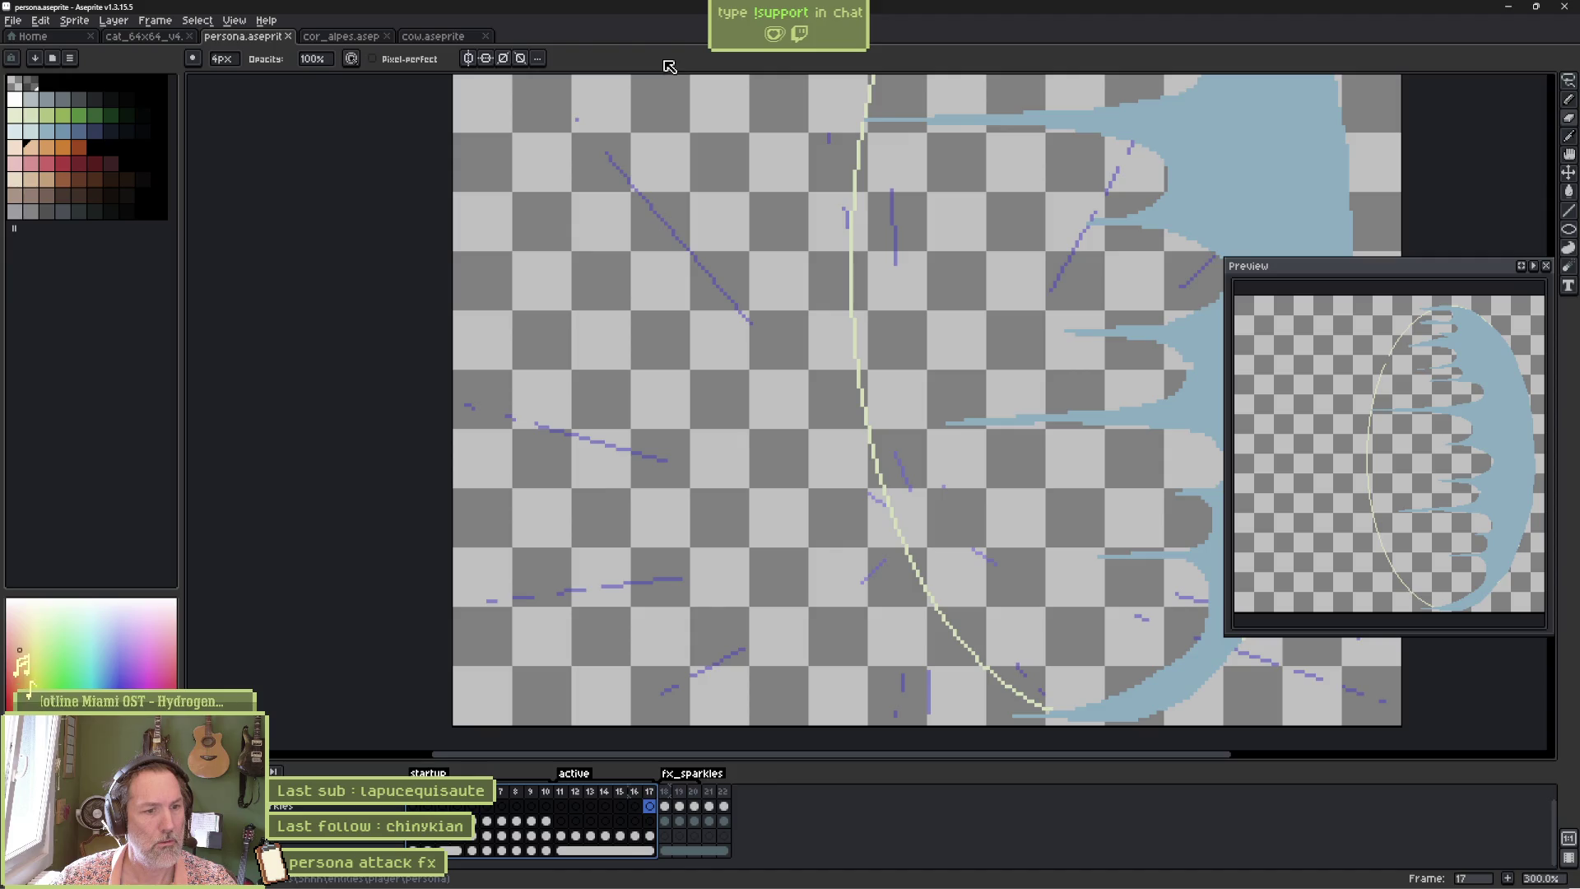
Select frames 3 through 10 in Aseprite, then switch back to the Godot editor.
{"action": "left_click", "coordinate": [546, 793]}
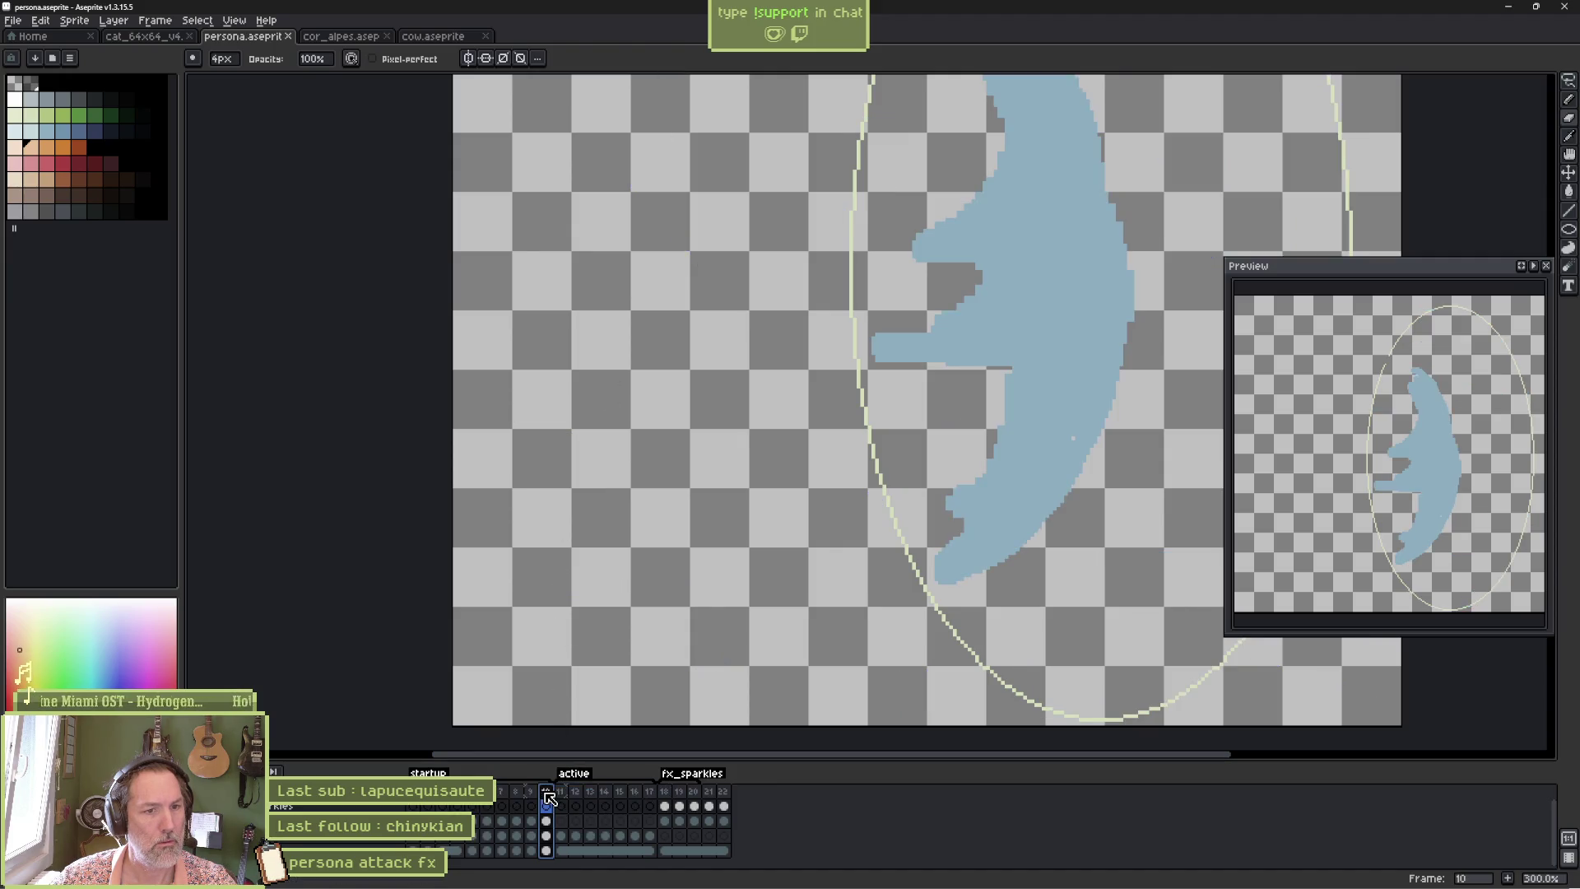
{"action": "mouse_move", "coordinate": [549, 798]}
{"action": "left_mouse_down"}
{"action": "mouse_move", "coordinate": [413, 804]}
{"action": "mouse_move", "coordinate": [441, 805]}
{"action": "left_mouse_up"}
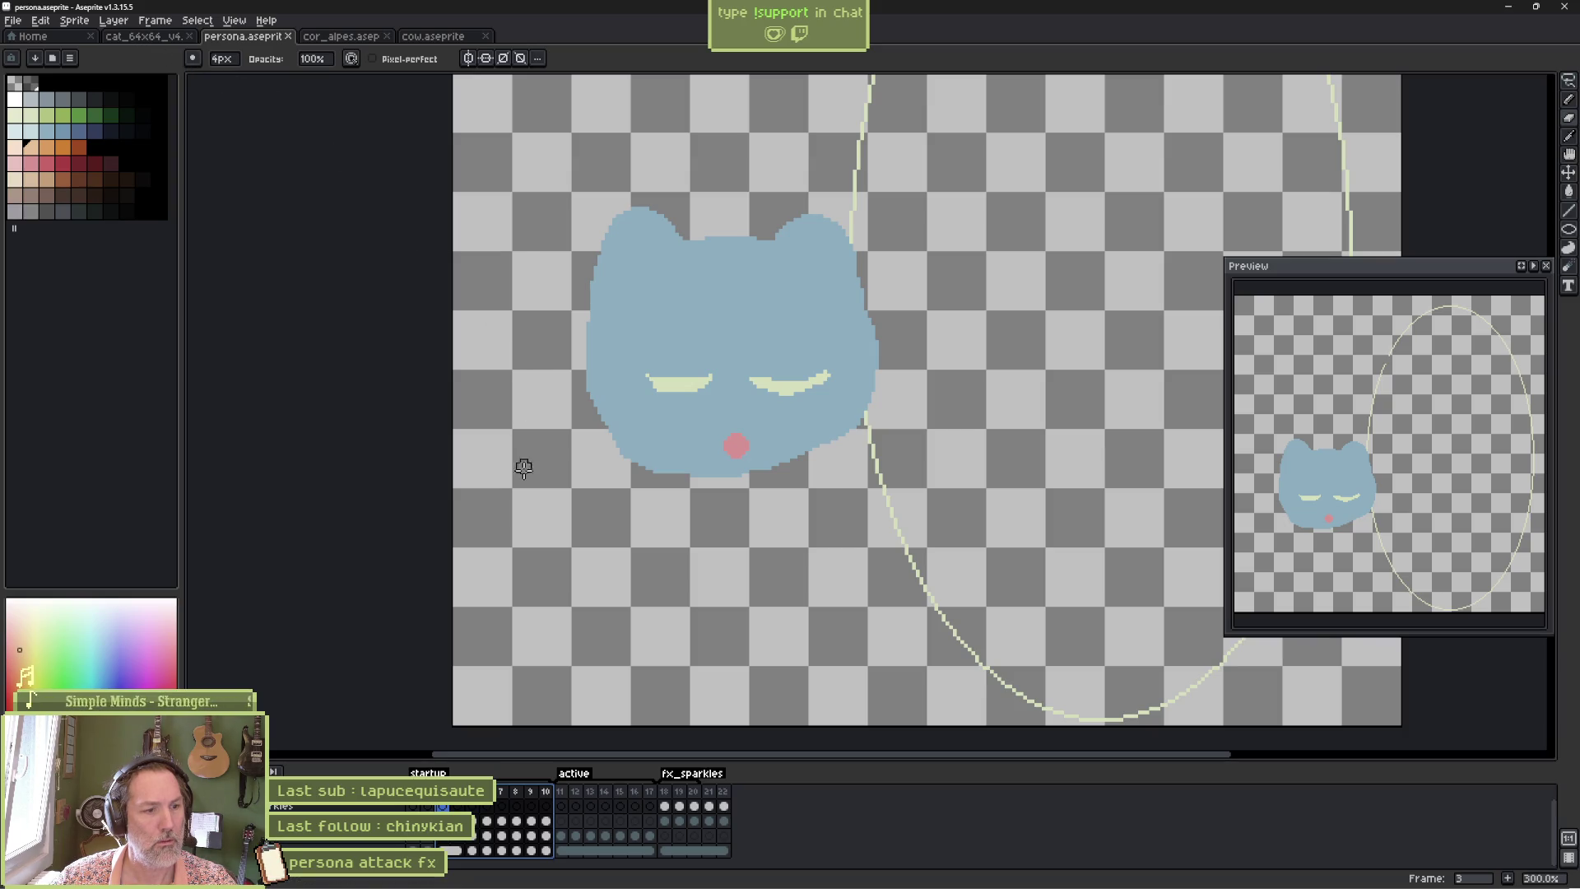
{"action": "mouse_move", "coordinate": [790, 885]}
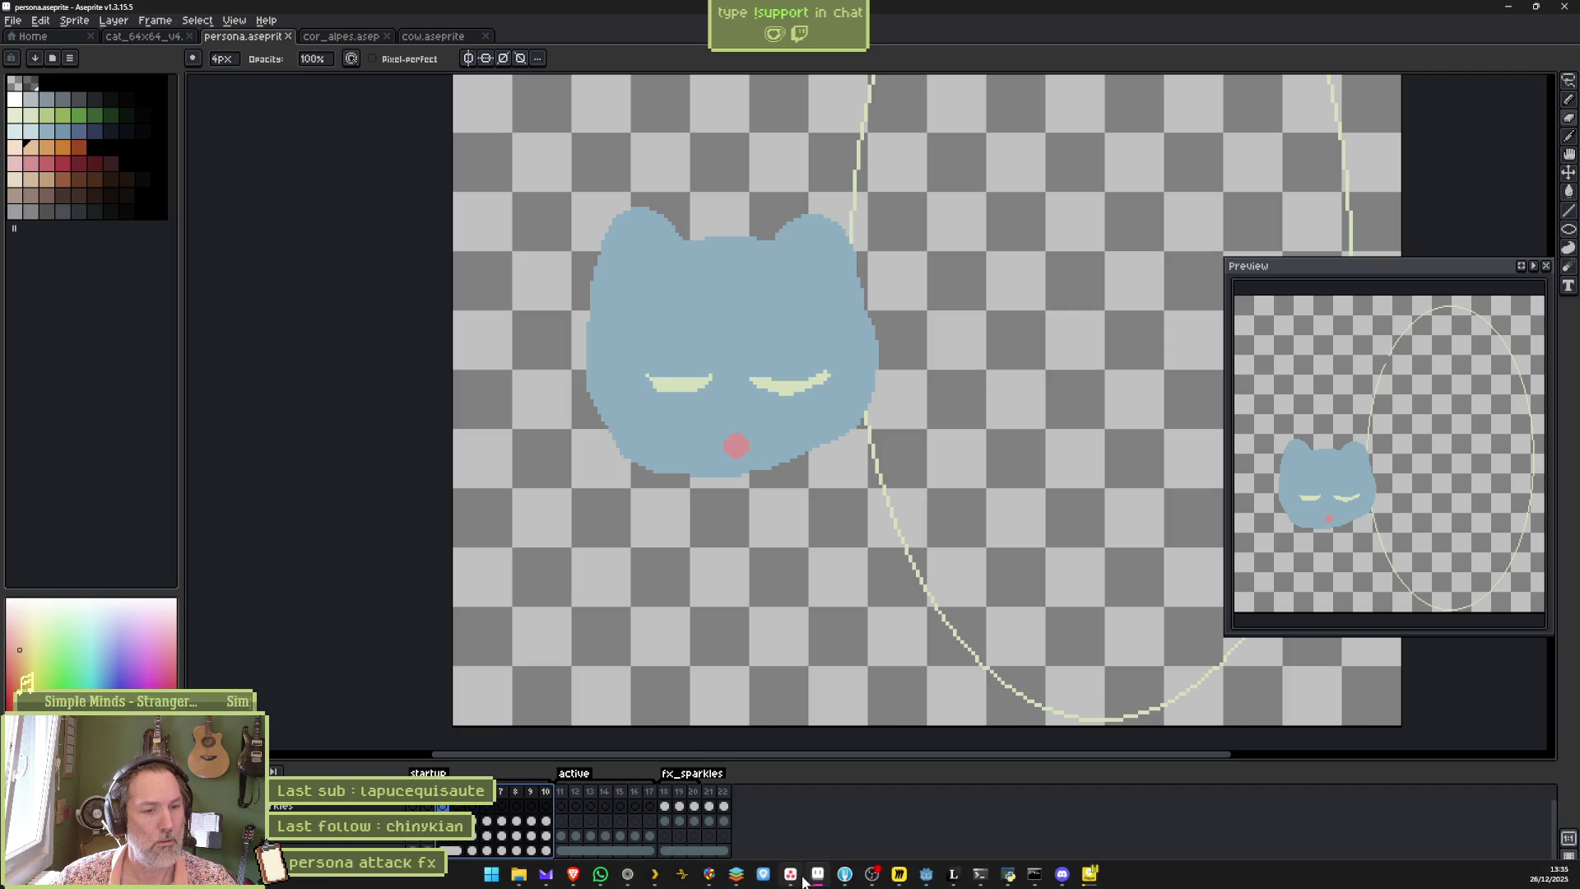
{"action": "left_click", "coordinate": [926, 874]}
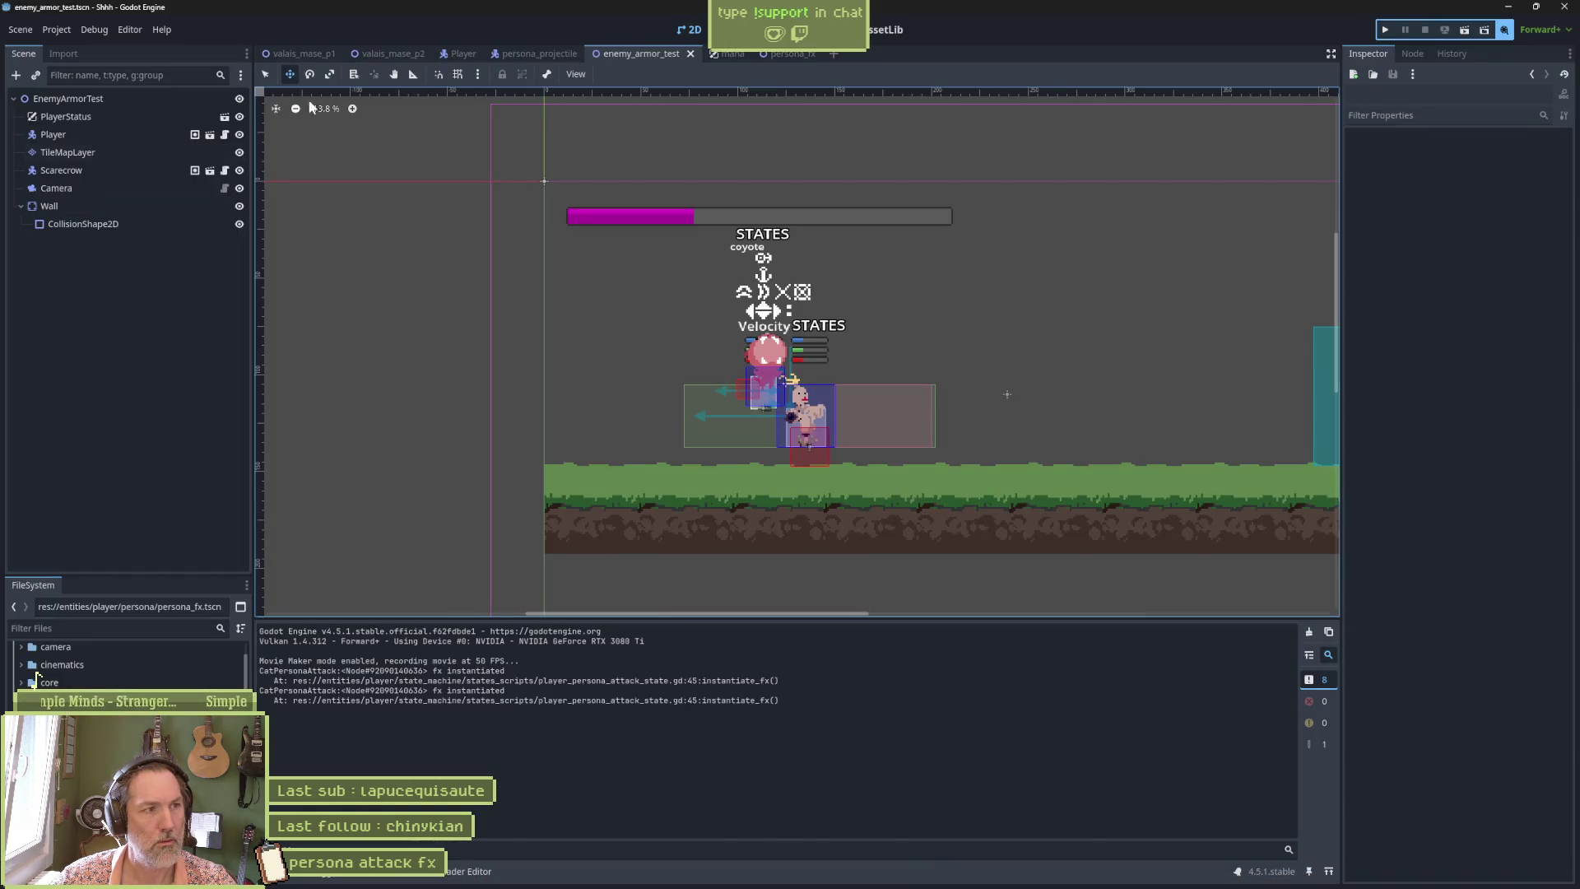
Check the persona_projectile Sprite2D's Aseprite import settings, then run the enemy_armor_test scene with F6.
{"action": "left_click", "coordinate": [526, 50]}
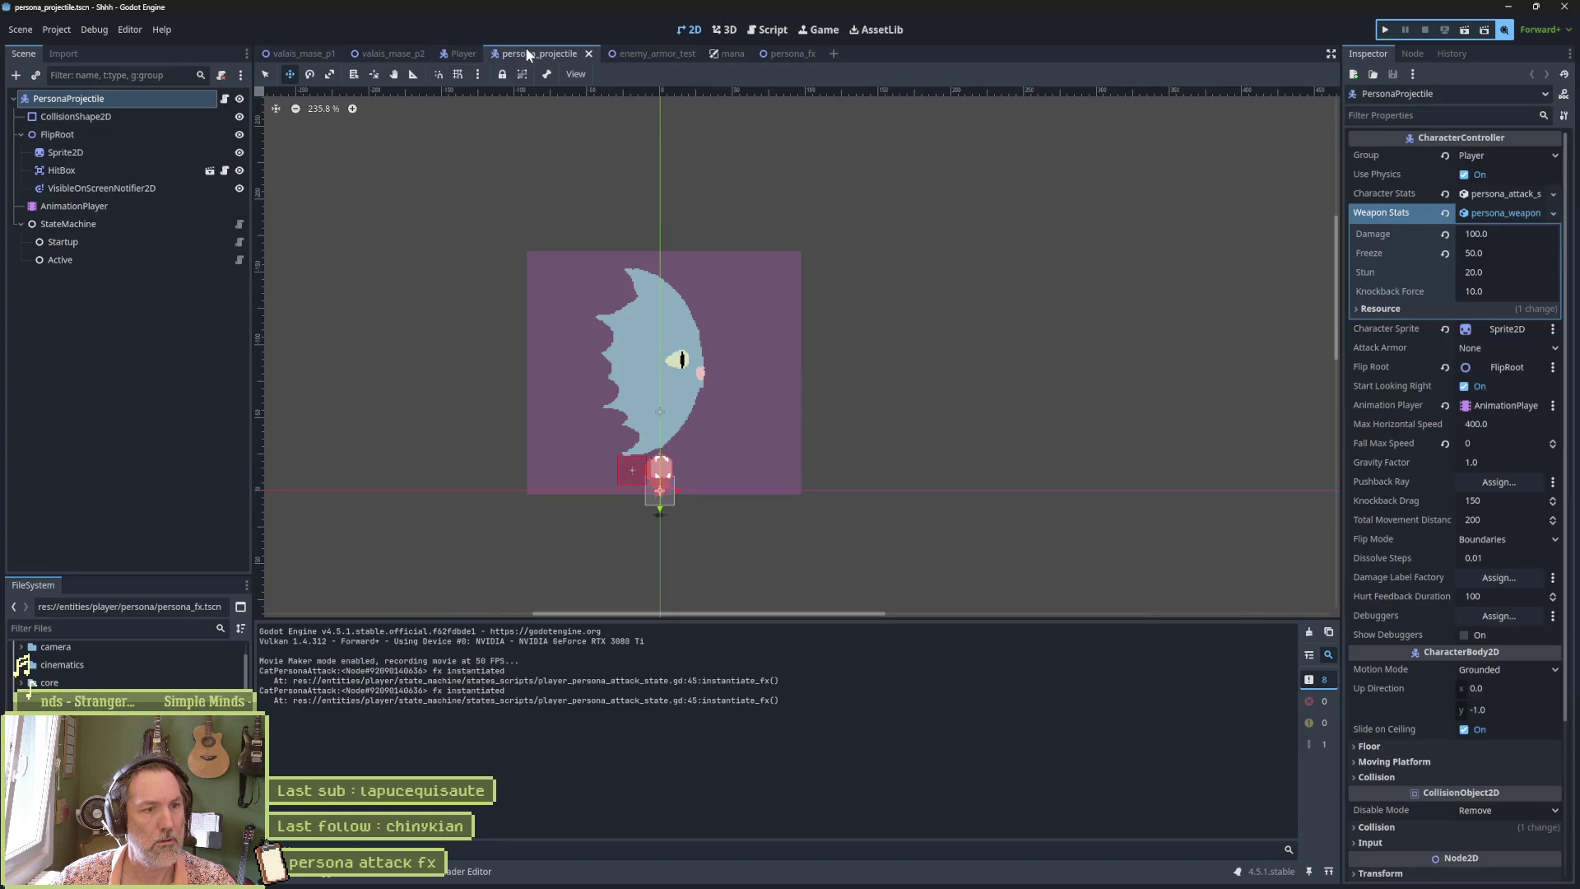
{"action": "left_click", "coordinate": [147, 150]}
{"action": "scroll", "coordinate": [1455, 676], "scroll_direction": "down", "scroll_amount": 5}
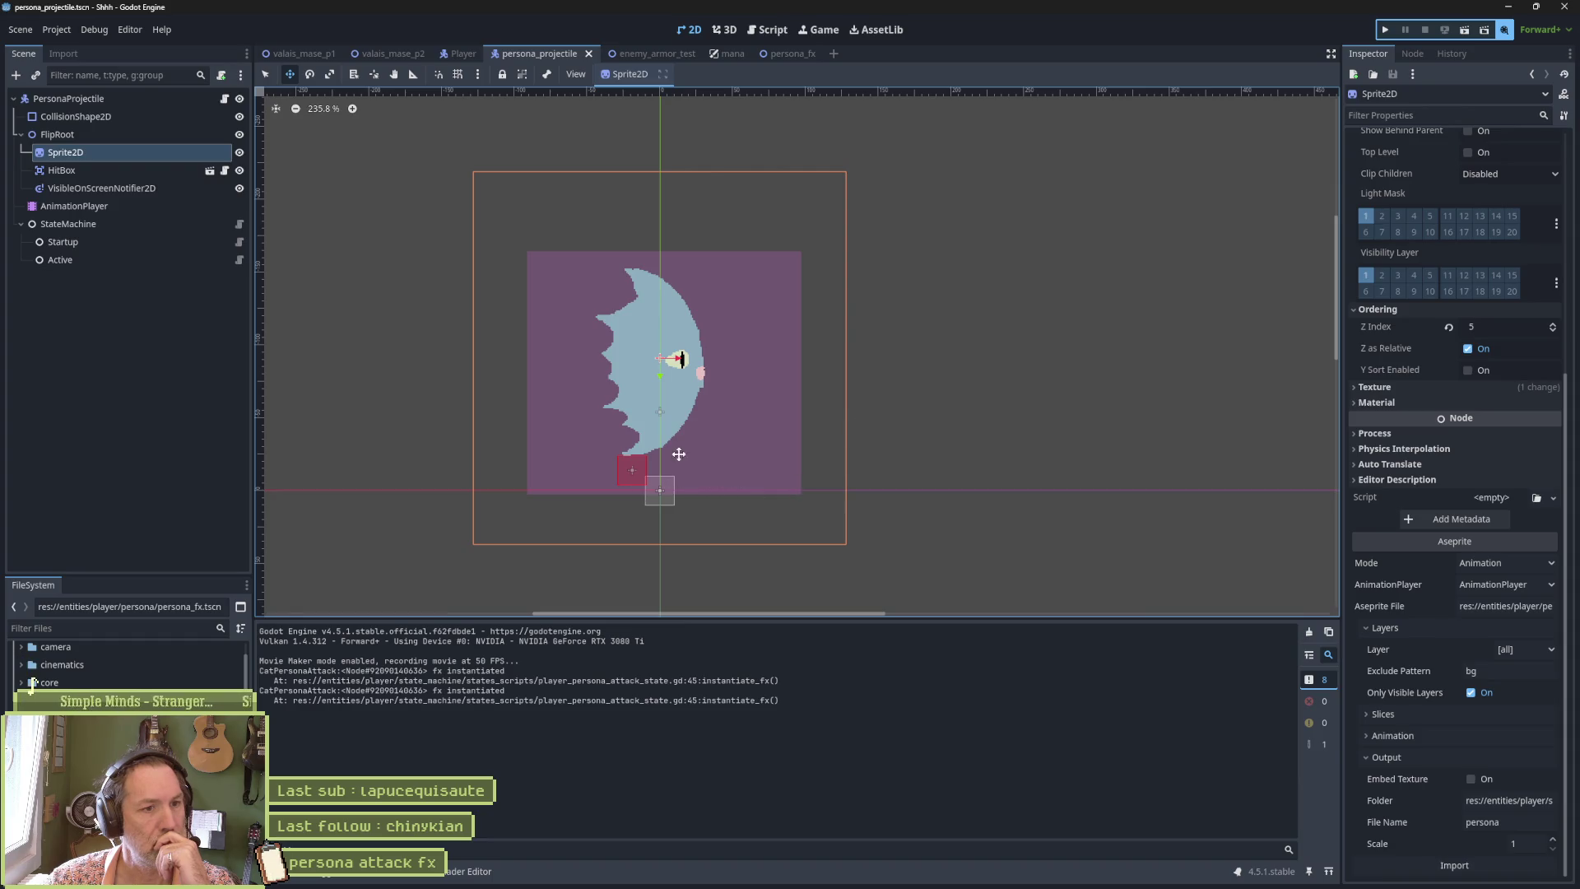
{"action": "left_click", "coordinate": [674, 55]}
{"action": "key", "text": "F6"}
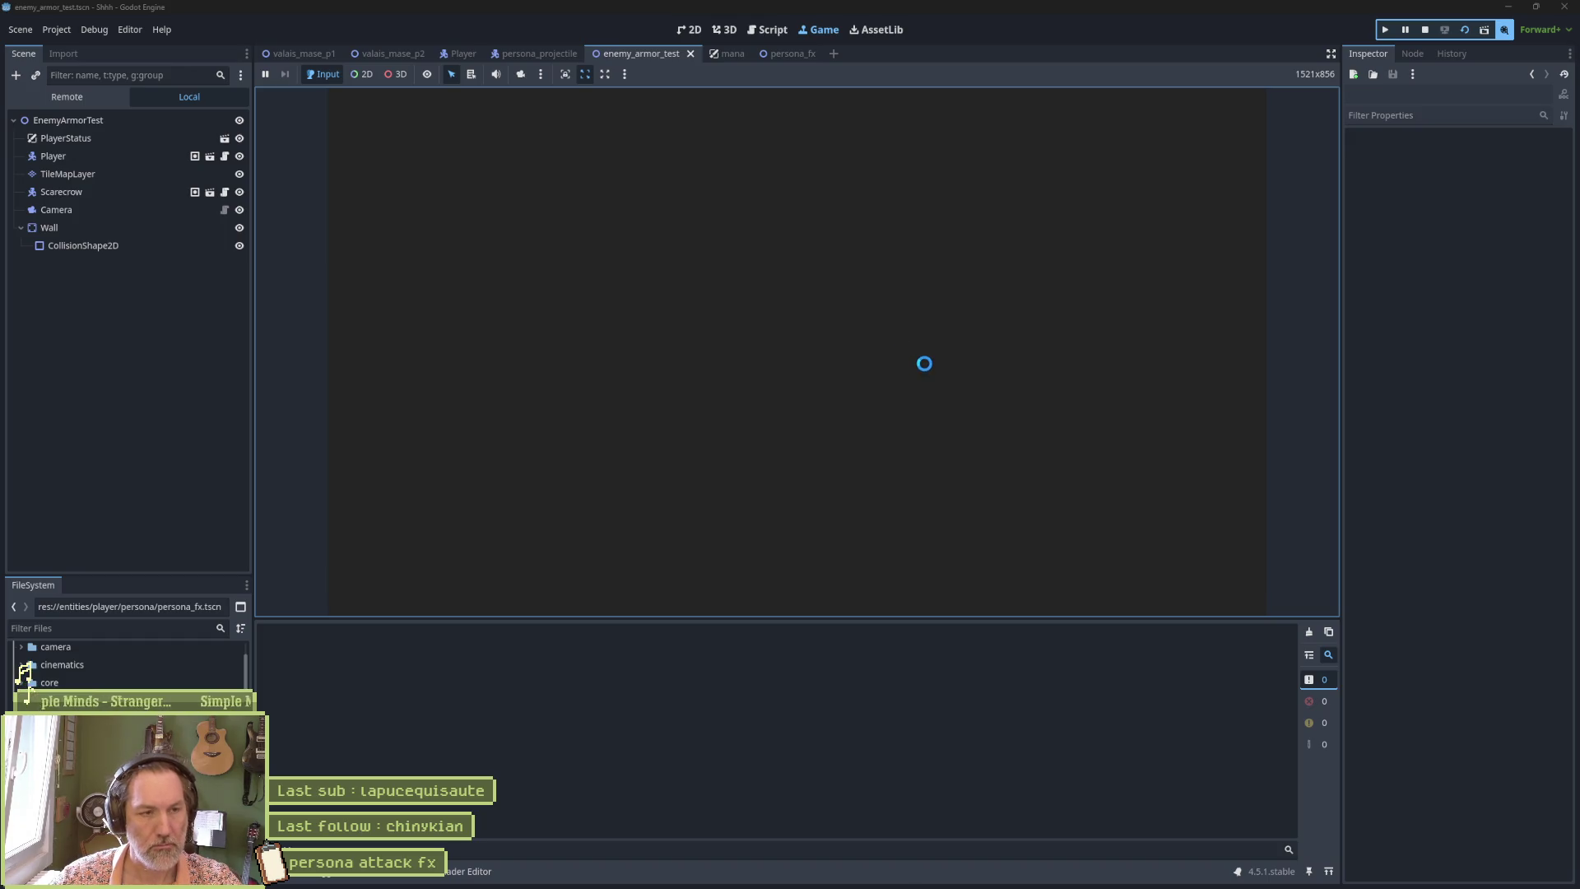
Trigger the persona attack in the running test, stop it, and turn off Movie Maker recording.
{"action": "key", "text": "x"}
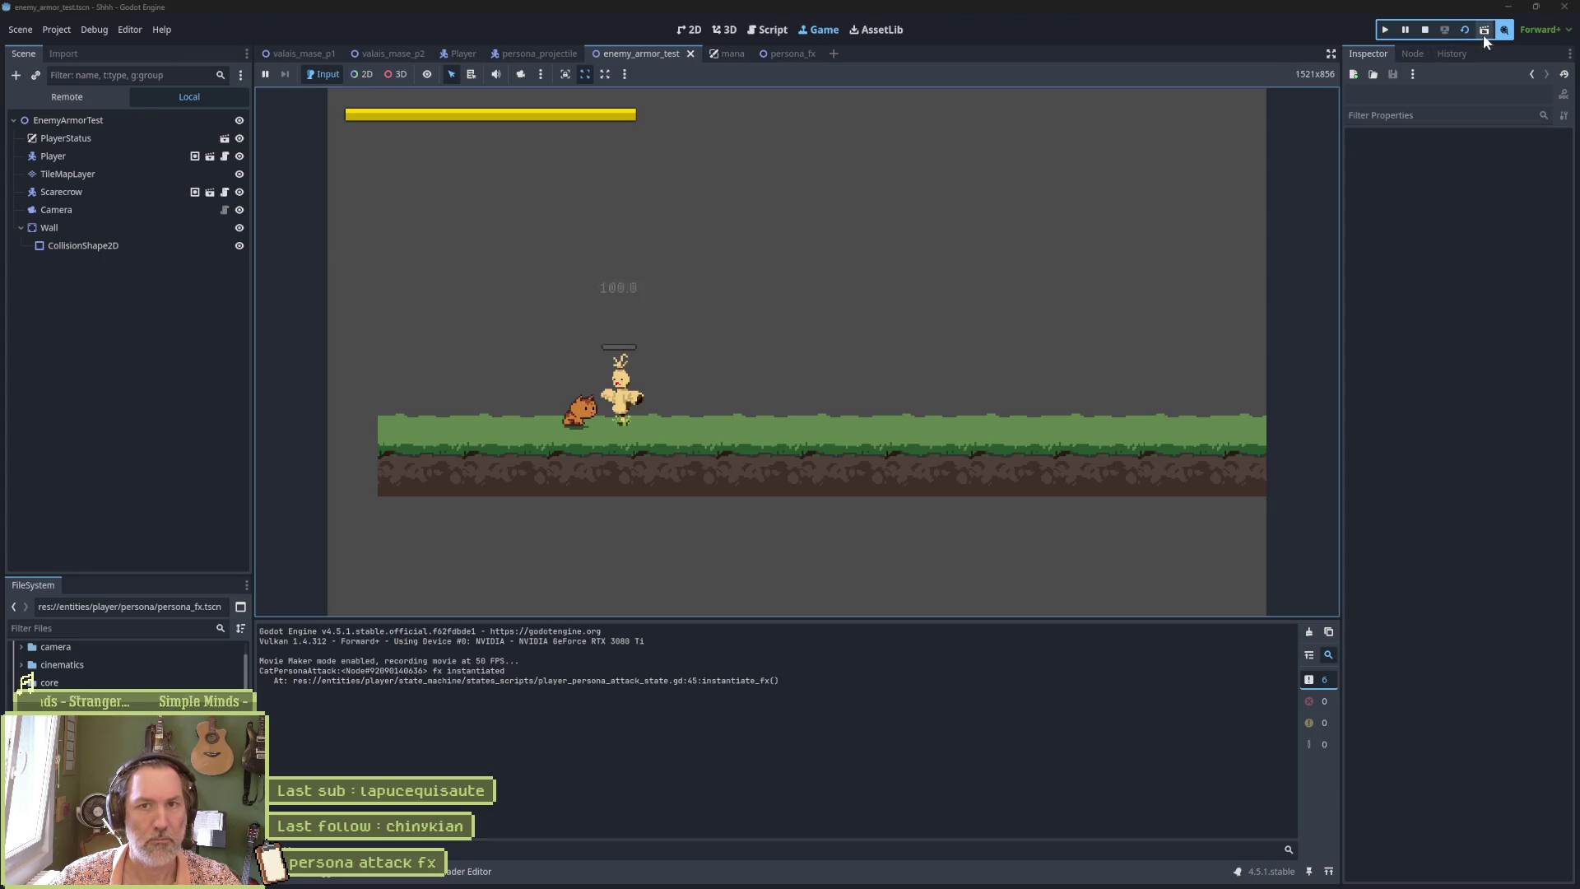
{"action": "left_click", "coordinate": [1426, 33]}
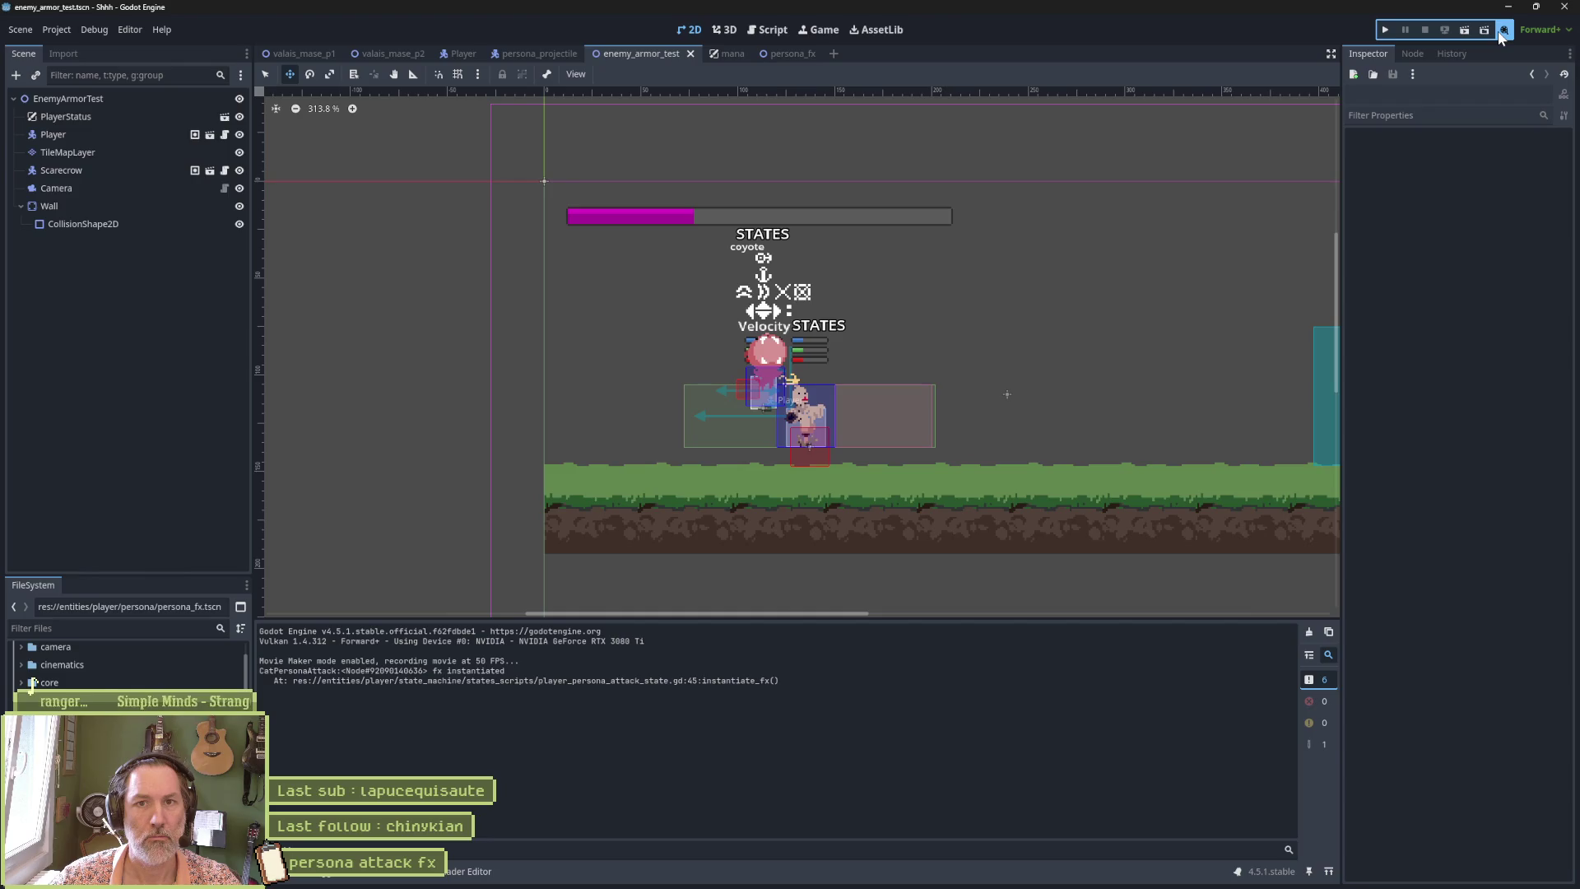
{"action": "left_click", "coordinate": [1501, 33]}
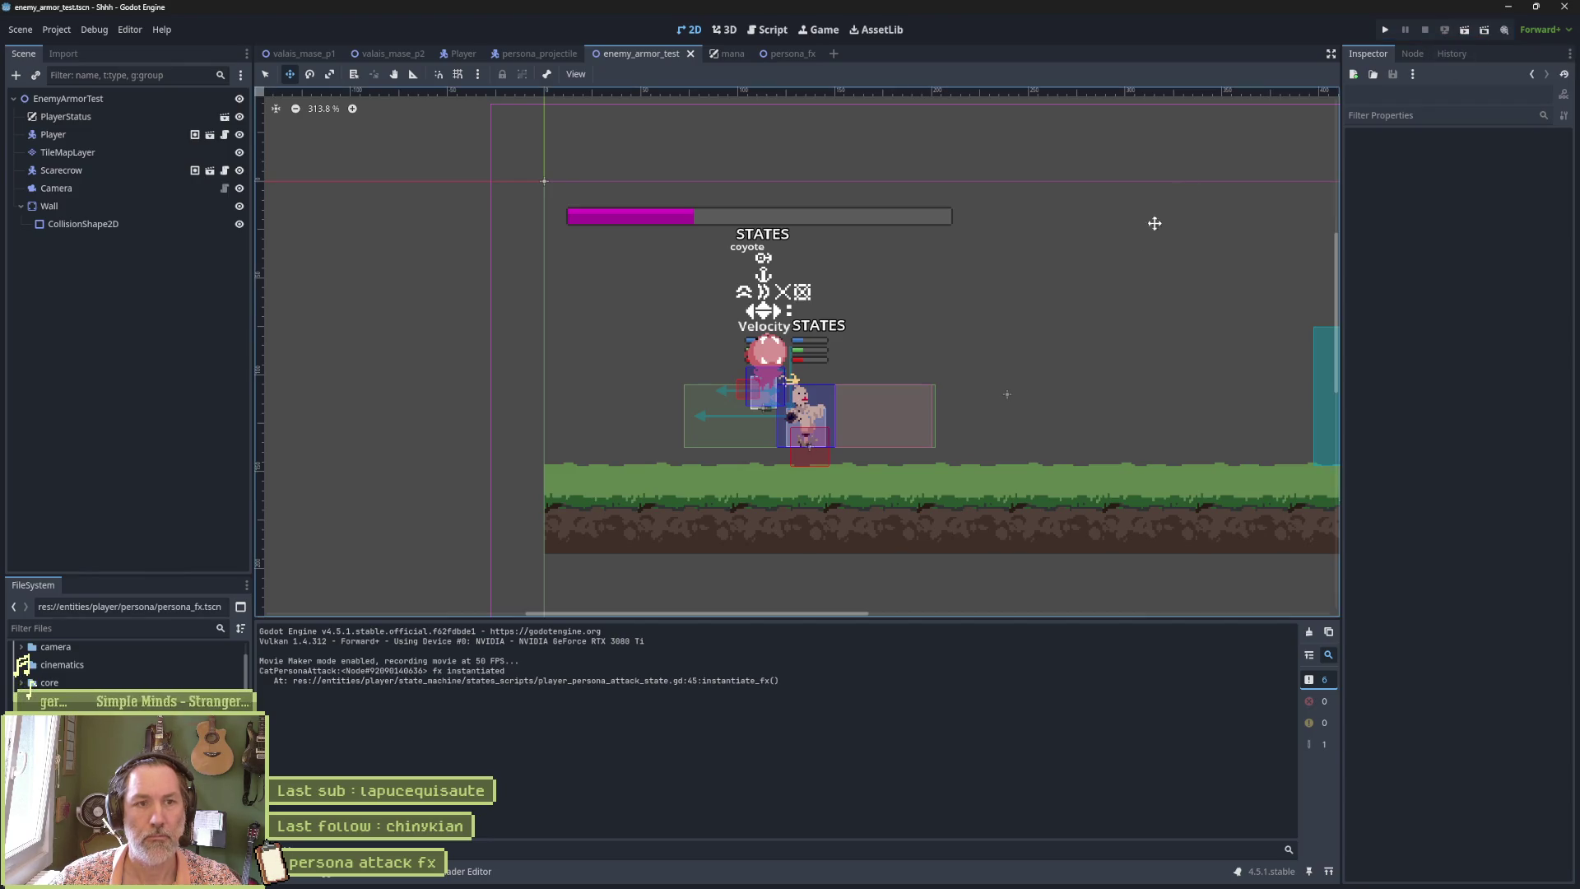
Rerun the test scene, fire the persona attack burst to confirm the FX spawns, then stop the game.
{"action": "key", "text": "F6"}
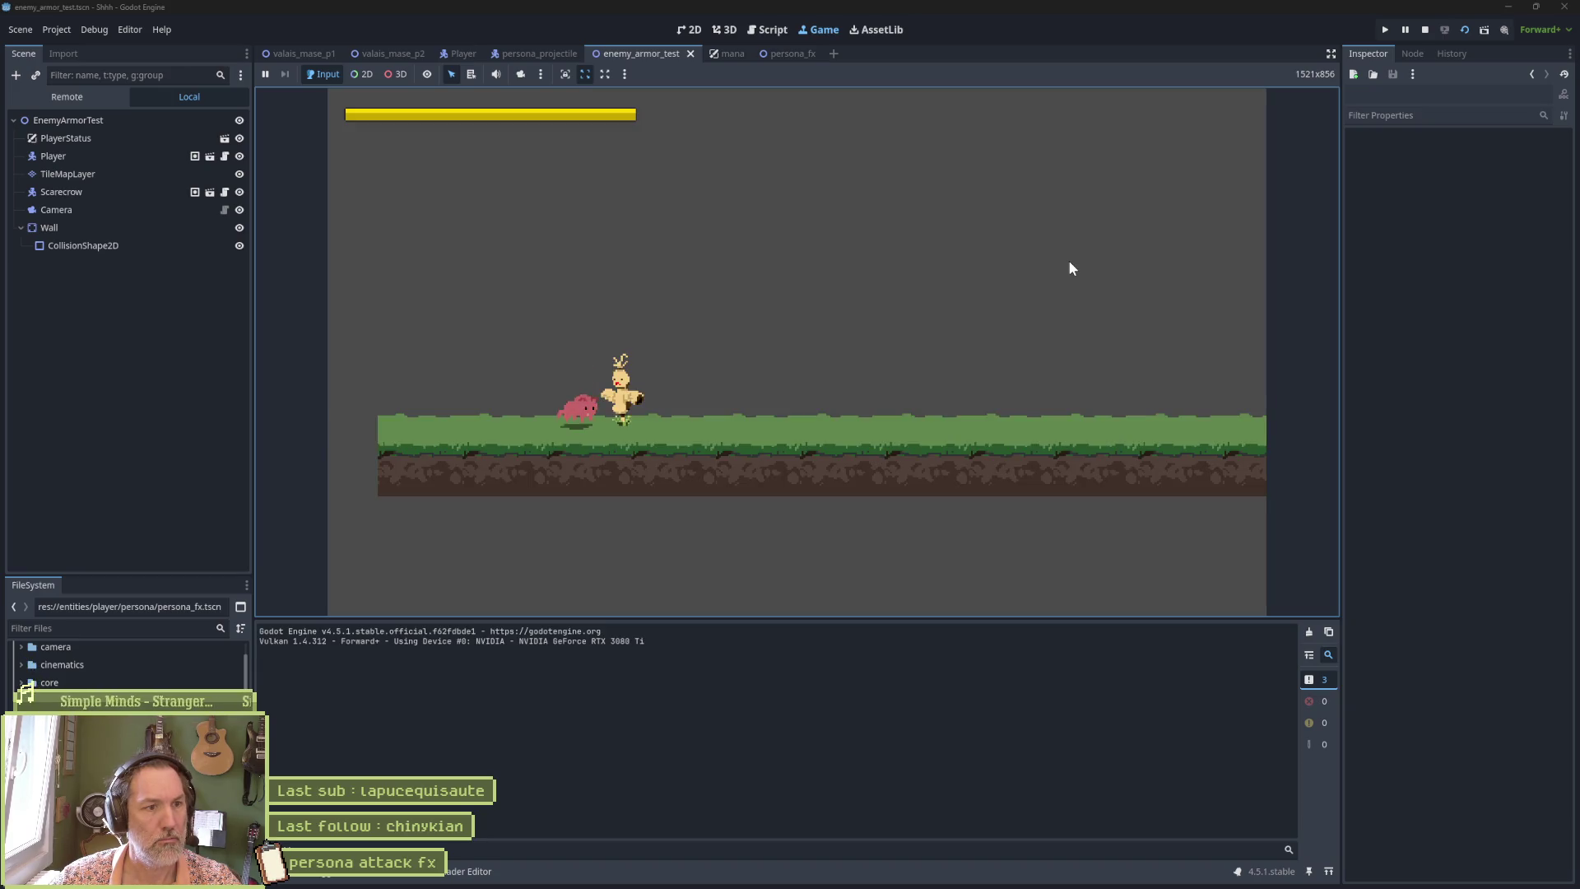
{"action": "left_click", "coordinate": [1070, 263]}
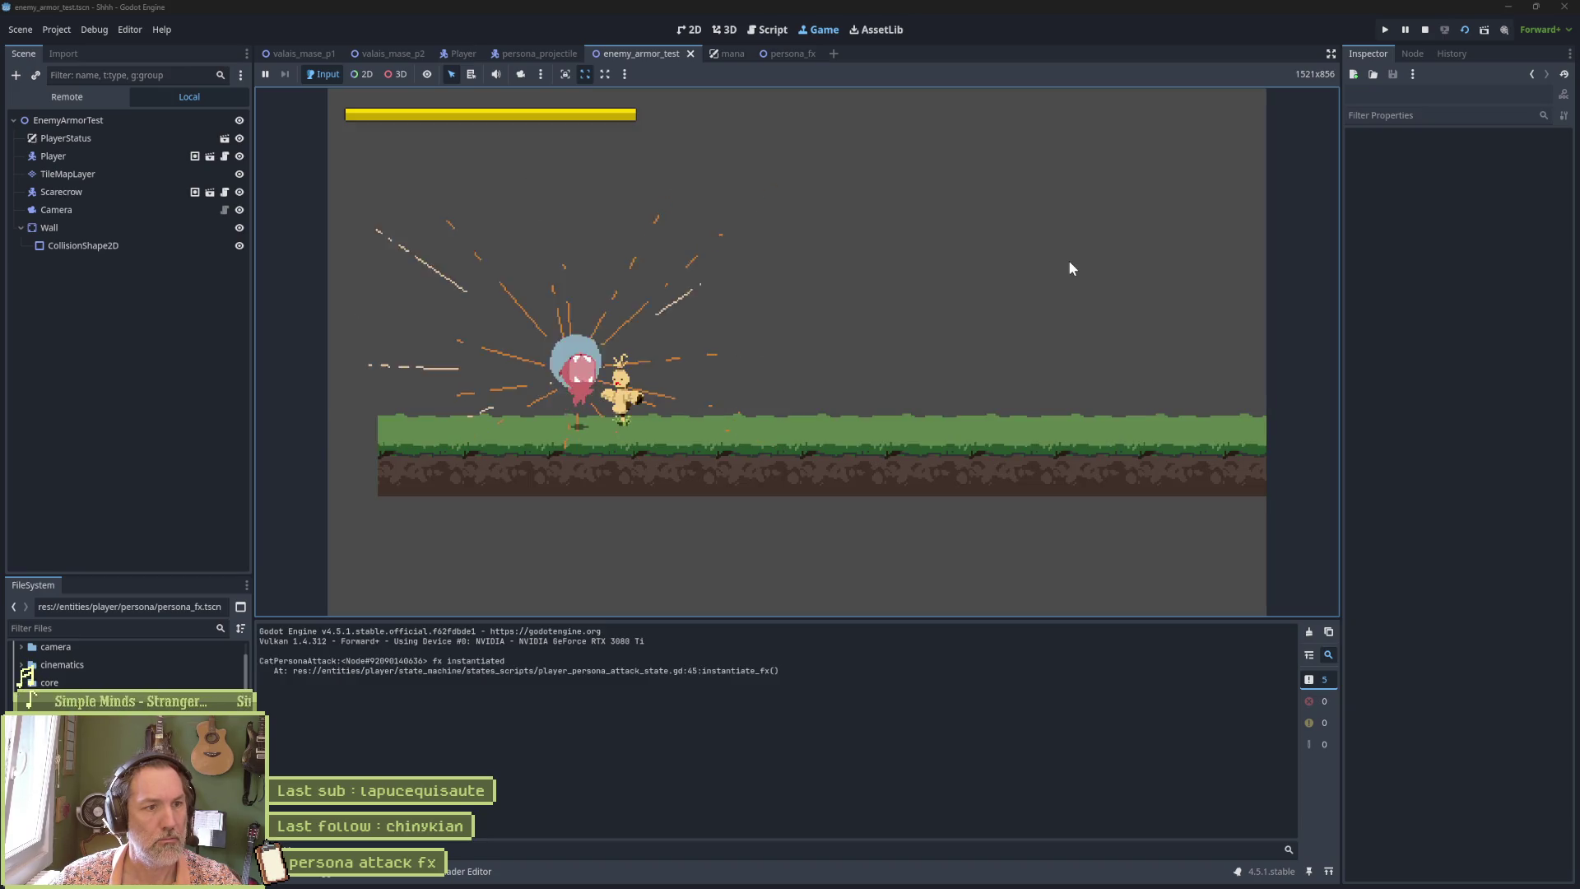
{"action": "key", "text": "F8"}
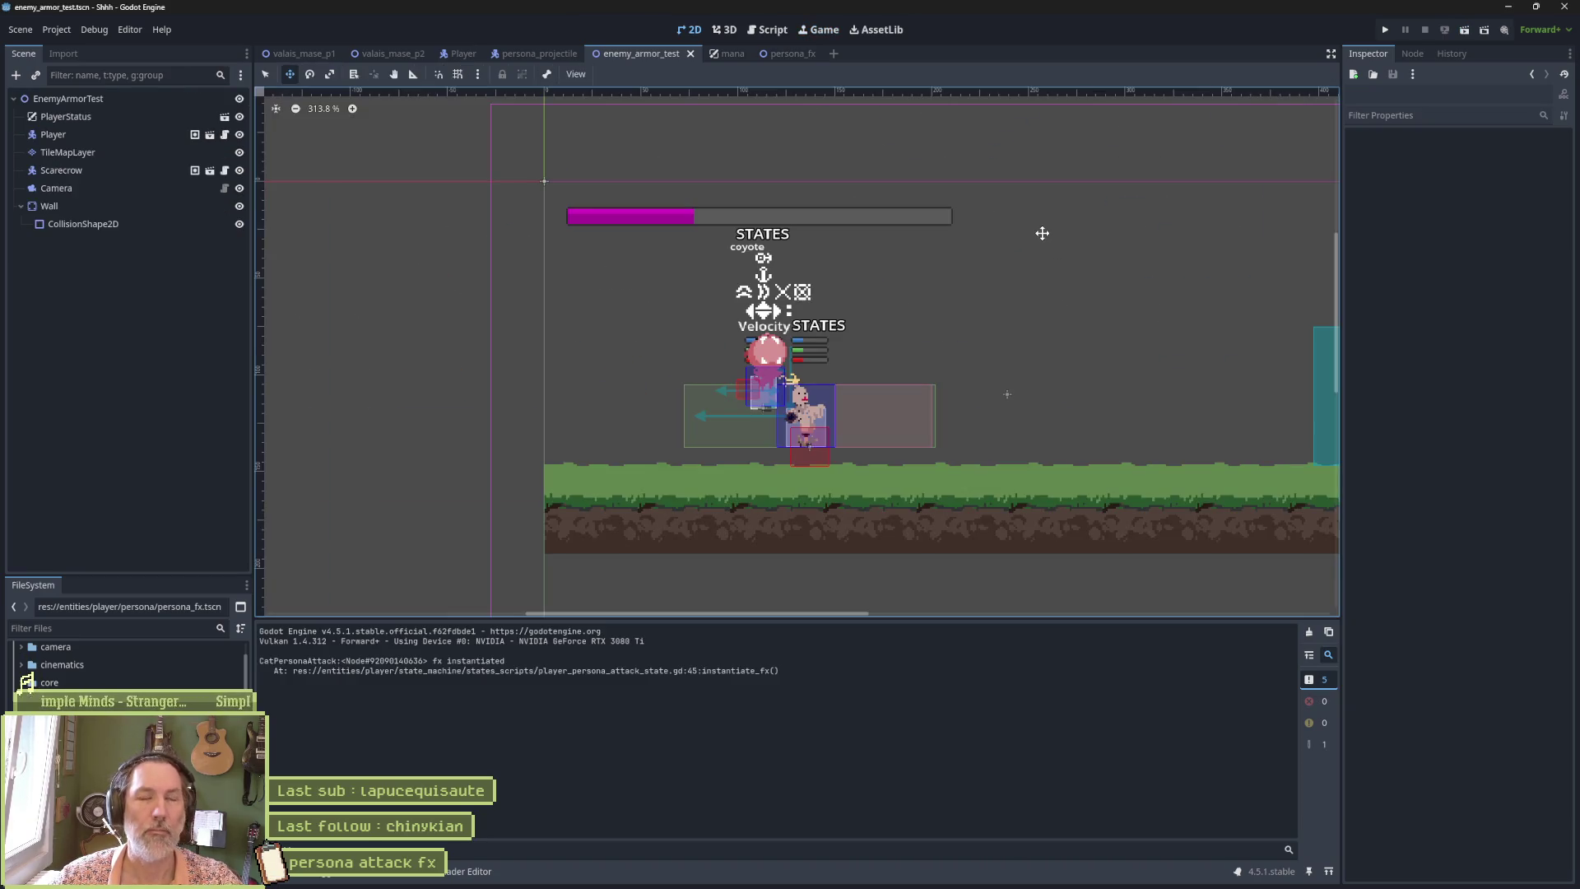
{"action": "mouse_move", "coordinate": [823, 879]}
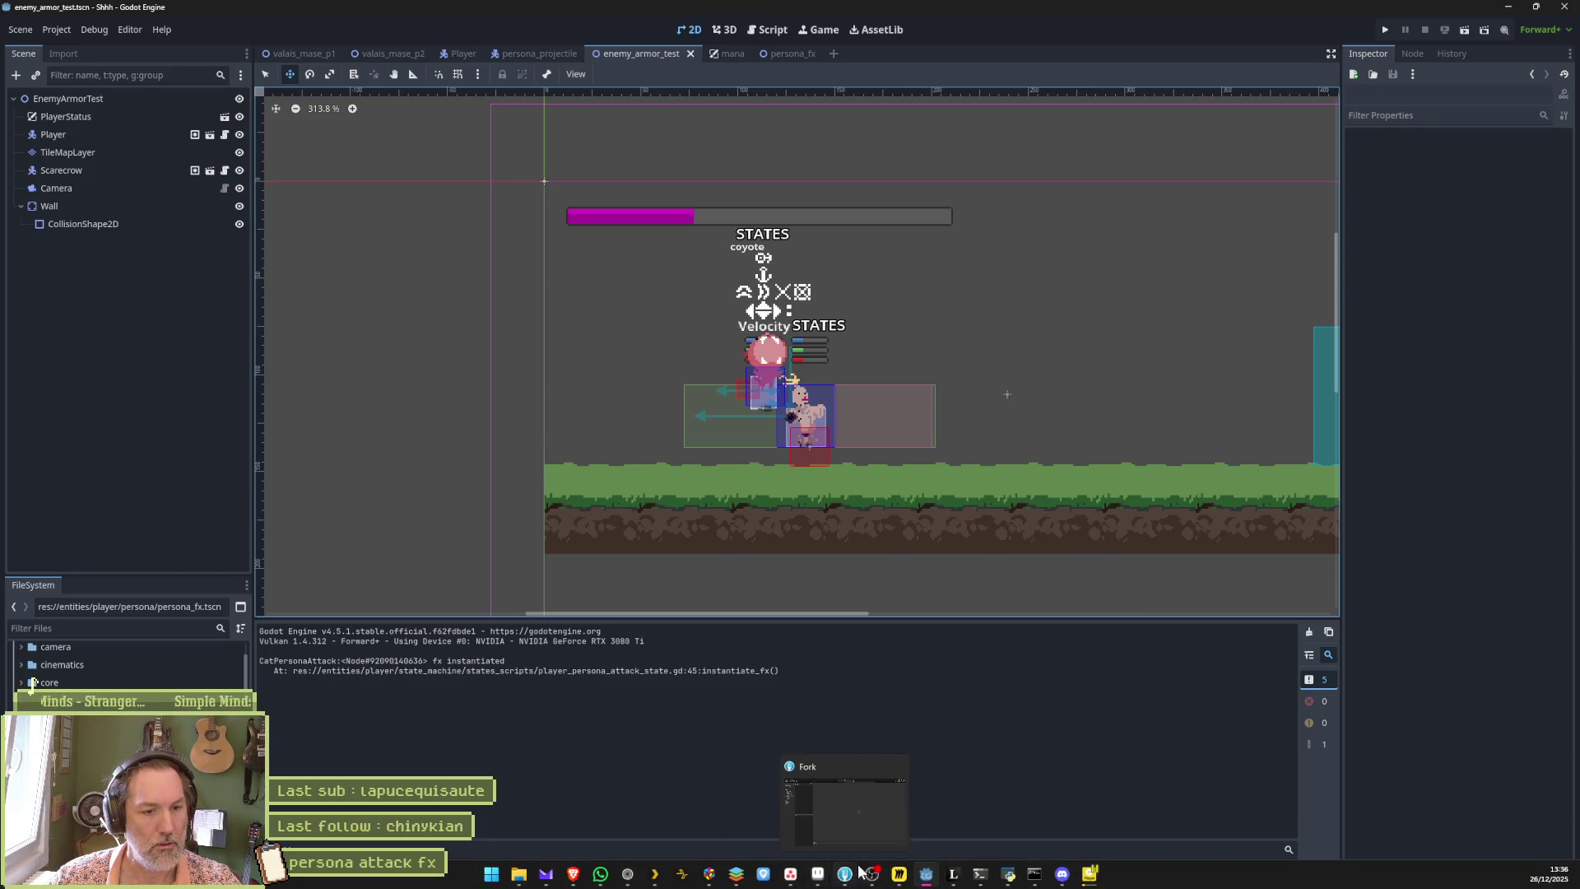
{"action": "left_click", "coordinate": [817, 874]}
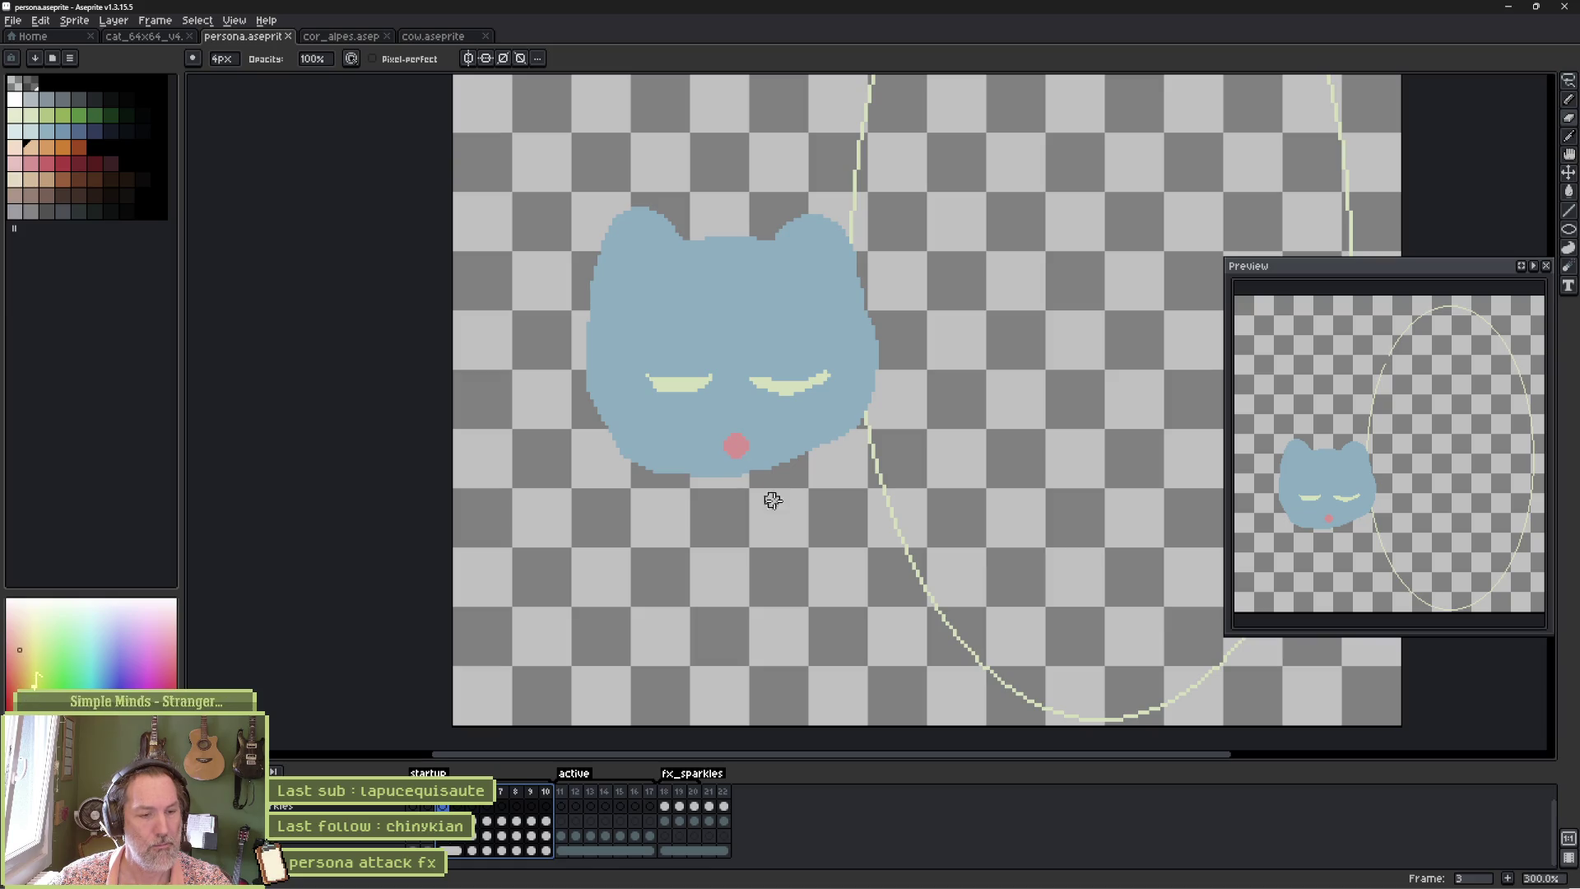
Preview fx_sparkles frames 18–20 and duplicate them as new frames 21–23.
{"action": "left_click", "coordinate": [668, 804]}
{"action": "left_click_drag", "start_coordinate": [680, 800], "coordinate": [703, 803]}
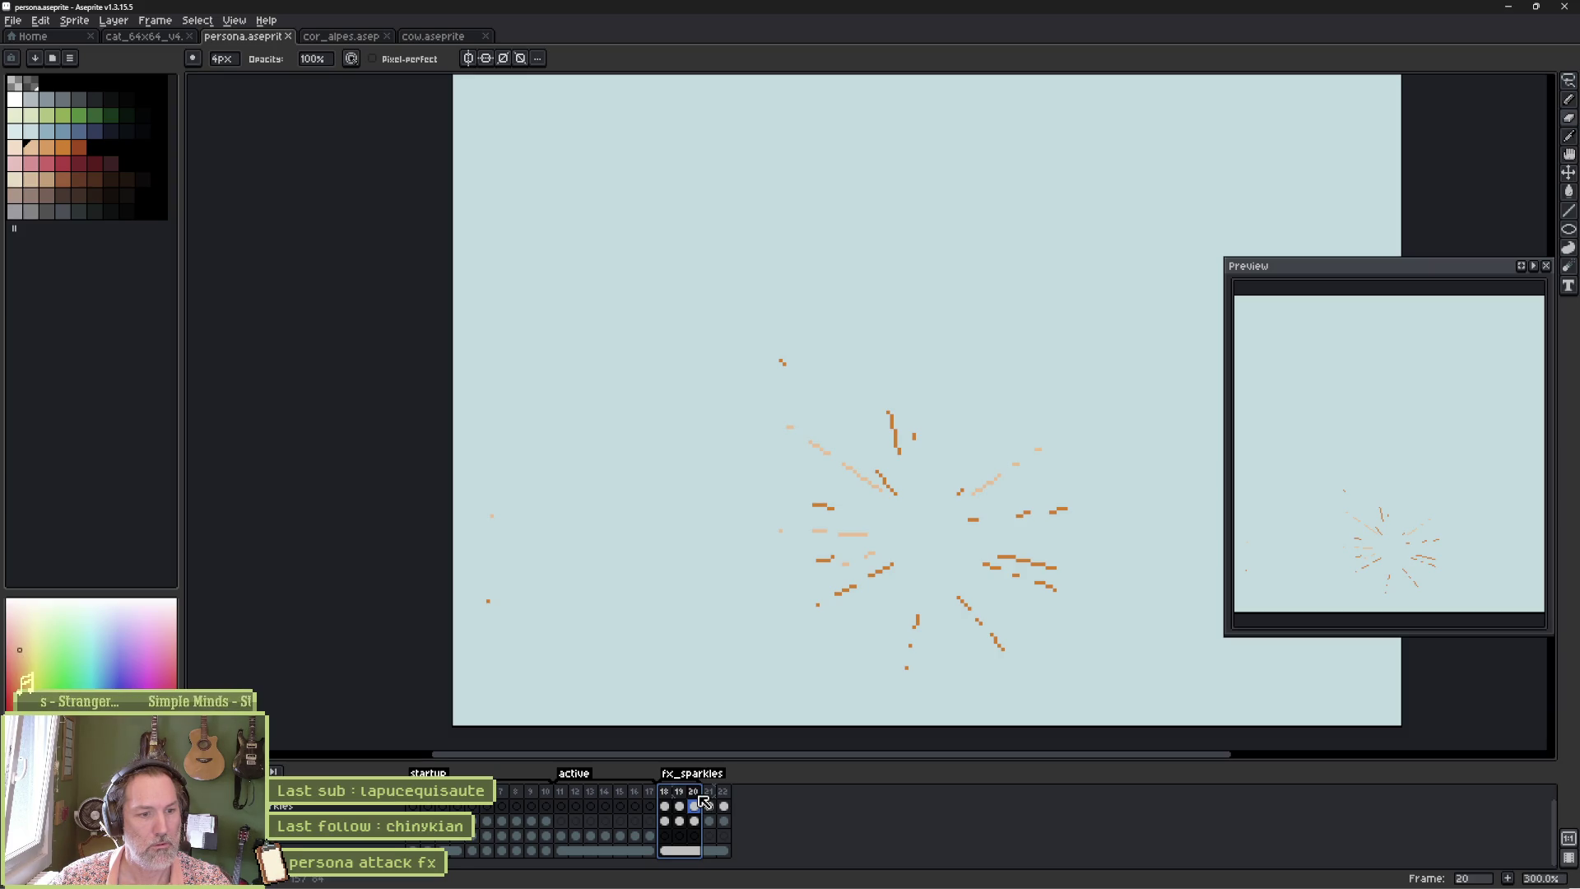
{"action": "key", "text": "Return"}
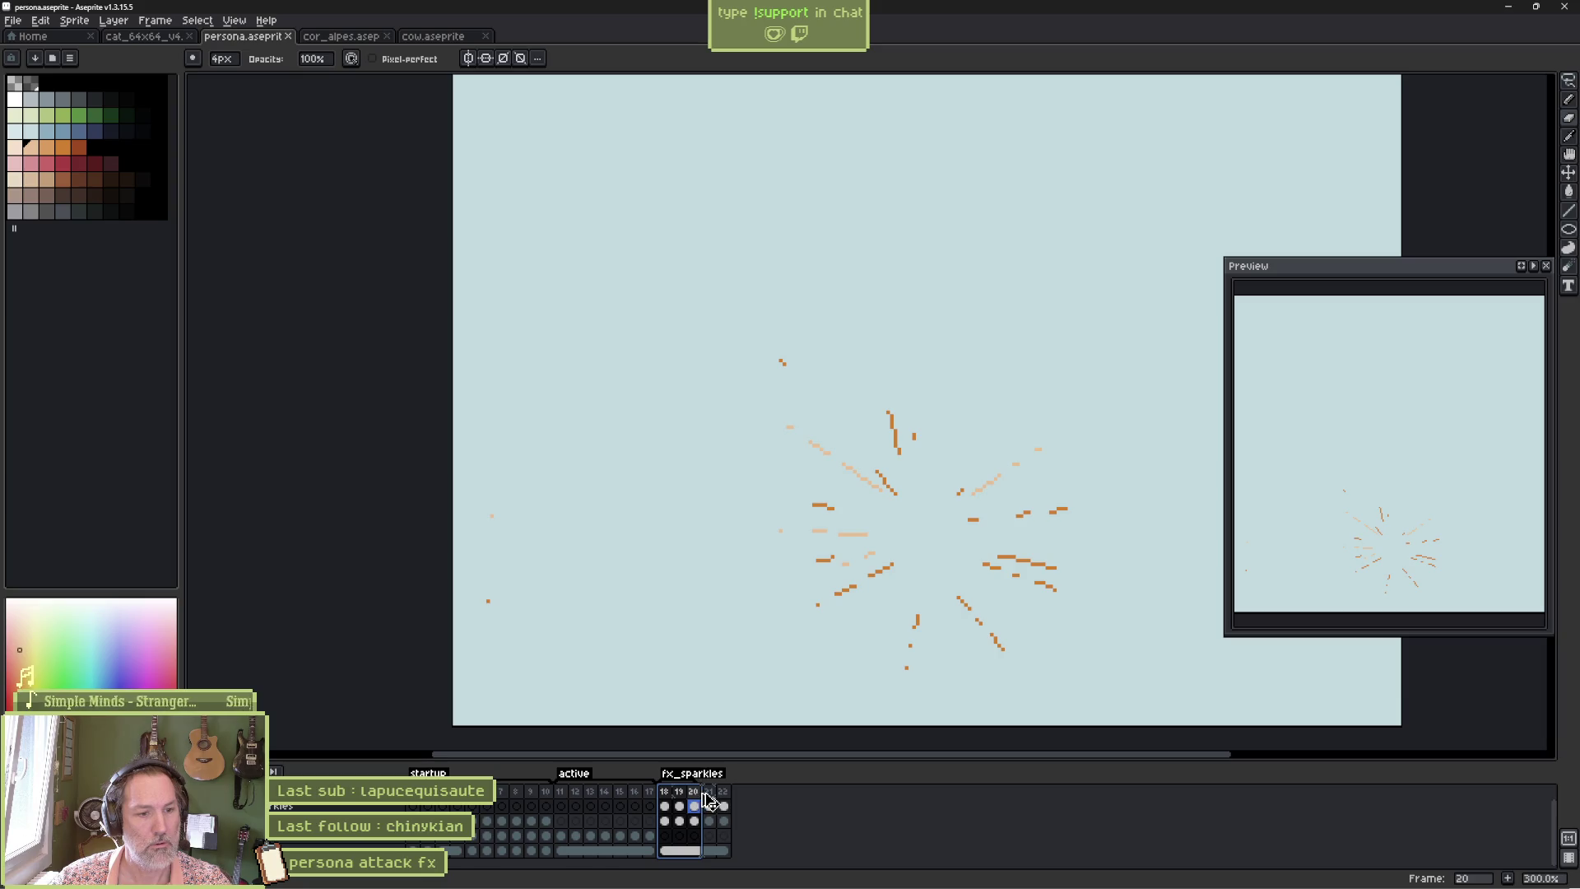
{"action": "key", "text": "alt+n"}
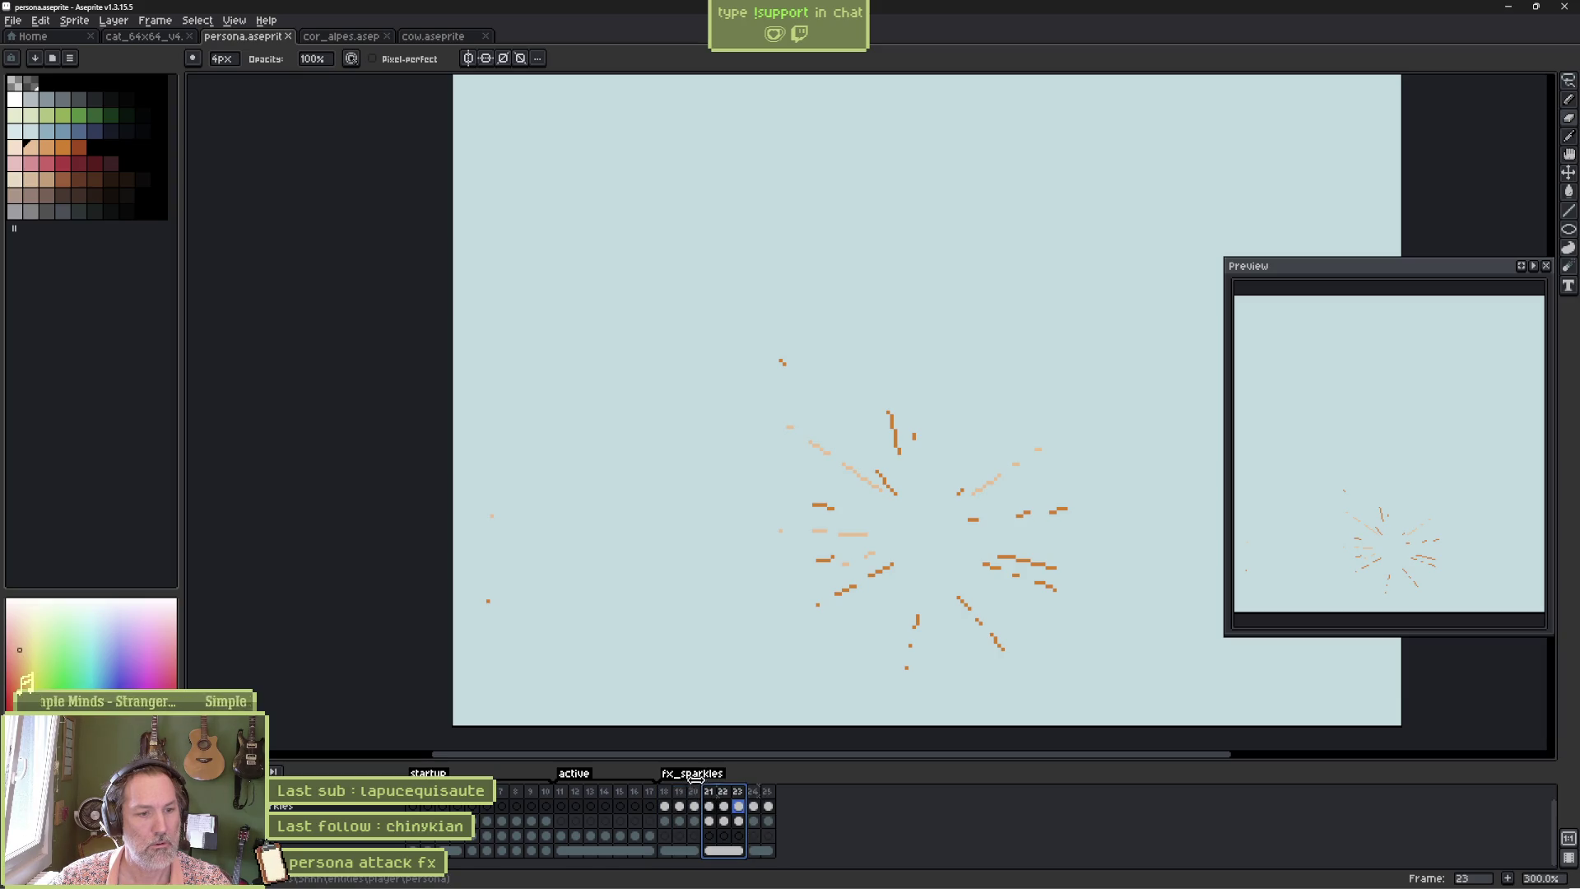
{"action": "left_click_drag", "start_coordinate": [664, 792], "coordinate": [744, 791]}
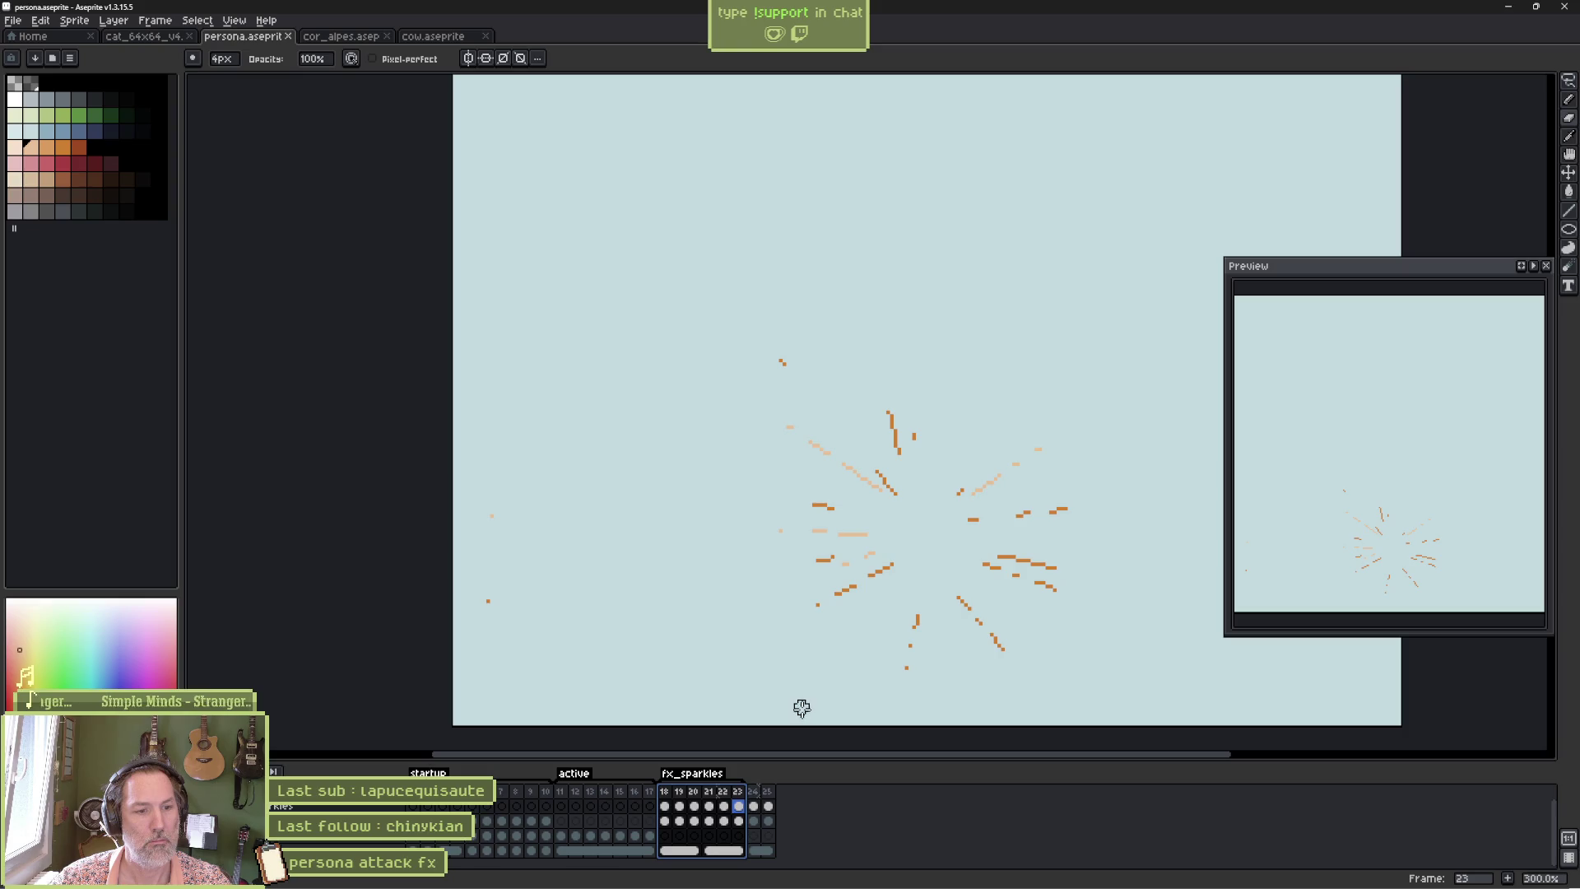
On frame 23, erase the stray dots near the left edge and pixels around the burst.
{"action": "left_click", "coordinate": [739, 808]}
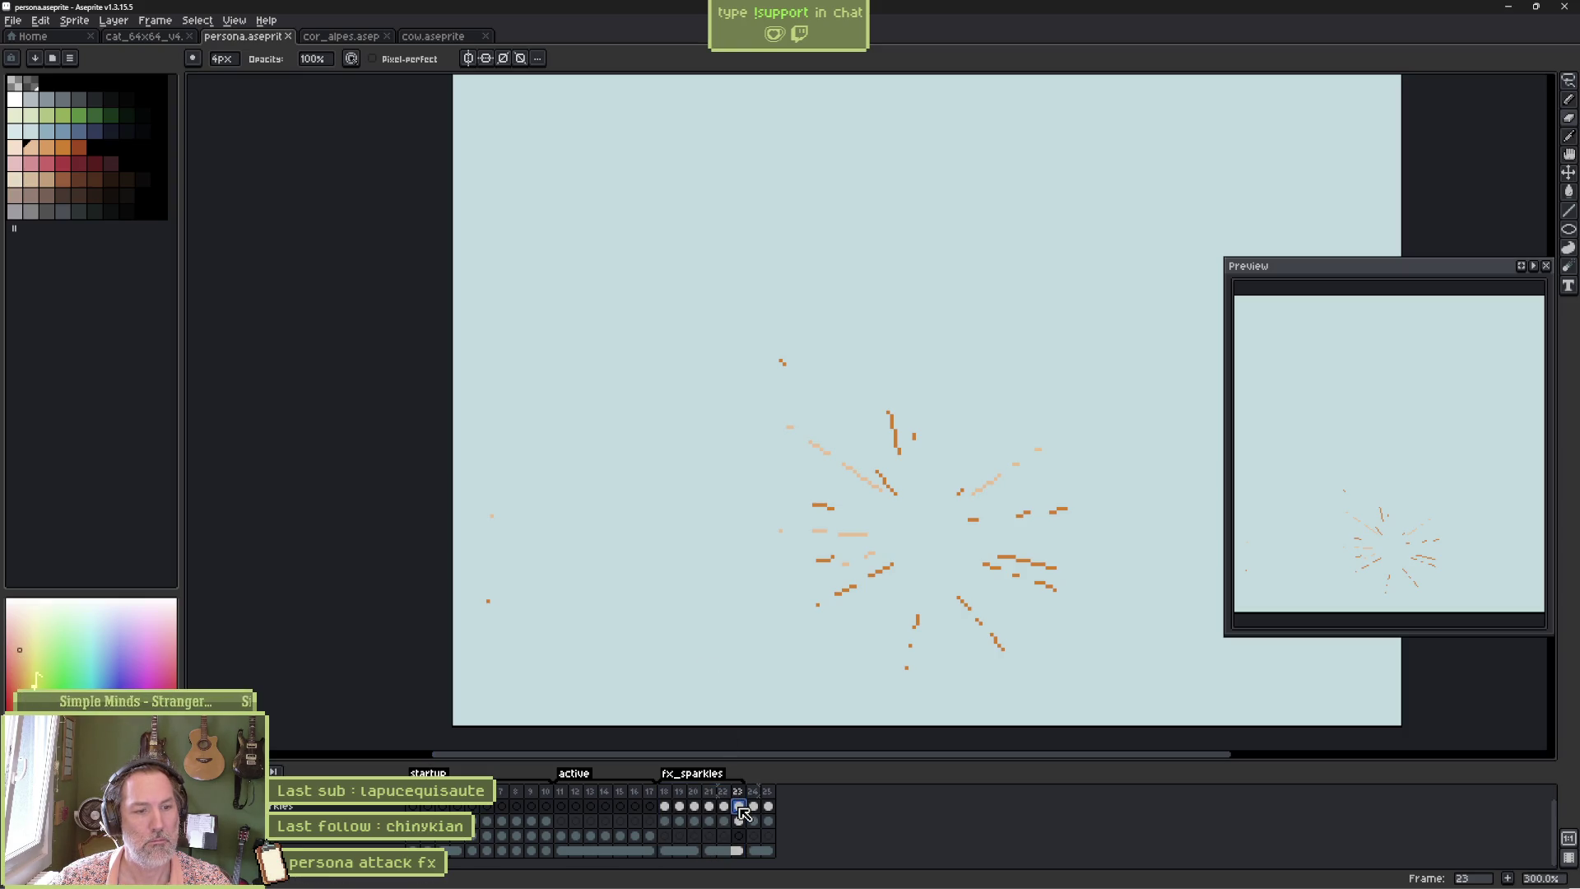
{"action": "left_click", "coordinate": [488, 601]}
{"action": "left_click", "coordinate": [492, 516]}
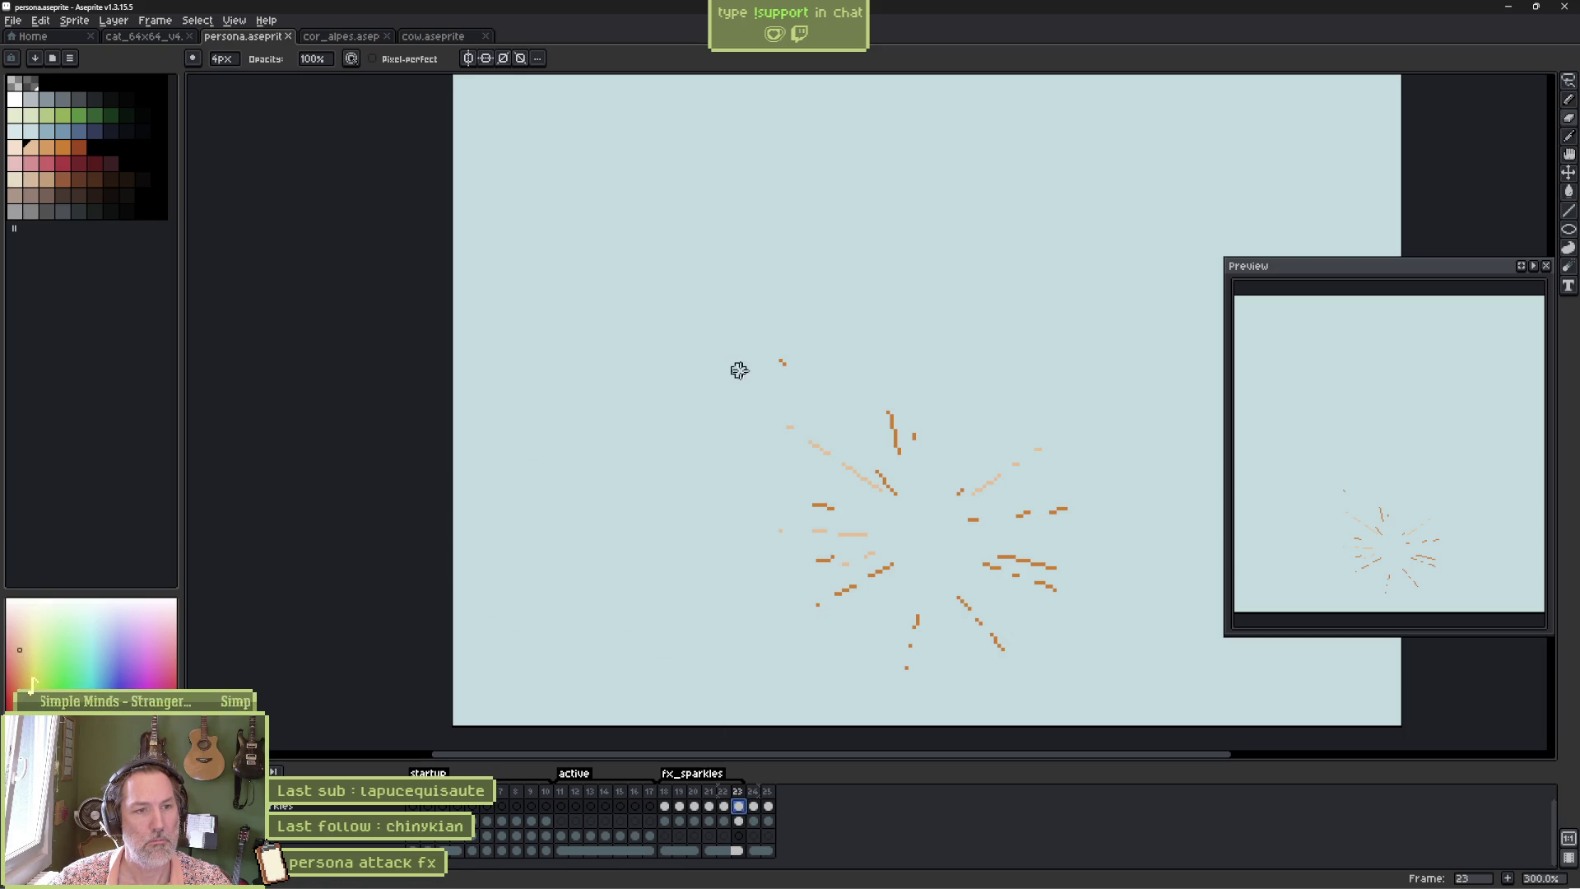
{"action": "left_click", "coordinate": [818, 447]}
{"action": "left_click", "coordinate": [782, 362]}
{"action": "left_click", "coordinate": [790, 426]}
{"action": "left_click", "coordinate": [848, 469]}
{"action": "left_click", "coordinate": [846, 534]}
{"action": "left_click", "coordinate": [868, 549]}
{"action": "left_click", "coordinate": [825, 560]}
Erase the burst's side dashes and diagonal strokes to a sparse scatter, then return to Godot.
{"action": "left_click_drag", "start_coordinate": [818, 504], "coordinate": [819, 531]}
{"action": "left_click_drag", "start_coordinate": [959, 492], "coordinate": [997, 477]}
{"action": "mouse_move", "coordinate": [996, 559]}
{"action": "left_mouse_down"}
{"action": "mouse_move", "coordinate": [1053, 568]}
{"action": "mouse_move", "coordinate": [1016, 574]}
{"action": "left_mouse_up"}
{"action": "left_click", "coordinate": [959, 601]}
{"action": "left_click", "coordinate": [888, 566]}
{"action": "left_click", "coordinate": [854, 586]}
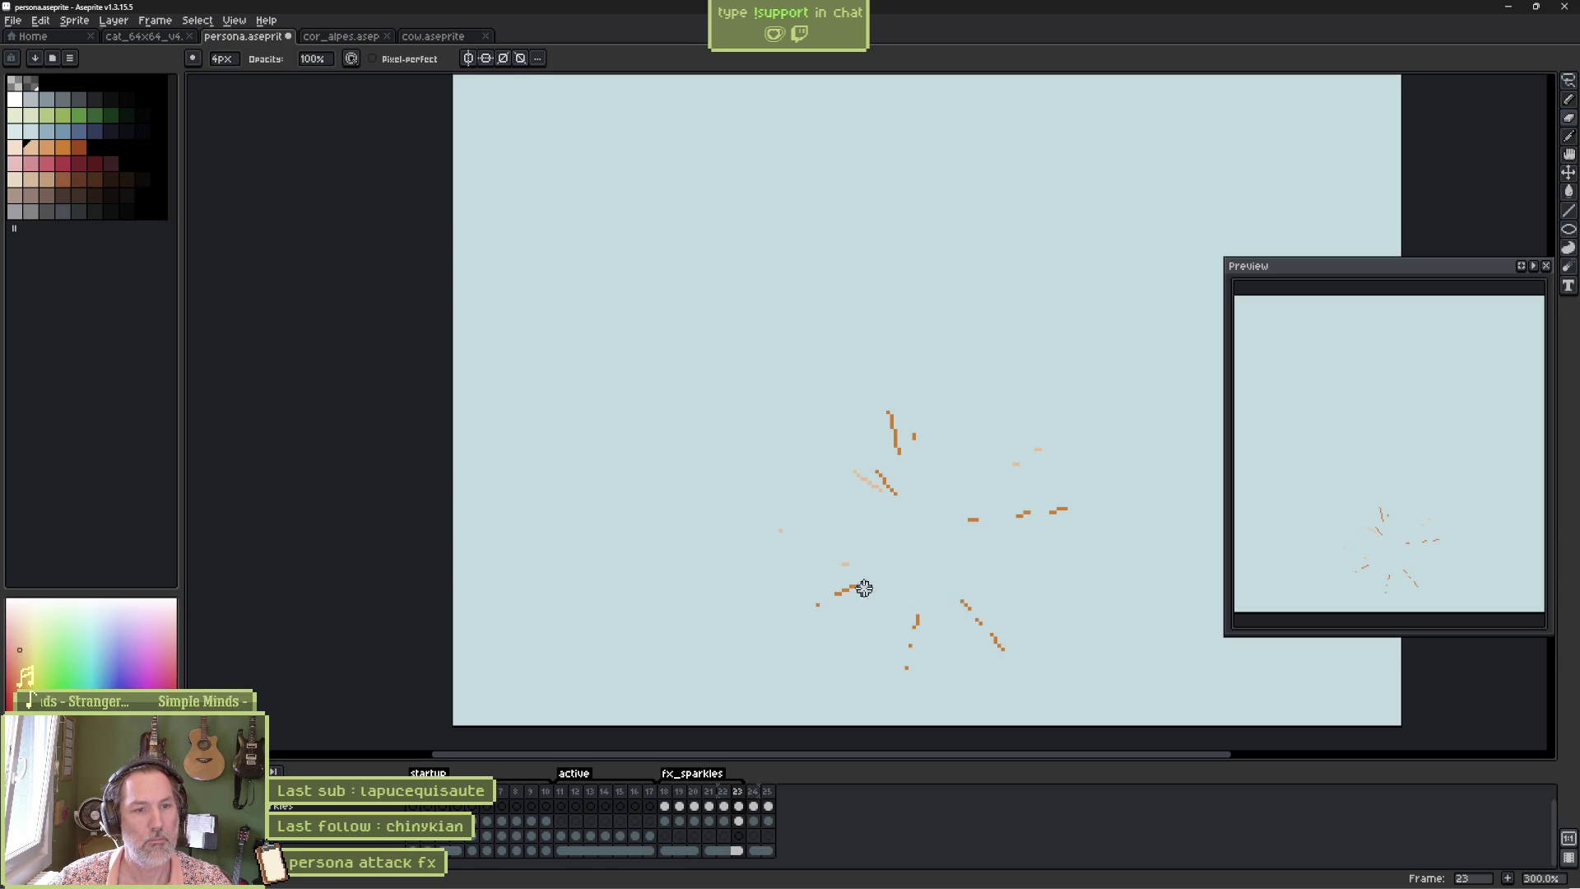
{"action": "left_click_drag", "start_coordinate": [1062, 509], "coordinate": [1021, 515]}
{"action": "left_click", "coordinate": [979, 624]}
{"action": "left_click", "coordinate": [965, 607]}
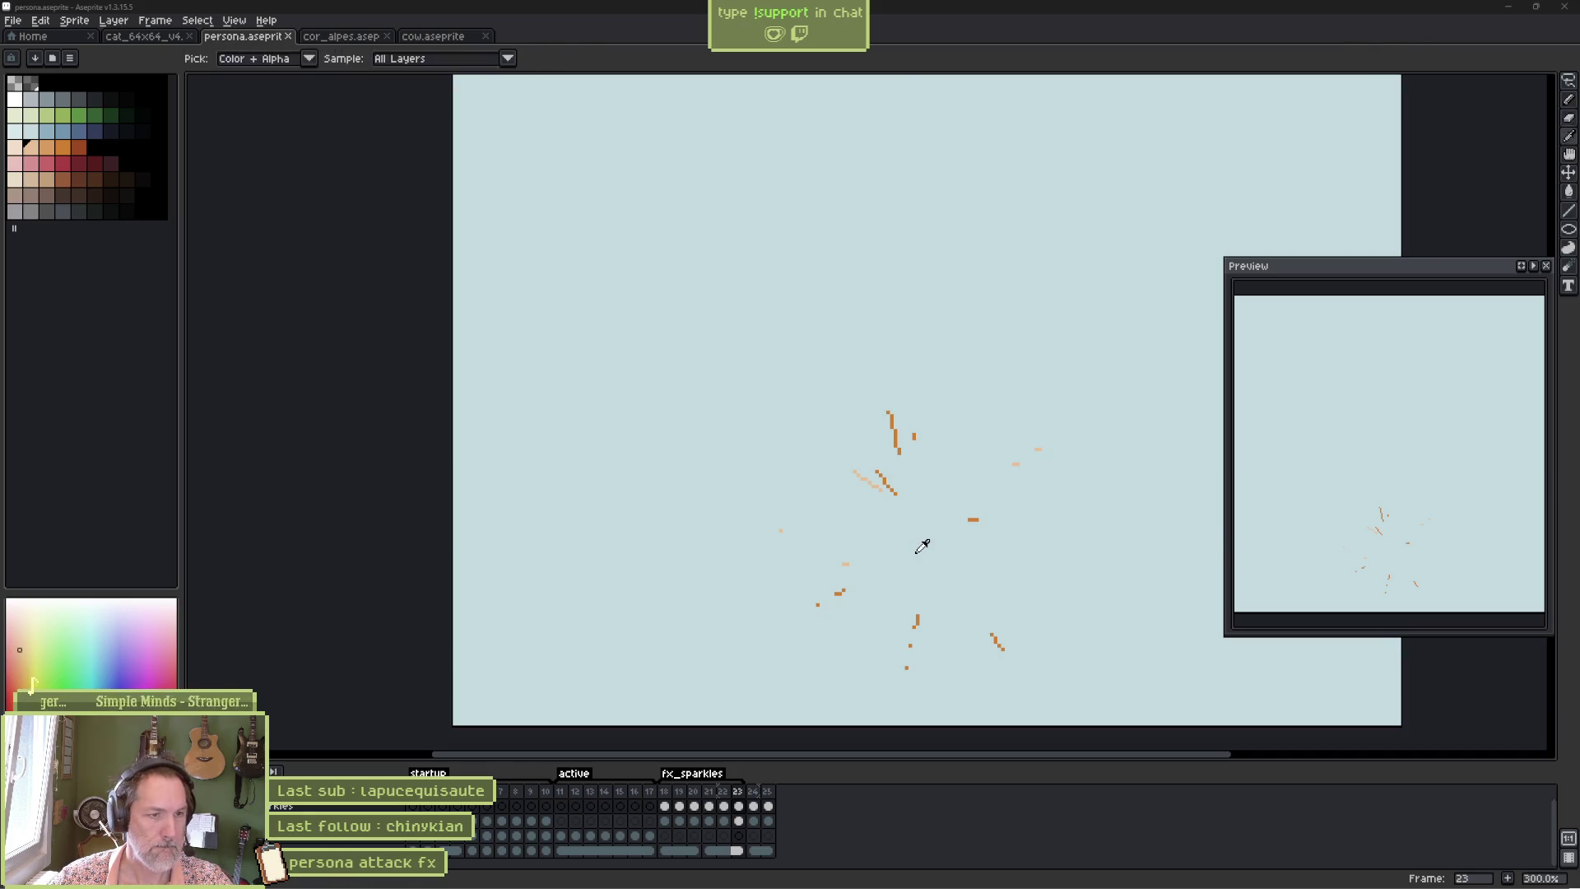
{"action": "key", "text": "alt+Tab"}
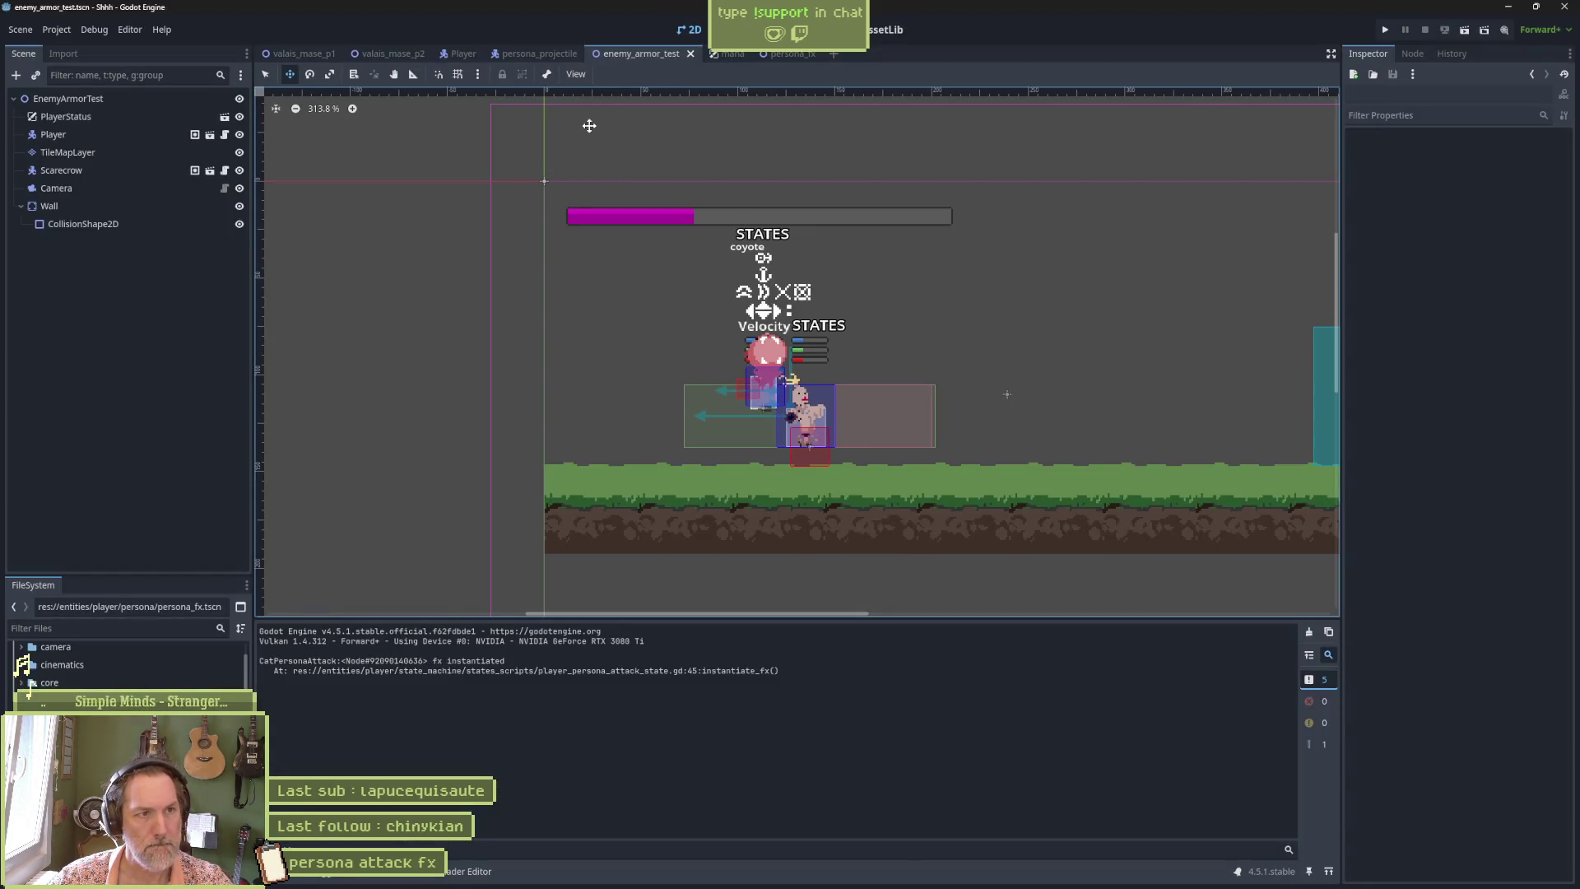
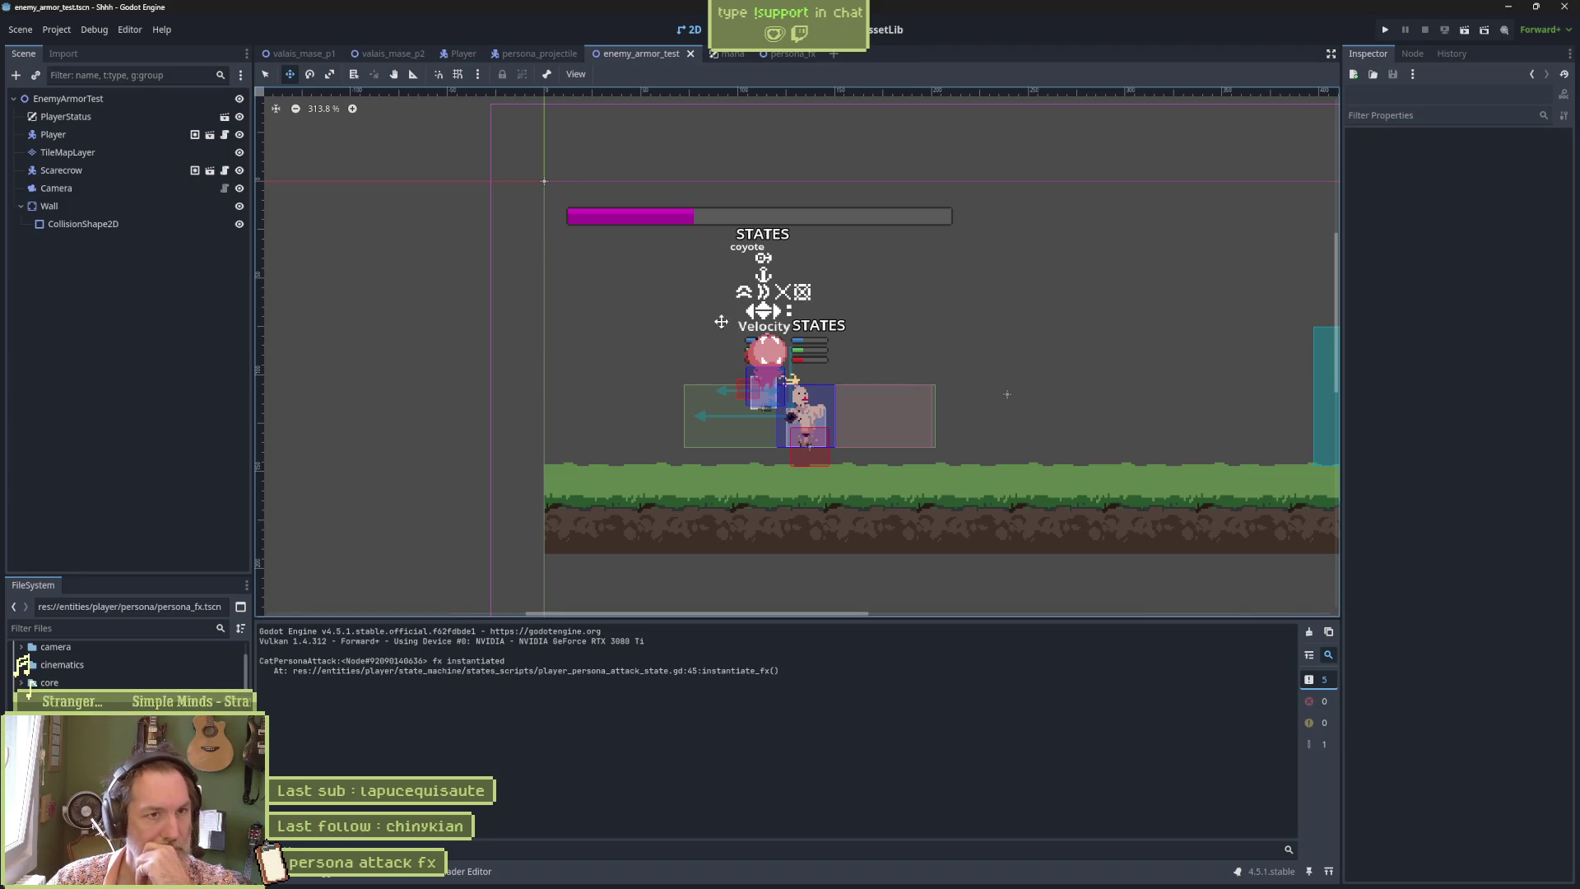
Reimport the updated Aseprite sparkle frames onto the persona_fx Sprite2D.
{"action": "left_click", "coordinate": [783, 54]}
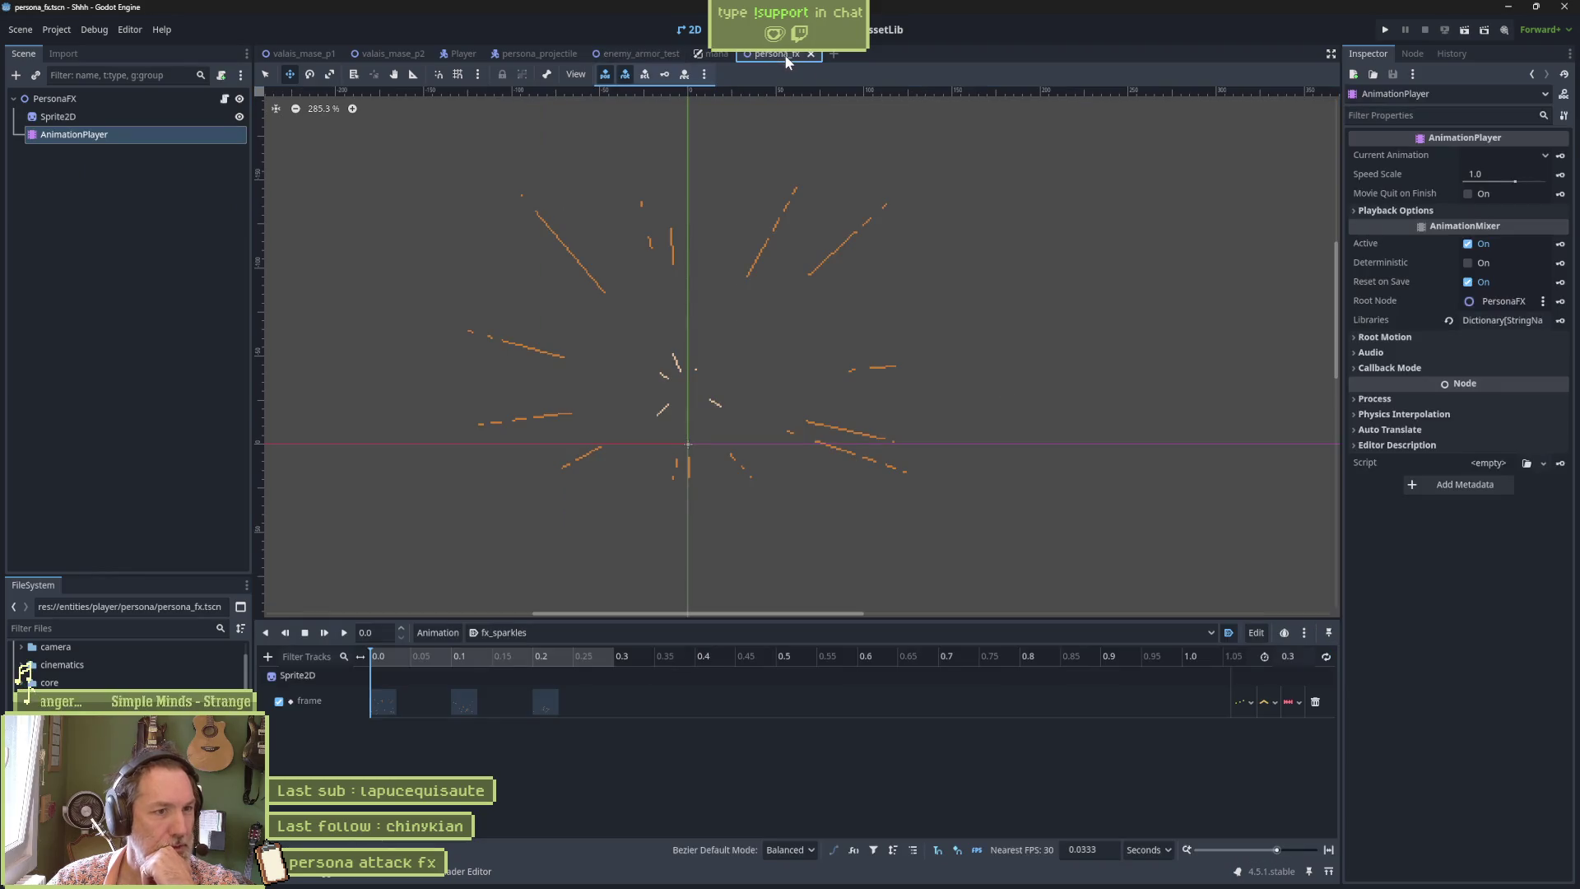
{"action": "left_click", "coordinate": [149, 120]}
{"action": "left_click", "coordinate": [1463, 818]}
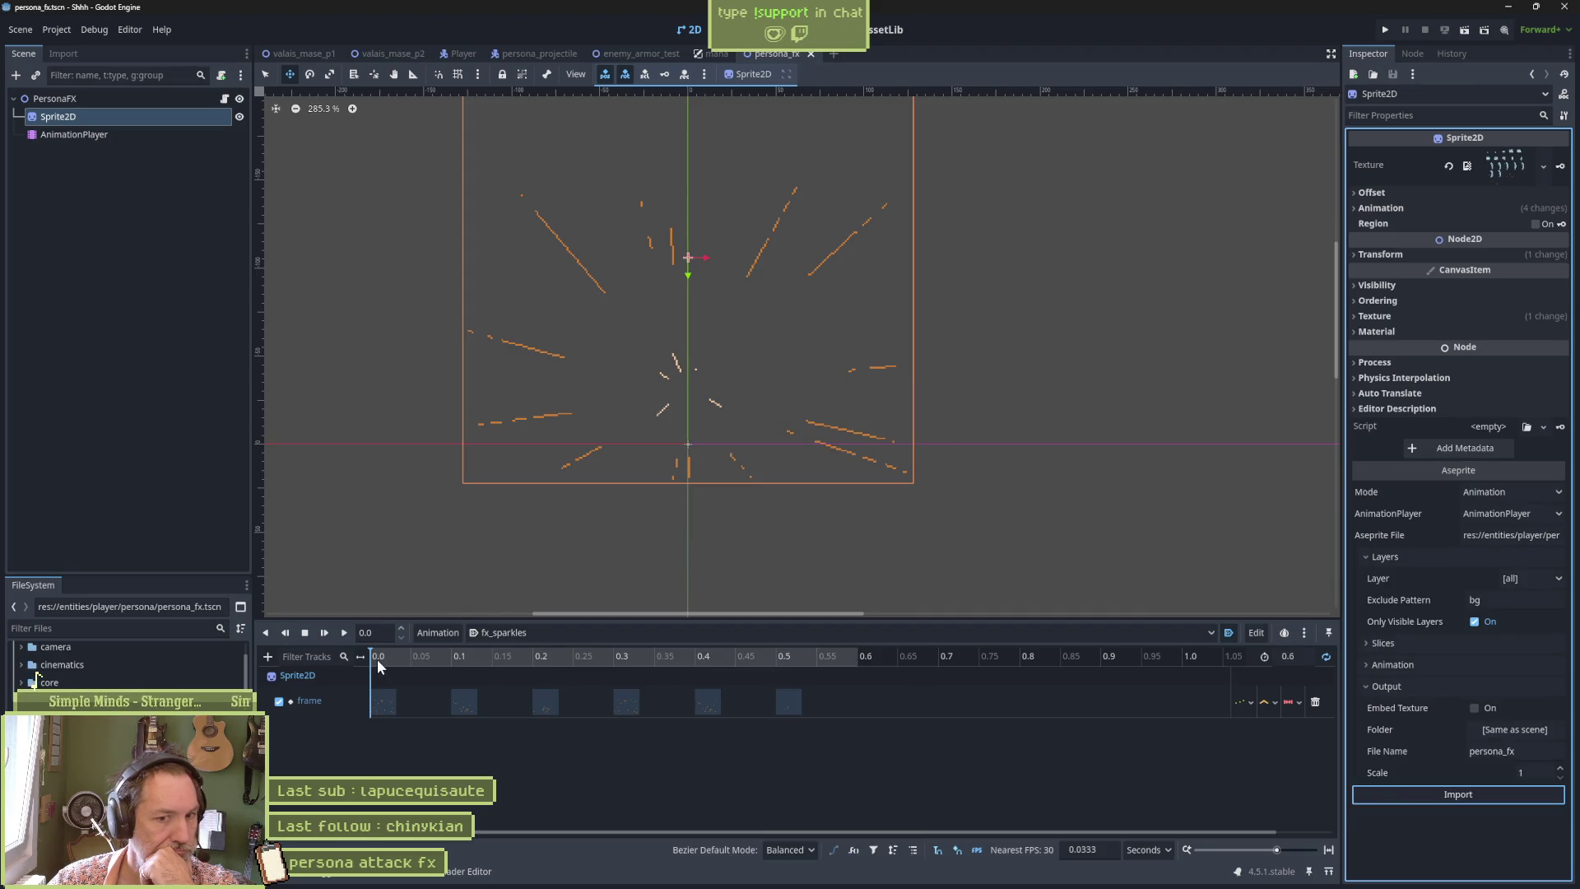
Preview the sparkle animation up to 0.5667, rewind it, and nudge the sprite slightly lower.
{"action": "left_click", "coordinate": [424, 658]}
{"action": "left_click_drag", "start_coordinate": [425, 653], "coordinate": [828, 651]}
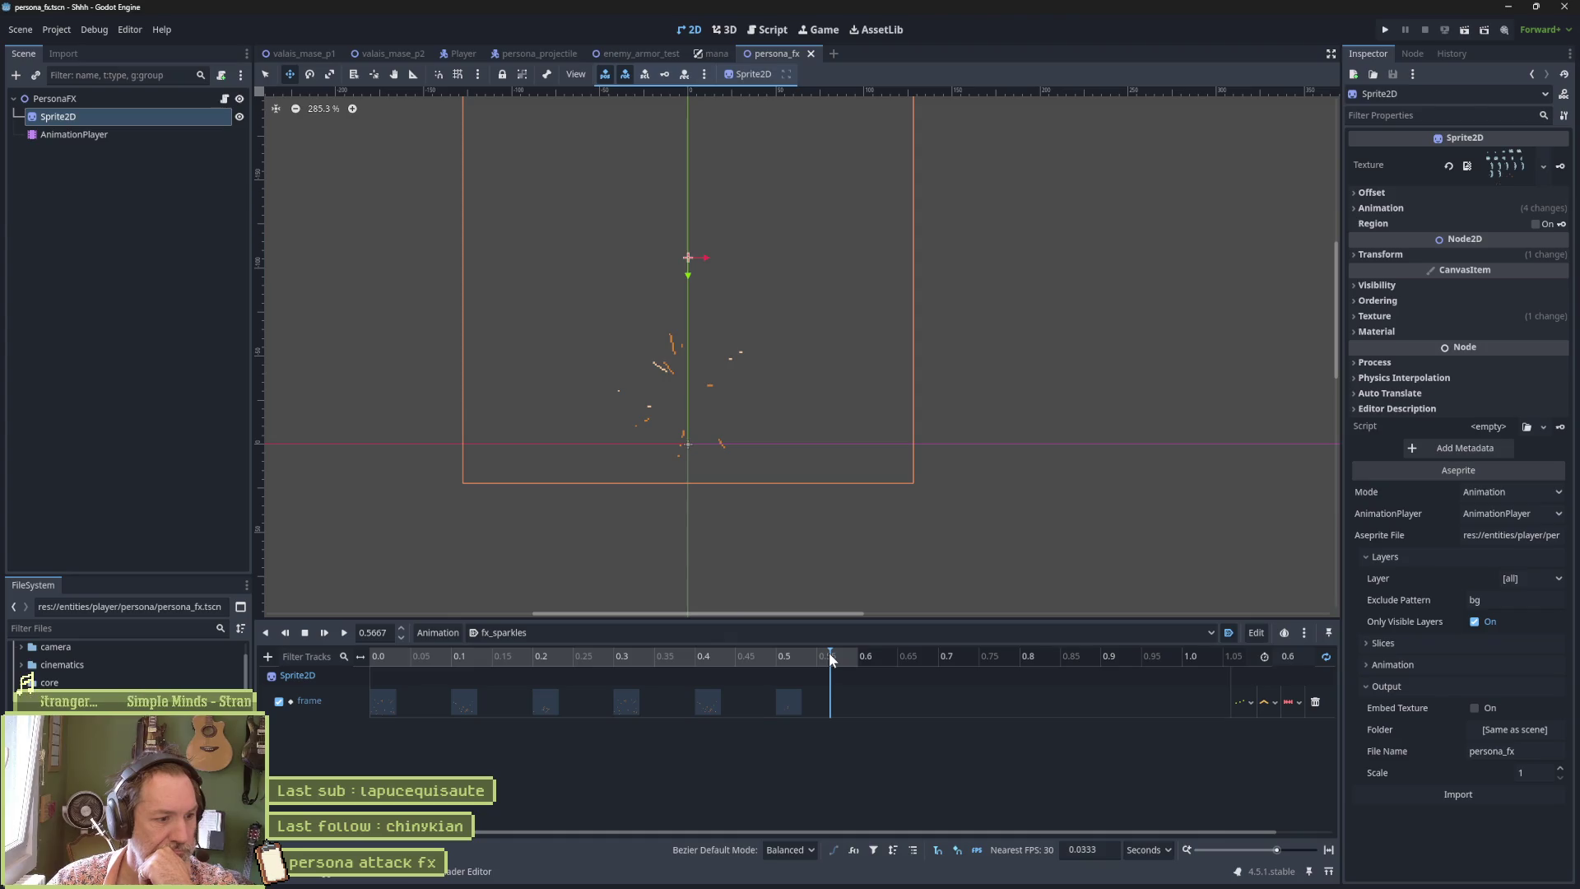
{"action": "left_click", "coordinate": [748, 655]}
{"action": "mouse_move", "coordinate": [699, 658]}
{"action": "left_mouse_down"}
{"action": "mouse_move", "coordinate": [401, 653]}
{"action": "mouse_move", "coordinate": [790, 651]}
{"action": "left_mouse_up"}
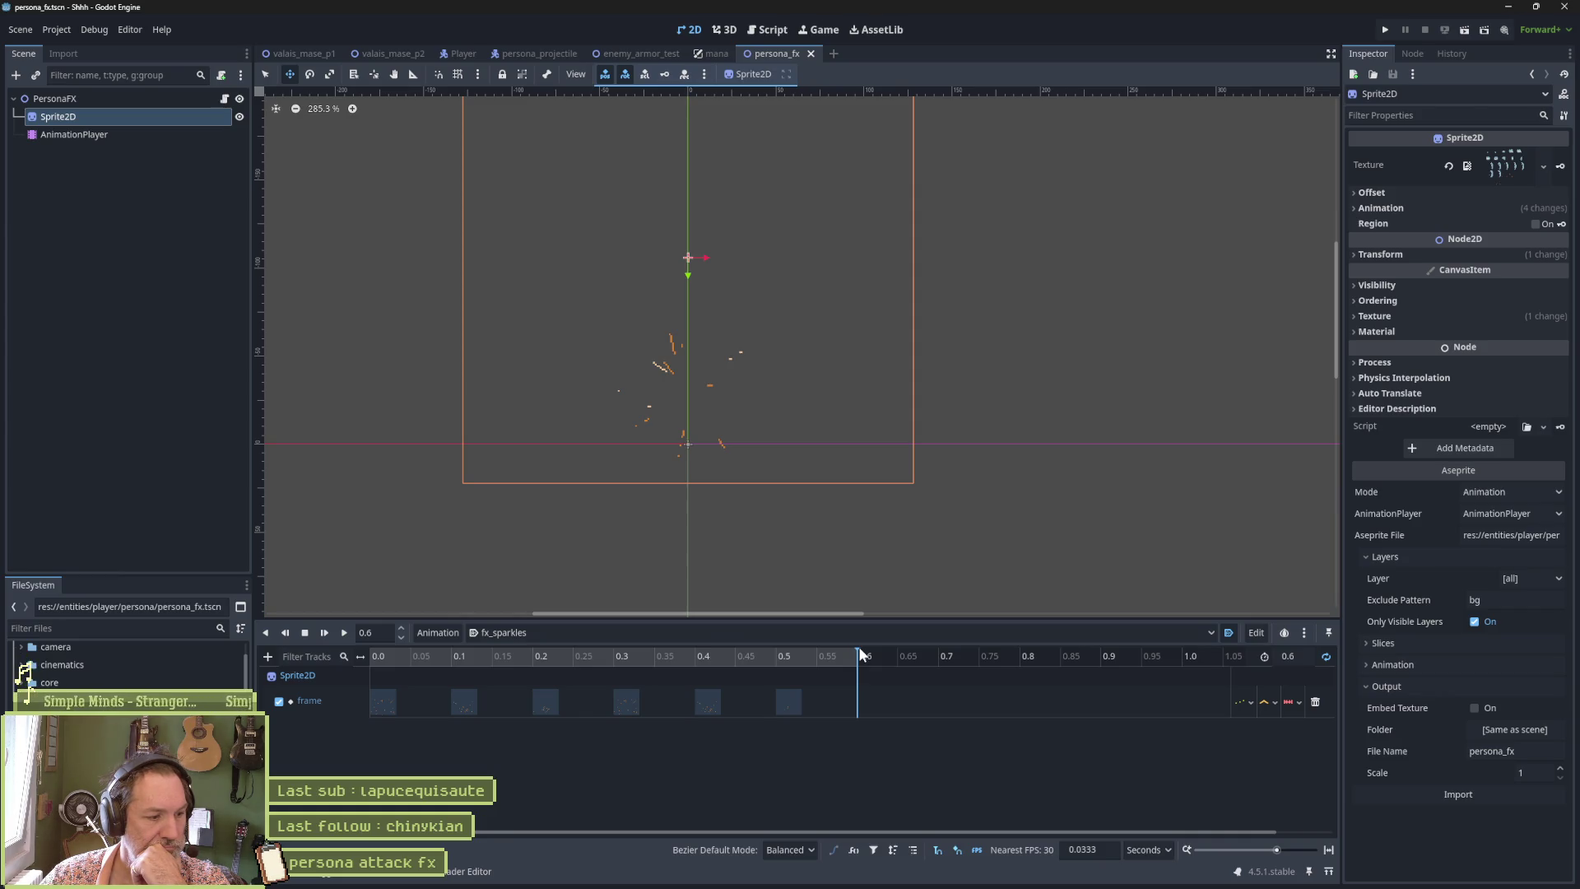
{"action": "left_click_drag", "start_coordinate": [733, 658], "coordinate": [376, 660]}
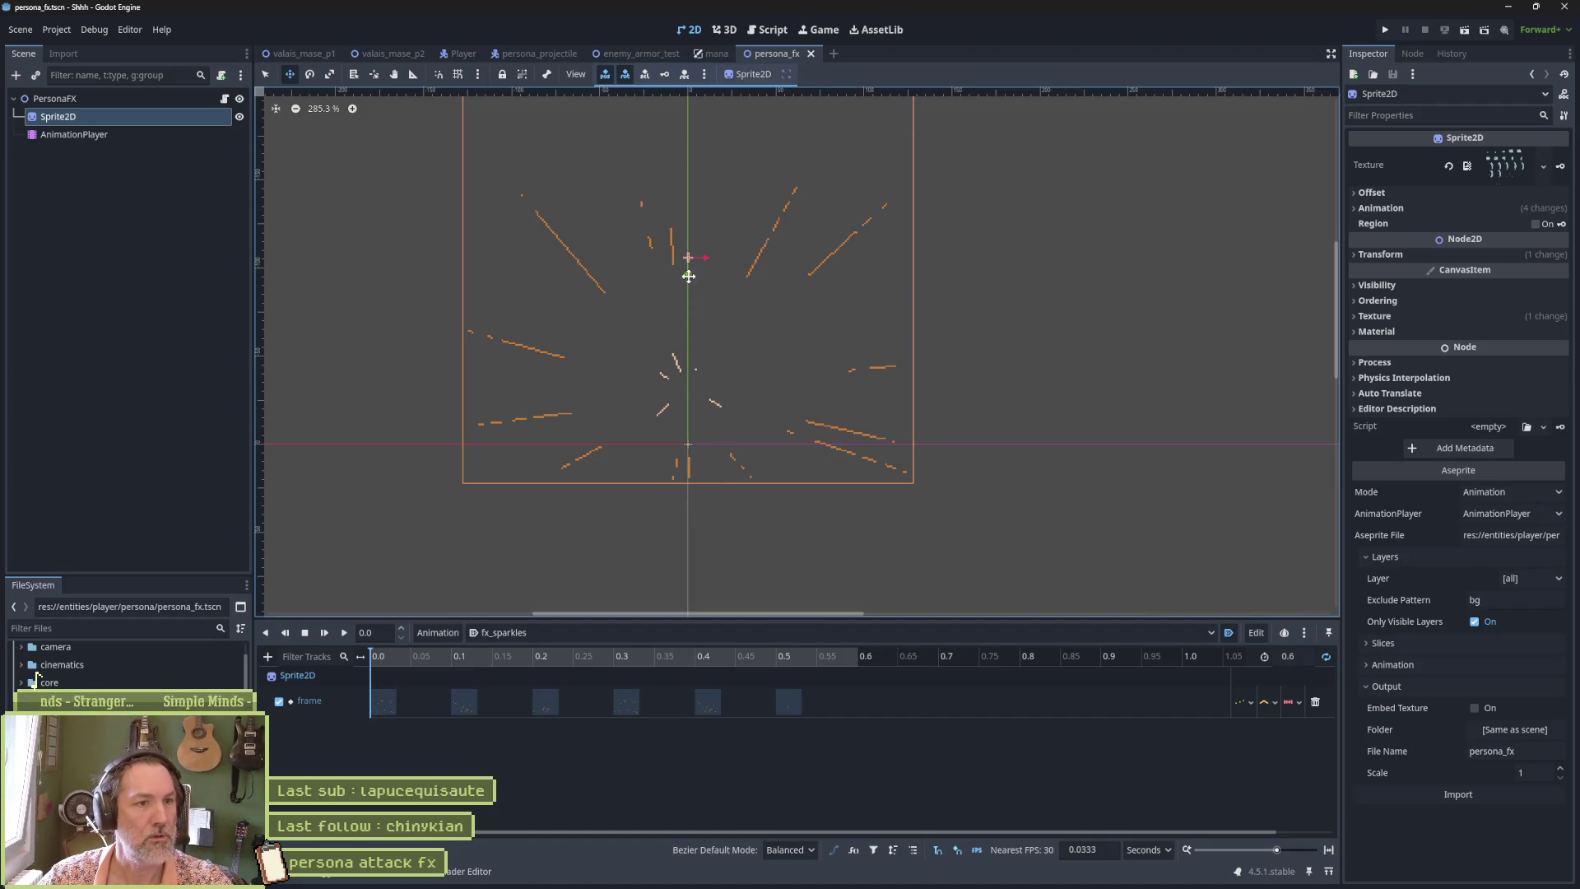
{"action": "left_click_drag", "start_coordinate": [689, 276], "coordinate": [687, 305]}
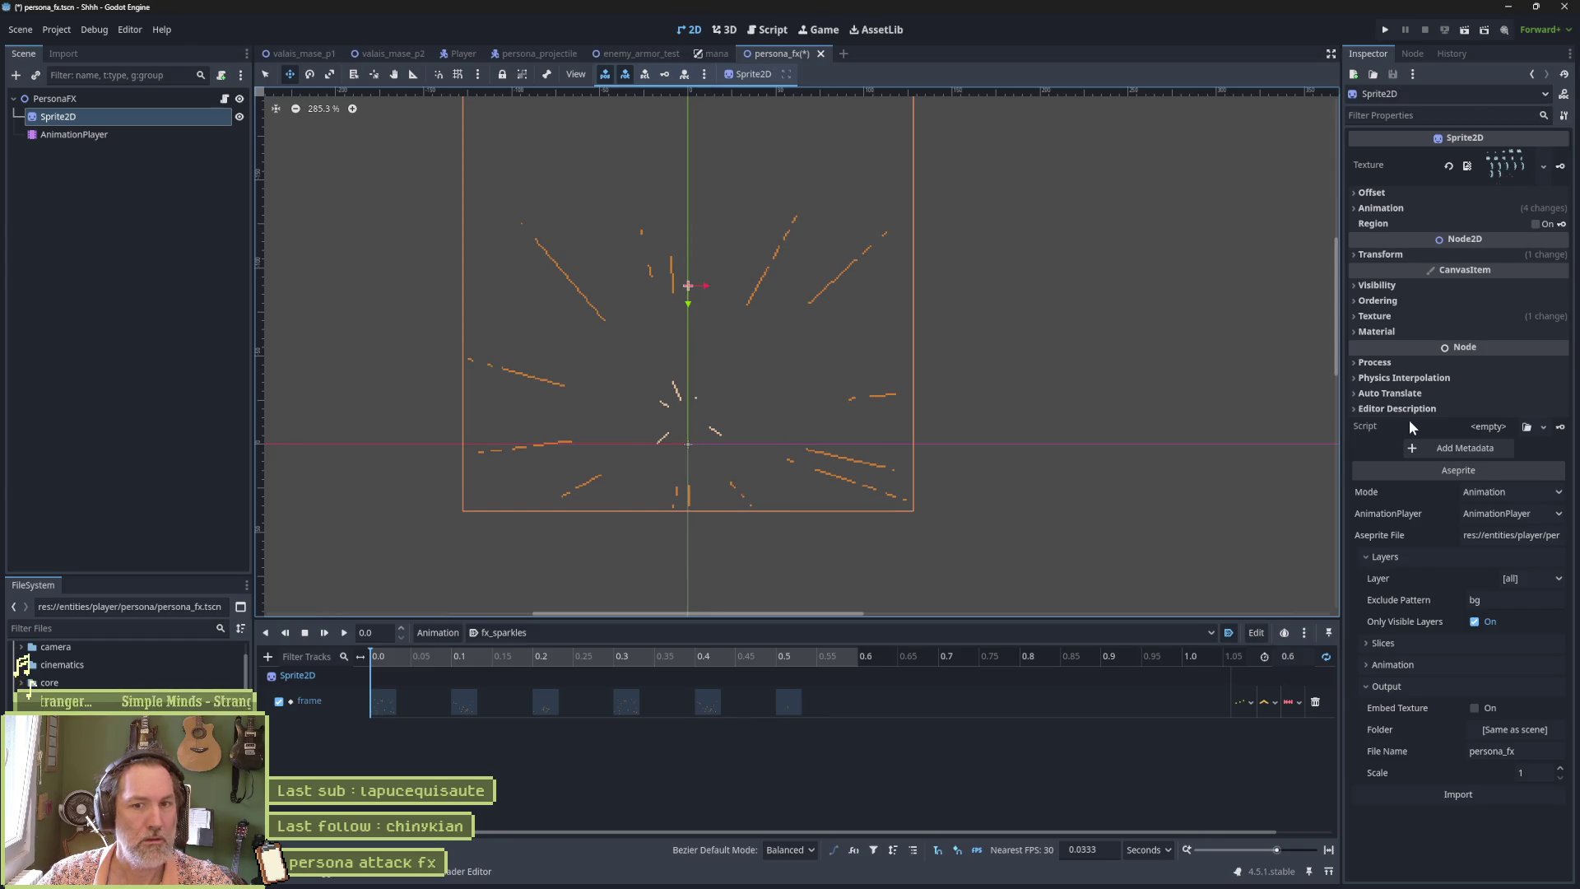
{"action": "left_click", "coordinate": [1381, 253]}
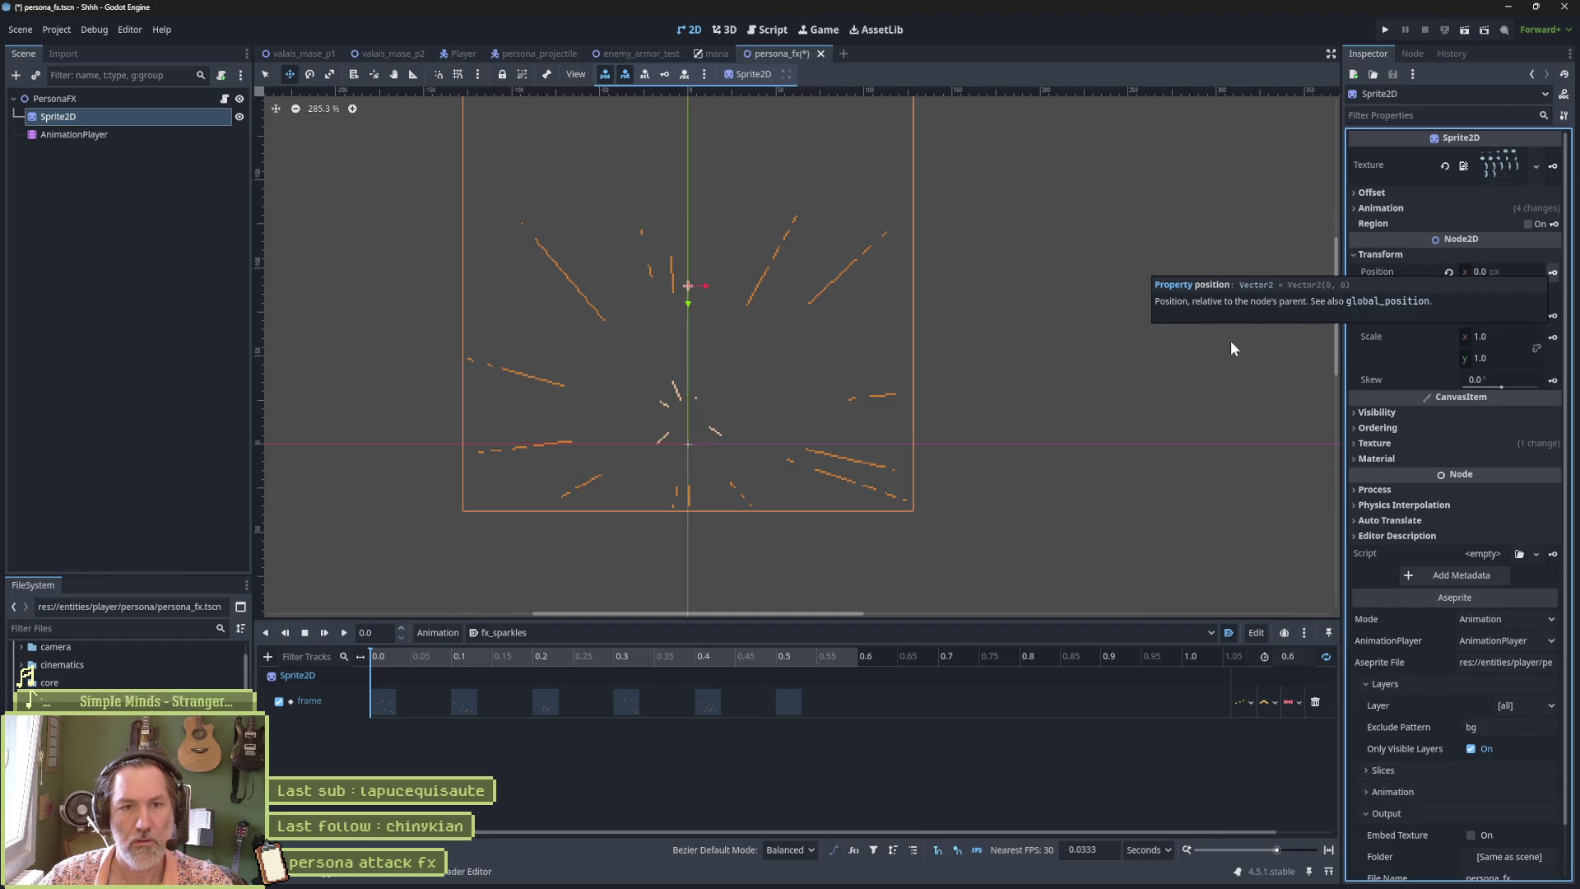
Key the sparkle sprite's position at 0.0, then raise it to y -110 keyed at 0.3.
{"action": "key", "text": "k"}
{"action": "left_click", "coordinate": [737, 479]}
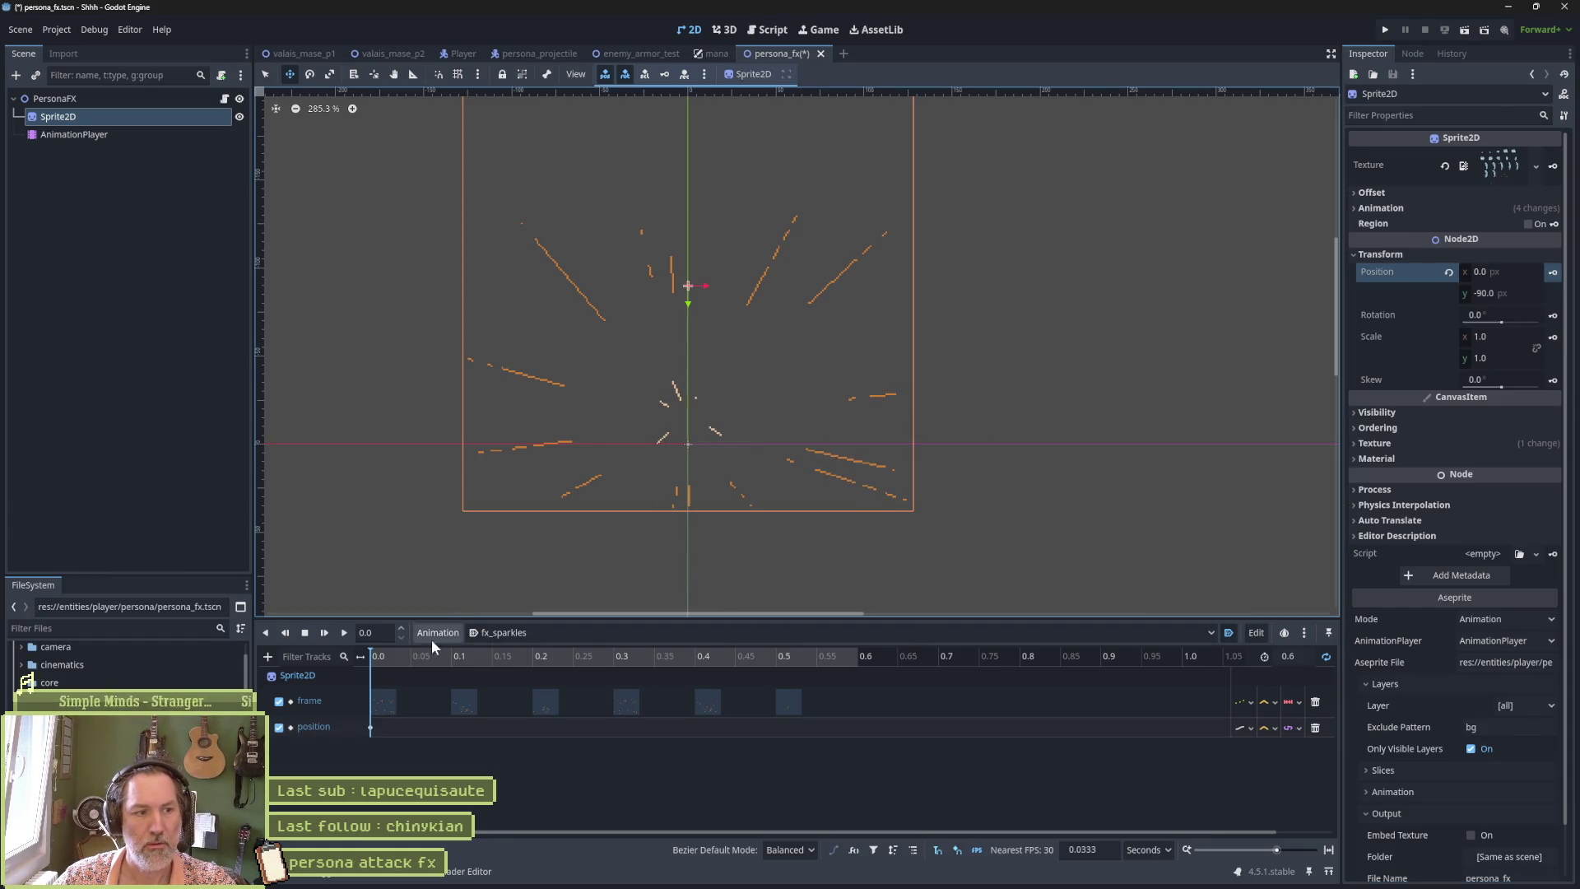
{"action": "left_click_drag", "start_coordinate": [379, 662], "coordinate": [611, 668]}
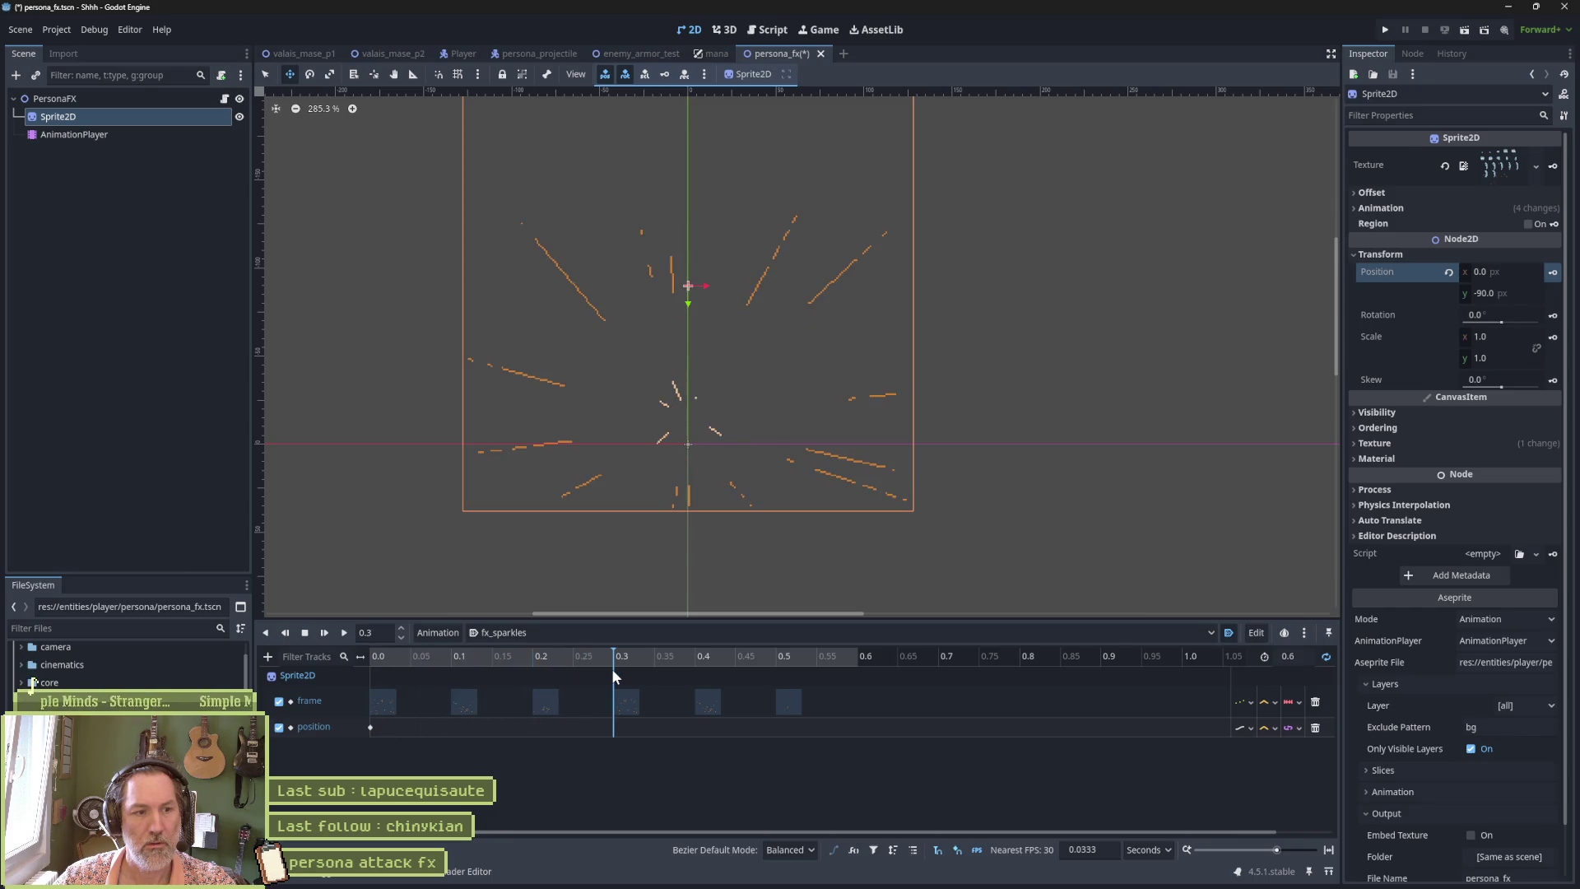
{"action": "left_click_drag", "start_coordinate": [691, 292], "coordinate": [691, 267]}
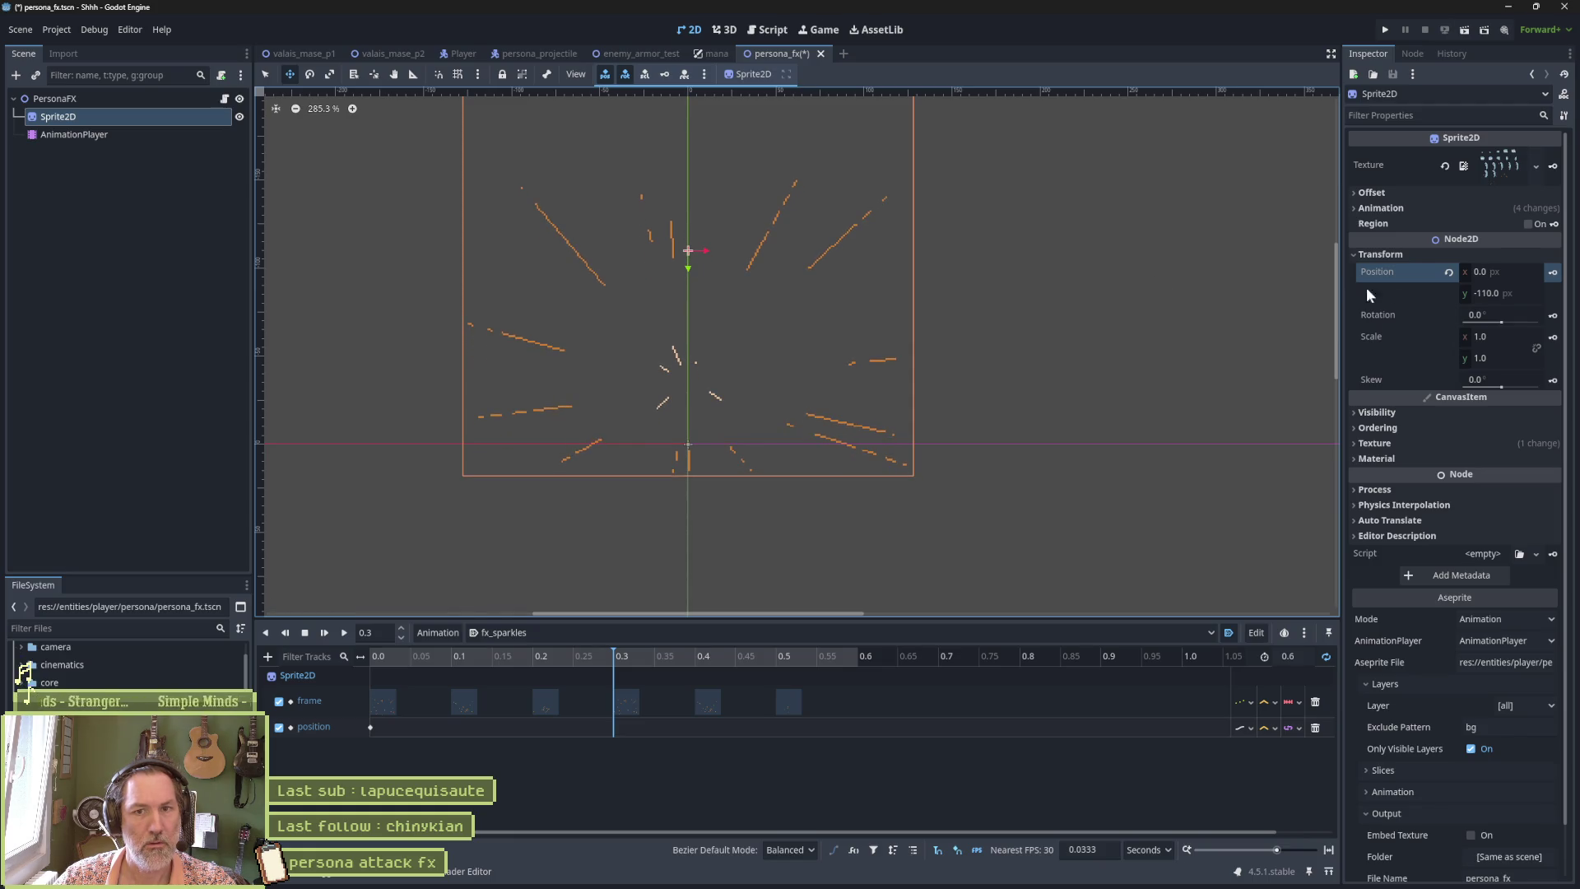
{"action": "left_click", "coordinate": [1553, 273]}
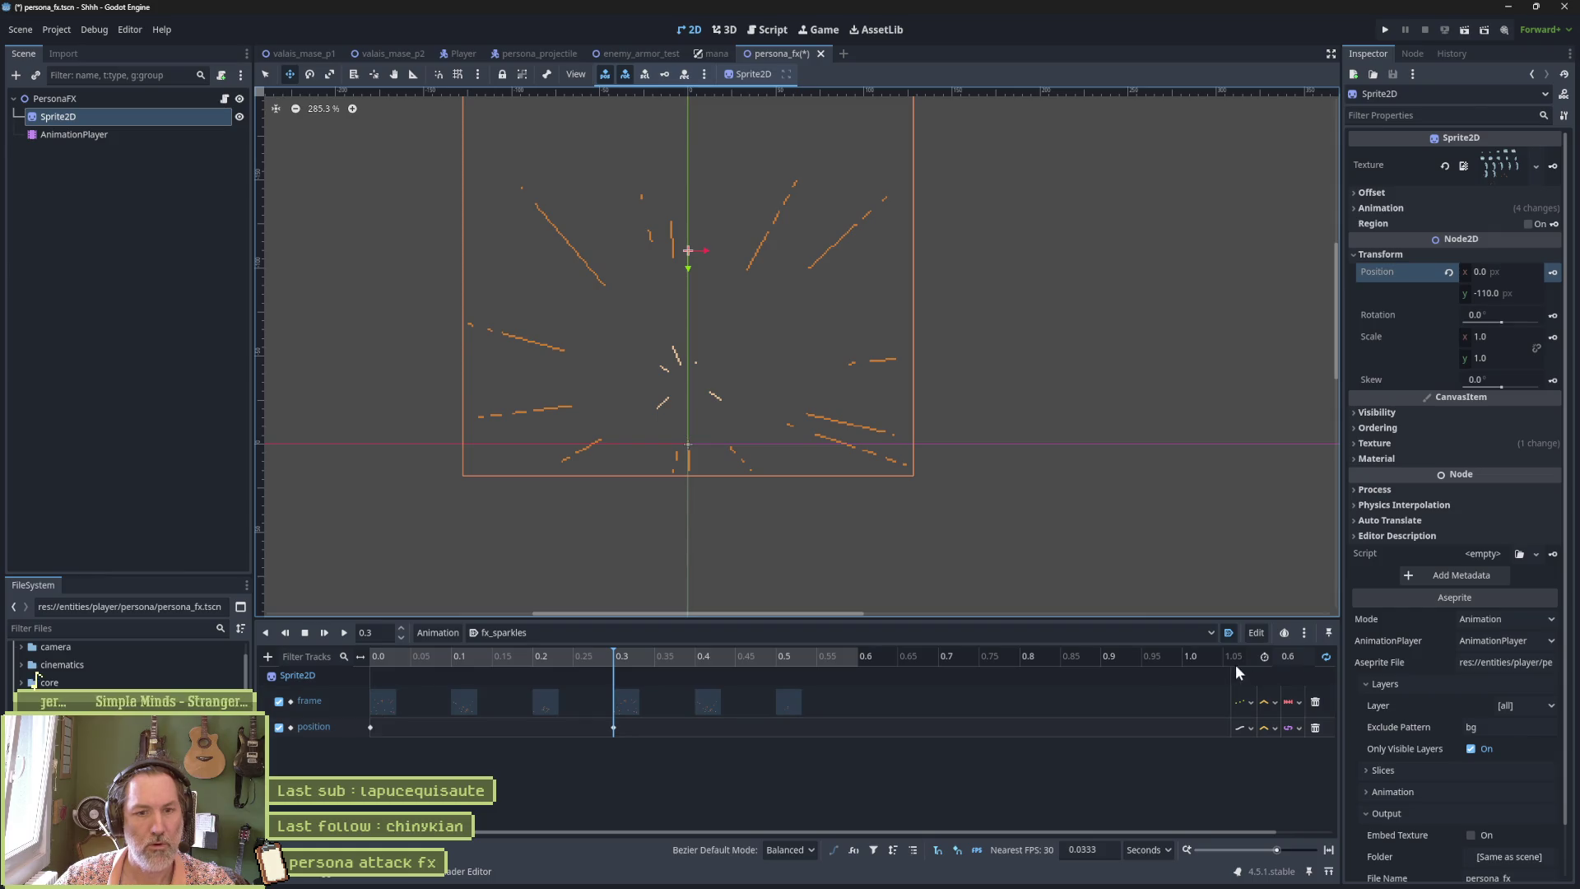
Save the persona_fx scene and run the enemy_armor_test scene.
{"action": "key", "text": "ctrl+s"}
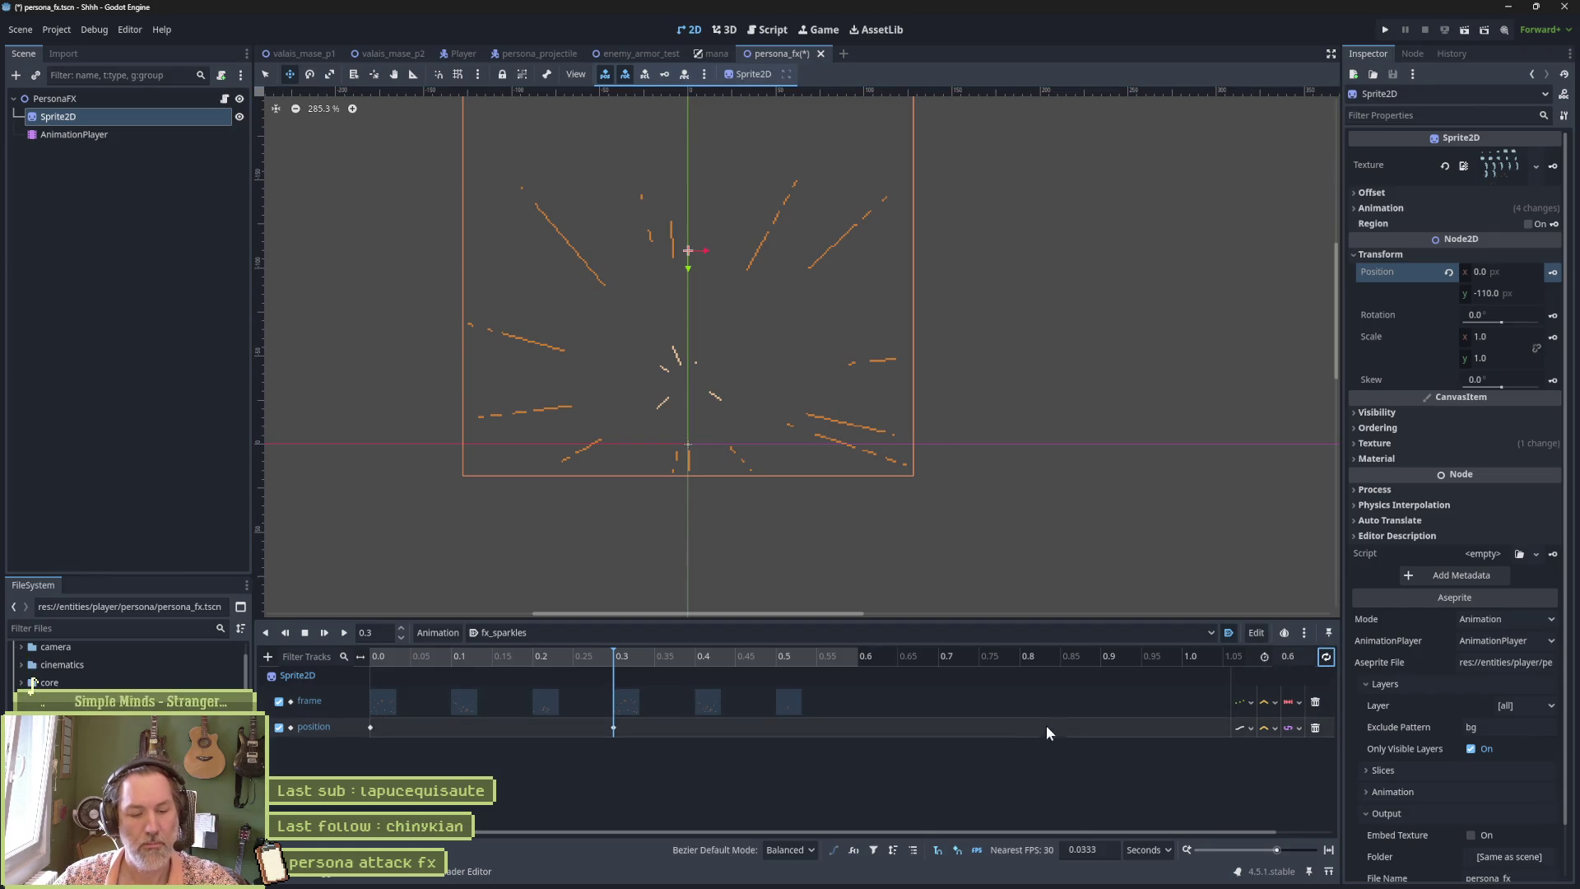
{"action": "left_click", "coordinate": [643, 54]}
{"action": "key", "text": "F6"}
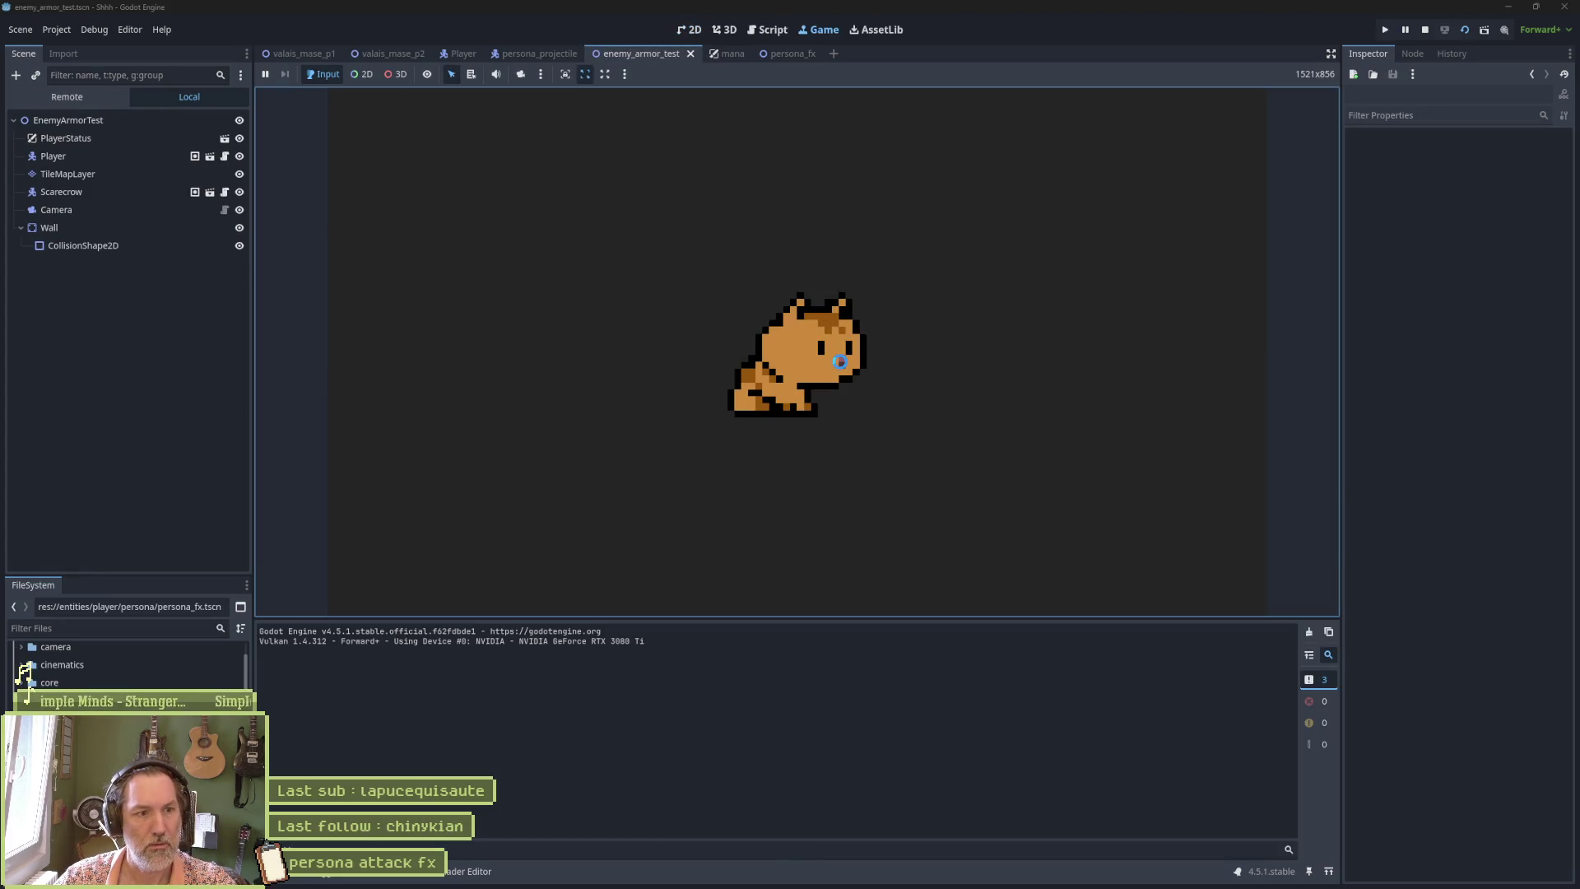
Trigger the persona attack twice in the running game, then stop it.
{"action": "key", "text": "x"}
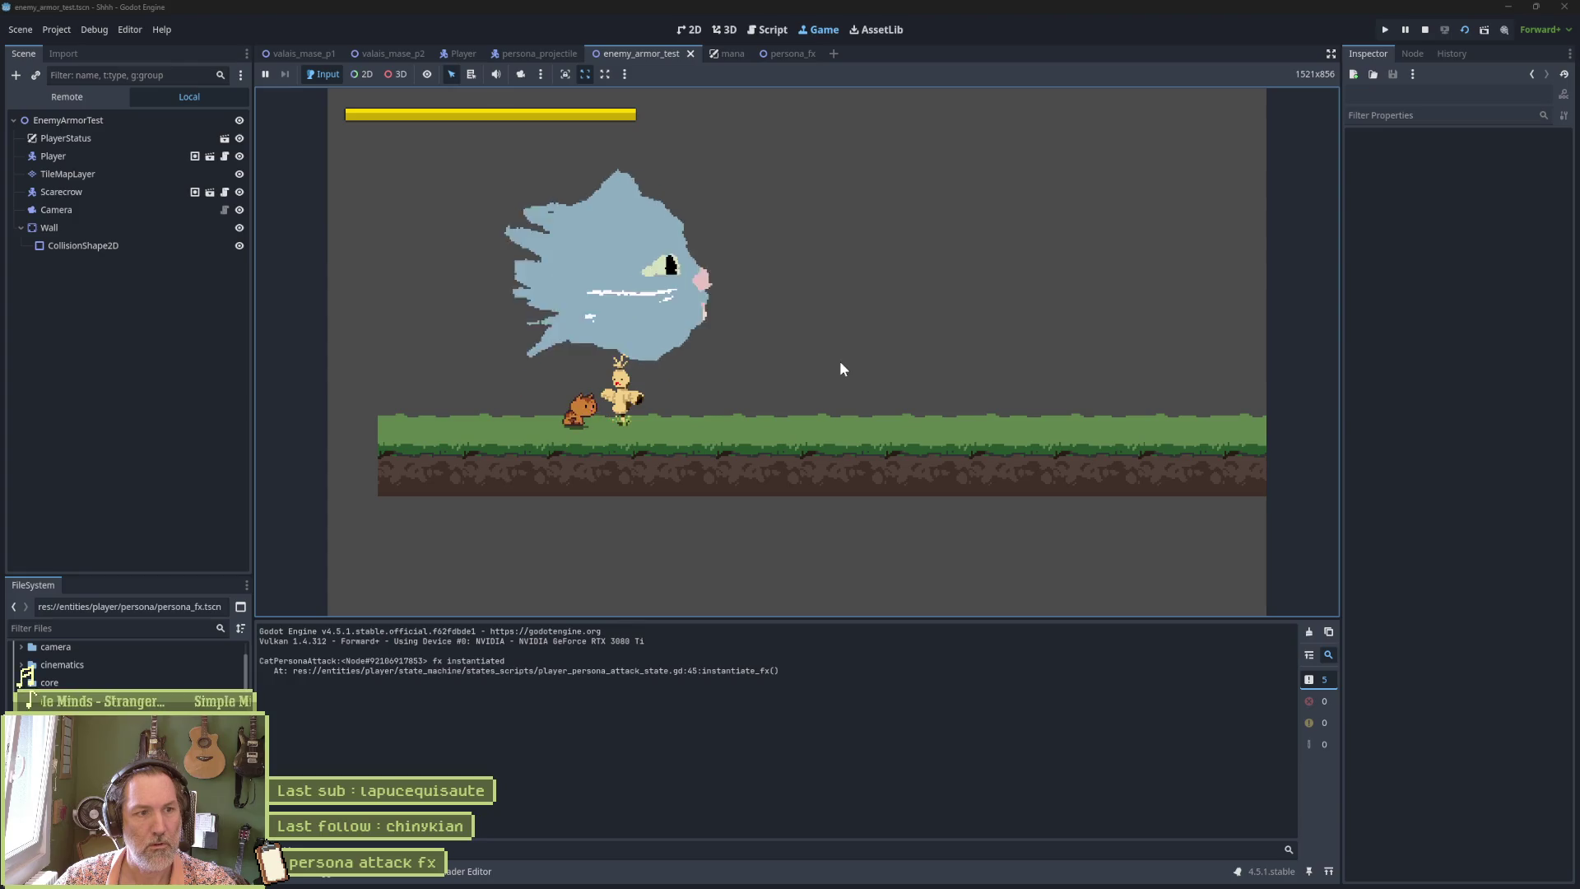
{"action": "key", "text": "x"}
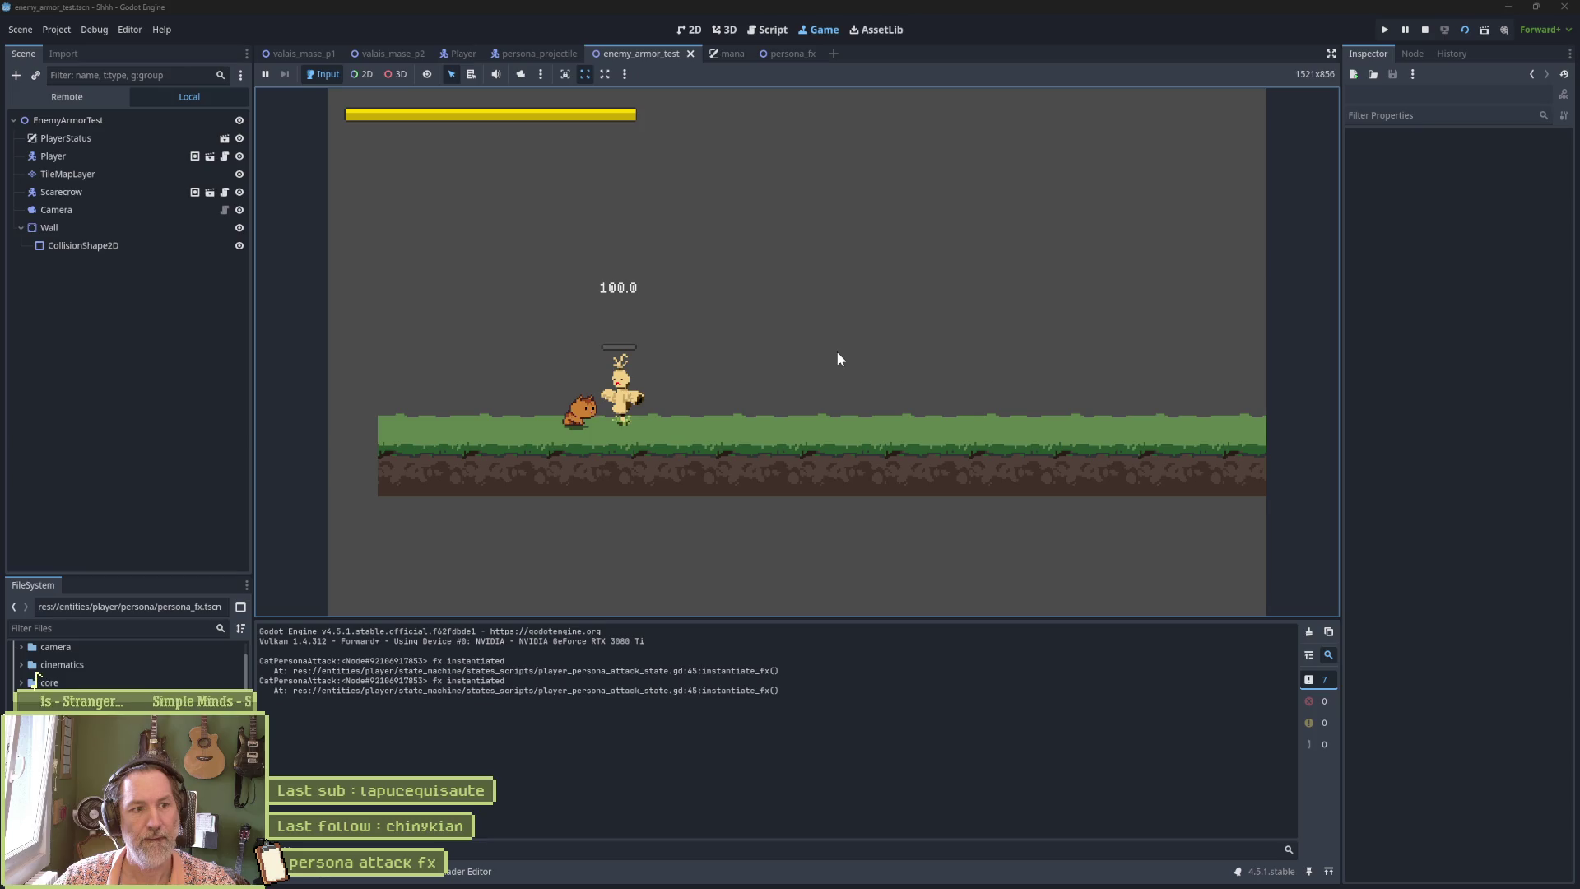
{"action": "key", "text": "F8"}
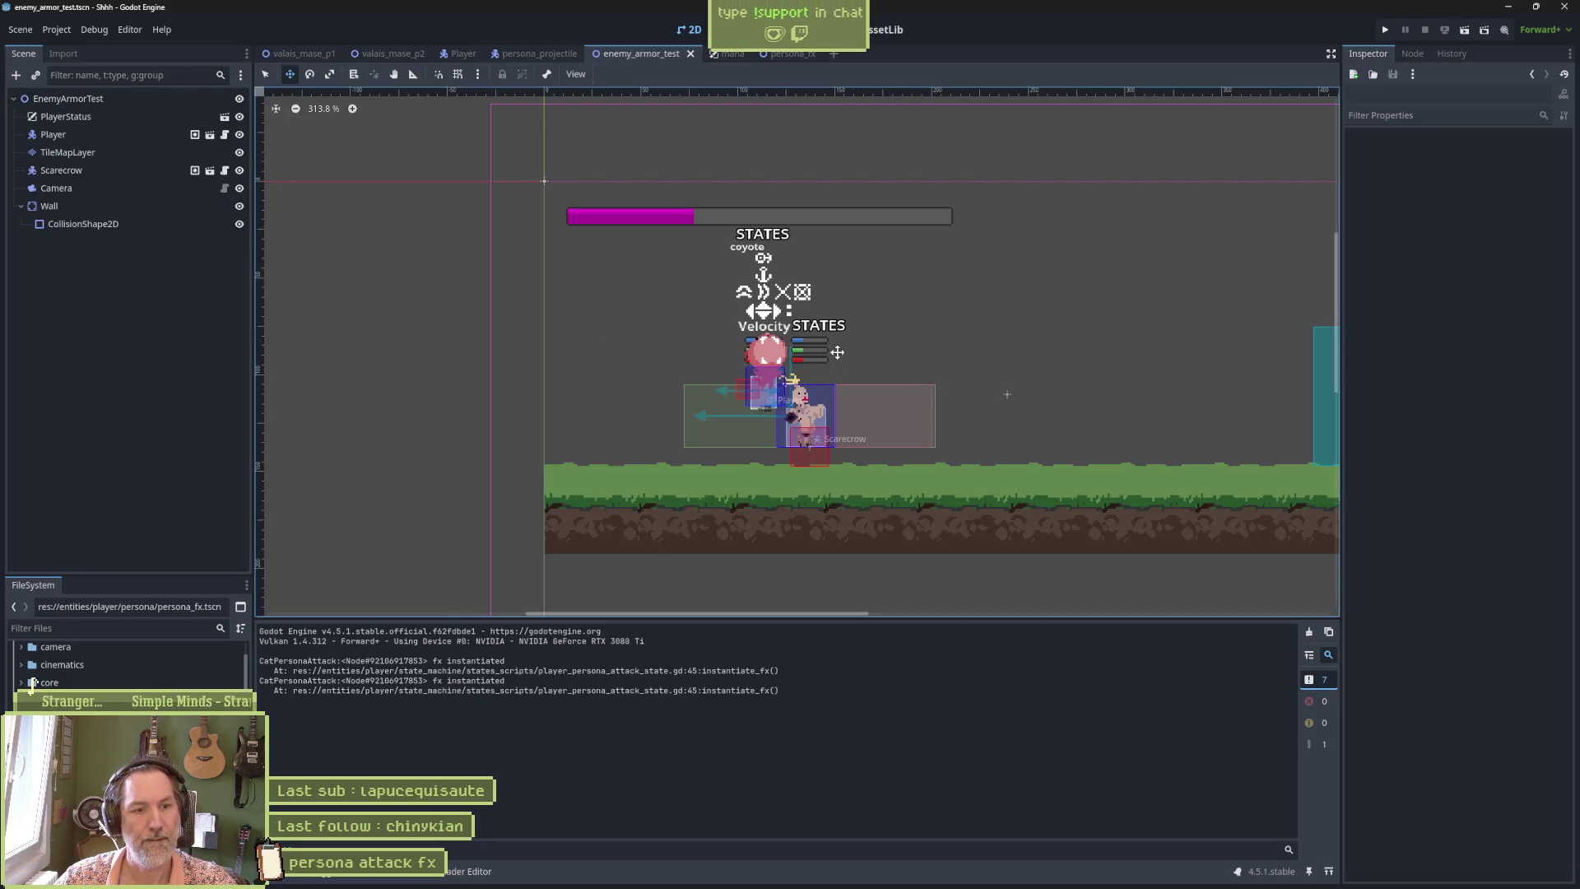
Enable Movie Maker mode and rerun the scene to record the attack as Shhh.avi.
{"action": "left_click", "coordinate": [1507, 29]}
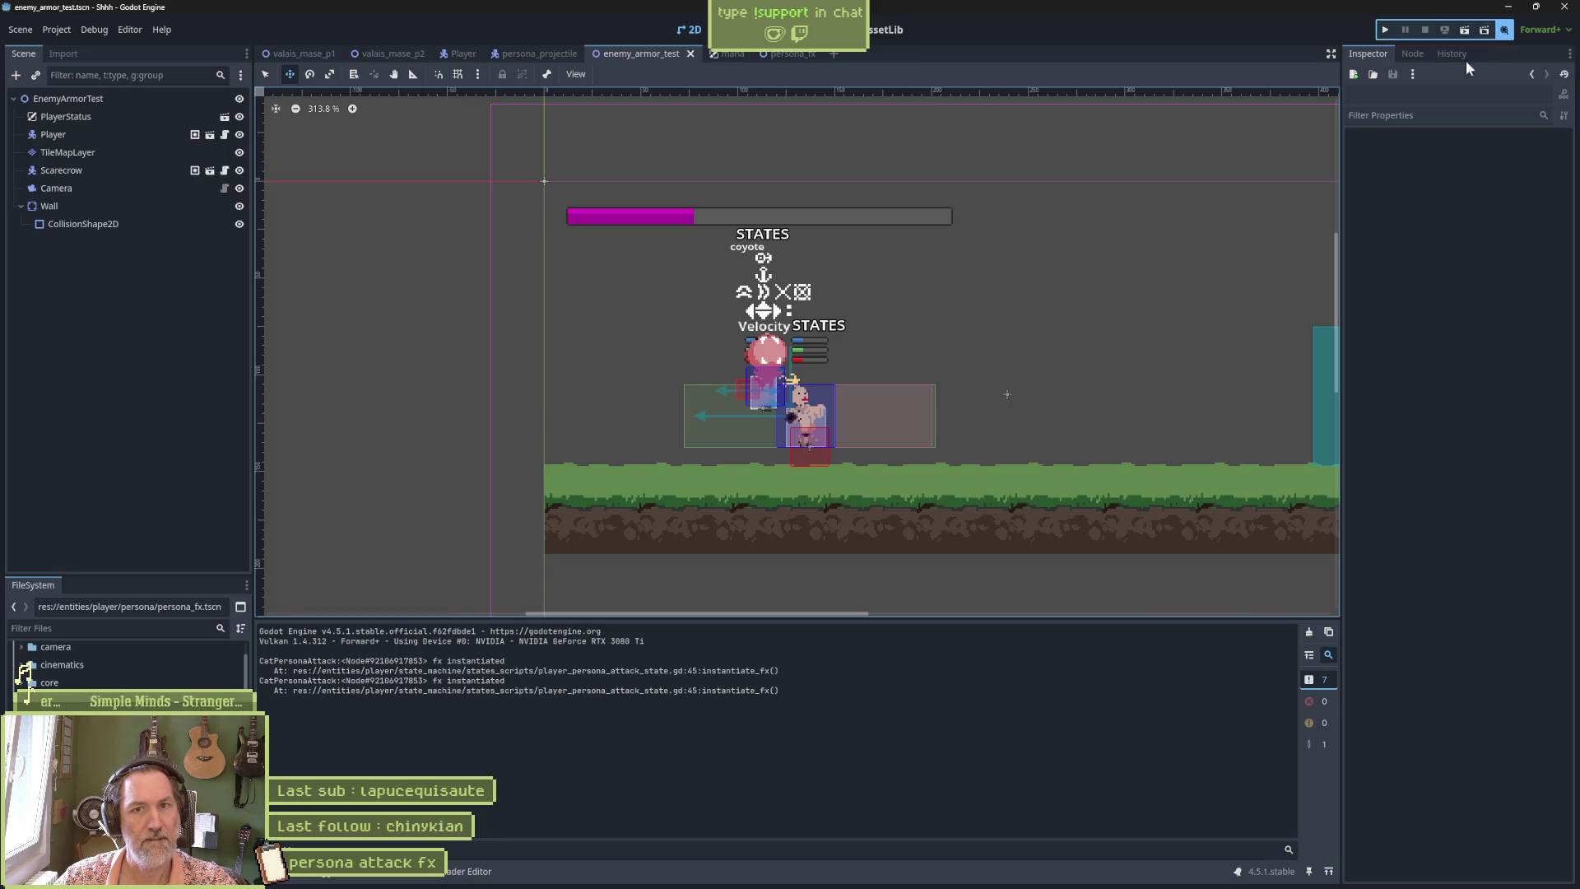
{"action": "key", "text": "F6"}
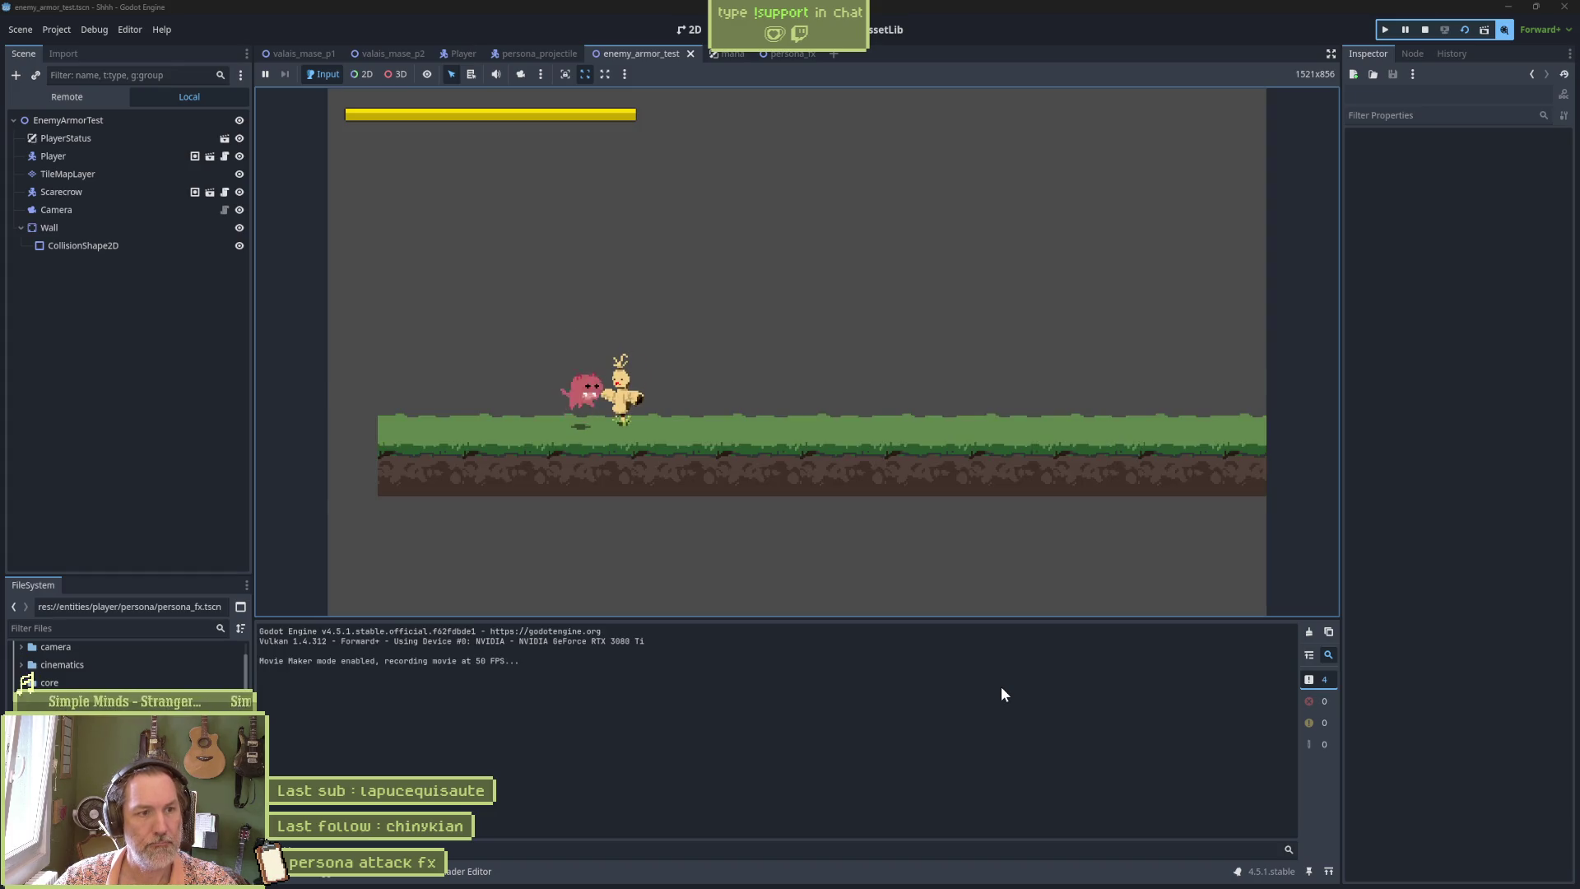
{"action": "key", "text": "F8"}
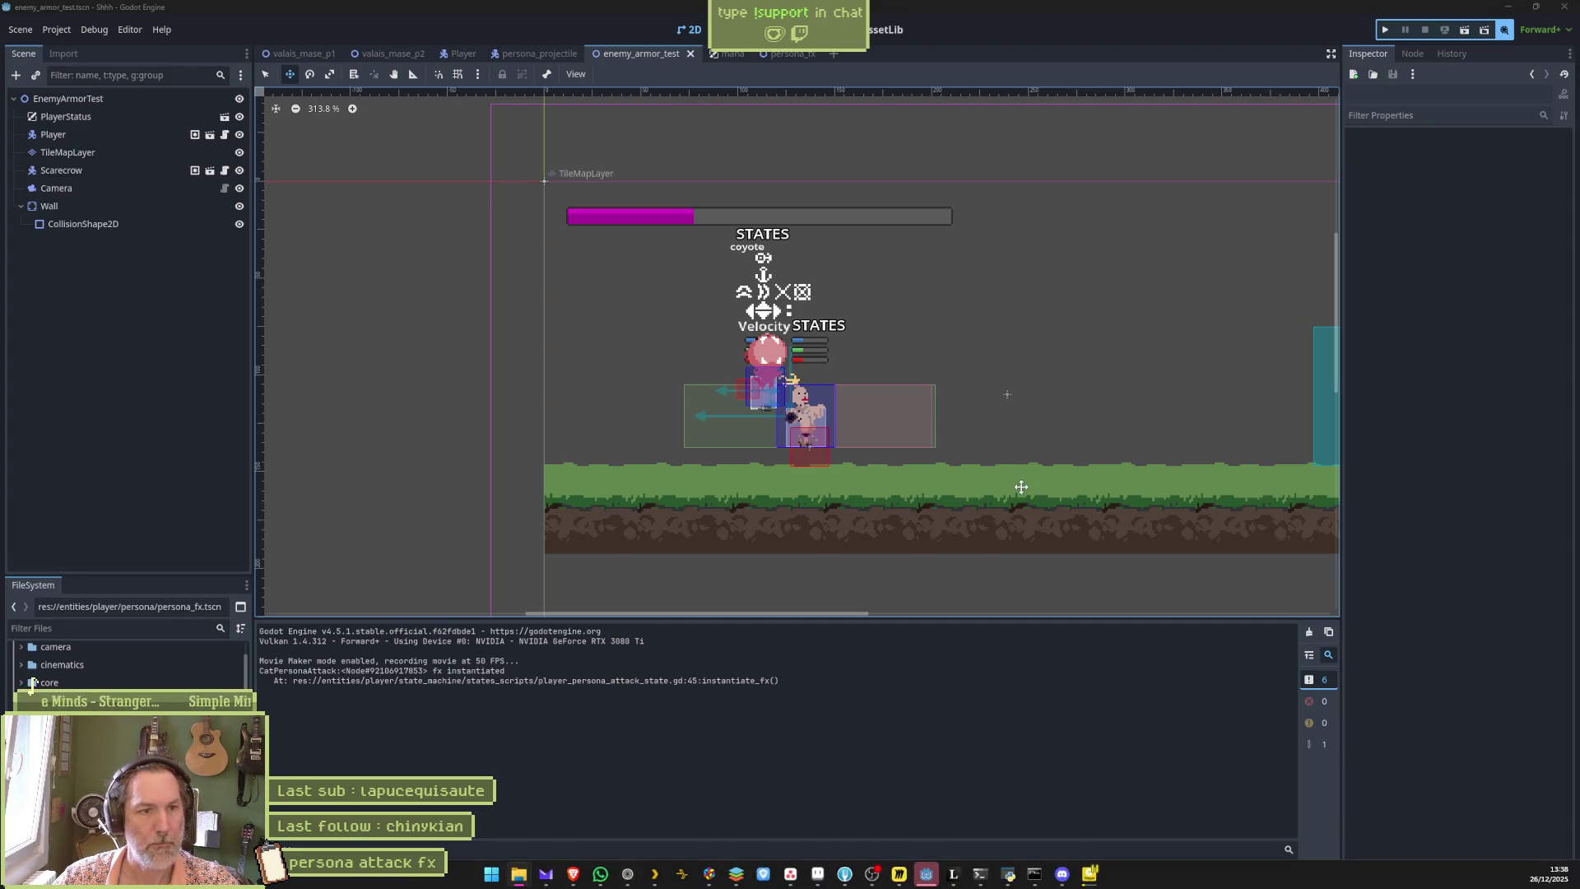
Play Shhh.avi, step one frame forward to the sparkle impact, then close PotPlayer.
{"action": "left_click", "coordinate": [968, 431]}
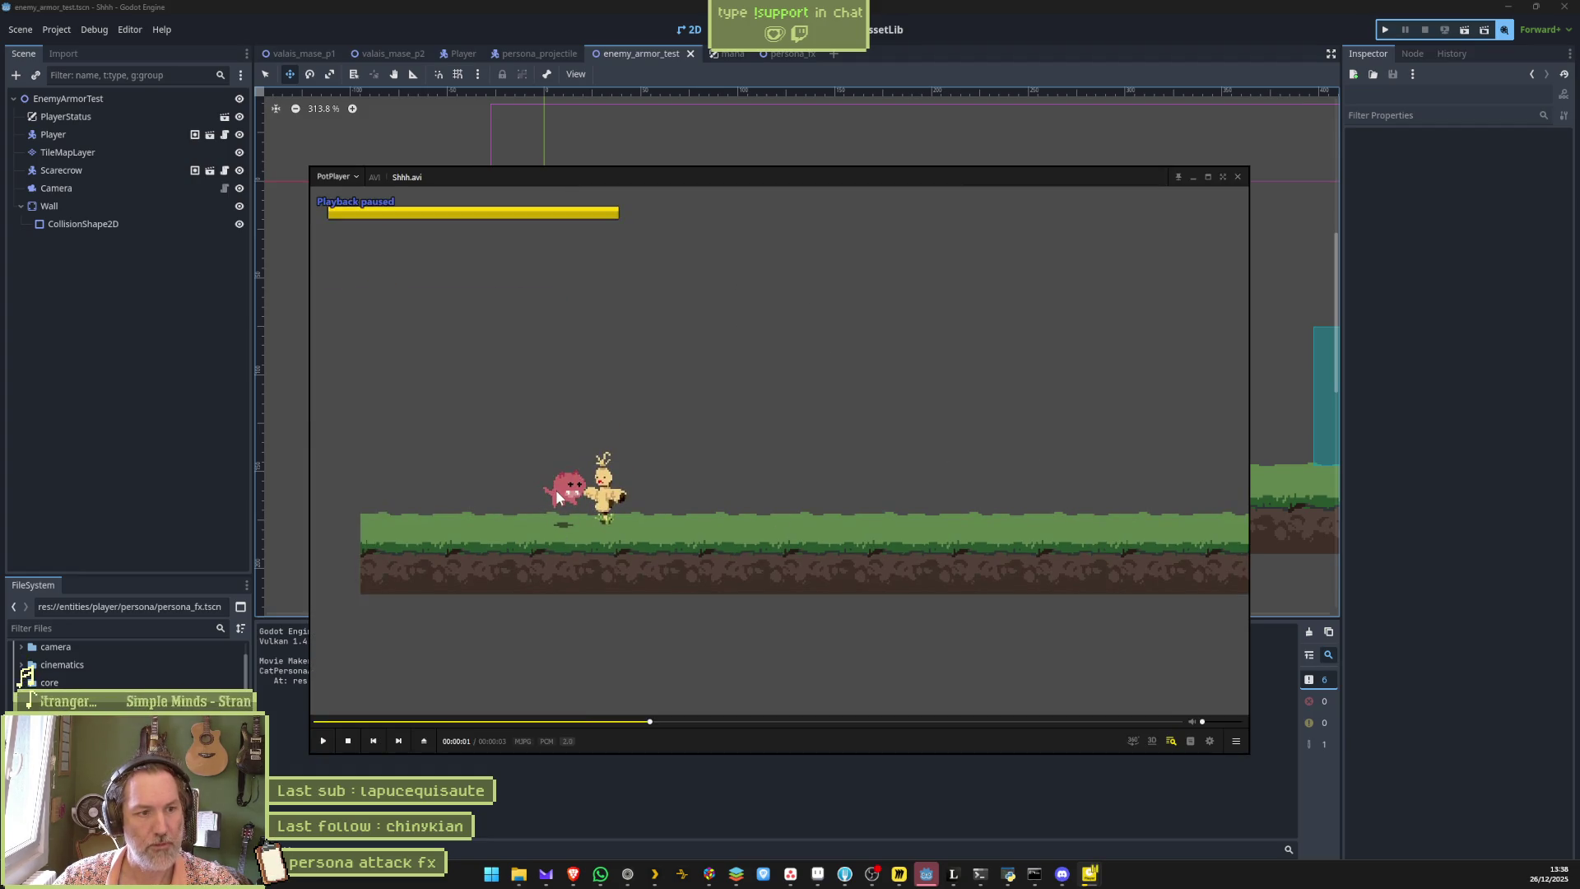
{"action": "key", "text": "f"}
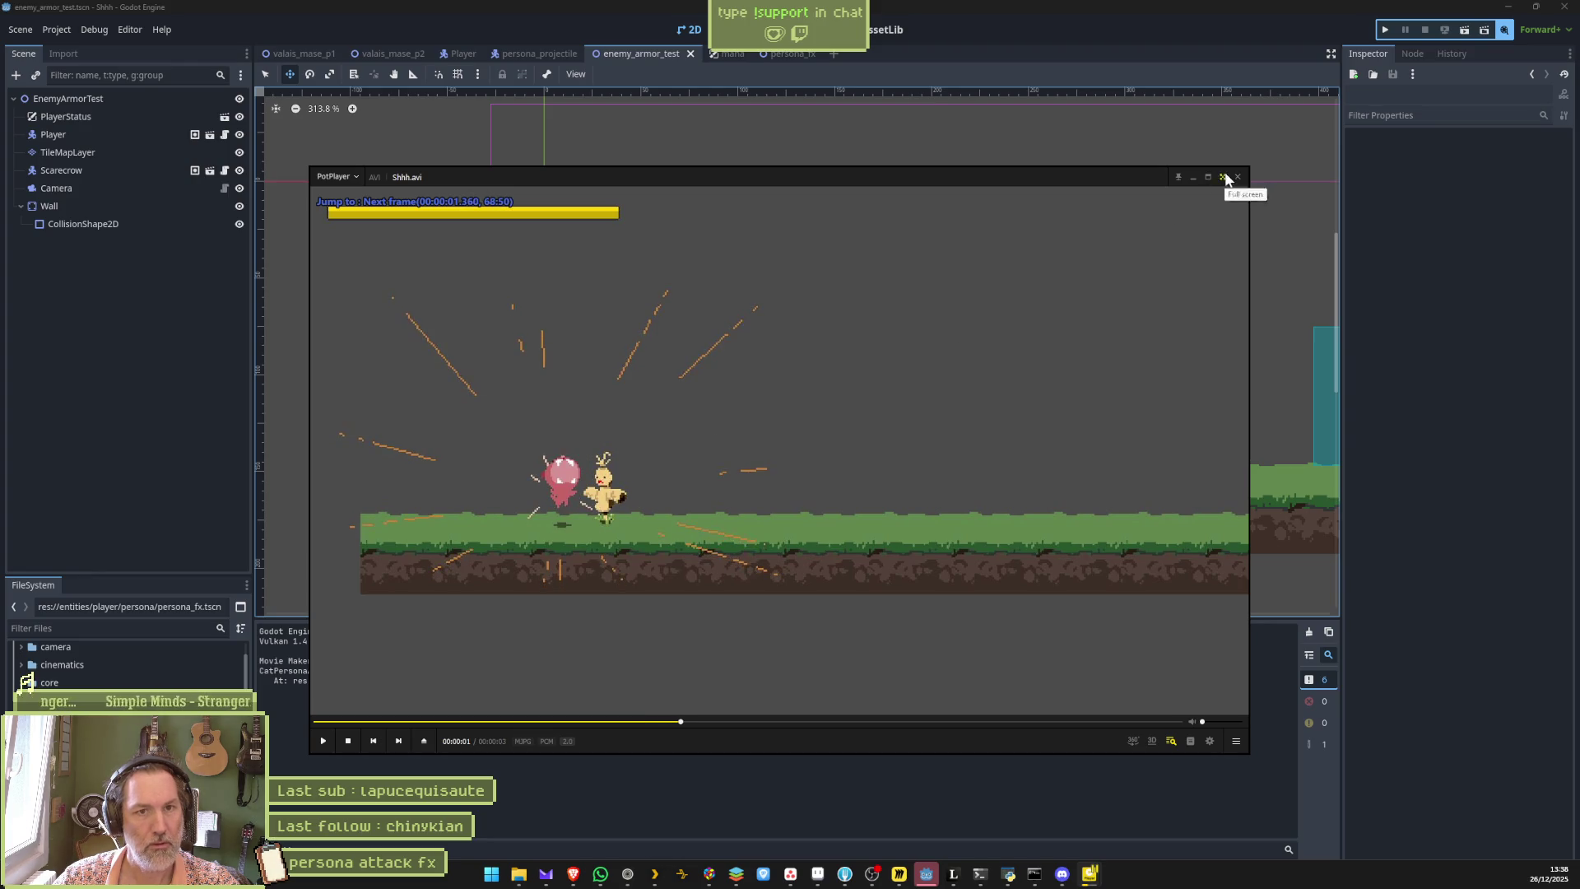
{"action": "left_click", "coordinate": [1237, 177]}
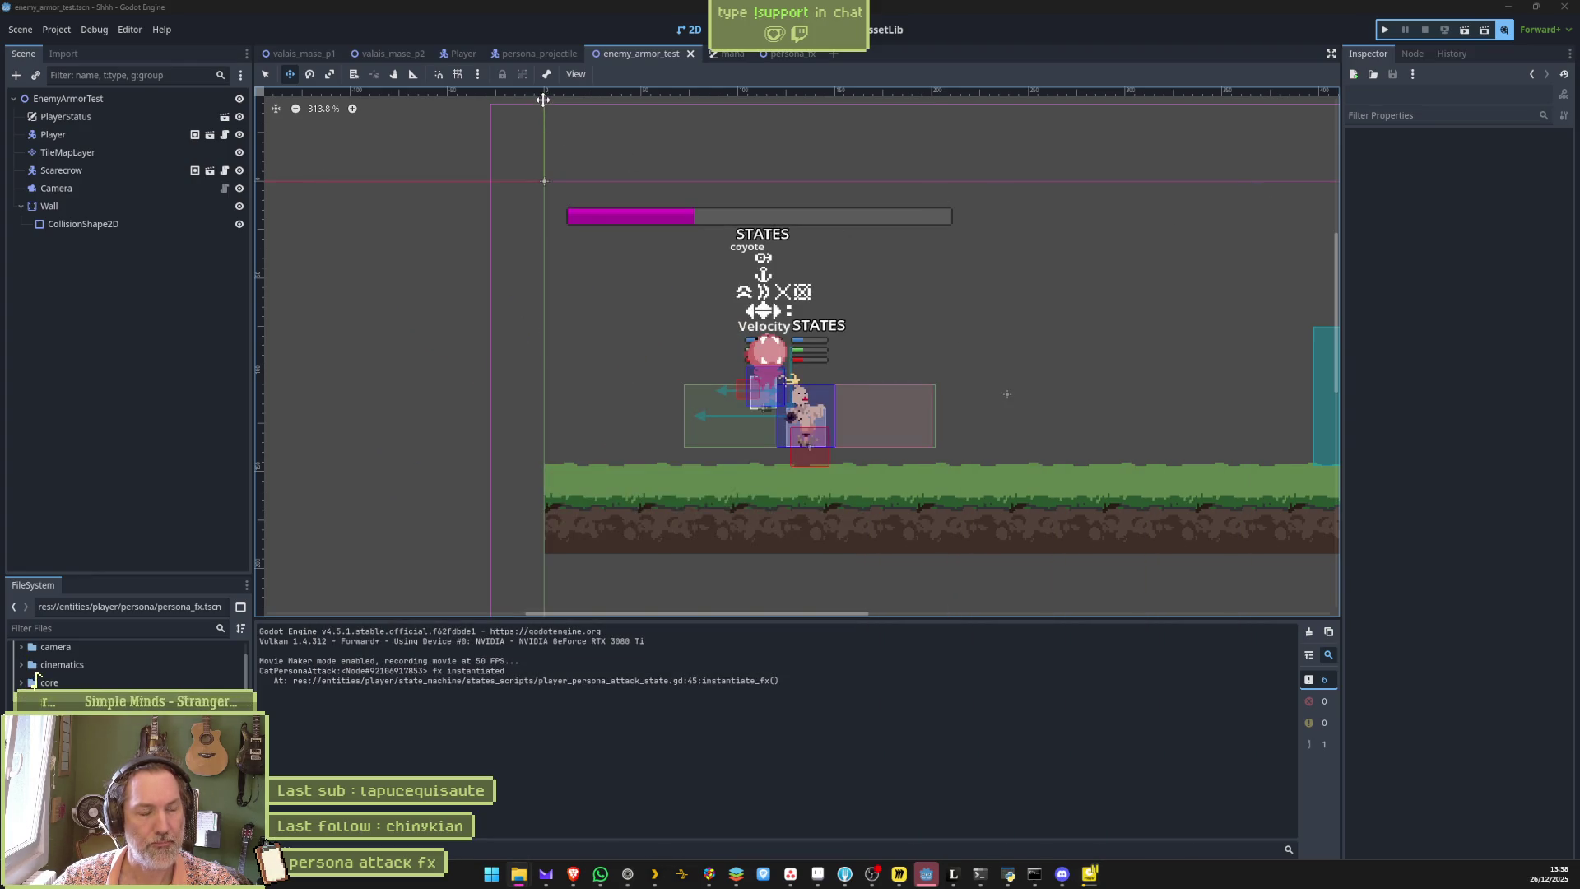
Move the instantiate_fx() key in cat_persona_attack from 0.4 to 0.1.
{"action": "left_click", "coordinate": [459, 52]}
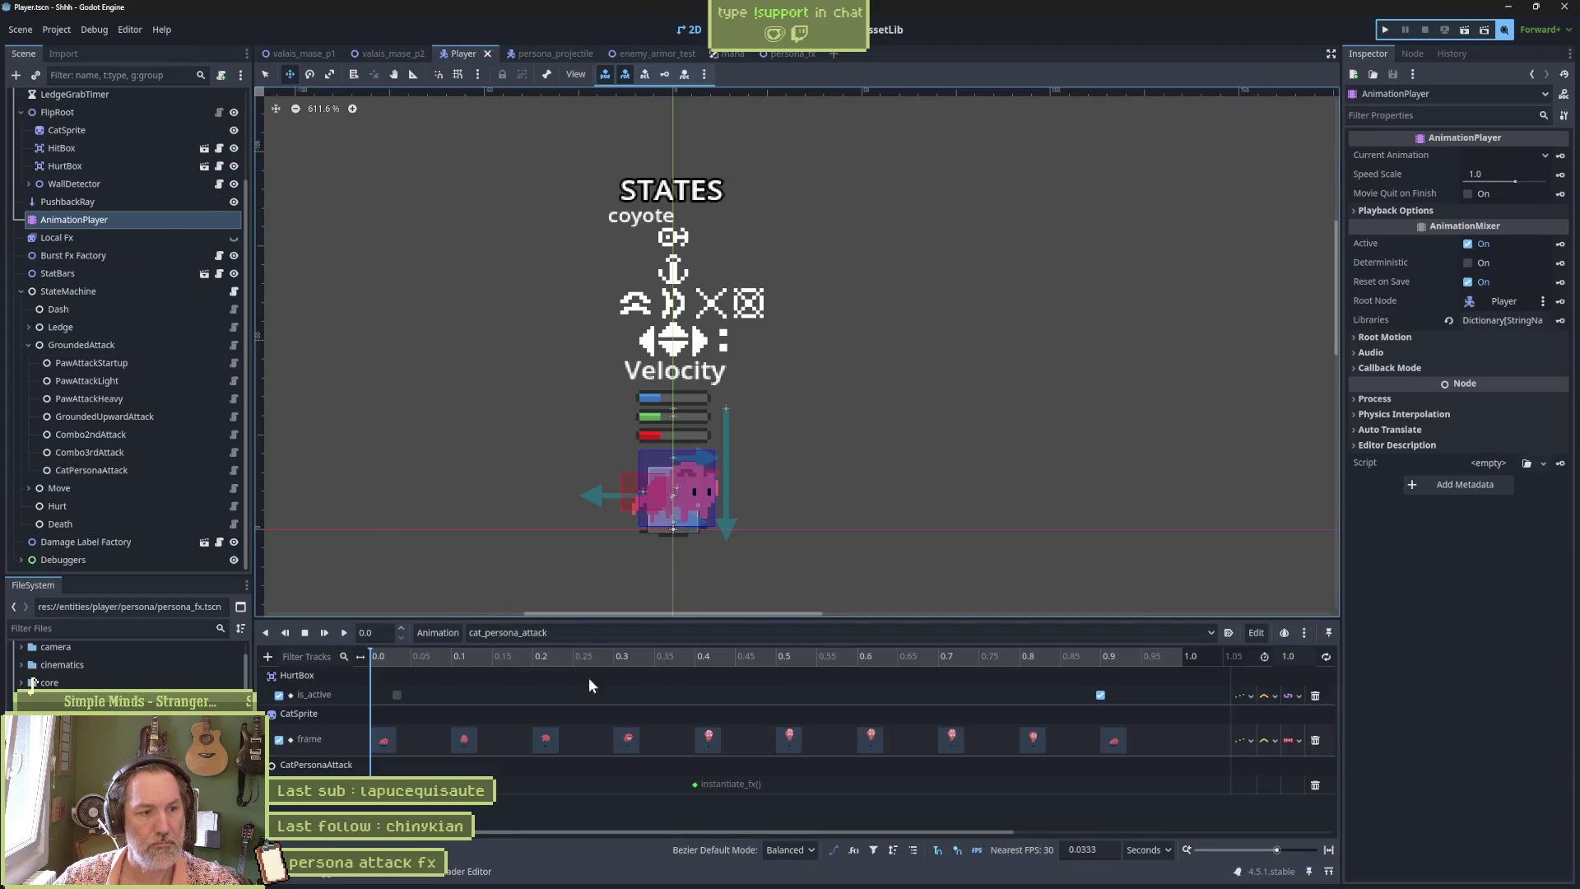
{"action": "left_click", "coordinate": [695, 784]}
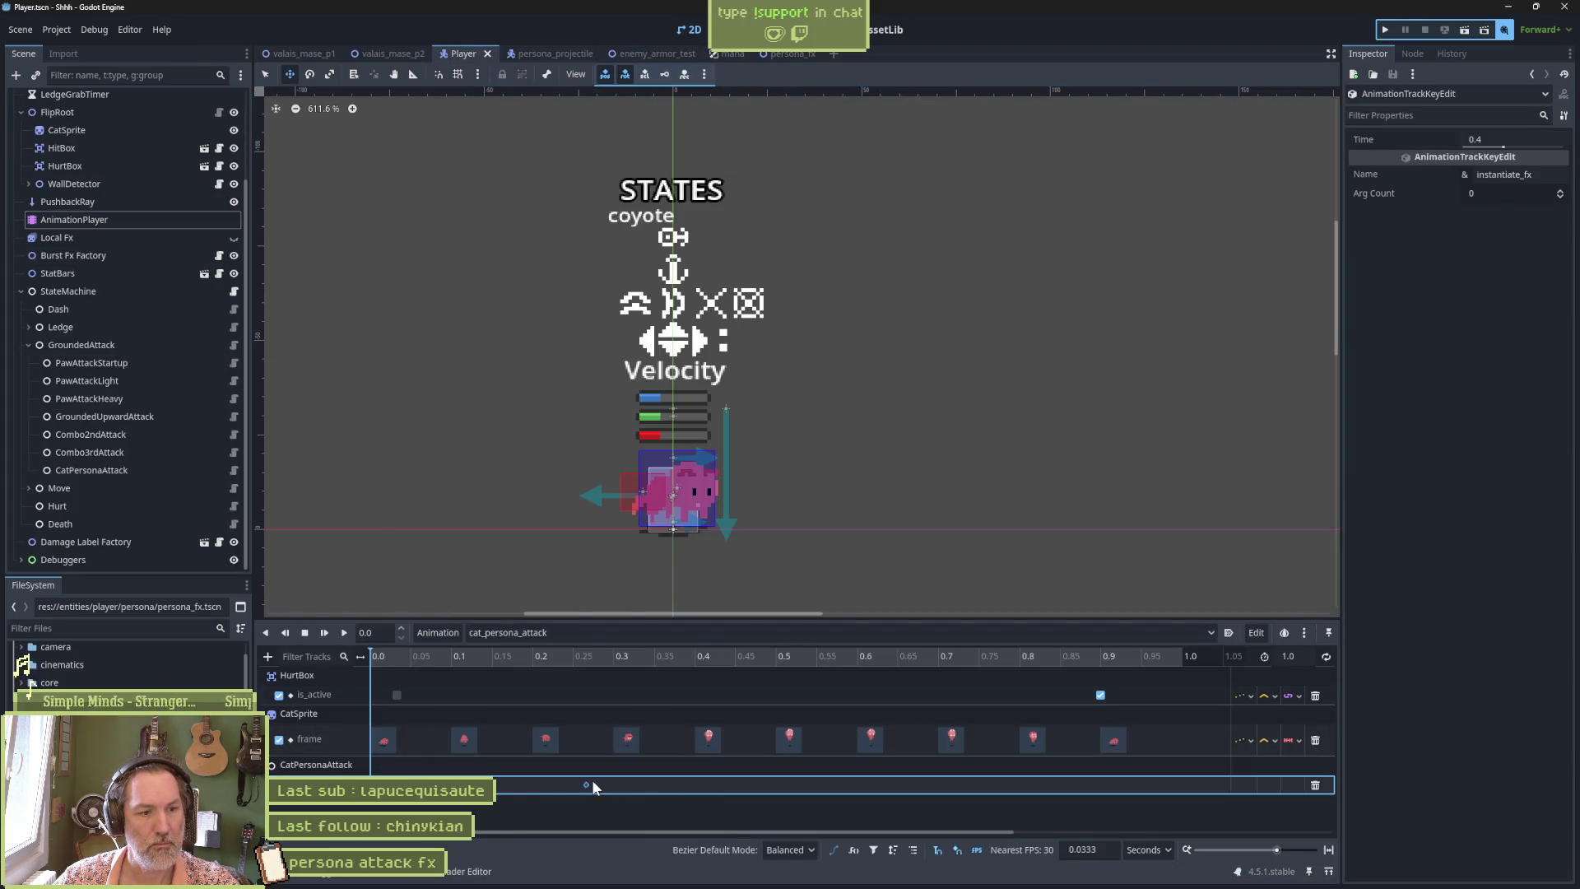
{"action": "left_click_drag", "start_coordinate": [699, 784], "coordinate": [459, 784]}
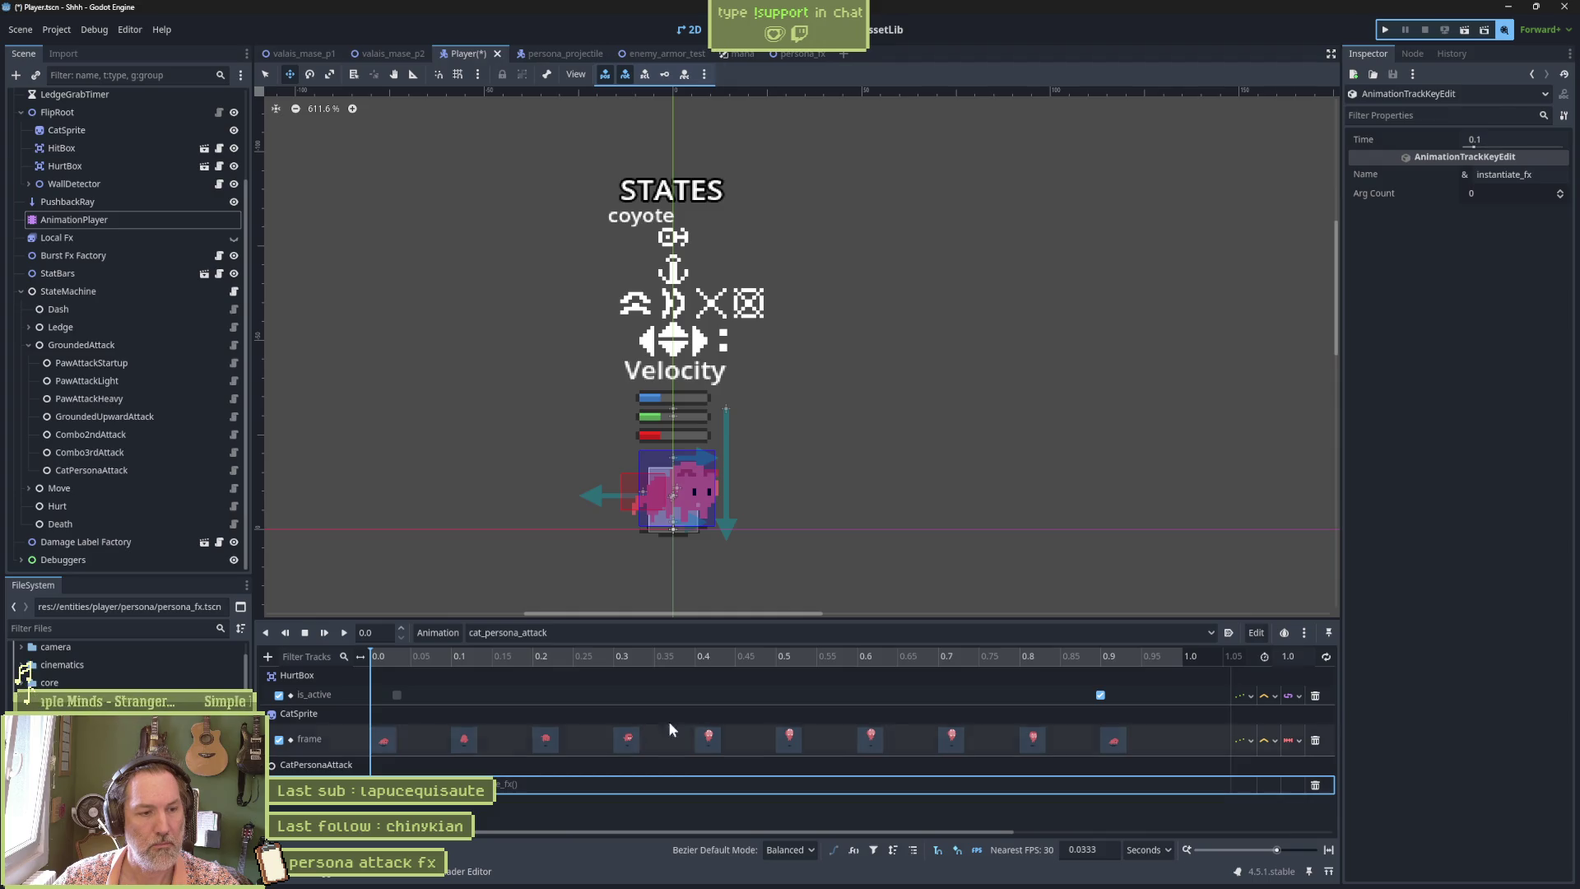
Rerun the armor test scene, trigger the persona attack three times, then stop it.
{"action": "left_click", "coordinate": [665, 51]}
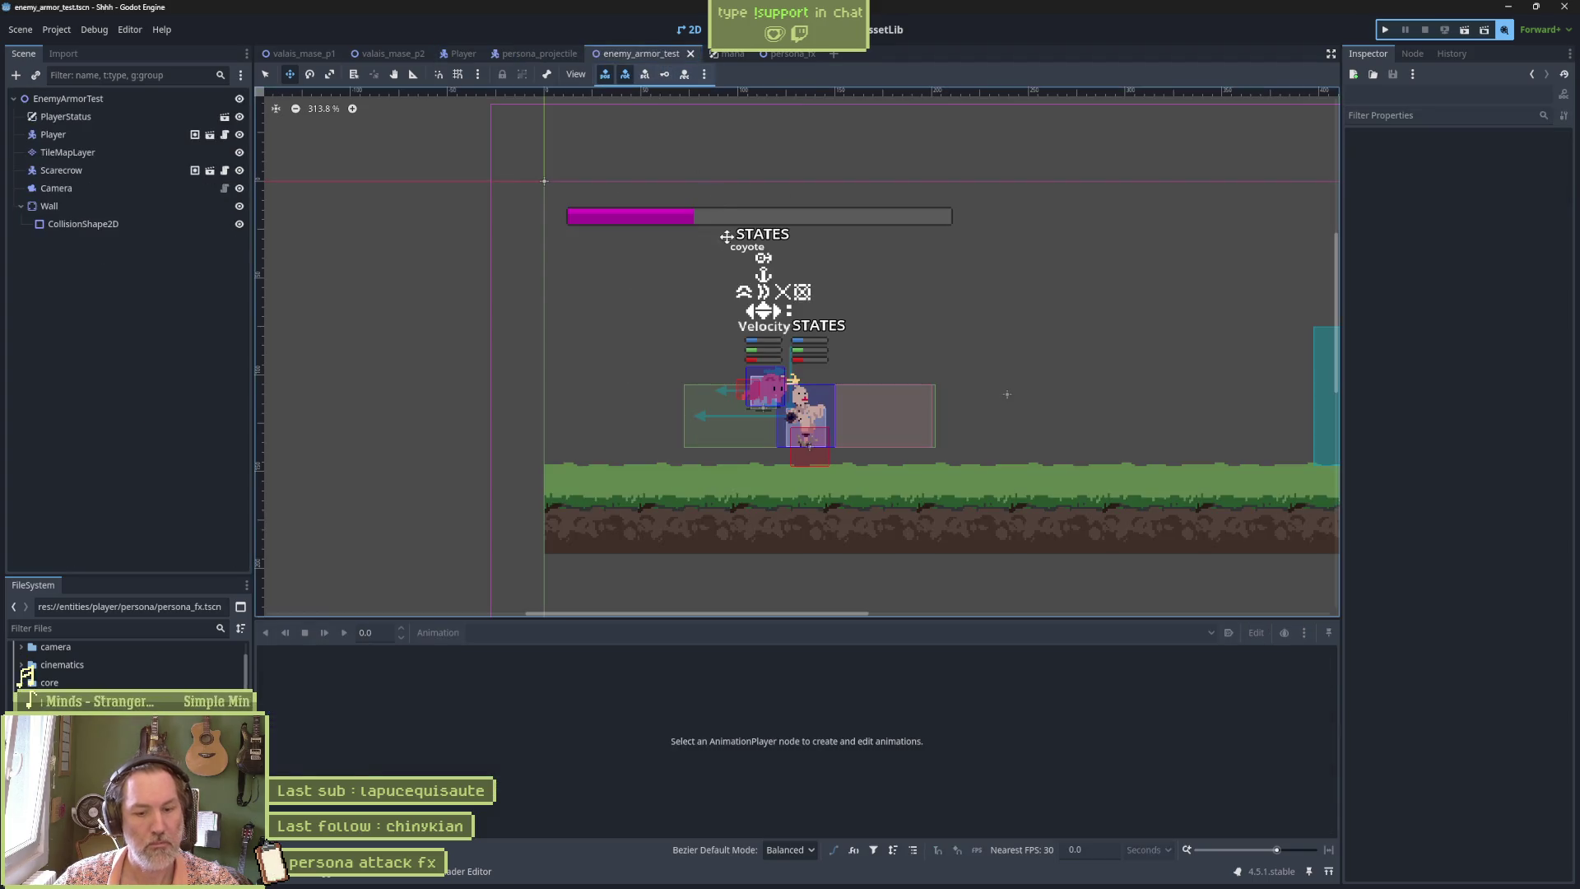
{"action": "key", "text": "F6"}
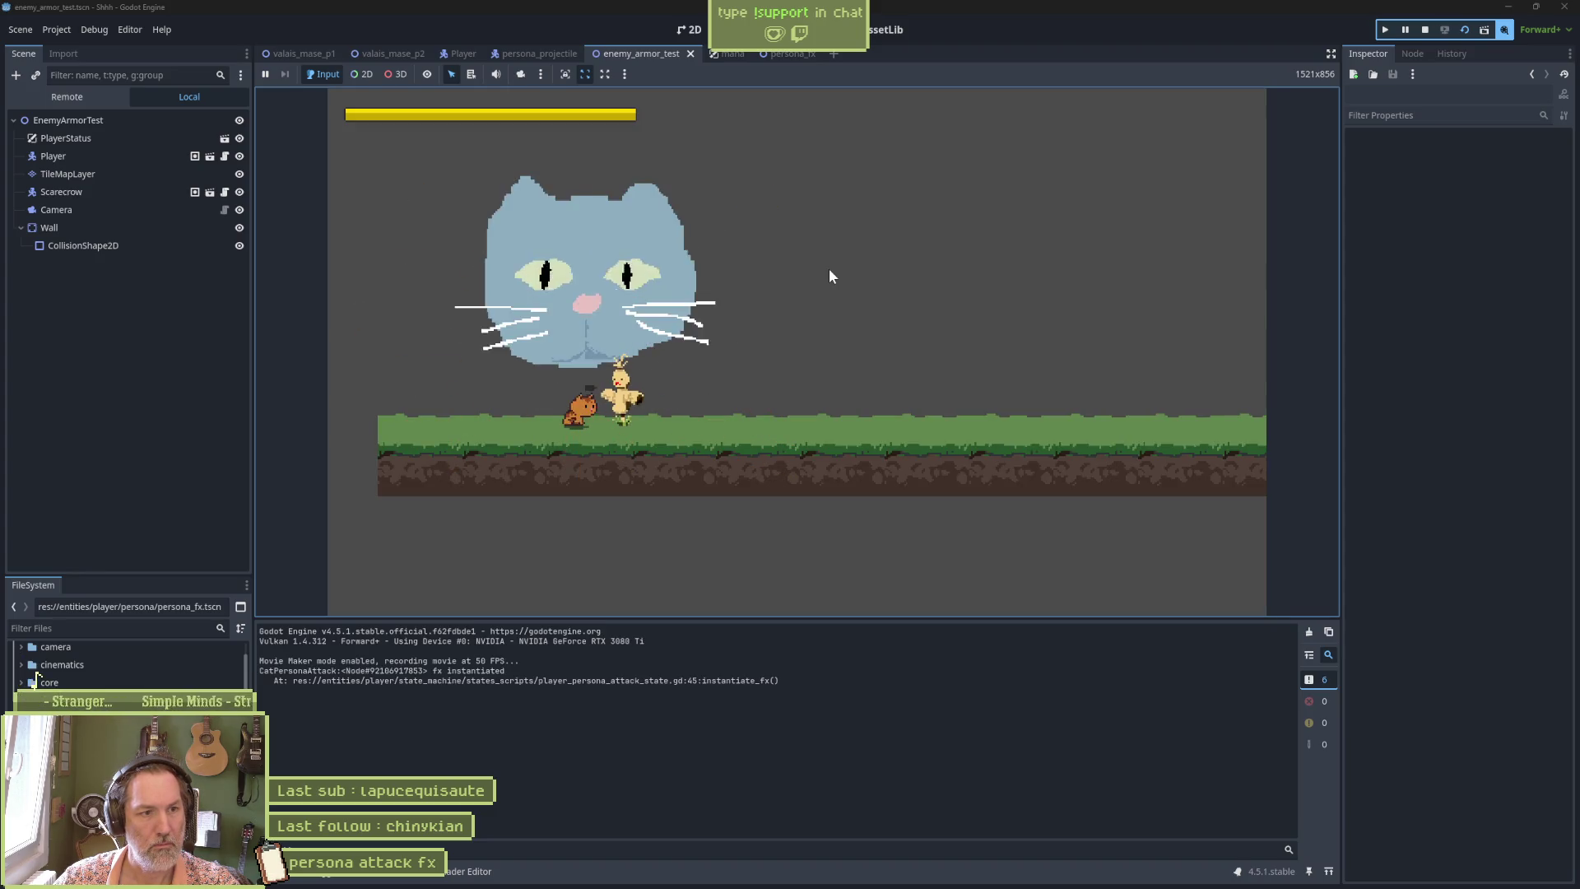
{"action": "left_click", "coordinate": [827, 268]}
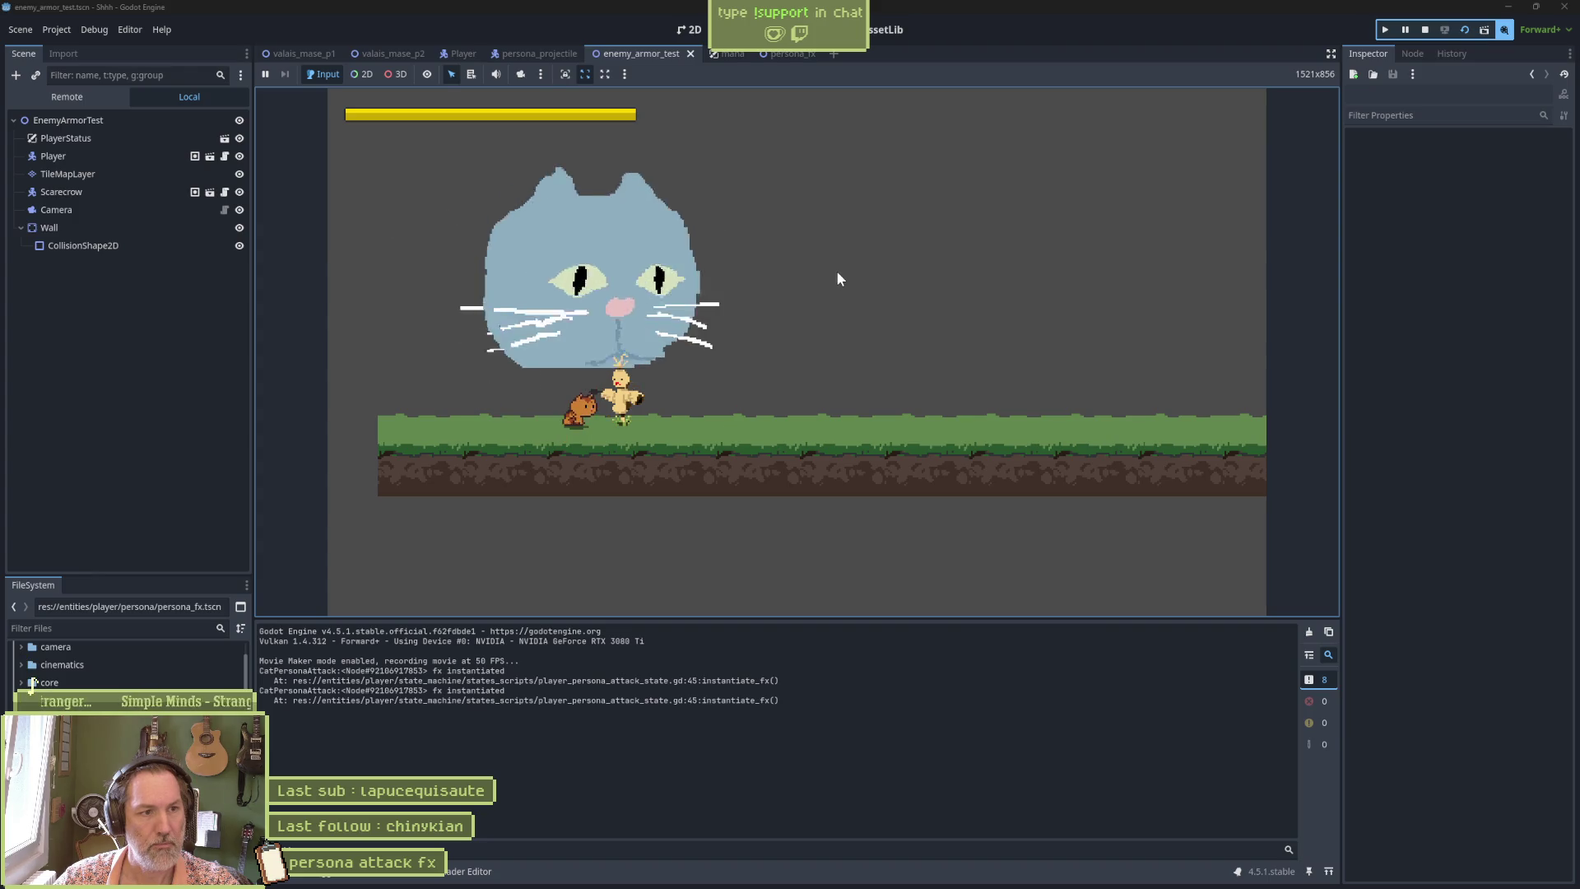
{"action": "left_click", "coordinate": [836, 270]}
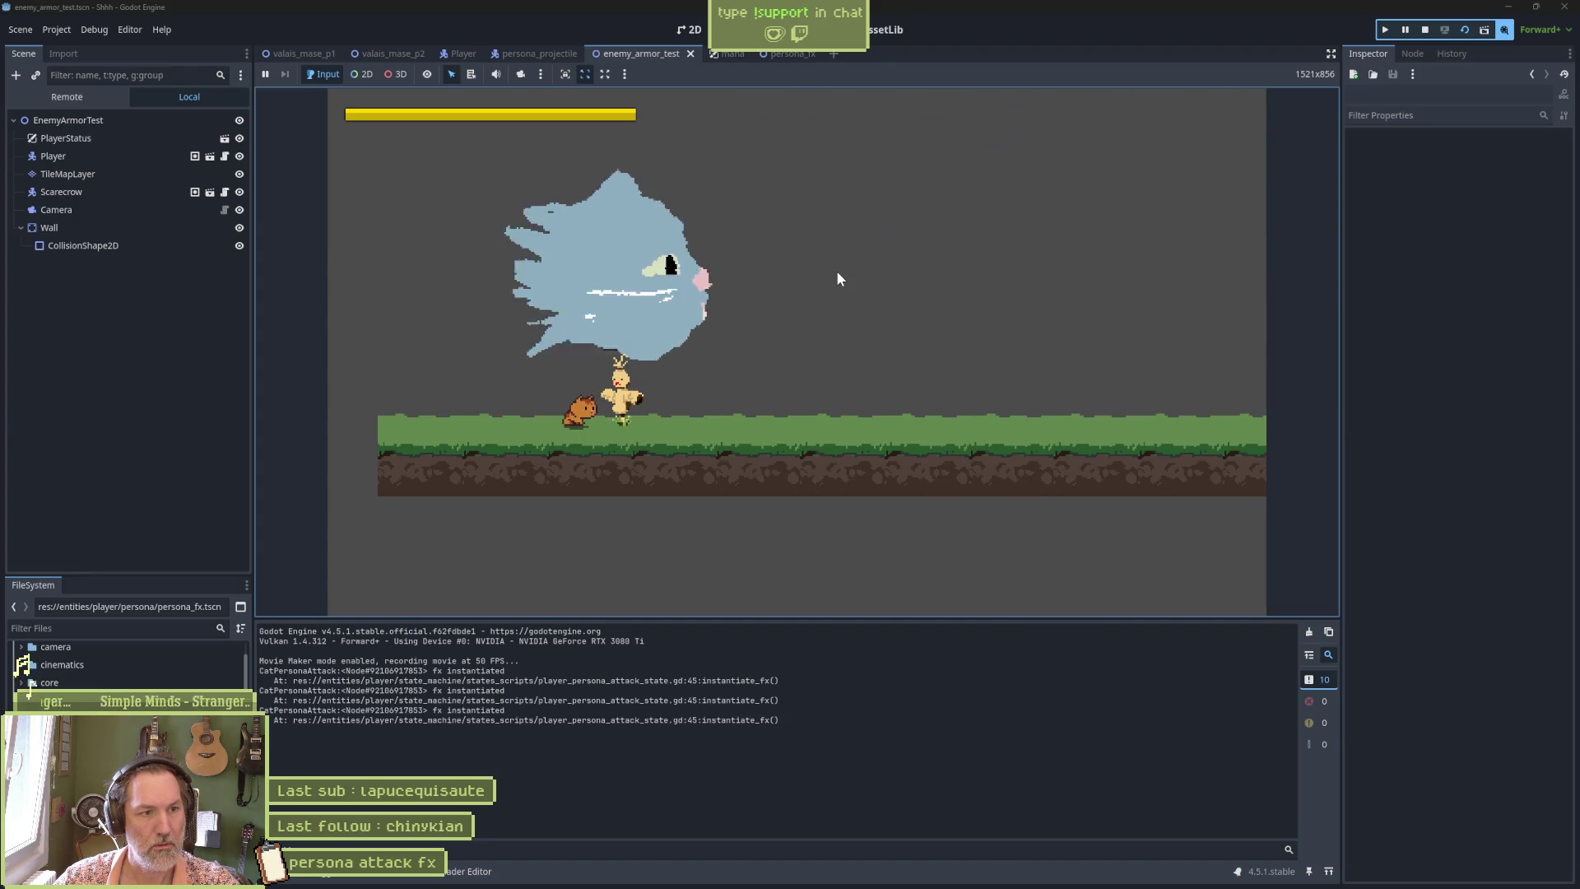
{"action": "left_click", "coordinate": [836, 269]}
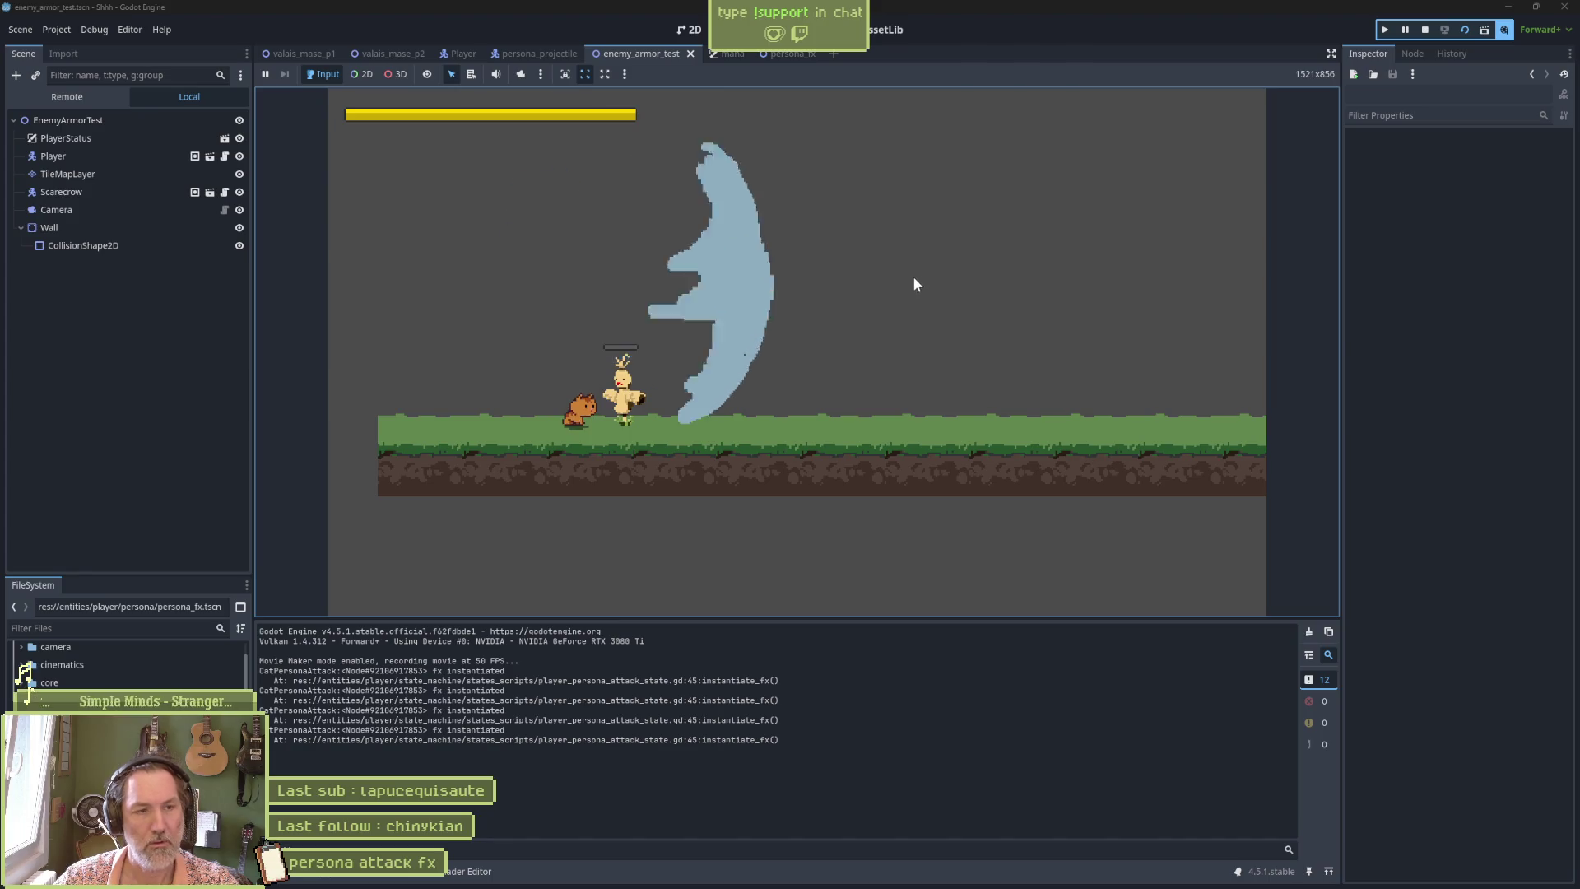
{"action": "key", "text": "F8"}
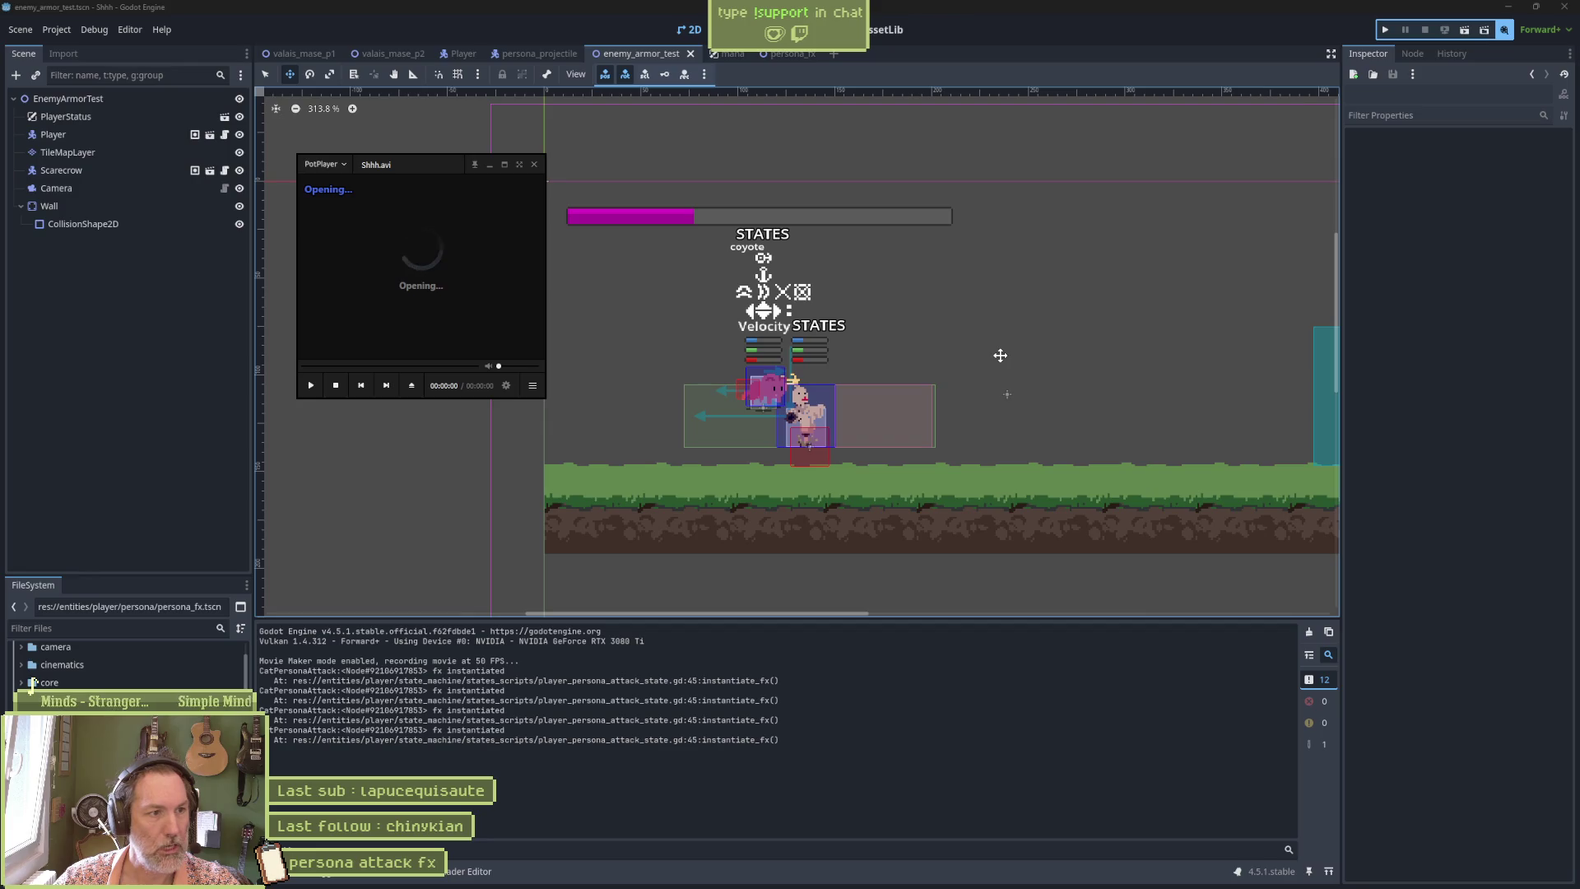
Step back and forth through Shhh.avi to the burst lines around the cat, then reposition the player window.
{"action": "left_click", "coordinate": [646, 404]}
{"action": "left_click", "coordinate": [646, 403]}
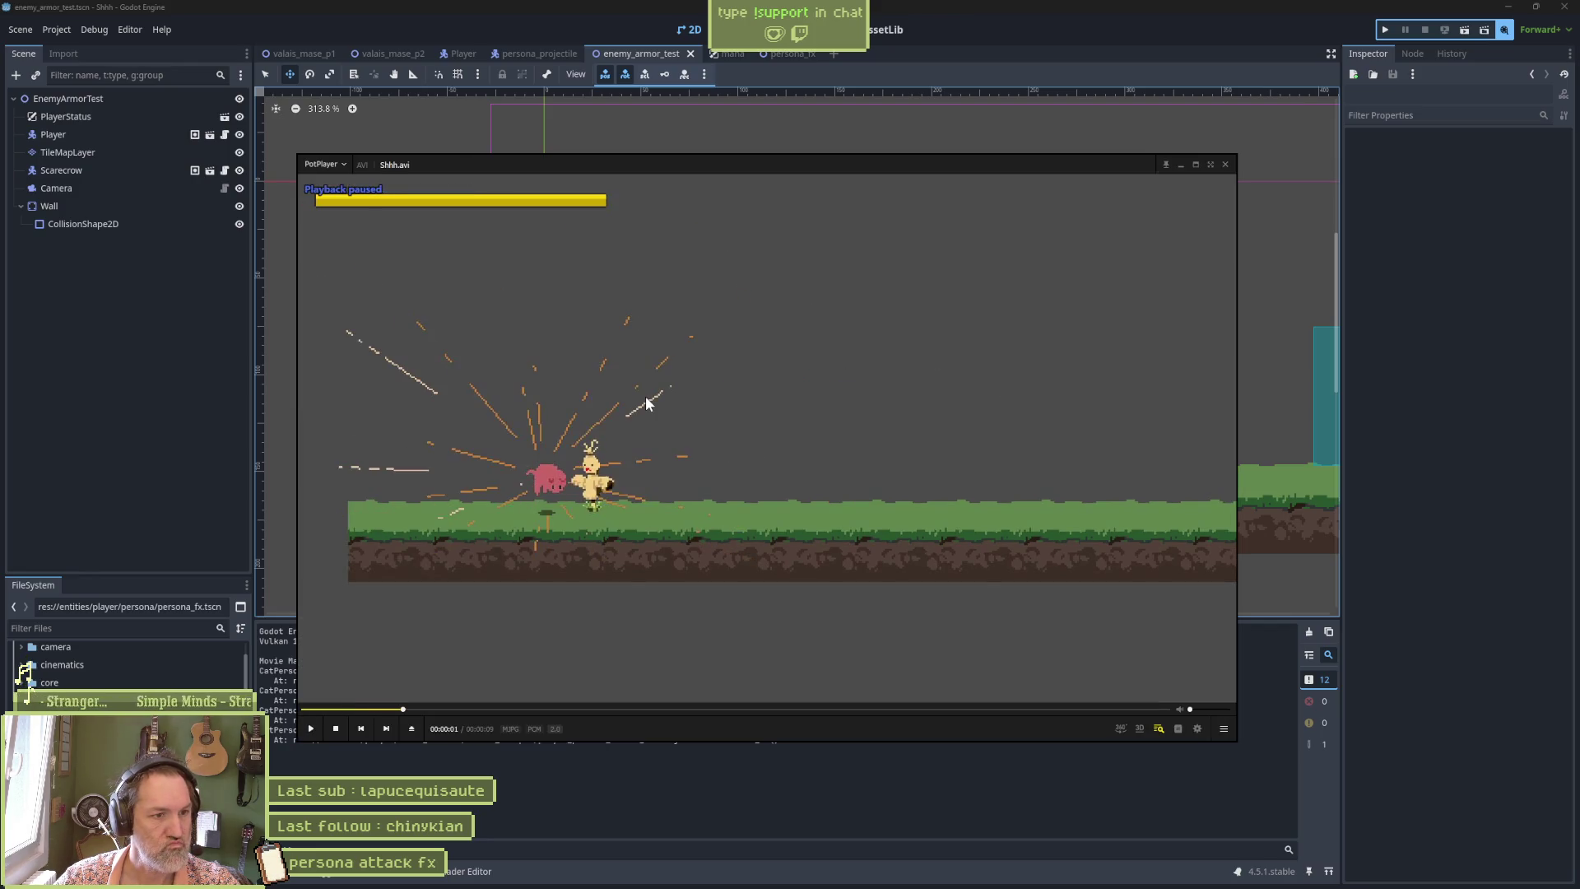
{"action": "key", "text": "d"}
{"action": "key", "text": "d"}
{"action": "key", "text": "d"}
{"action": "key", "text": "f"}
{"action": "key", "text": "f"}
{"action": "key", "text": "f"}
{"action": "key", "text": "f"}
{"action": "key", "text": "f"}
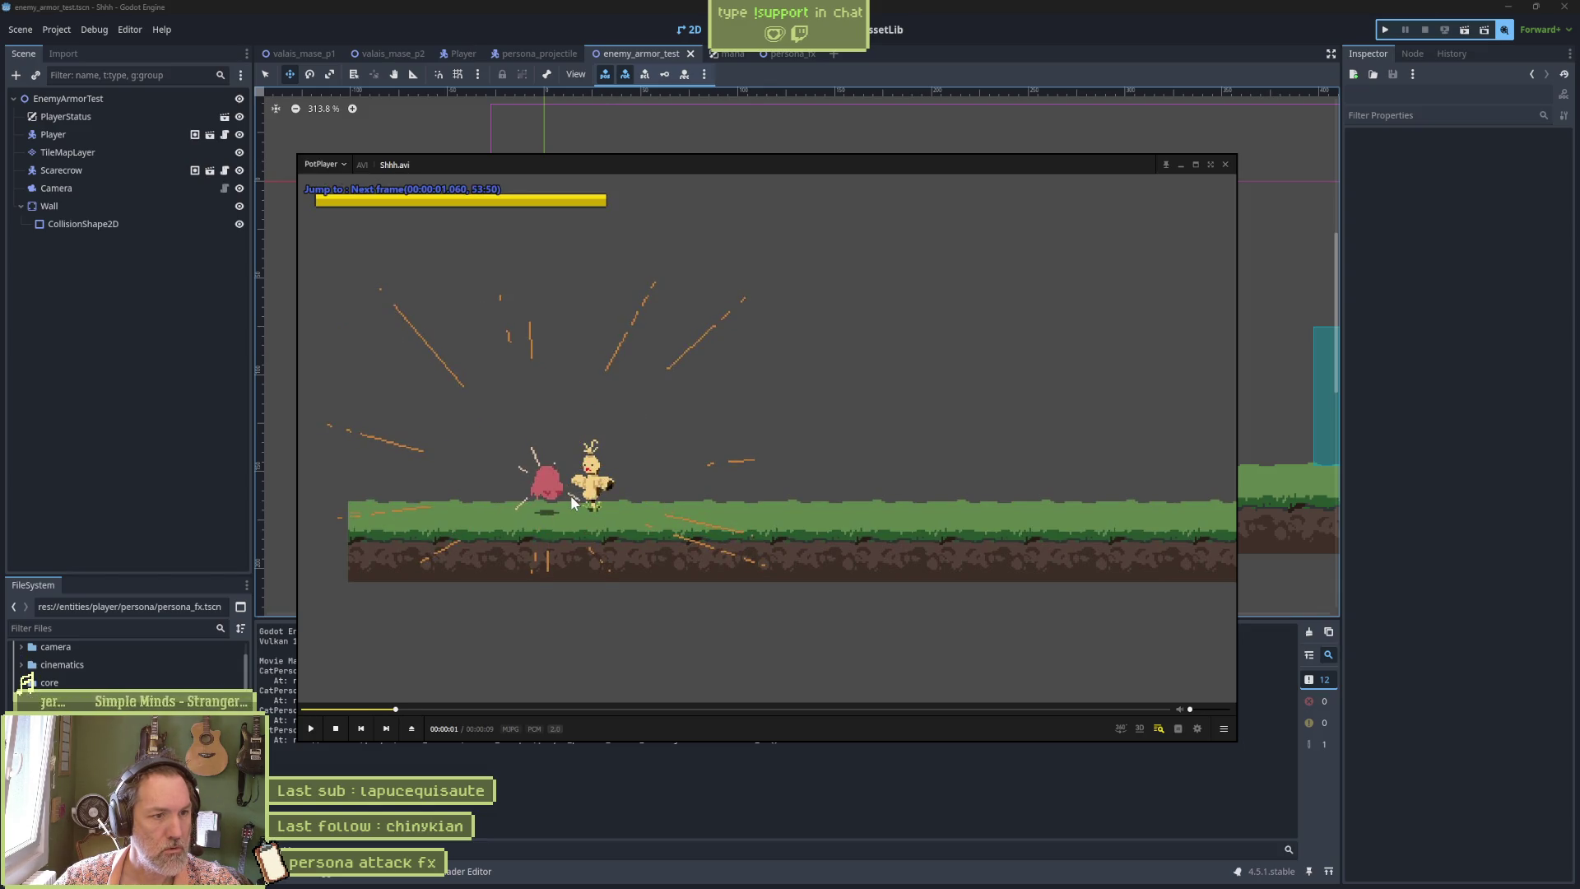
{"action": "key", "text": "f"}
{"action": "key", "text": "f"}
{"action": "key", "text": "d"}
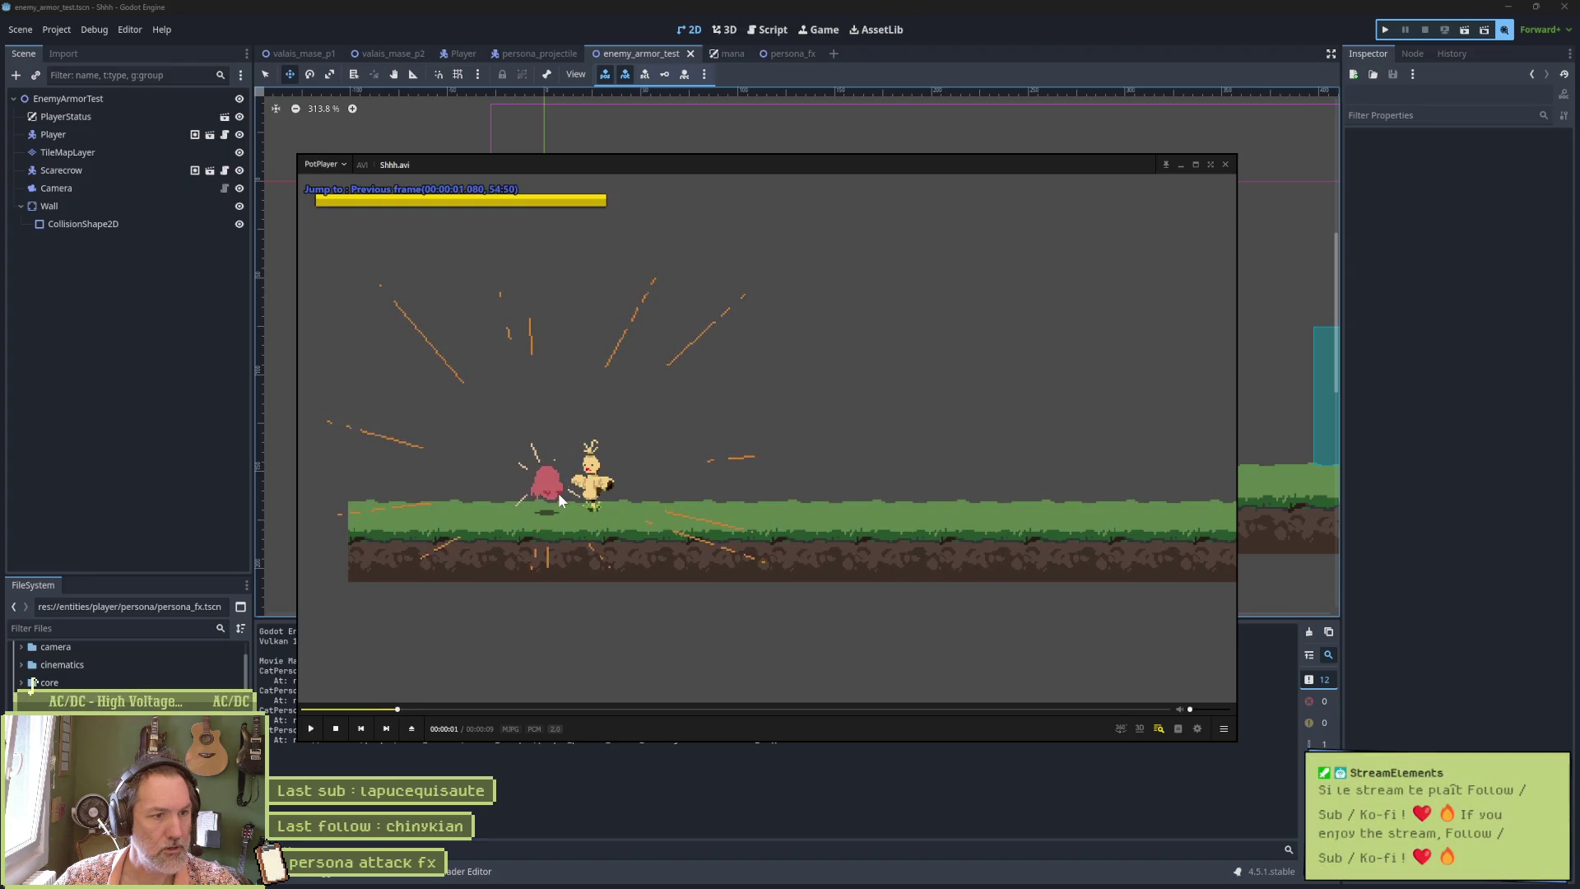
{"action": "key", "text": "f"}
{"action": "key", "text": "f"}
{"action": "key", "text": "f"}
{"action": "key", "text": "f"}
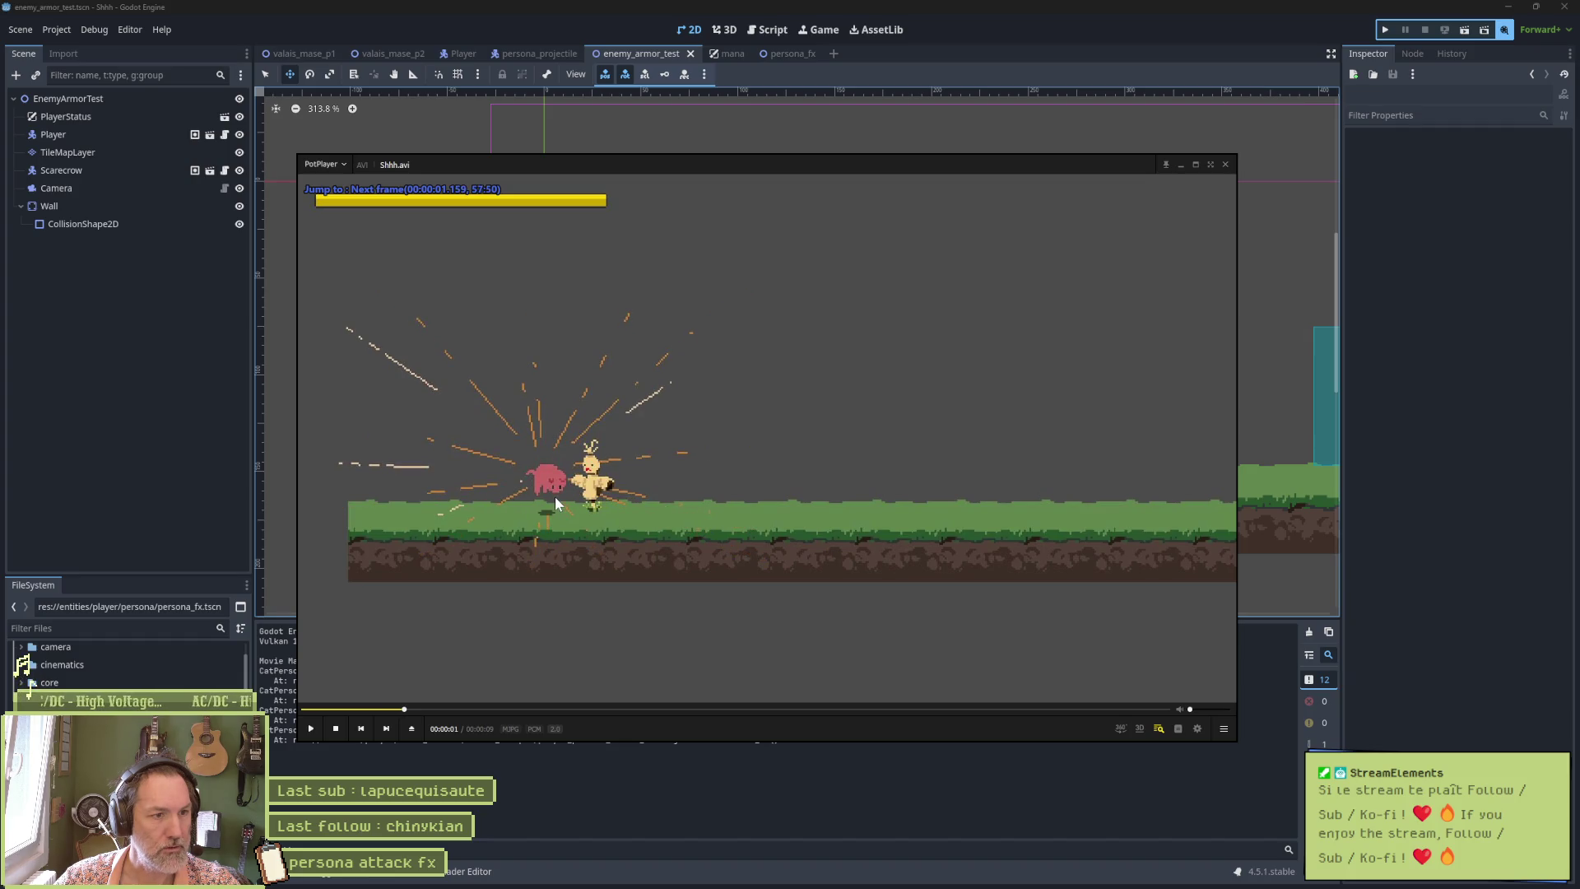
{"action": "key", "text": "f"}
{"action": "key", "text": "f"}
{"action": "key", "text": "f"}
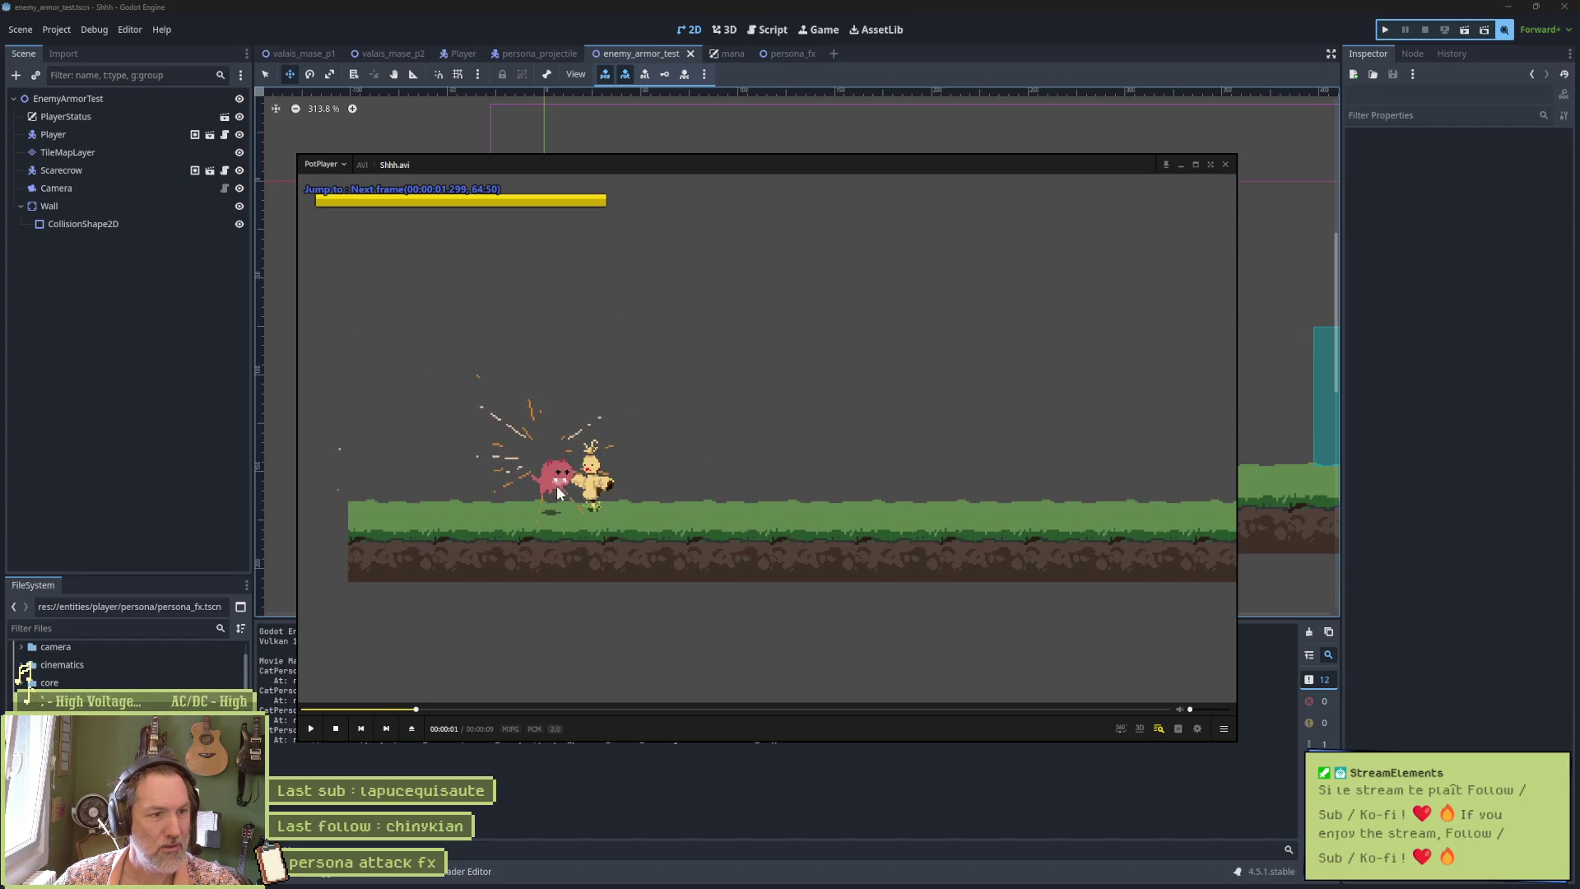
{"action": "key", "text": "f"}
{"action": "key", "text": "f"}
{"action": "key", "text": "f"}
{"action": "key", "text": "f"}
{"action": "key", "text": "f"}
{"action": "key", "text": "f"}
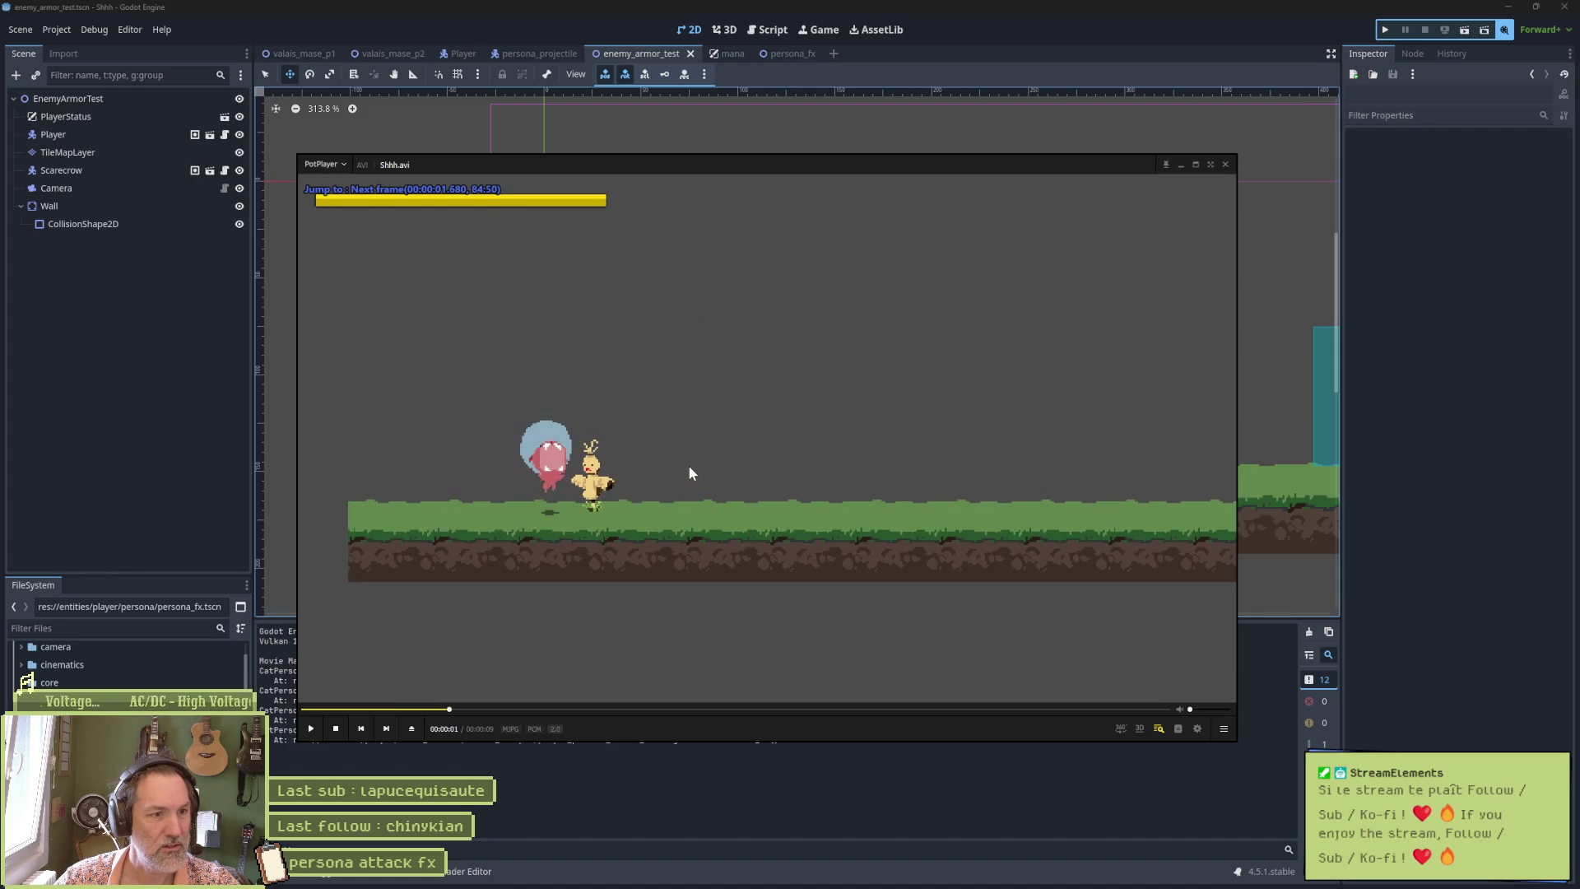
{"action": "key", "text": "d"}
{"action": "key", "text": "d"}
{"action": "key", "text": "d"}
{"action": "key", "text": "d"}
{"action": "key", "text": "d"}
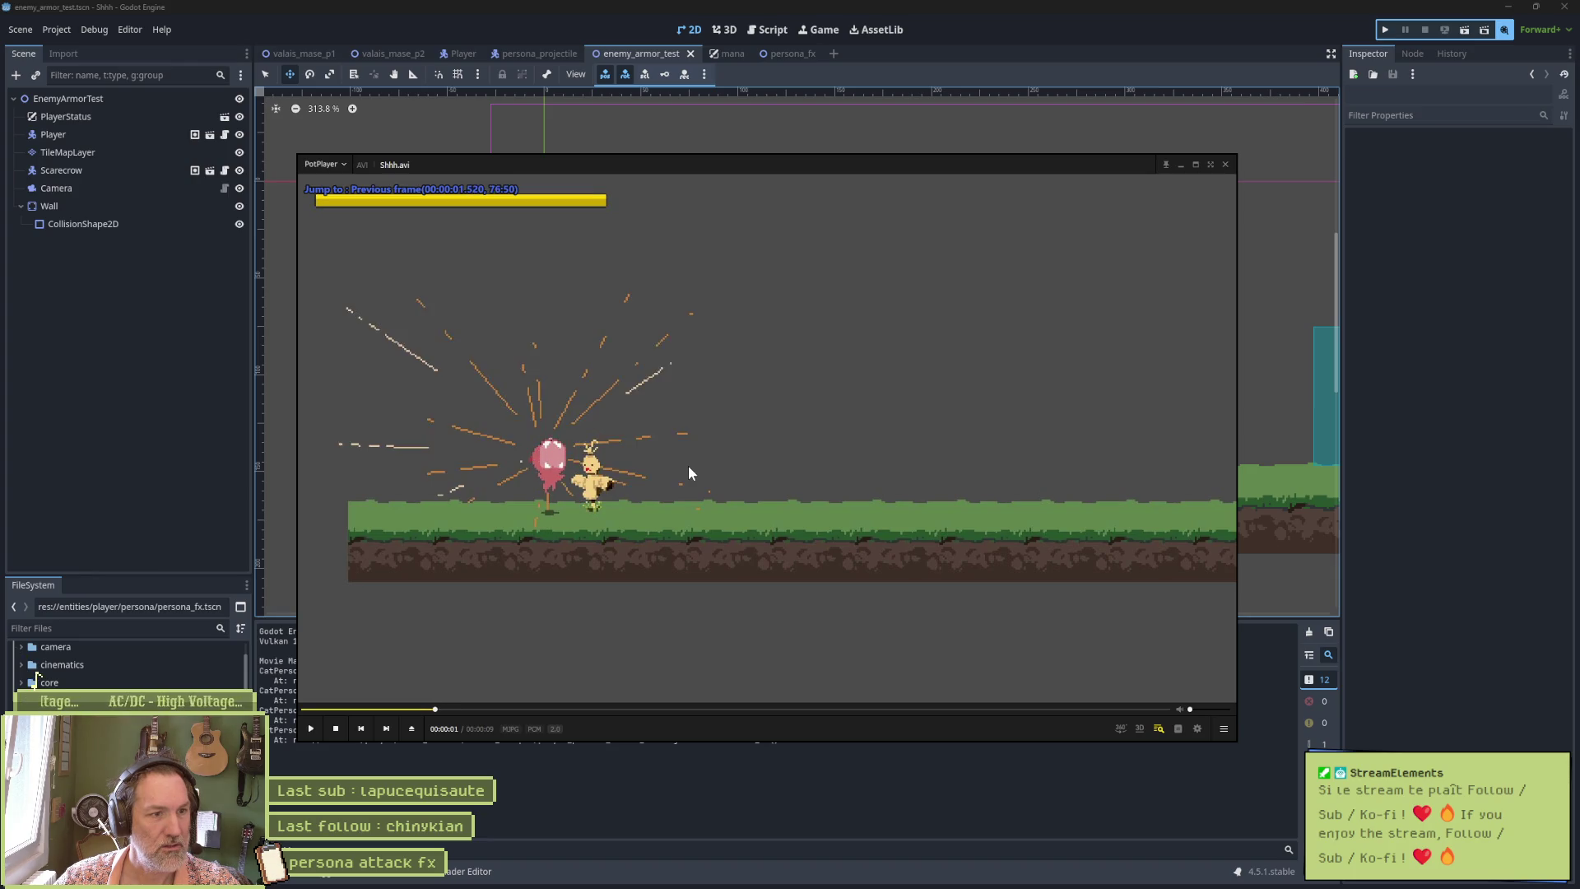
{"action": "key", "text": "d"}
{"action": "key", "text": "d"}
{"action": "key", "text": "d"}
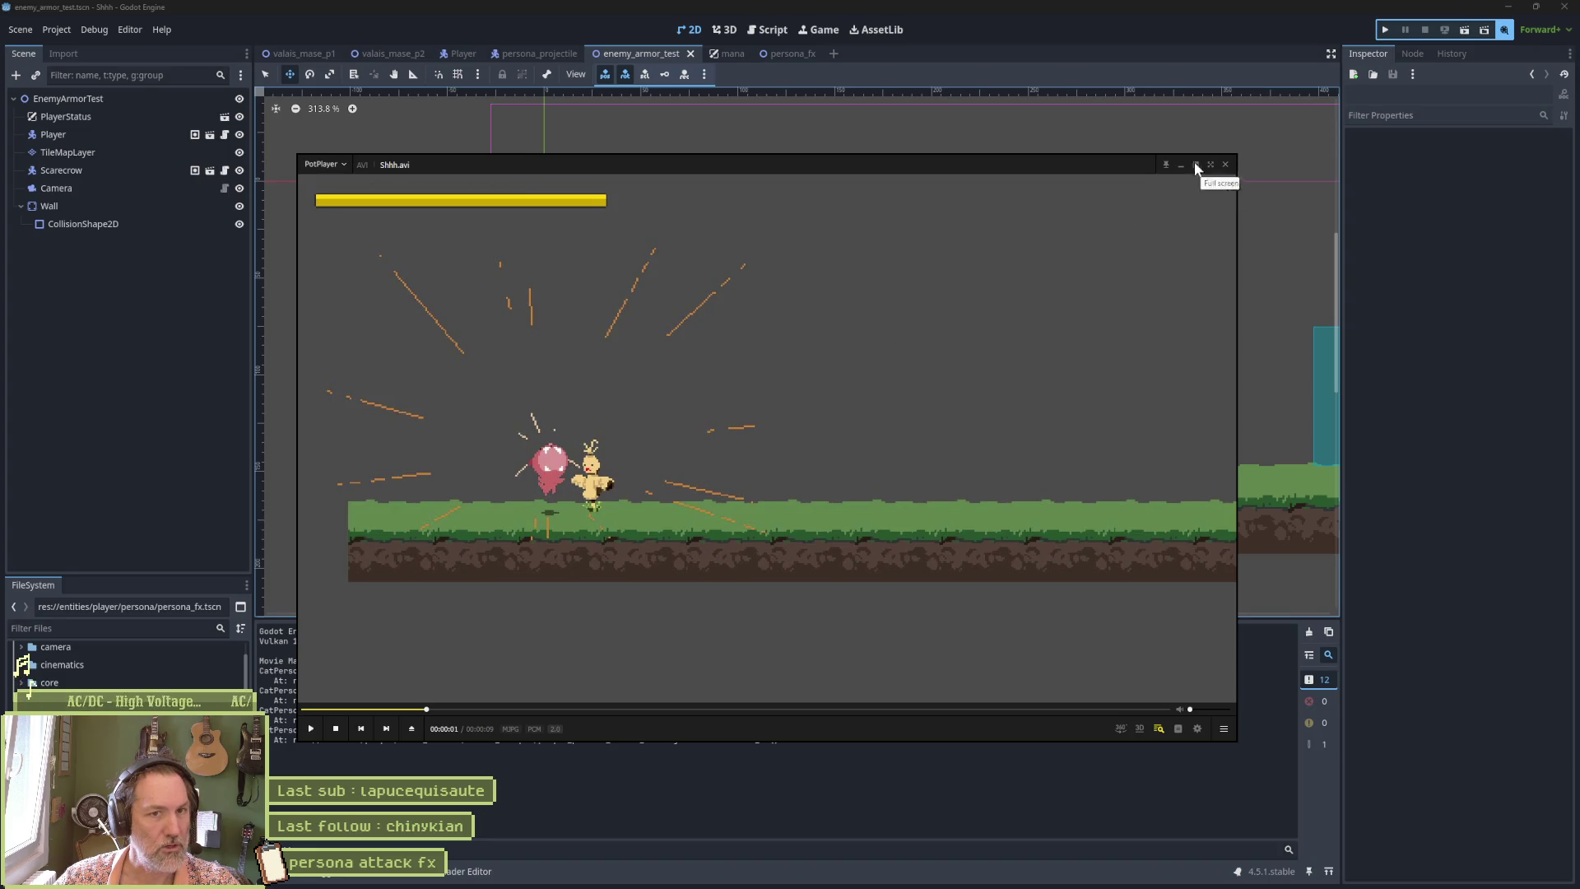
{"action": "mouse_move", "coordinate": [1124, 165]}
{"action": "left_mouse_down"}
{"action": "mouse_move", "coordinate": [1260, 156]}
{"action": "mouse_move", "coordinate": [1196, 149]}
{"action": "left_mouse_up"}
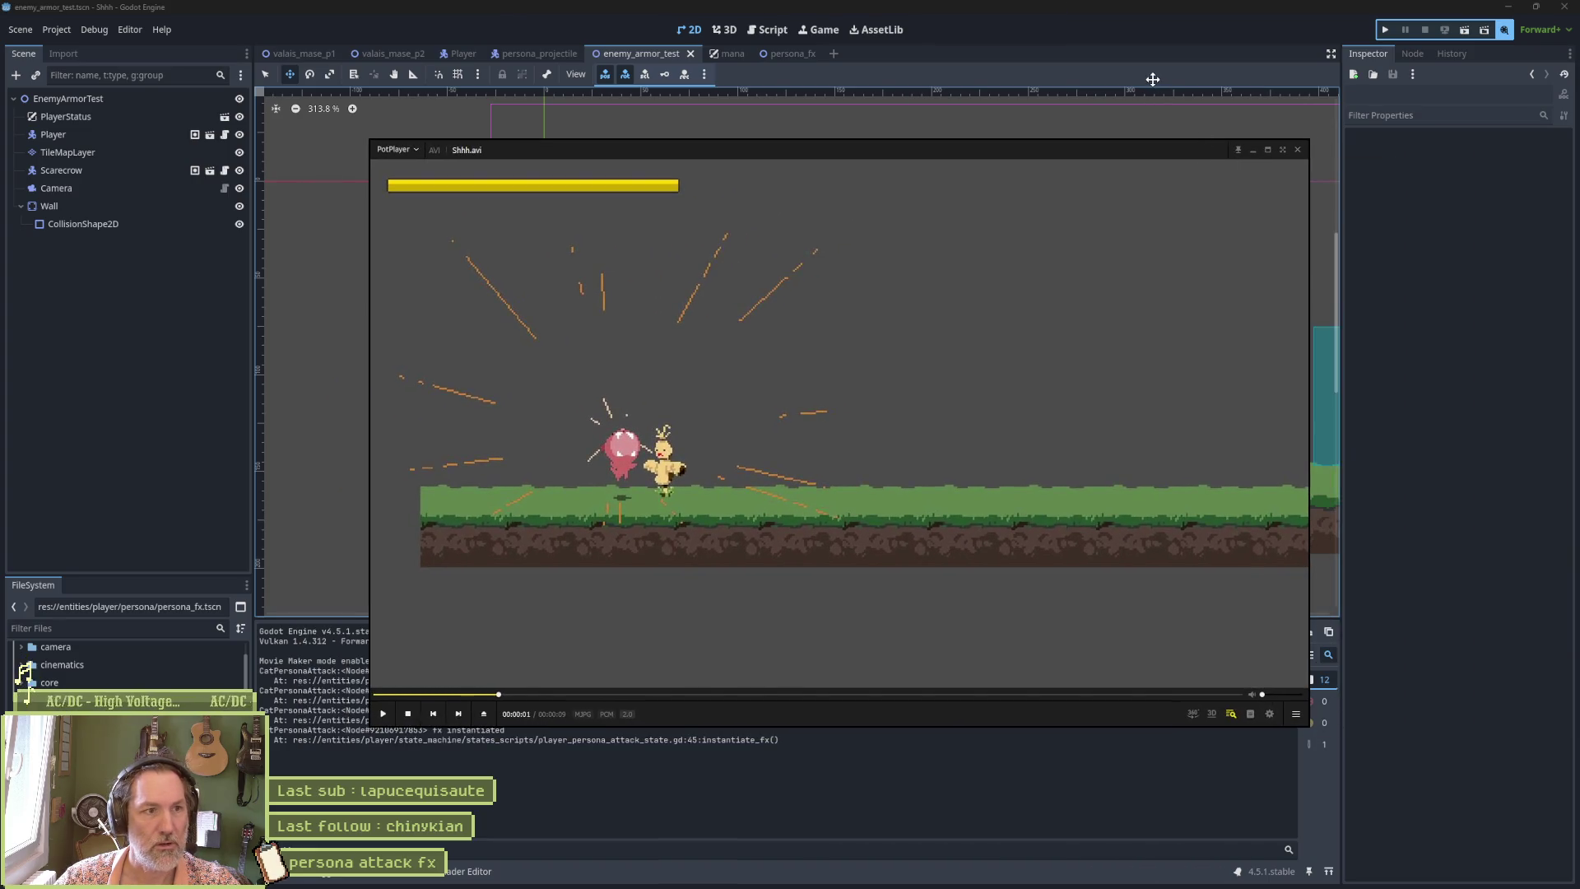
Return to the persona sprite in Aseprite, pick the Pencil, pan the sparkle frame, and open cat_64x64_v4.
{"action": "left_click", "coordinate": [828, 877]}
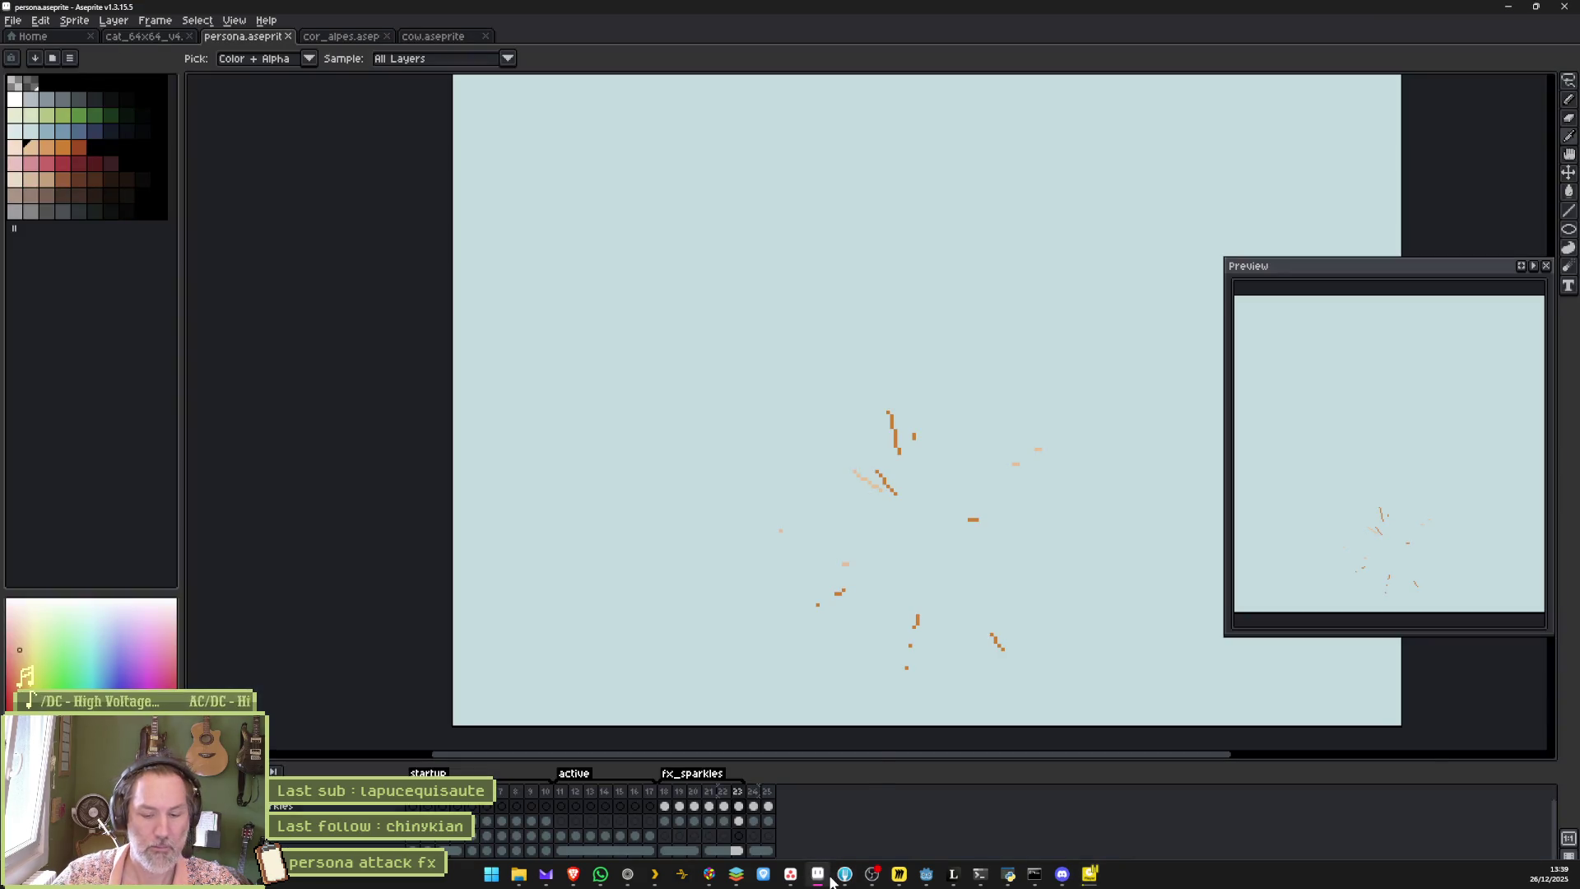
{"action": "mouse_move", "coordinate": [830, 881]}
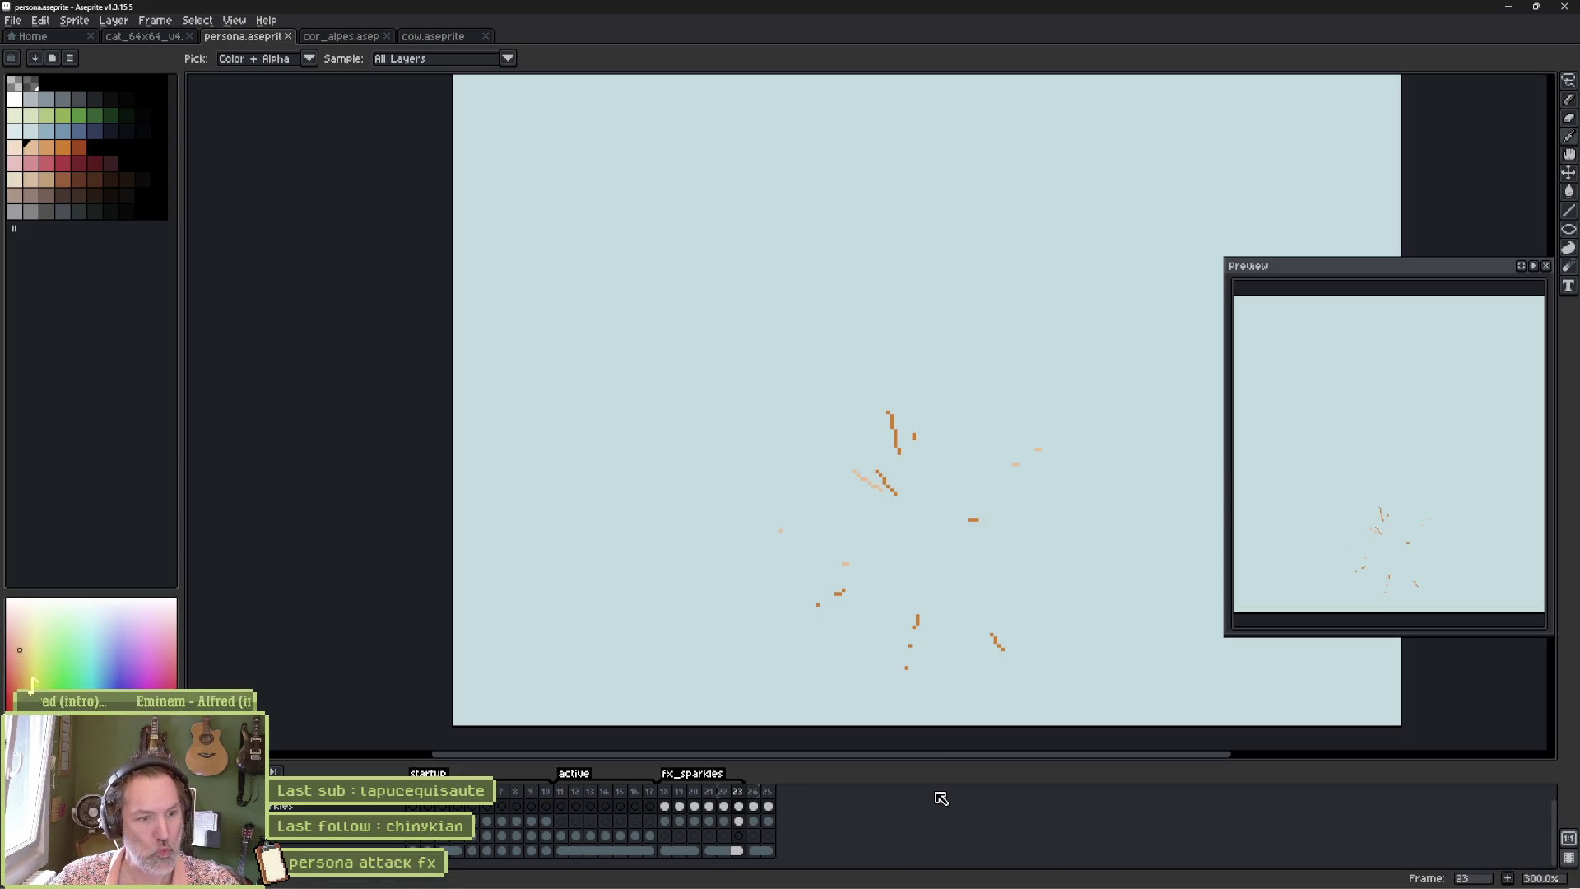
{"action": "key", "text": "b"}
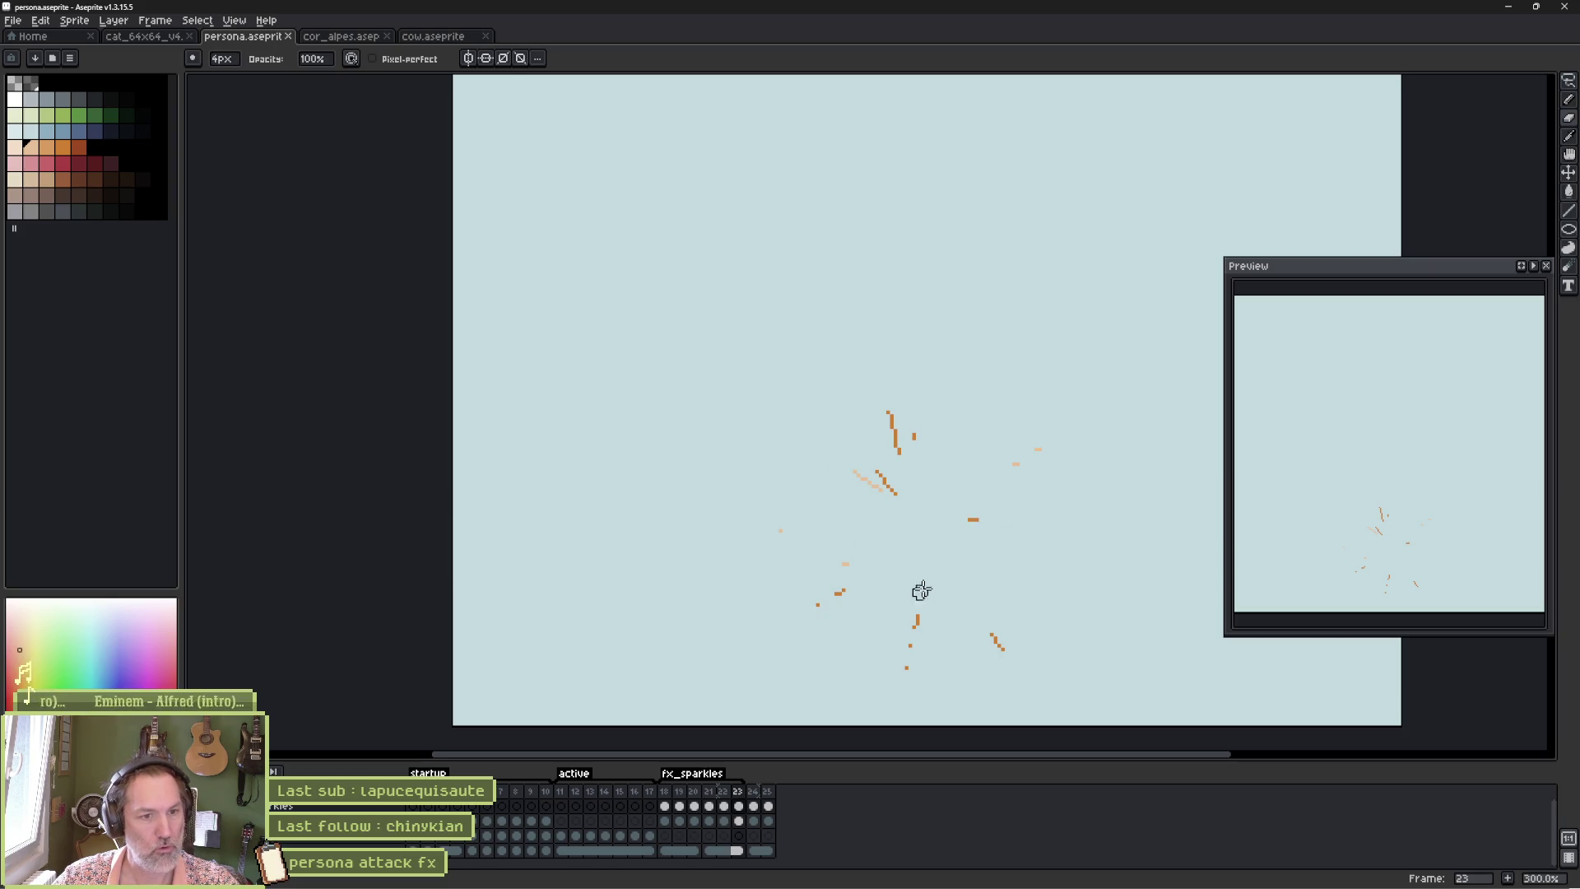
{"action": "mouse_move", "coordinate": [925, 585]}
{"action": "left_mouse_down"}
{"action": "mouse_move", "coordinate": [949, 585]}
{"action": "mouse_move", "coordinate": [804, 579]}
{"action": "left_mouse_up"}
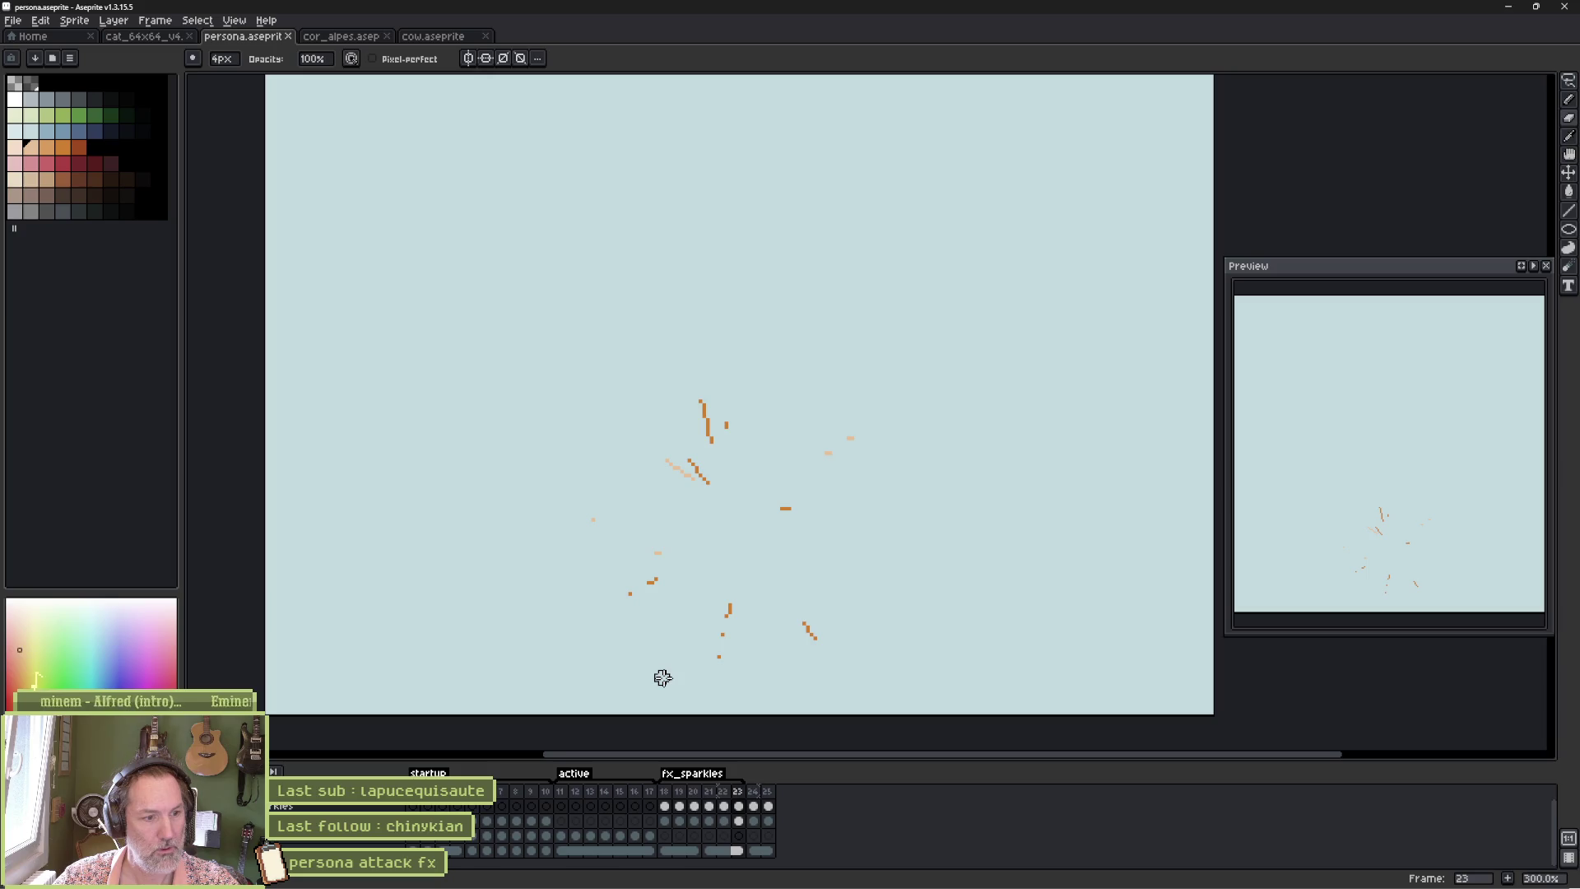
{"action": "left_click", "coordinate": [147, 37]}
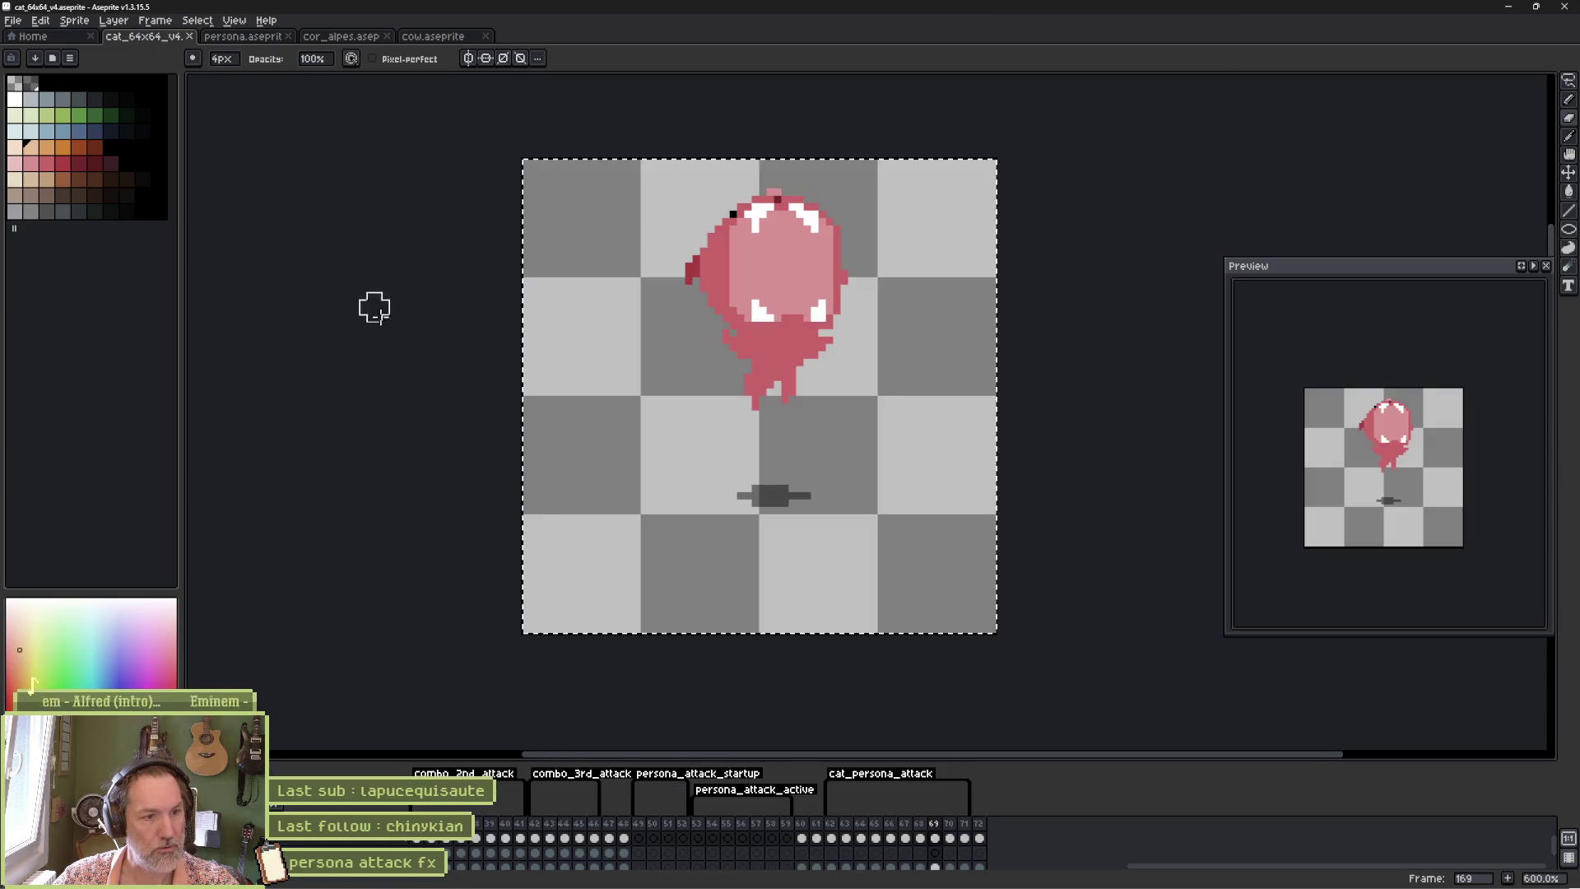
Select cat_persona_attack frames 62–71 in cat_64x64_v4, then go back to persona.aseprite.
{"action": "left_click", "coordinate": [951, 838]}
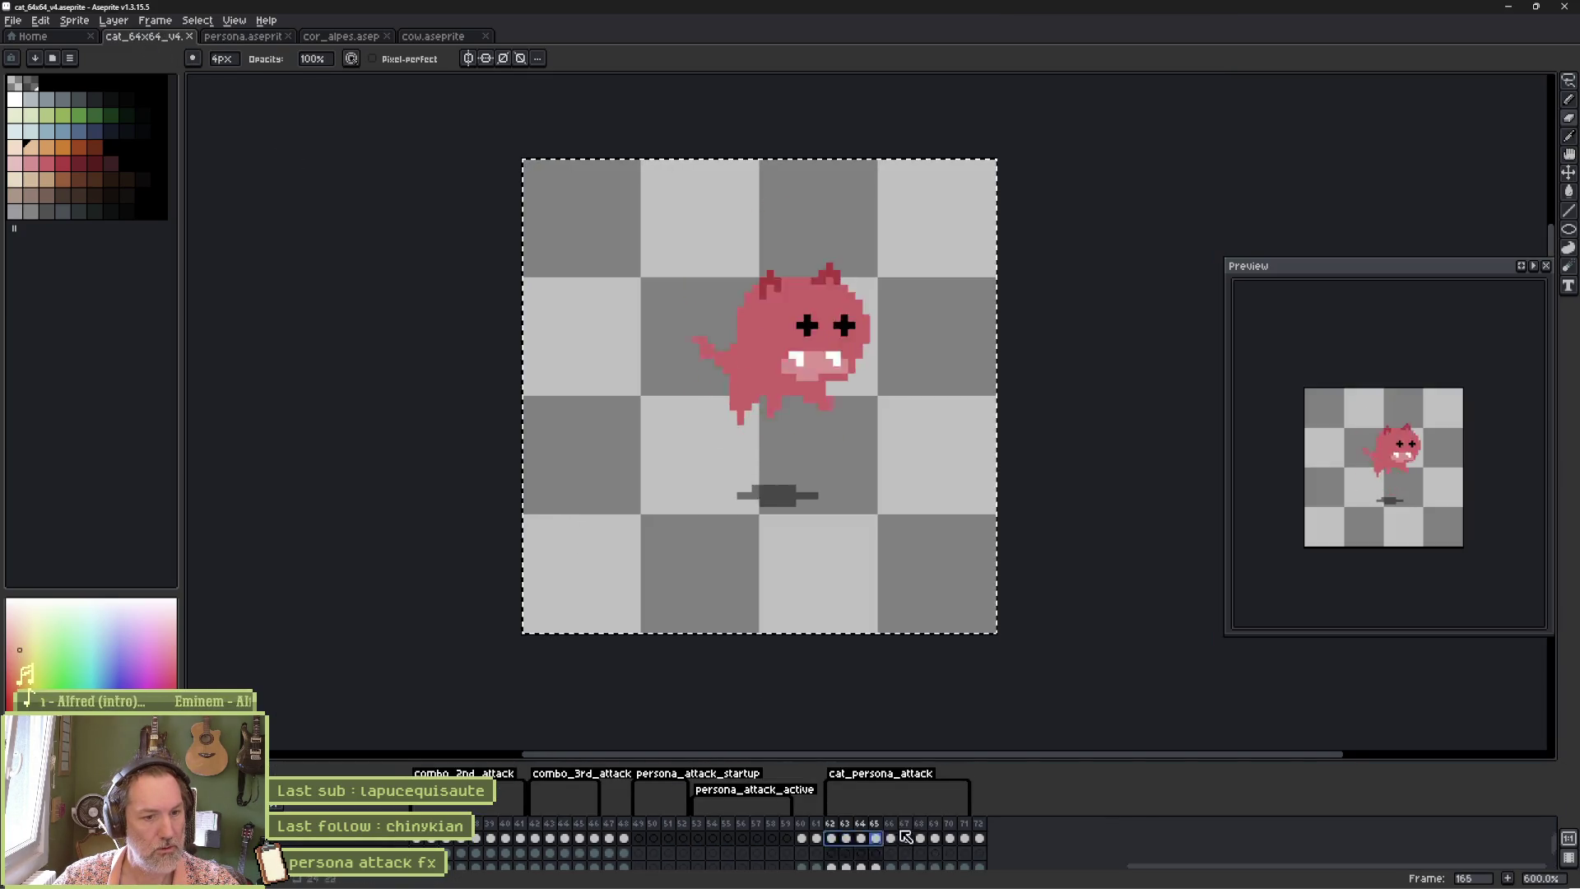
{"action": "left_click", "coordinate": [958, 838]}
{"action": "scroll", "coordinate": [954, 848], "scroll_direction": "down", "scroll_amount": 1}
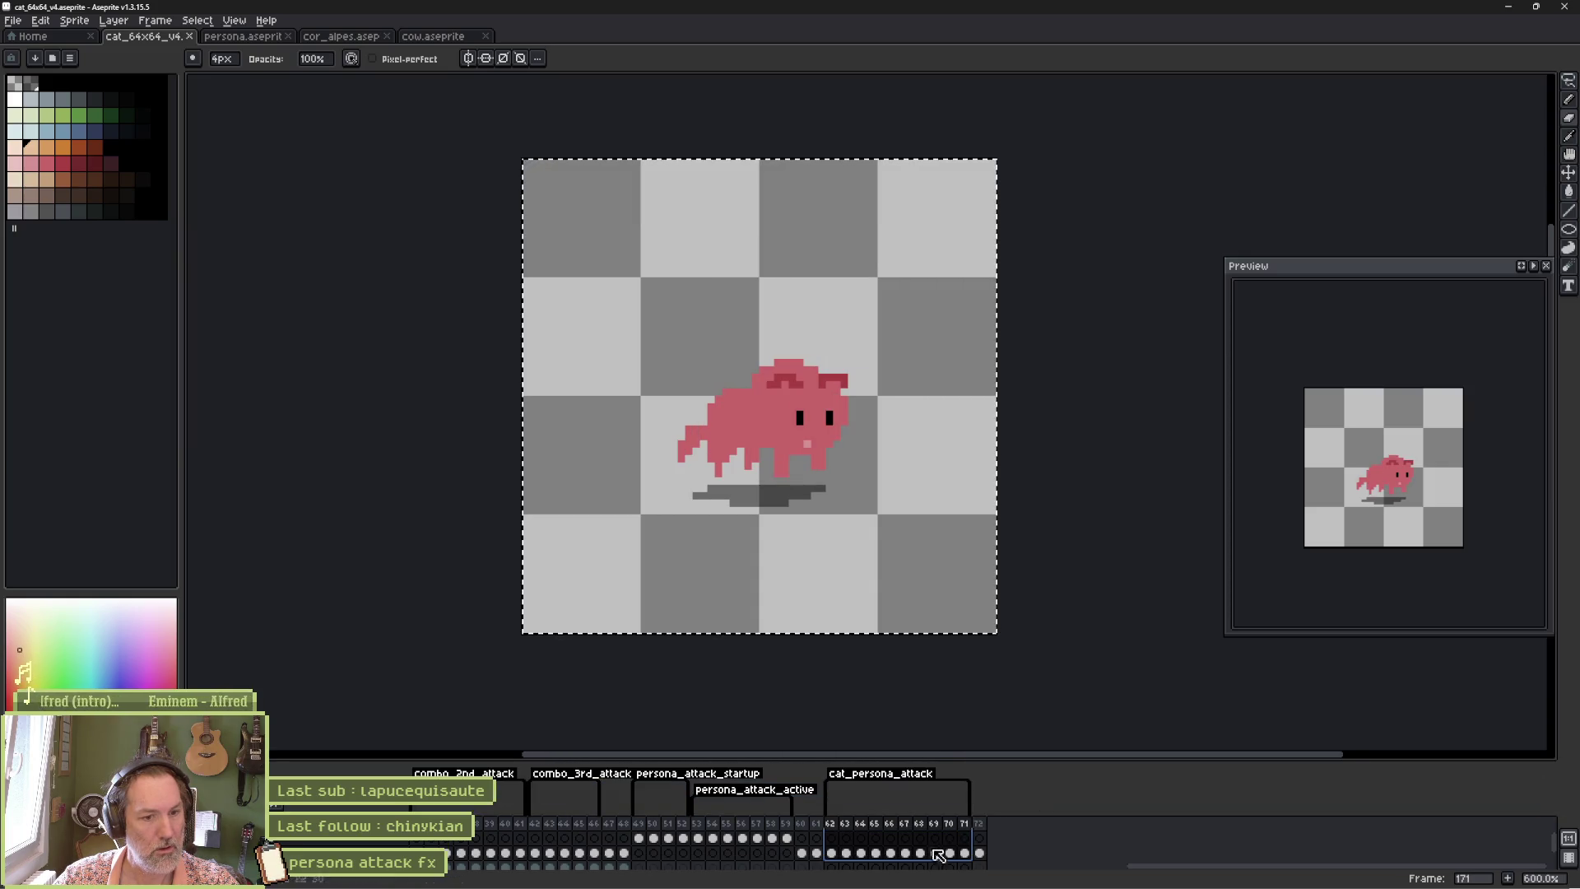
{"action": "left_click", "coordinate": [831, 853]}
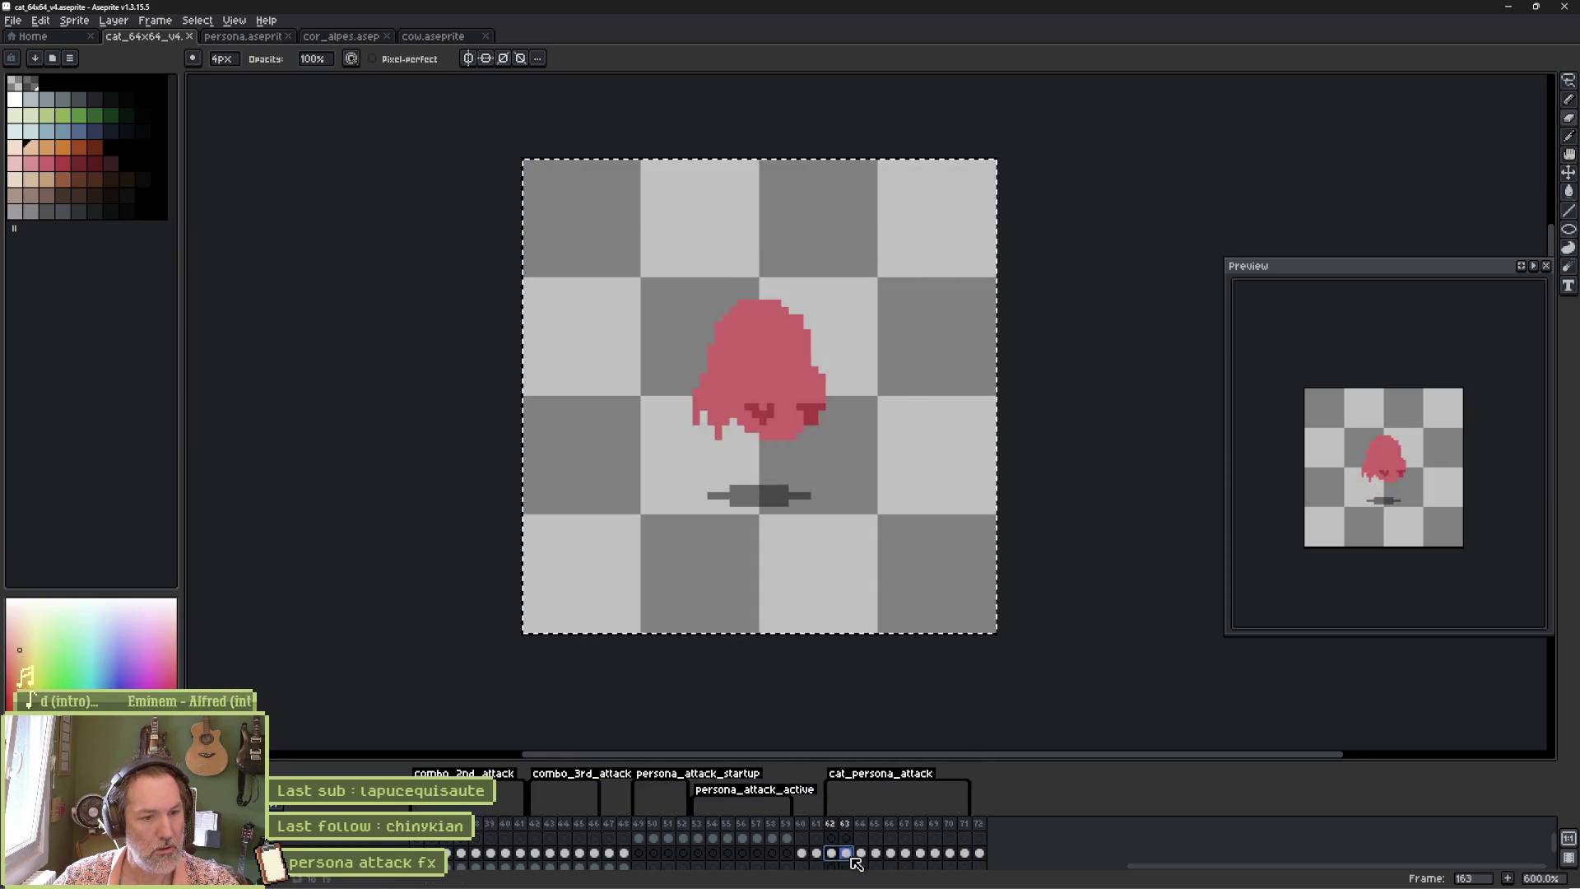
{"action": "left_click", "coordinate": [964, 841], "text": "shift"}
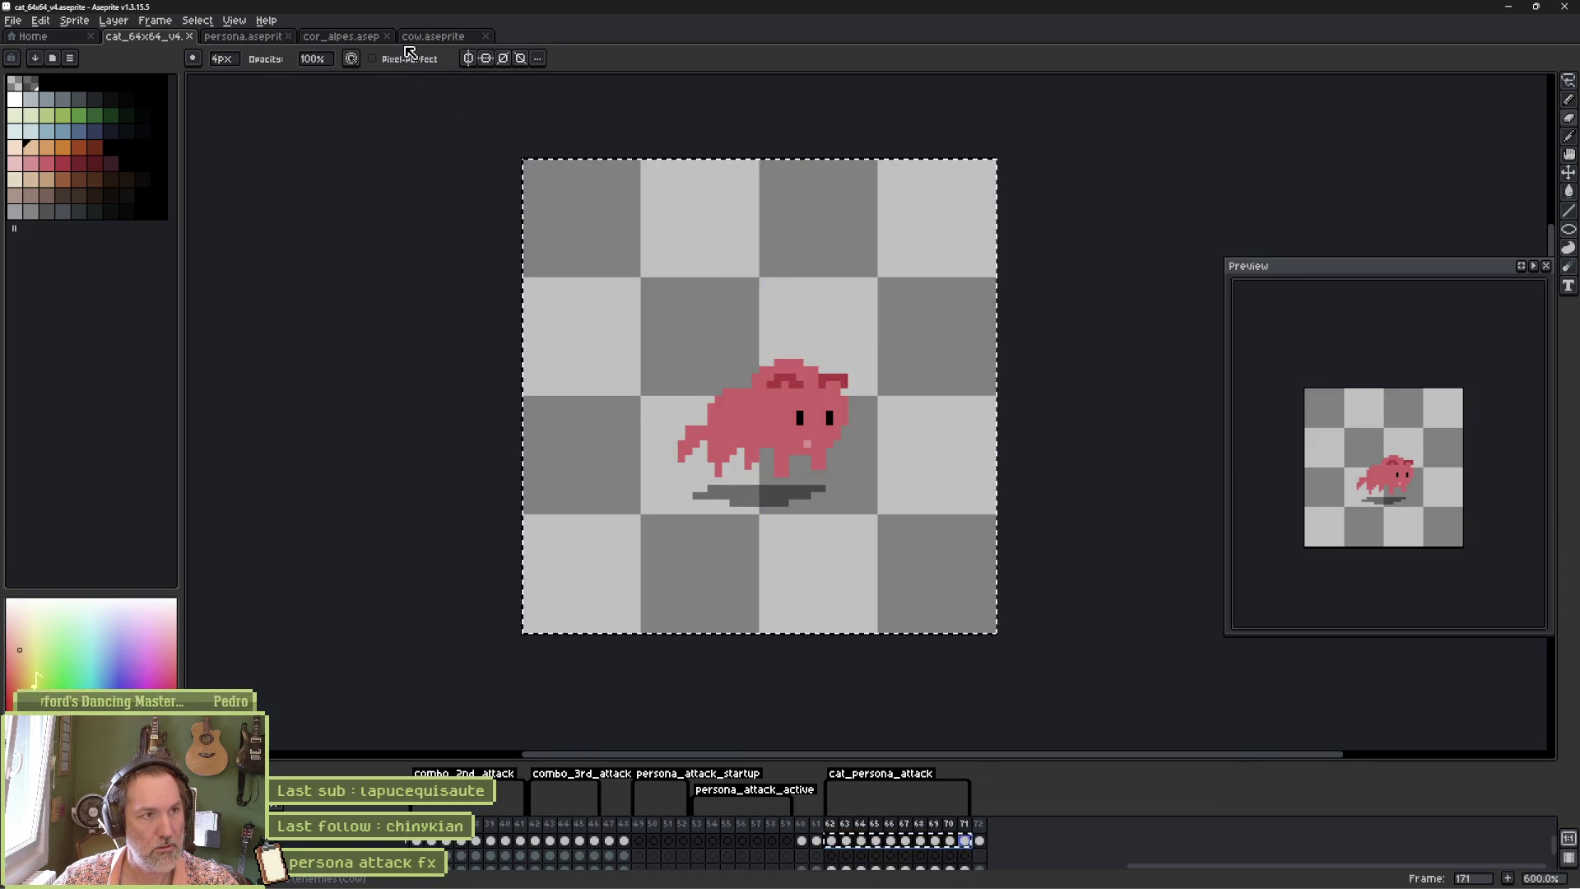
{"action": "left_click", "coordinate": [252, 40]}
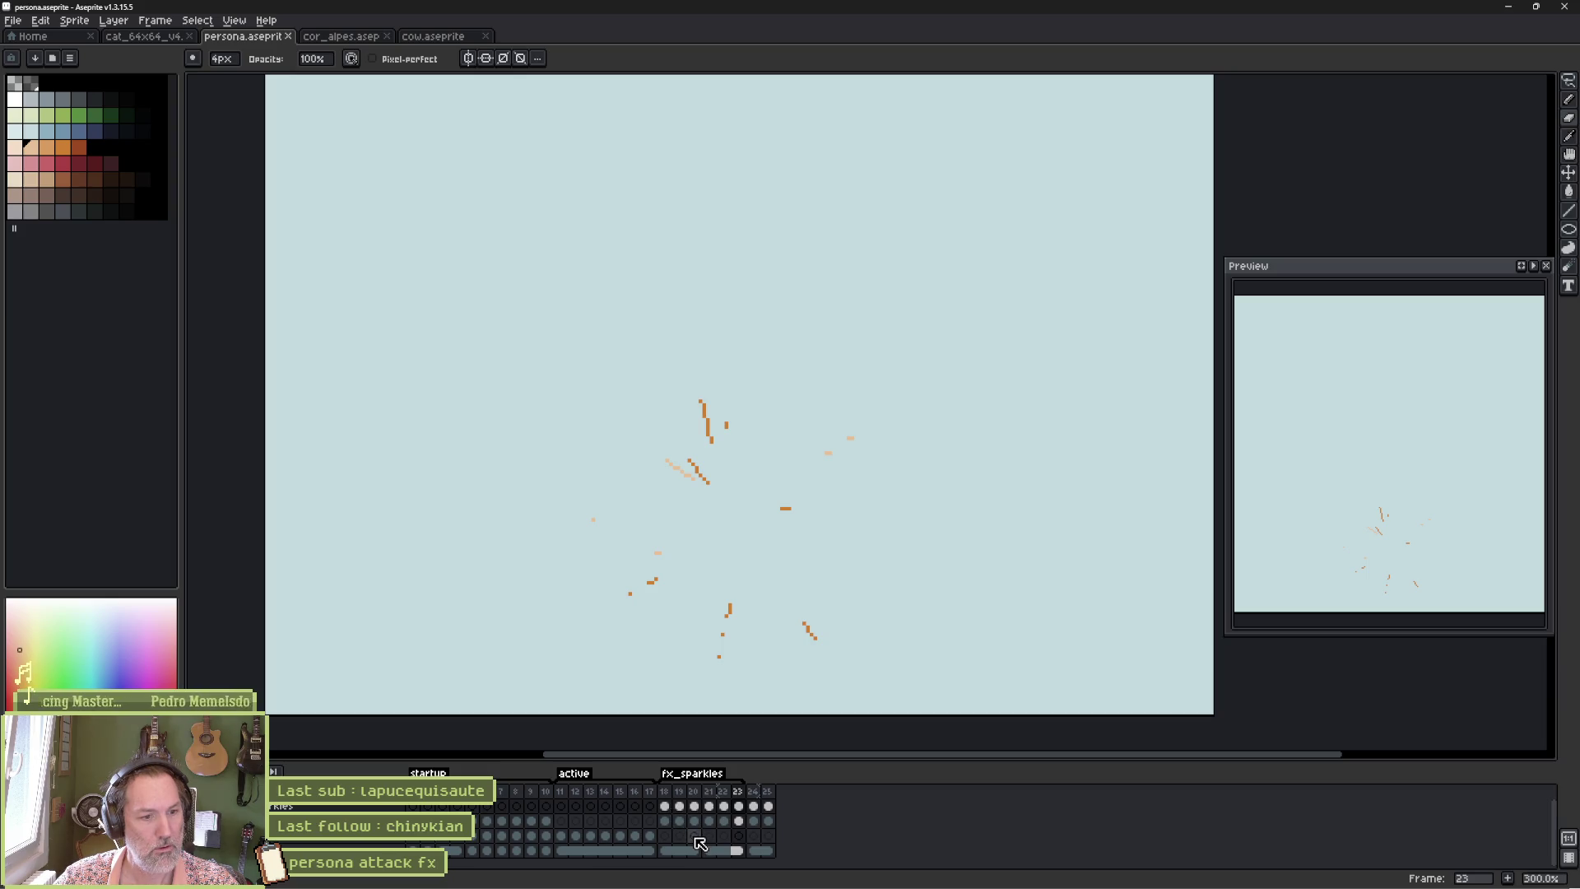
Paste the cat attack frames into the persona sprite, undoing the surplus frames back to 27.
{"action": "left_click", "coordinate": [757, 822]}
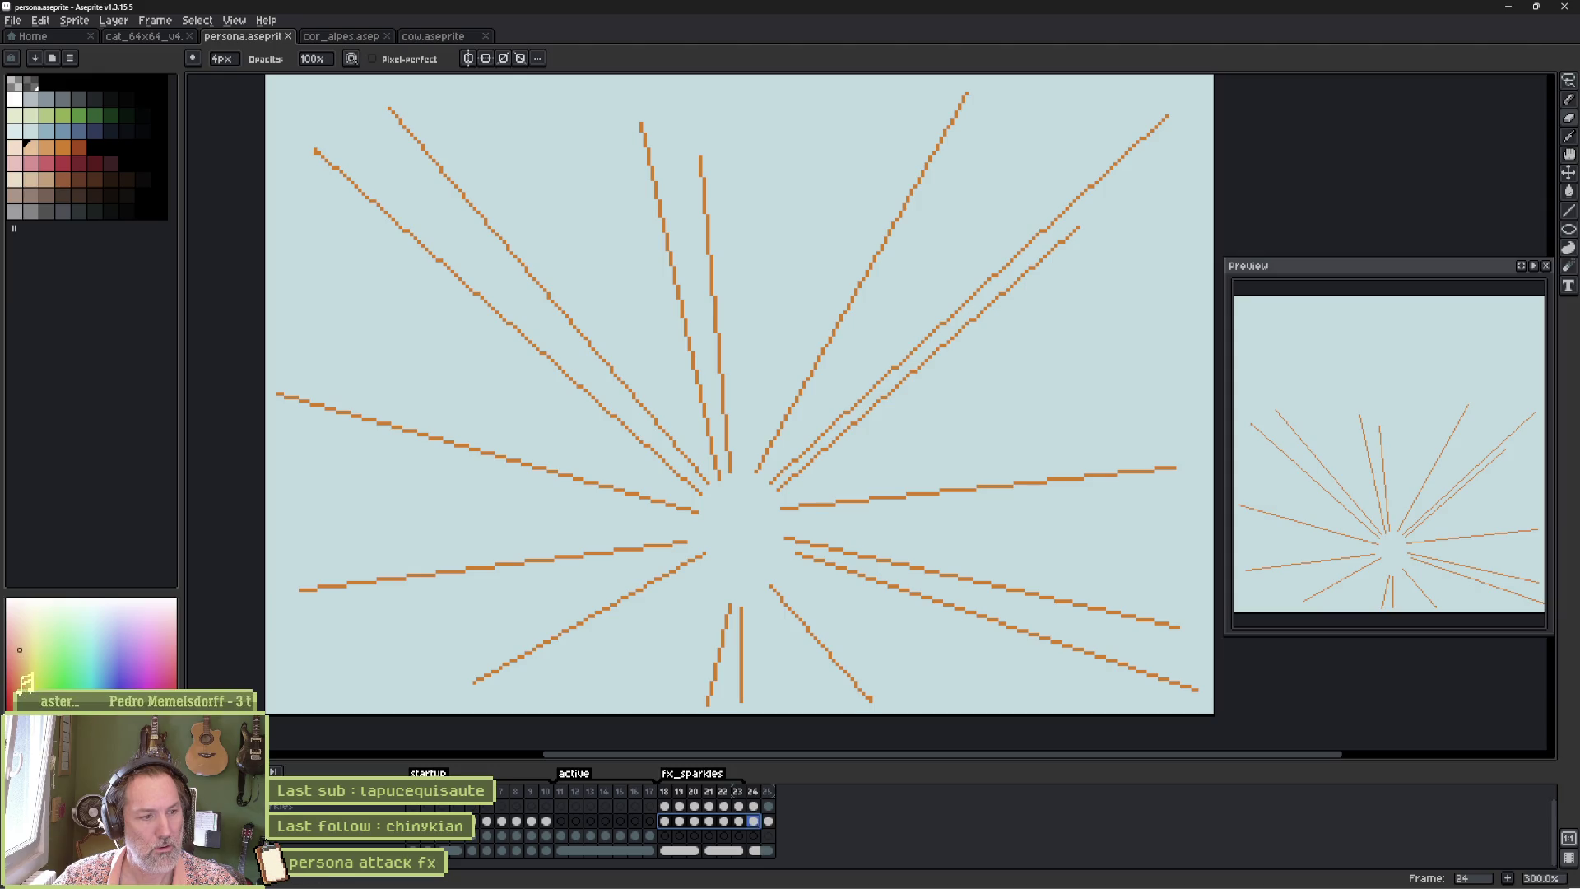
{"action": "left_click", "coordinate": [769, 822]}
{"action": "key", "text": "Right"}
{"action": "key", "text": "ctrl+v"}
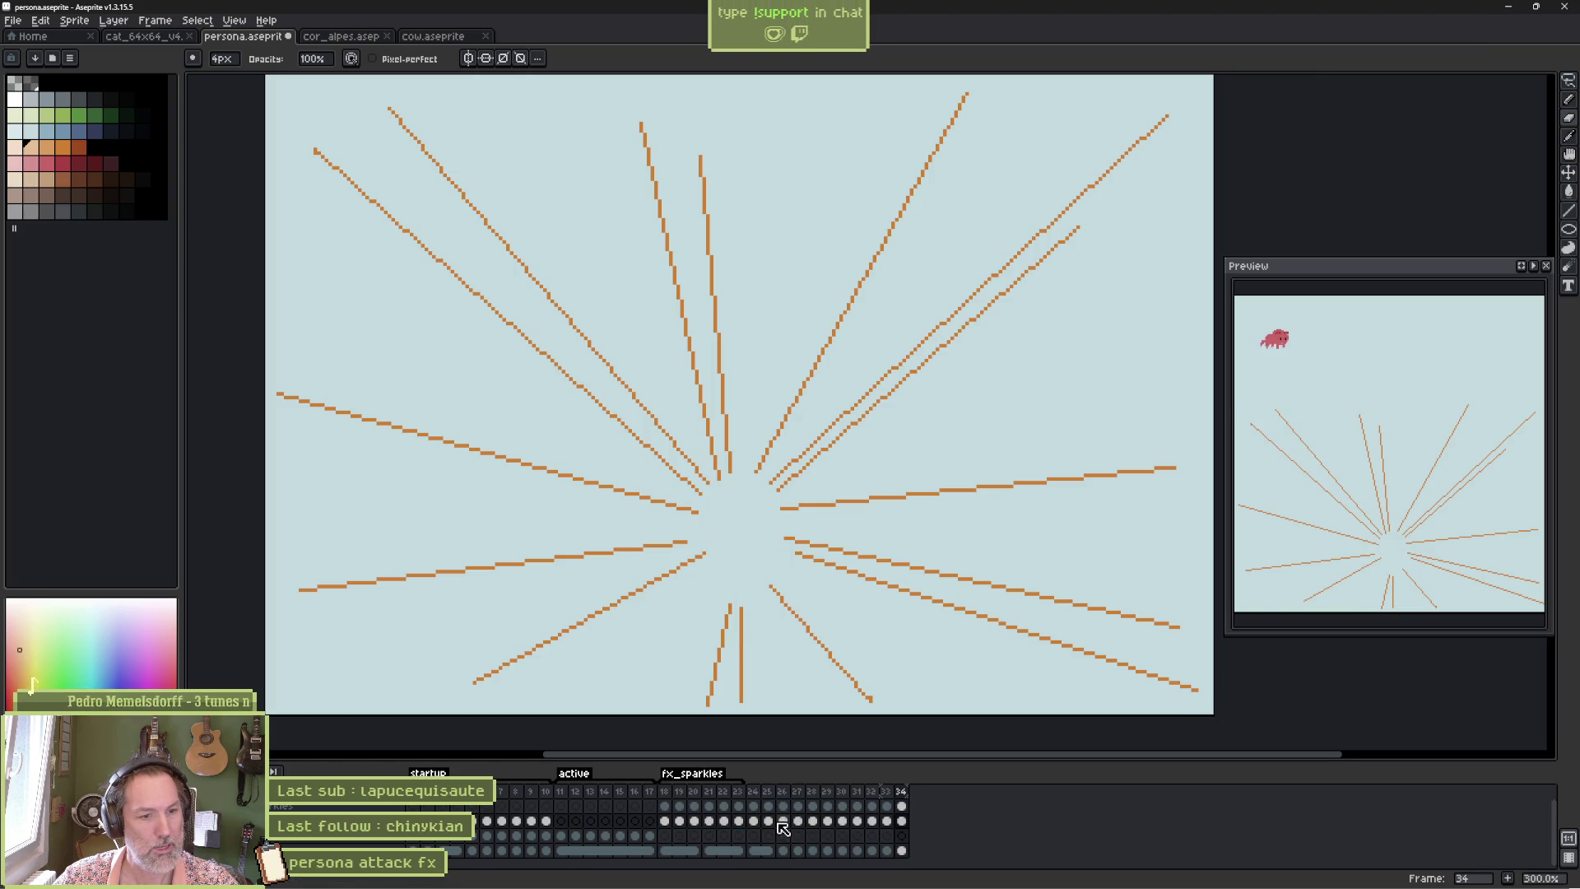
{"action": "key", "text": "ctrl+z"}
Review the sparkle frames, return to frame 18, and grab the cat with the Move tool.
{"action": "left_click_drag", "start_coordinate": [673, 829], "coordinate": [790, 826]}
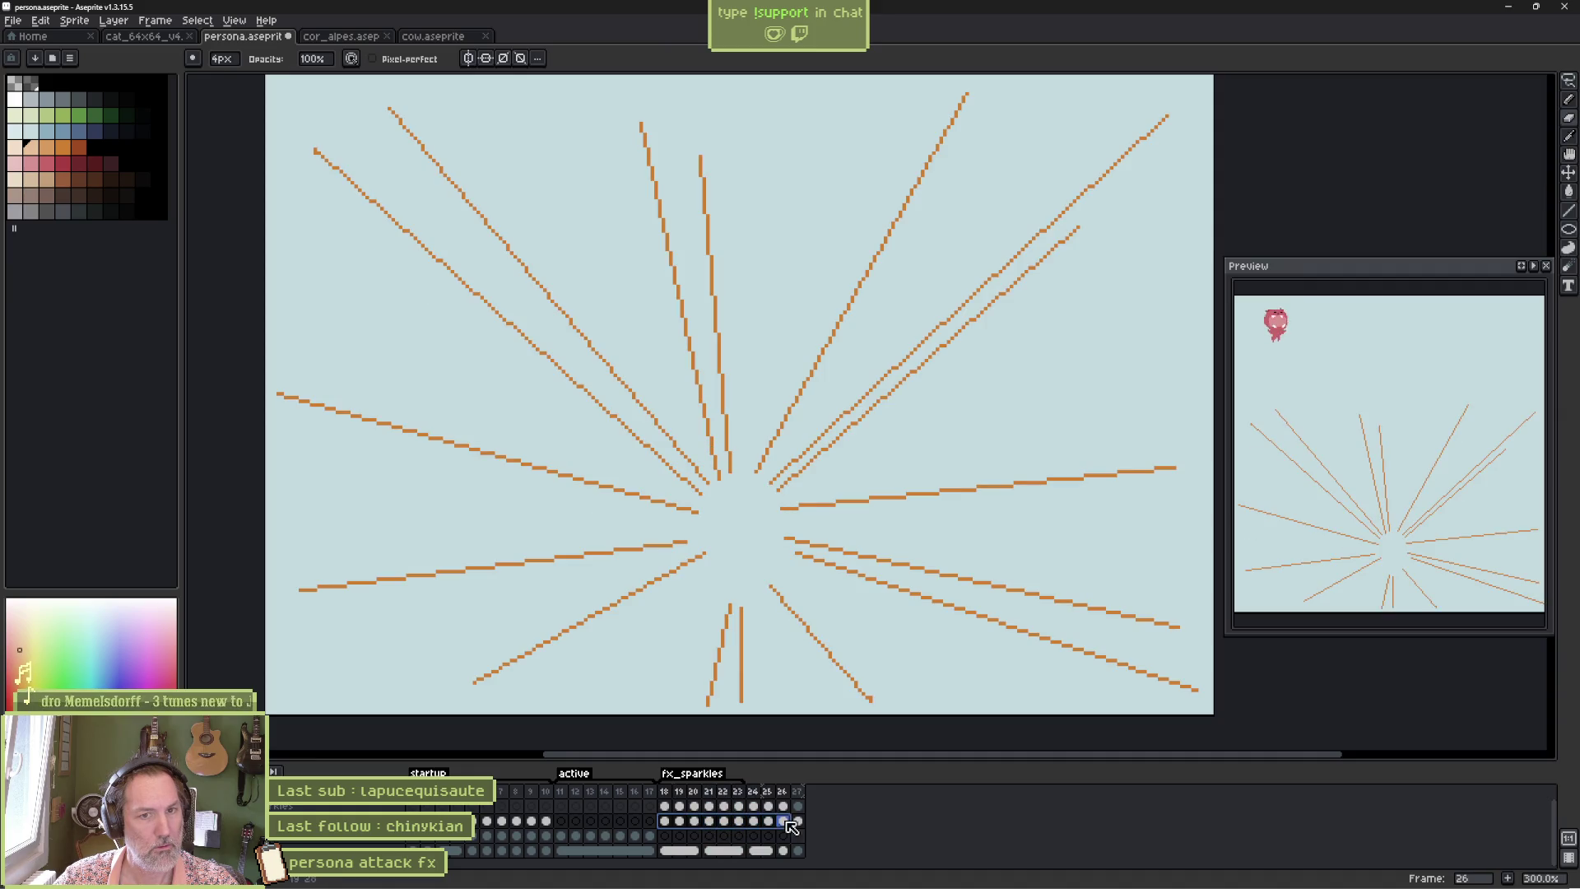
{"action": "left_click", "coordinate": [667, 822]}
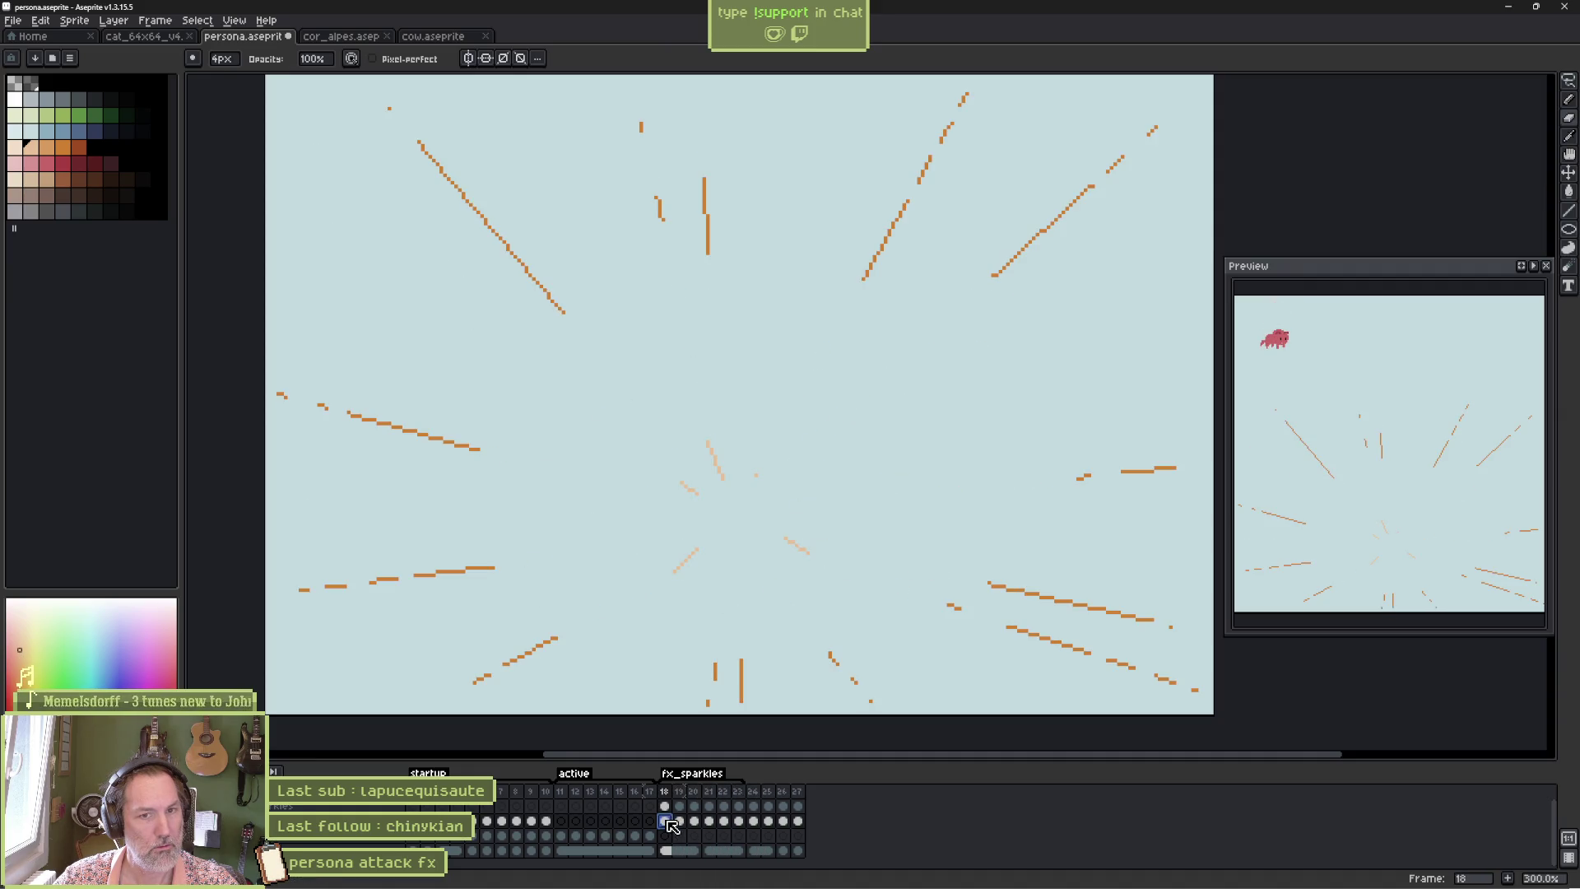
{"action": "scroll", "coordinate": [675, 455], "scroll_direction": "down", "scroll_amount": 2}
{"action": "key", "text": "v"}
{"action": "left_click", "coordinate": [576, 232]}
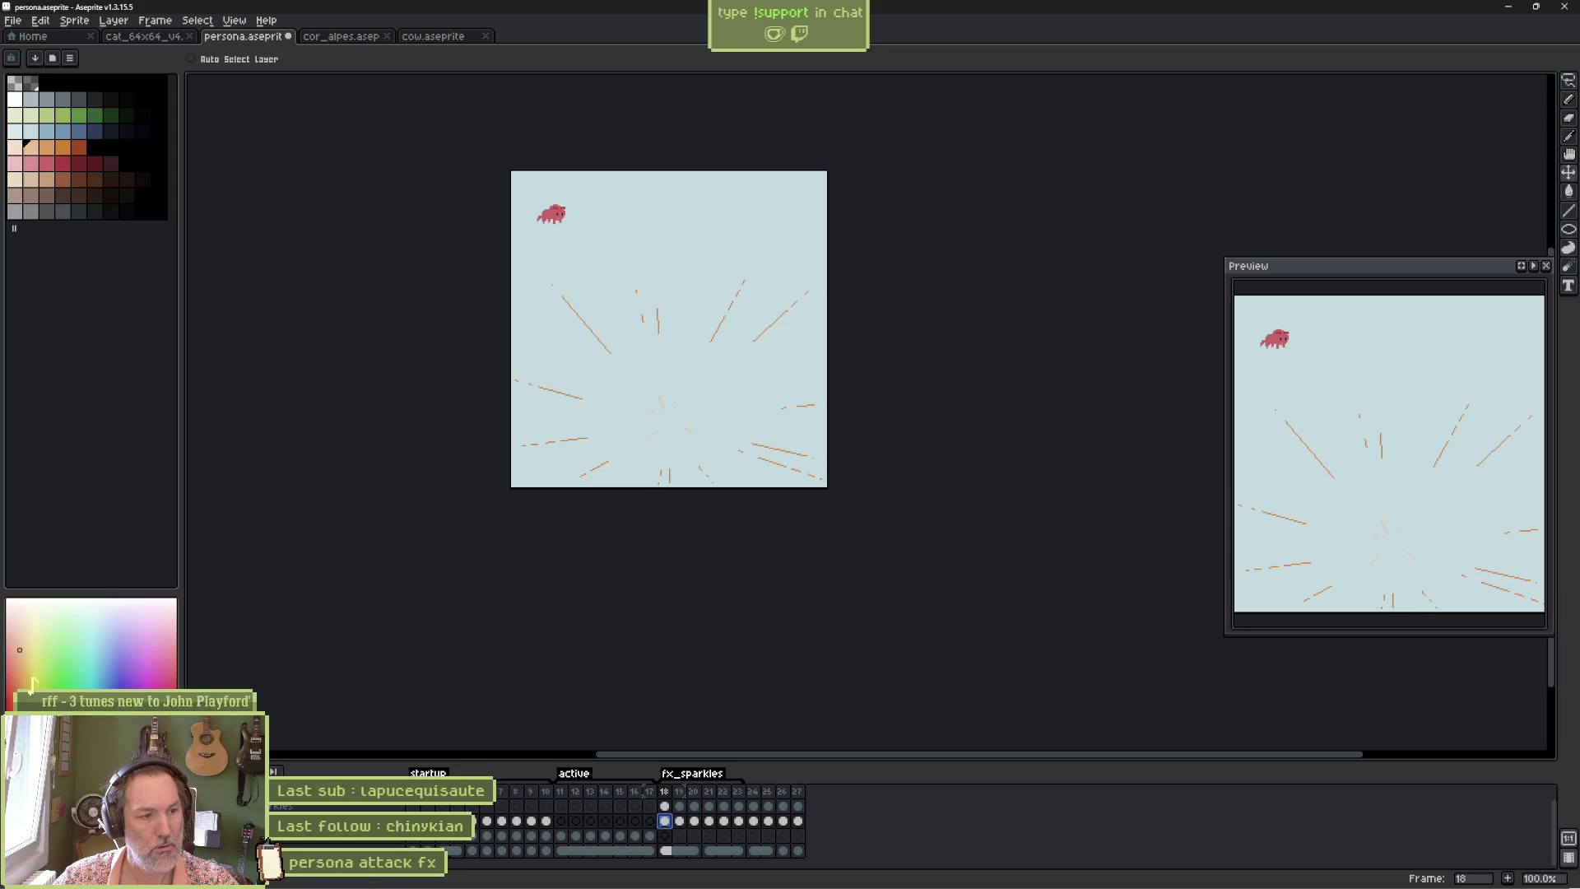
Move the cat cels in frames 18–27 to the burst centre and clear the top layer's frames 24–27.
{"action": "left_click_drag", "start_coordinate": [667, 822], "coordinate": [805, 821]}
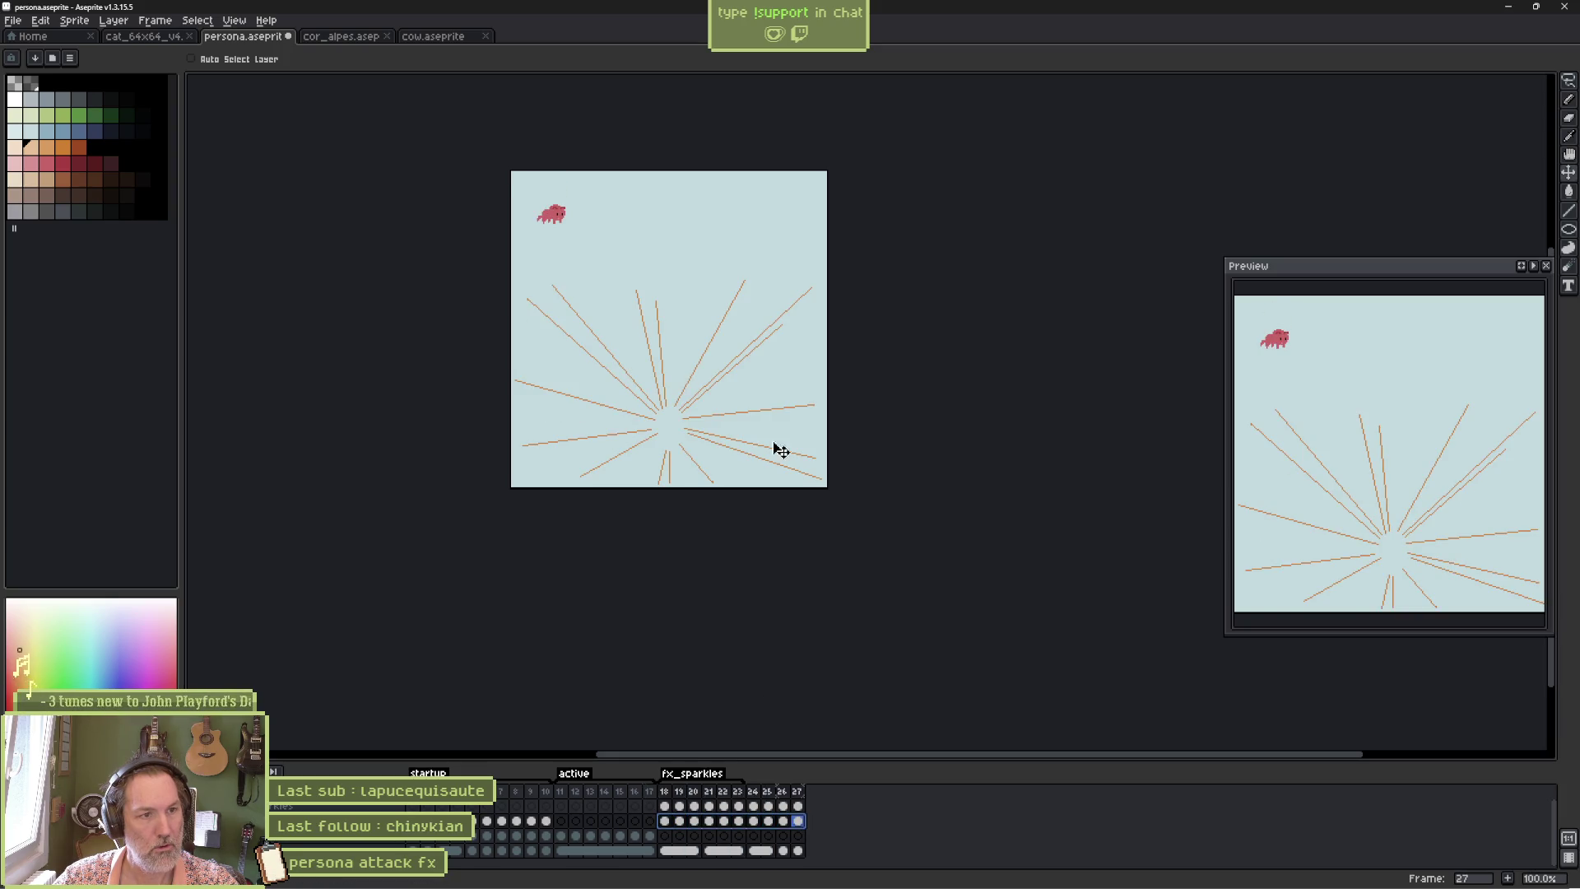
{"action": "left_click_drag", "start_coordinate": [588, 236], "coordinate": [710, 449]}
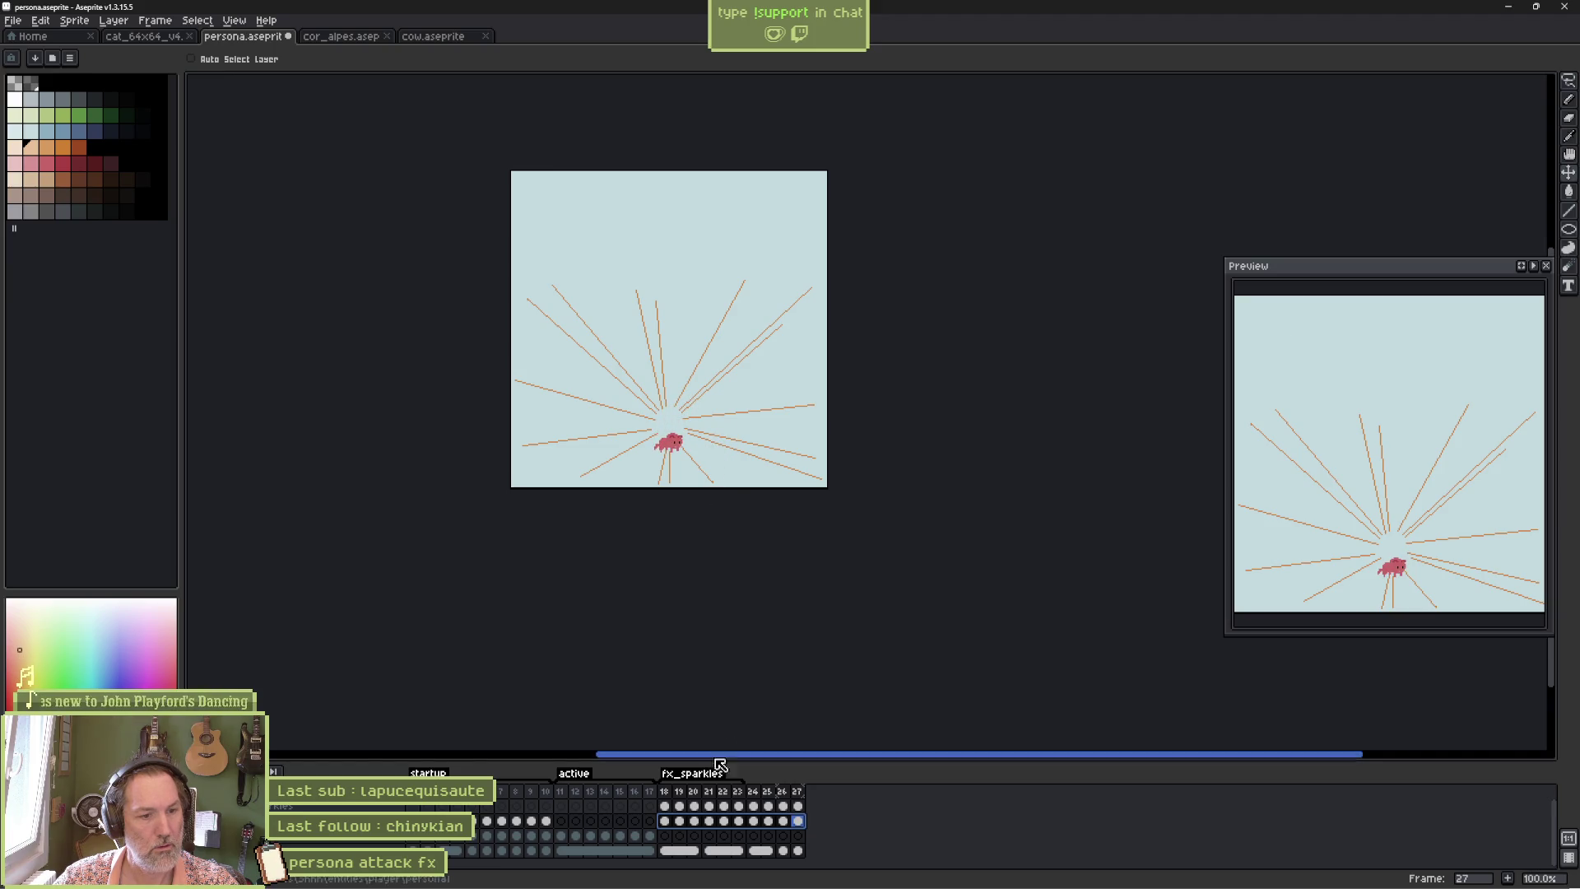
{"action": "left_click_drag", "start_coordinate": [665, 821], "coordinate": [799, 829]}
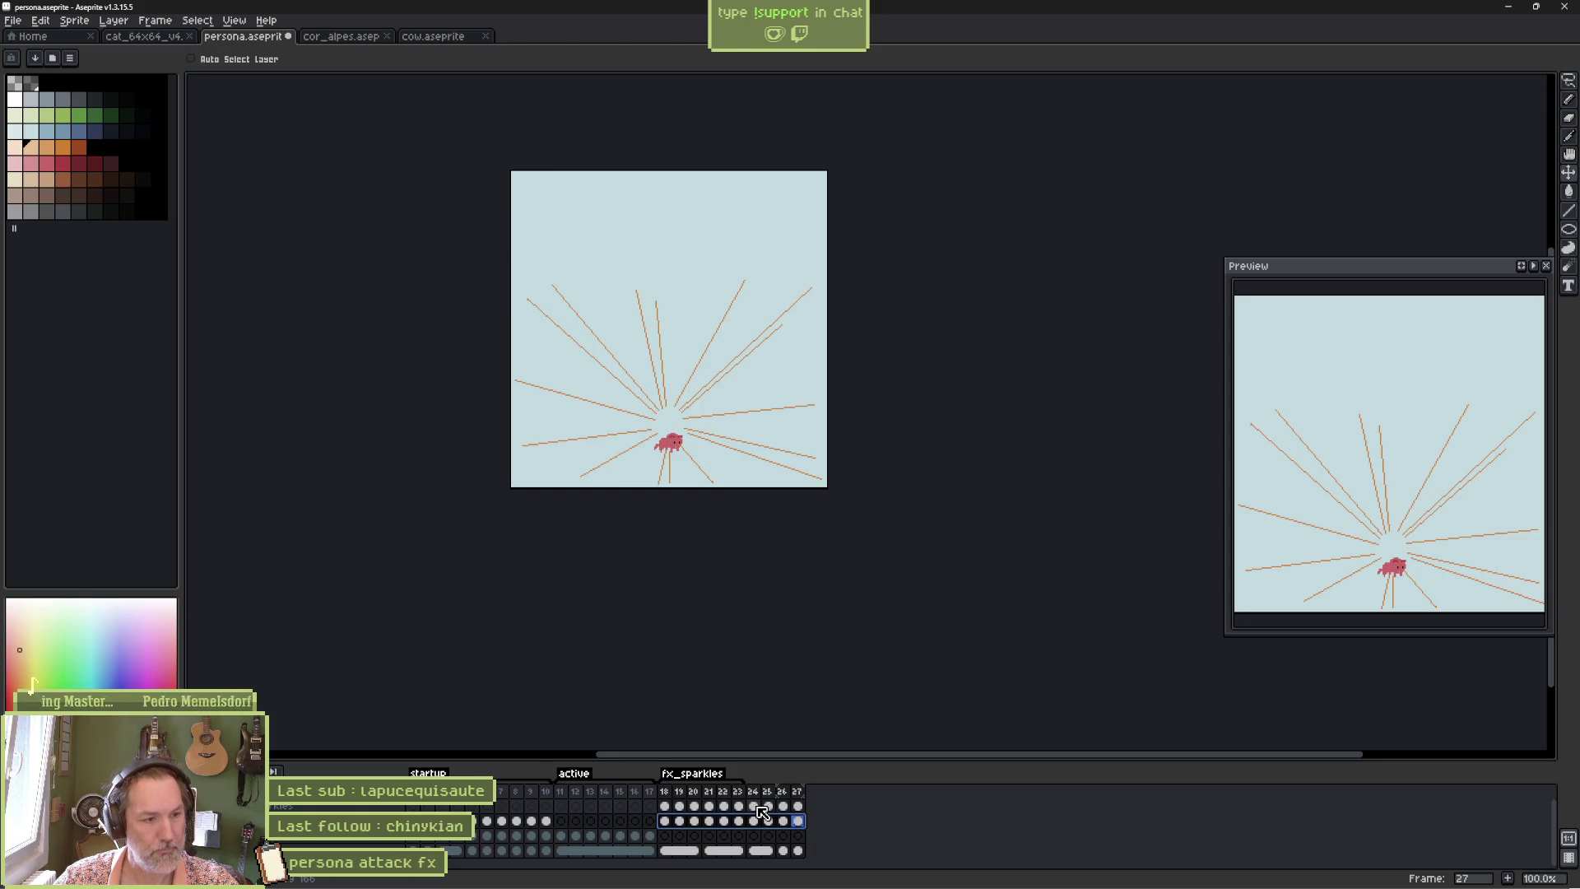
{"action": "left_click_drag", "start_coordinate": [756, 806], "coordinate": [797, 806]}
{"action": "key", "text": "Delete"}
Shift the fx_sparkles tag's start from frame 18 to 19 and compare frames 18 and 19.
{"action": "left_click_drag", "start_coordinate": [668, 820], "coordinate": [676, 821]}
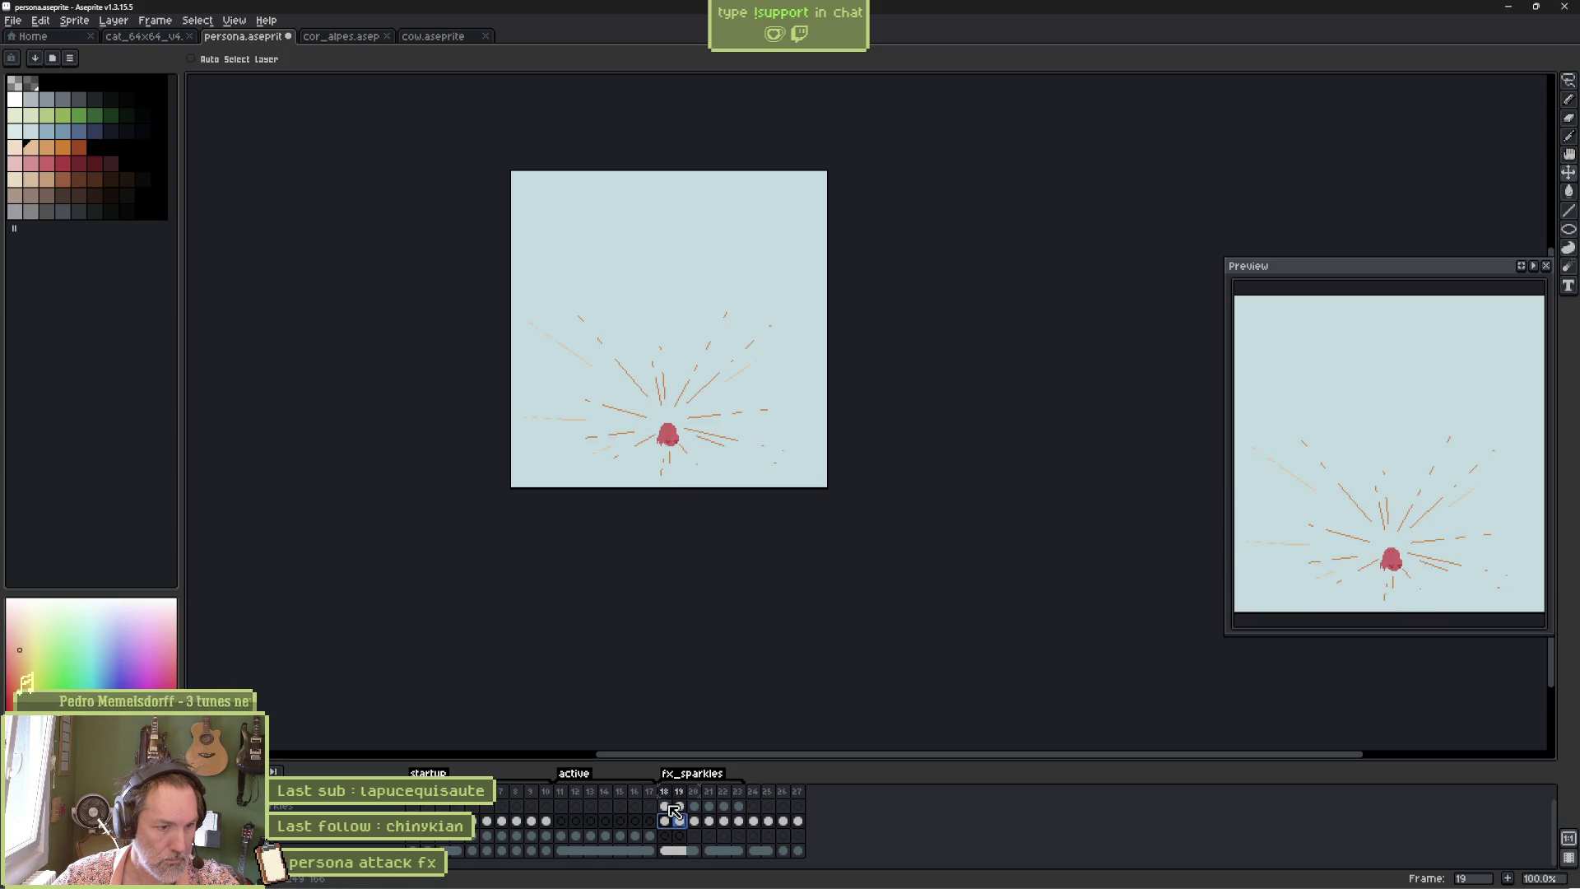
{"action": "left_click_drag", "start_coordinate": [669, 806], "coordinate": [777, 815]}
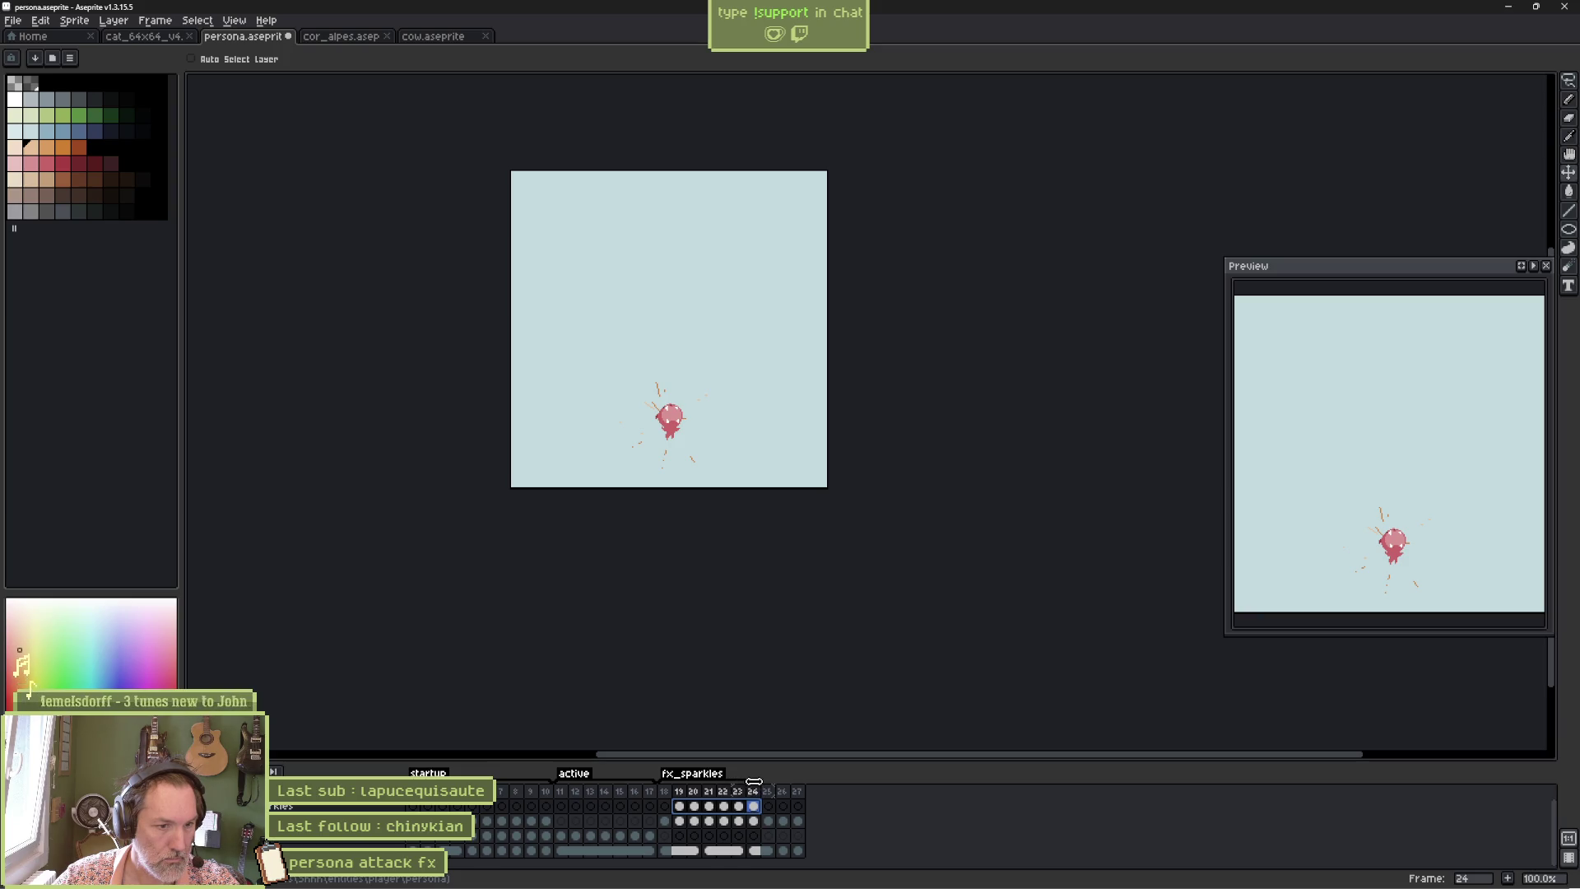
{"action": "left_click_drag", "start_coordinate": [665, 781], "coordinate": [679, 781]}
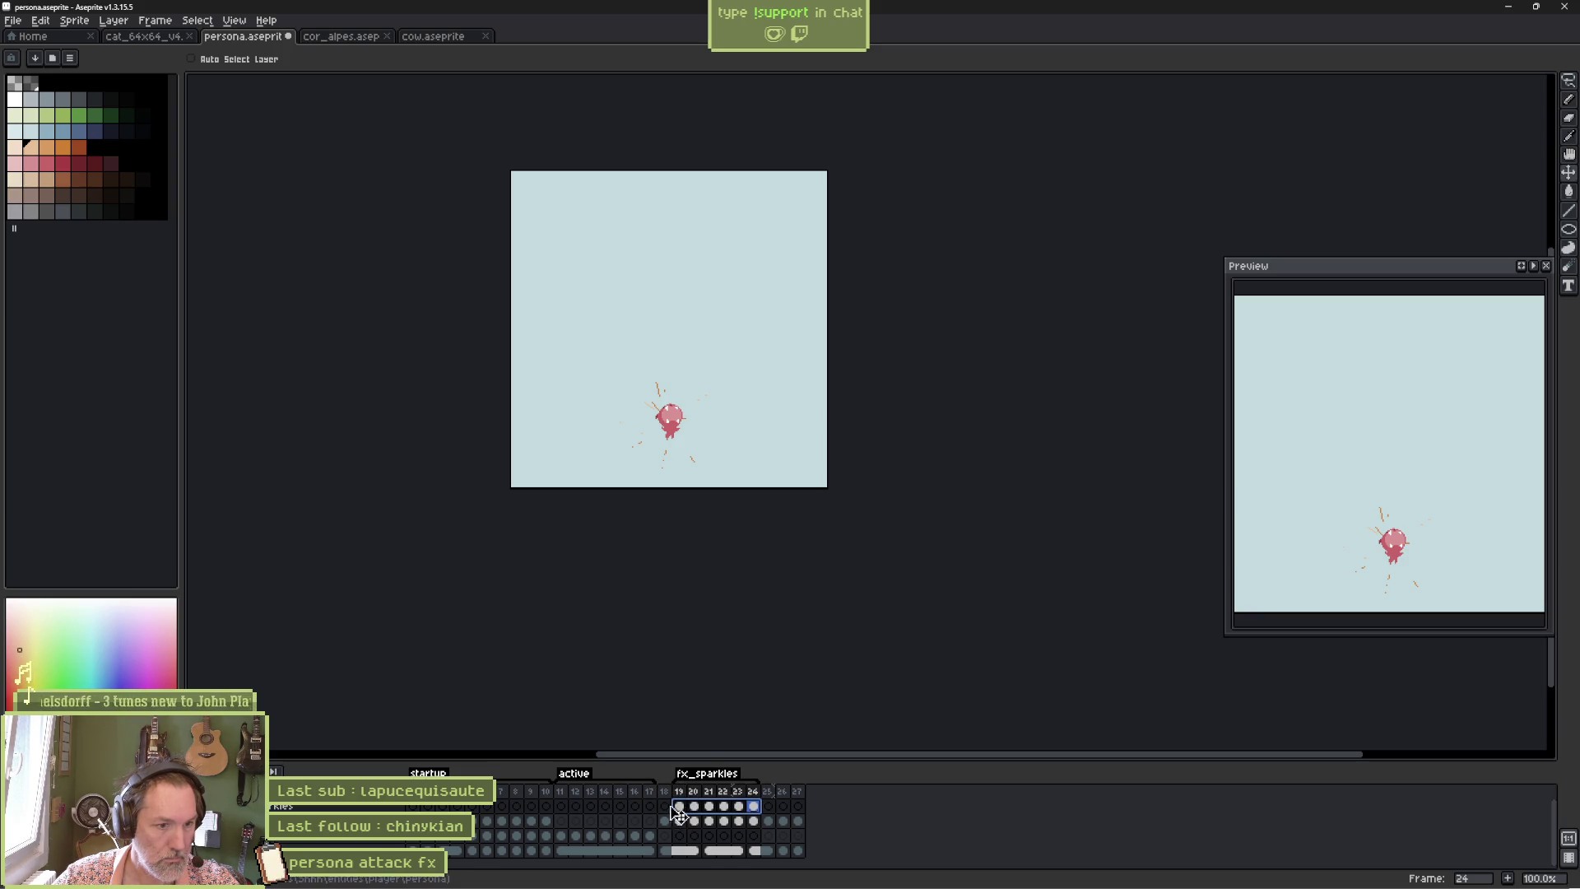
{"action": "left_click", "coordinate": [665, 807]}
{"action": "left_click", "coordinate": [680, 806]}
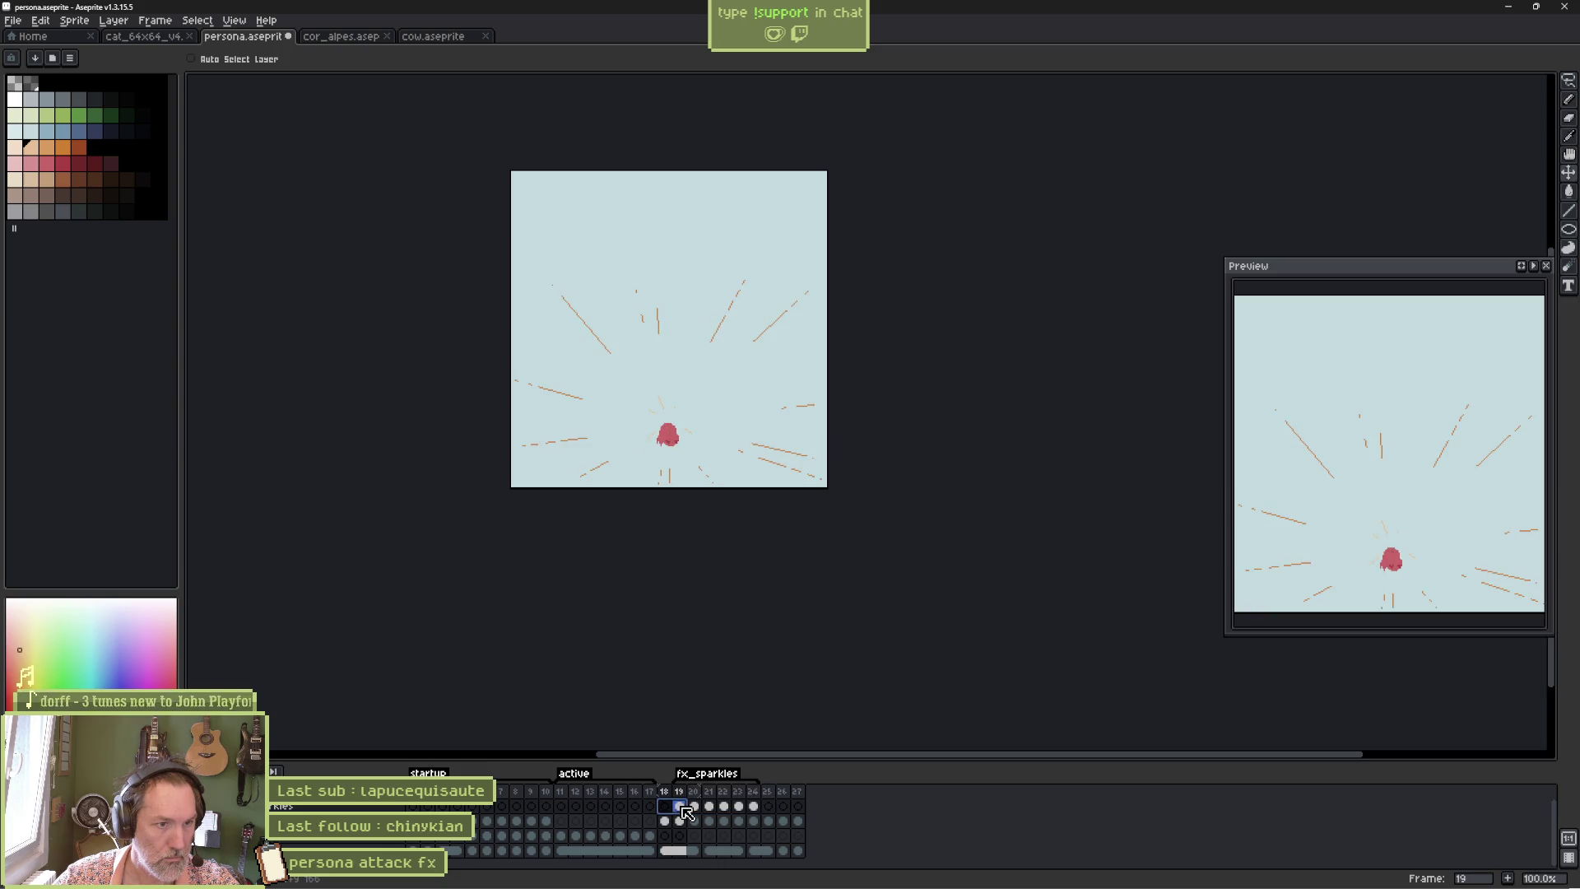
{"action": "mouse_move", "coordinate": [692, 812]}
{"action": "left_mouse_down"}
{"action": "mouse_move", "coordinate": [731, 811]}
{"action": "mouse_move", "coordinate": [682, 808]}
{"action": "left_mouse_up"}
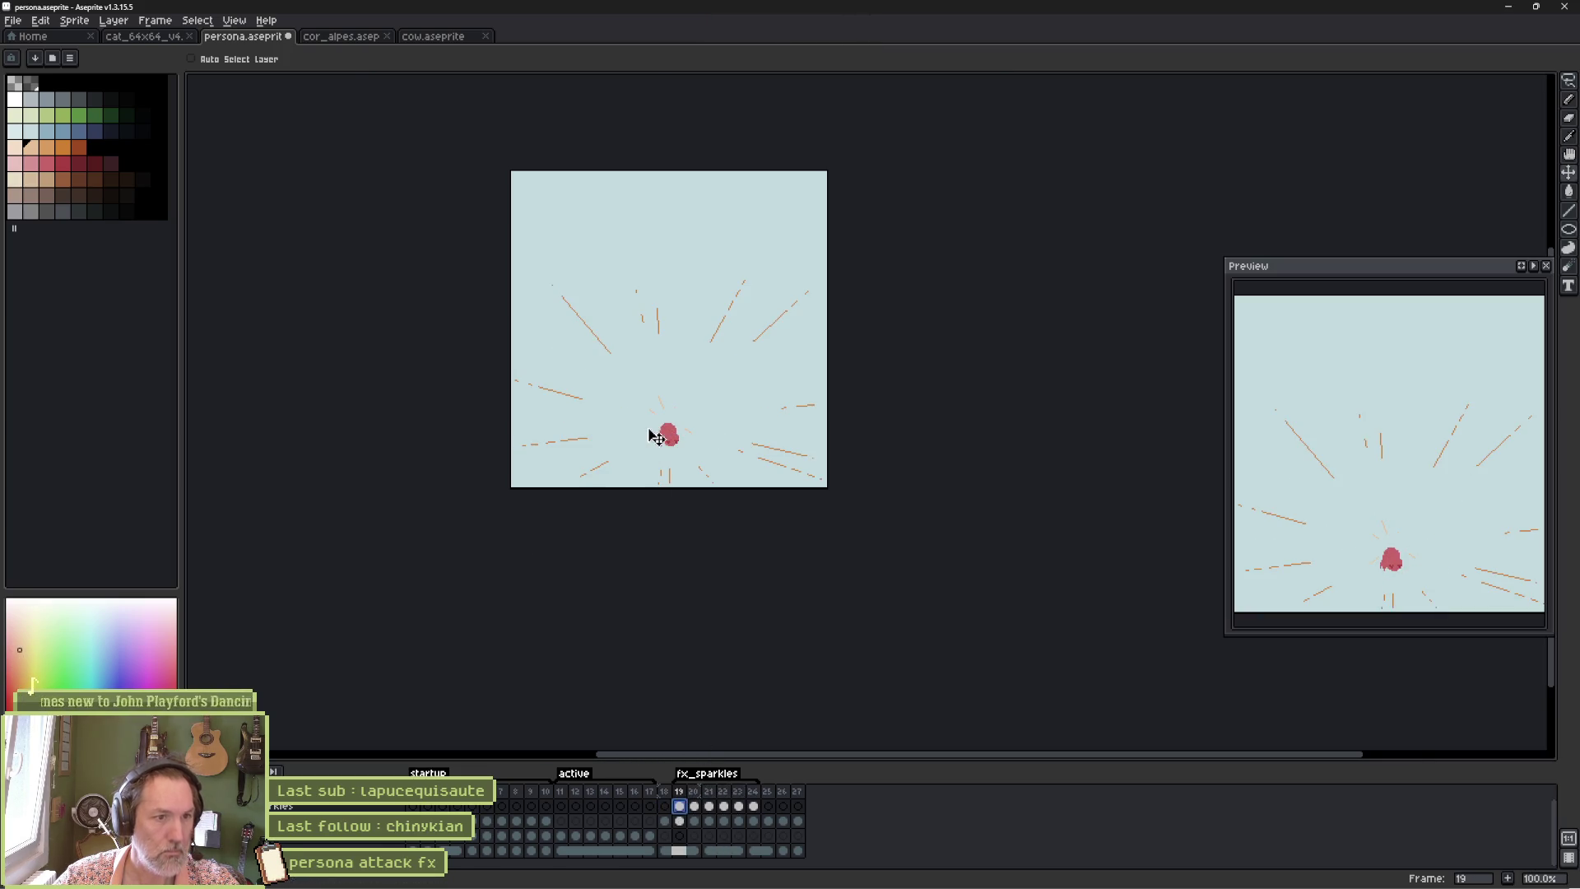
{"action": "scroll", "coordinate": [653, 434], "scroll_direction": "up", "scroll_amount": 3}
{"action": "left_click", "coordinate": [665, 850]}
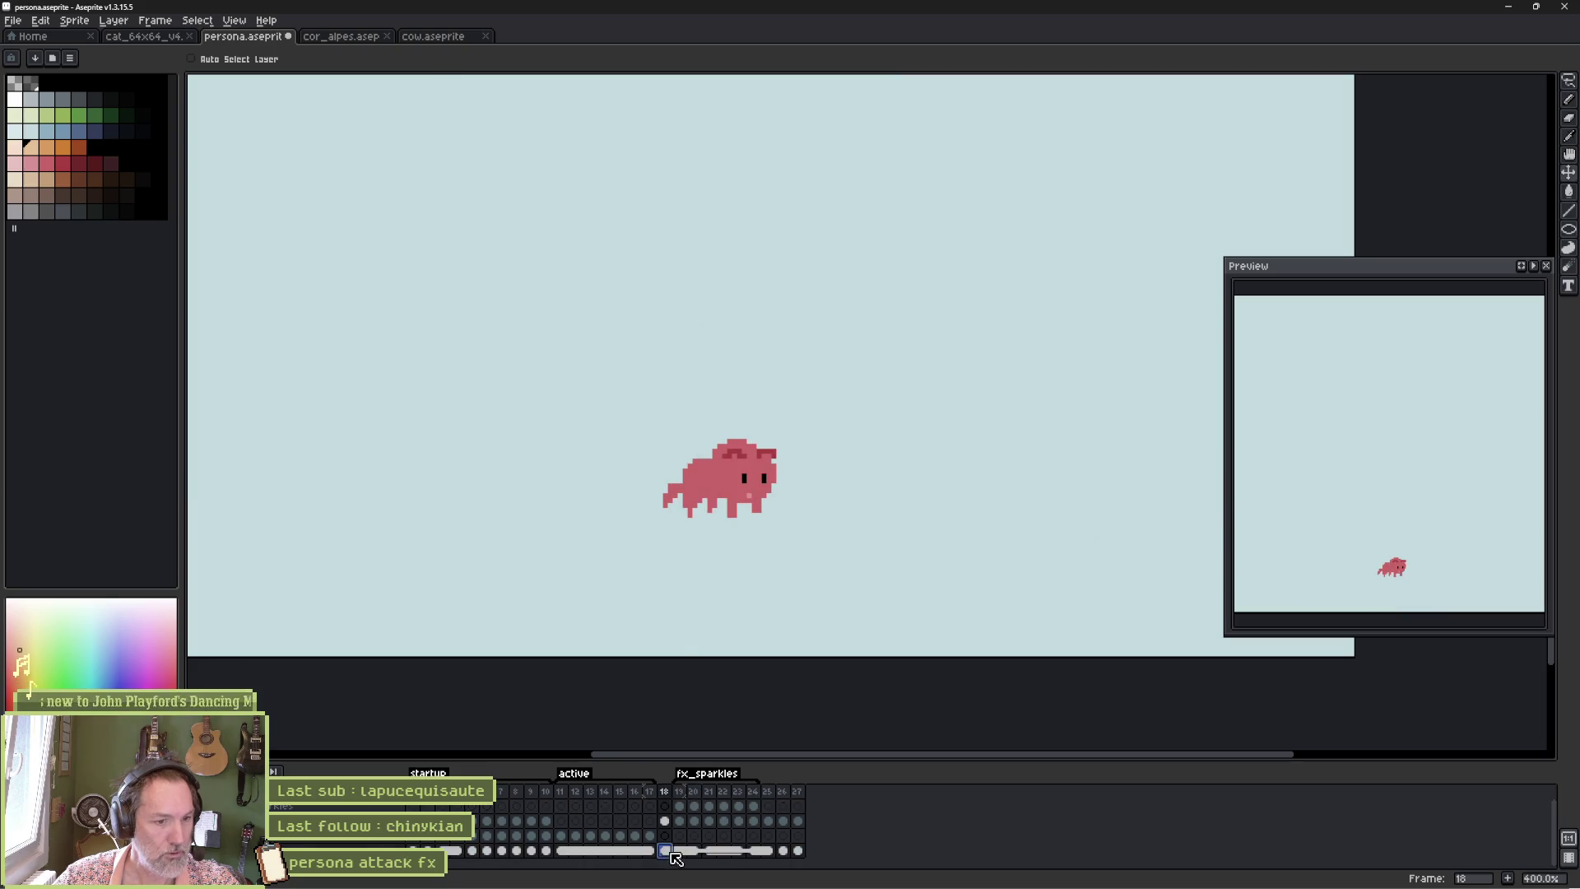
Flood-fill the canvas background with a dark slate-blue palette colour, replacing the pale grey-blue.
{"action": "left_click", "coordinate": [62, 131]}
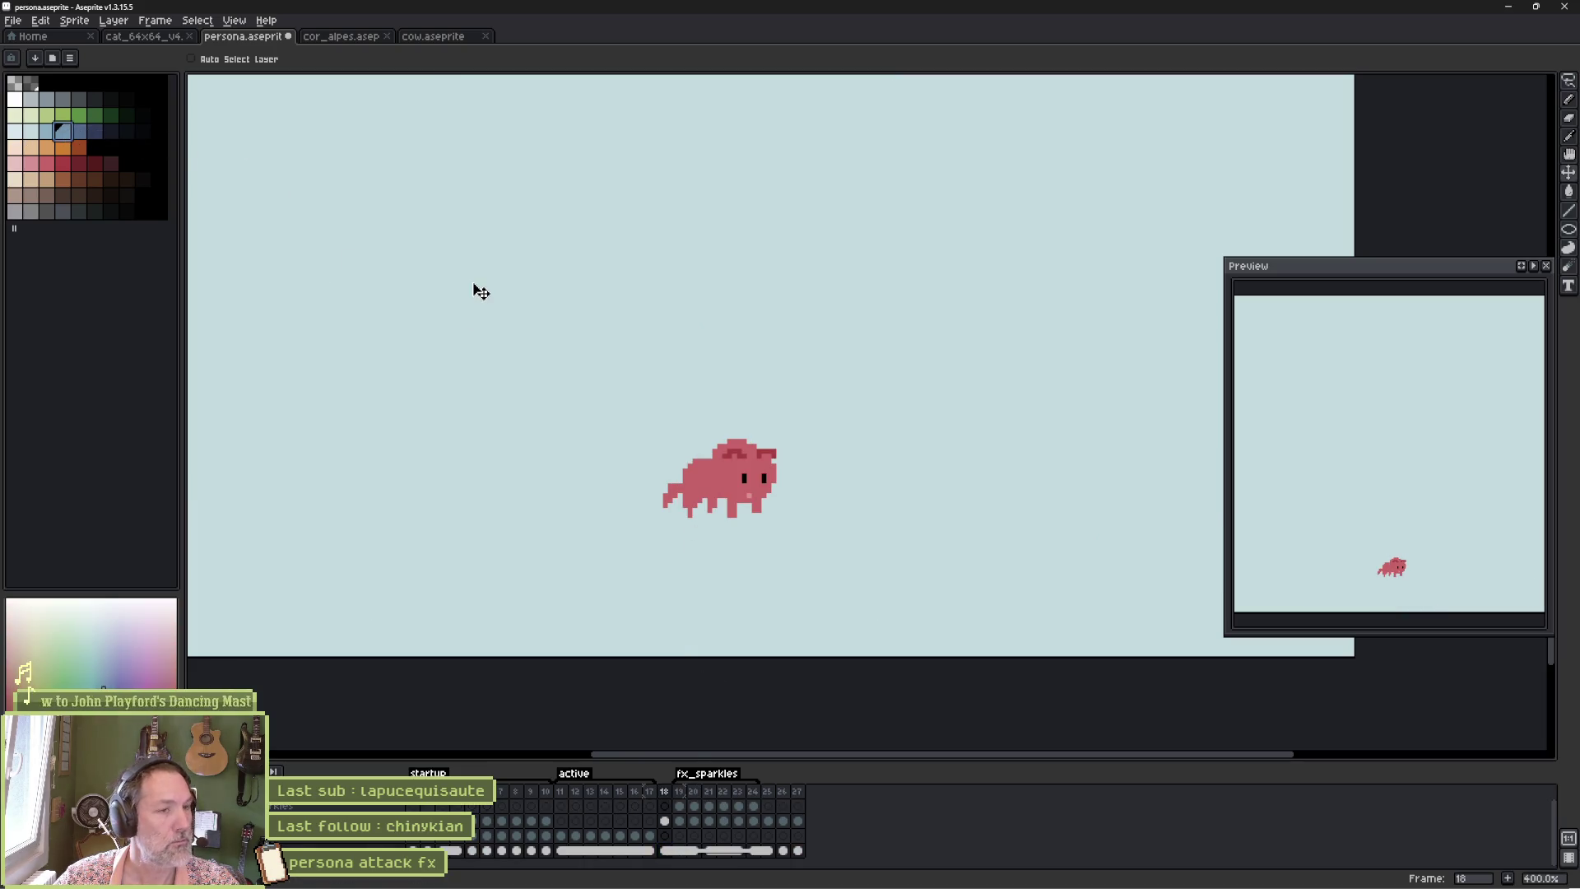
{"action": "key", "text": "g"}
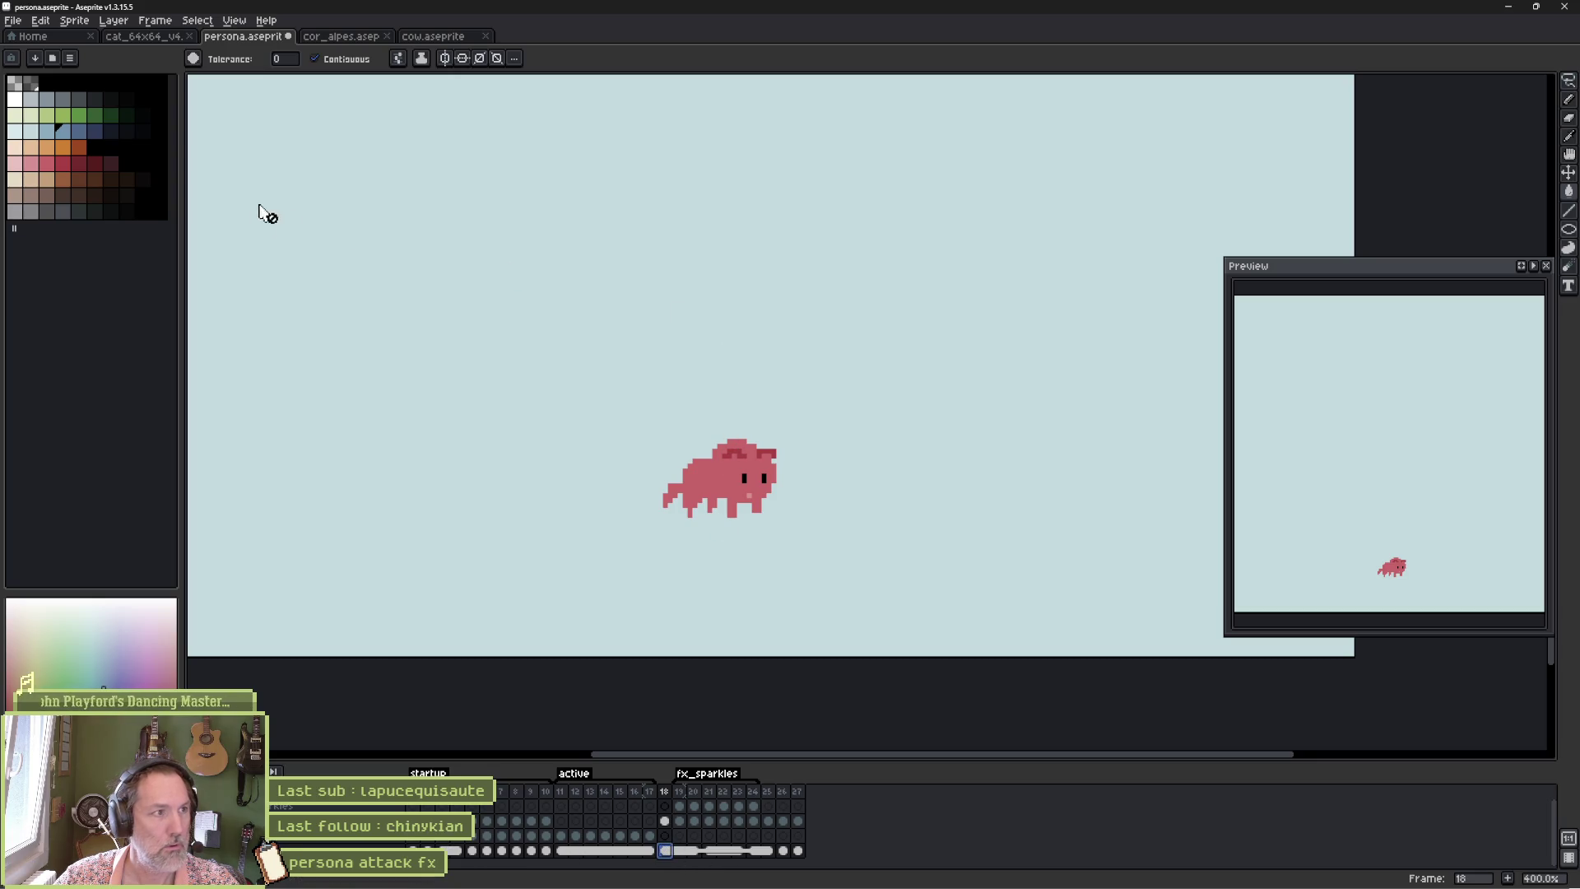
{"action": "left_click", "coordinate": [424, 447]}
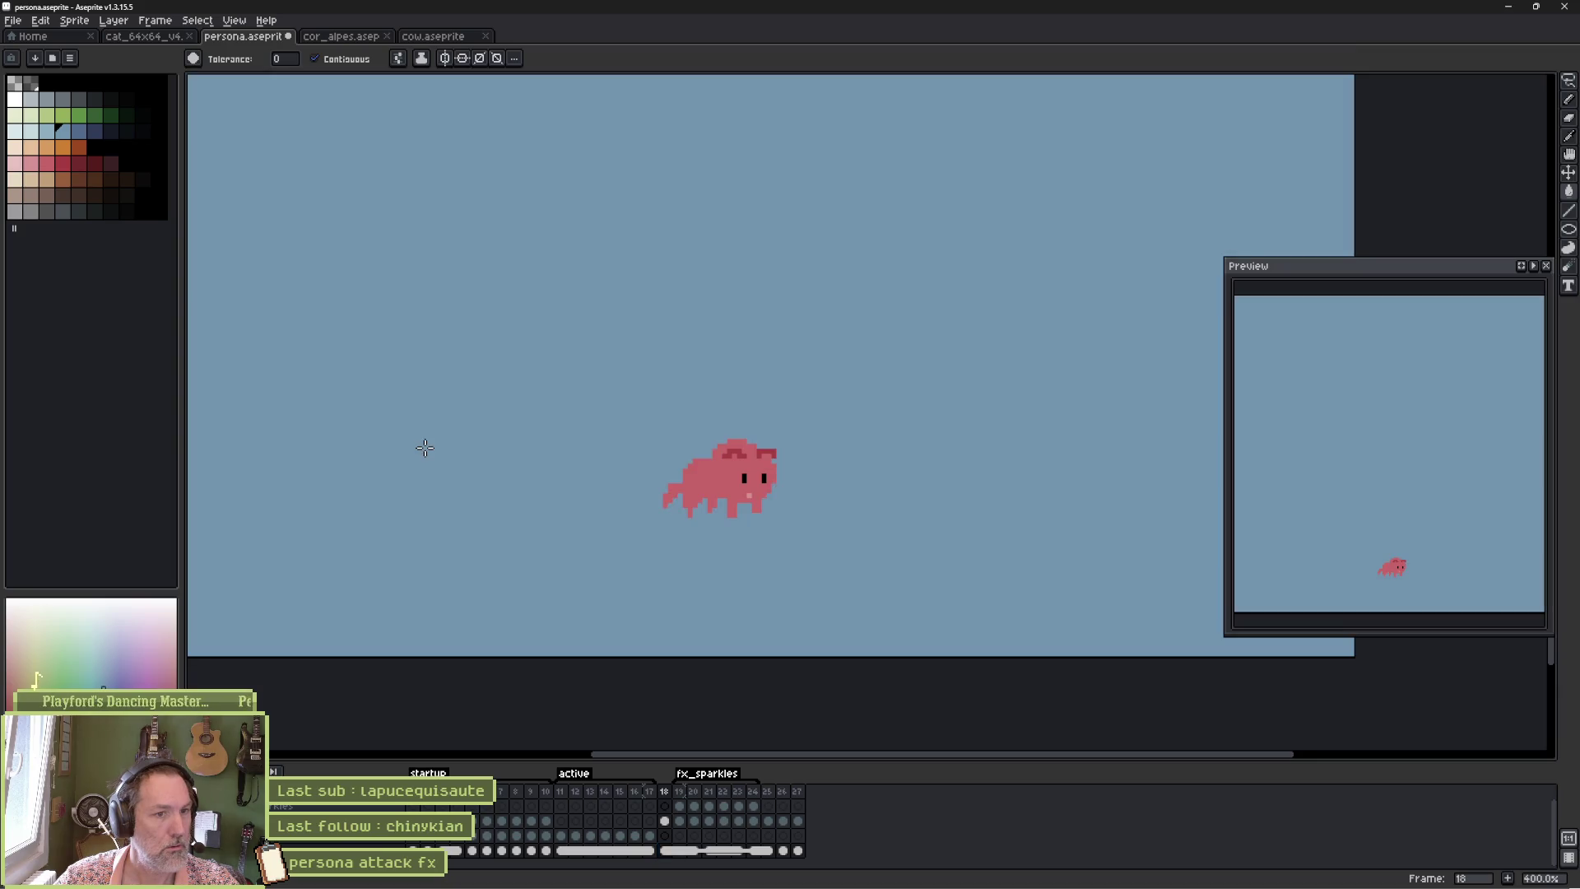
{"action": "left_click", "coordinate": [79, 131]}
{"action": "left_click", "coordinate": [334, 320]}
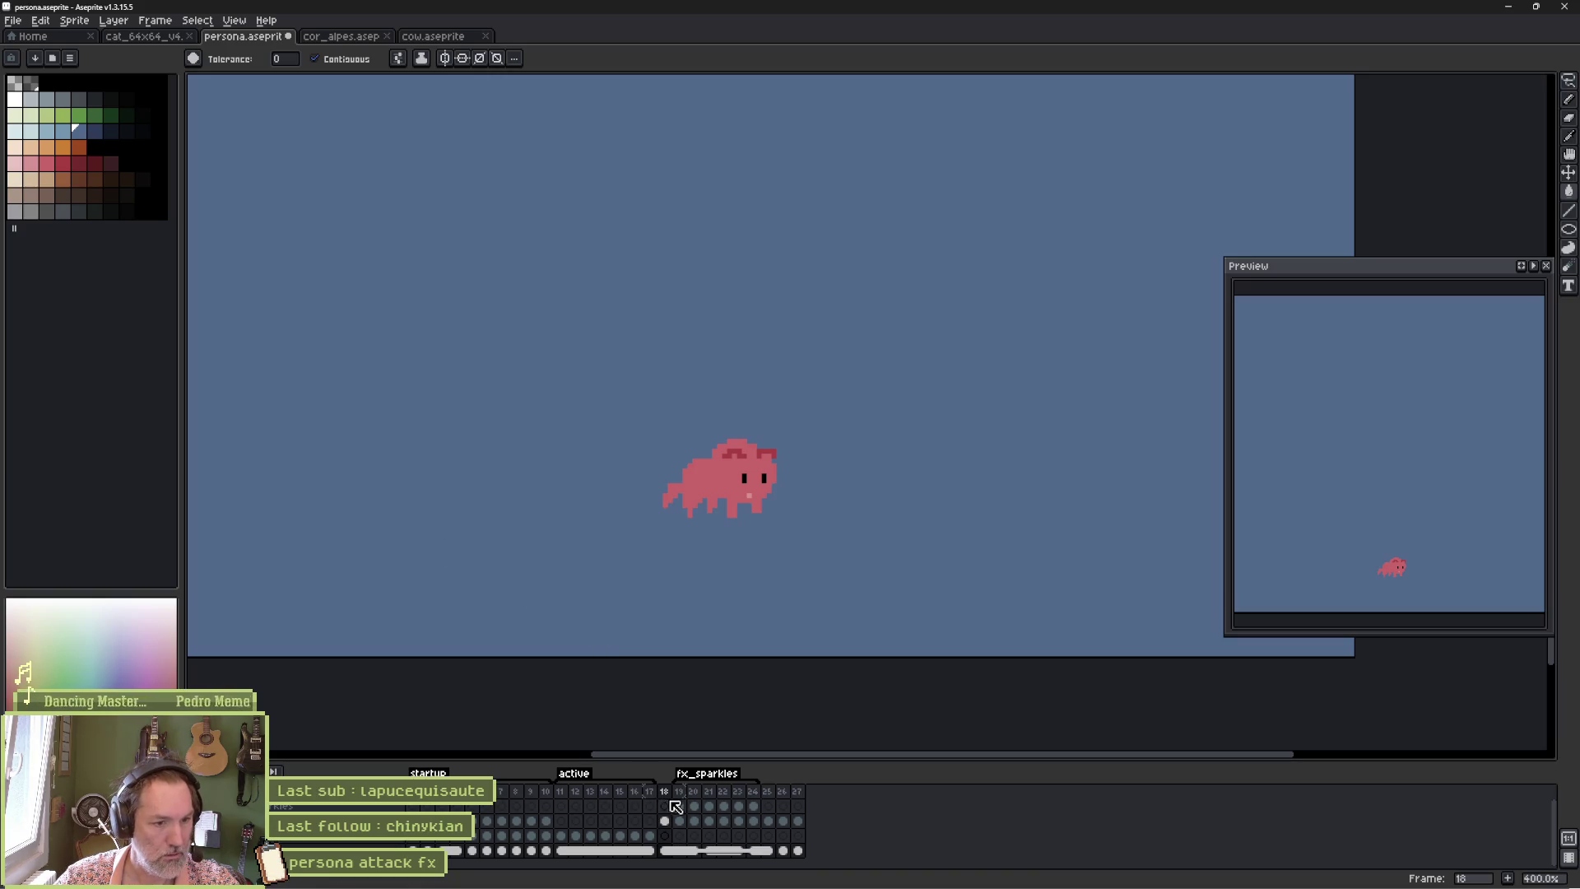
{"action": "mouse_move", "coordinate": [675, 798]}
{"action": "left_mouse_down"}
{"action": "mouse_move", "coordinate": [721, 802]}
{"action": "mouse_move", "coordinate": [700, 849]}
{"action": "left_mouse_up"}
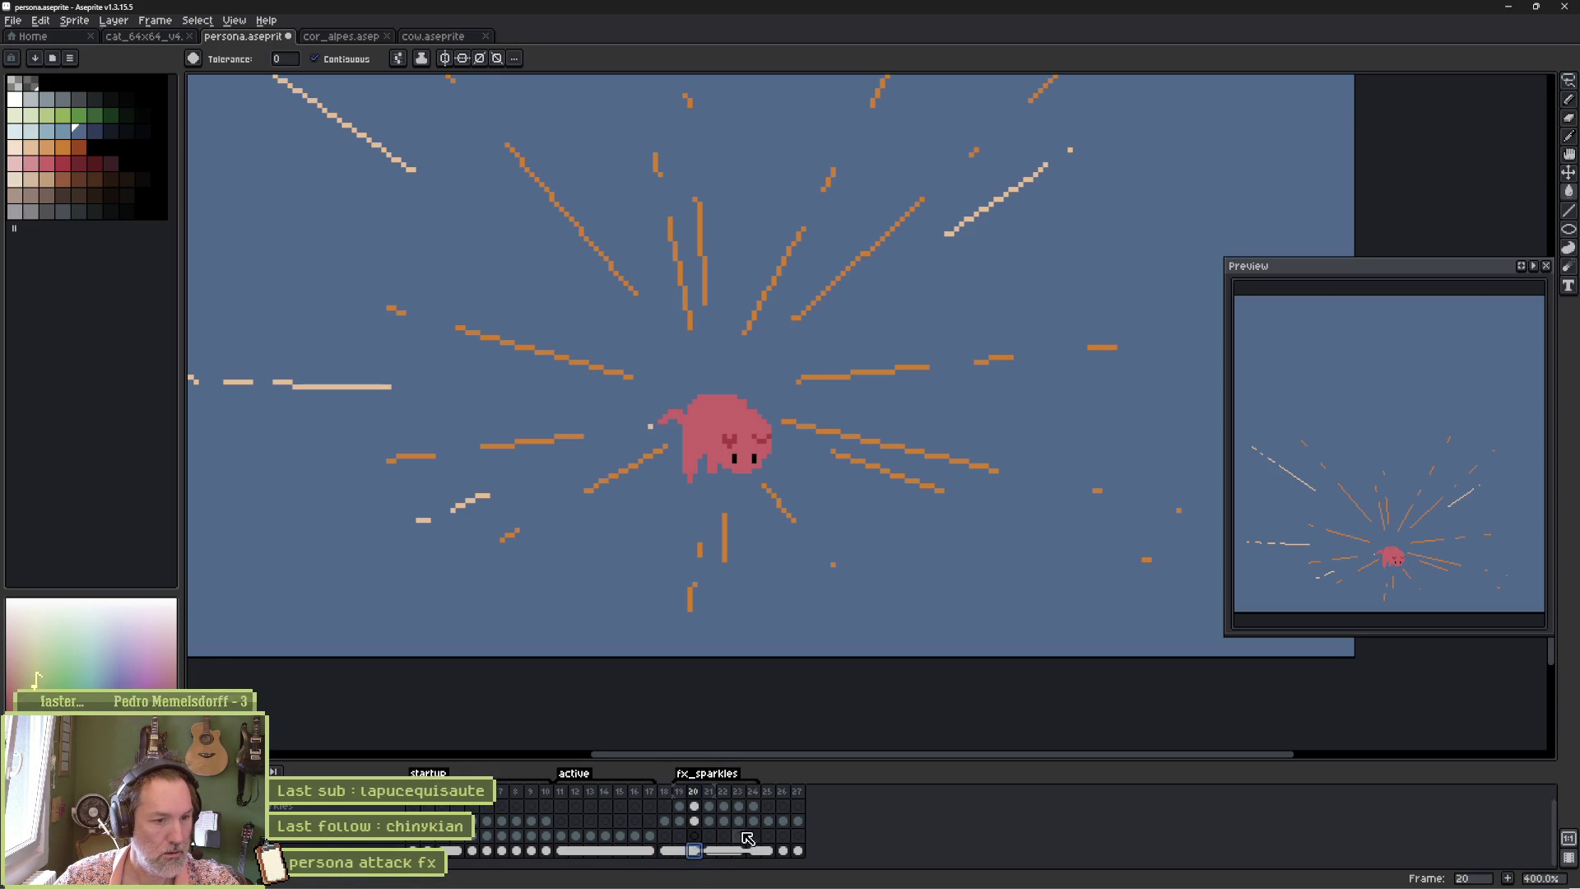
Check frames 20–21's dark blue background and preview the burst animation from frame 18.
{"action": "key", "text": "Right"}
{"action": "key", "text": "ctrl+z"}
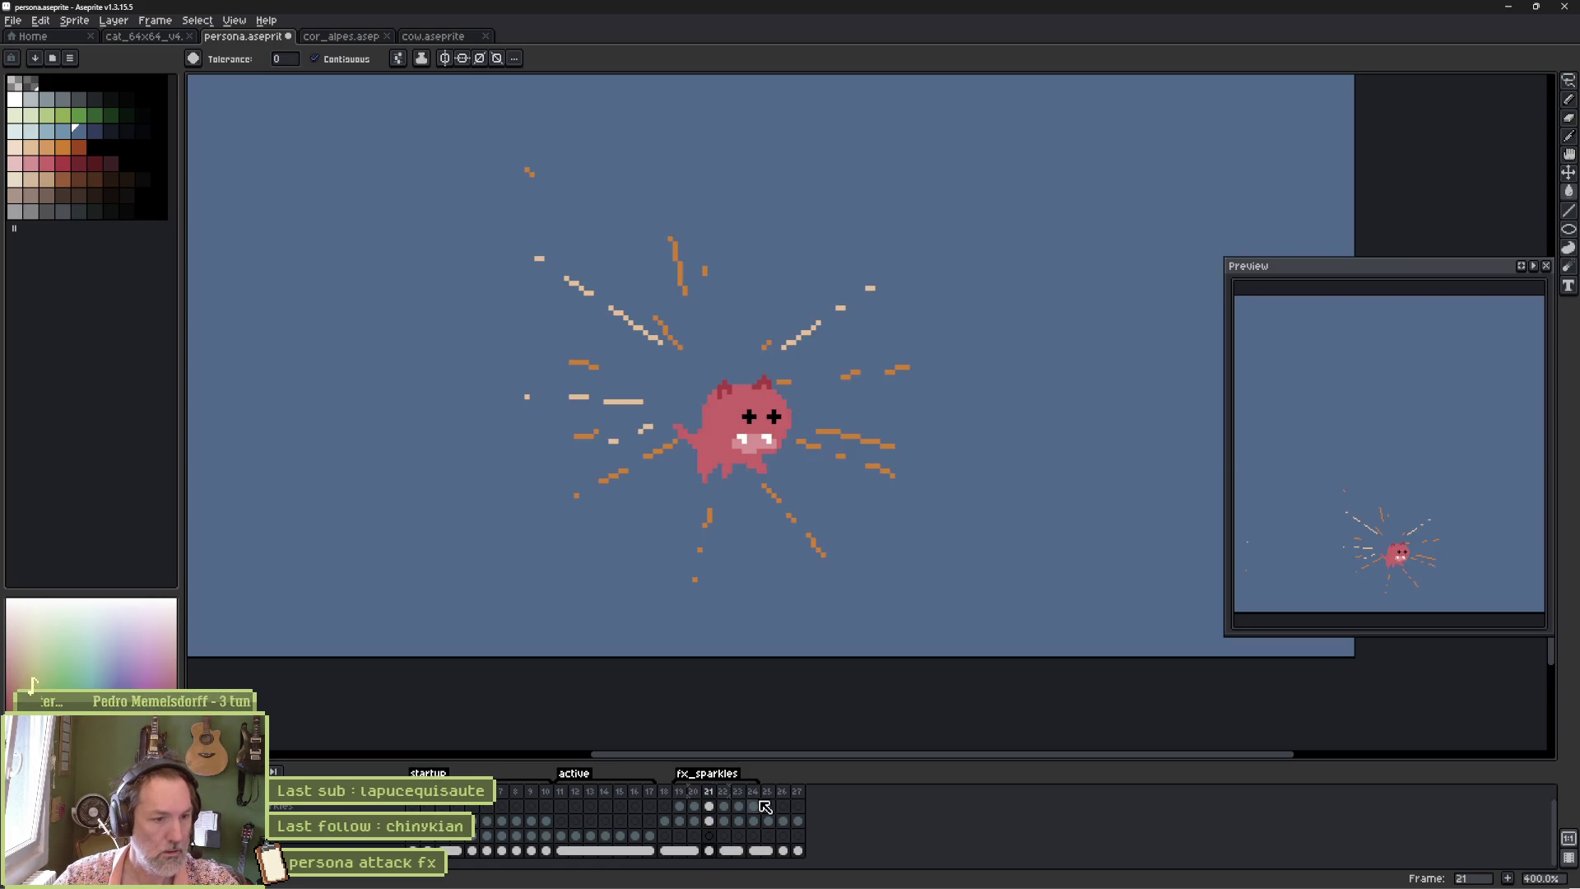
{"action": "left_click", "coordinate": [694, 850]}
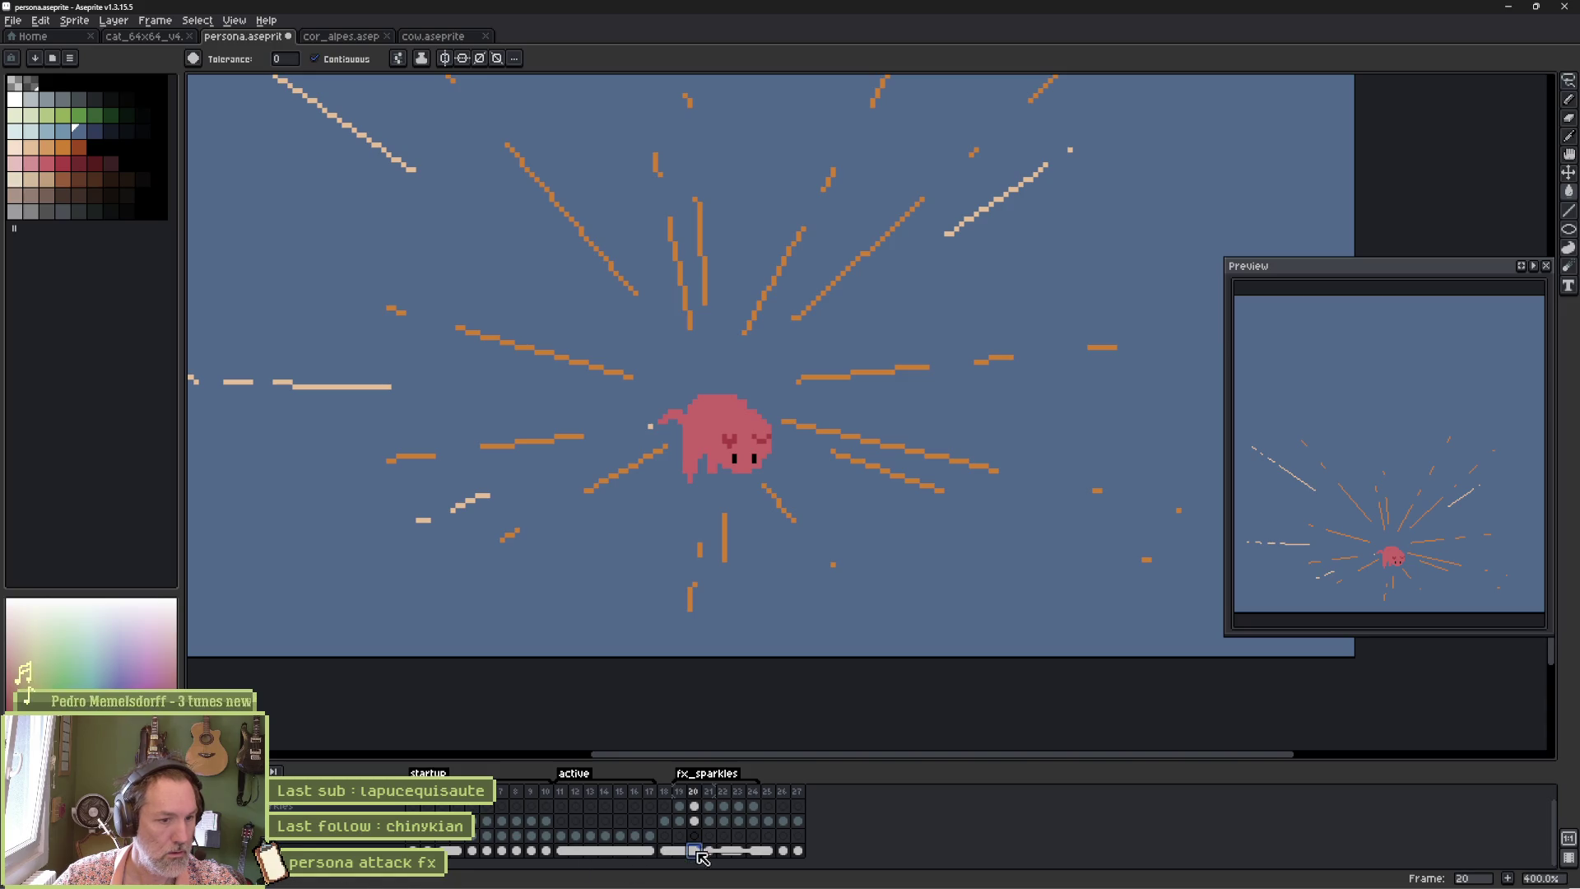
{"action": "key", "text": "Return"}
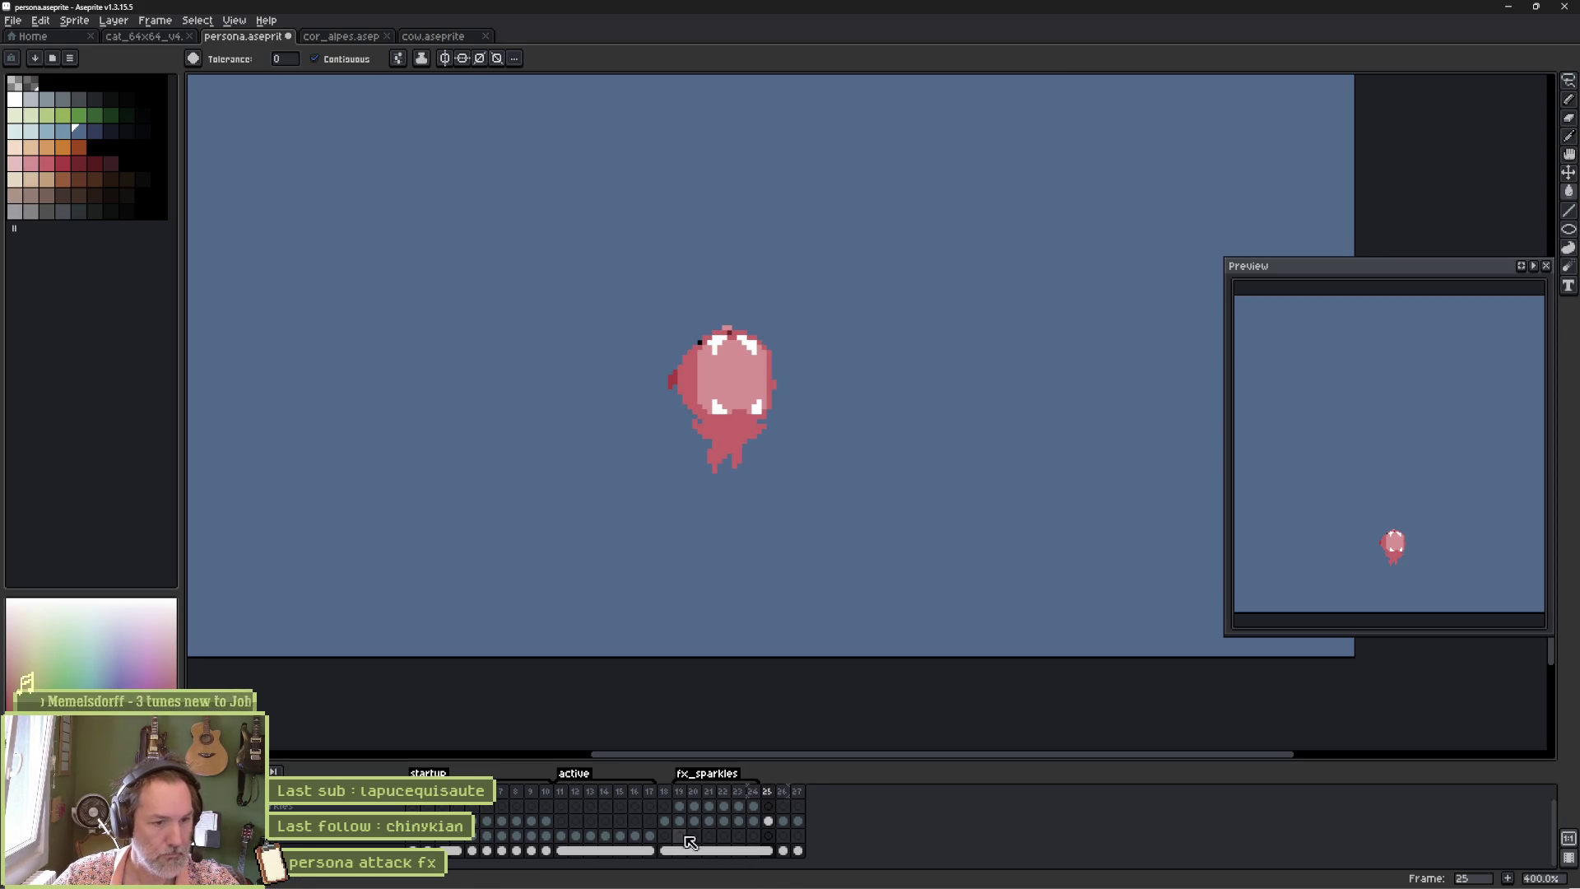
{"action": "left_click", "coordinate": [667, 808]}
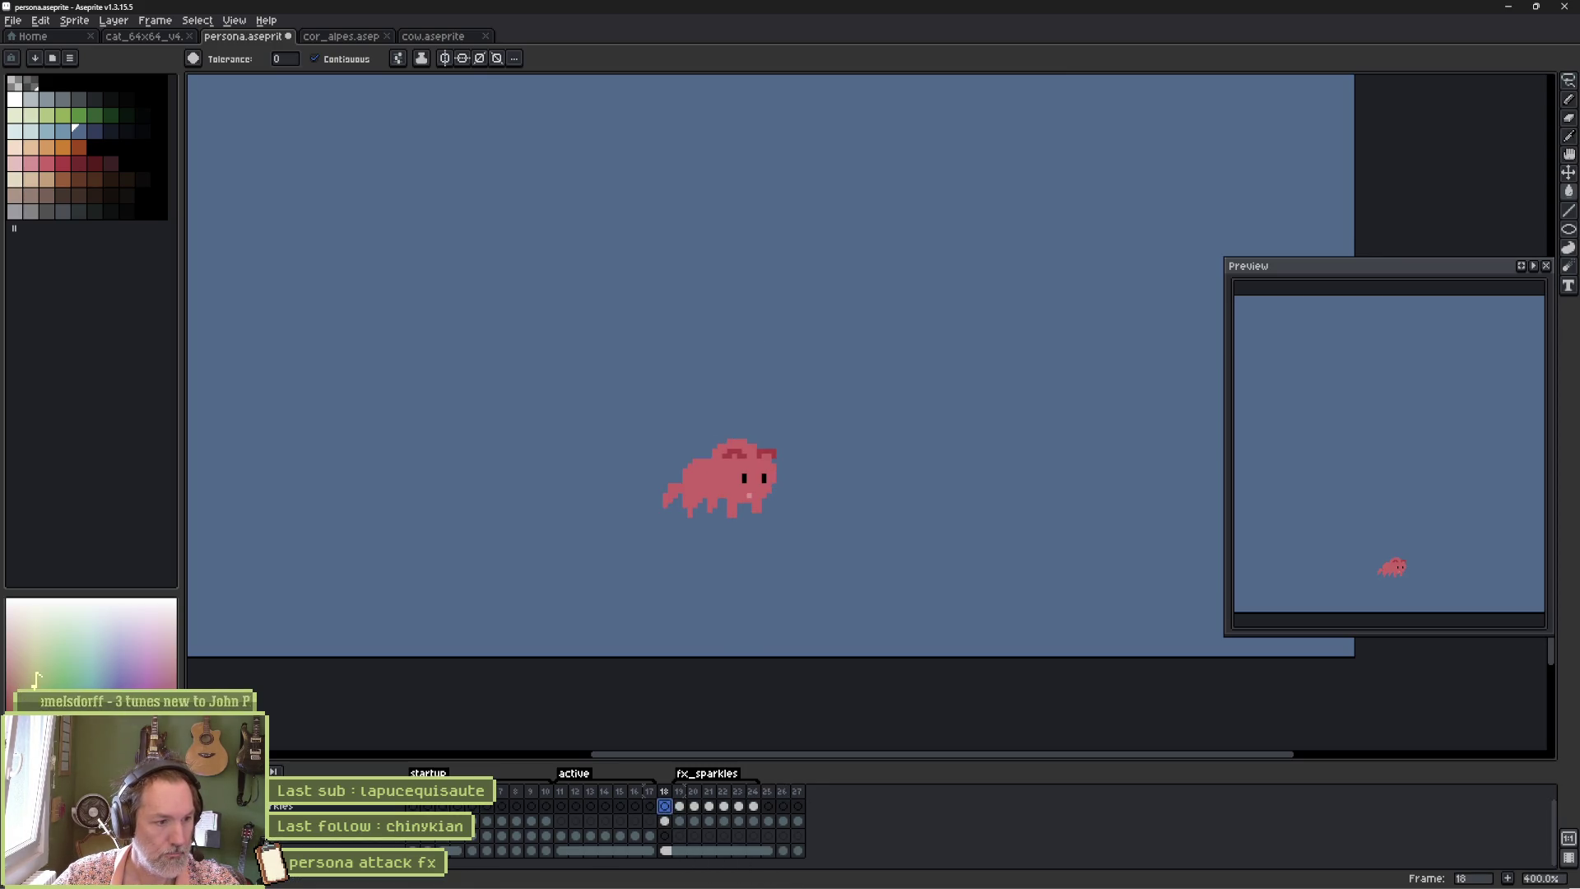
Shift the sparkle lines down around the cat in frames 19 and 20.
{"action": "left_click", "coordinate": [668, 821]}
{"action": "left_click", "coordinate": [679, 822]}
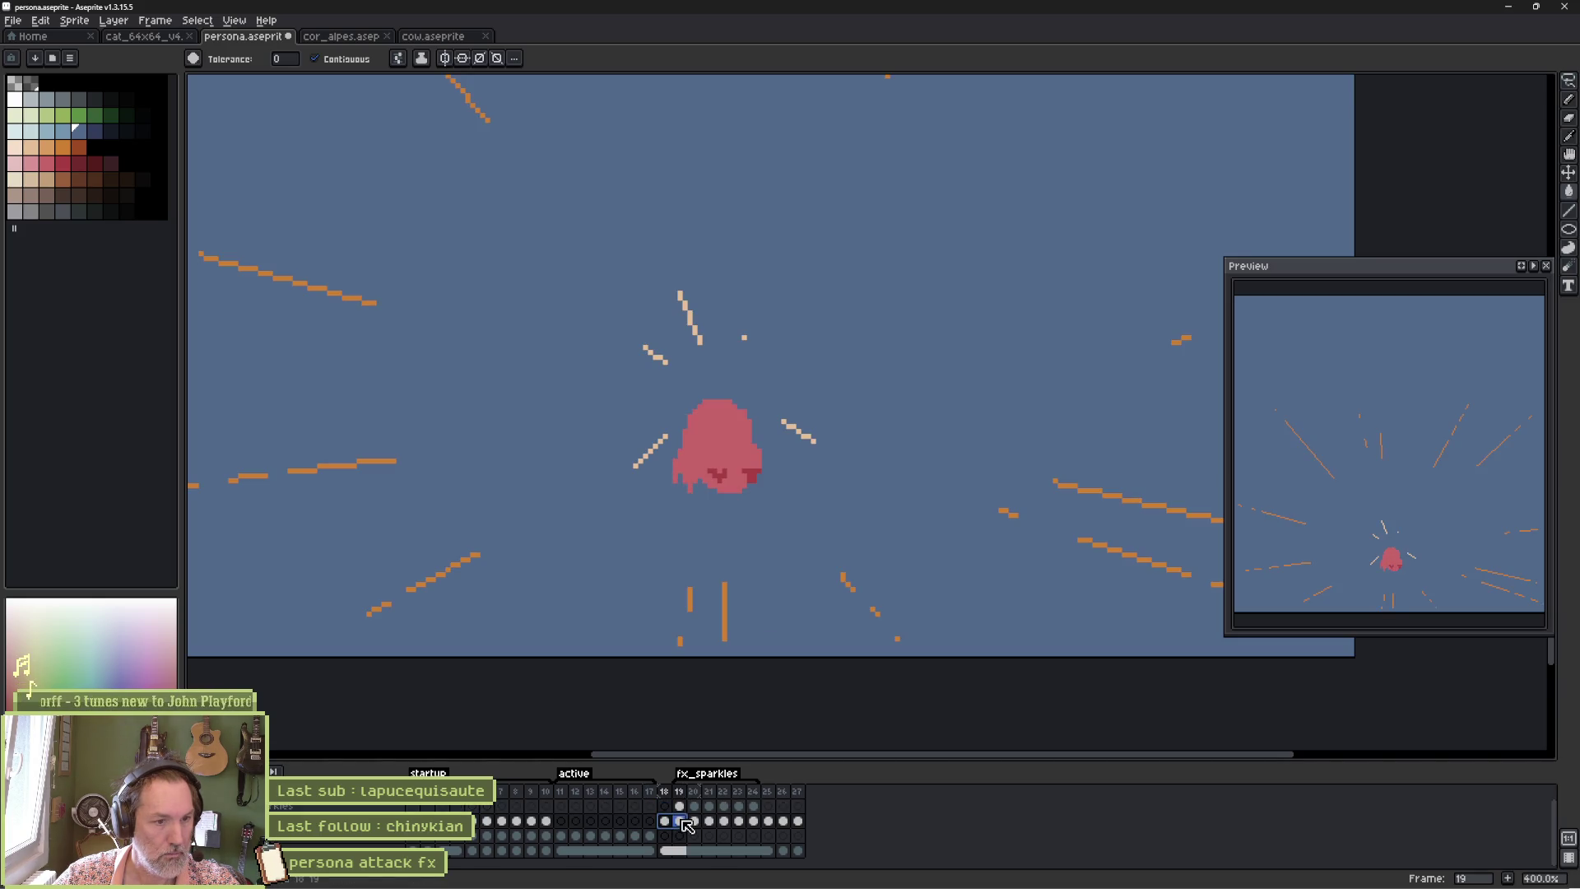
{"action": "left_click", "coordinate": [680, 805]}
{"action": "key", "text": "v"}
{"action": "left_click_drag", "start_coordinate": [741, 466], "coordinate": [748, 511]}
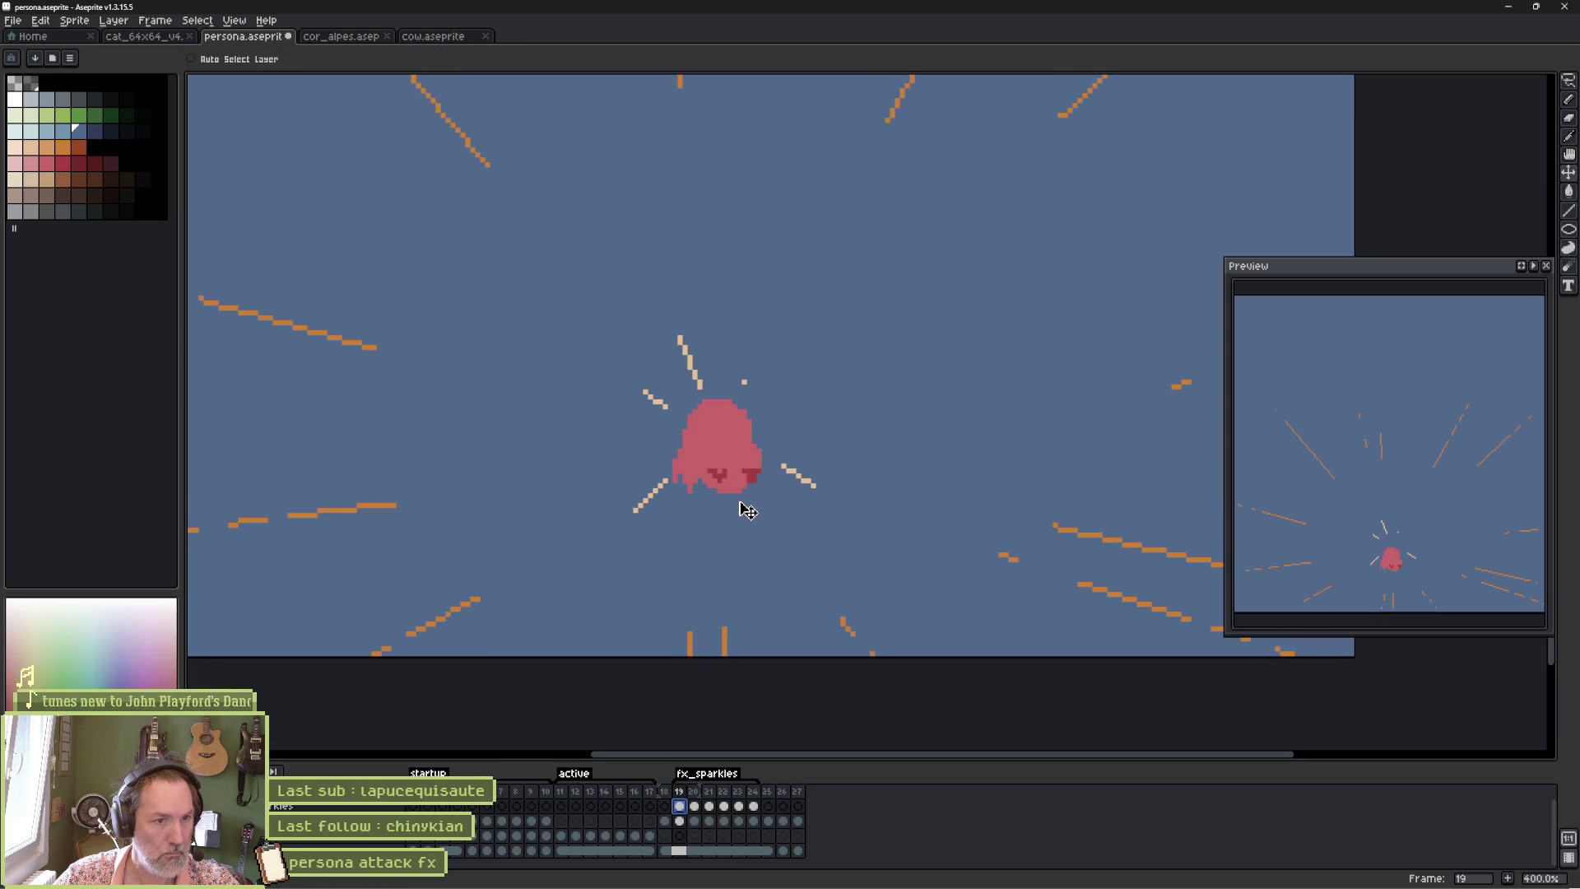
{"action": "left_click", "coordinate": [697, 806]}
{"action": "left_click_drag", "start_coordinate": [740, 398], "coordinate": [751, 466]}
Nudge frame 22's sparkle lines up and review frames 23–24.
{"action": "left_click", "coordinate": [713, 807]}
{"action": "key", "text": "Right"}
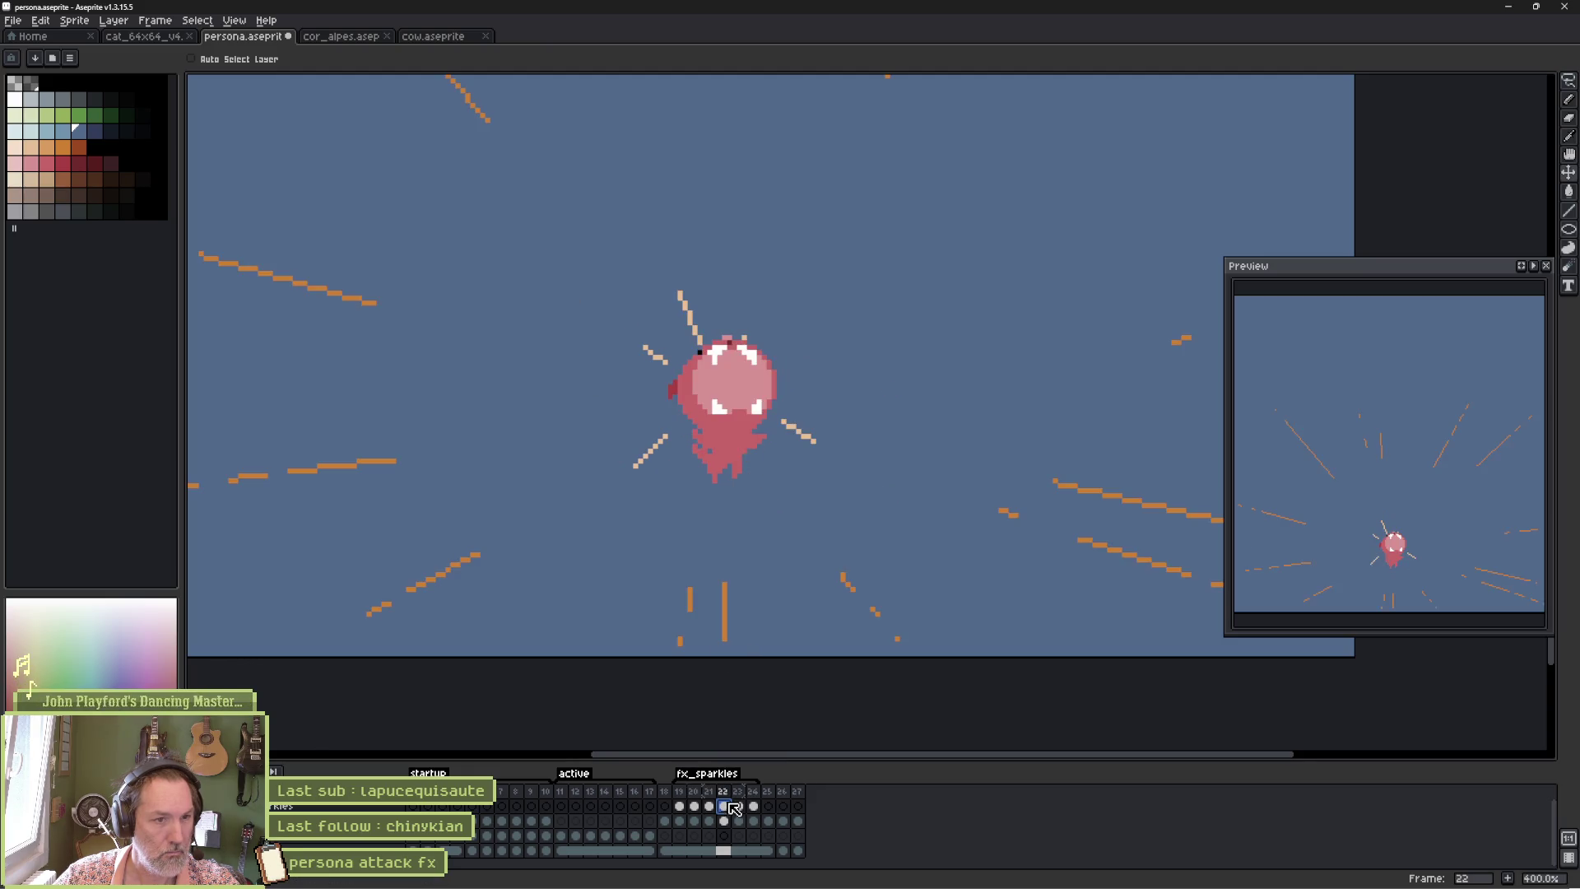
{"action": "mouse_move", "coordinate": [767, 482]}
{"action": "left_mouse_down"}
{"action": "mouse_move", "coordinate": [768, 461]}
{"action": "mouse_move", "coordinate": [738, 454]}
{"action": "mouse_move", "coordinate": [772, 415]}
{"action": "left_mouse_up"}
{"action": "left_click", "coordinate": [739, 791]}
{"action": "left_click", "coordinate": [753, 807]}
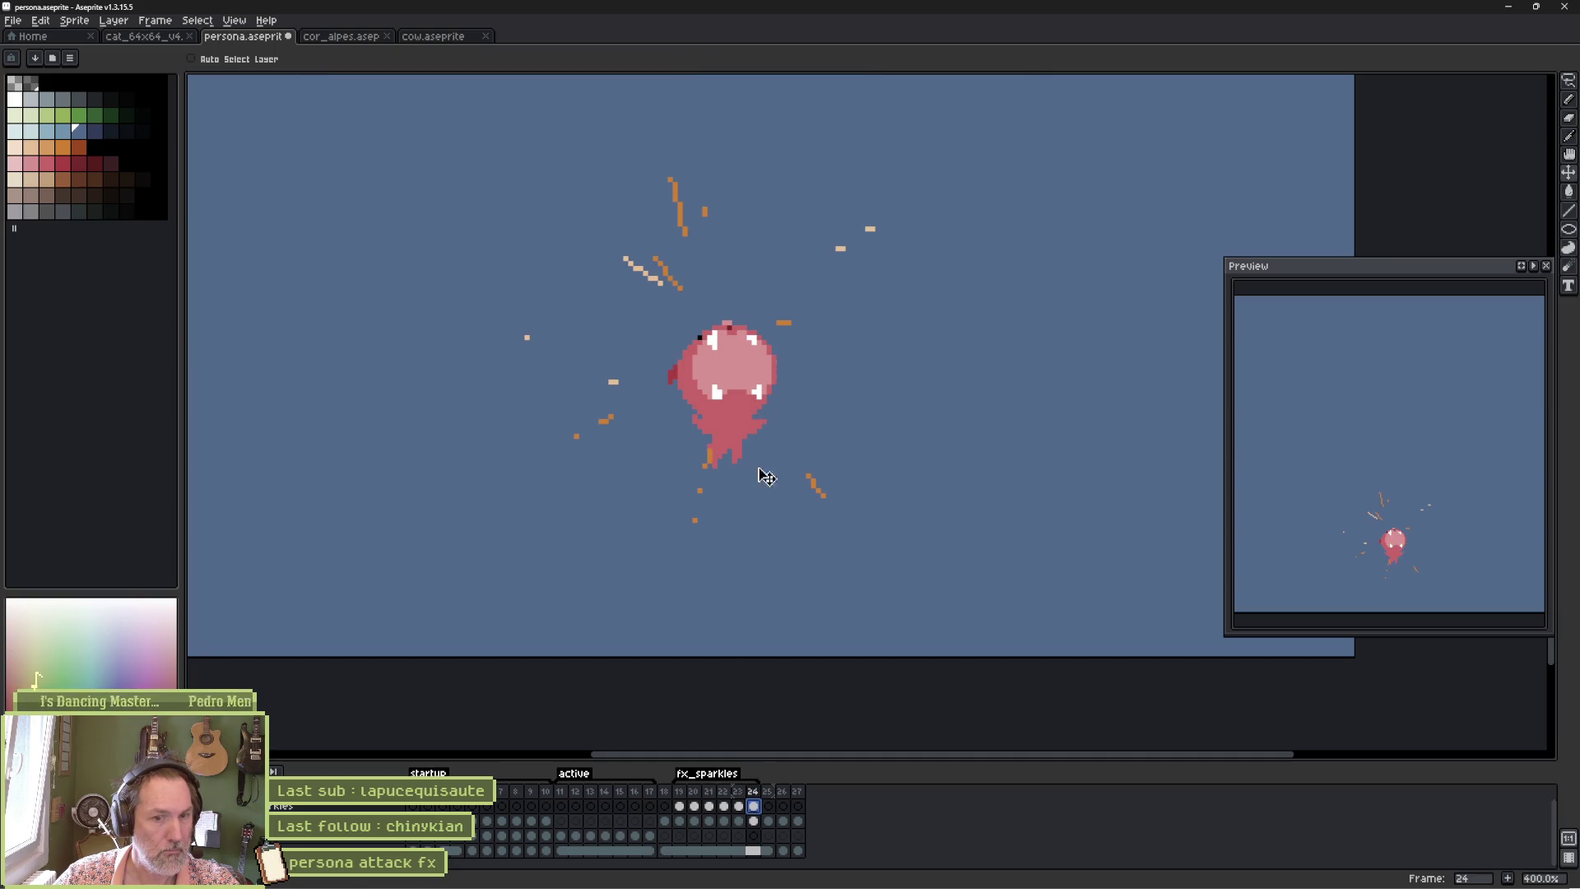
Make the fx_sparkles tag start at frame 19, preview it, and save persona.aseprite.
{"action": "left_click", "coordinate": [679, 792]}
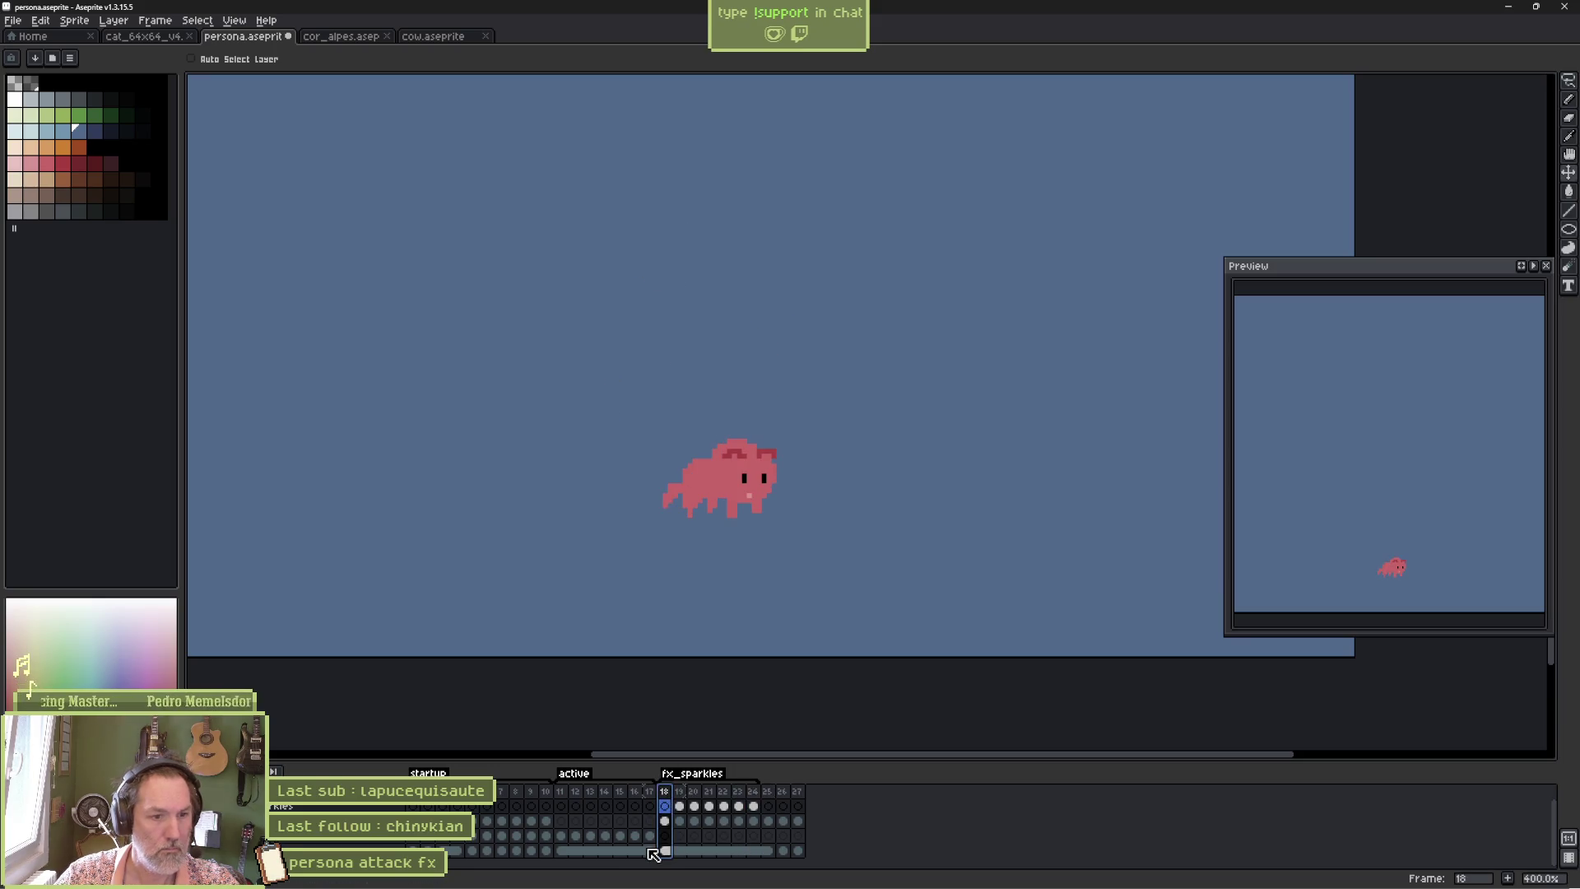
{"action": "key", "text": "Return"}
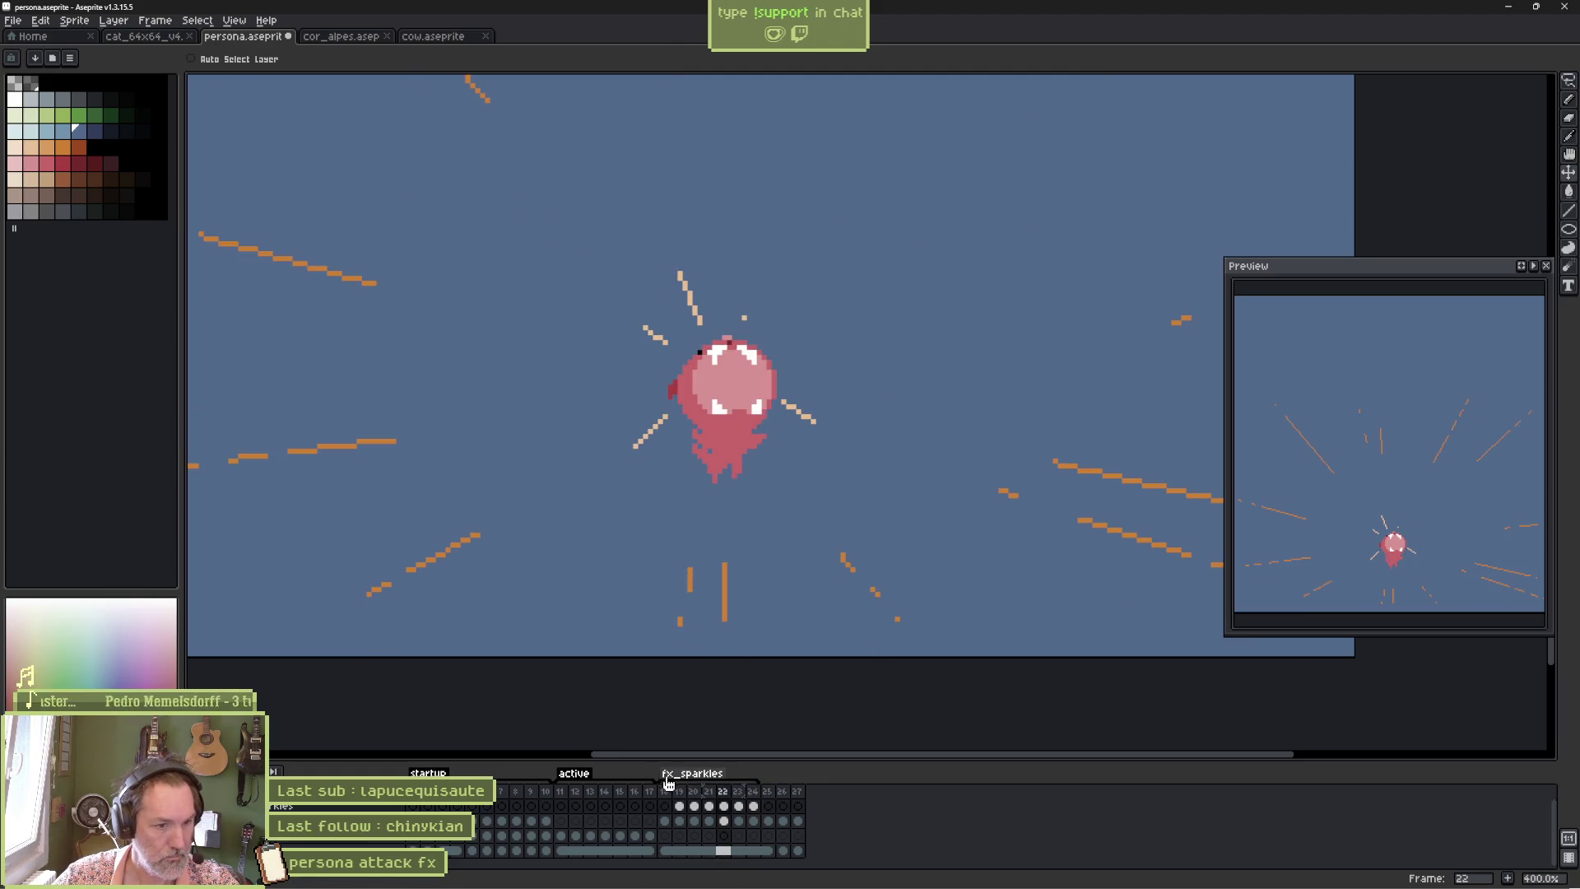
{"action": "left_click_drag", "start_coordinate": [675, 788], "coordinate": [690, 789]}
{"action": "key", "text": "ctrl+s"}
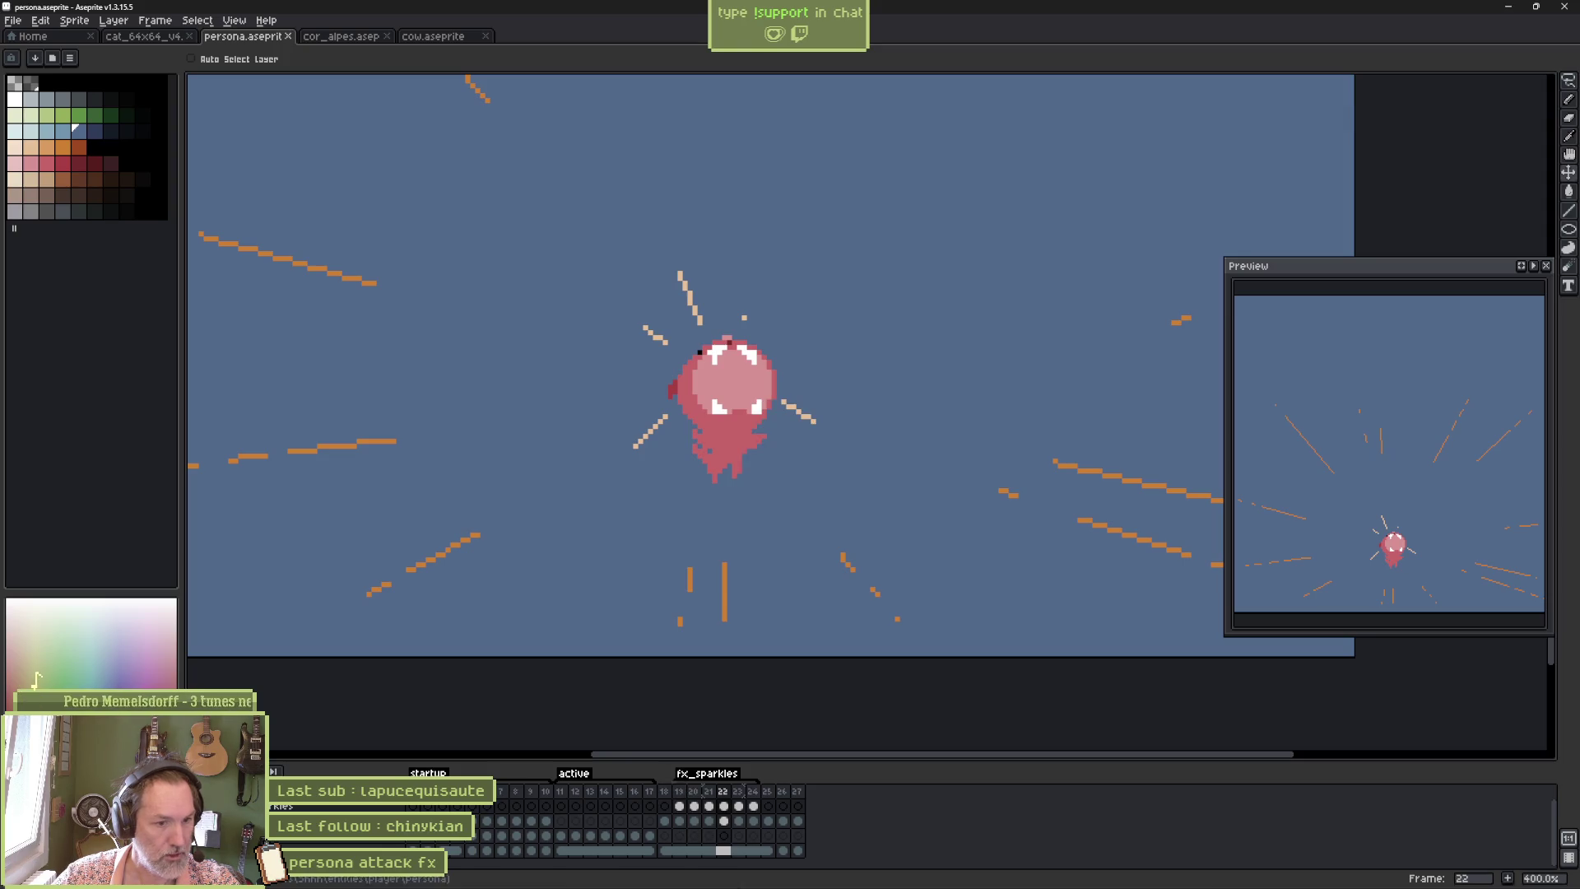
In Godot's persona_fx scene, edit the Aseprite Exclude Pattern and reimport the sprite.
{"action": "mouse_move", "coordinate": [902, 884]}
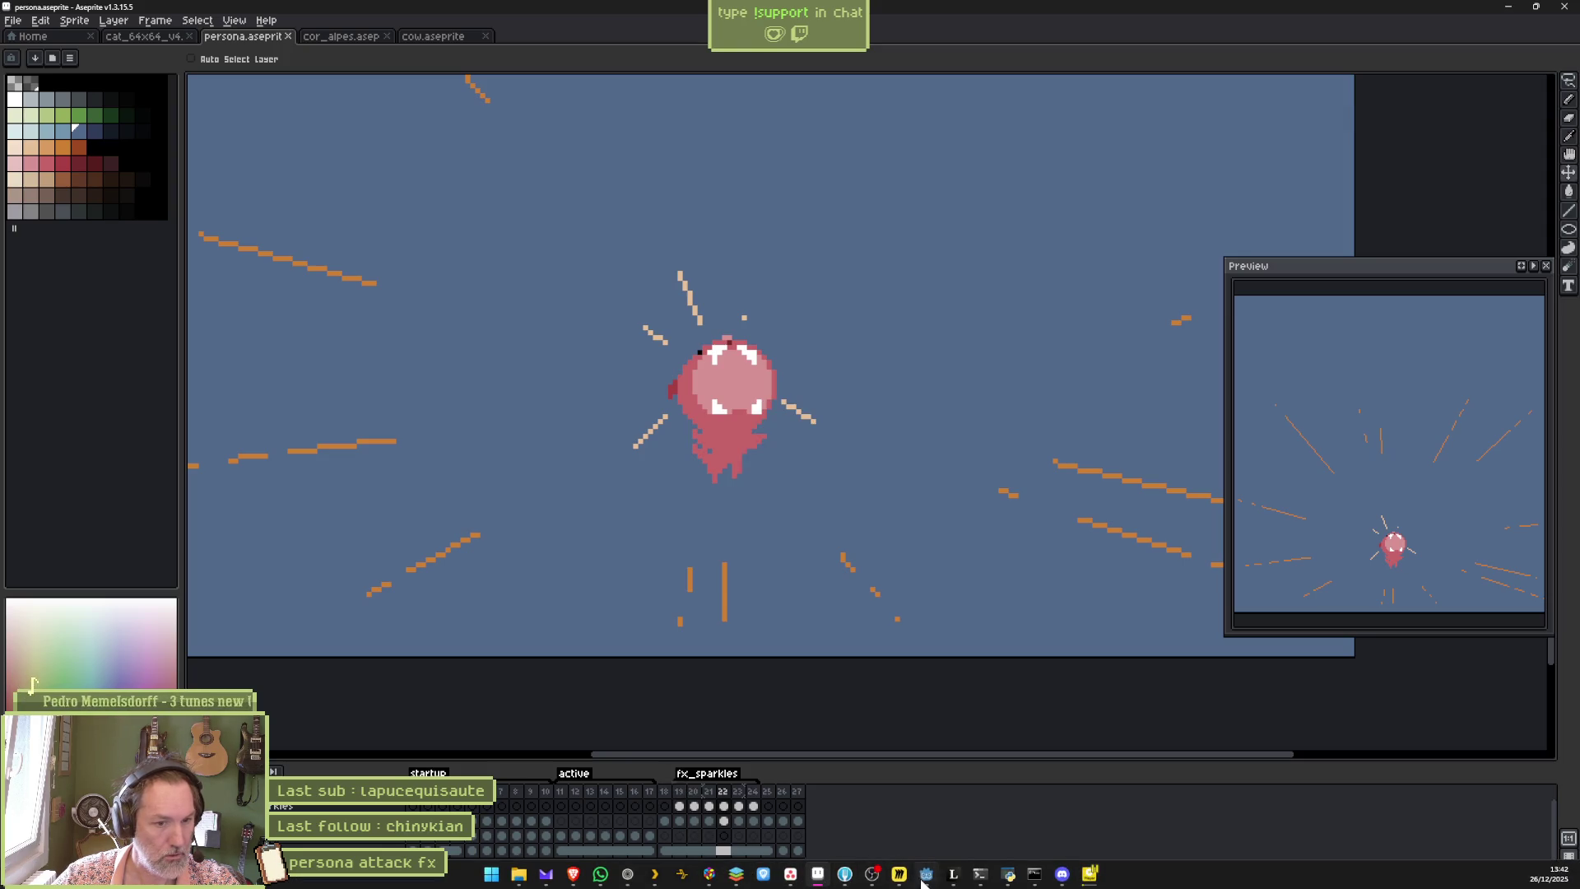
{"action": "left_click", "coordinate": [925, 876]}
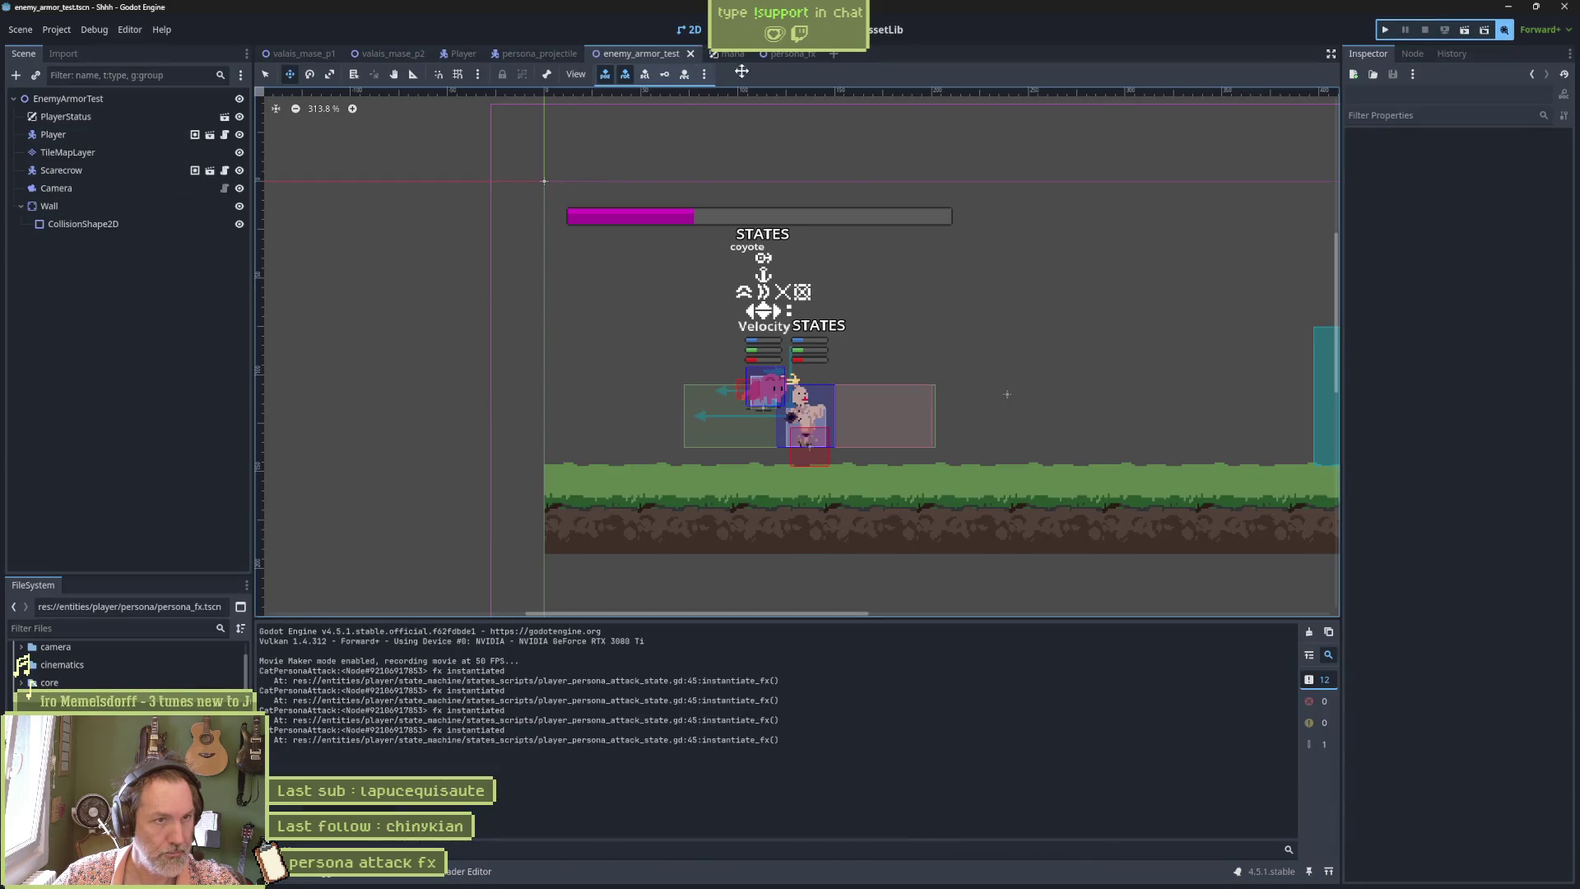
{"action": "left_click", "coordinate": [784, 56]}
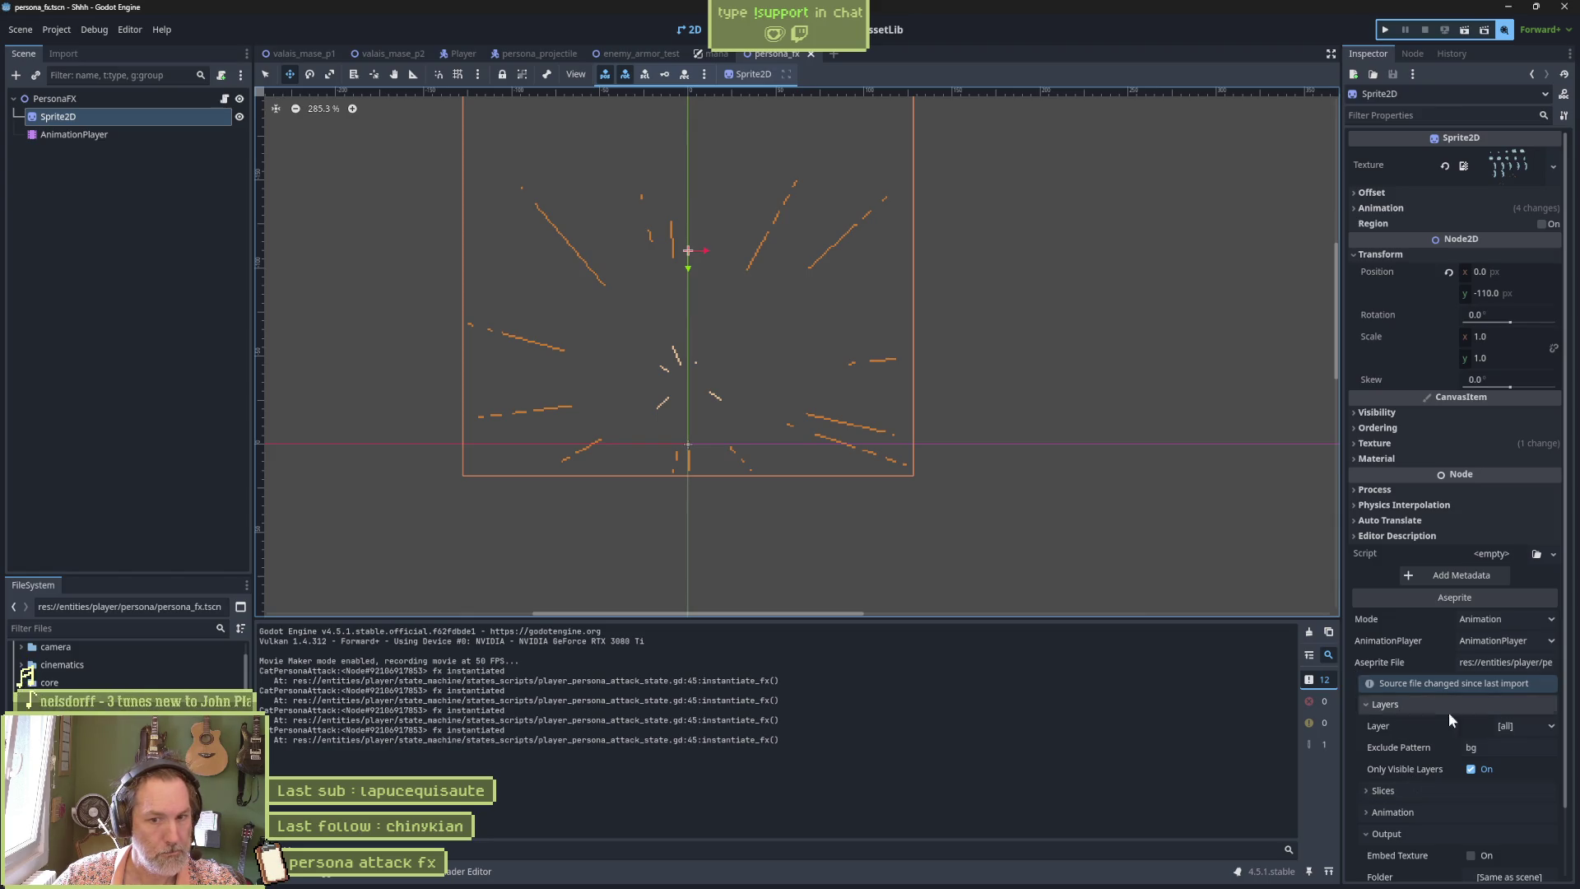
{"action": "left_click", "coordinate": [1488, 748]}
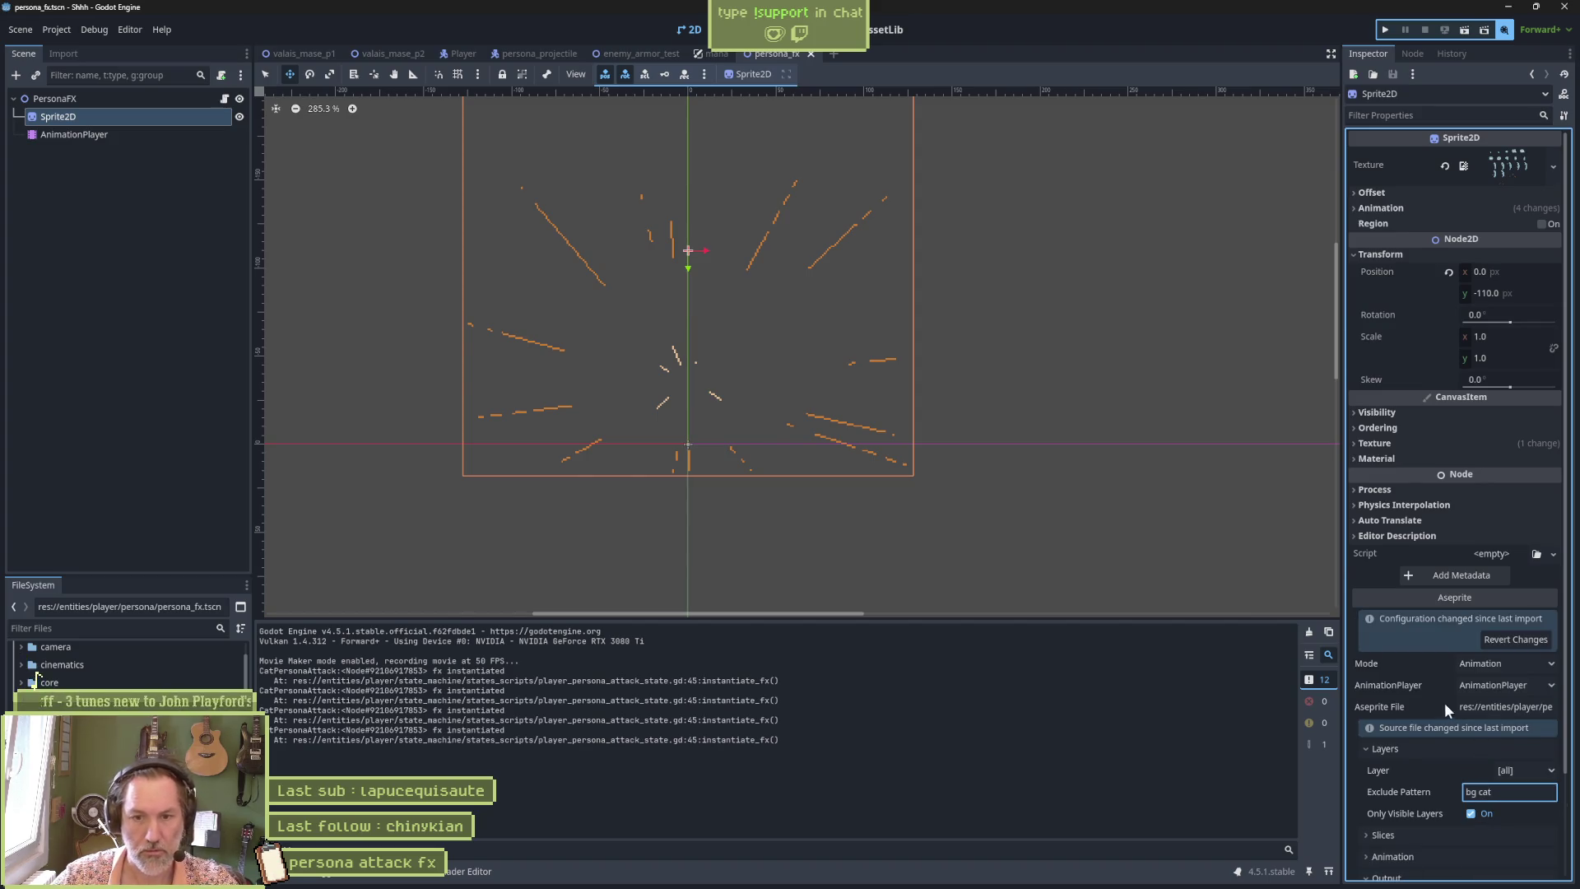
{"action": "scroll", "coordinate": [1446, 706], "scroll_direction": "down", "scroll_amount": 3}
{"action": "left_click", "coordinate": [1496, 864]}
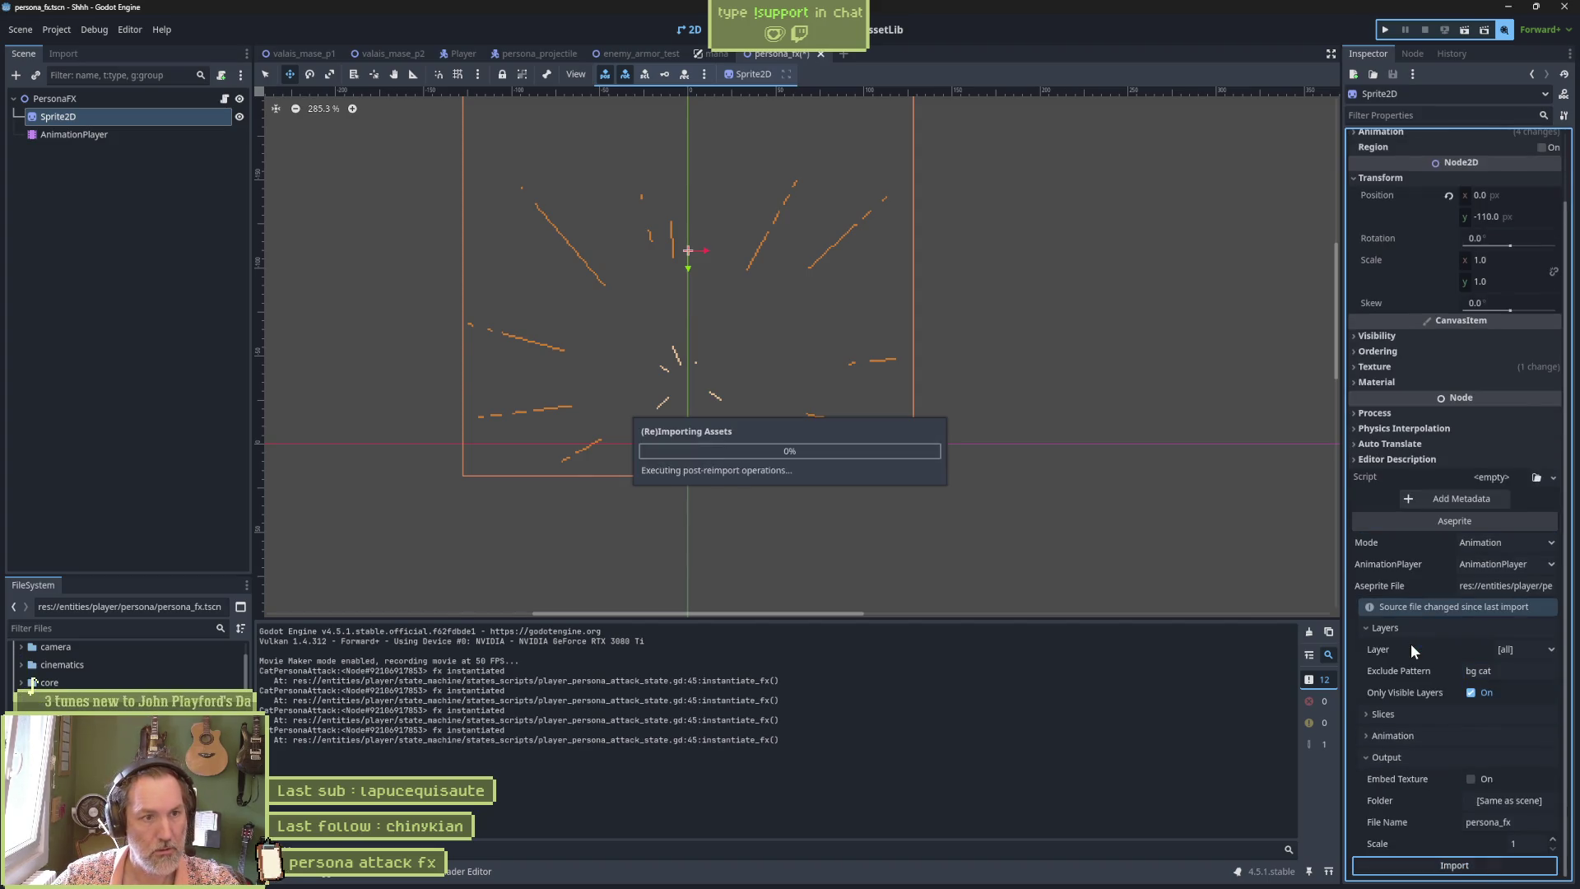
Retry the Exclude Pattern with comma, then semicolon separators, reimporting each time.
{"action": "left_click", "coordinate": [1477, 671]}
{"action": "type", "text": ","}
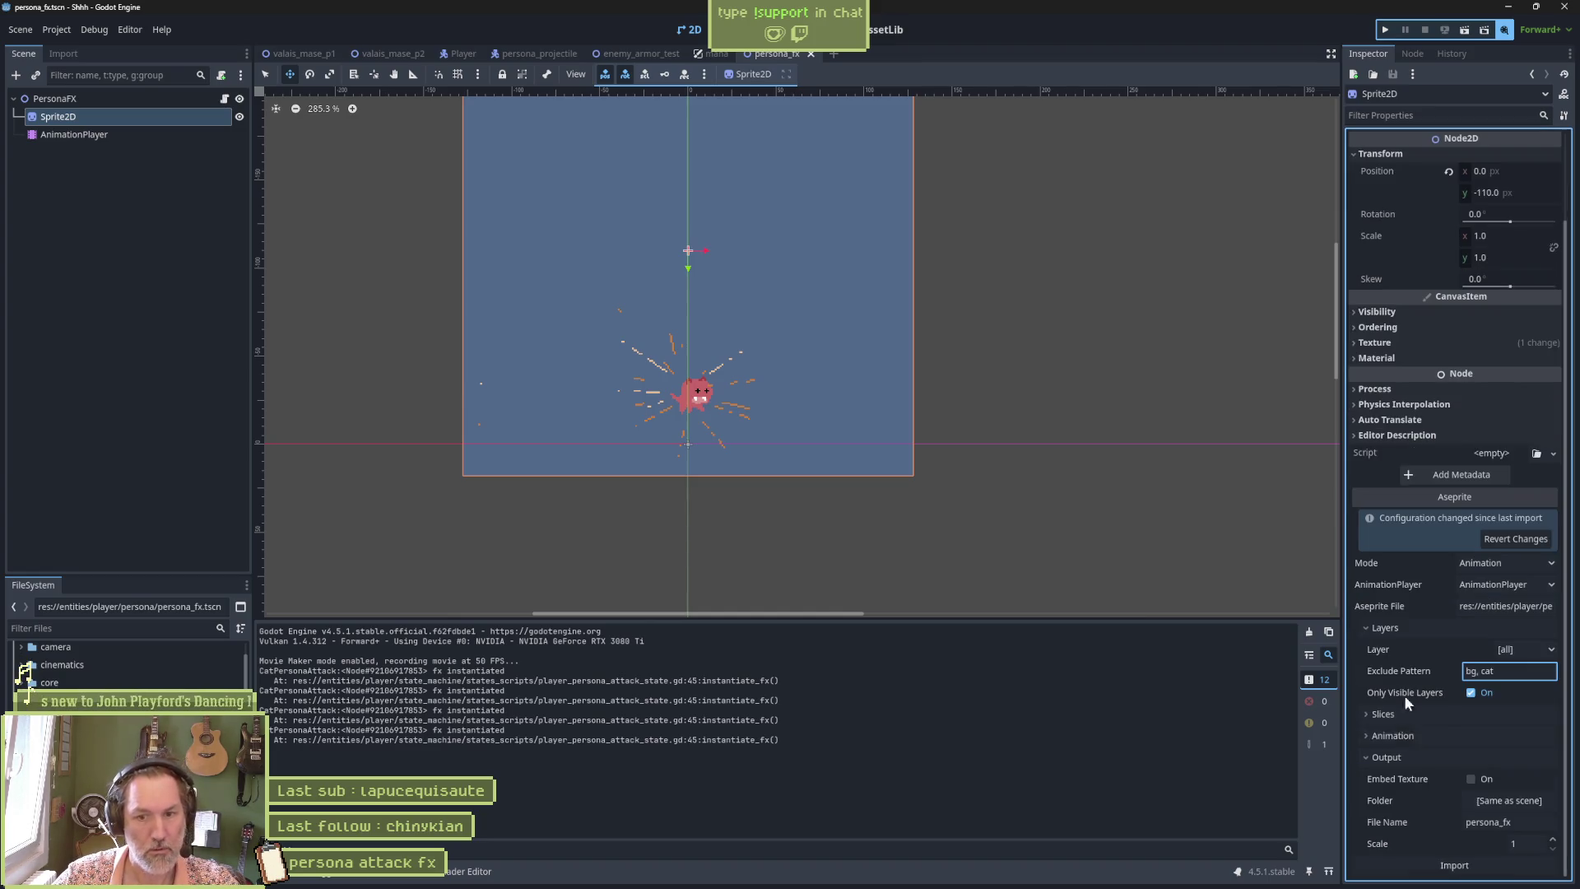
{"action": "left_click", "coordinate": [1481, 865]}
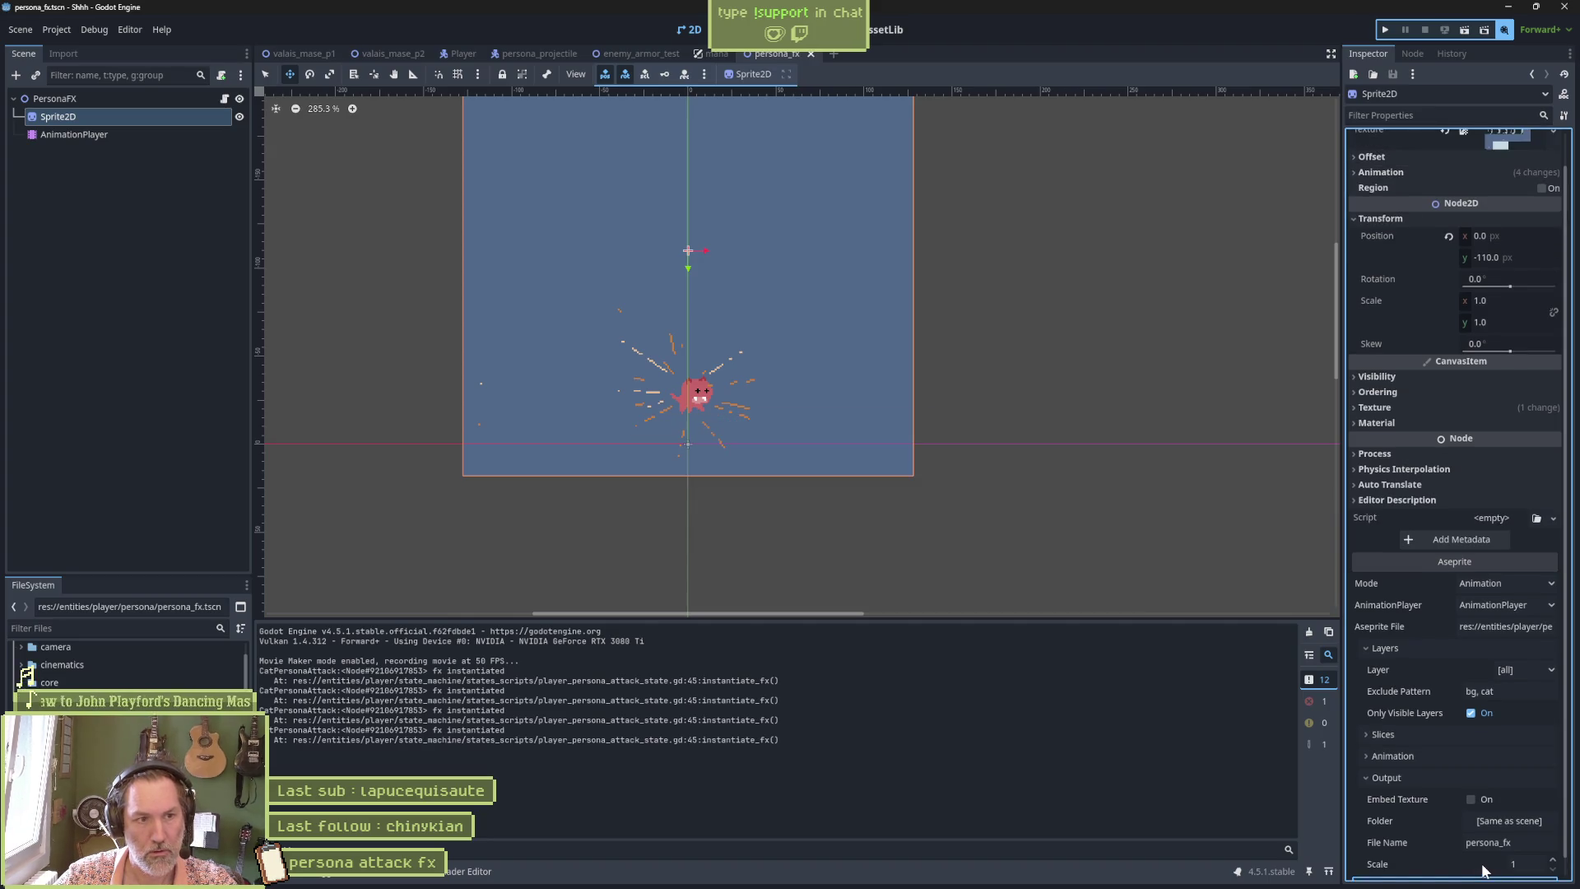
{"action": "left_click", "coordinate": [1478, 691]}
{"action": "key", "text": "BackSpace"}
{"action": "type", "text": ","}
{"action": "key", "text": "BackSpace"}
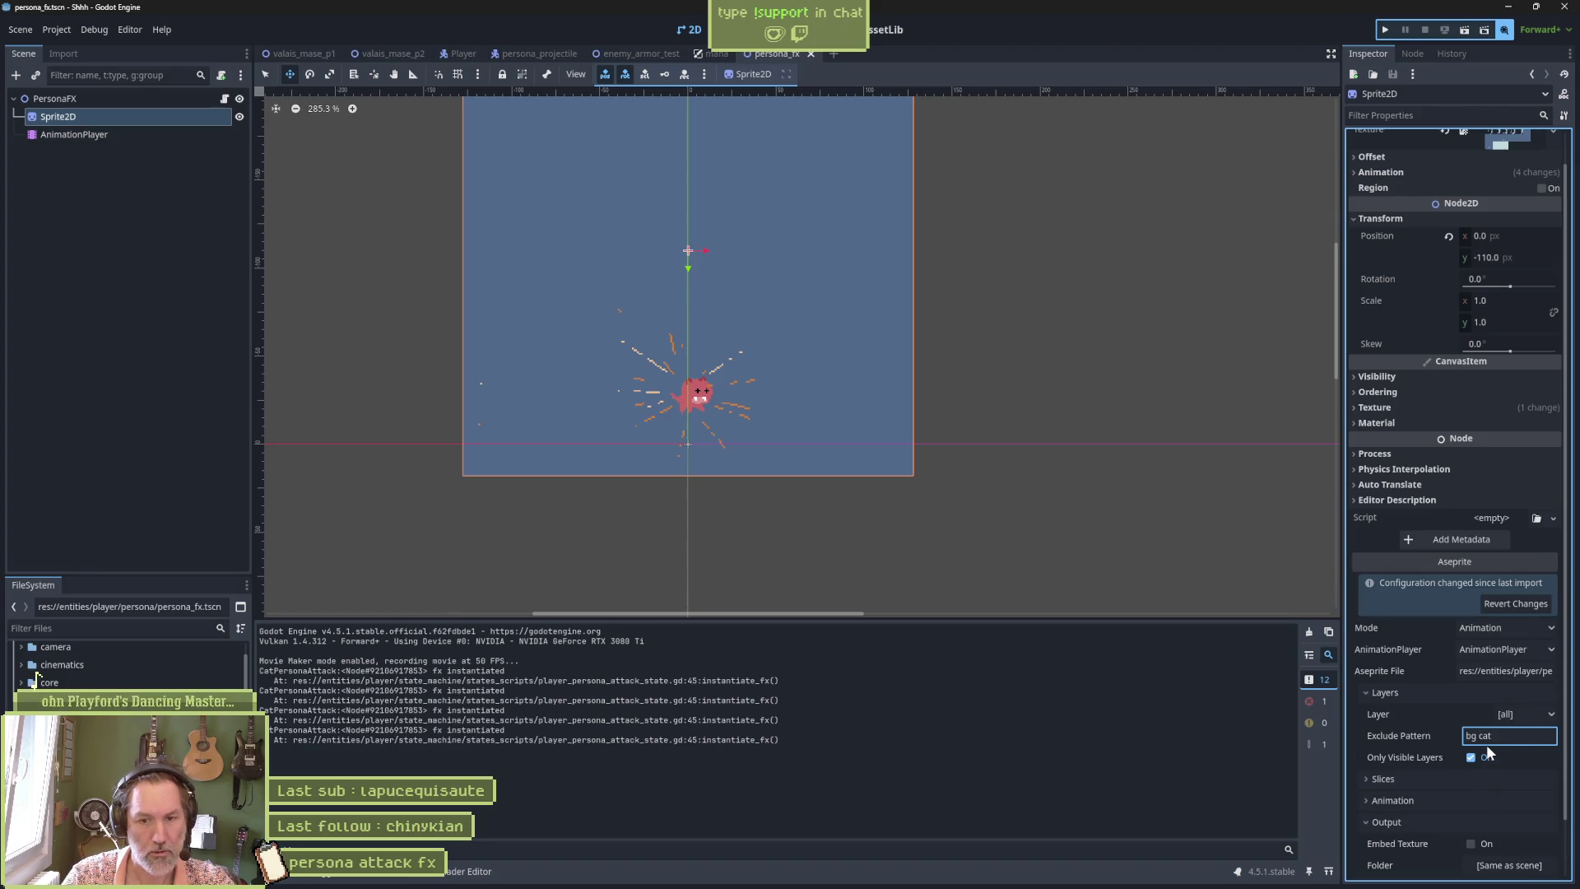
{"action": "type", "text": ";"}
{"action": "scroll", "coordinate": [1481, 806], "scroll_direction": "down", "scroll_amount": 2}
{"action": "left_click", "coordinate": [1472, 866]}
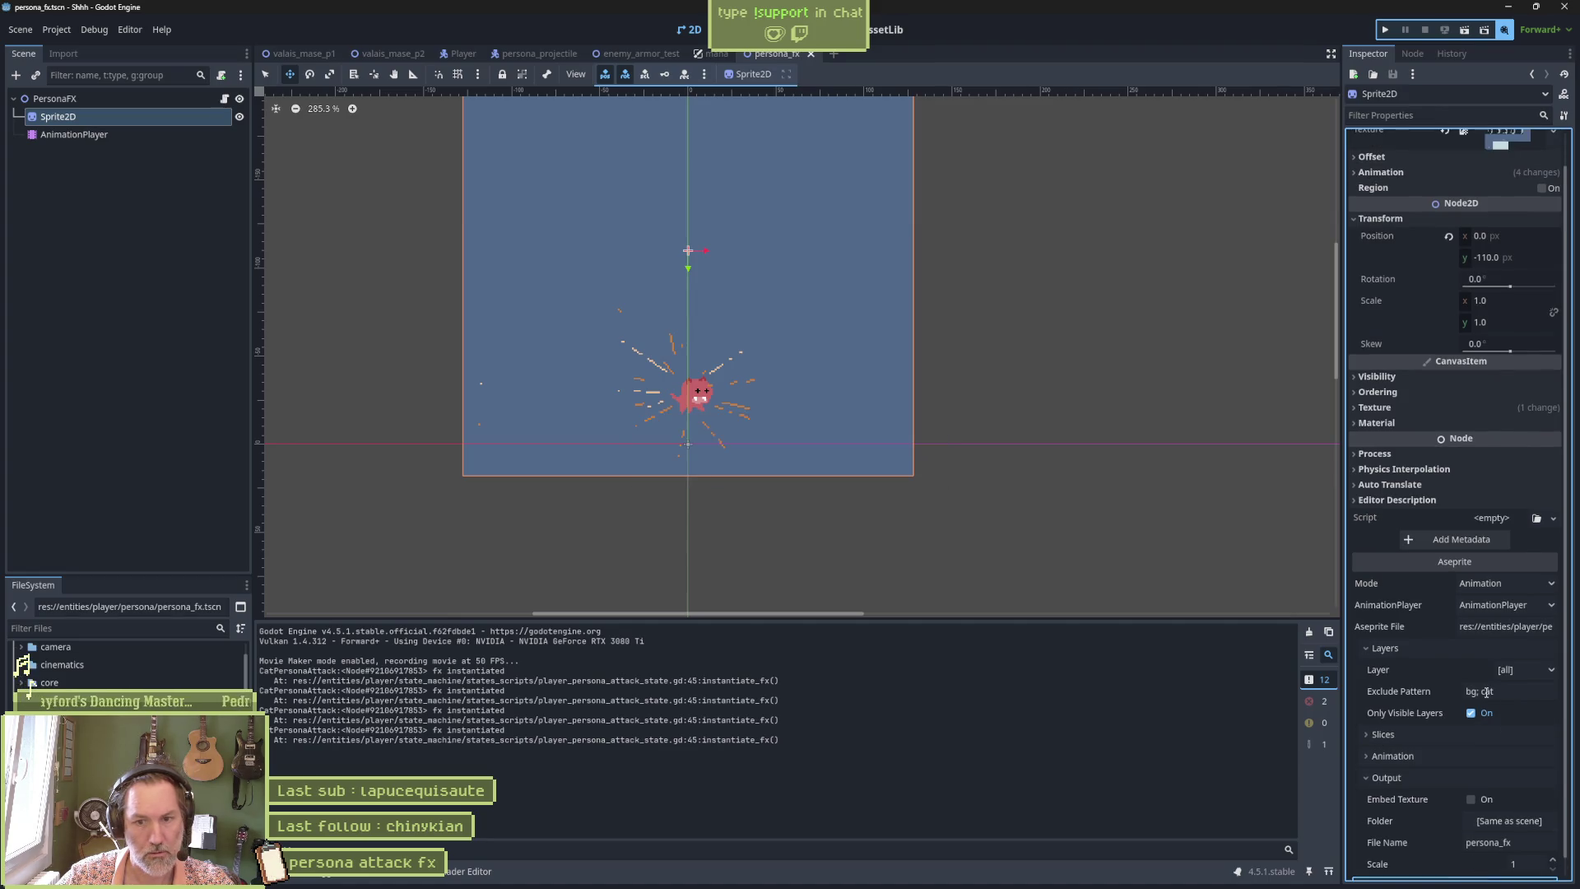
Confirm the bg, cat exclude pattern and reimport the sprite.
{"action": "key", "text": "Home"}
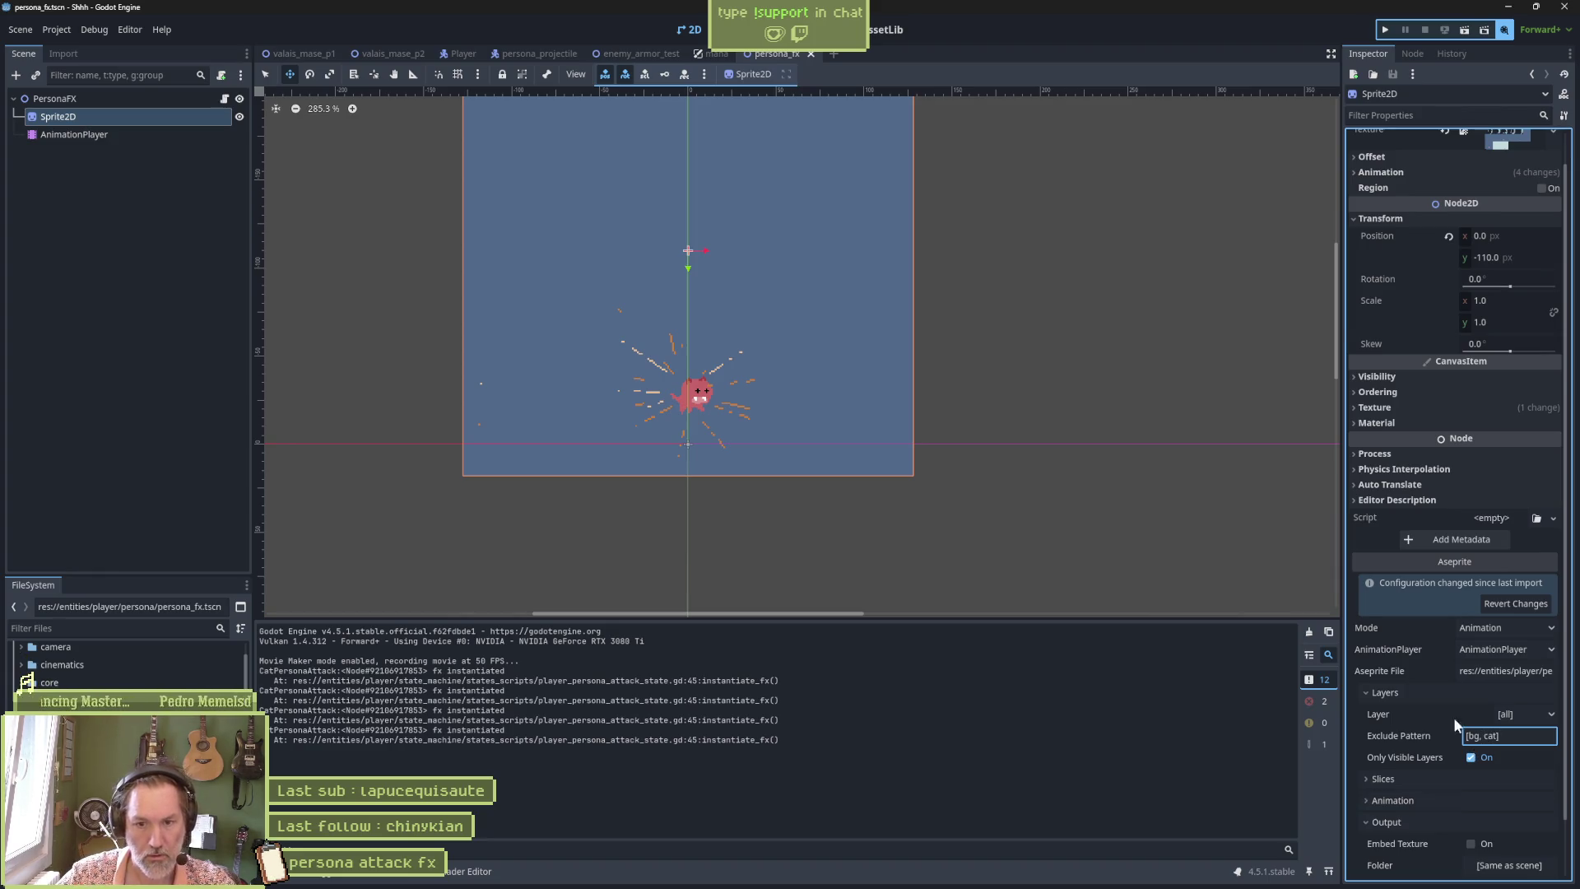
{"action": "key", "text": "Return"}
{"action": "scroll", "coordinate": [1481, 790], "scroll_direction": "down", "scroll_amount": 1}
{"action": "left_click", "coordinate": [1480, 864]}
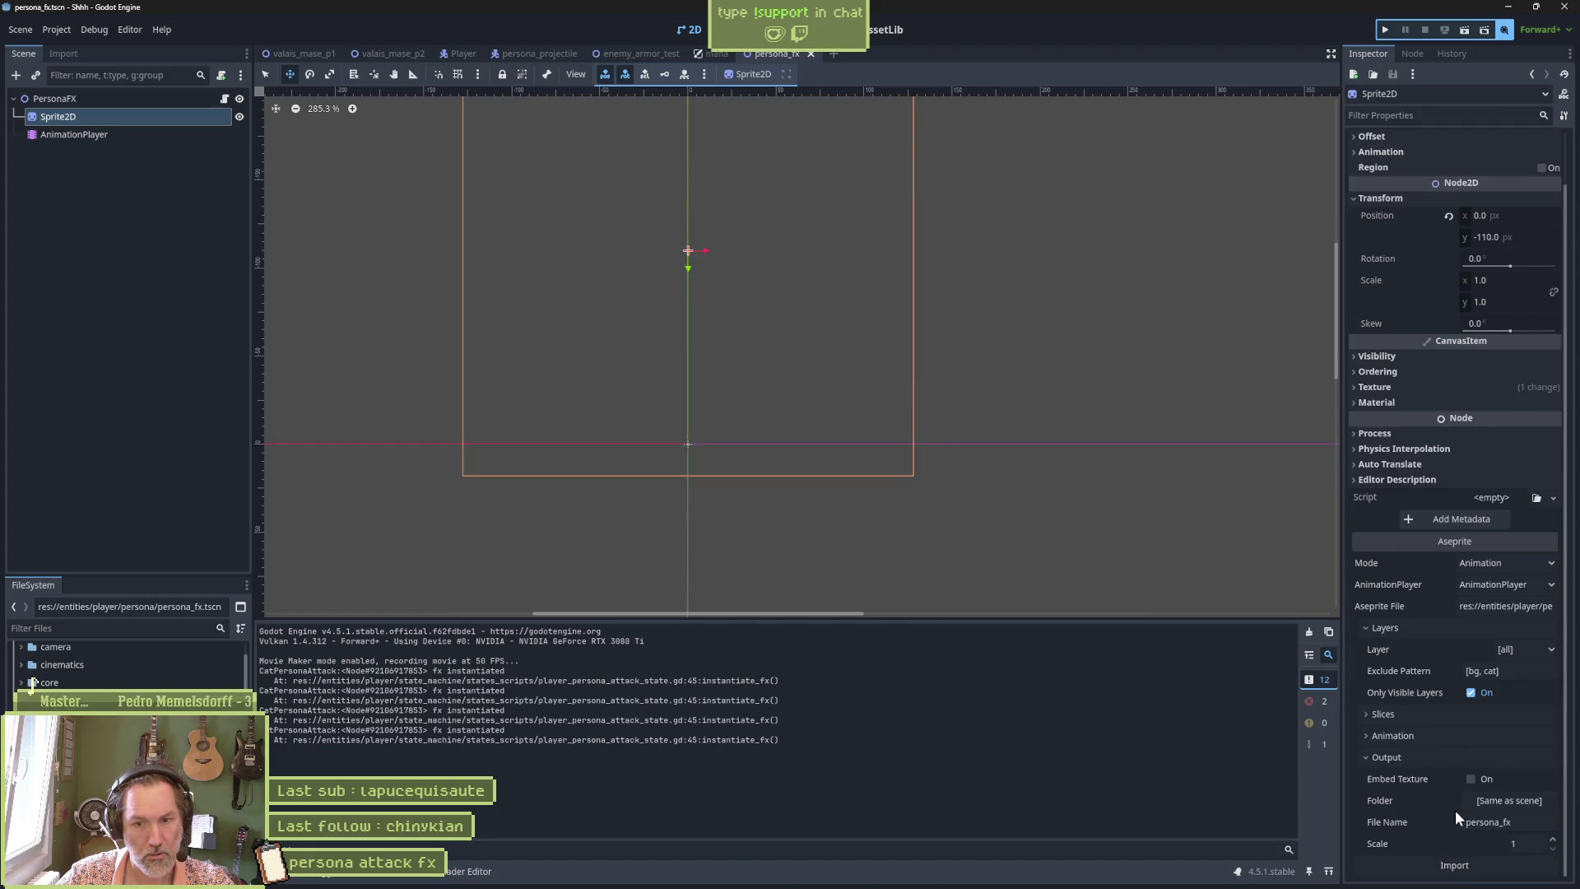
Scrub the fx_sparkles animation to 0.5667 s, reselect Sprite2D, and switch to the browser.
{"action": "left_click", "coordinate": [166, 134]}
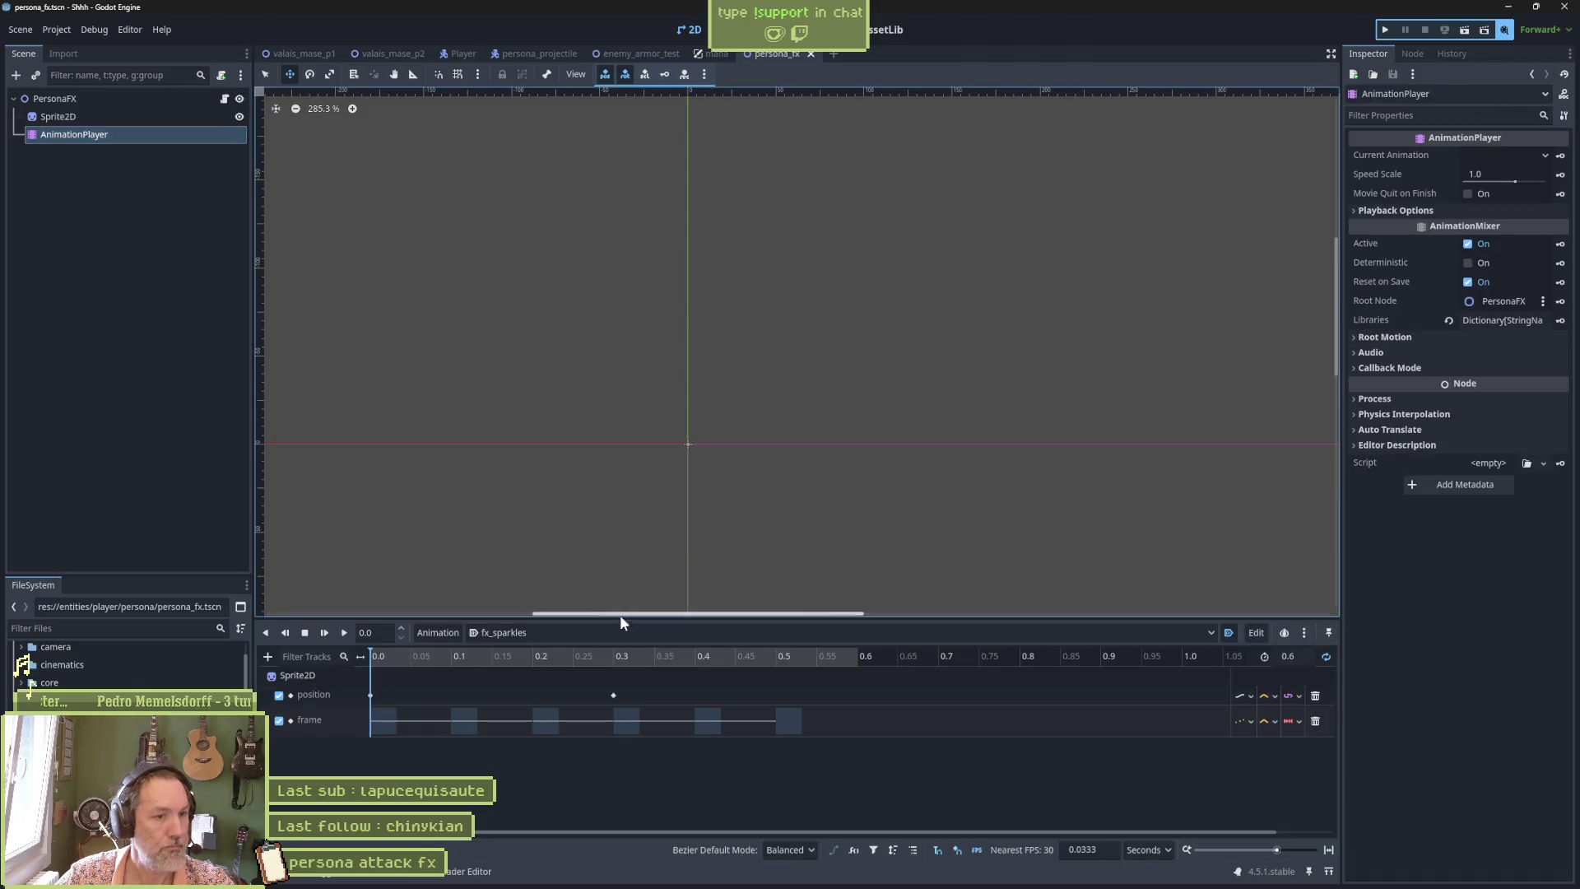
{"action": "mouse_move", "coordinate": [436, 655]}
{"action": "left_mouse_down"}
{"action": "mouse_move", "coordinate": [833, 683]}
{"action": "mouse_move", "coordinate": [451, 683]}
{"action": "left_mouse_up"}
{"action": "left_click", "coordinate": [98, 116]}
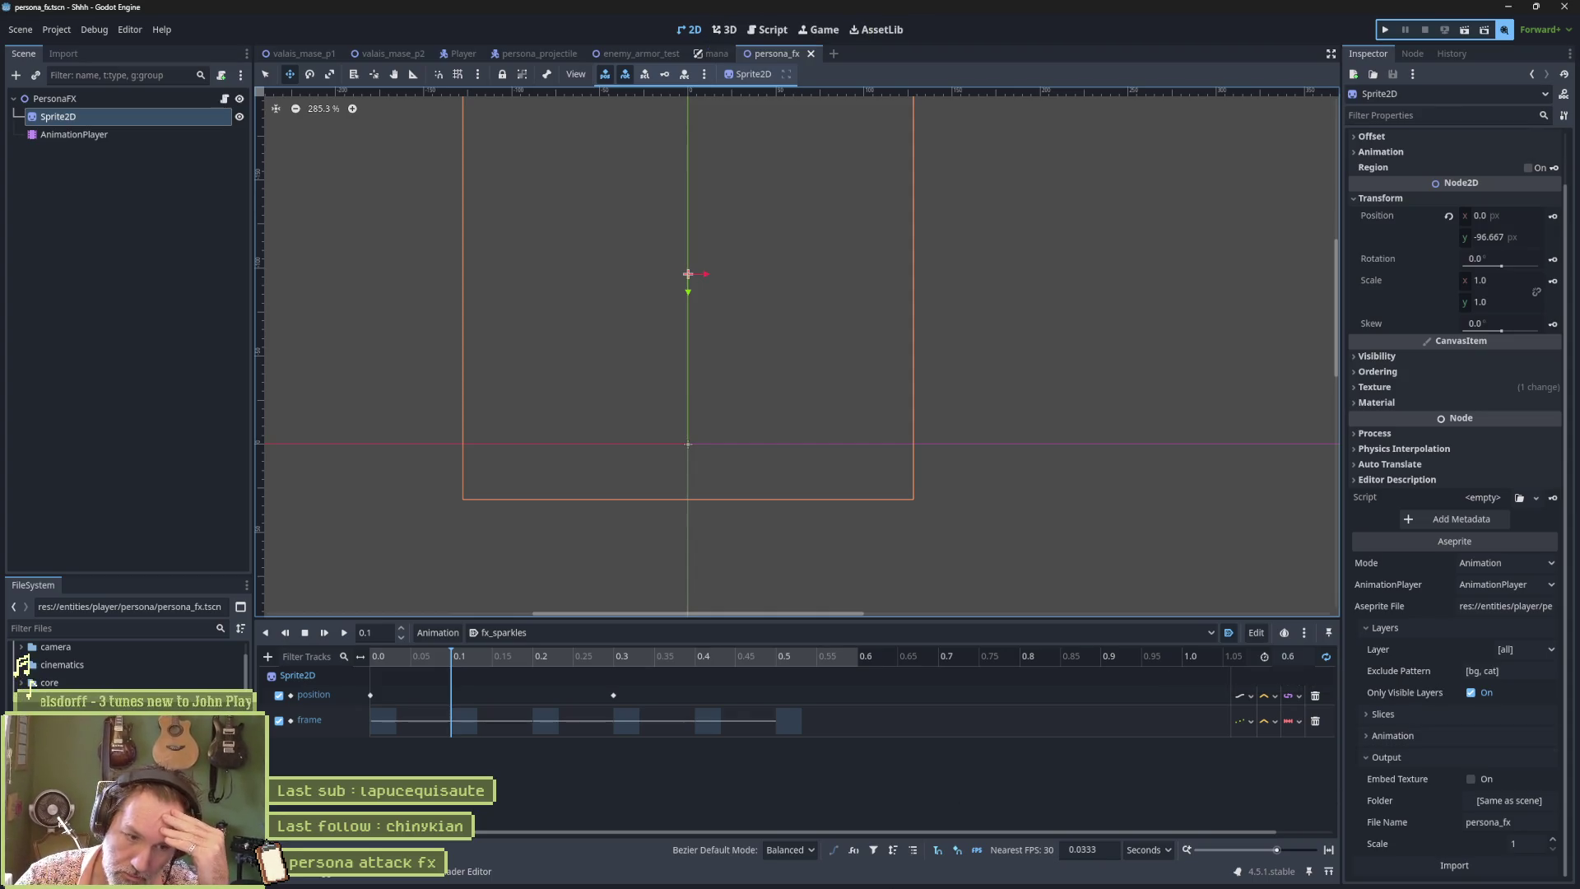
{"action": "mouse_move", "coordinate": [848, 874]}
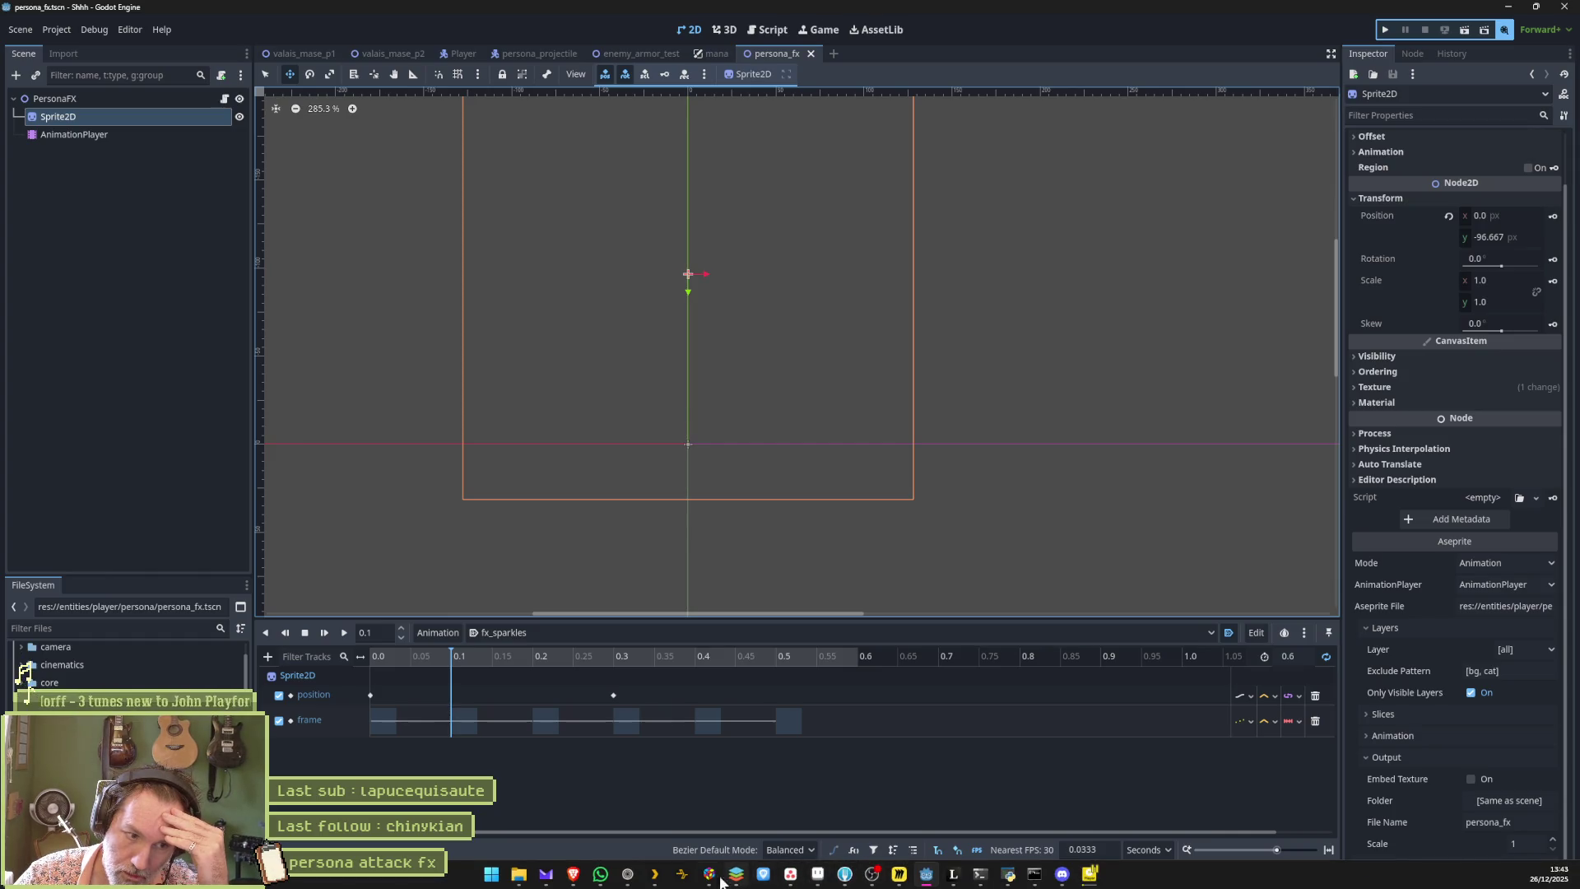
{"action": "left_click", "coordinate": [628, 874]}
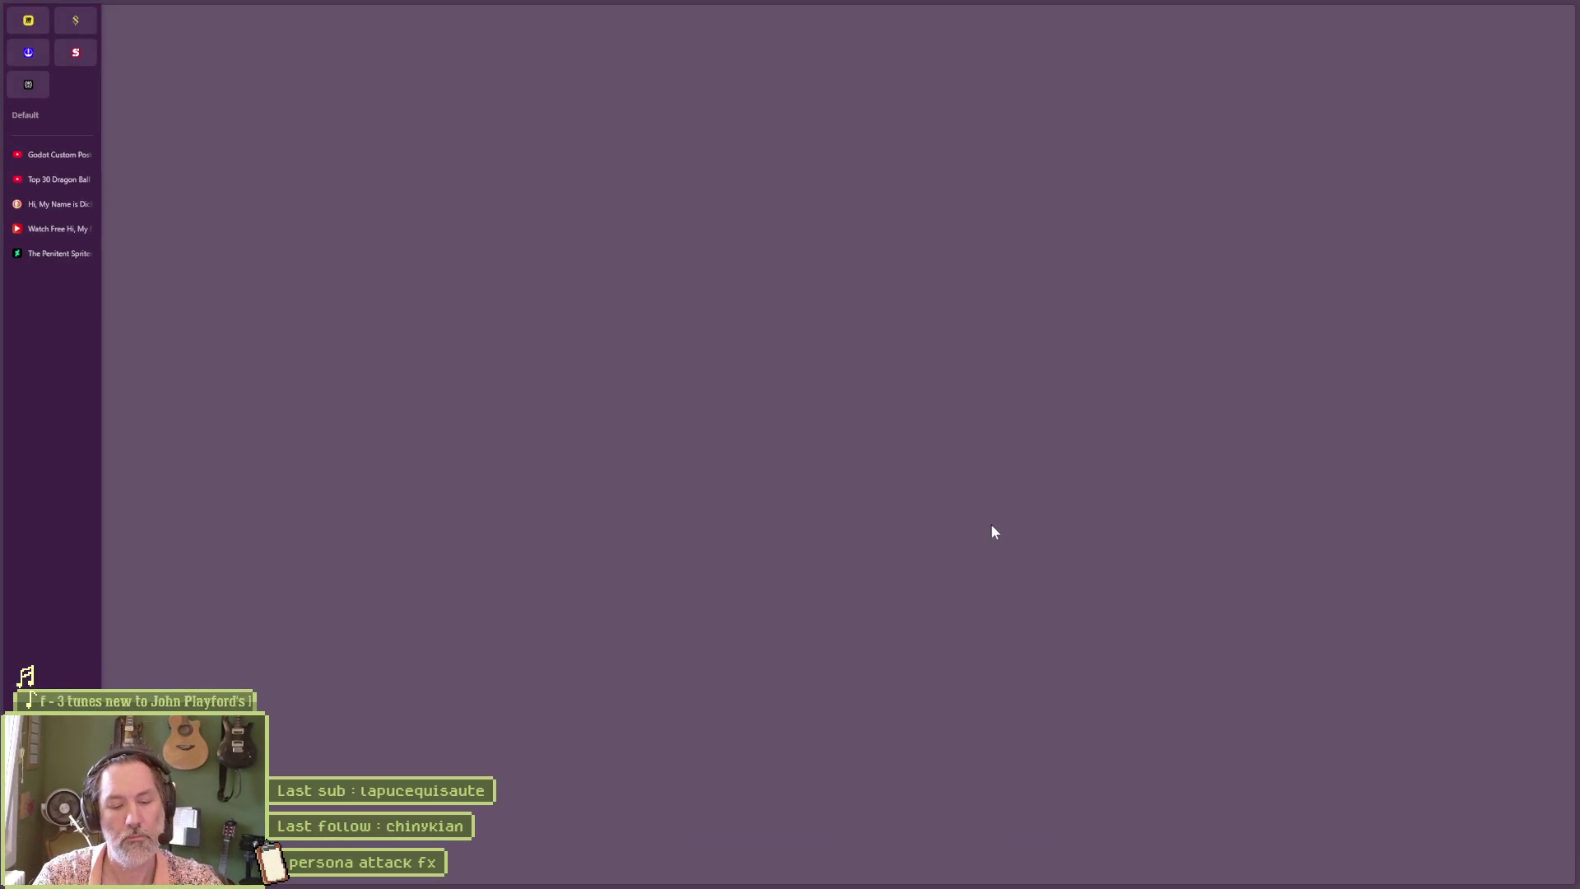
Search 'asepwizard' and open the Aseprite Wizard Asset Library page.
{"action": "key", "text": "ctrl+t"}
{"action": "type", "text": "asep"}
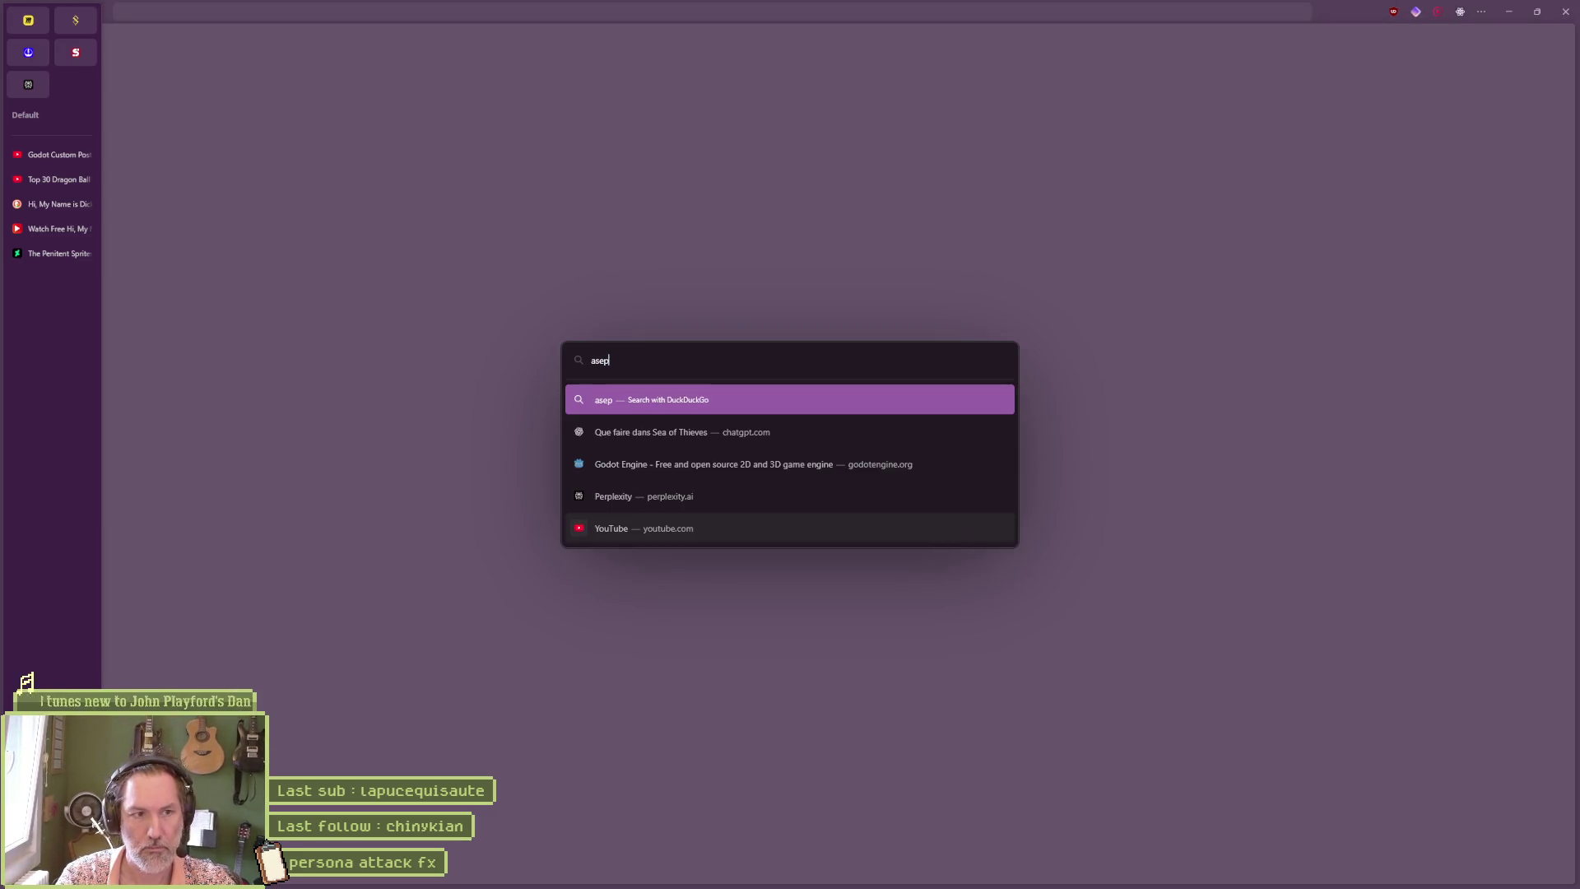
{"action": "type", "text": "wizard"}
{"action": "left_click", "coordinate": [990, 527]}
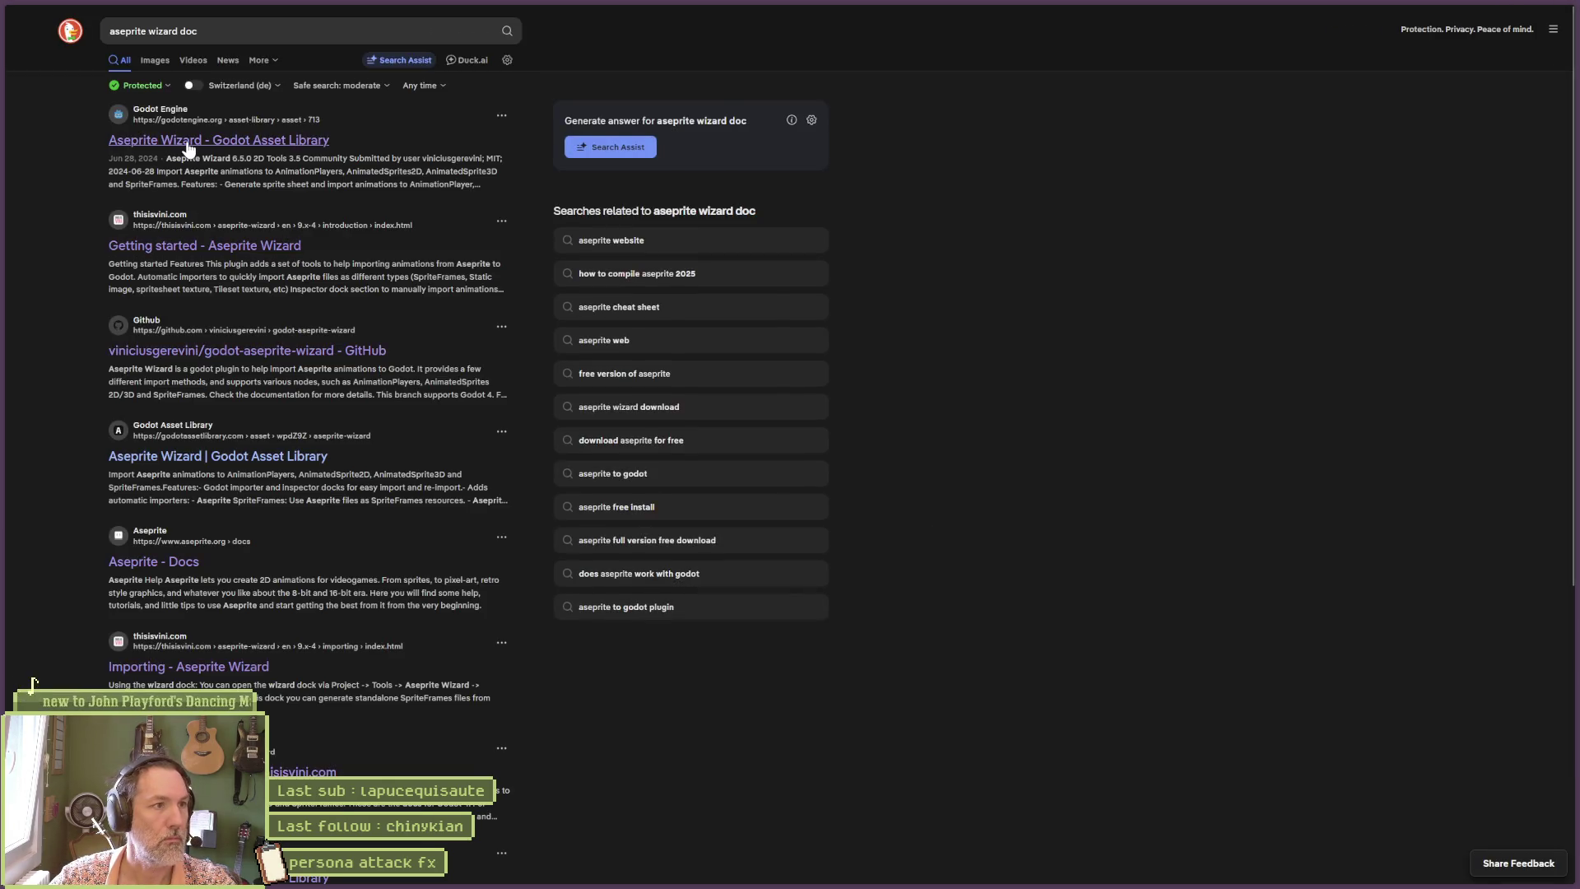
{"action": "left_click", "coordinate": [185, 144]}
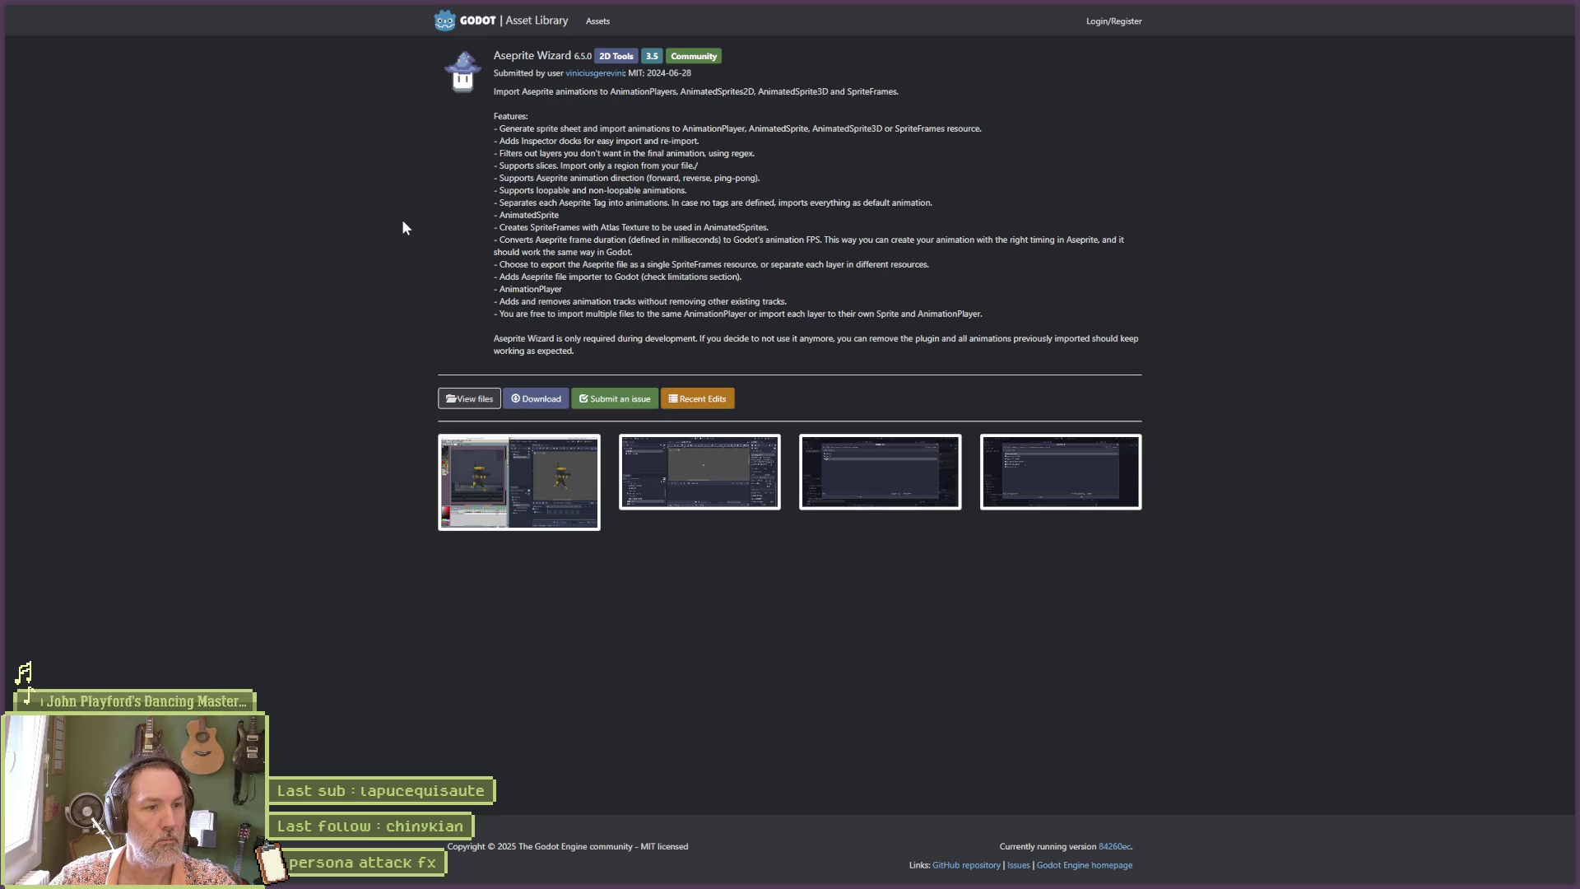
Open the plugin's GitHub repository and read docs/en/index.md.
{"action": "left_click", "coordinate": [469, 401]}
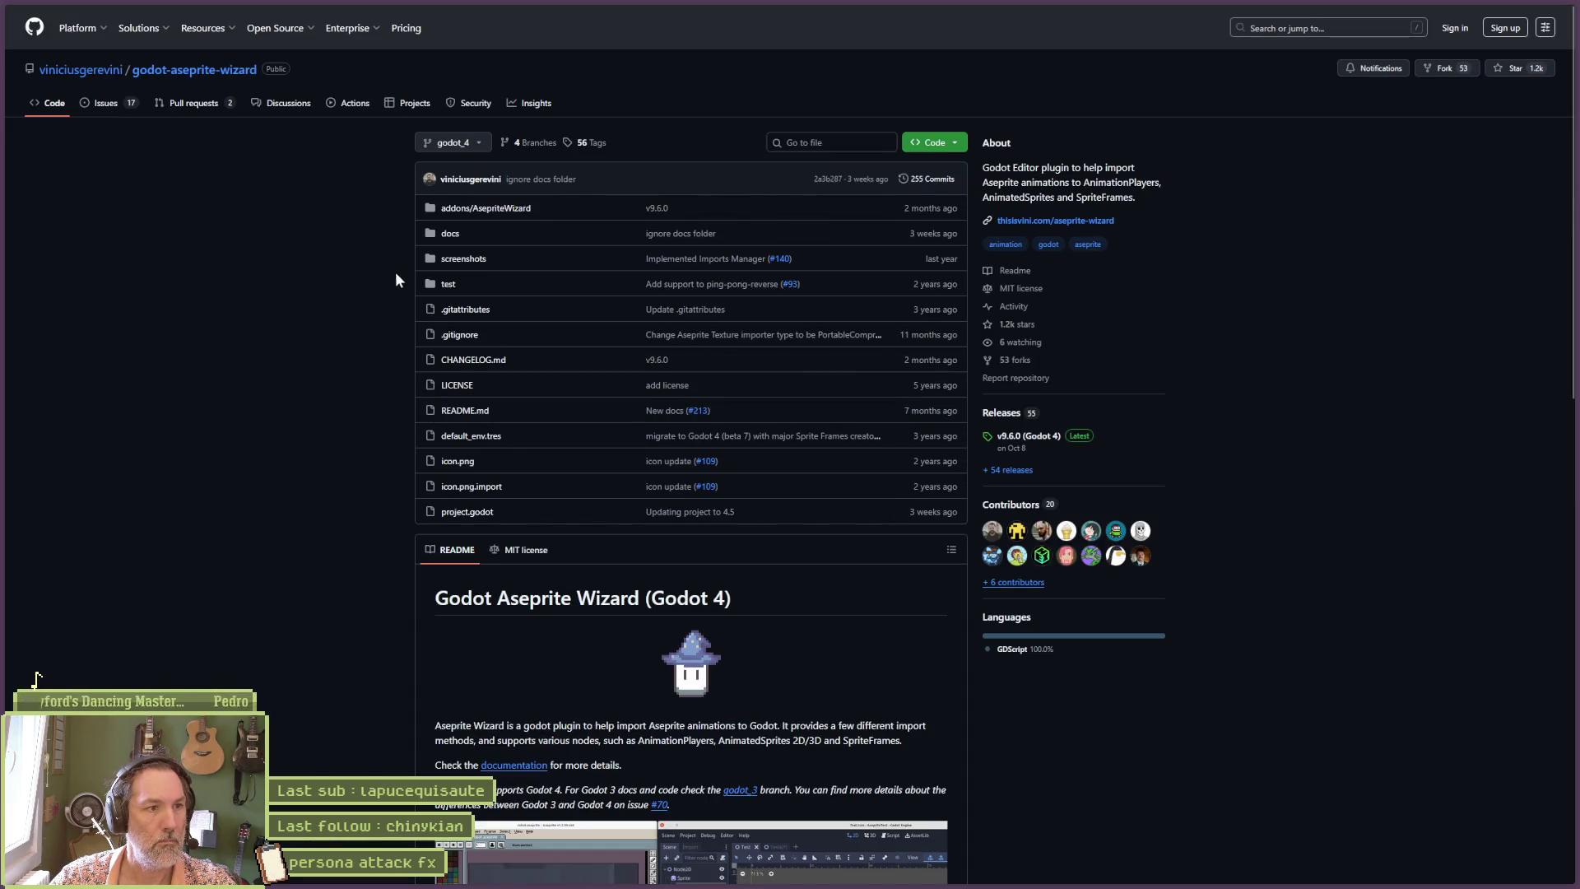
{"action": "left_click", "coordinate": [449, 234]}
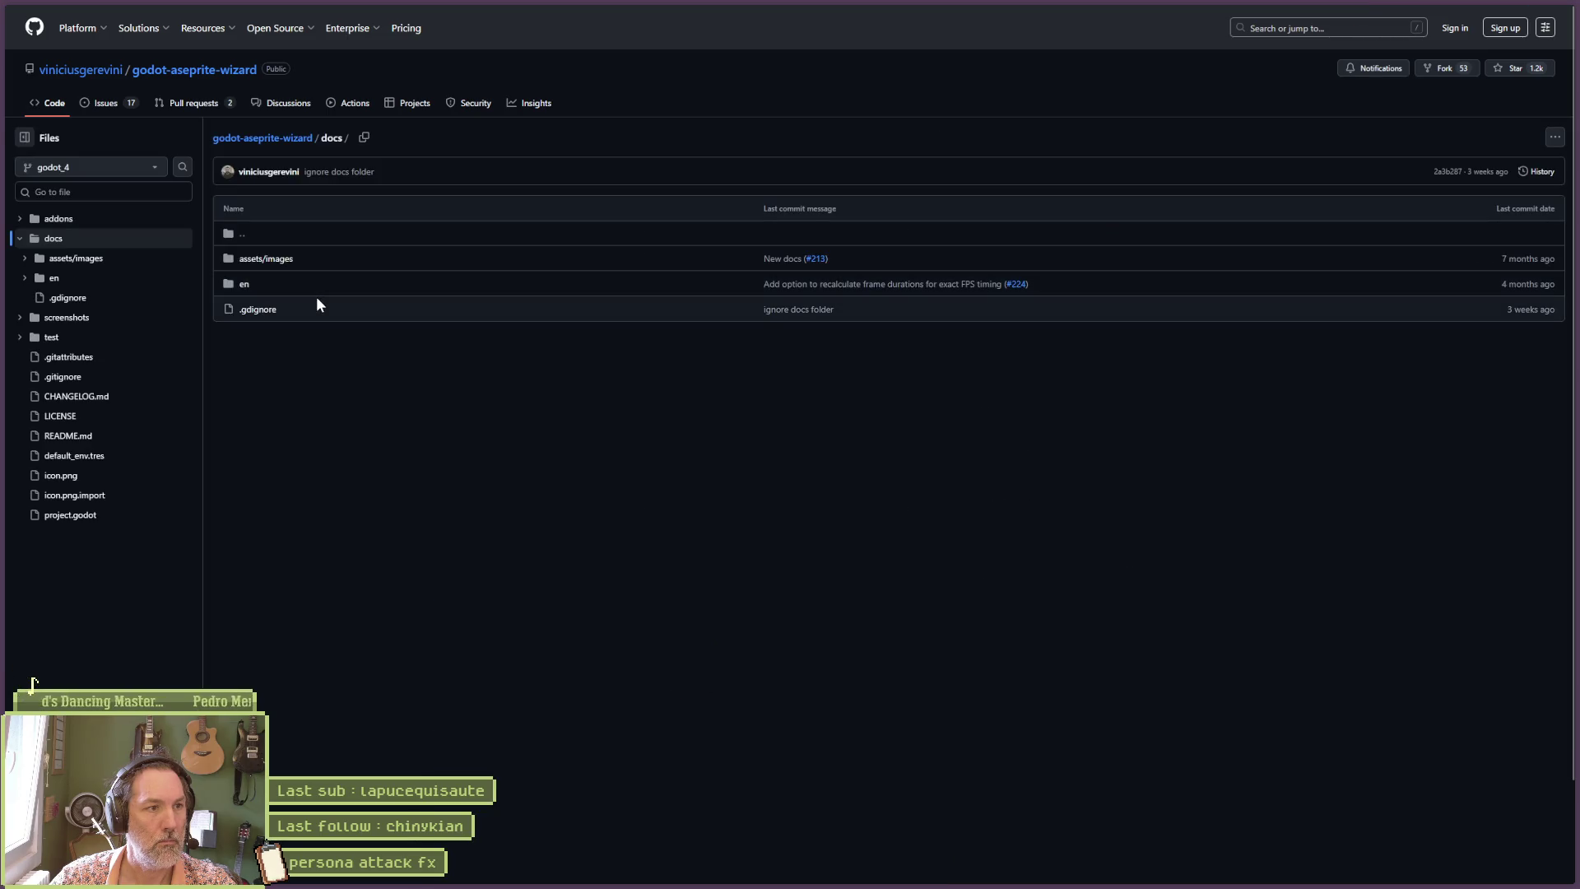
{"action": "left_click", "coordinate": [243, 285]}
{"action": "left_click", "coordinate": [256, 410]}
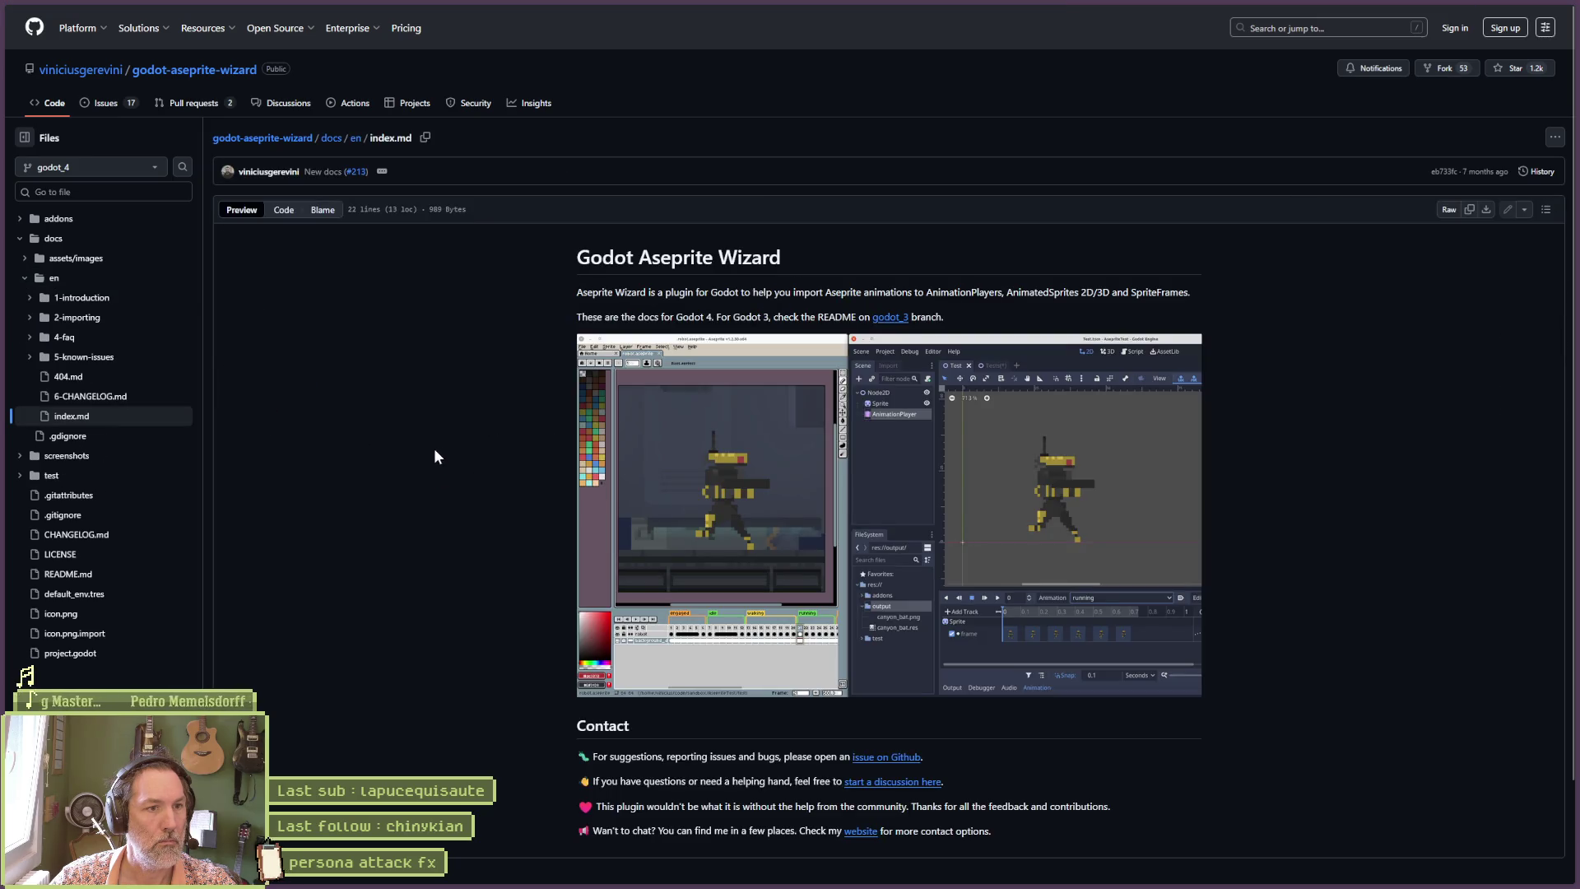
{"action": "scroll", "coordinate": [450, 458], "scroll_direction": "down", "scroll_amount": 2}
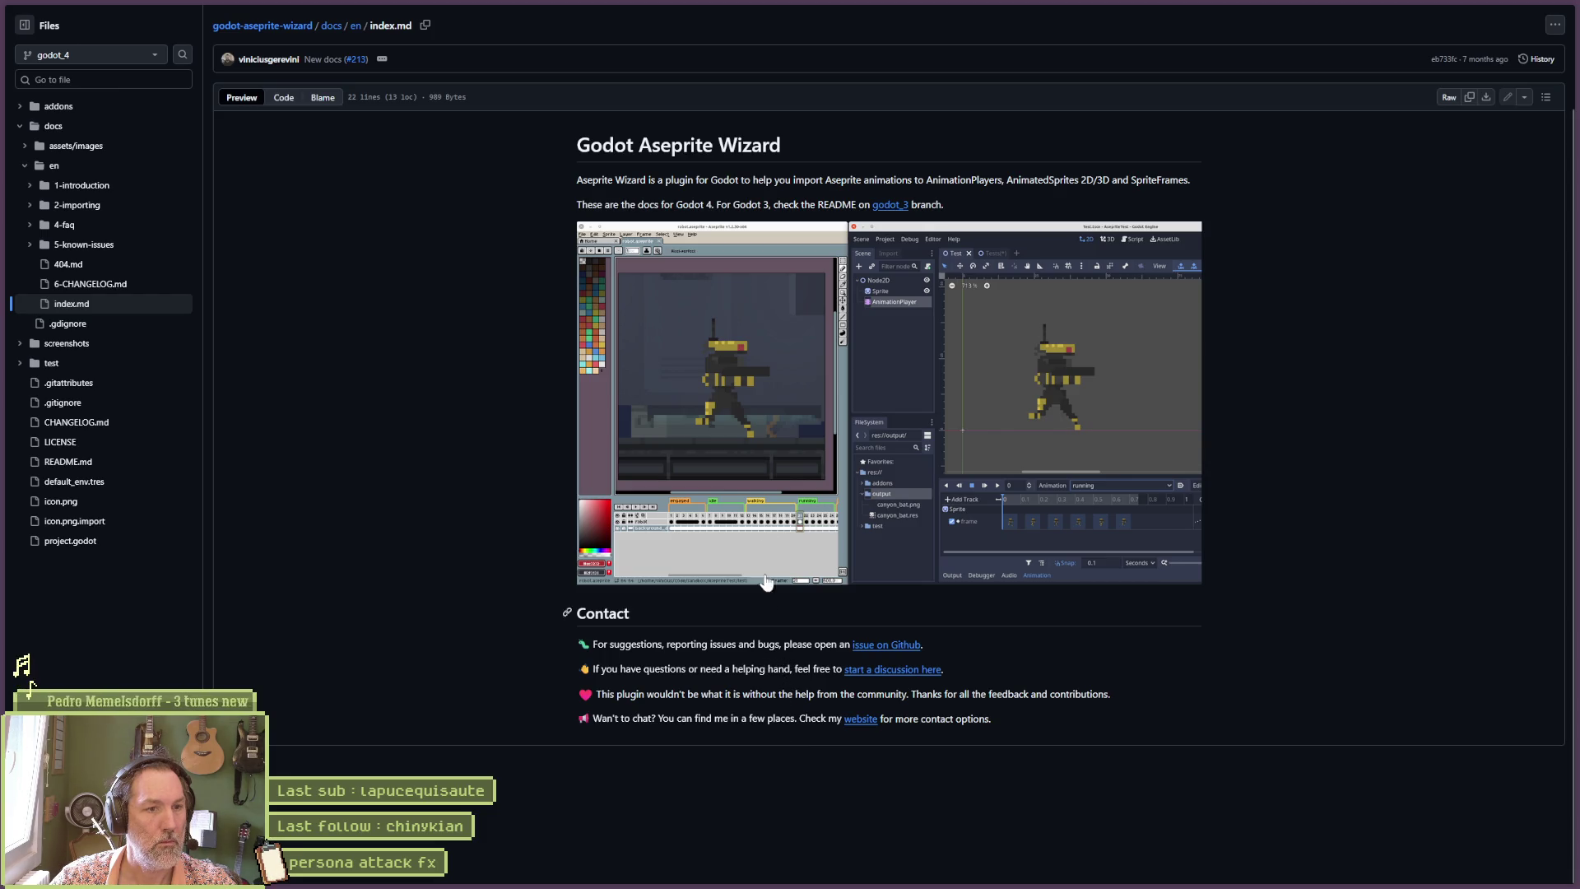
{"action": "scroll", "coordinate": [790, 370], "scroll_direction": "up", "scroll_amount": 2}
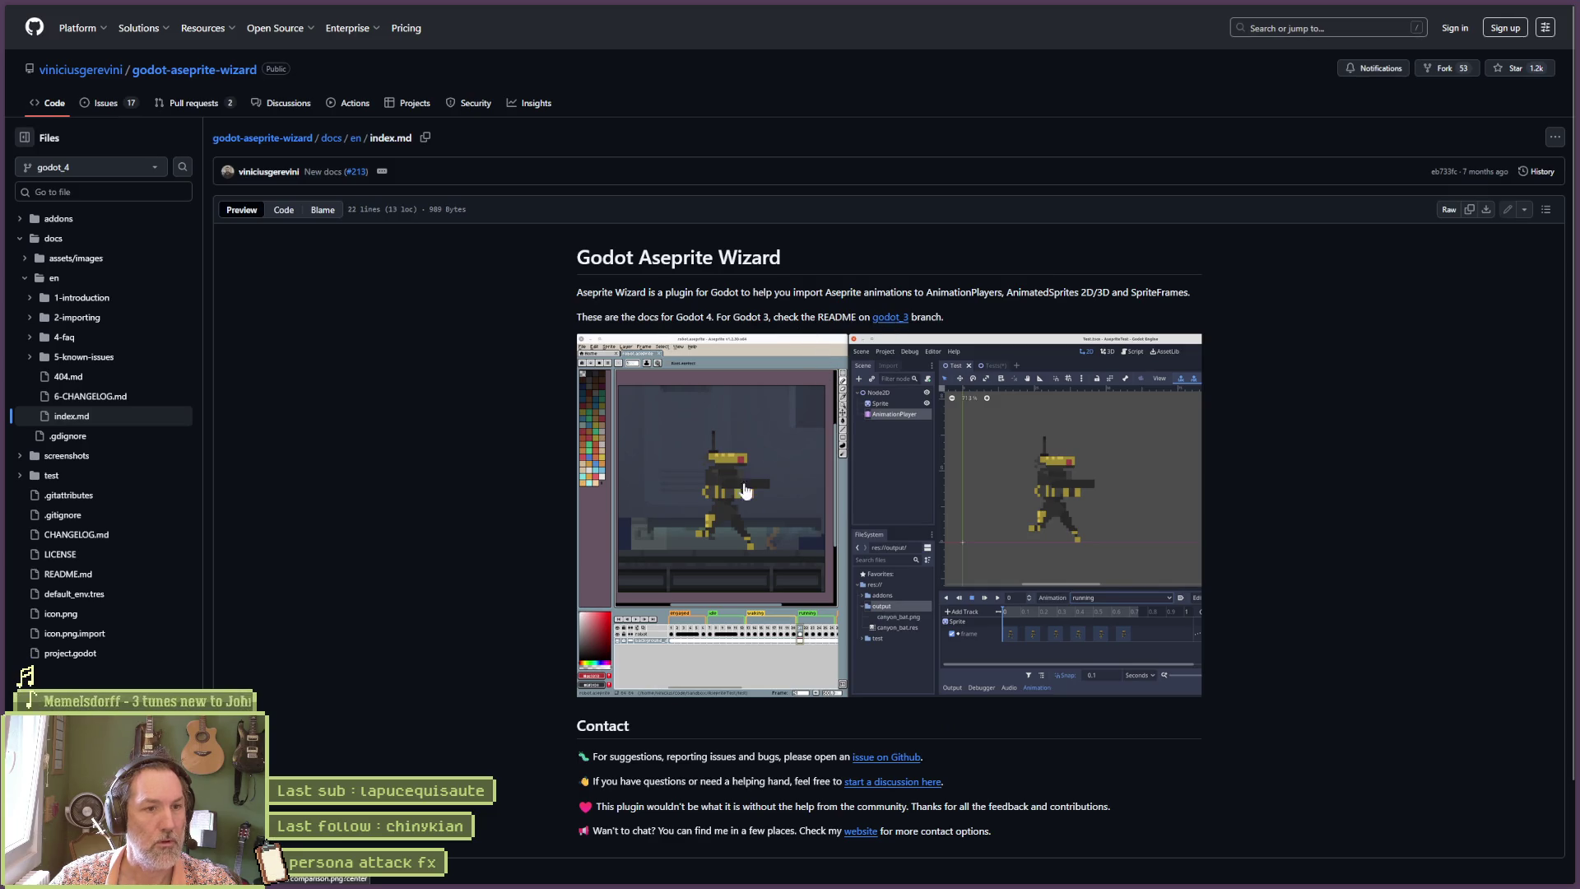
{"action": "scroll", "coordinate": [510, 482], "scroll_direction": "down", "scroll_amount": 2}
{"action": "scroll", "coordinate": [482, 492], "scroll_direction": "up", "scroll_amount": 1}
{"action": "scroll", "coordinate": [465, 470], "scroll_direction": "up", "scroll_amount": 1}
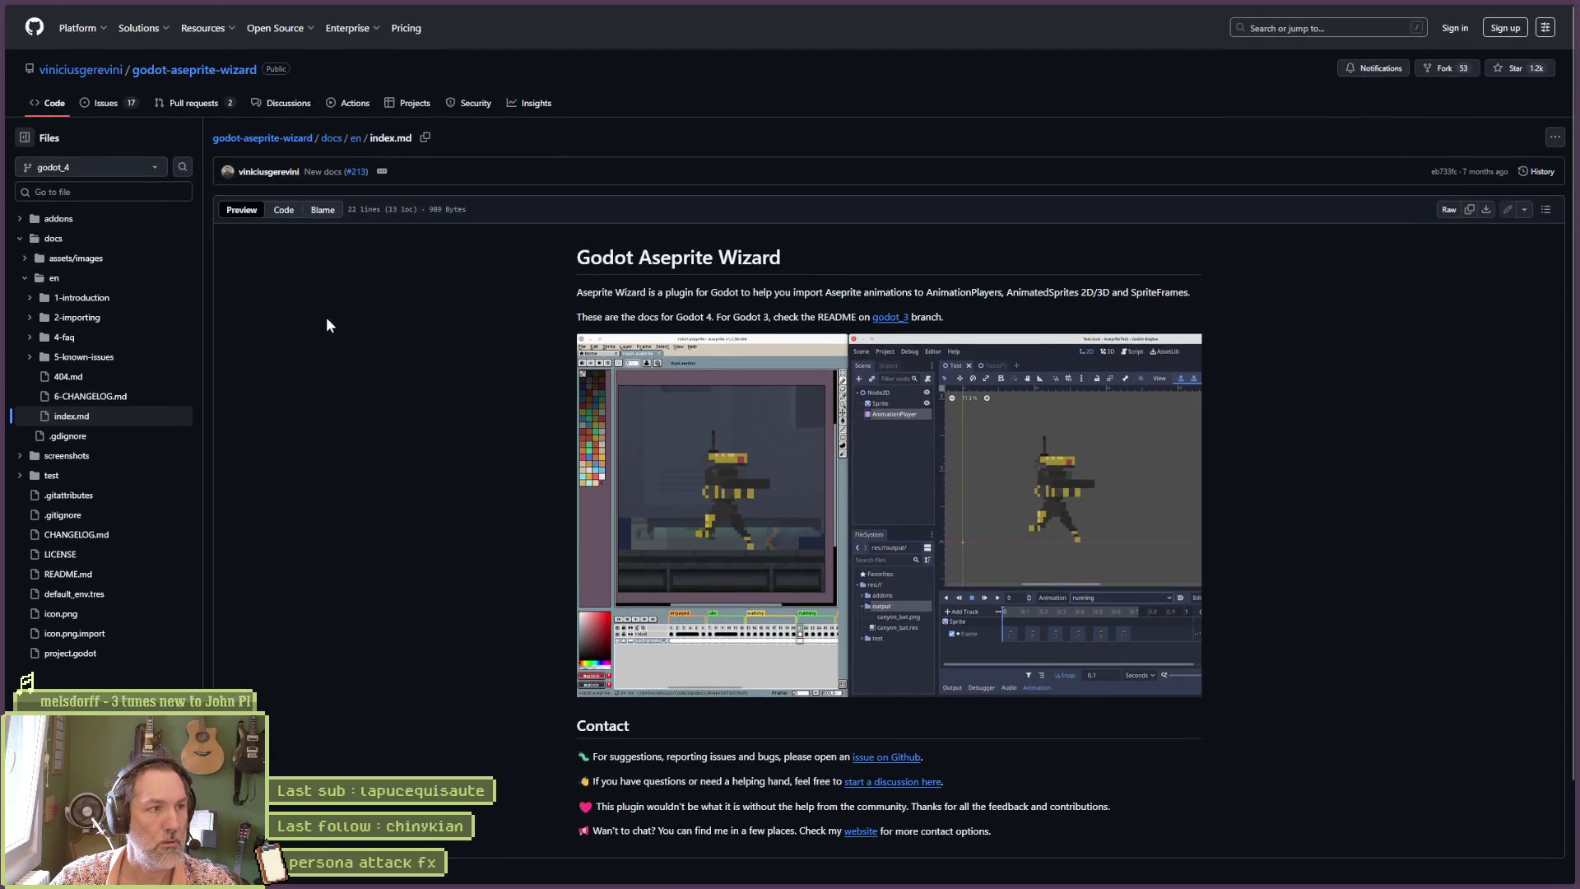
{"action": "mouse_move", "coordinate": [77, 28]}
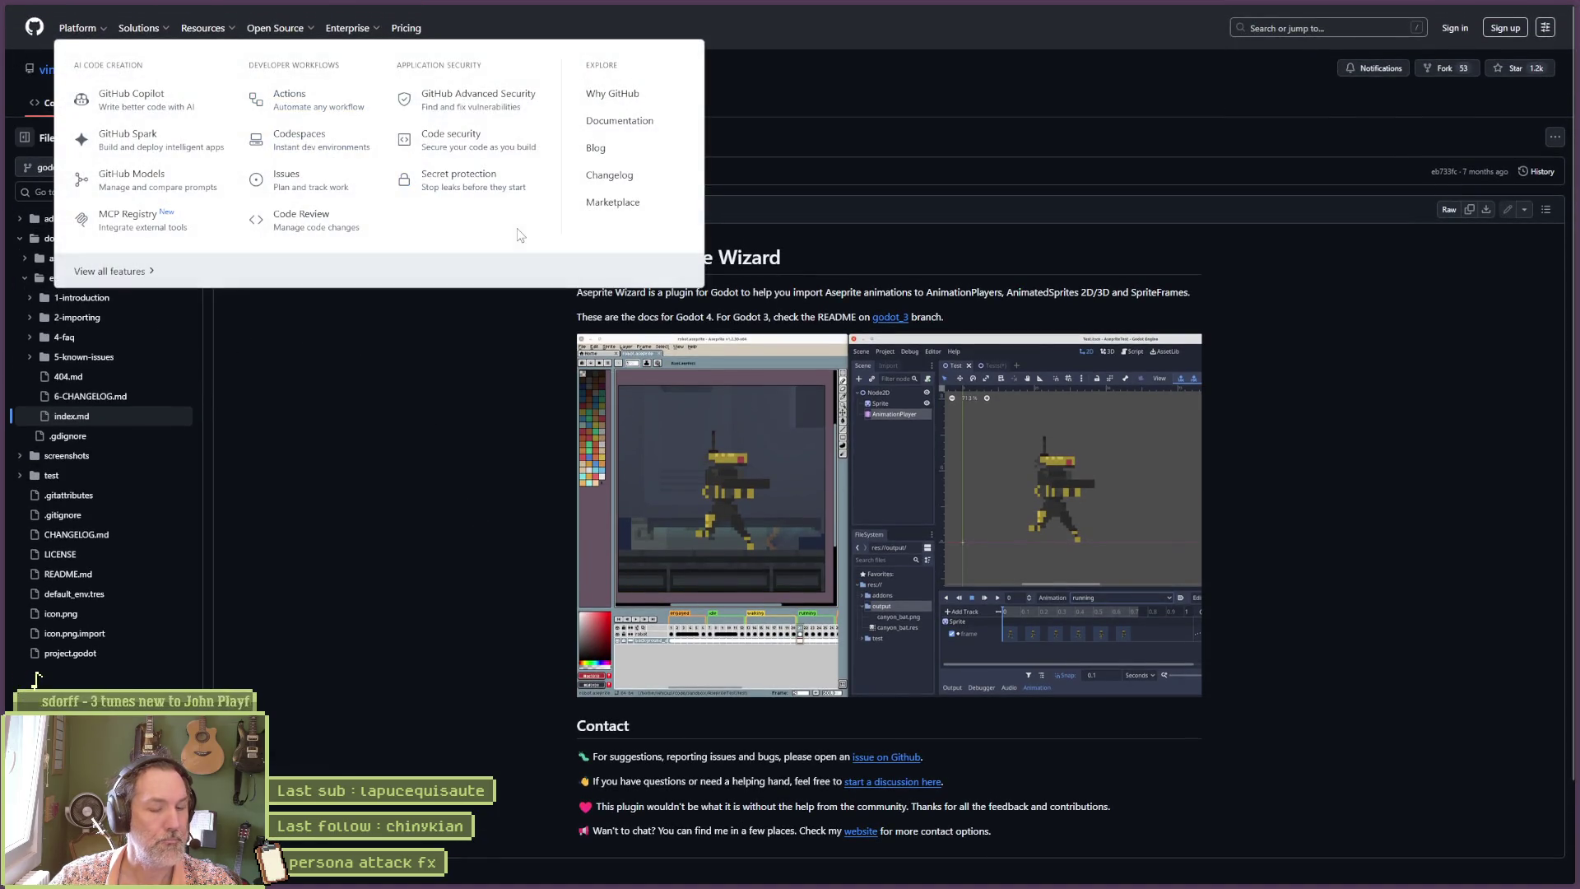
Go back through the Asset Library page to the search results.
{"action": "key", "text": "alt+Left"}
{"action": "key", "text": "alt+Left"}
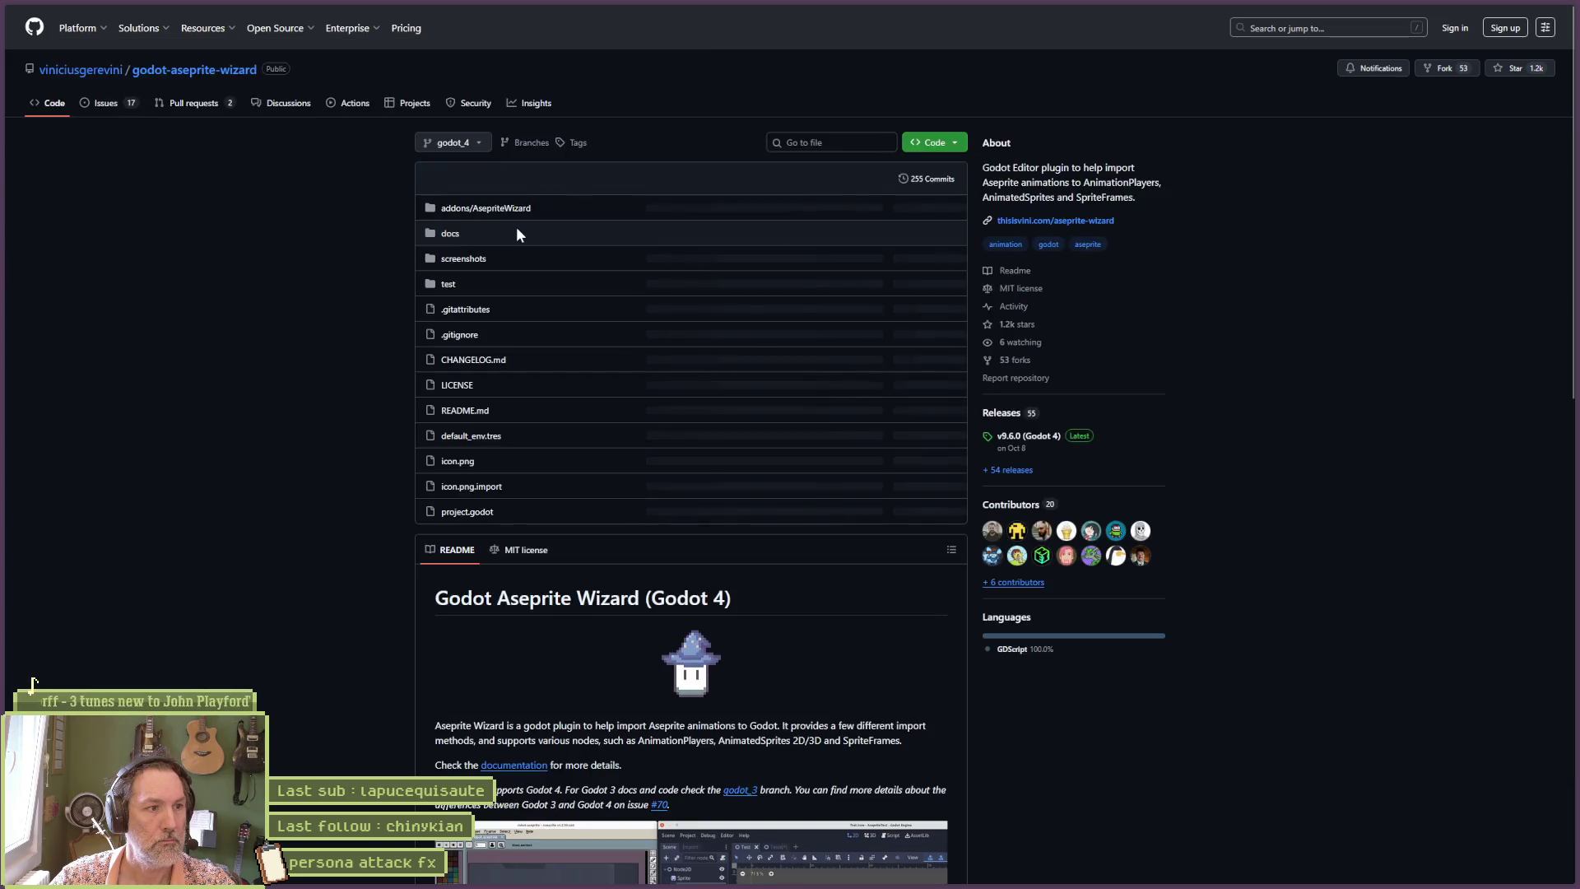
{"action": "key", "text": "alt+Left"}
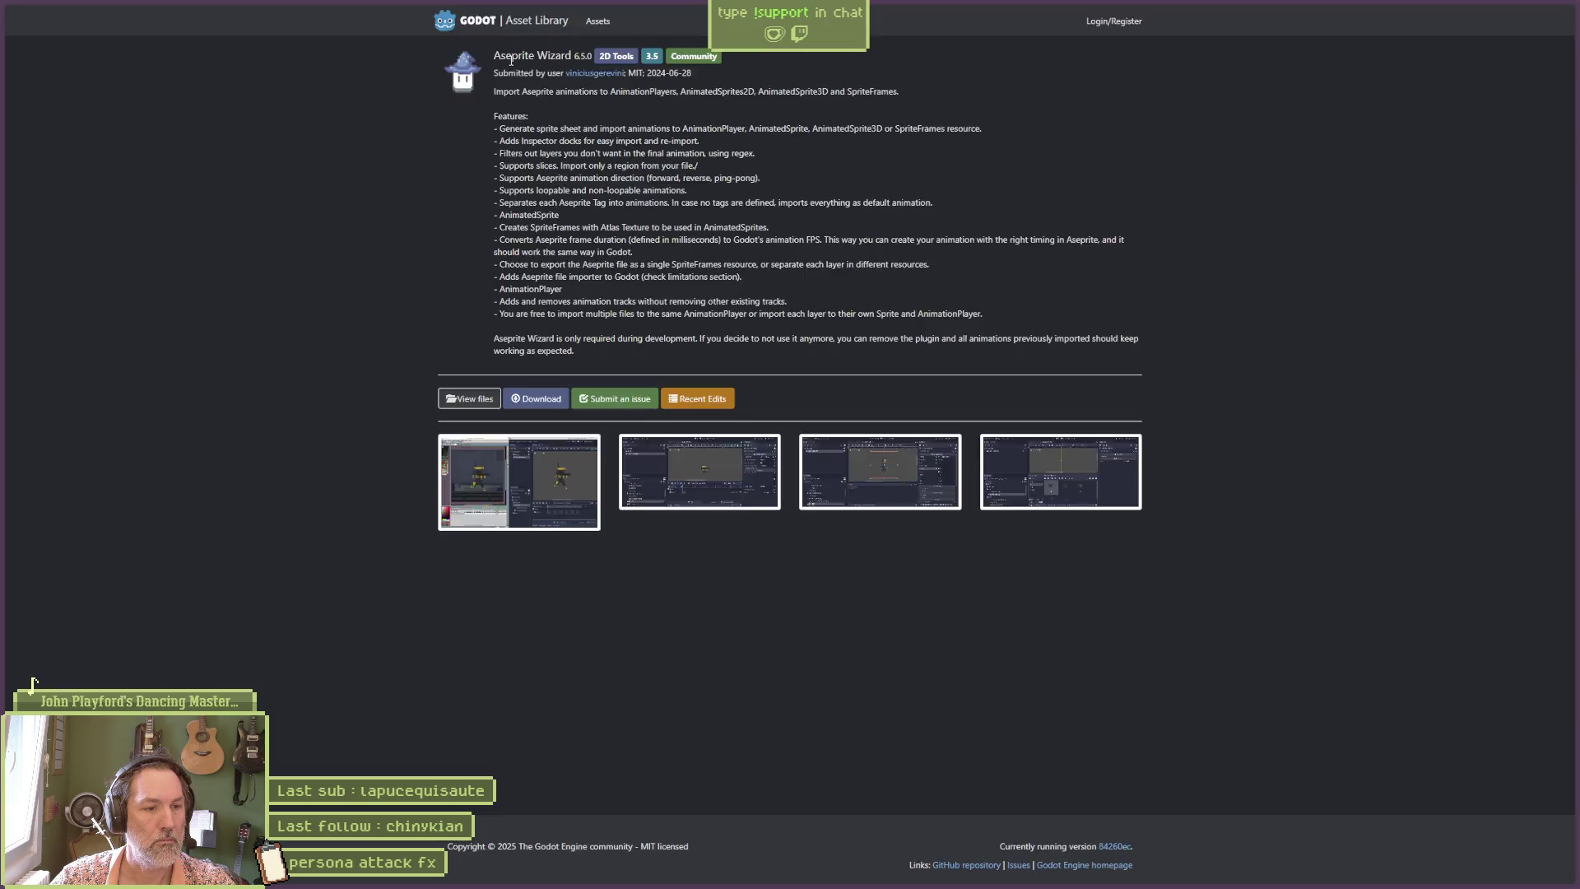
{"action": "key", "text": "alt+Left"}
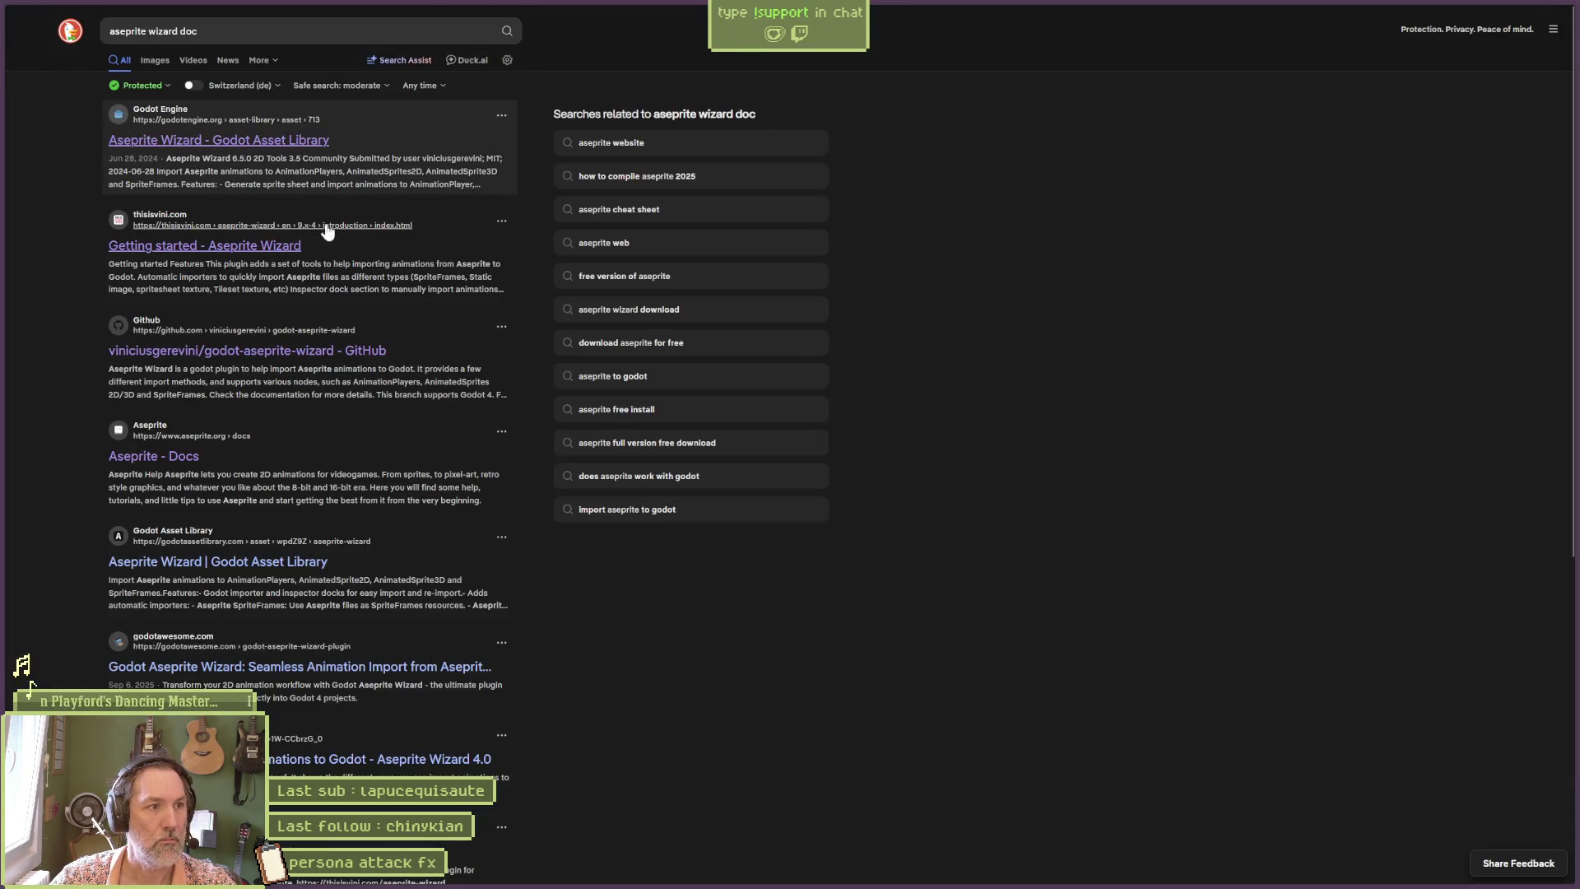
Navigate Getting started > Importing > Import Dock > AnimatedSprite in the Aseprite Wizard docs.
{"action": "left_click", "coordinate": [290, 246]}
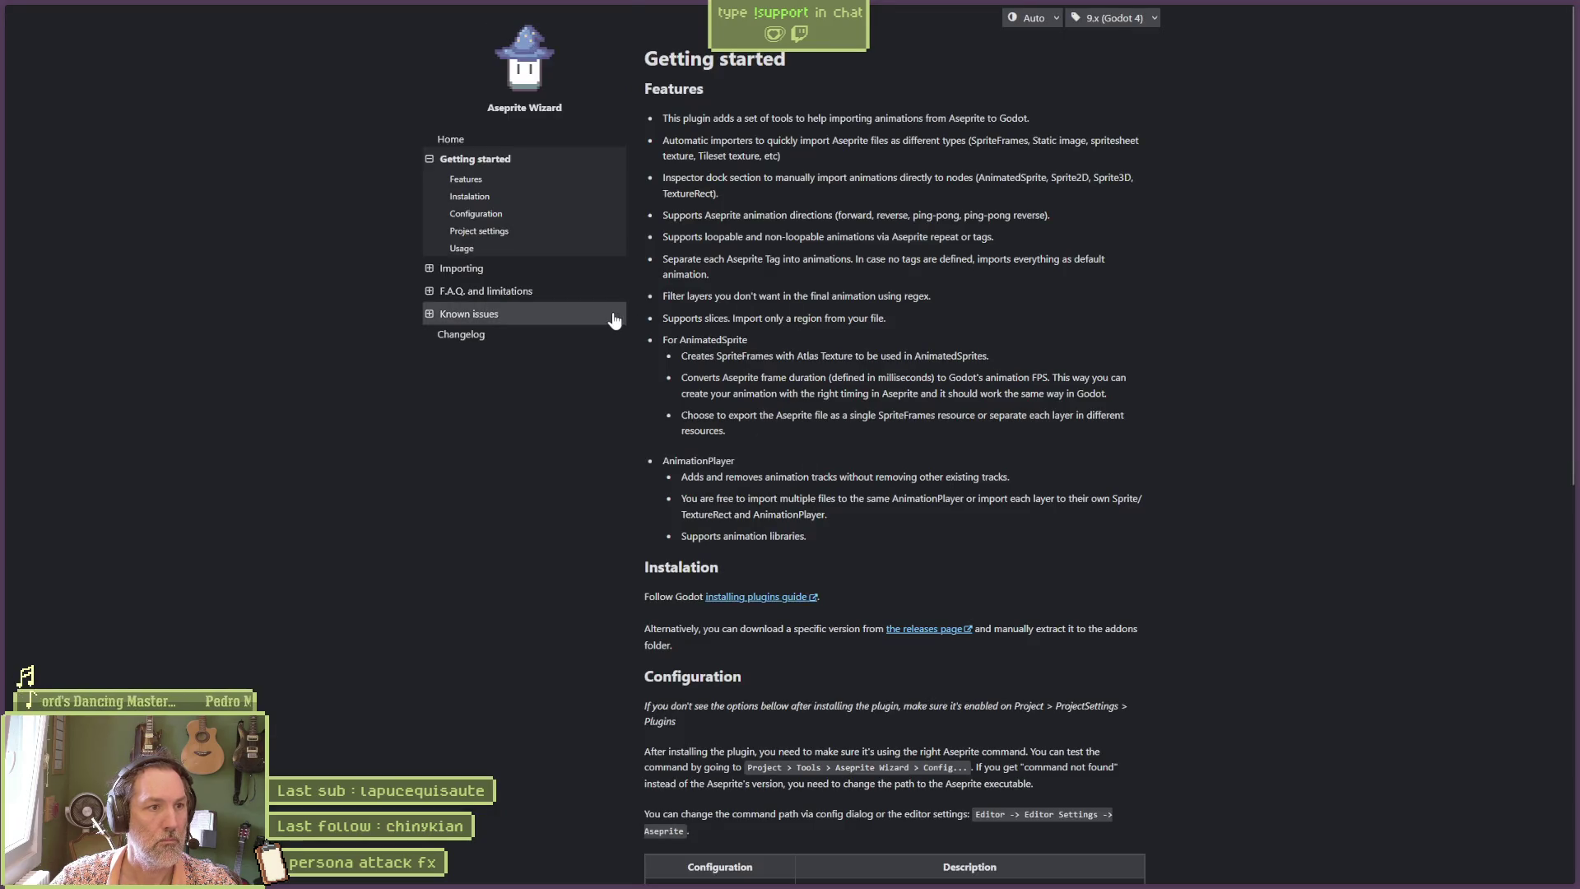
{"action": "left_click", "coordinate": [465, 268]}
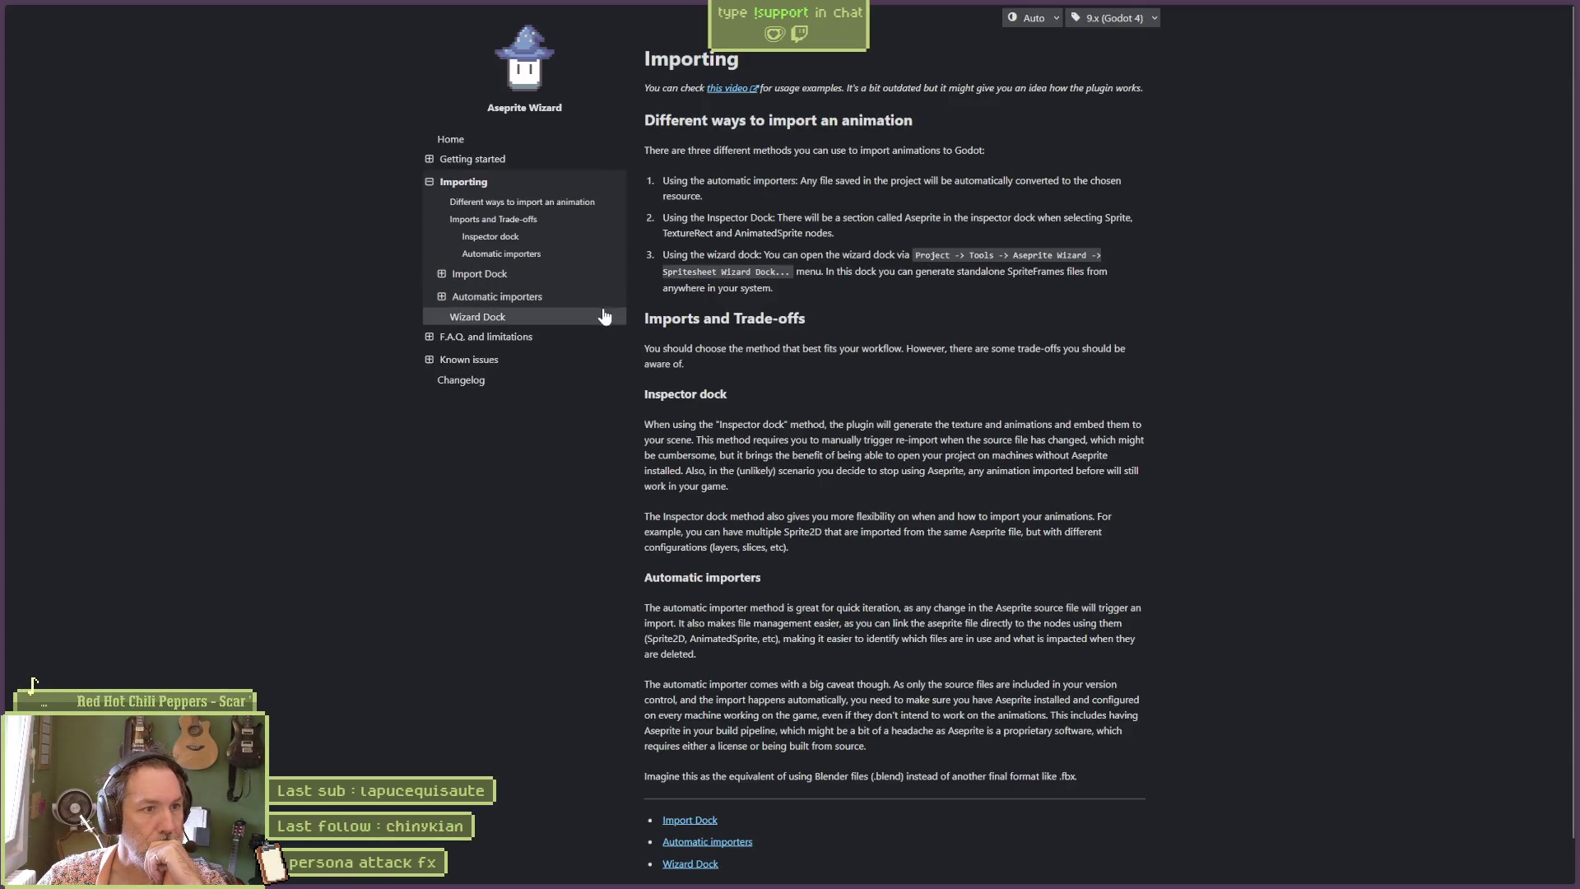
{"action": "left_click", "coordinate": [484, 276]}
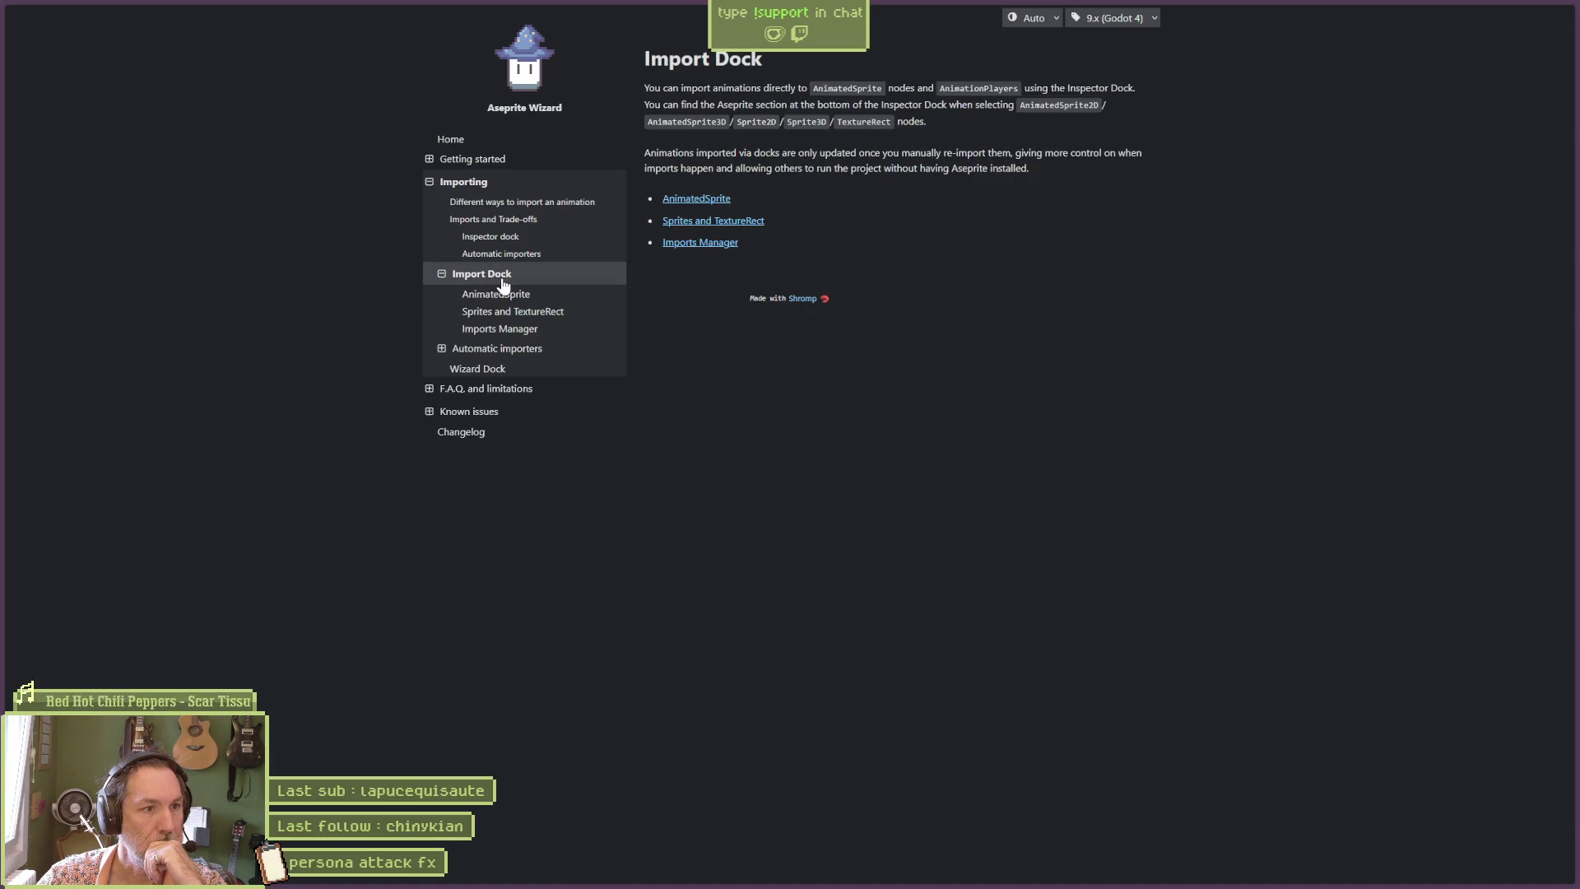
{"action": "left_click", "coordinate": [570, 299]}
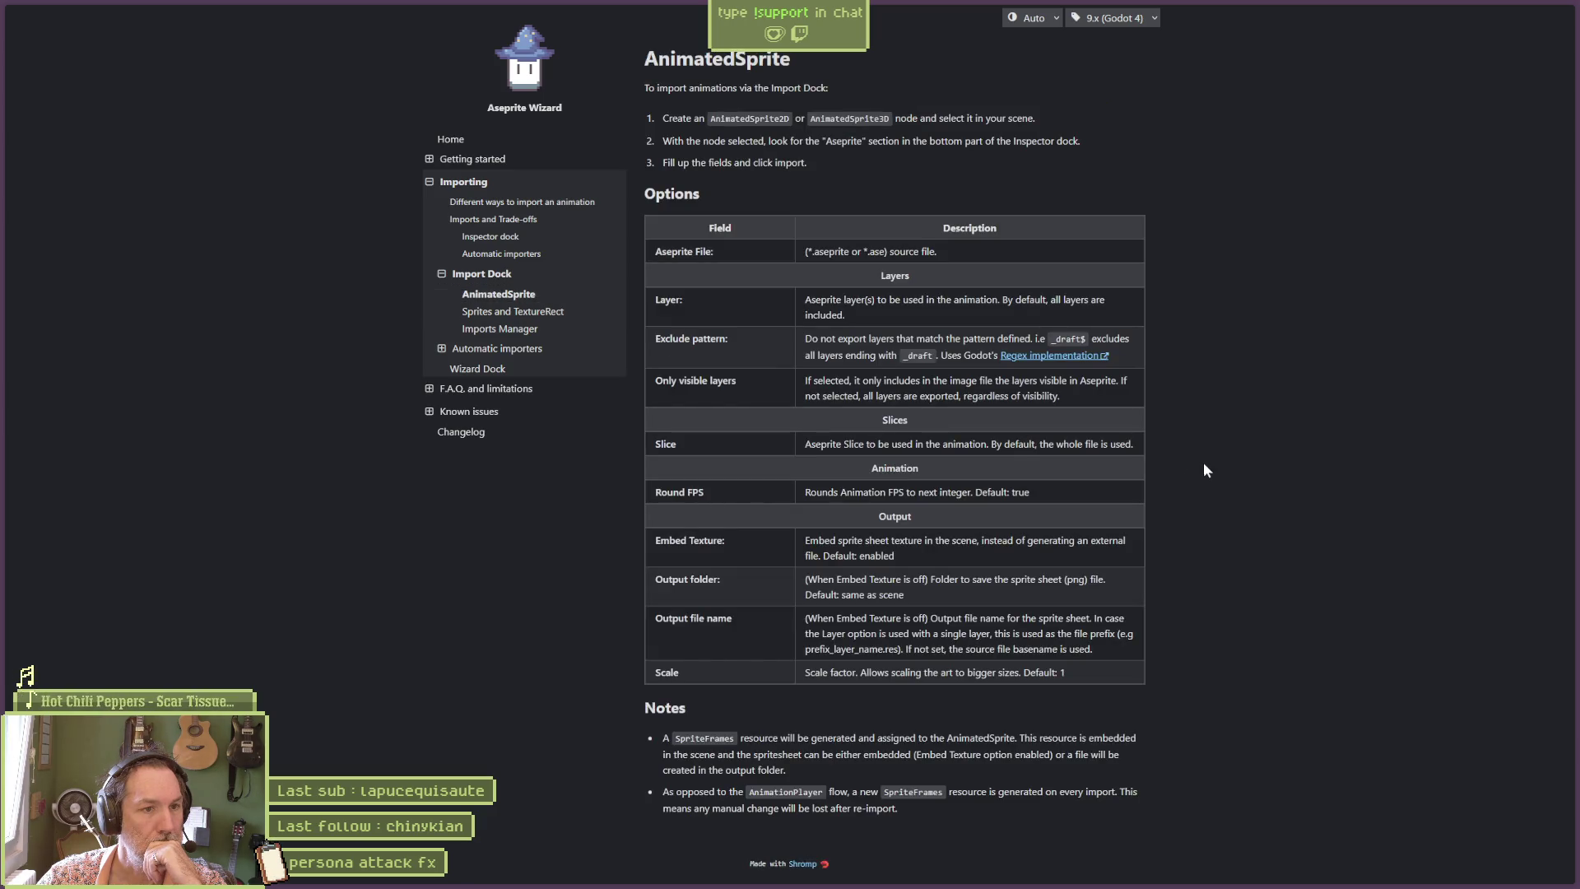
Read Godot's RegEx reference for the Exclude pattern and return to the AnimatedSprite page.
{"action": "left_click", "coordinate": [1060, 360]}
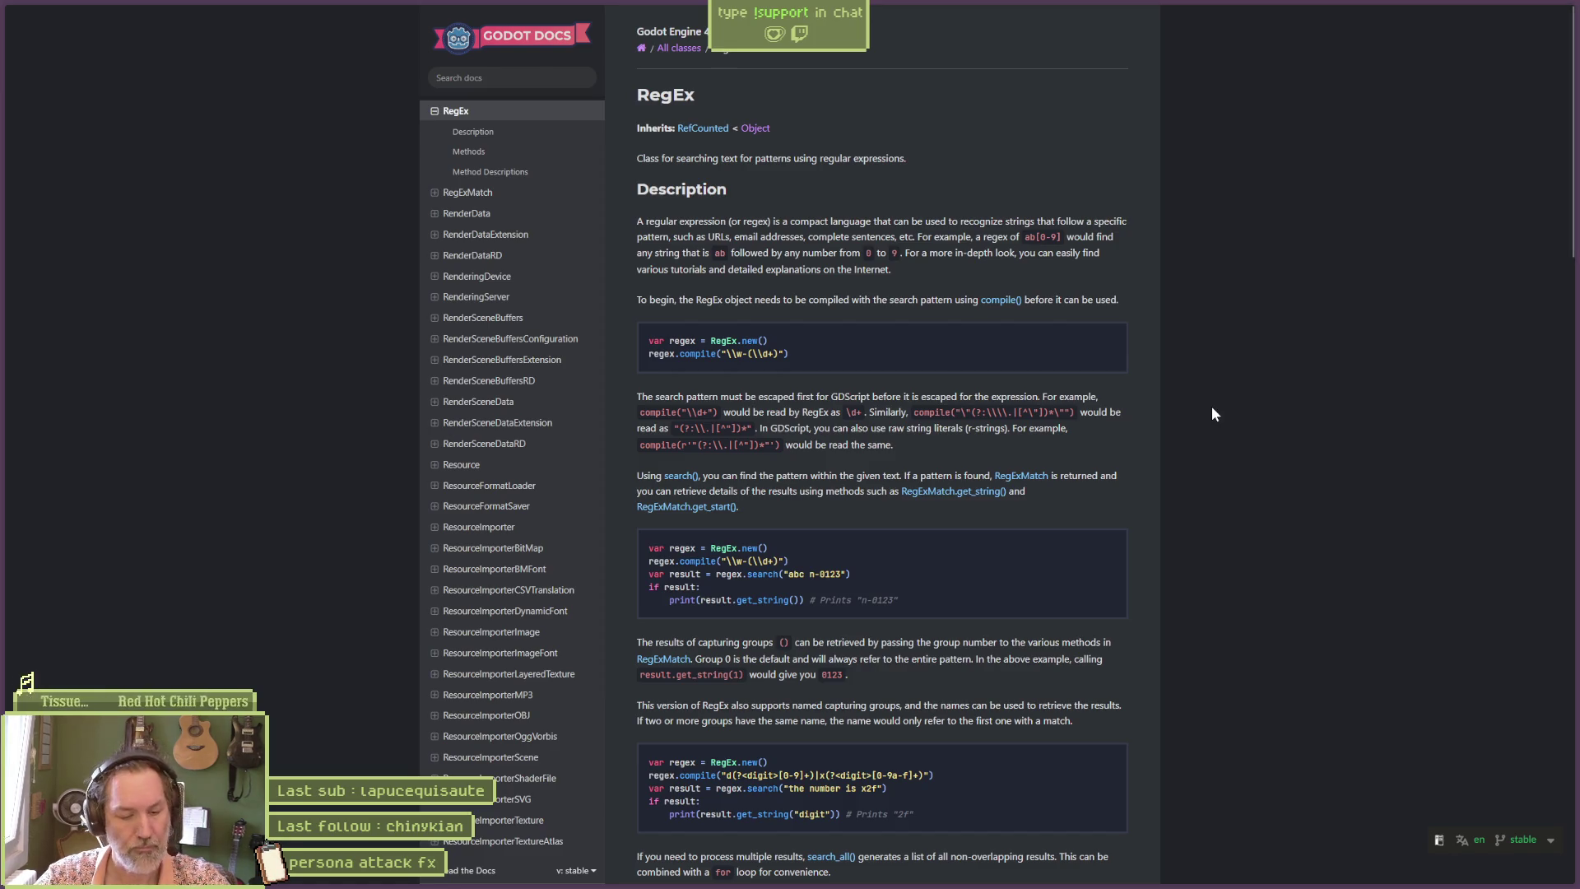
{"action": "key", "text": "ctrl+w"}
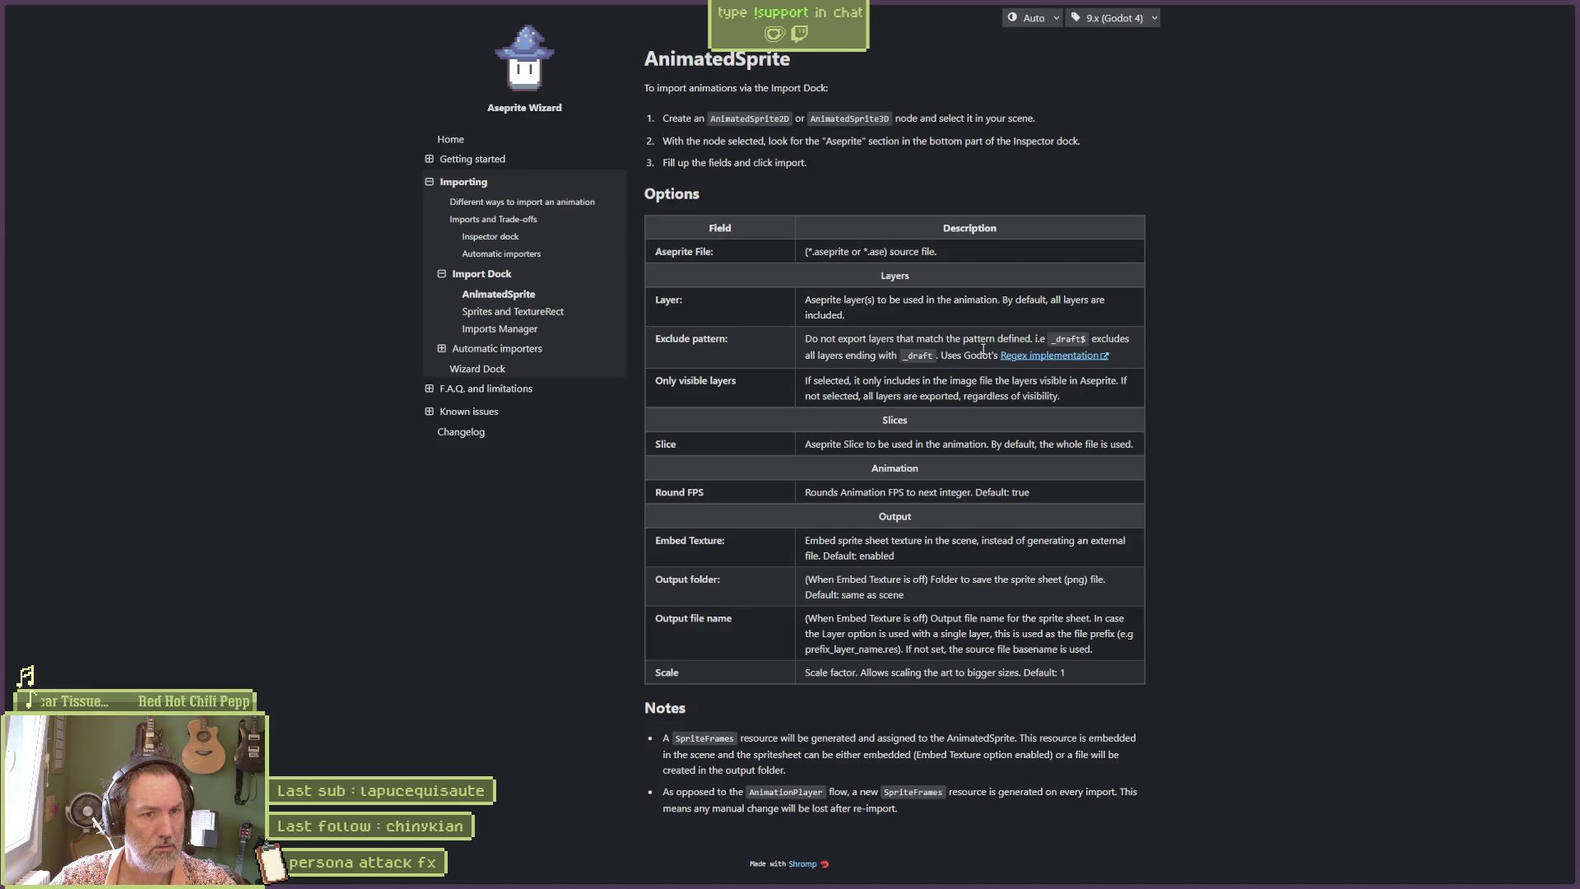
{"action": "left_click", "coordinate": [1061, 357]}
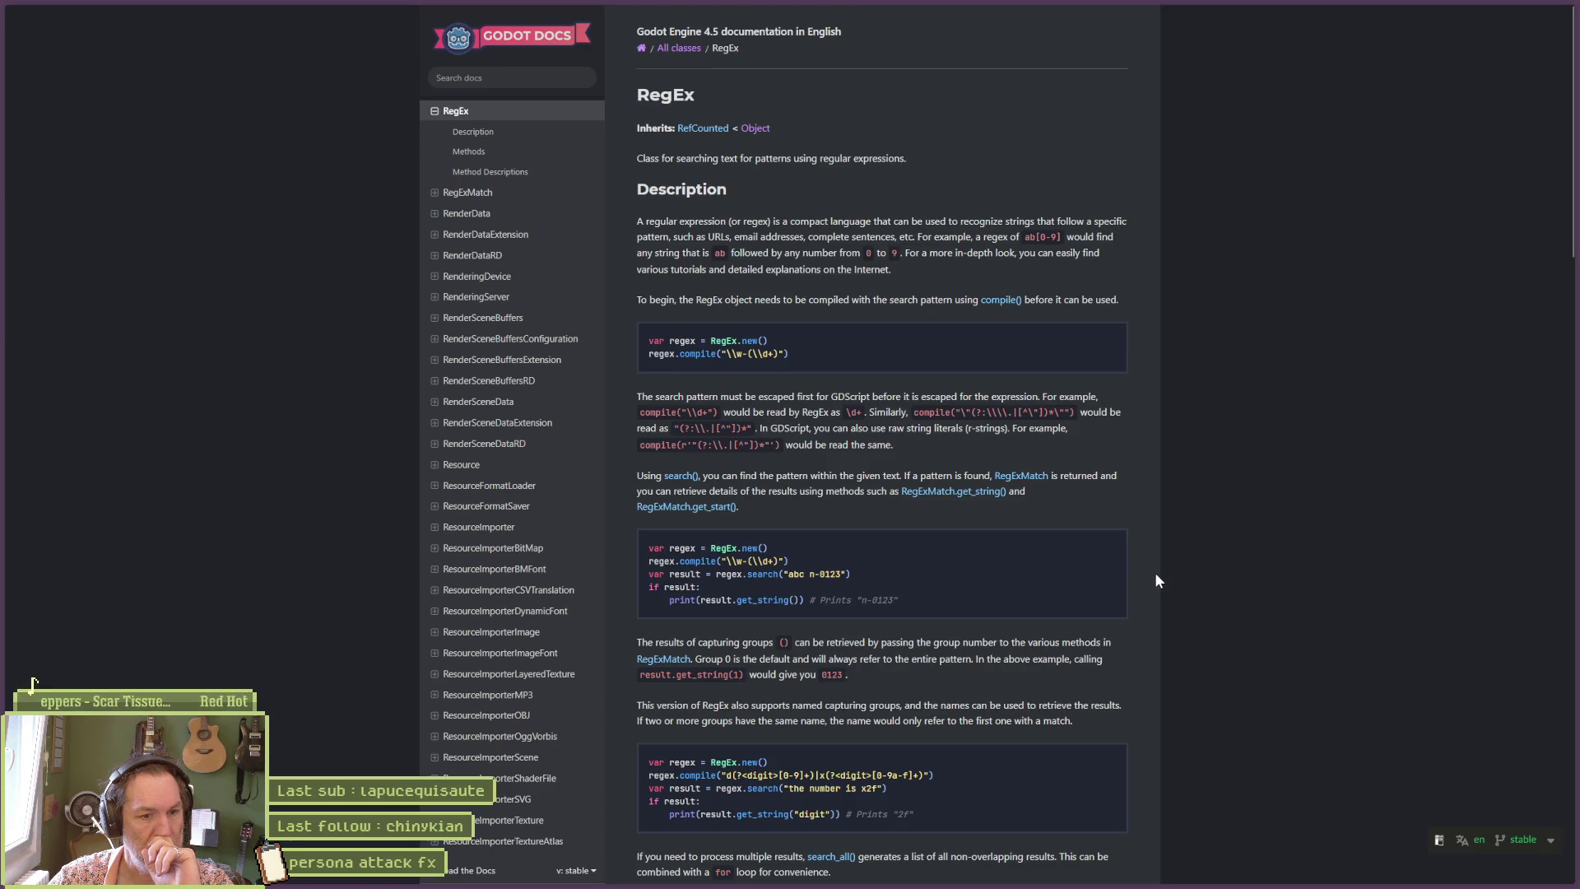
{"action": "scroll", "coordinate": [1157, 581], "scroll_direction": "down", "scroll_amount": 5}
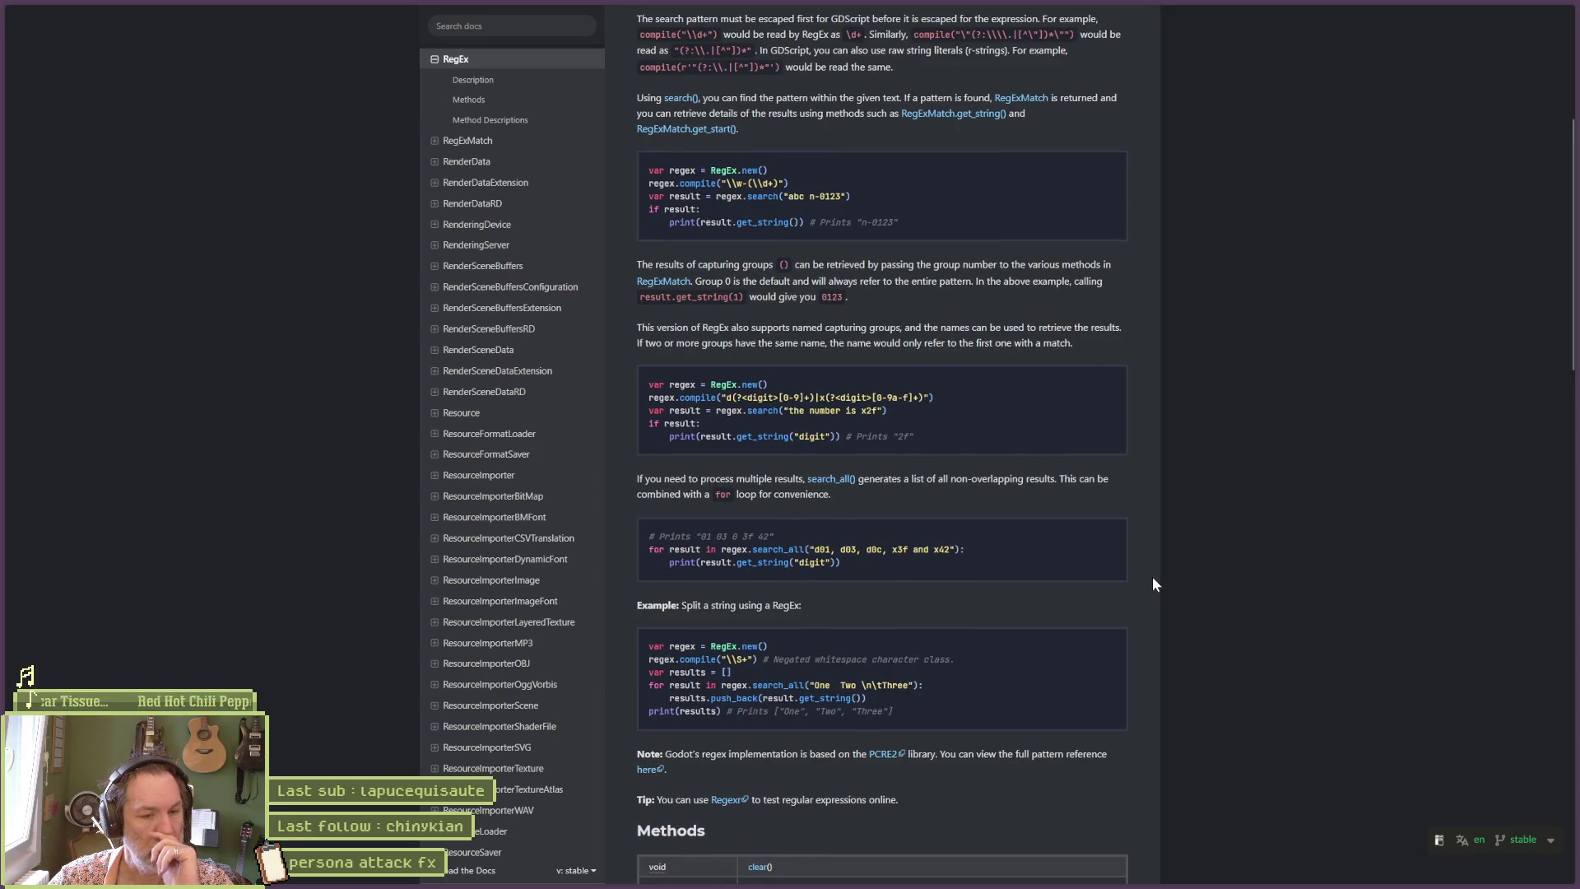
{"action": "scroll", "coordinate": [1152, 577], "scroll_direction": "down", "scroll_amount": 3}
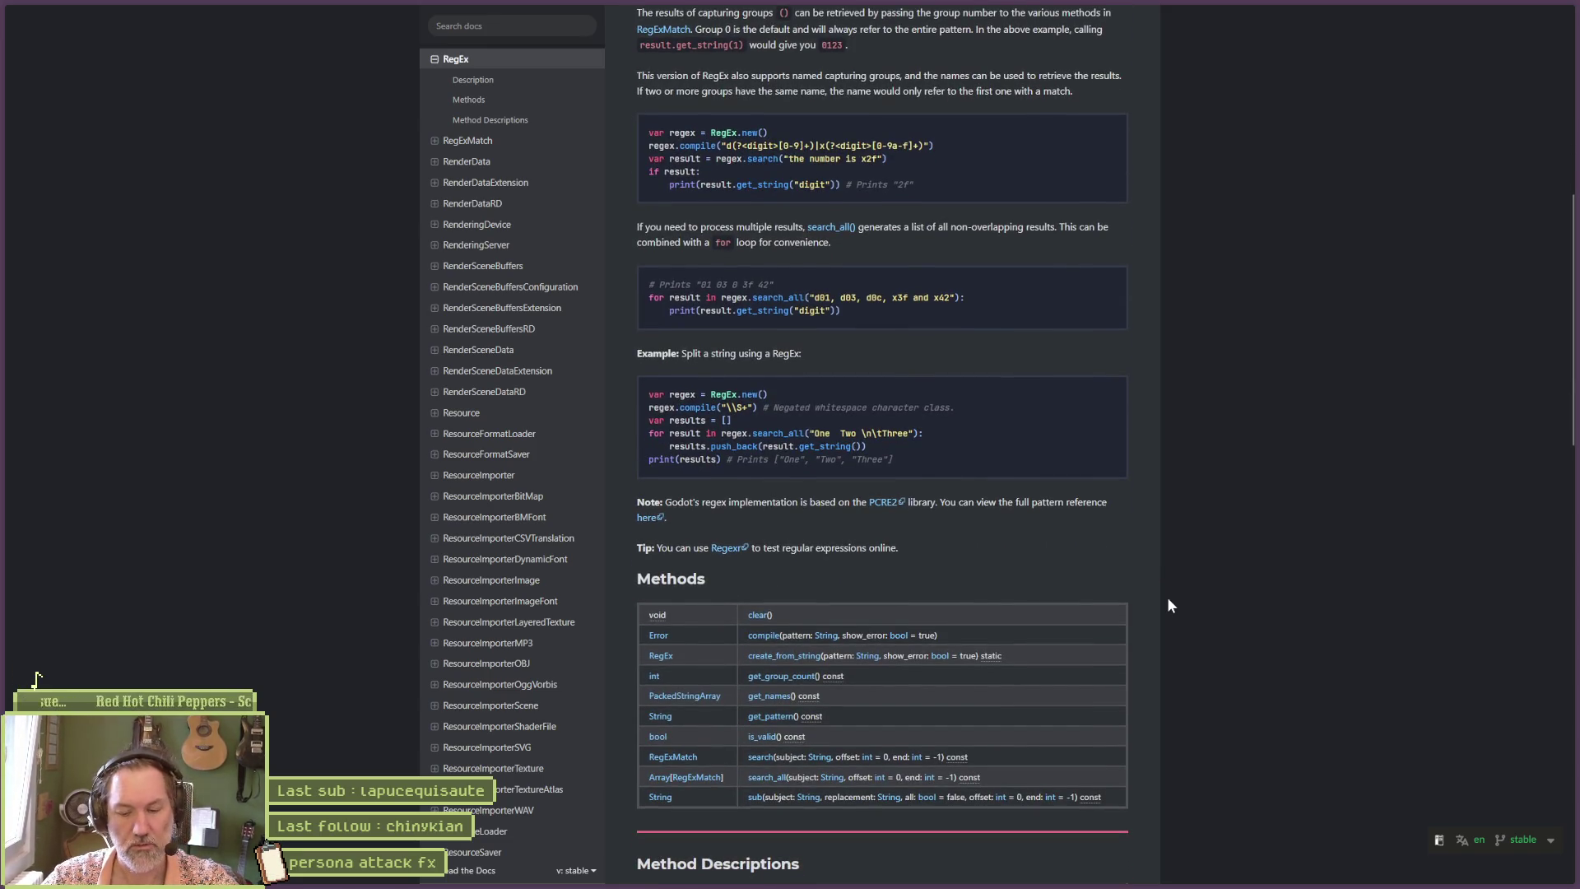
{"action": "key", "text": "ctrl+w"}
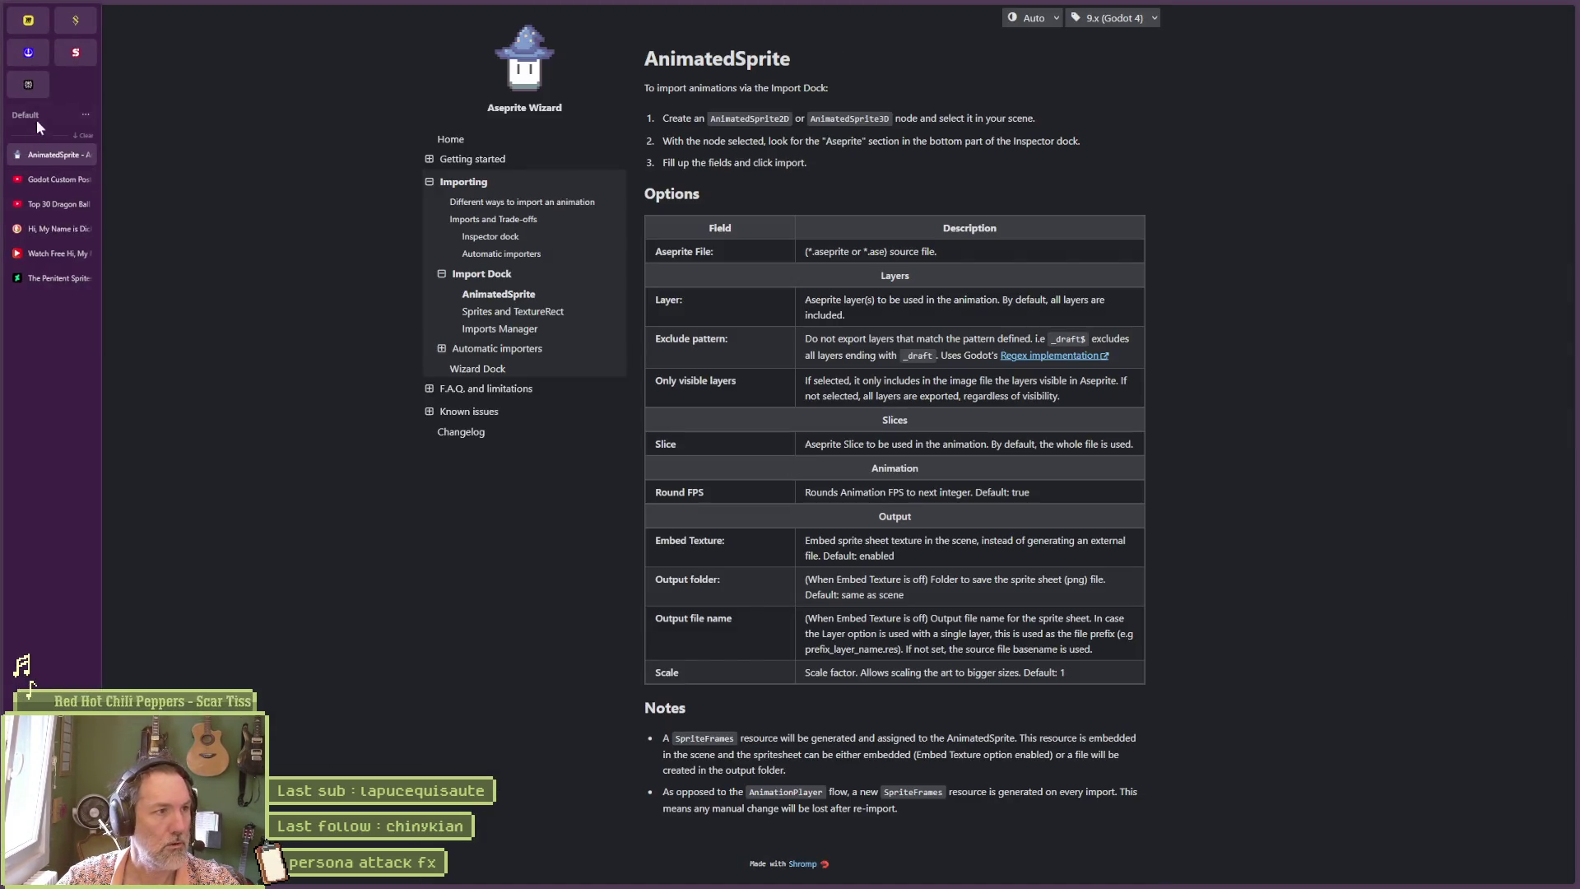
Ask Perplexity 'dans aseprite wizard, comment ne pas importer des calques dans le champ exlude pattern'.
{"action": "left_click", "coordinate": [28, 89]}
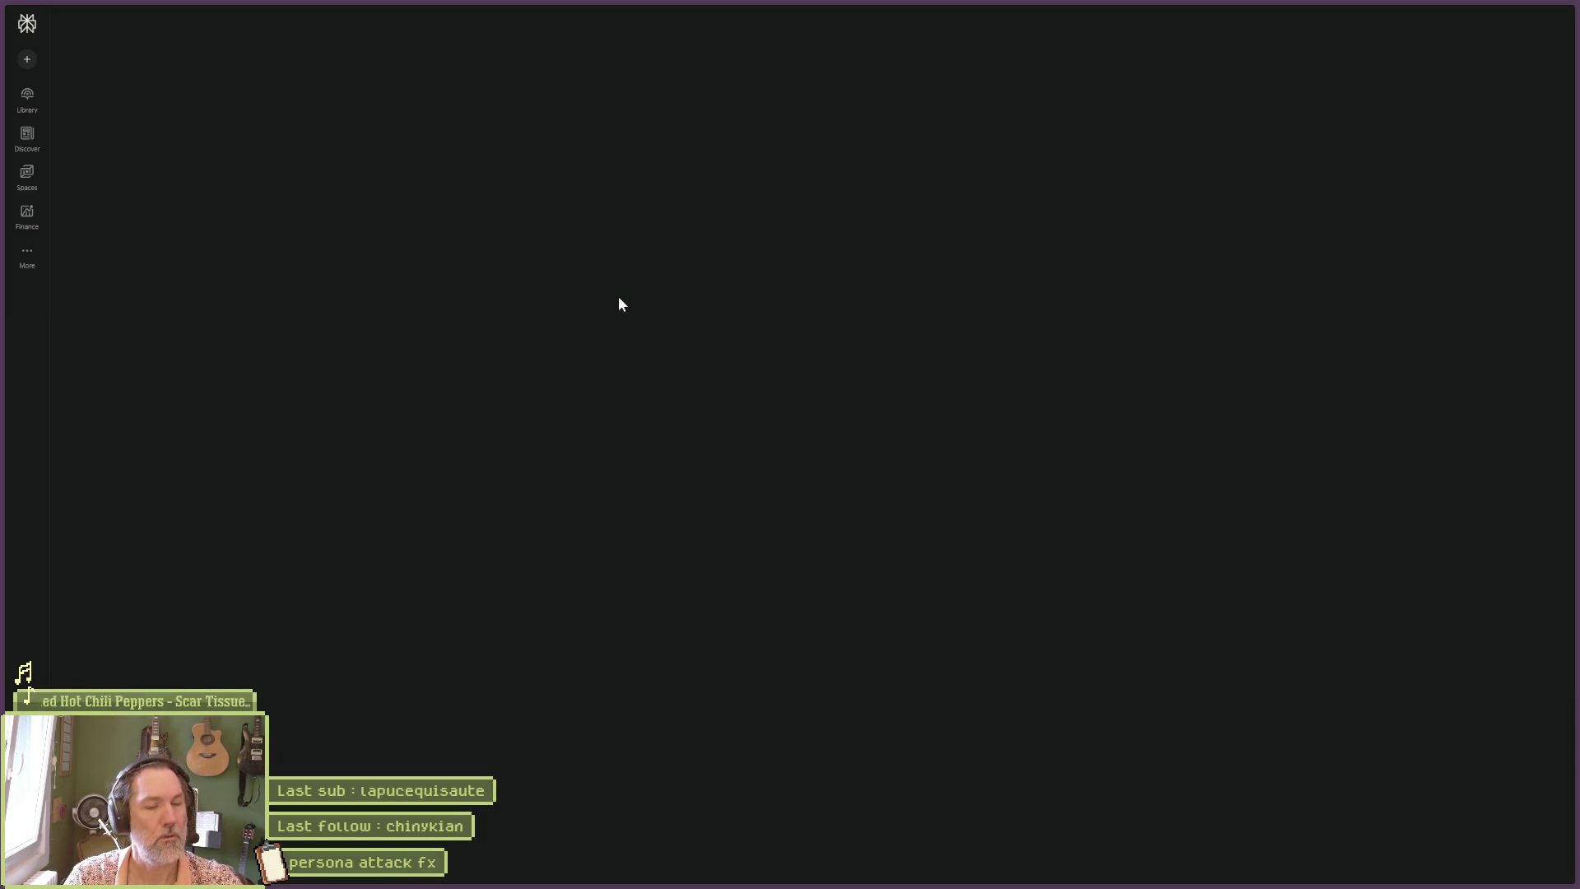
{"action": "type", "text": "dans"}
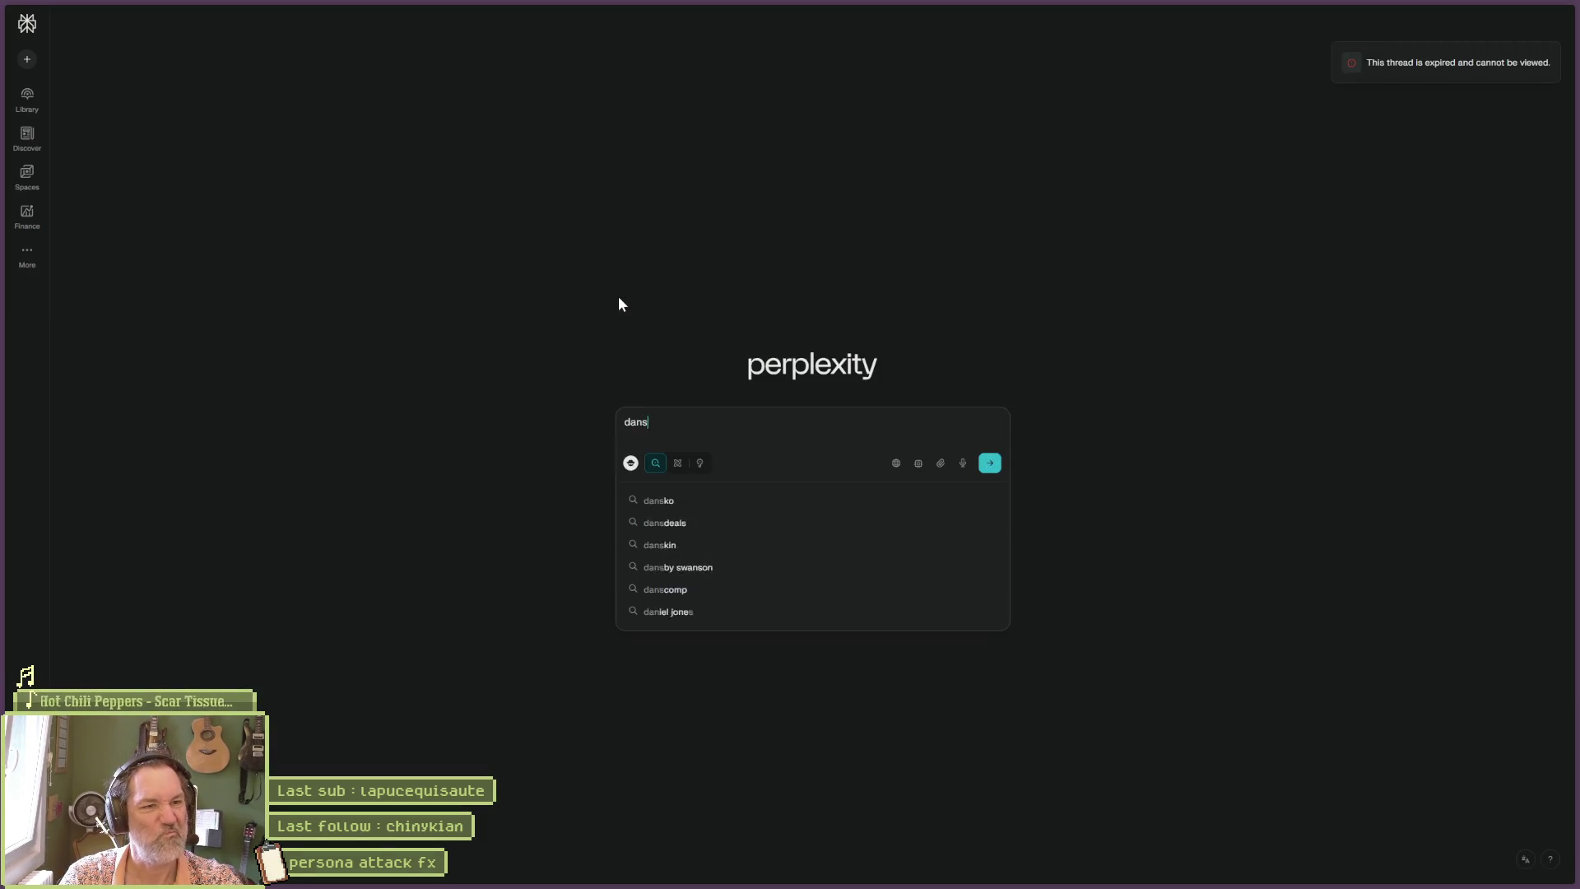
{"action": "type", "text": " aseprite"}
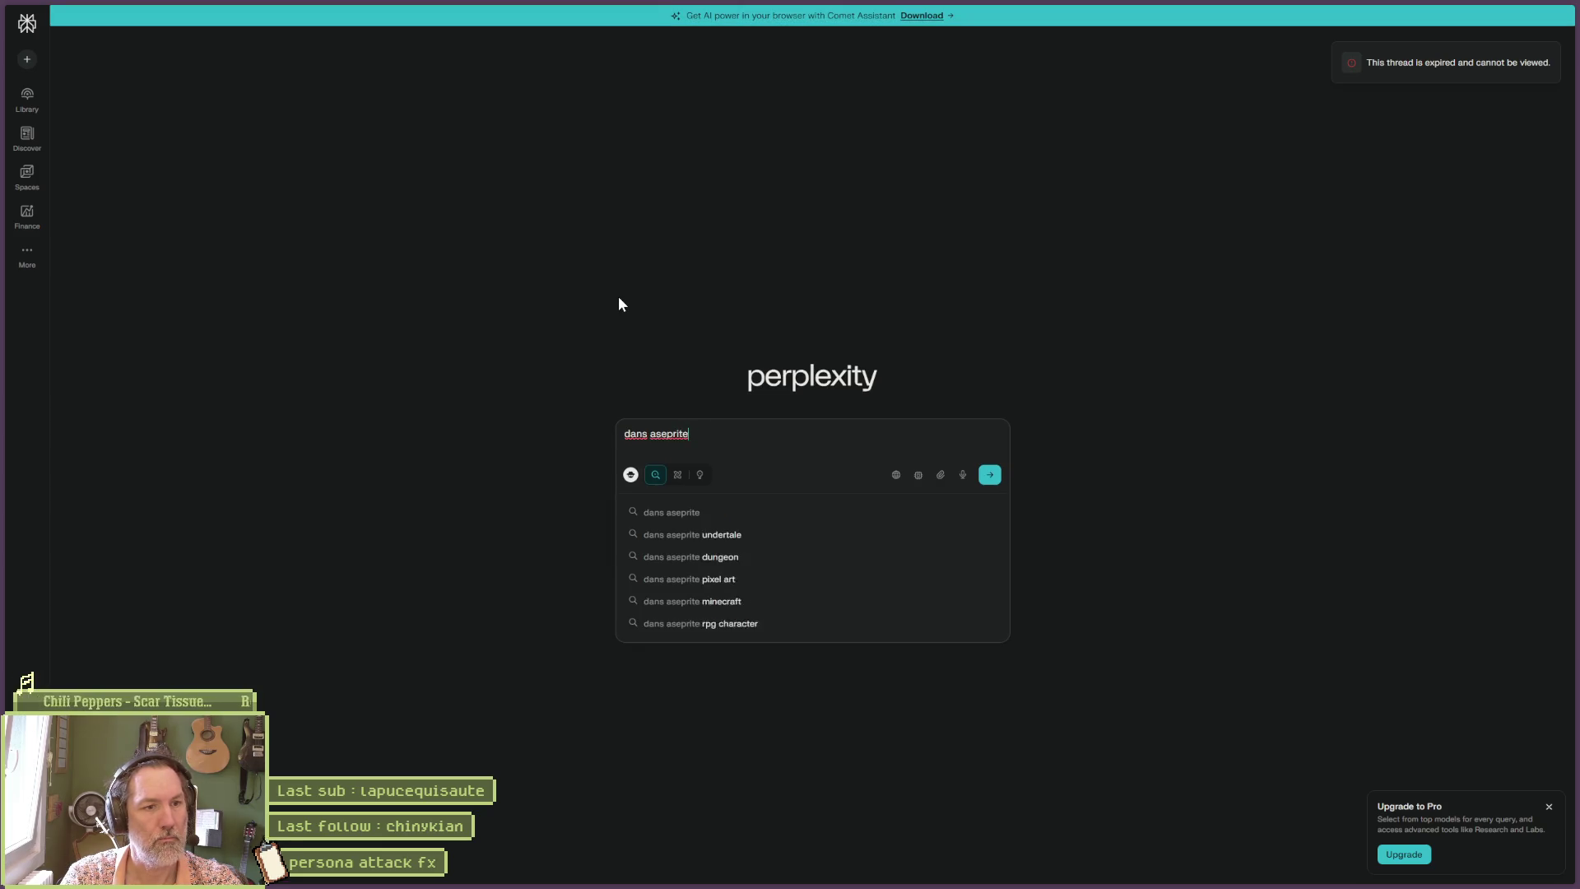
{"action": "type", "text": " wizard, comment "}
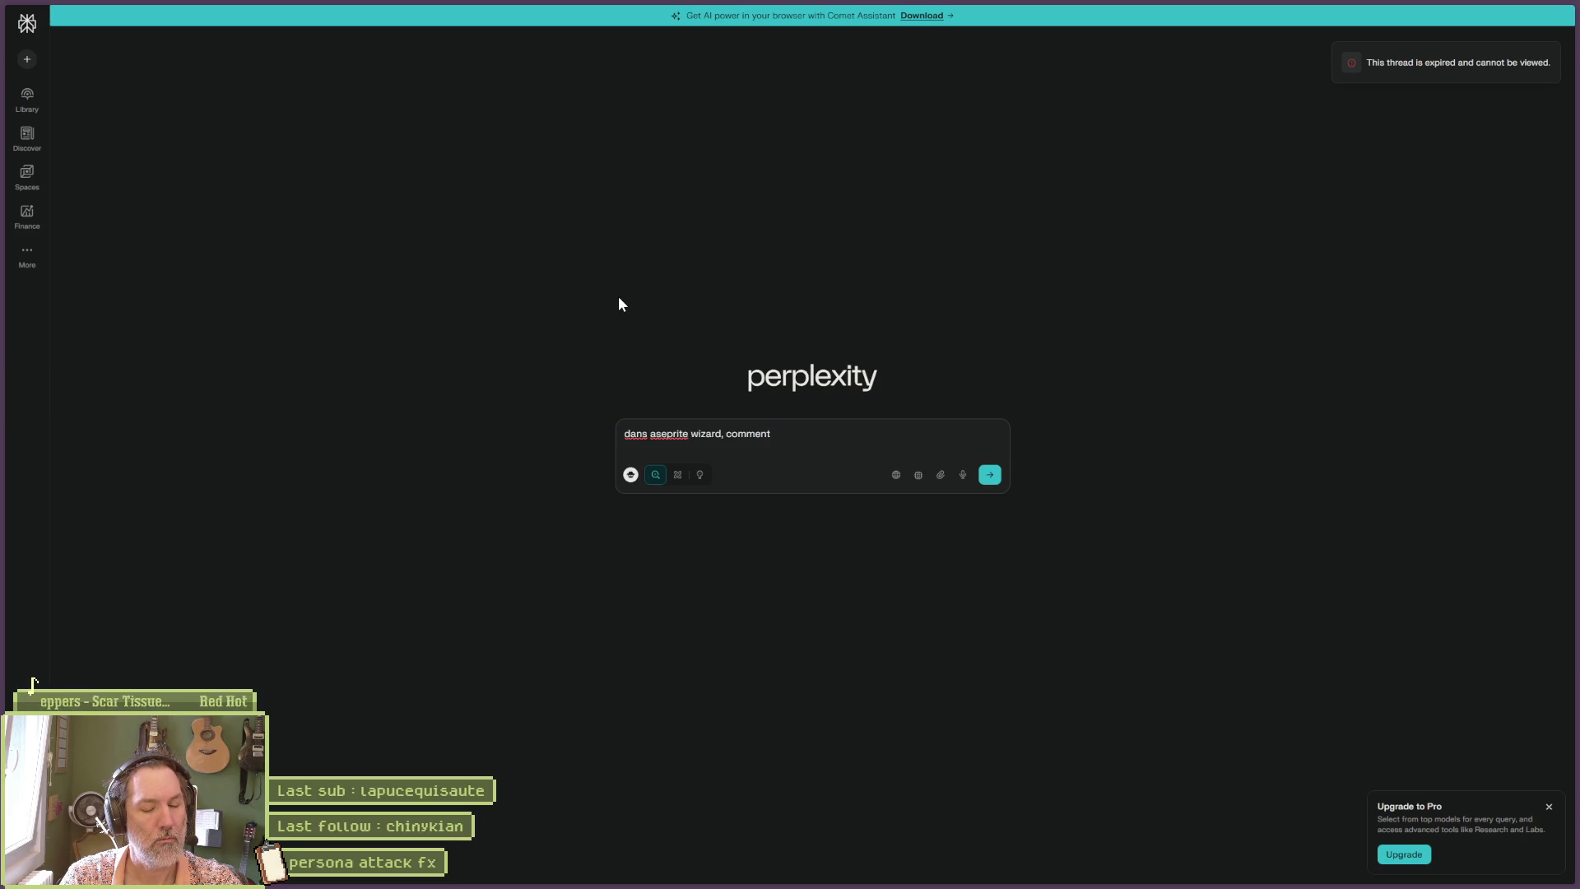
{"action": "type", "text": "ne pas importer des calques bases sur le"}
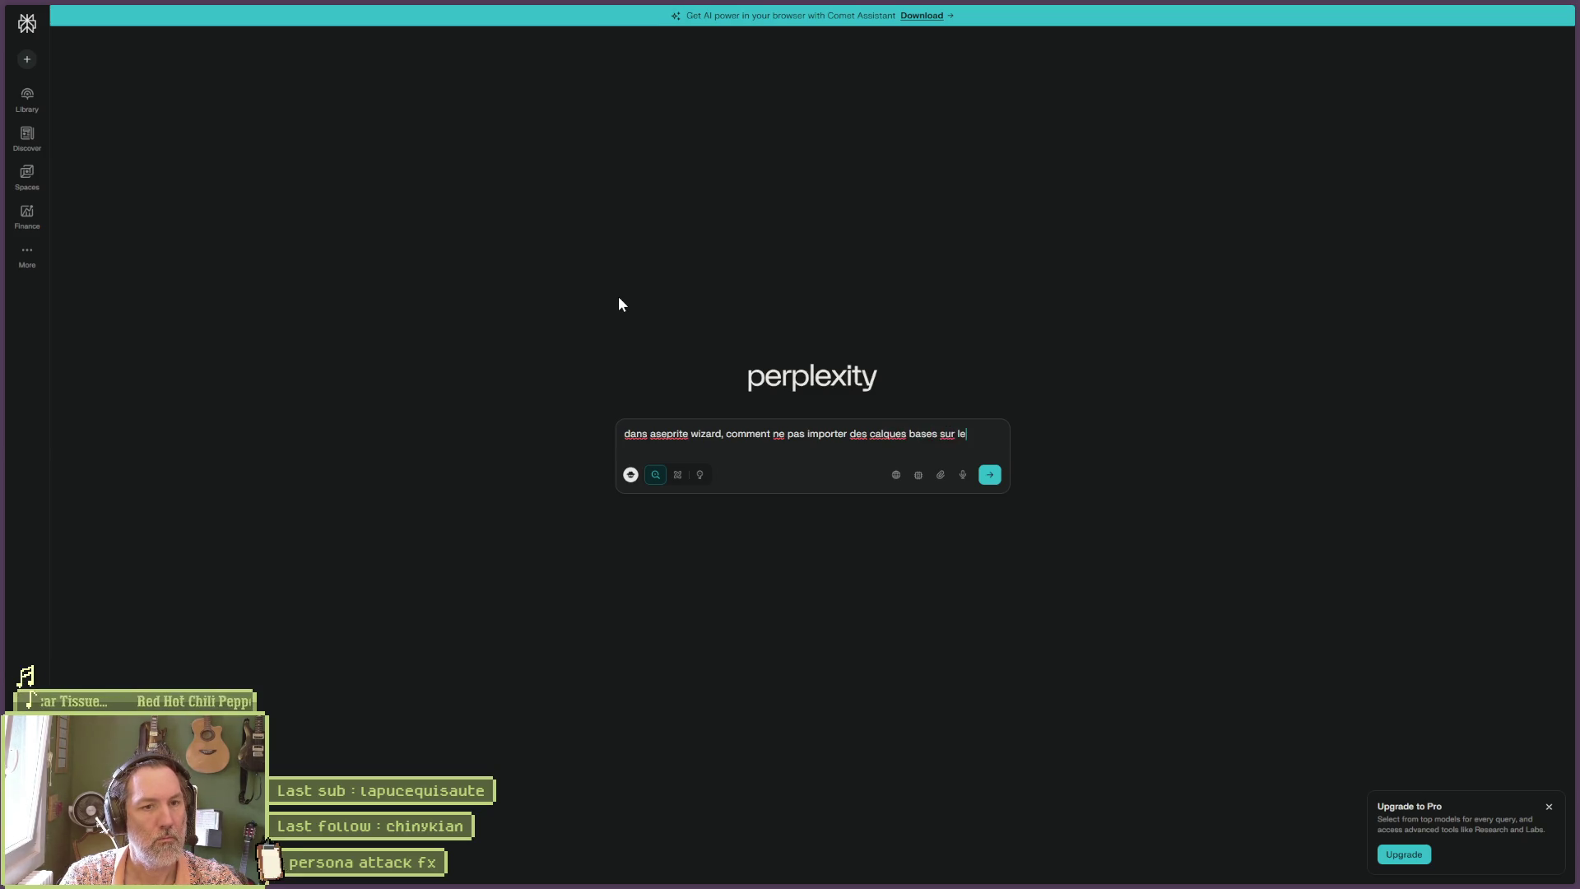
{"action": "type", "text": "ur nom dans le "}
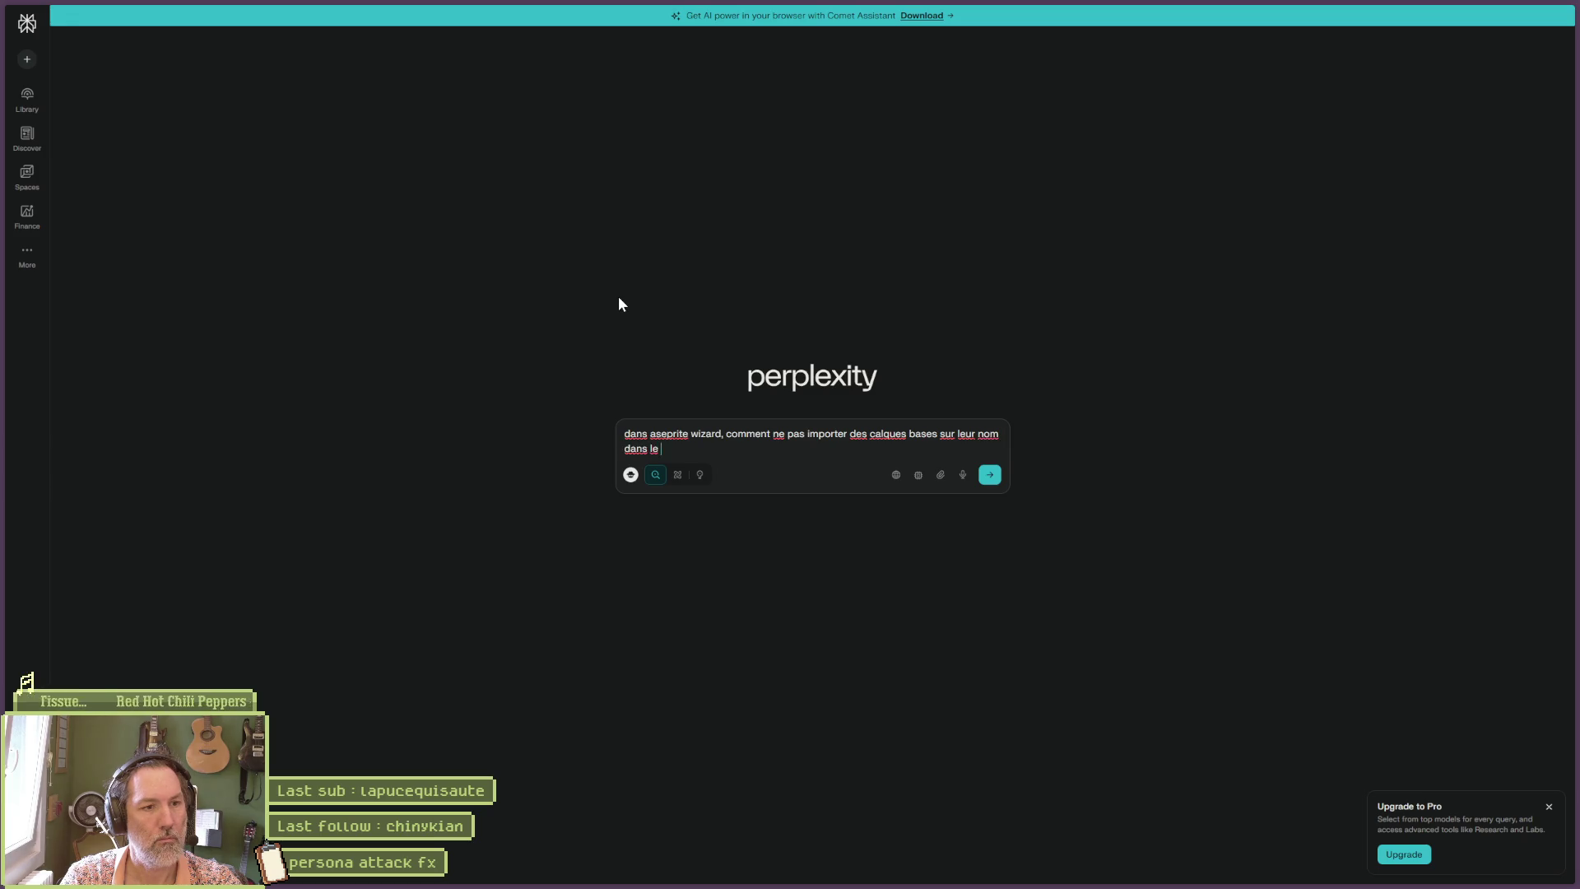
{"action": "type", "text": "champ exlucde p"}
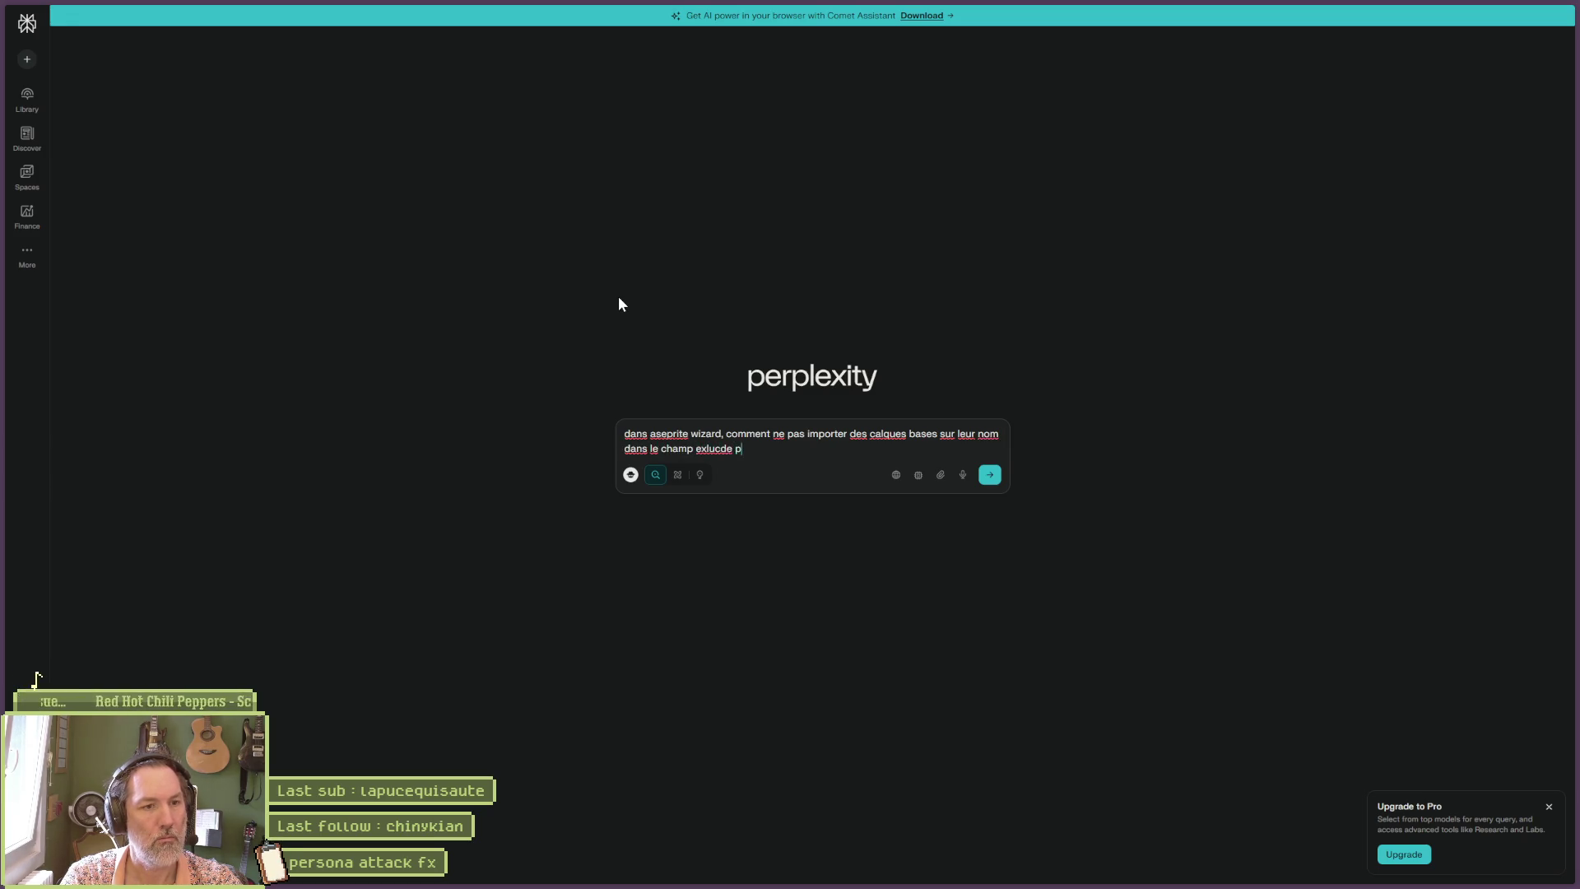
{"action": "key", "text": "BackSpace"}
{"action": "key", "text": "BackSpace"}
{"action": "key", "text": "BackSpace"}
{"action": "key", "text": "BackSpace"}
{"action": "key", "text": "BackSpace"}
{"action": "type", "text": "de pattern"}
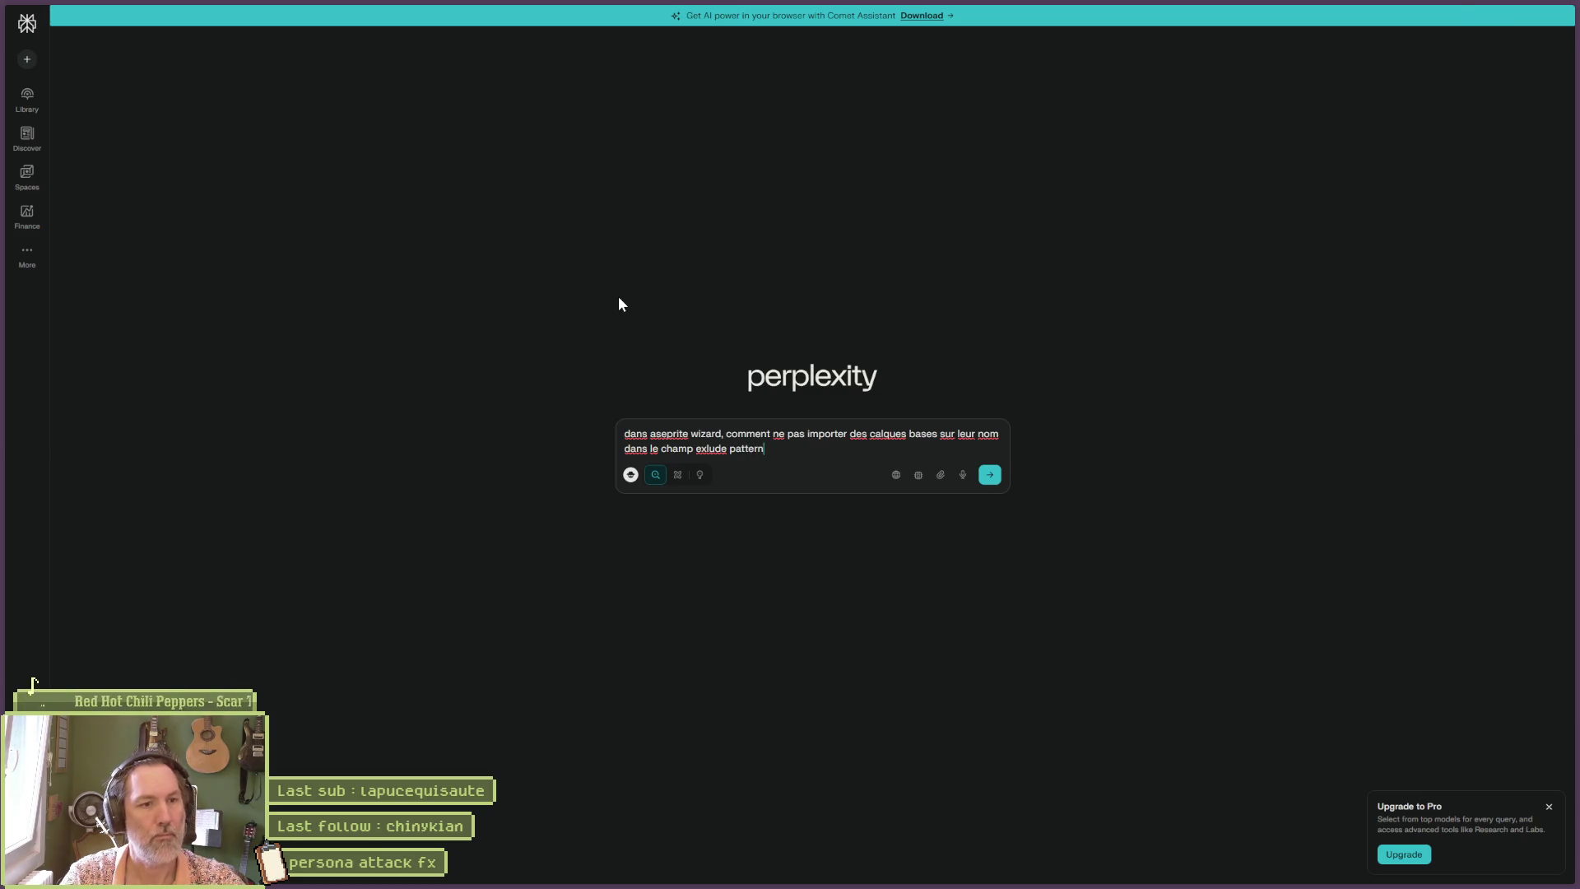
{"action": "key", "text": "Return"}
Compare the regex answer with Godot's Exclude Pattern and select its BaseRef part.
{"action": "key", "text": "alt+Tab"}
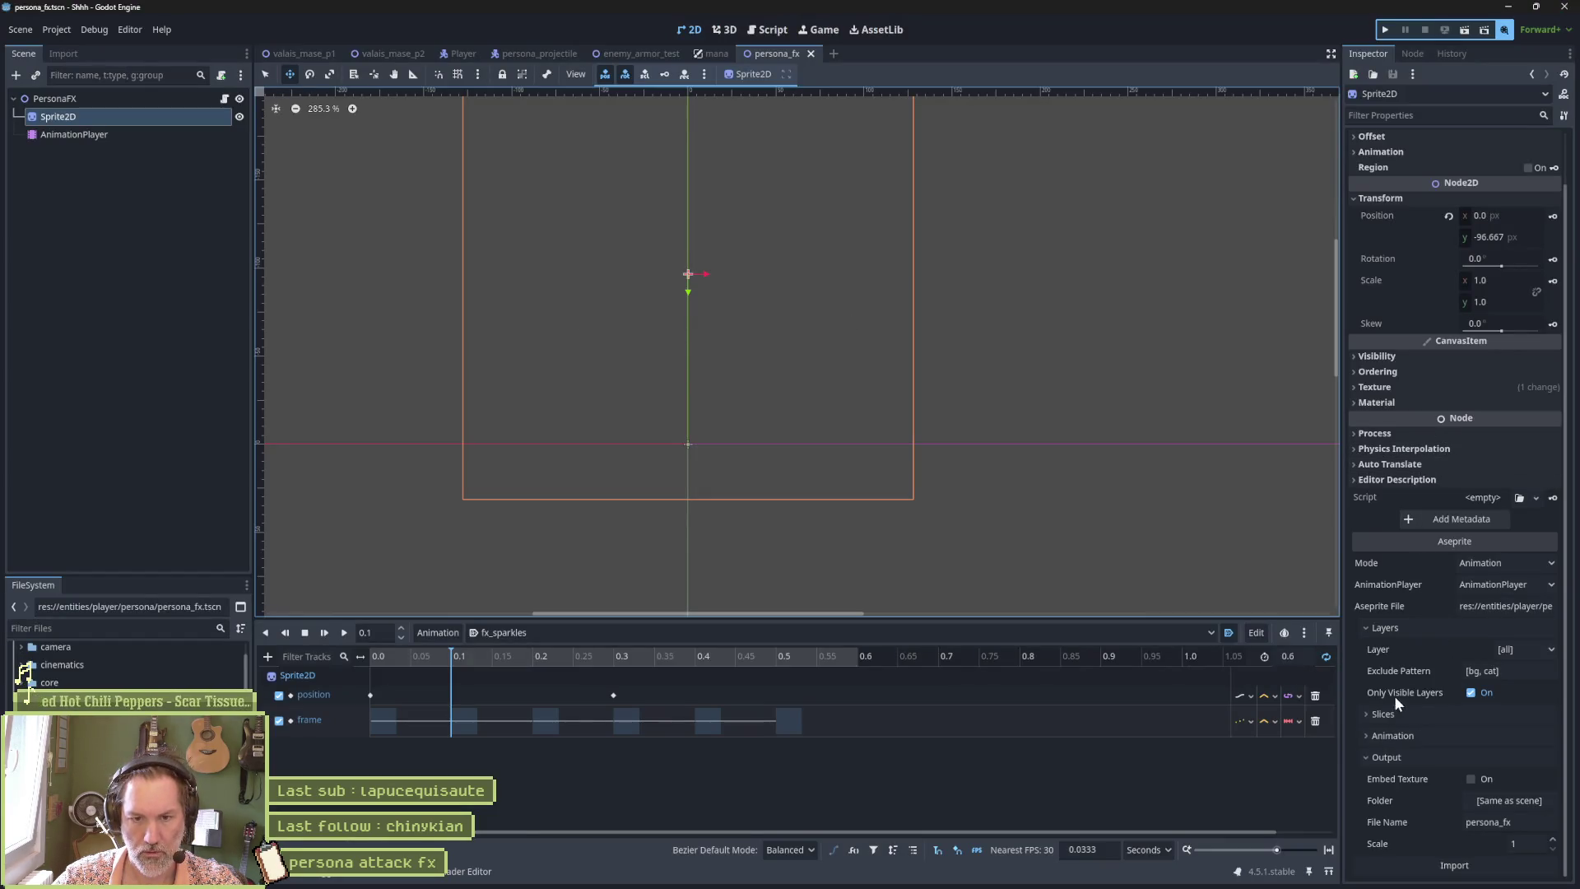
{"action": "key", "text": "alt+Tab"}
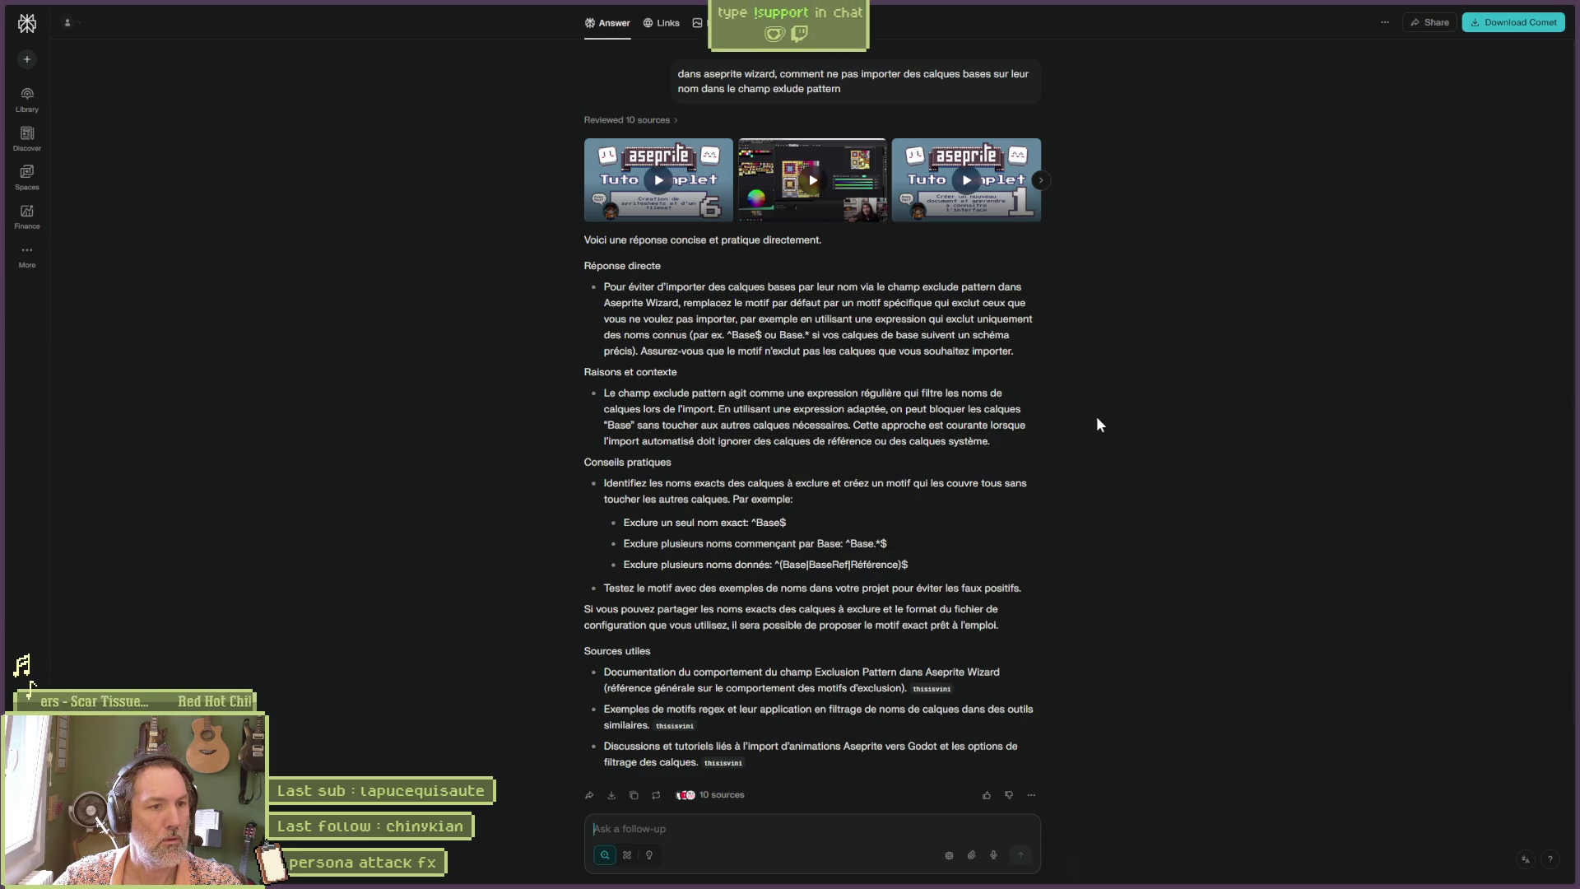
{"action": "key", "text": "alt+Tab"}
{"action": "left_click_drag", "start_coordinate": [1378, 715], "coordinate": [1409, 715]}
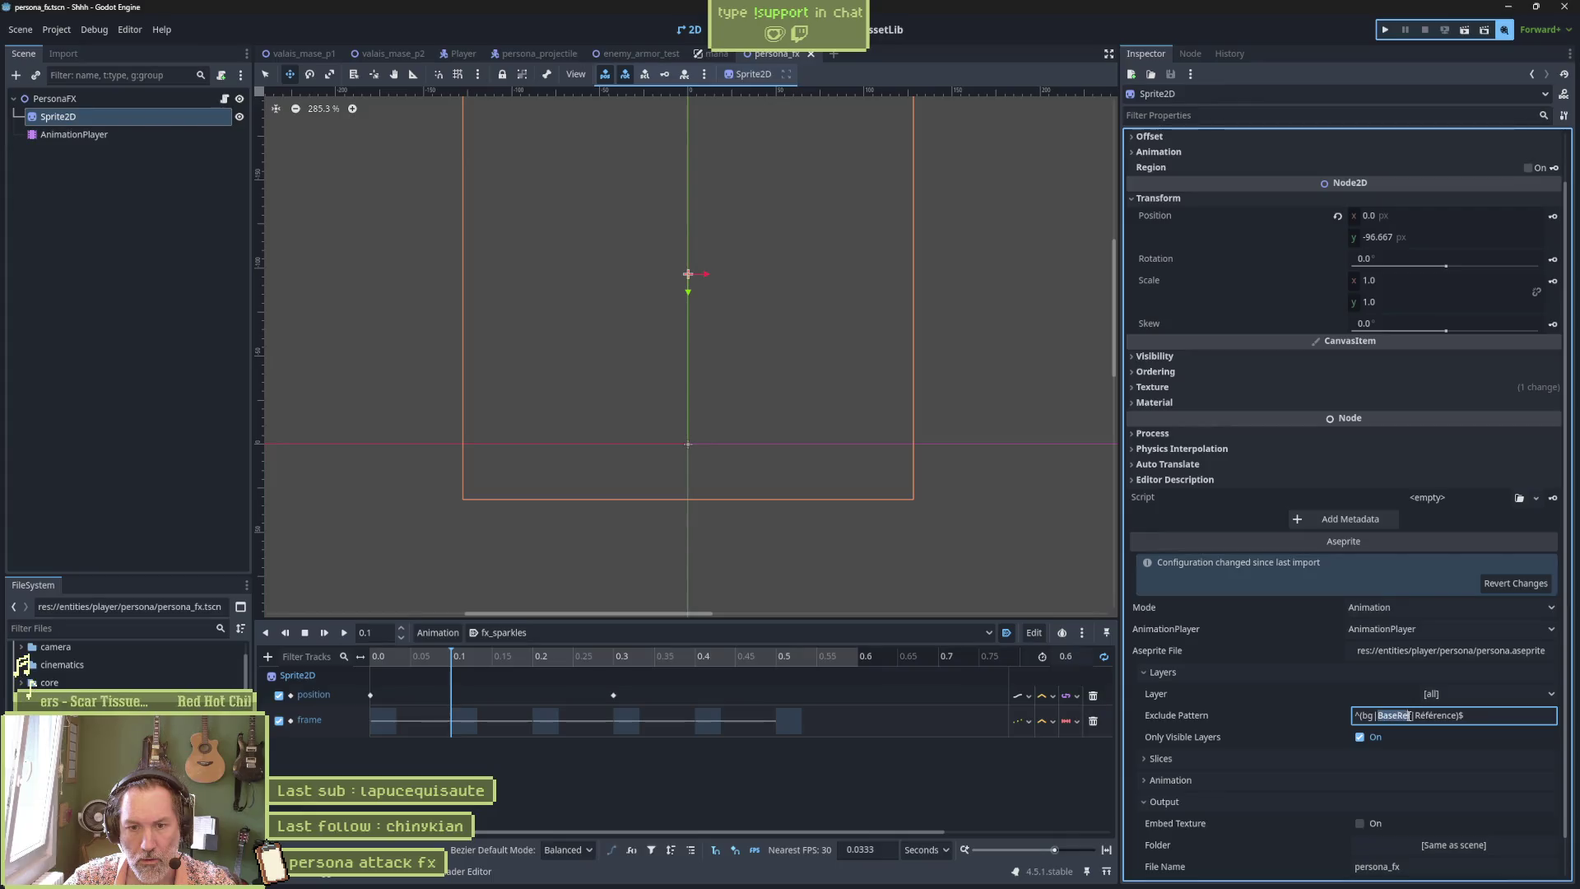
Change the Exclude Pattern to ^(bg|cat)$ and commit it.
{"action": "type", "text": "cat"}
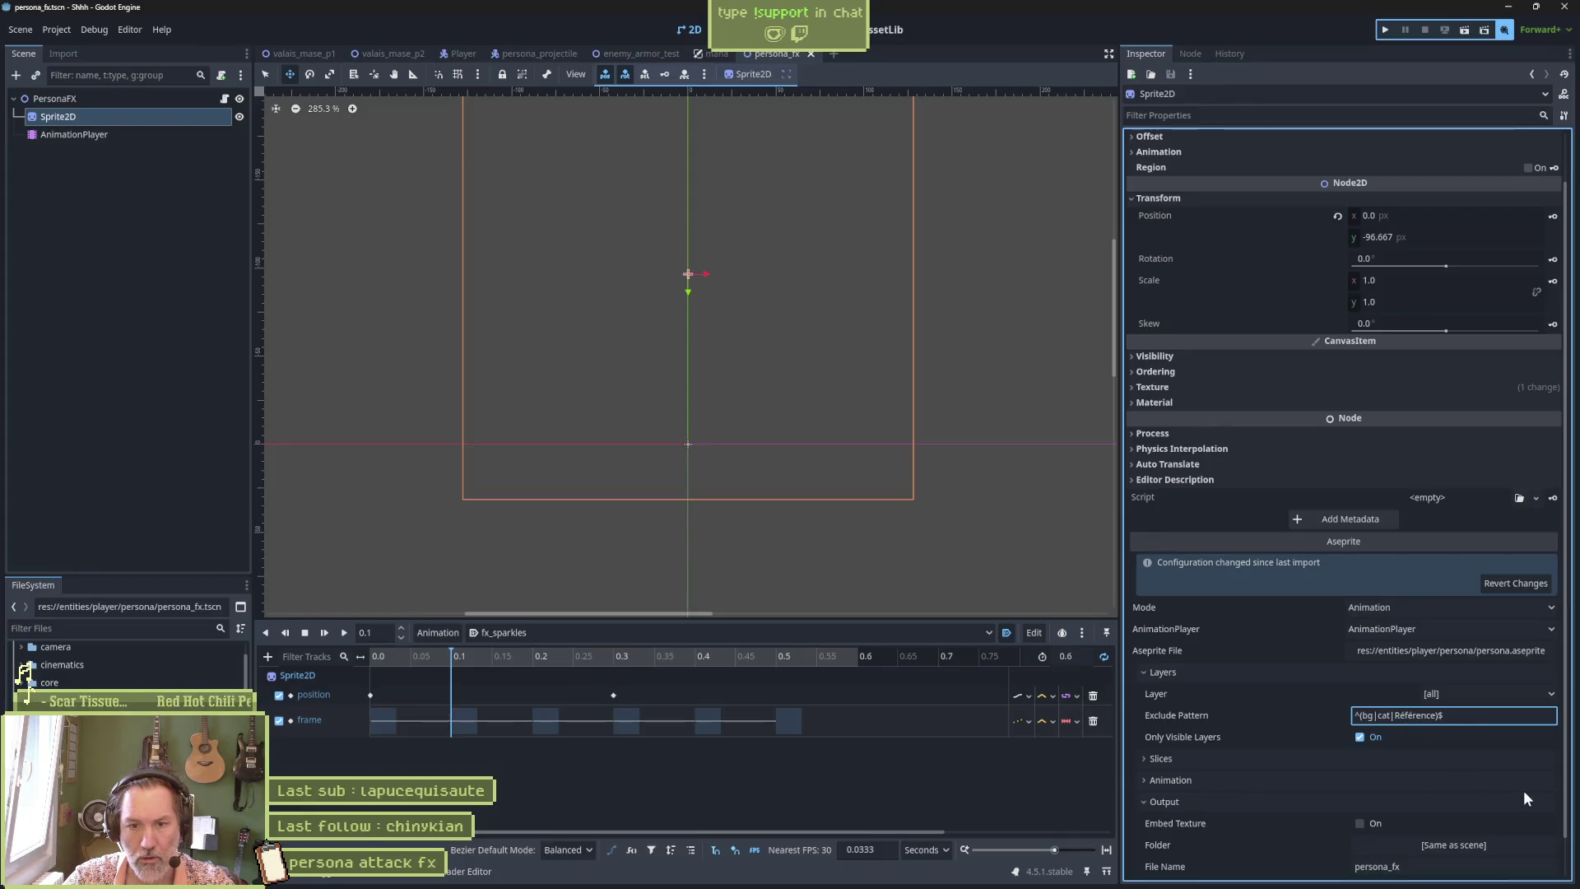
{"action": "key", "text": "Delete"}
{"action": "key", "text": "Delete"}
{"action": "key", "text": "Delete"}
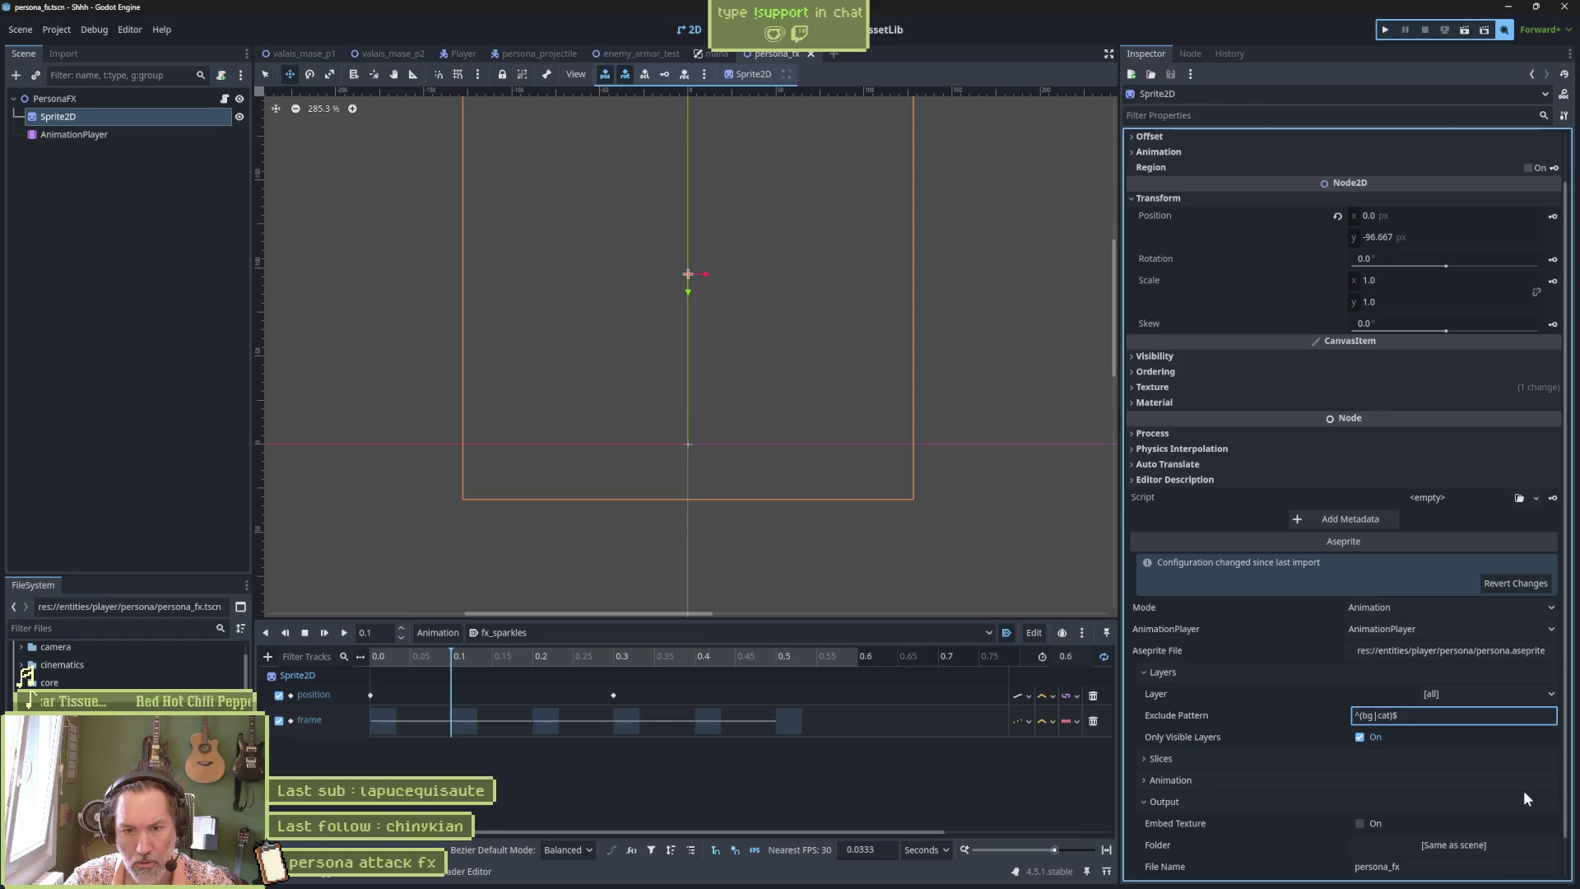
{"action": "key", "text": "Return"}
{"action": "scroll", "coordinate": [1458, 744], "scroll_direction": "down", "scroll_amount": 1}
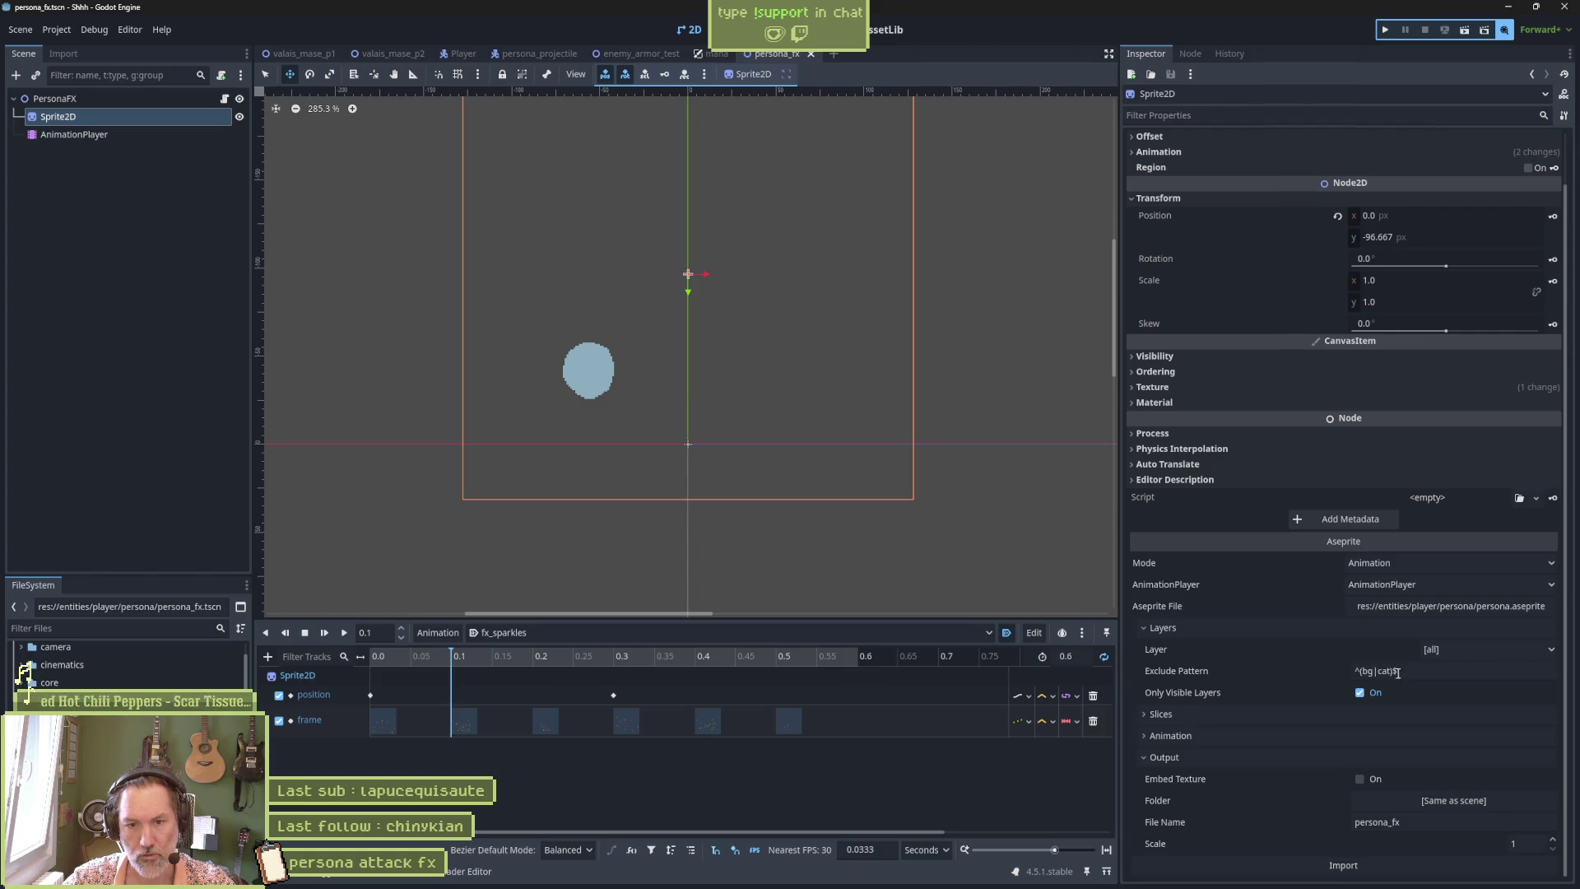
{"action": "left_click", "coordinate": [1396, 671]}
{"action": "key", "text": "shift+Left"}
{"action": "key", "text": "shift+Left"}
{"action": "key", "text": "shift+Left"}
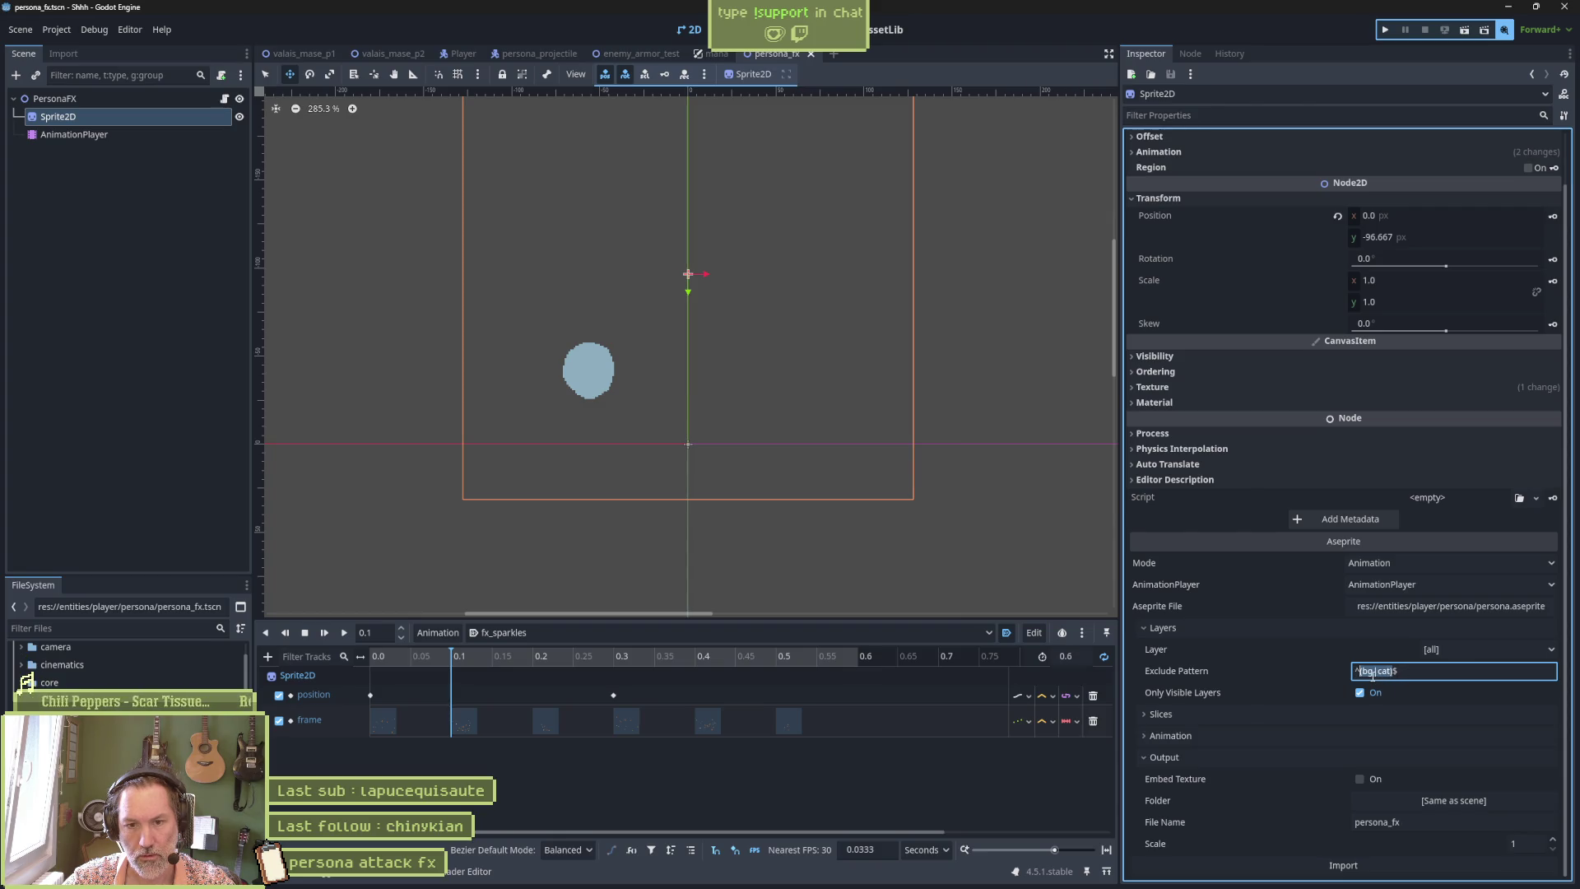
{"action": "left_click", "coordinate": [441, 655]}
Delete the position track from the fx_sparkles animation.
{"action": "mouse_move", "coordinate": [441, 655]}
{"action": "left_mouse_down"}
{"action": "mouse_move", "coordinate": [365, 661]}
{"action": "mouse_move", "coordinate": [710, 675]}
{"action": "mouse_move", "coordinate": [363, 688]}
{"action": "left_mouse_up"}
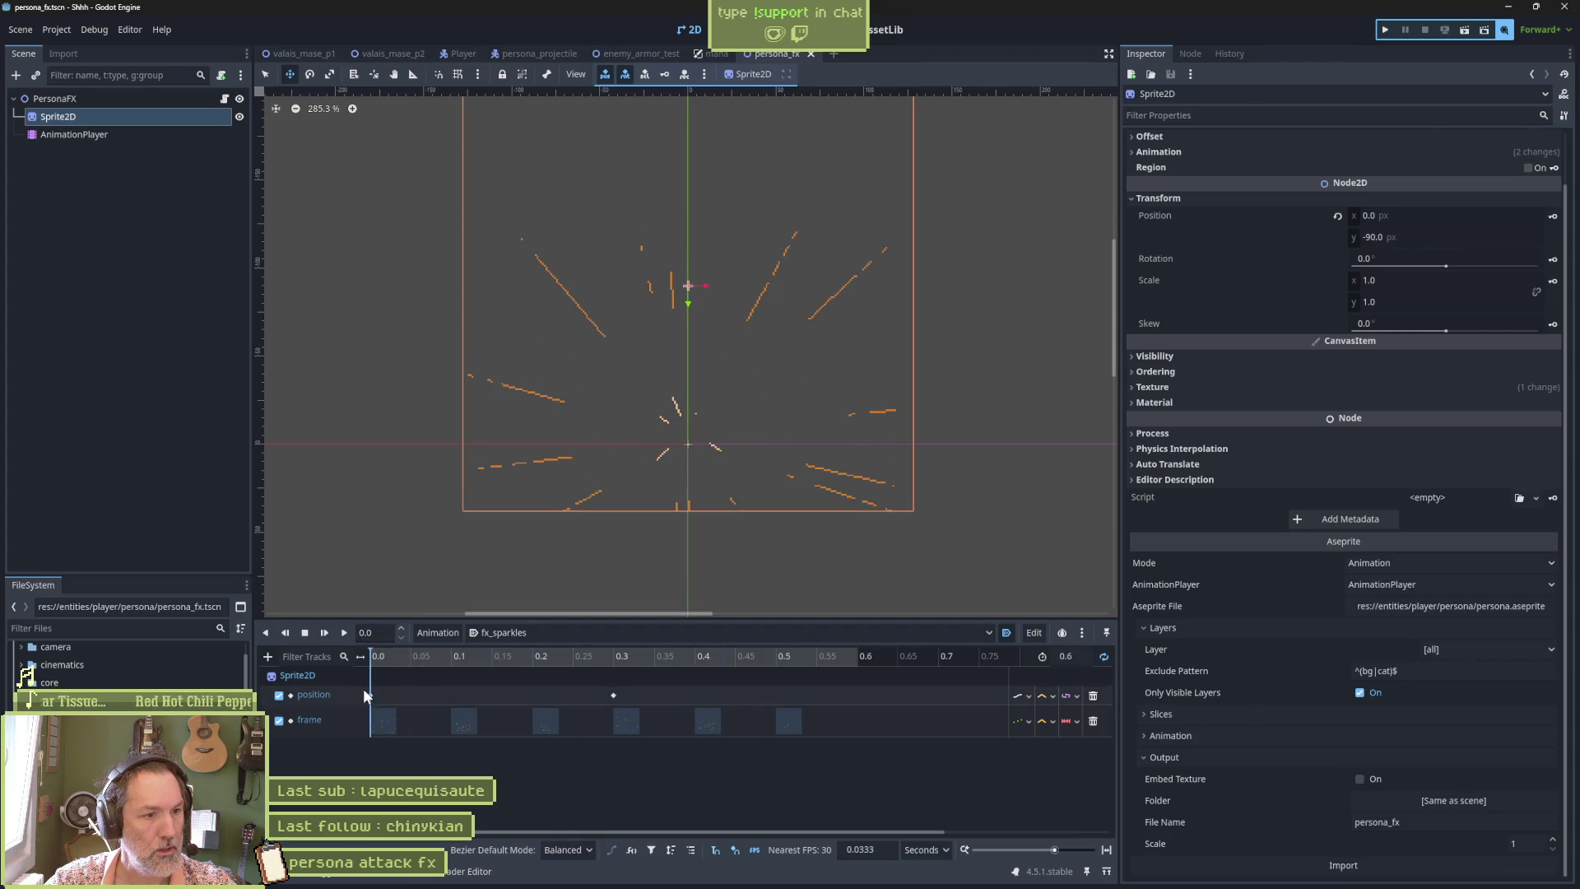
{"action": "left_click", "coordinate": [1094, 697]}
{"action": "left_click", "coordinate": [551, 704]}
{"action": "mouse_move", "coordinate": [625, 661]}
{"action": "left_mouse_down"}
{"action": "mouse_move", "coordinate": [675, 664]}
{"action": "mouse_move", "coordinate": [424, 668]}
{"action": "mouse_move", "coordinate": [877, 670]}
{"action": "mouse_move", "coordinate": [366, 668]}
{"action": "left_mouse_up"}
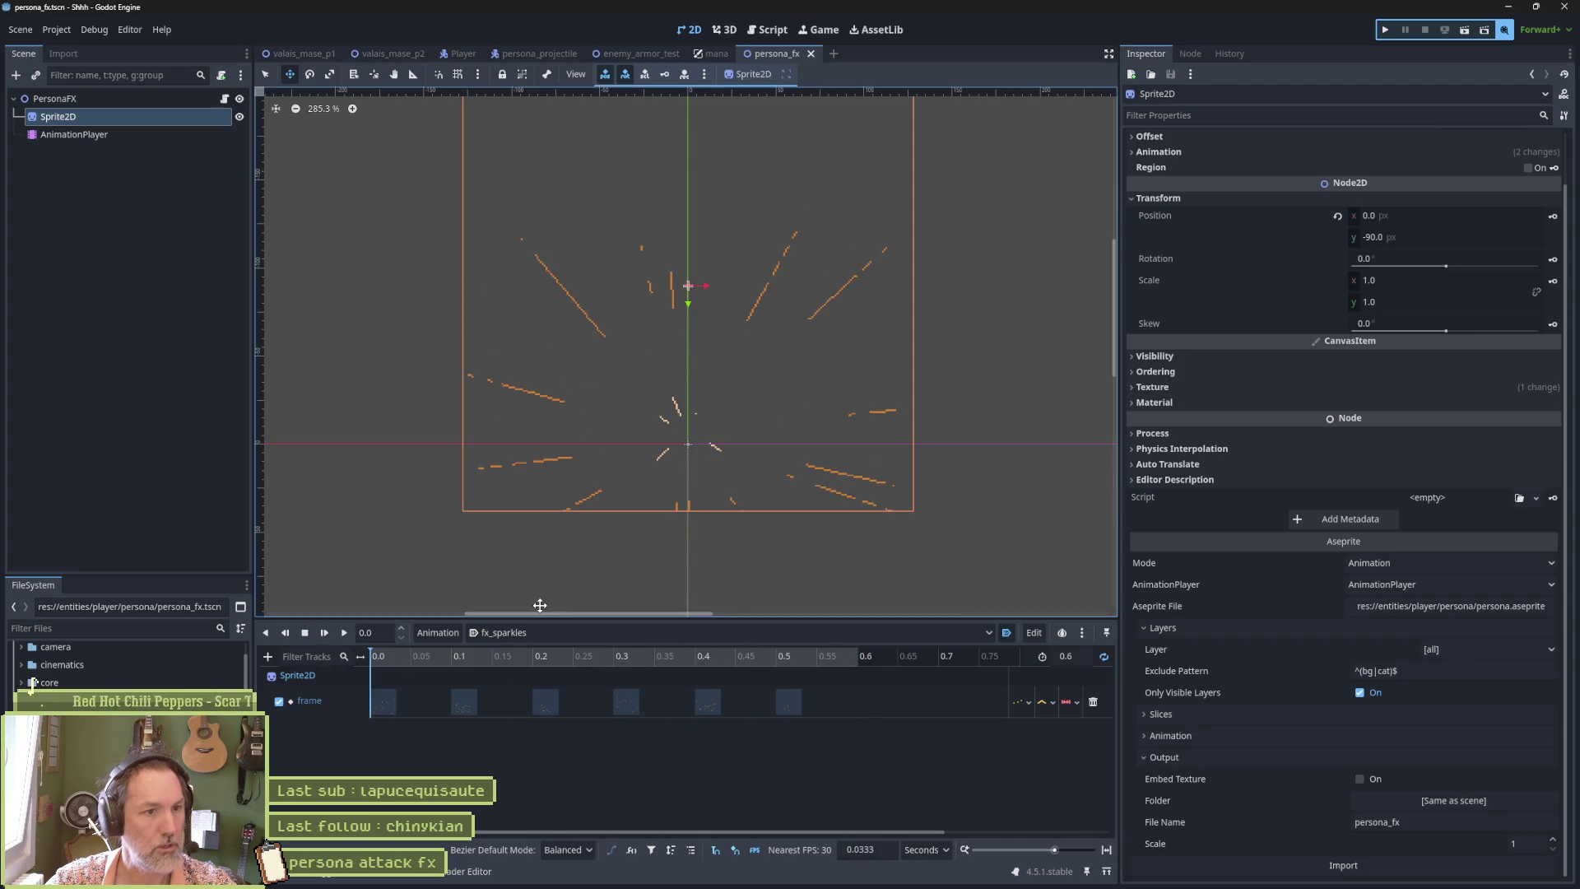
{"action": "left_click", "coordinate": [641, 54]}
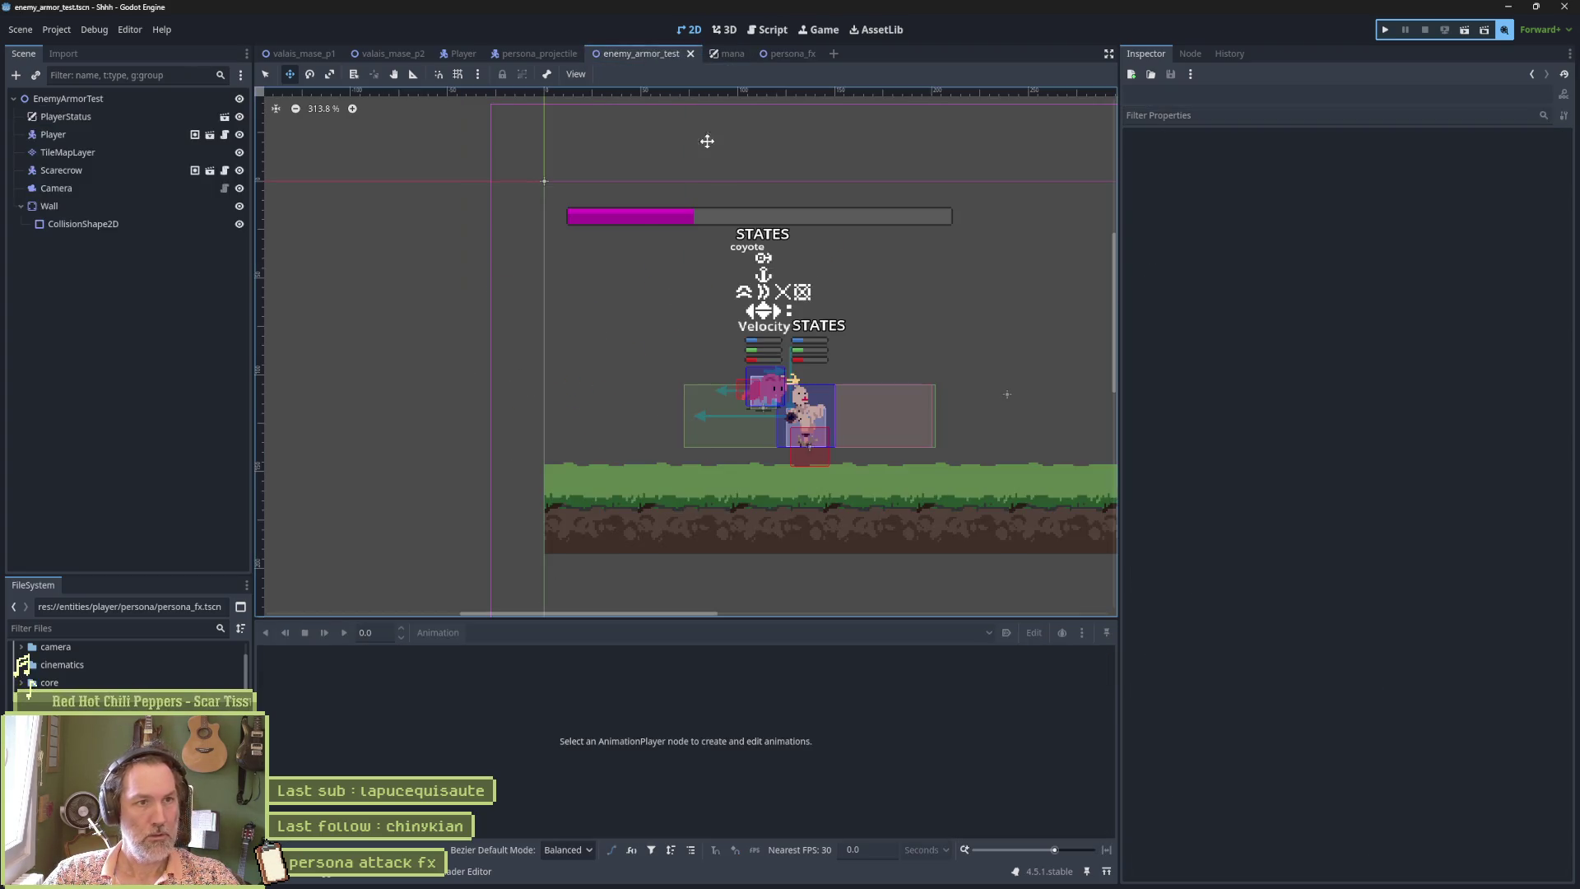
Run enemy_armor_test with F6, trigger the persona attack with X, inspect the Remote tree, then stop.
{"action": "key", "text": "F6"}
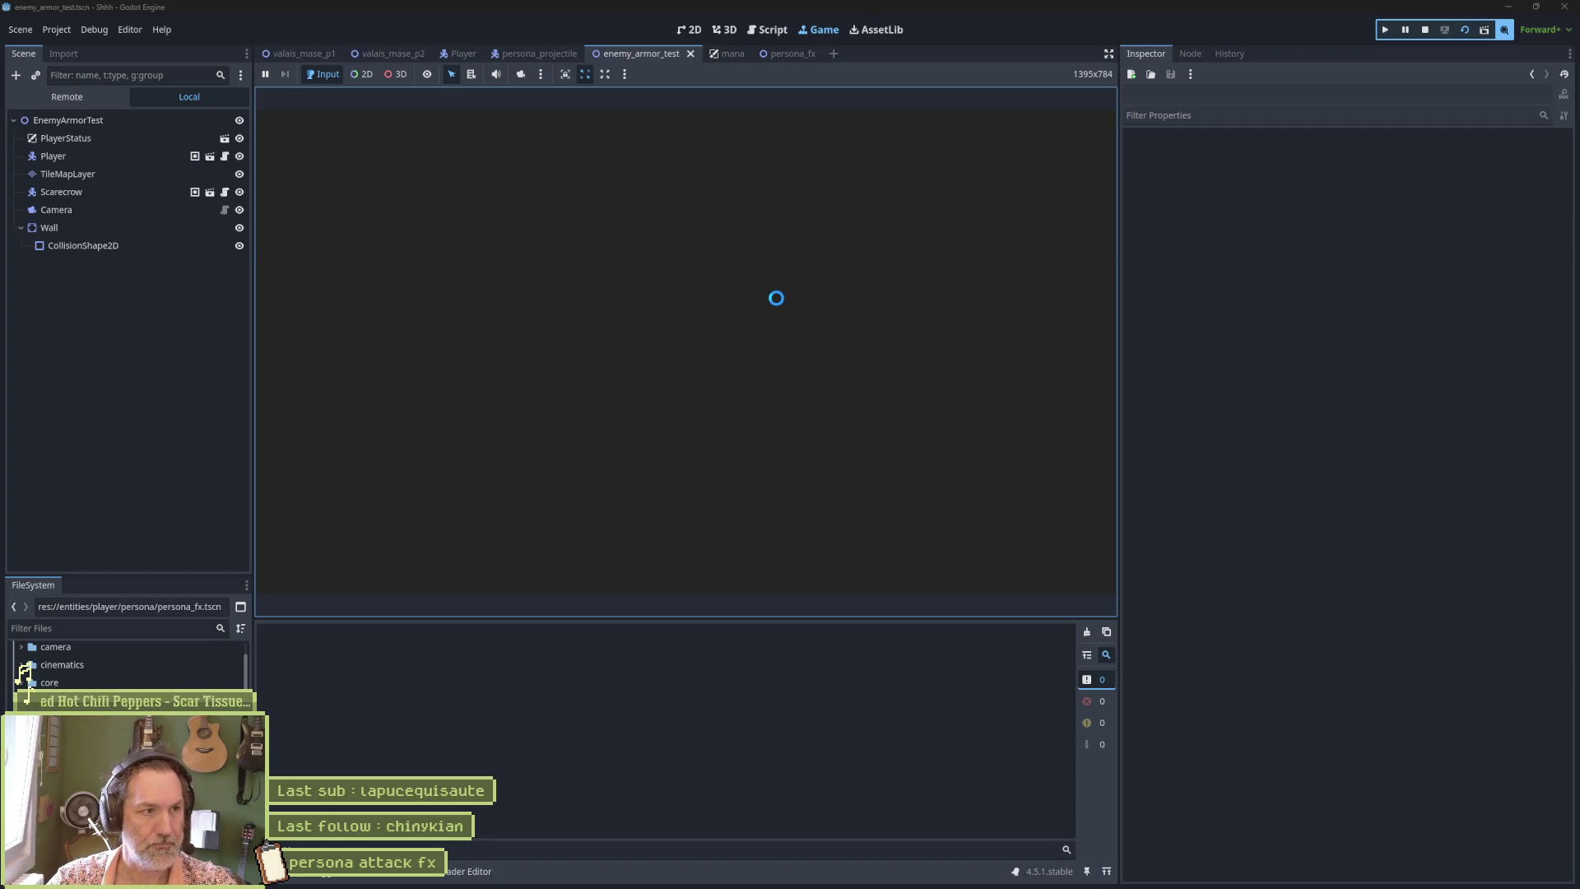
{"action": "key", "text": "x"}
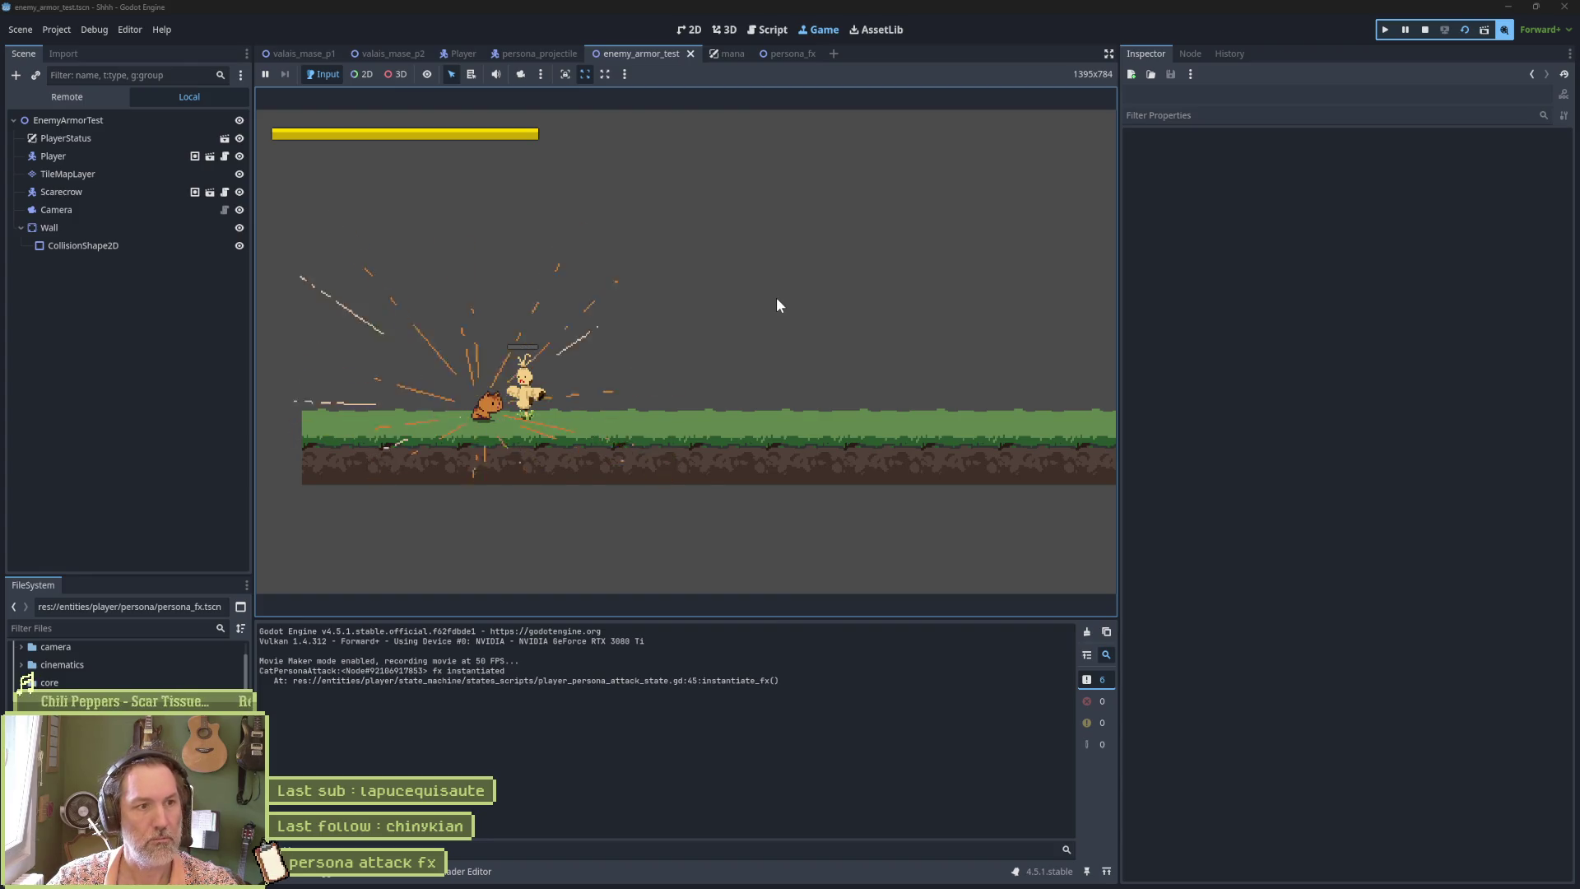
{"action": "left_click", "coordinate": [91, 98]}
{"action": "left_click", "coordinate": [20, 211]}
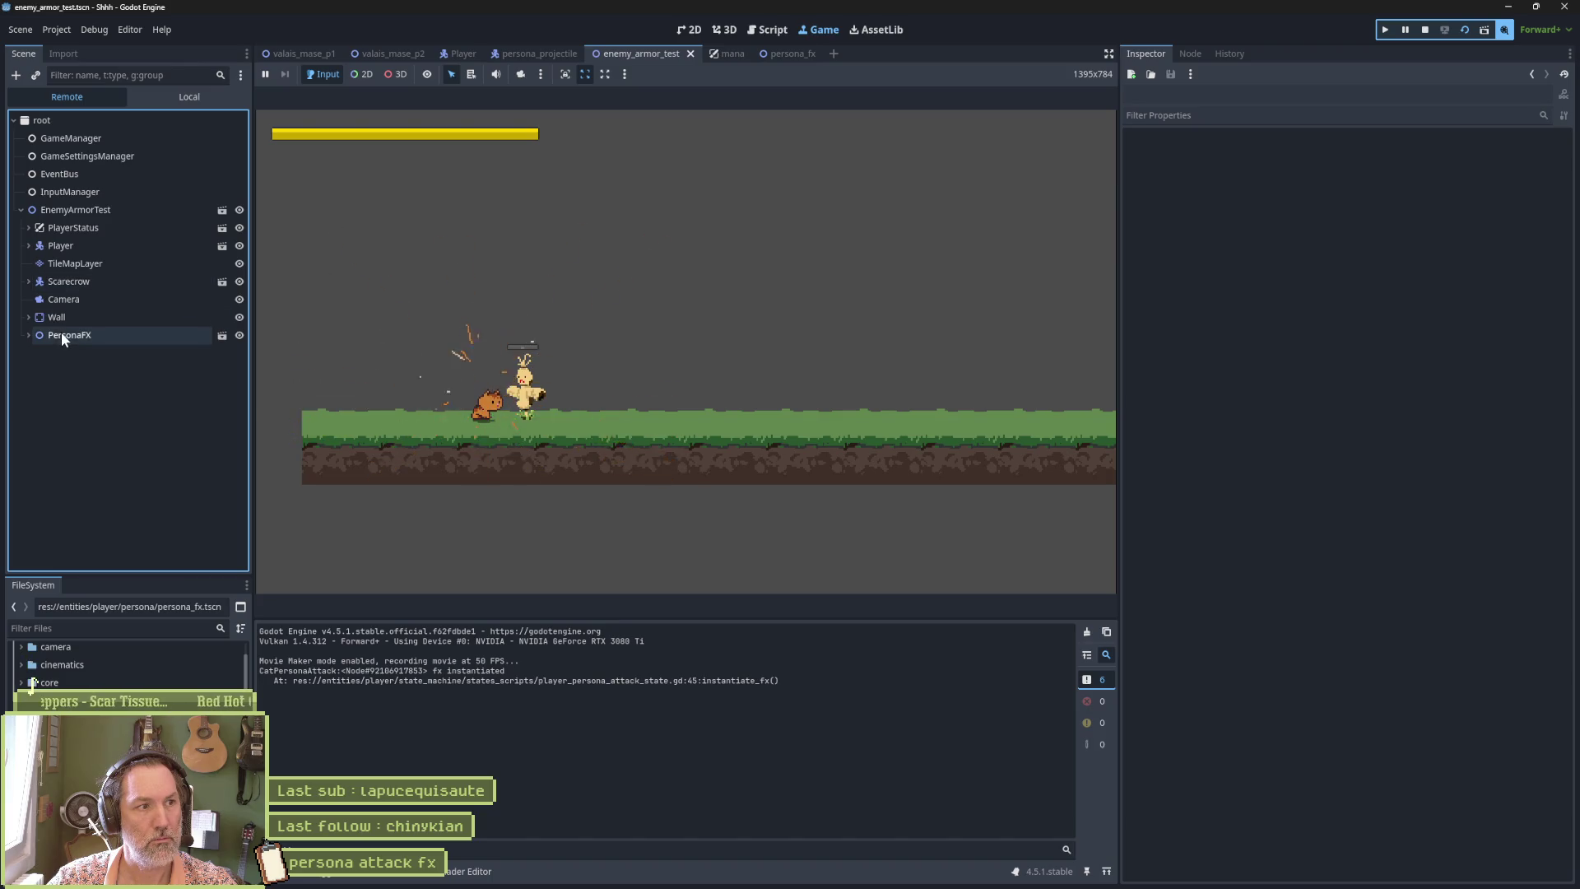
{"action": "key", "text": "F8"}
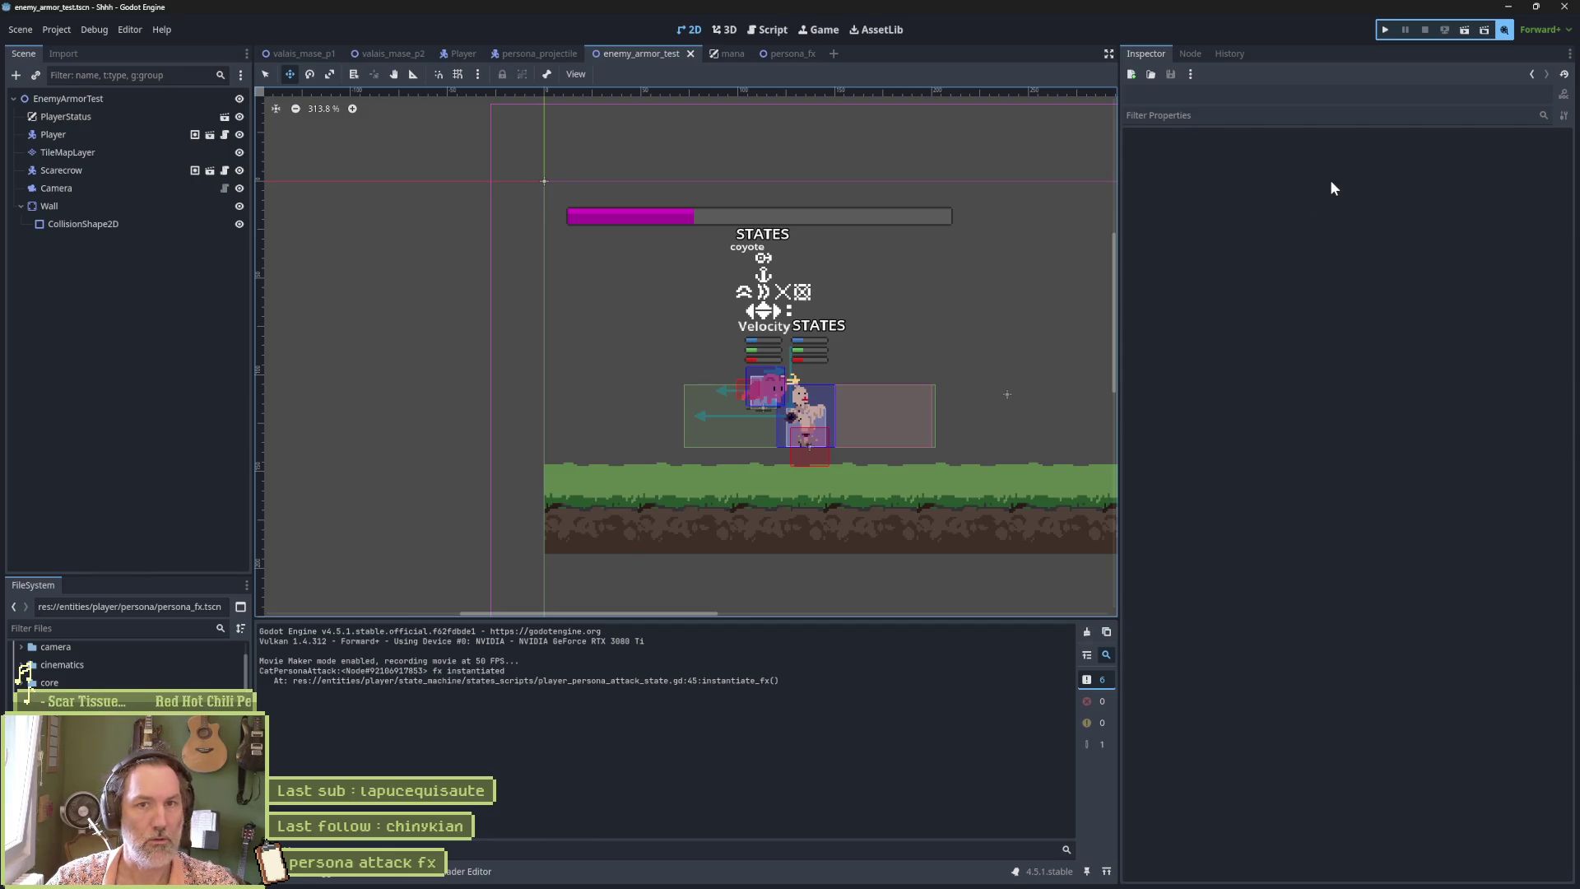
{"action": "mouse_move", "coordinate": [1080, 883]}
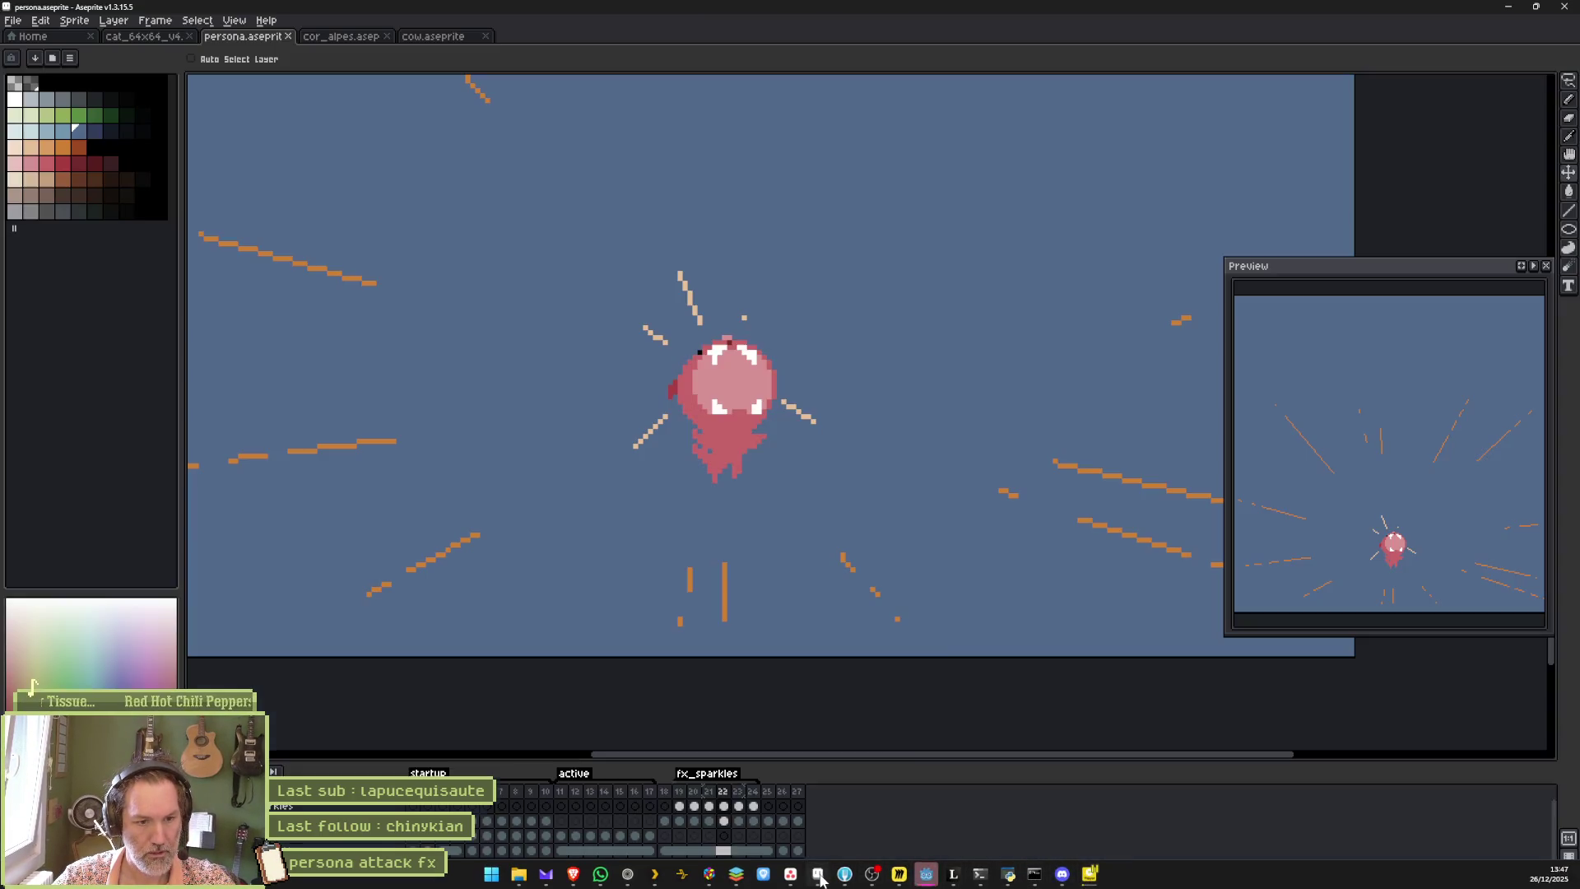
Confirm Aseprite's fx_sparkles tag plays frames 19–24 forward once, then return to Godot.
{"action": "left_click", "coordinate": [1090, 873]}
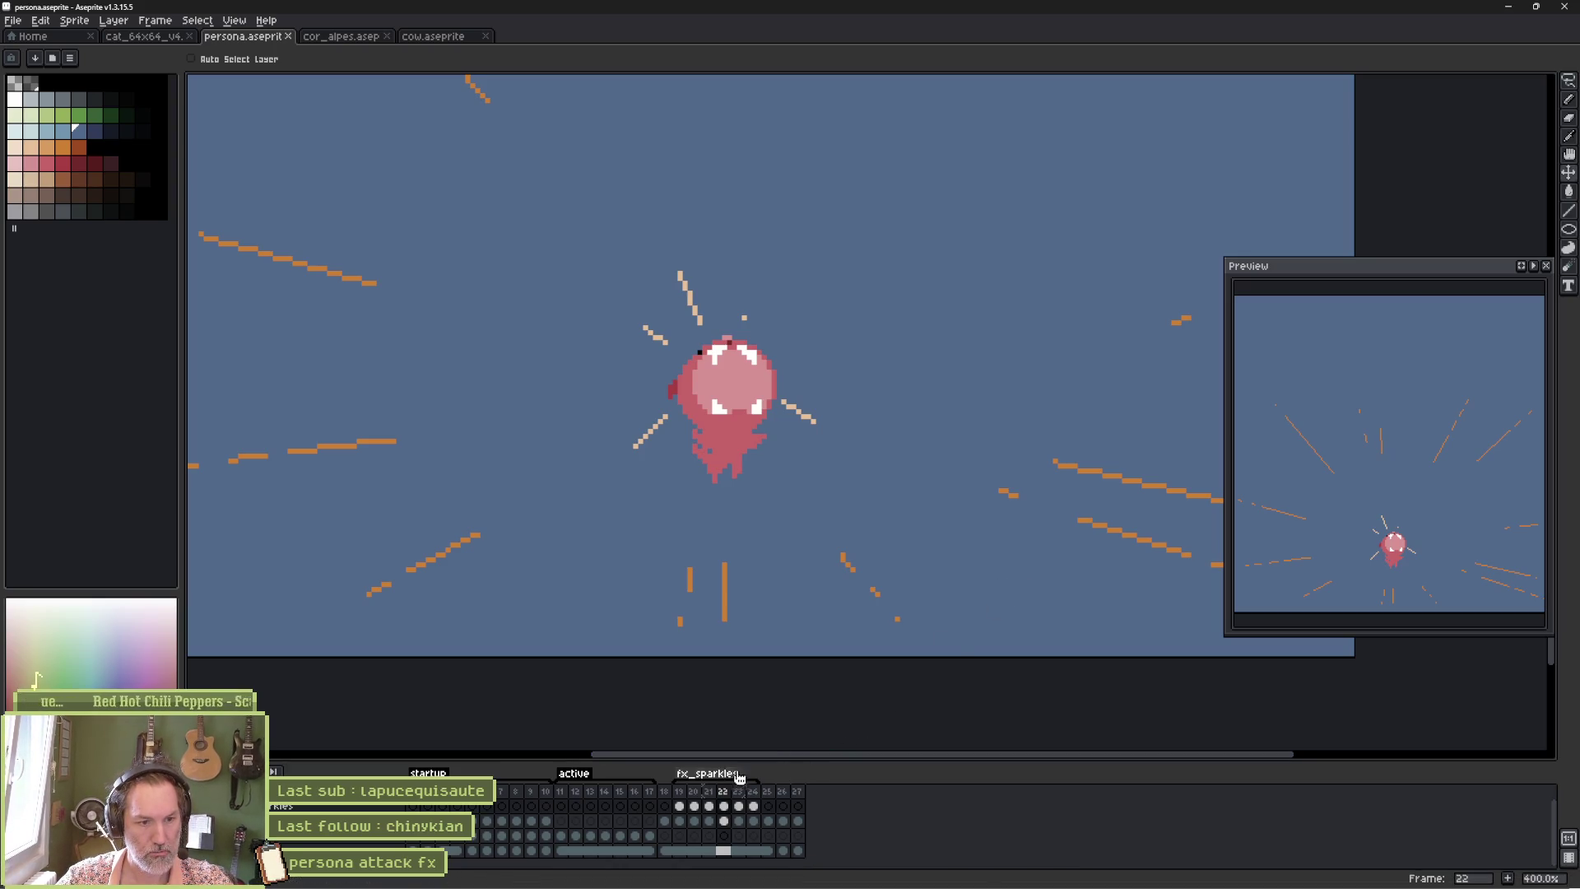
{"action": "double_click", "coordinate": [706, 774]}
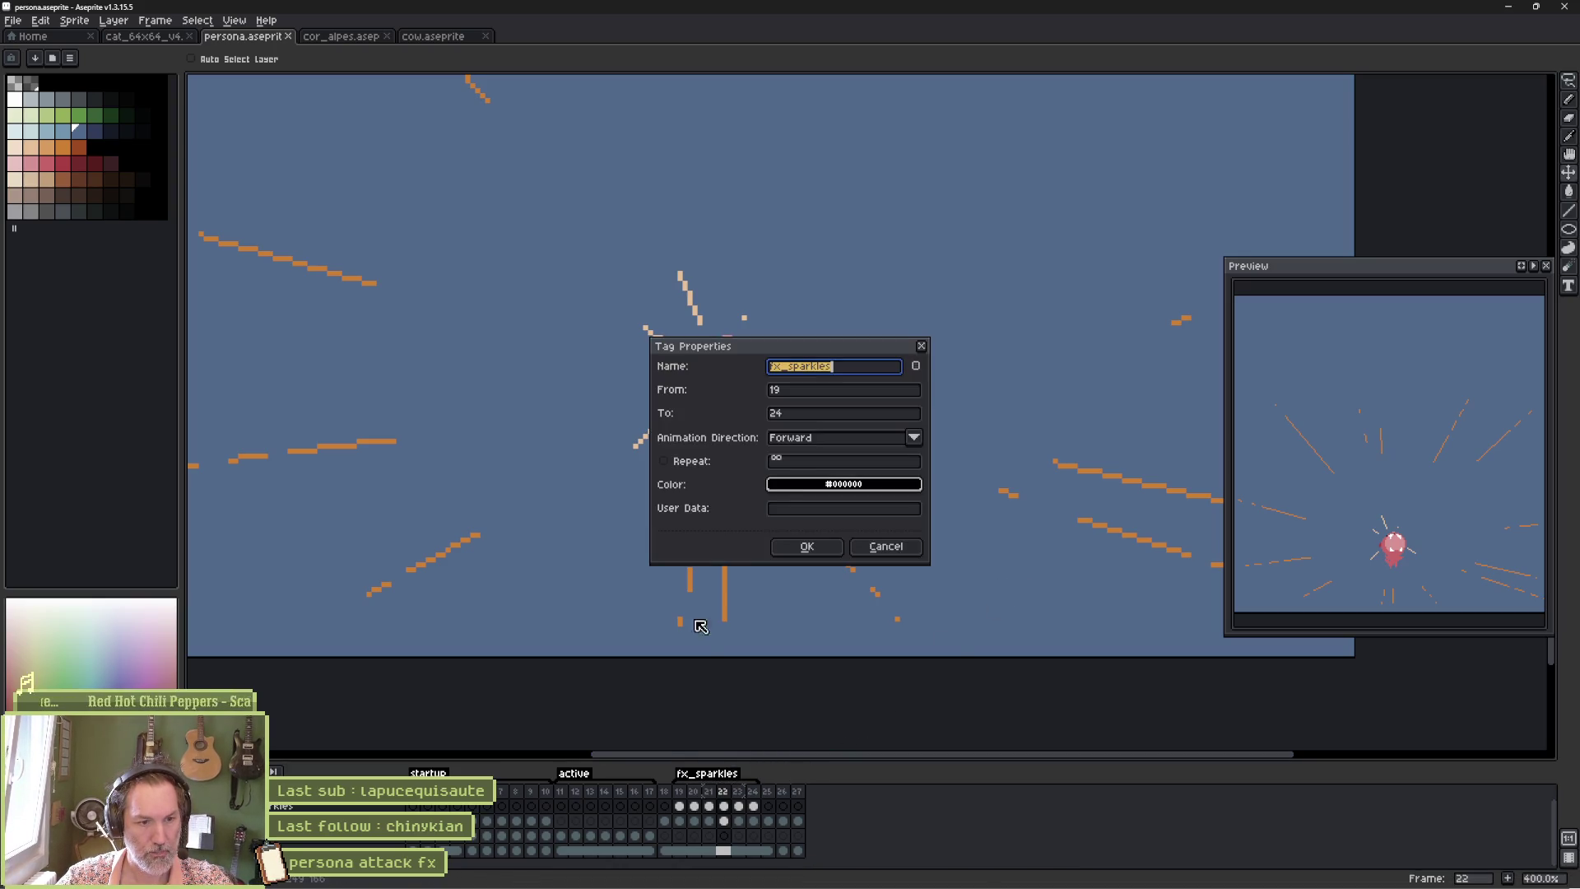
{"action": "left_click", "coordinate": [806, 546]}
{"action": "key", "text": "alt+Tab"}
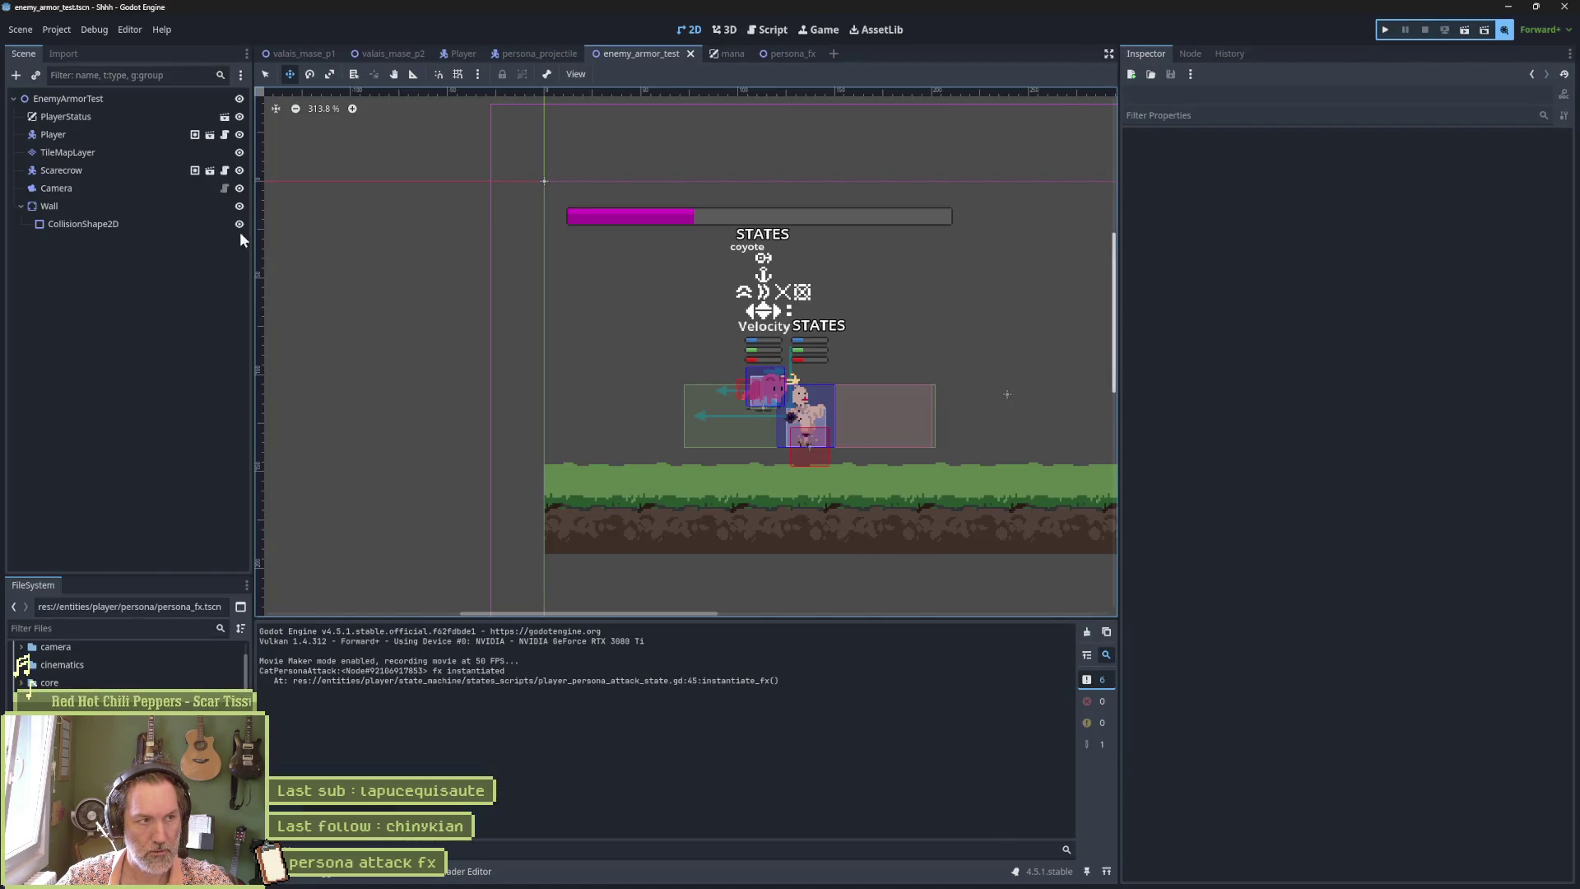
Widen the persona_fx viewport and reimport the updated persona Aseprite file.
{"action": "left_click", "coordinate": [773, 53]}
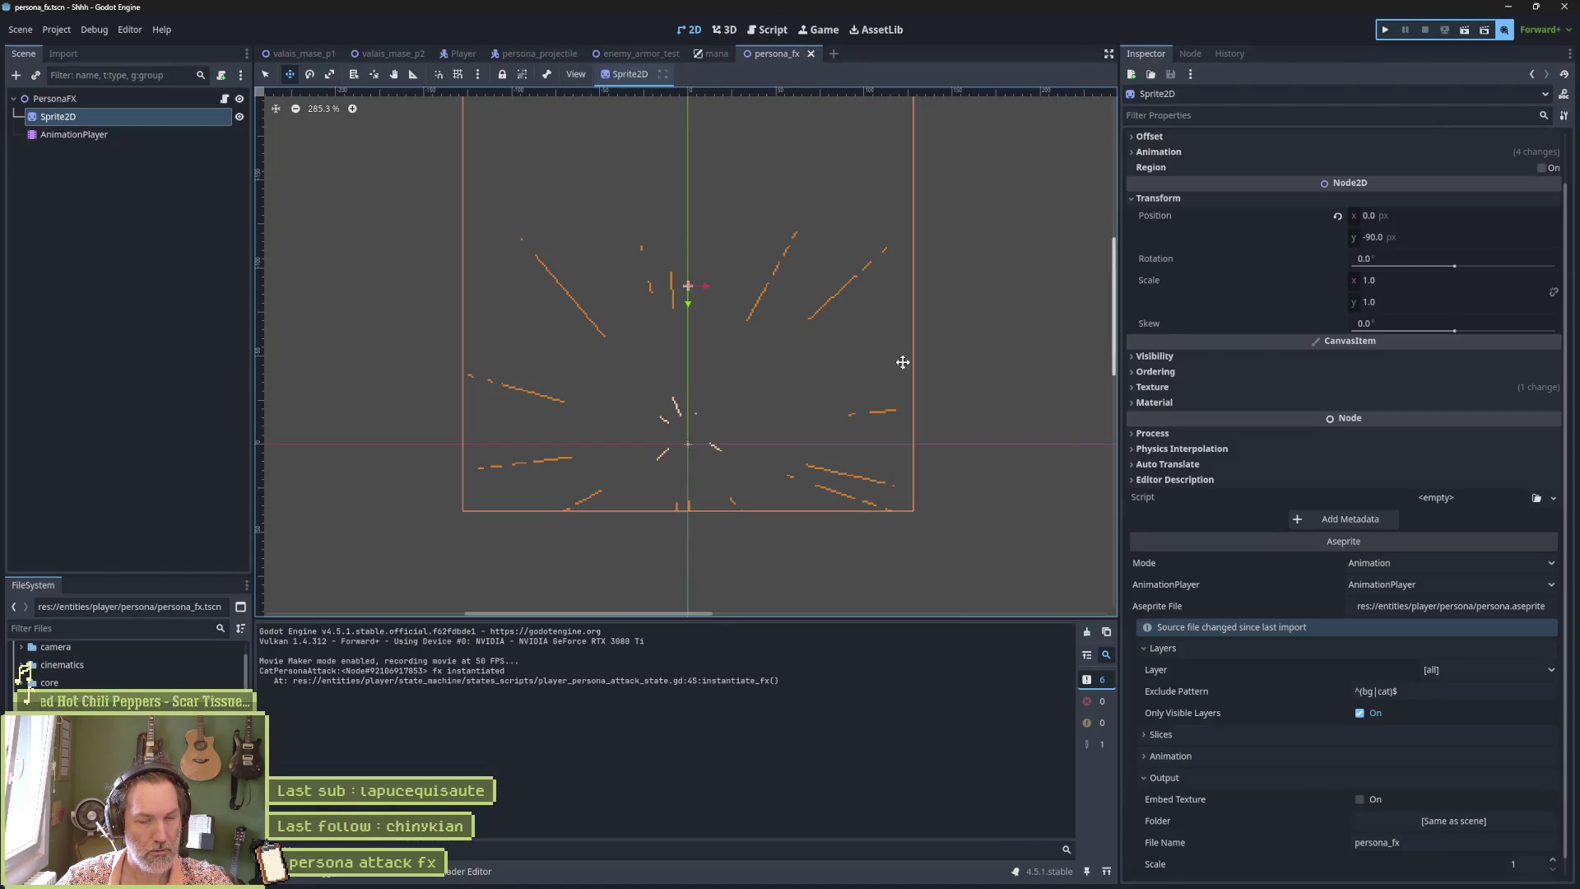
{"action": "scroll", "coordinate": [1345, 784], "scroll_direction": "down", "scroll_amount": 1}
{"action": "left_click_drag", "start_coordinate": [1121, 564], "coordinate": [1317, 568]}
{"action": "left_click", "coordinate": [1424, 871]}
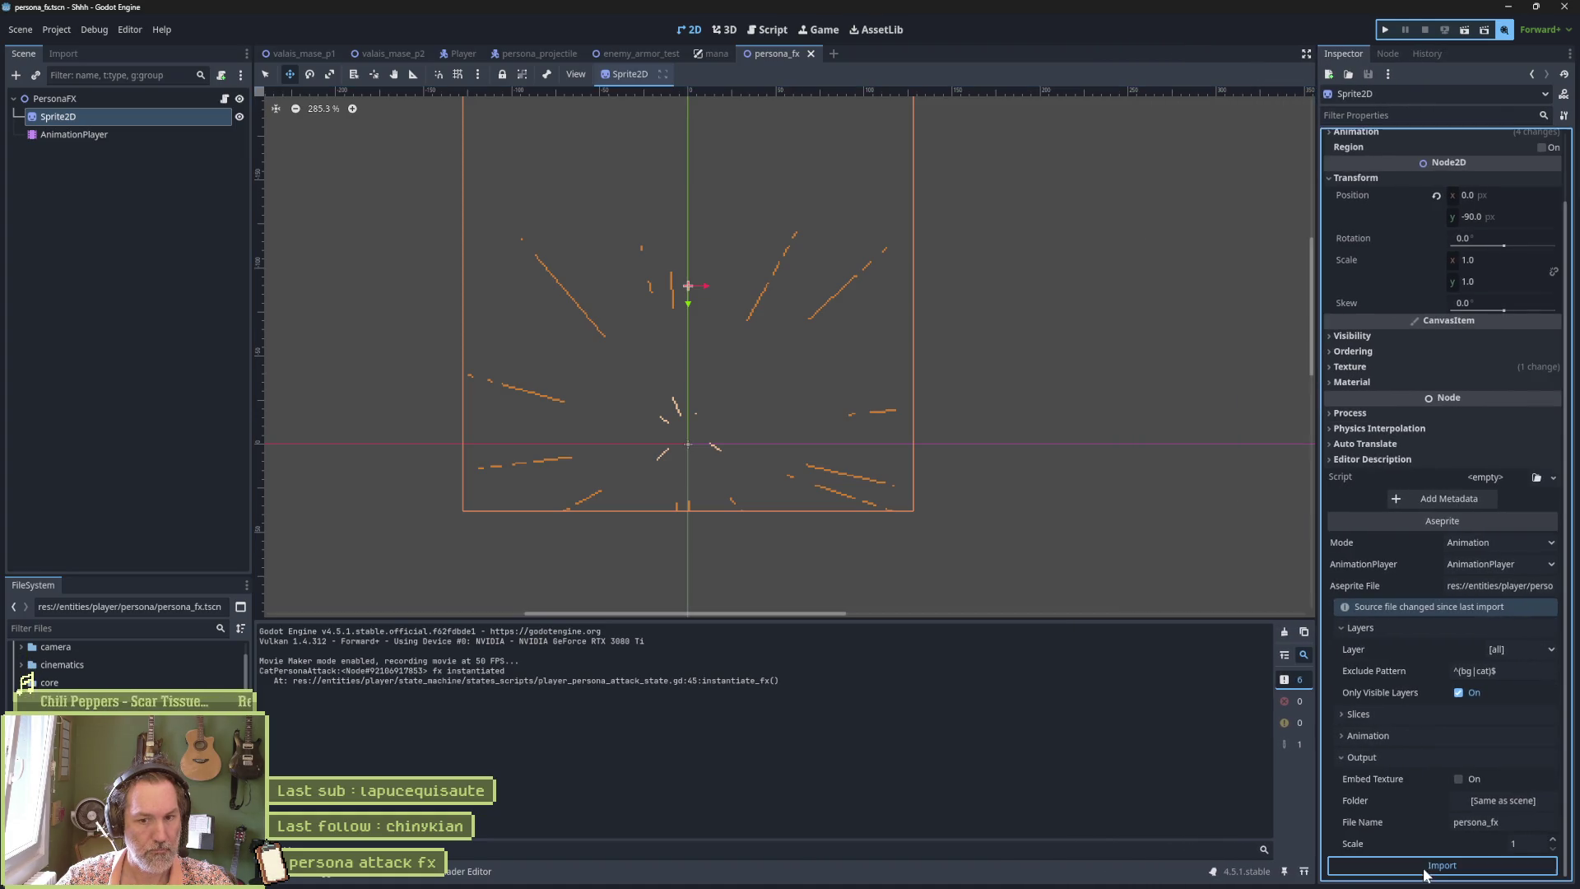
Rerun enemy_armor_test, trigger the persona attack with X, and stop with F8.
{"action": "left_click", "coordinate": [649, 55]}
{"action": "key", "text": "F6"}
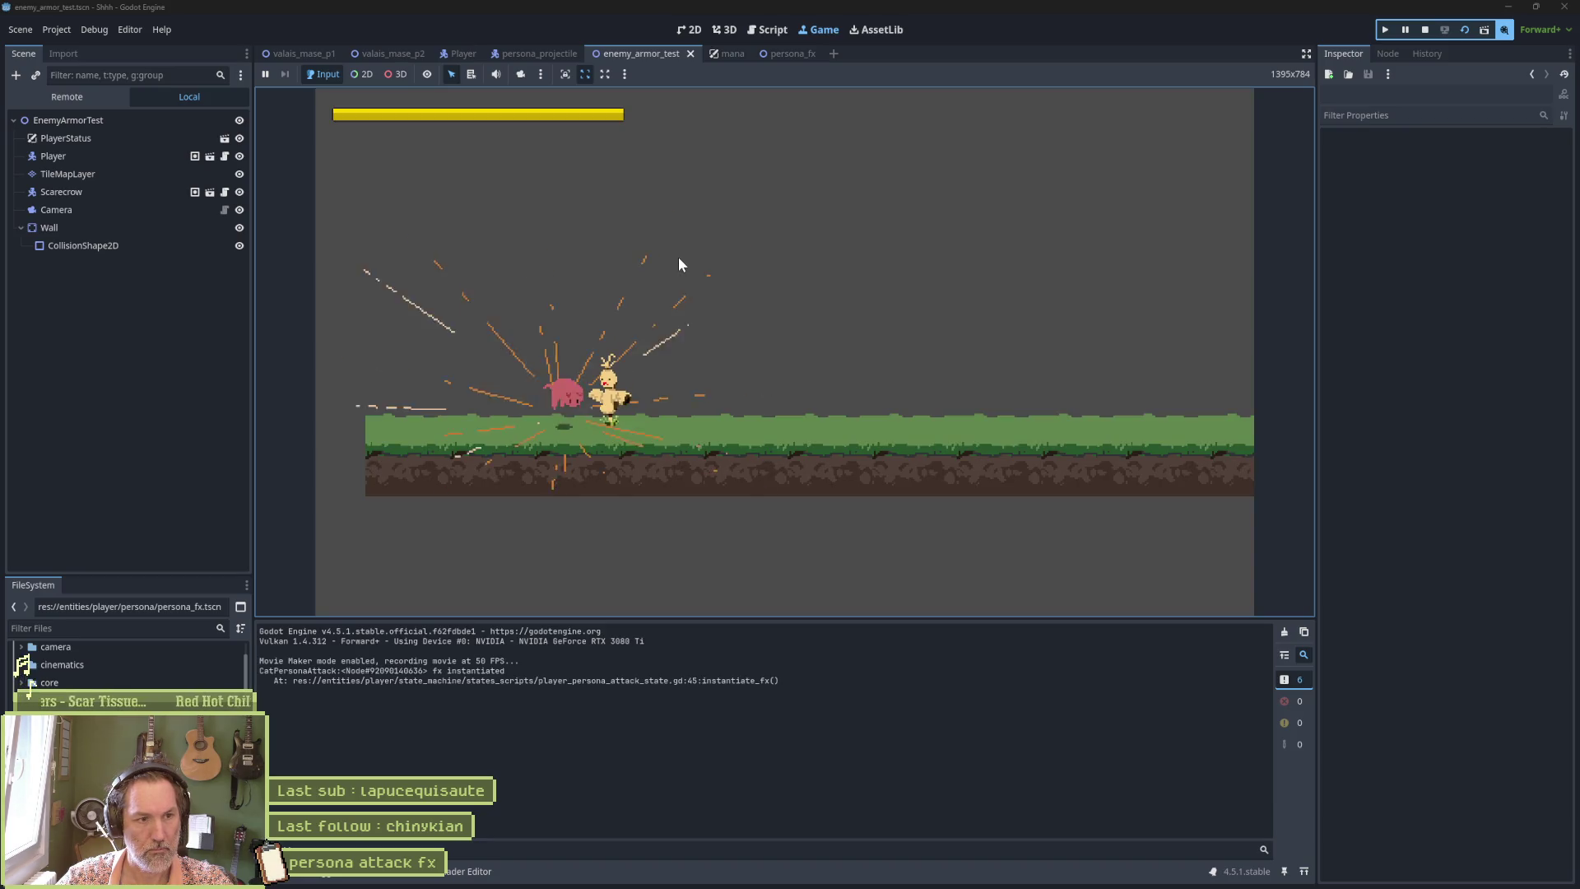
{"action": "key", "text": "x"}
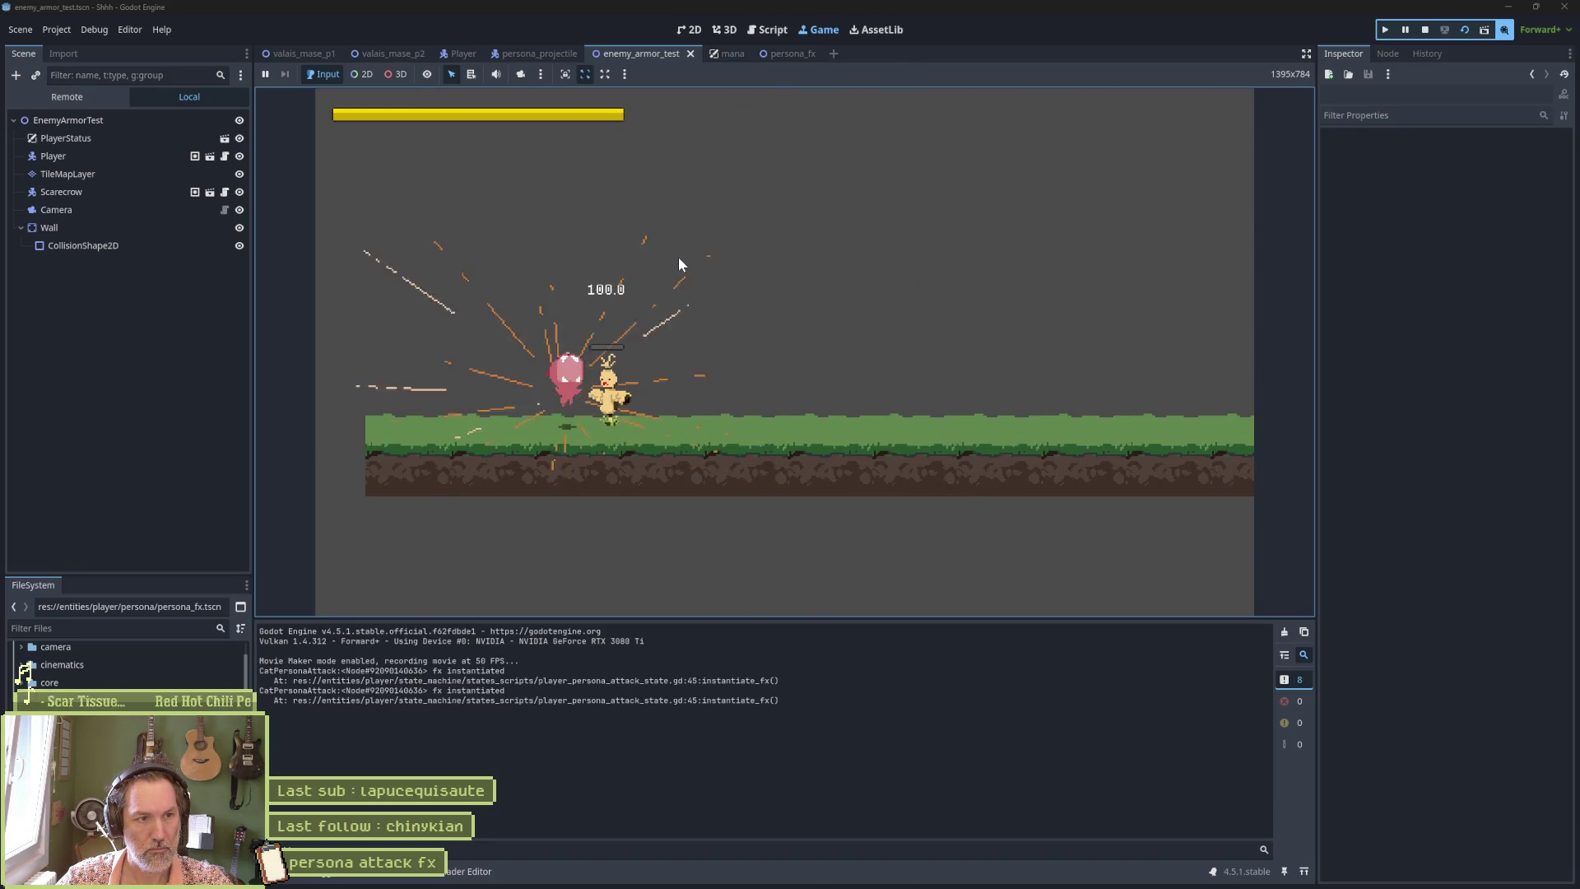
{"action": "key", "text": "F8"}
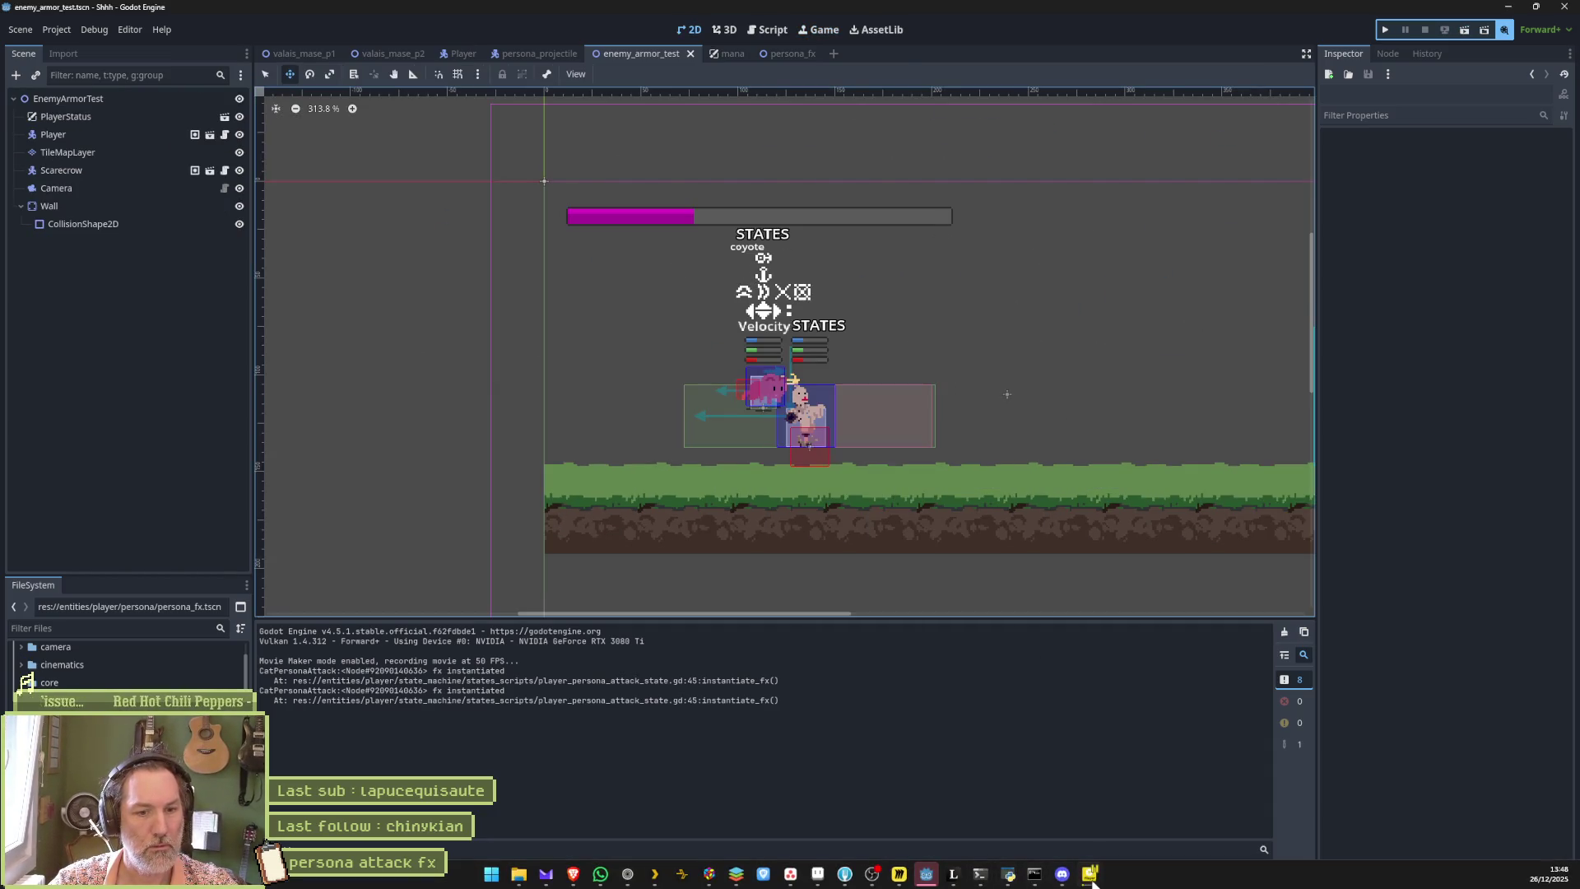
{"action": "right_click", "coordinate": [1090, 883]}
Close the running game, pause Shhh.avi on the radiating-streak burst, and close PotPlayer.
{"action": "left_click", "coordinate": [1111, 841]}
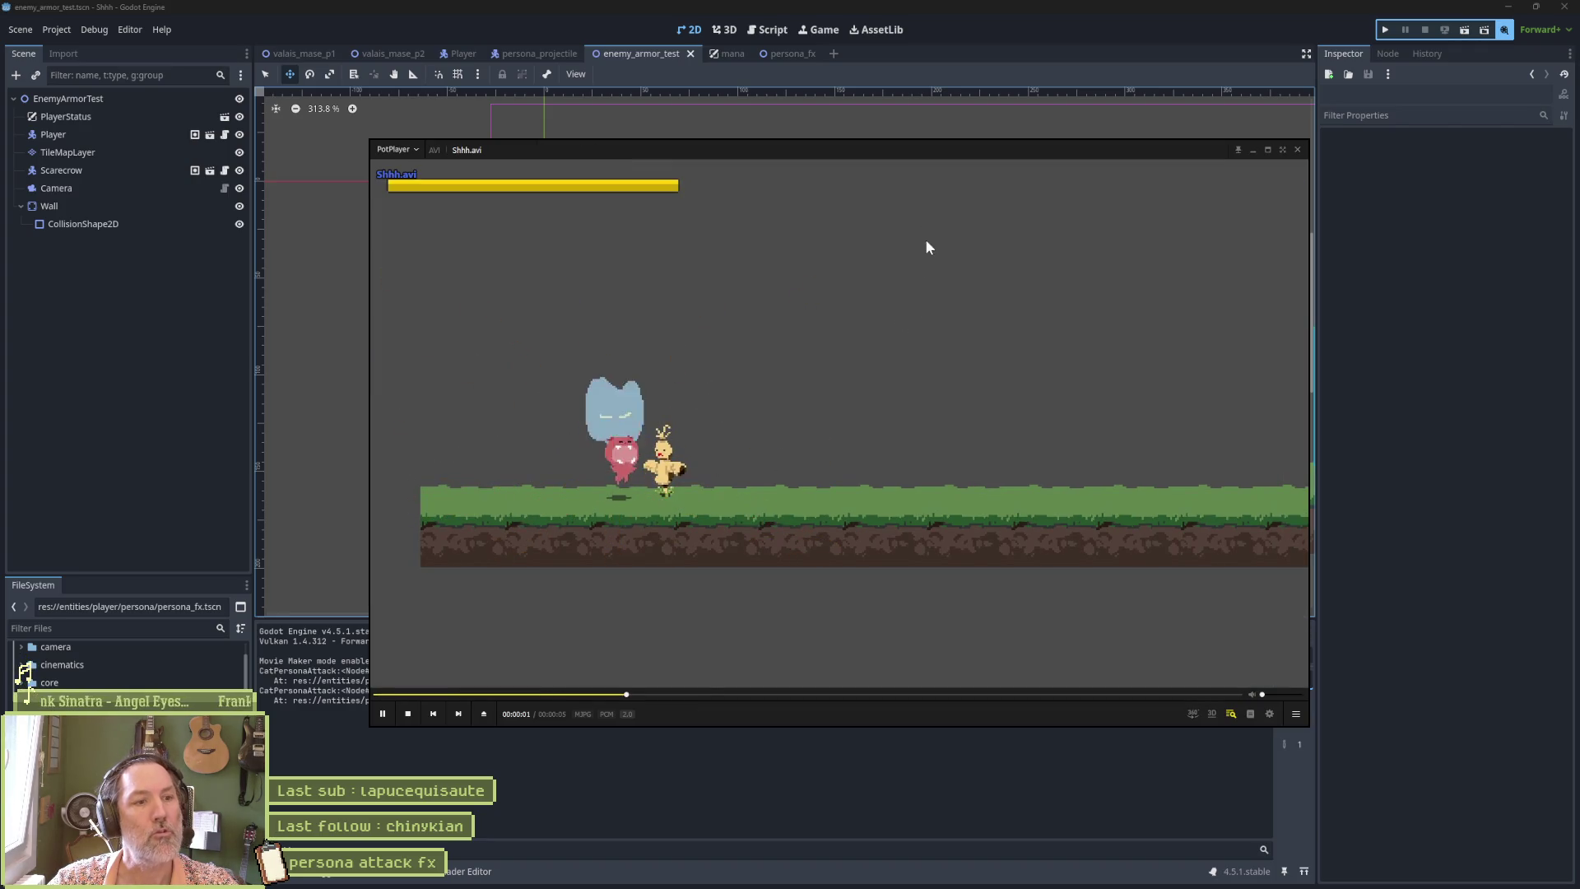
{"action": "key", "text": "space"}
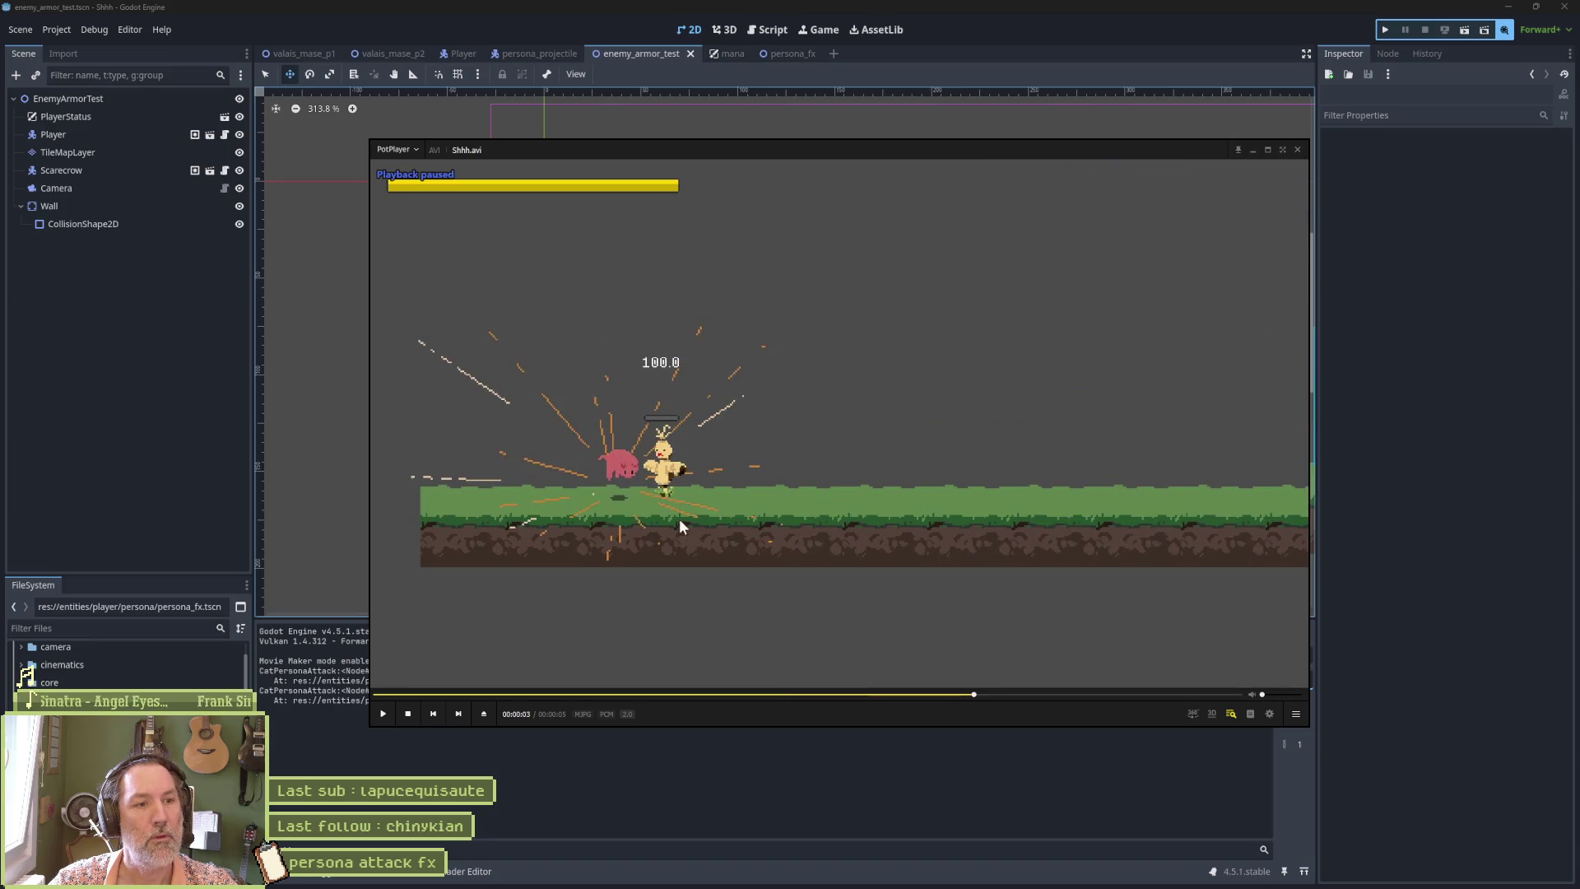
{"action": "left_click", "coordinate": [1299, 151]}
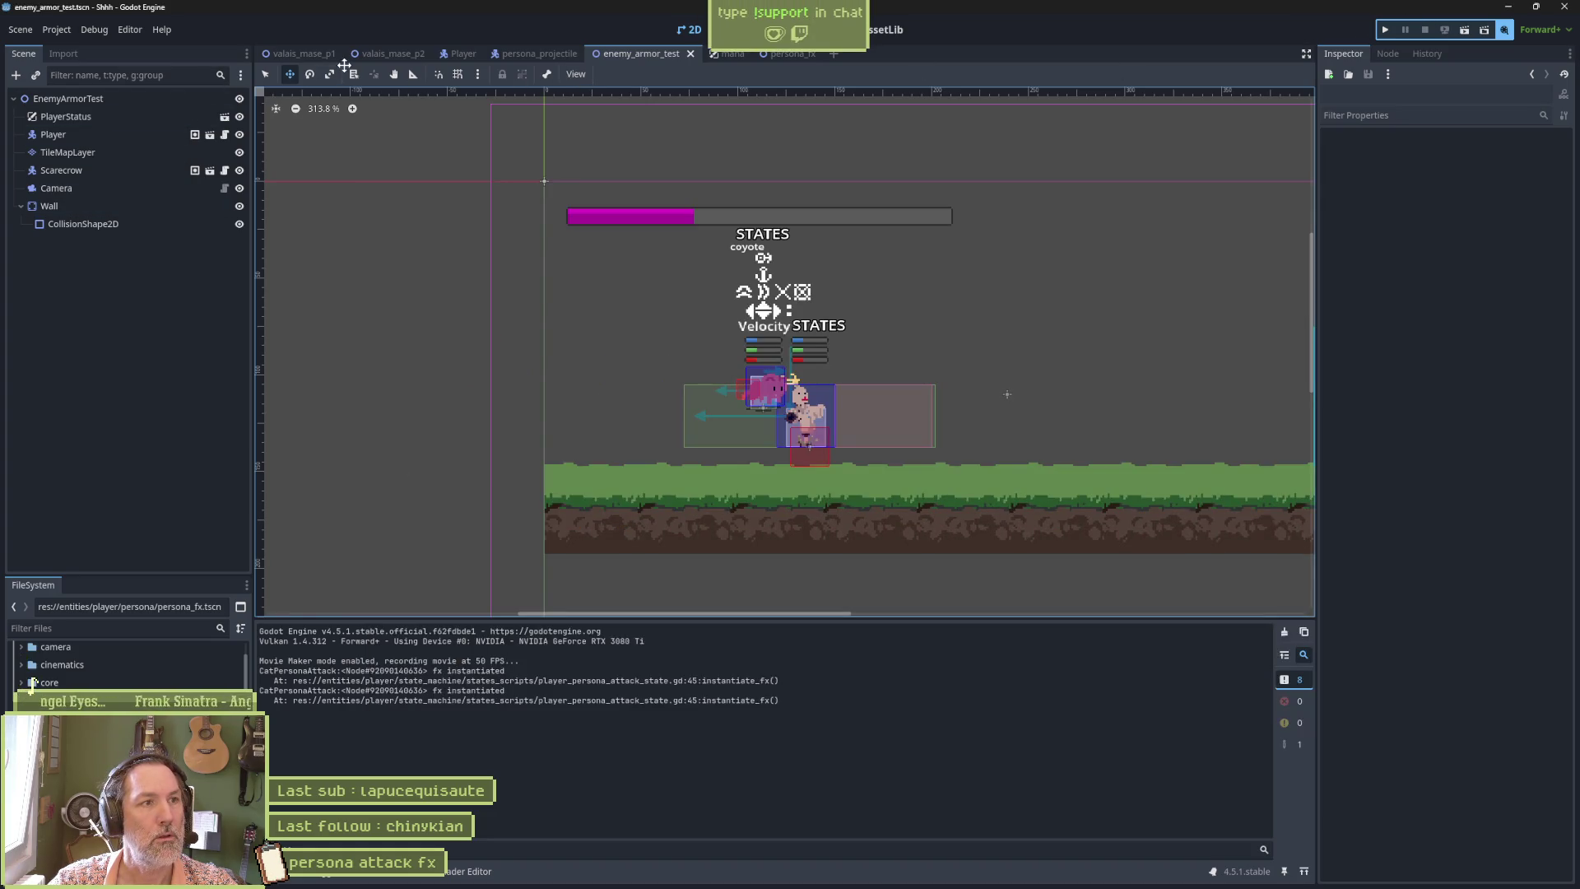
{"action": "mouse_move", "coordinate": [407, 66]}
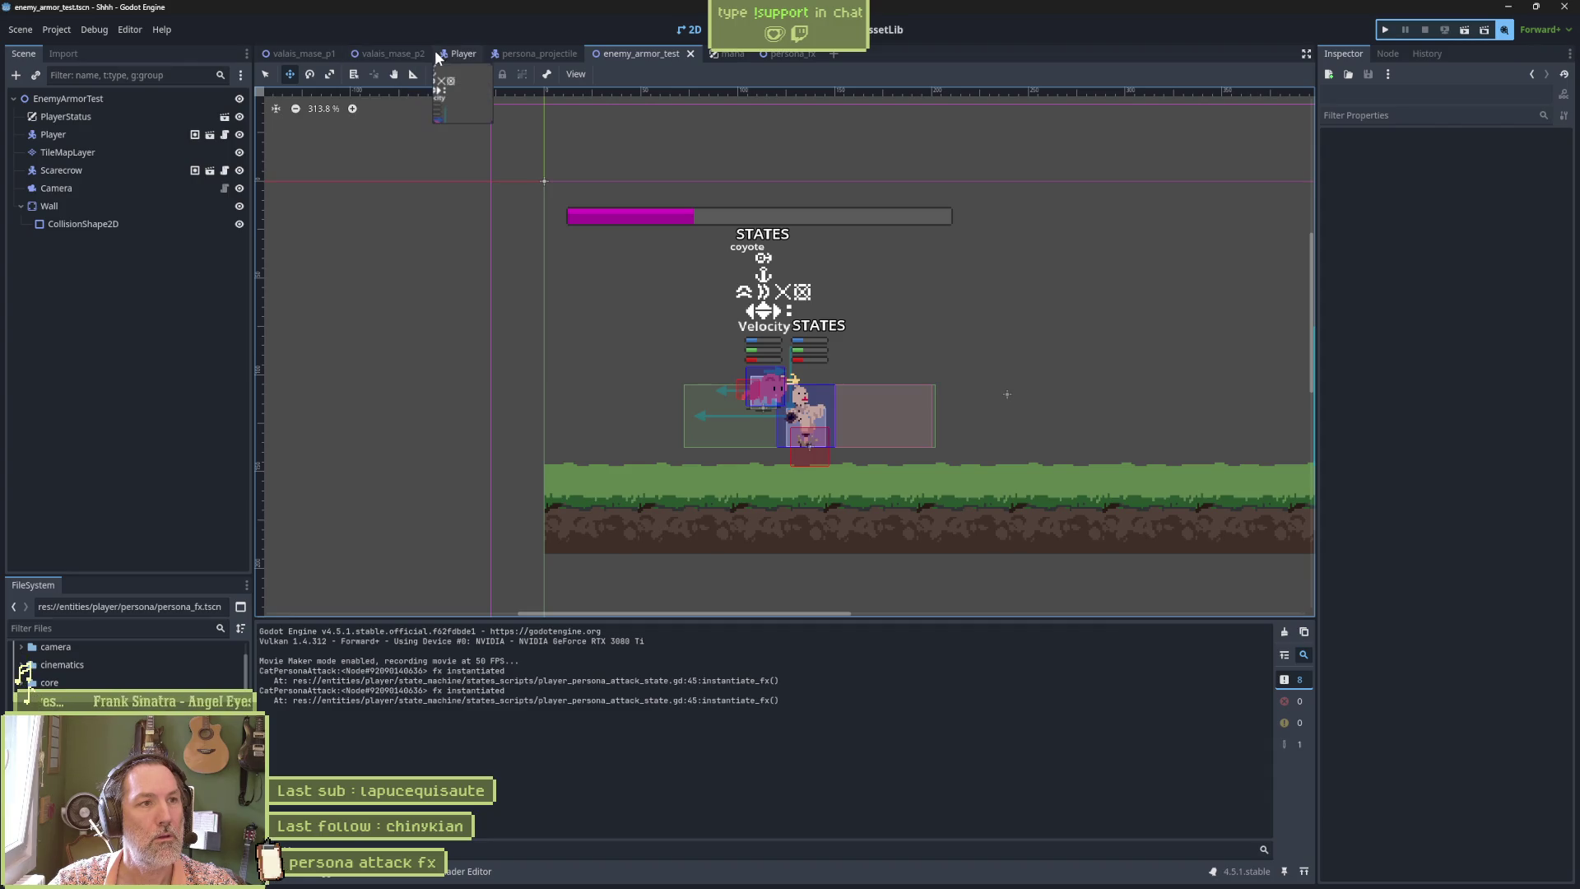
In the Player scene, open AnimationPlayer's cat_persona_attack and scrub to 0.1 s.
{"action": "mouse_move", "coordinate": [535, 54]}
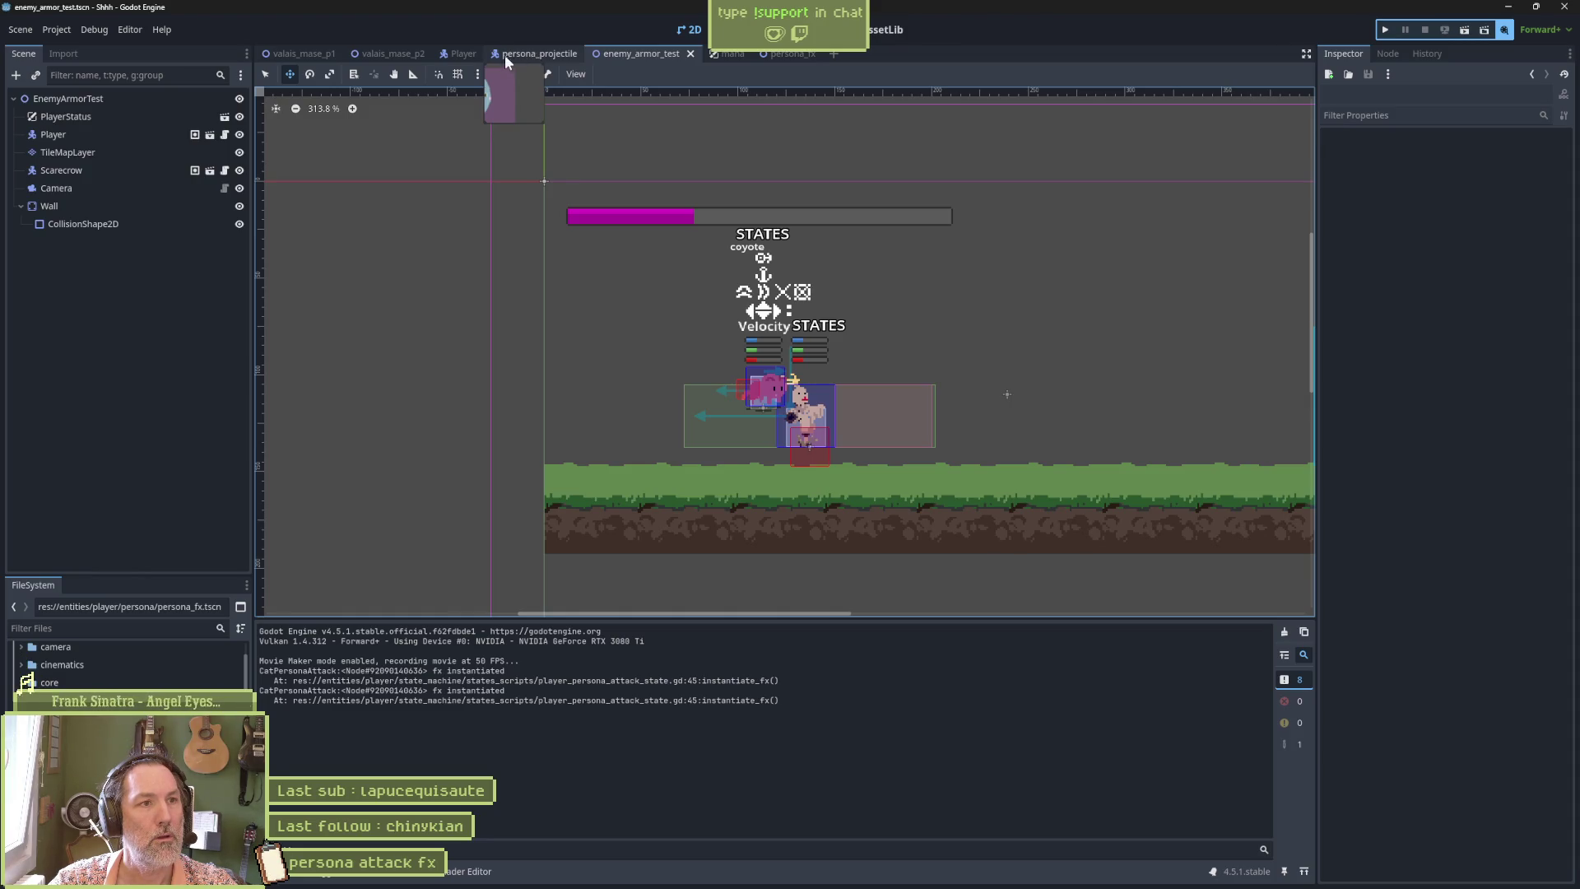
{"action": "left_click", "coordinate": [456, 51]}
{"action": "left_click", "coordinate": [152, 219]}
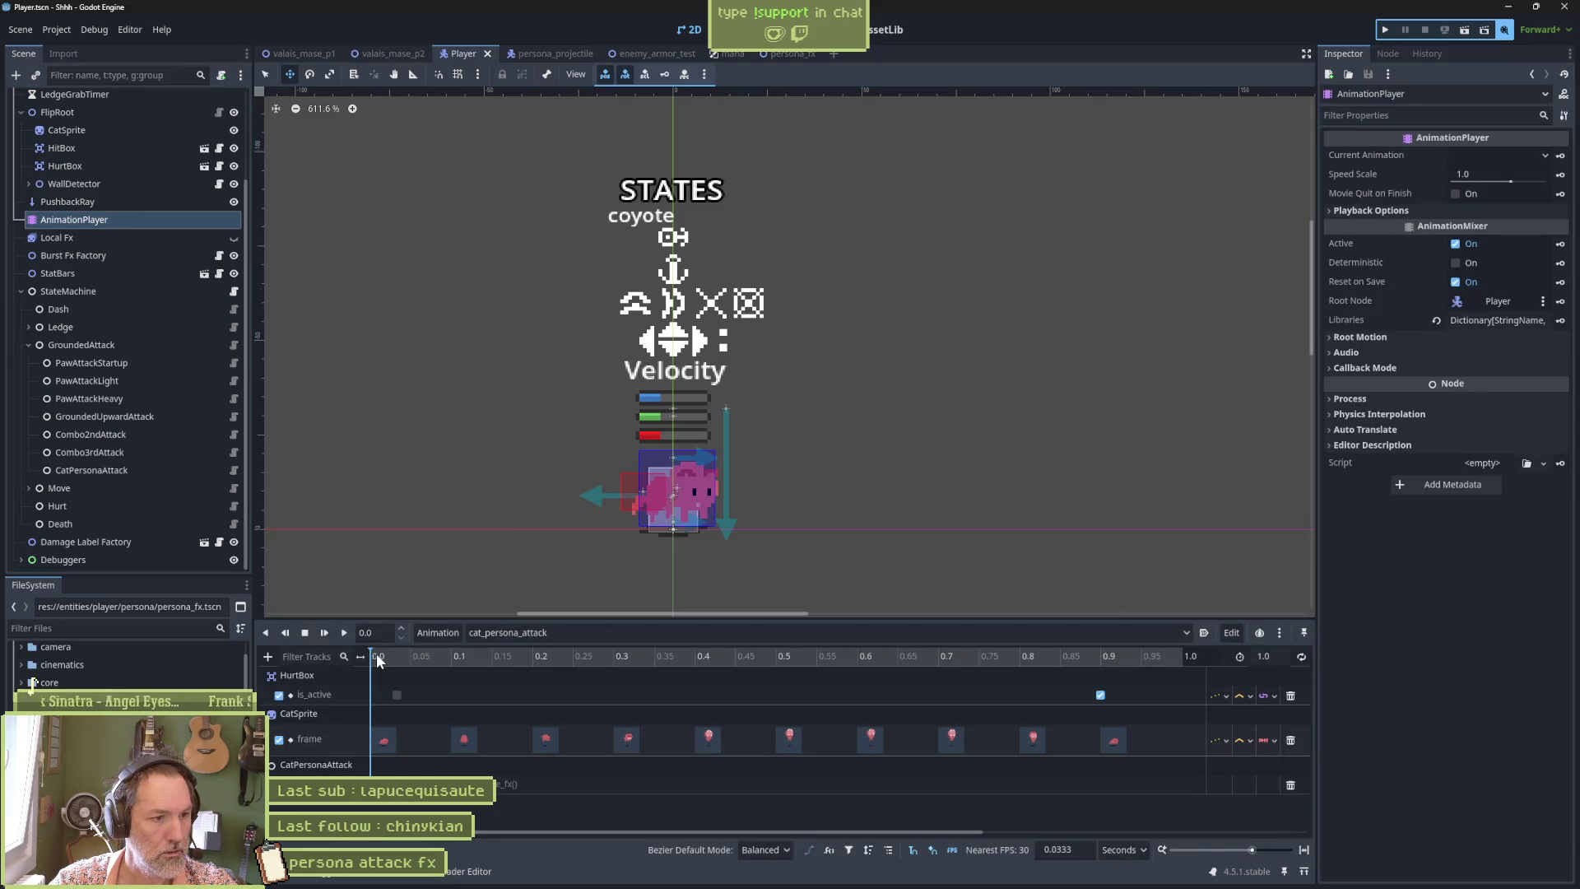
{"action": "left_click_drag", "start_coordinate": [376, 653], "coordinate": [453, 643]}
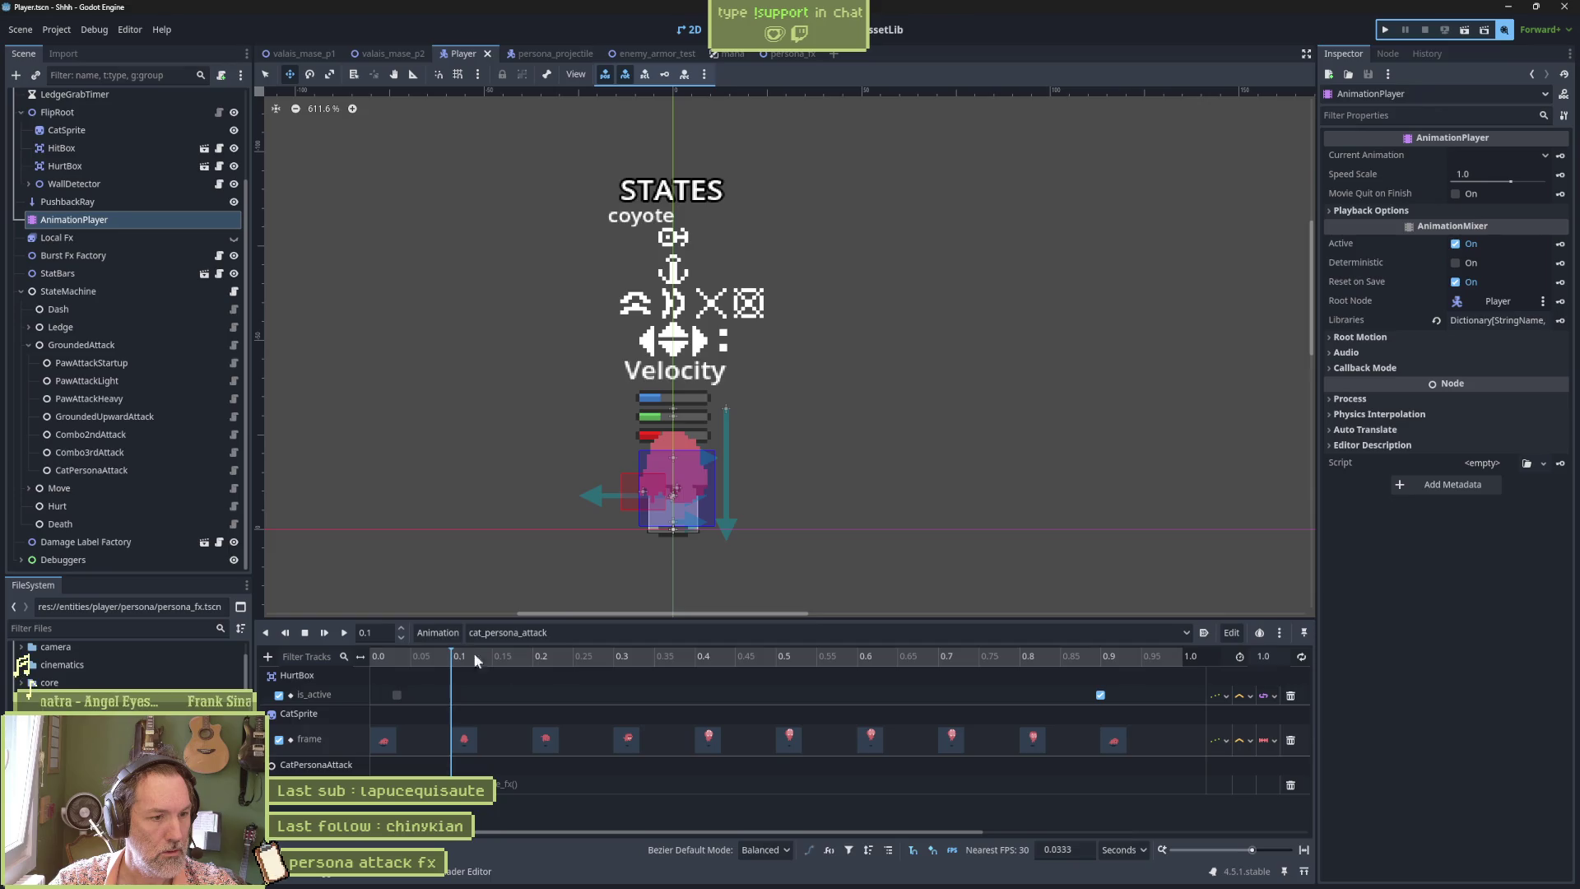
Compare Aseprite frames 18 and 19 against it, then scrub Godot's playhead back to 0.1 s.
{"action": "left_click", "coordinate": [818, 877]}
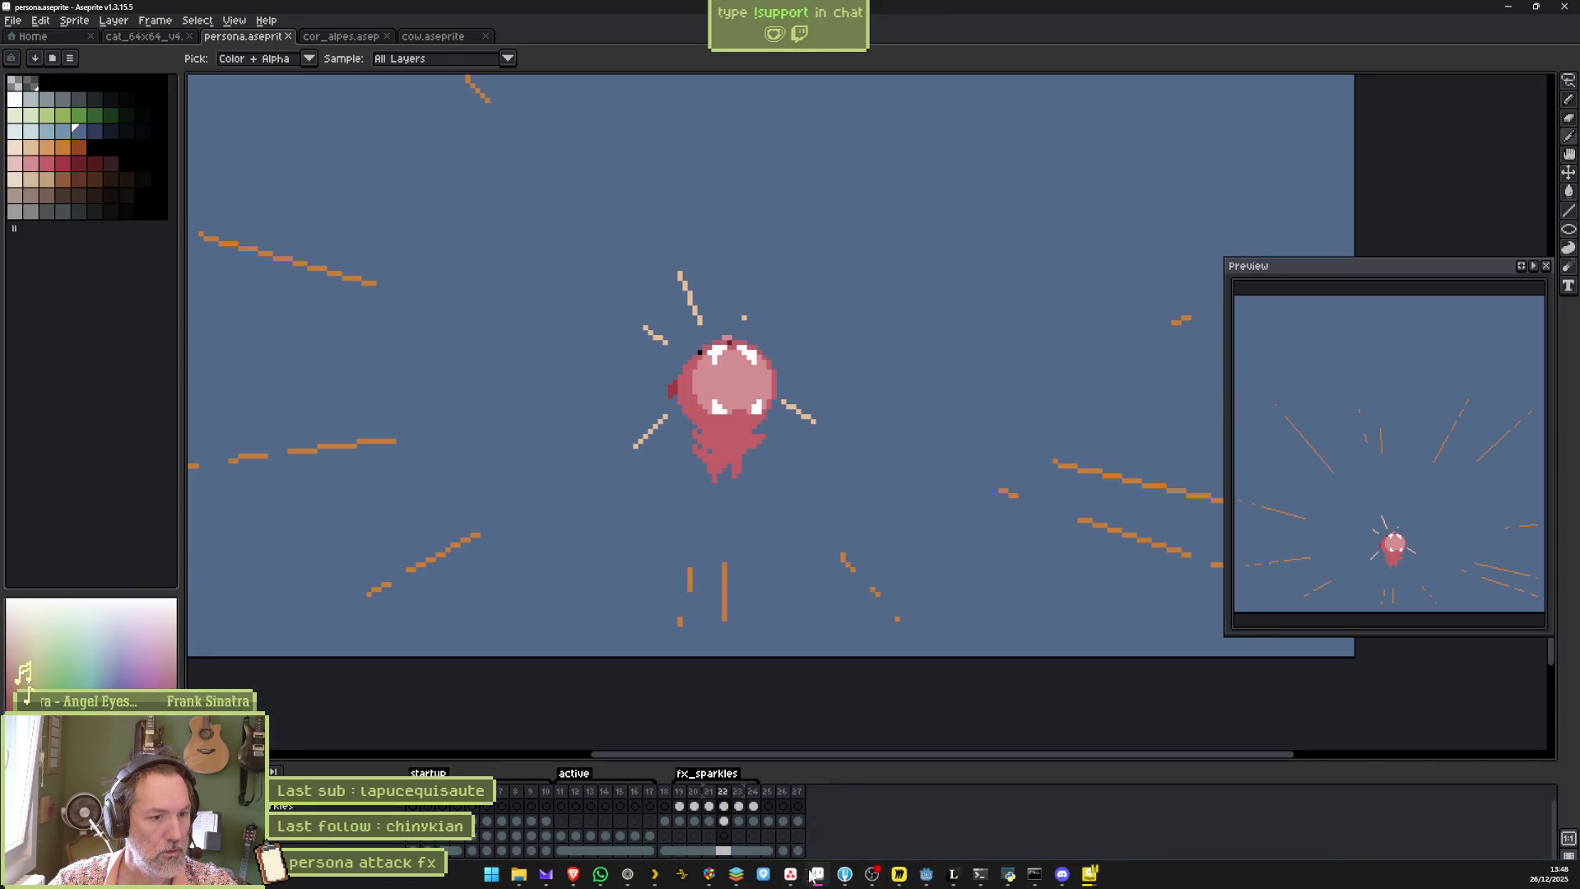
{"action": "left_click", "coordinate": [679, 793]}
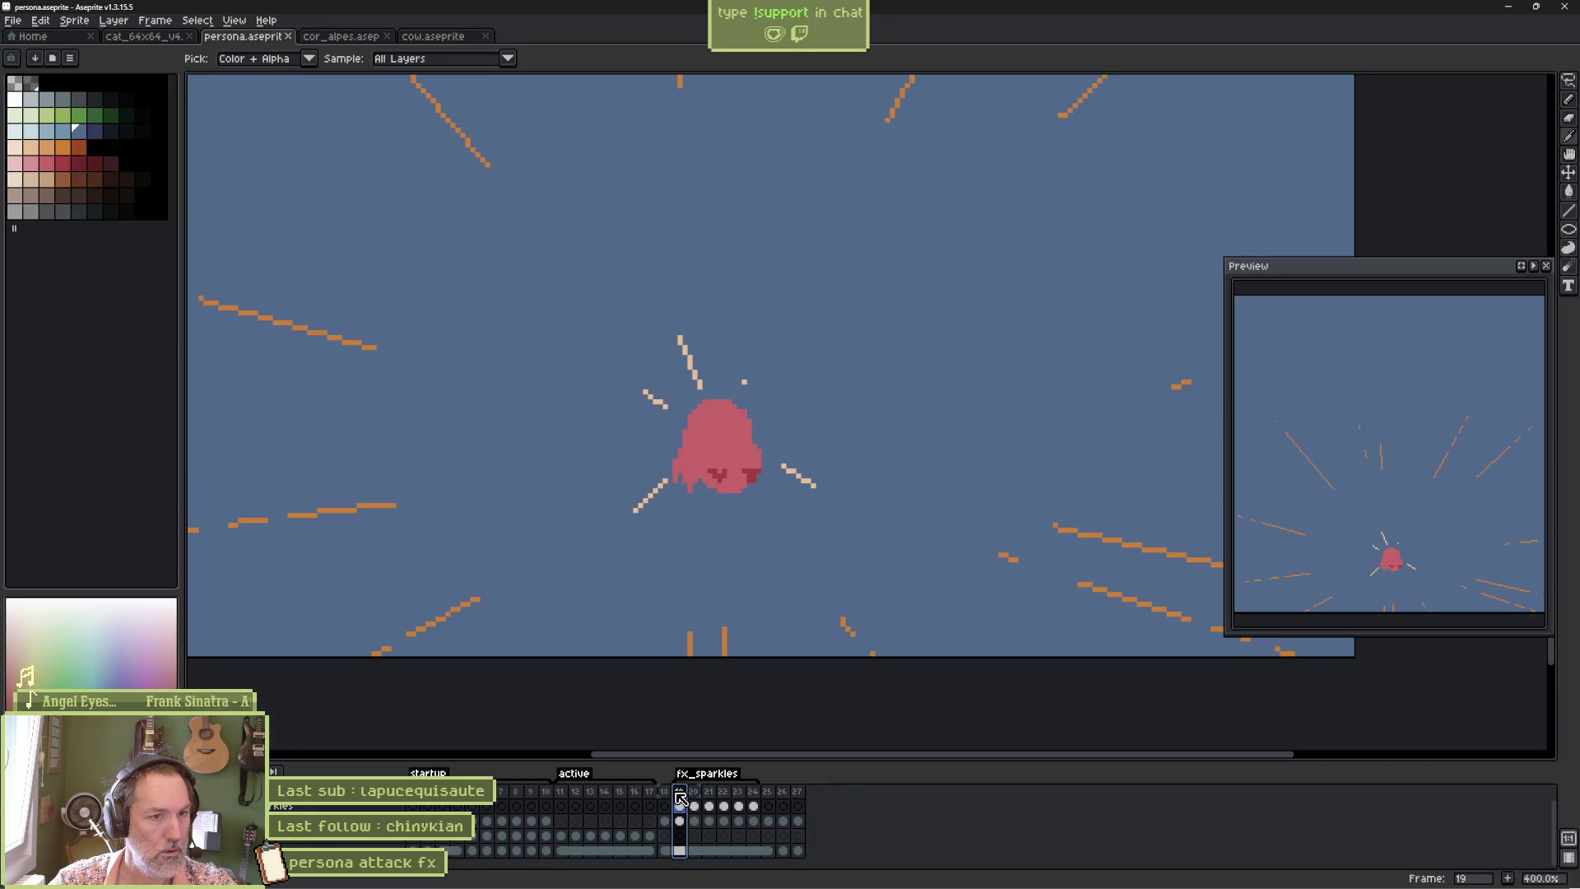
{"action": "key", "text": "Left"}
{"action": "key", "text": "Right"}
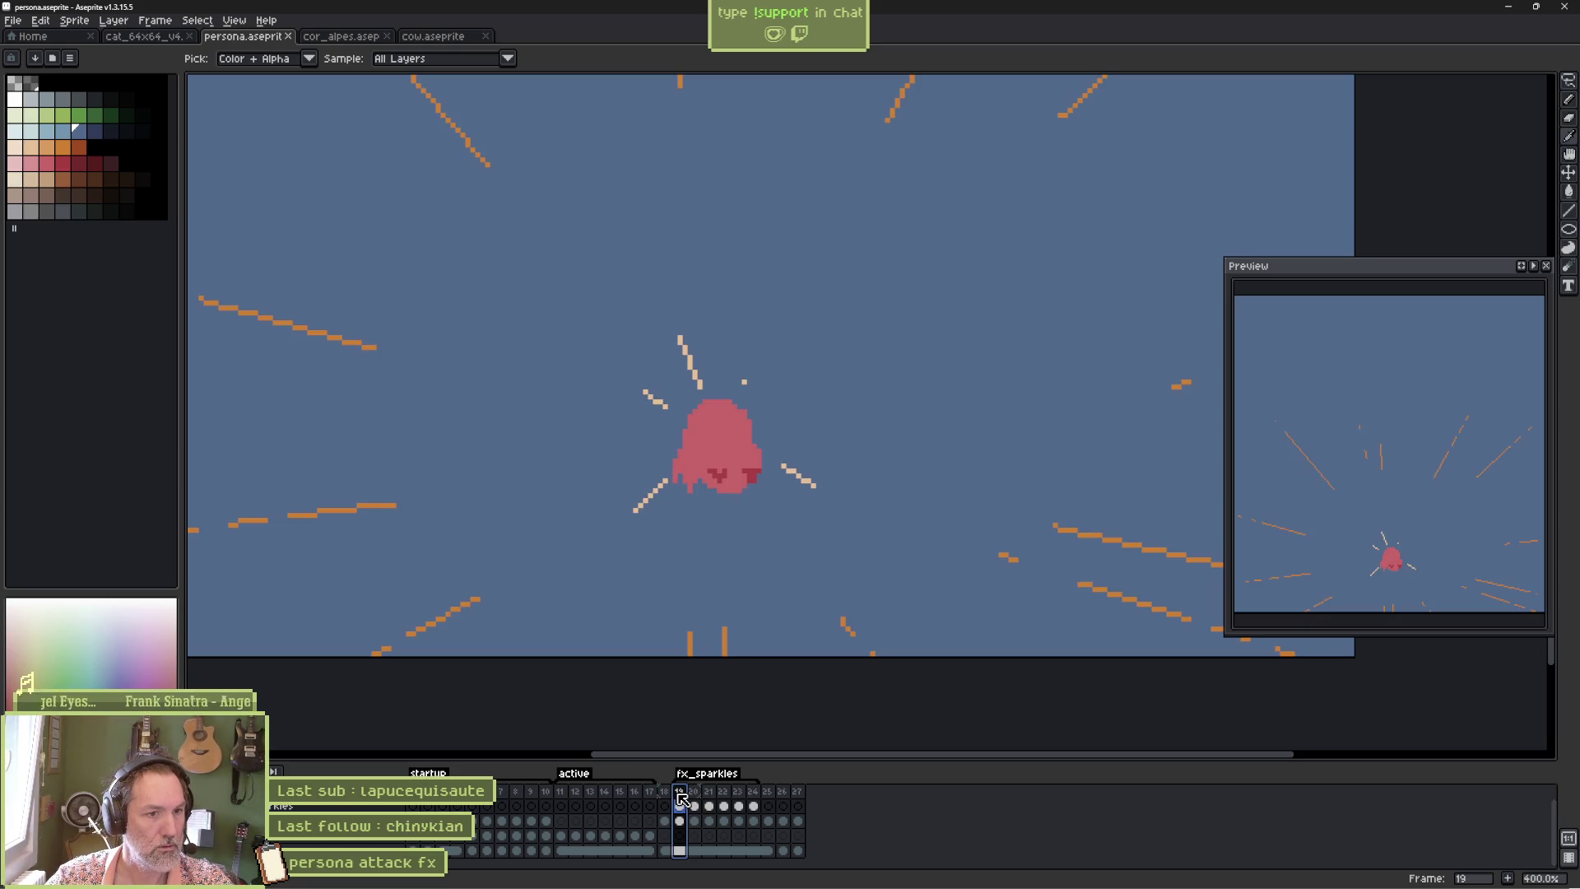
{"action": "mouse_move", "coordinate": [681, 887]}
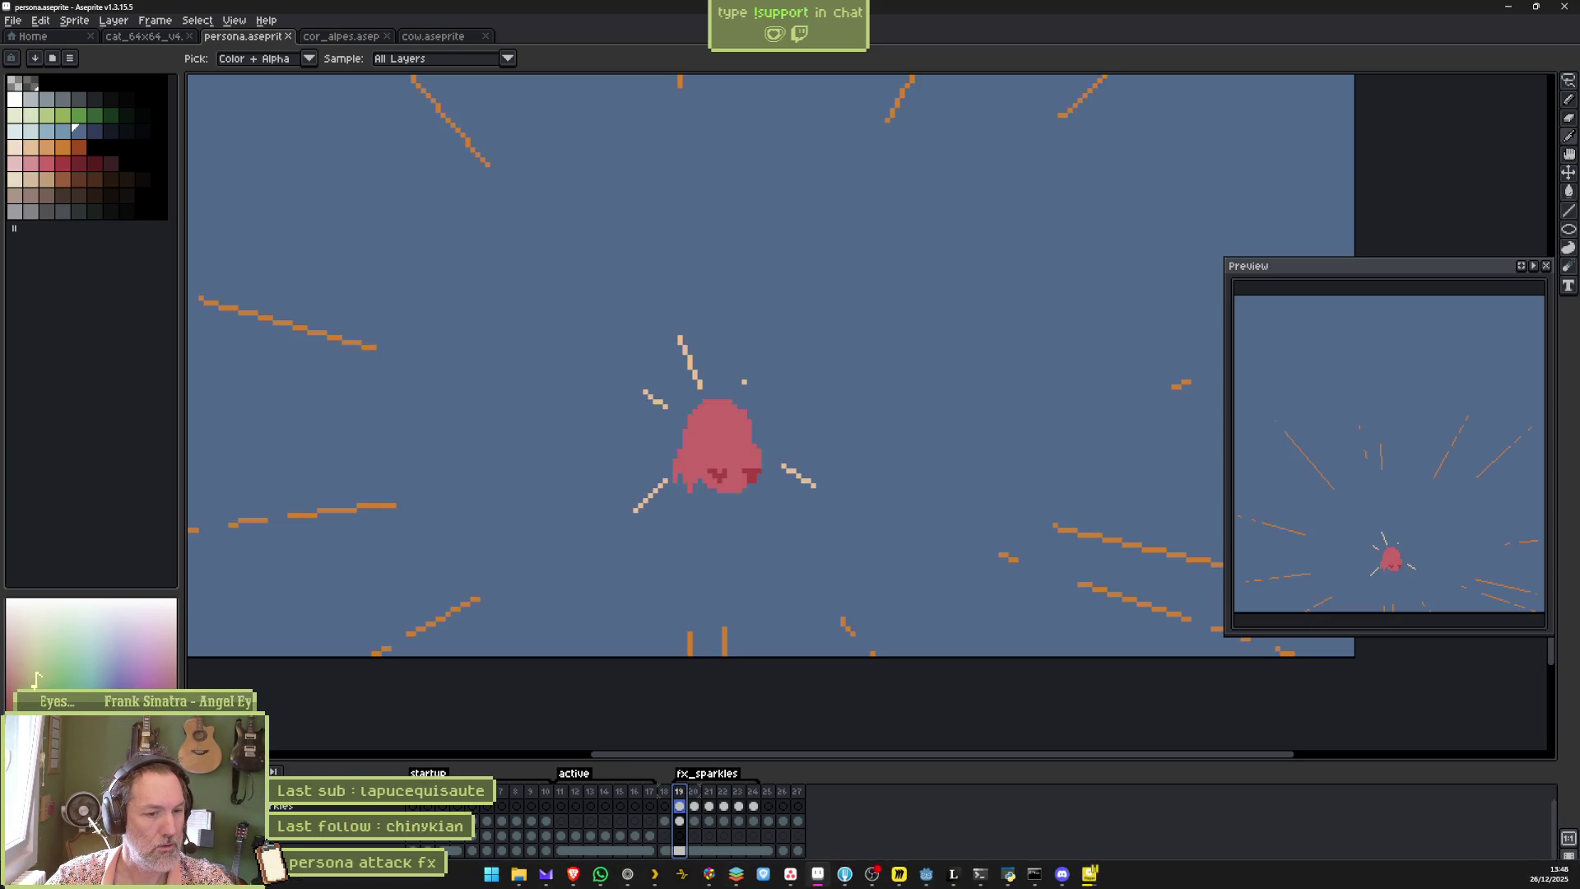
{"action": "left_click", "coordinate": [817, 876]}
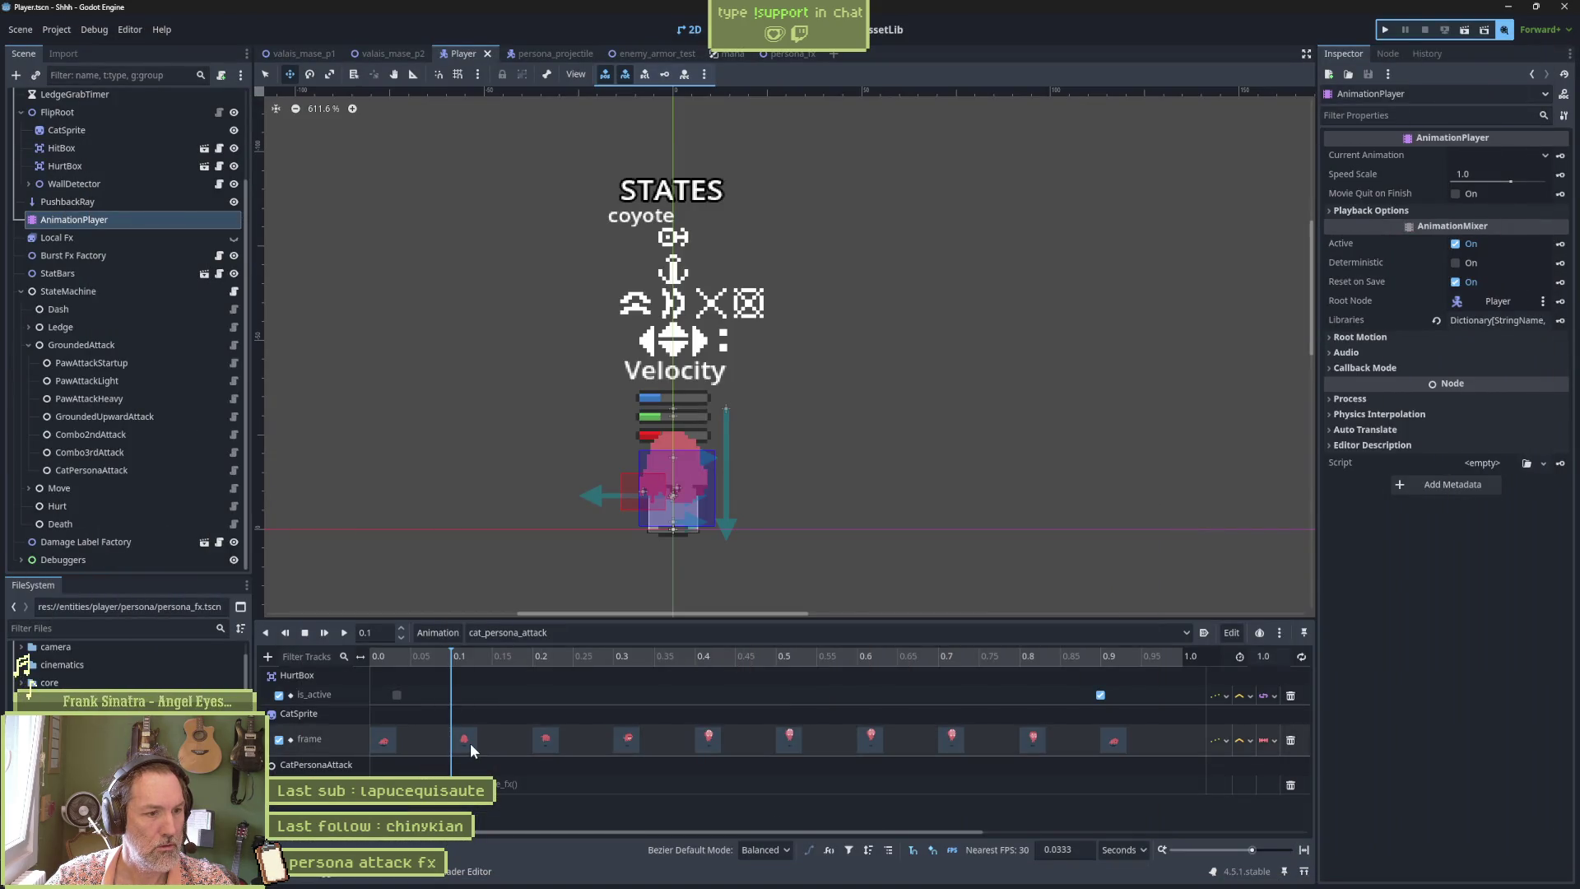
{"action": "left_click", "coordinate": [476, 656]}
{"action": "mouse_move", "coordinate": [477, 656]}
{"action": "left_mouse_down"}
{"action": "mouse_move", "coordinate": [504, 656]}
{"action": "mouse_move", "coordinate": [449, 662]}
{"action": "left_mouse_up"}
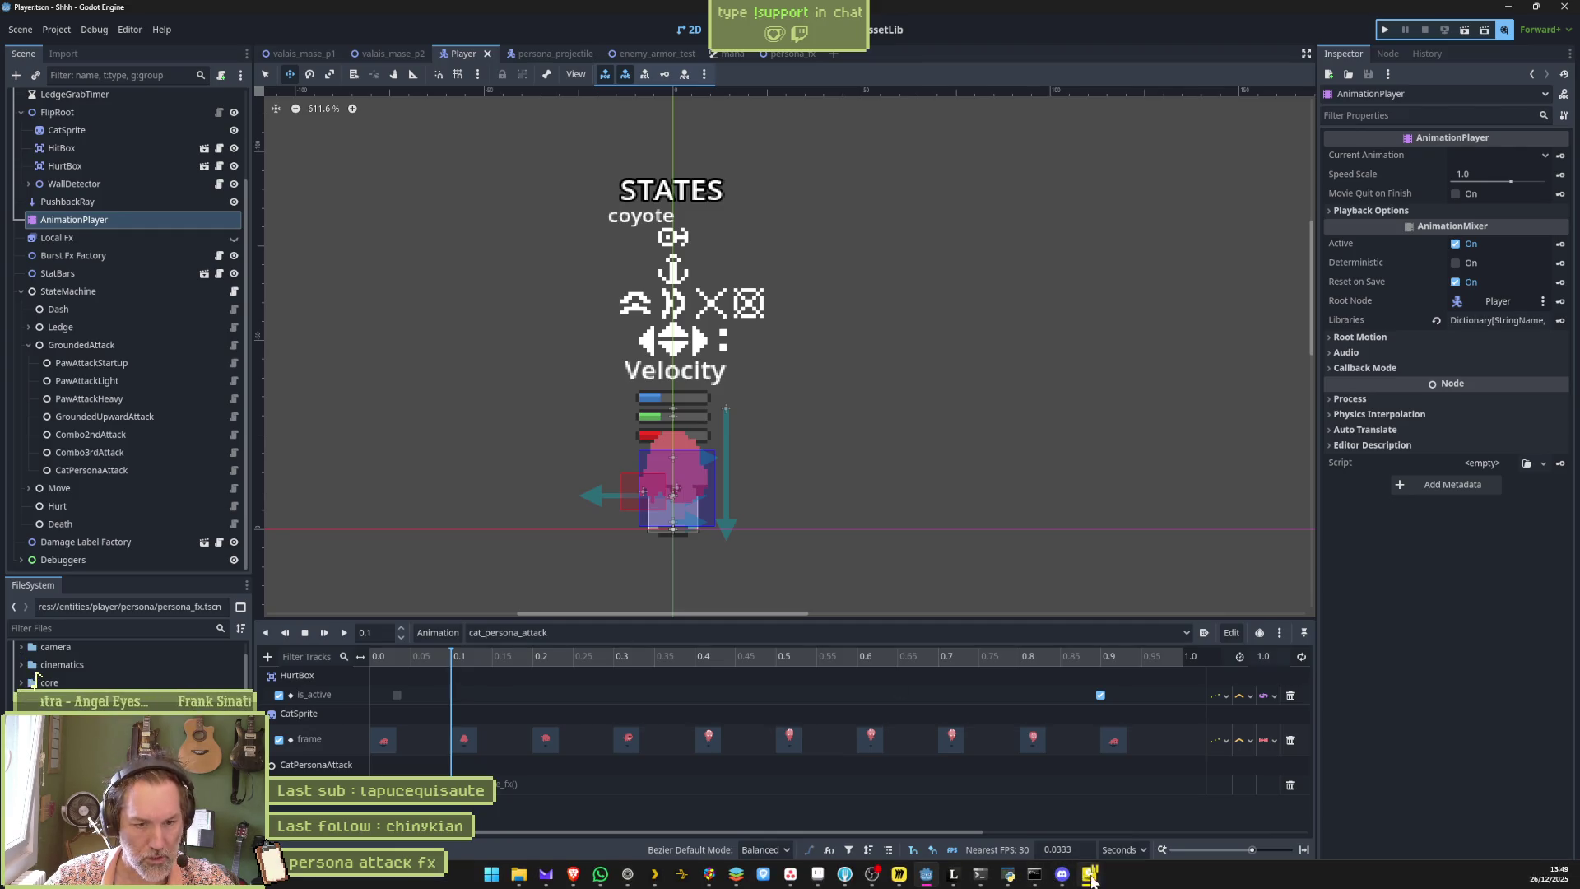
{"action": "left_click", "coordinate": [1089, 874]}
{"action": "key", "text": "f"}
{"action": "key", "text": "f"}
{"action": "key", "text": "f"}
{"action": "key", "text": "f"}
{"action": "key", "text": "f"}
{"action": "key", "text": "f"}
{"action": "key", "text": "f"}
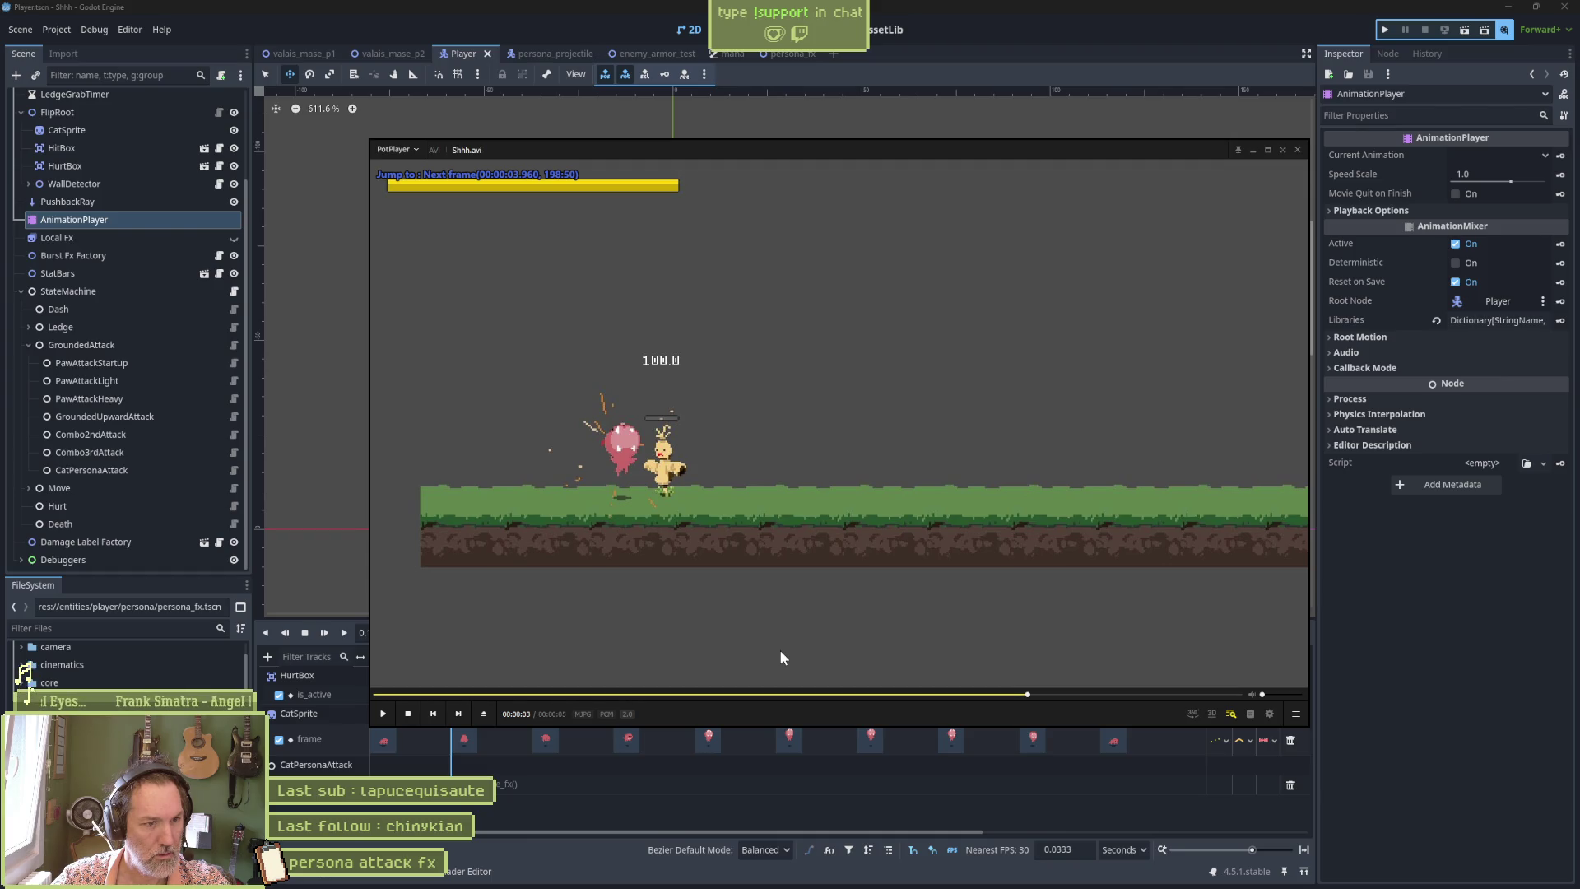
{"action": "left_click", "coordinate": [829, 693]}
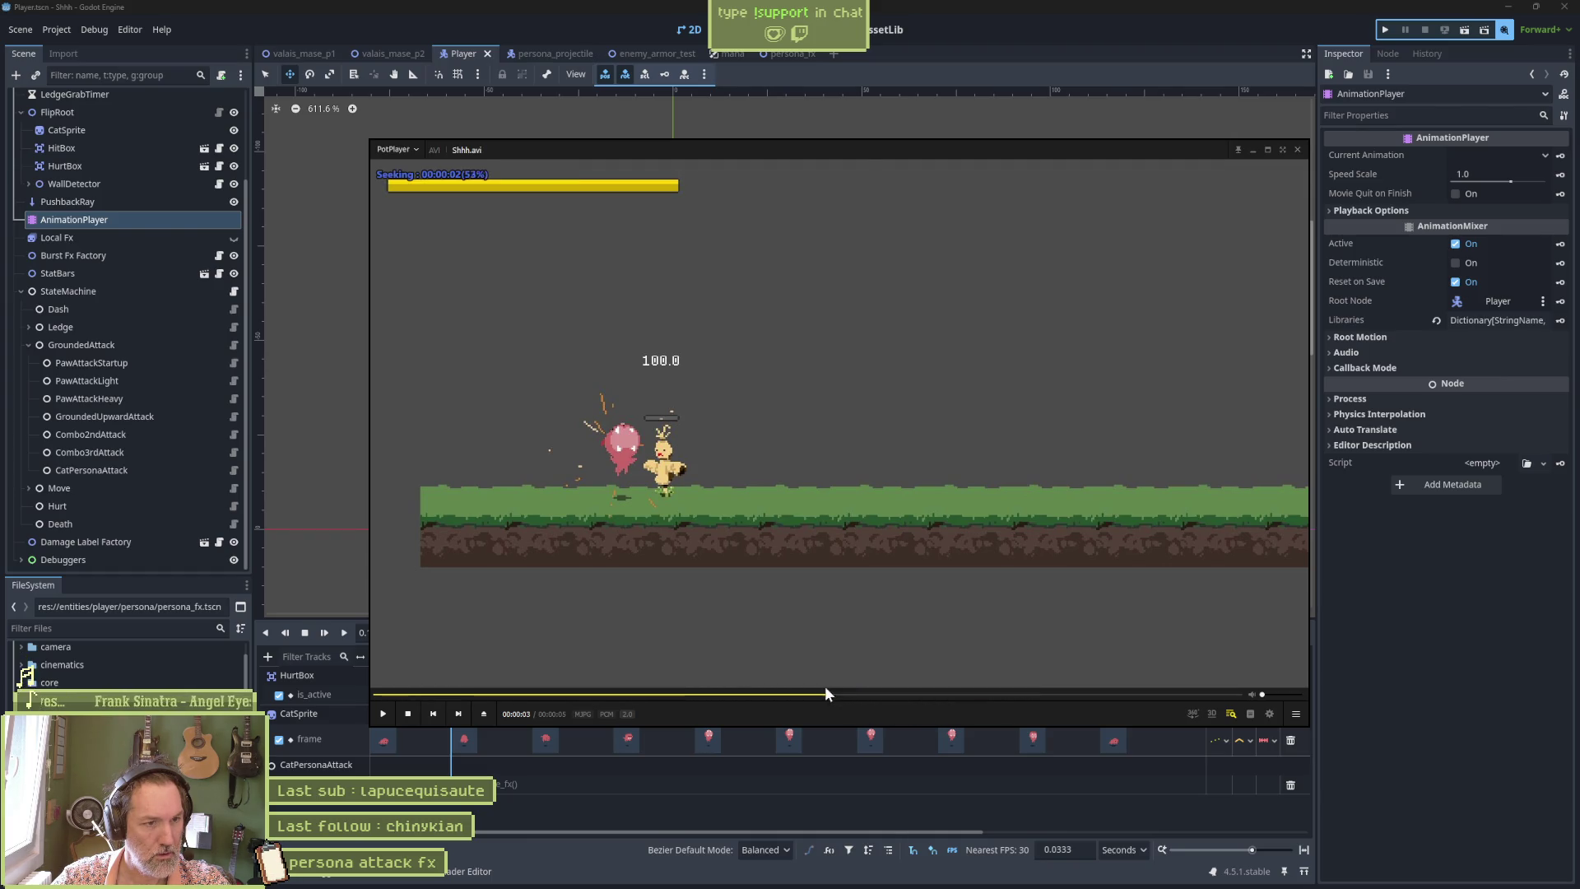
{"action": "mouse_move", "coordinate": [829, 694]}
{"action": "left_mouse_down"}
{"action": "mouse_move", "coordinate": [1000, 701]}
{"action": "mouse_move", "coordinate": [924, 700]}
{"action": "left_mouse_up"}
{"action": "key", "text": "f"}
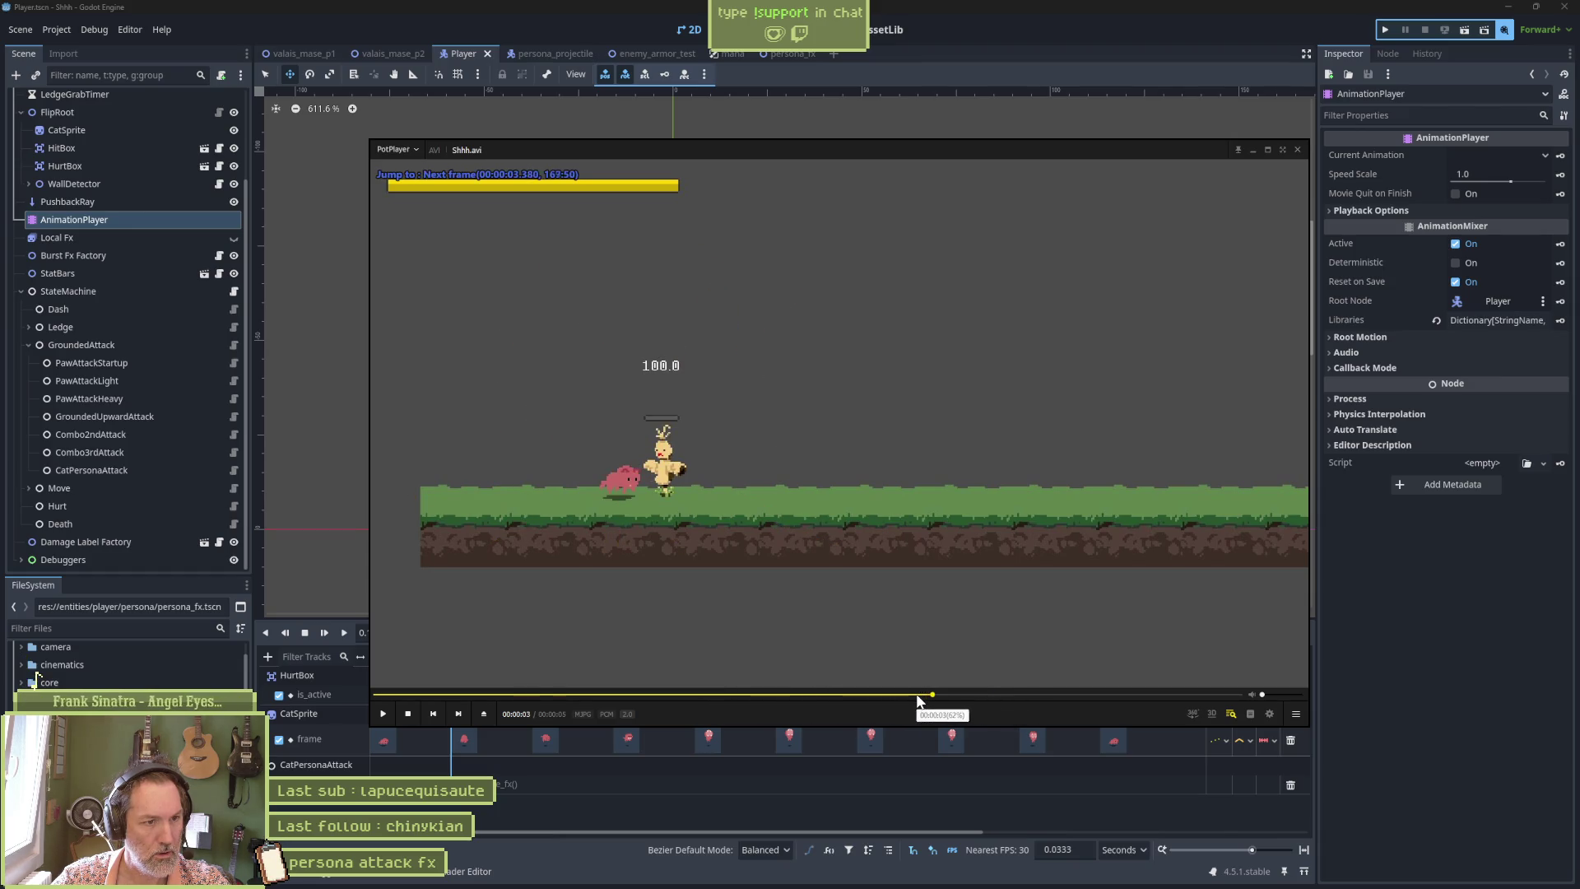
{"action": "key", "text": "f"}
{"action": "key", "text": "f"}
{"action": "key", "text": "f"}
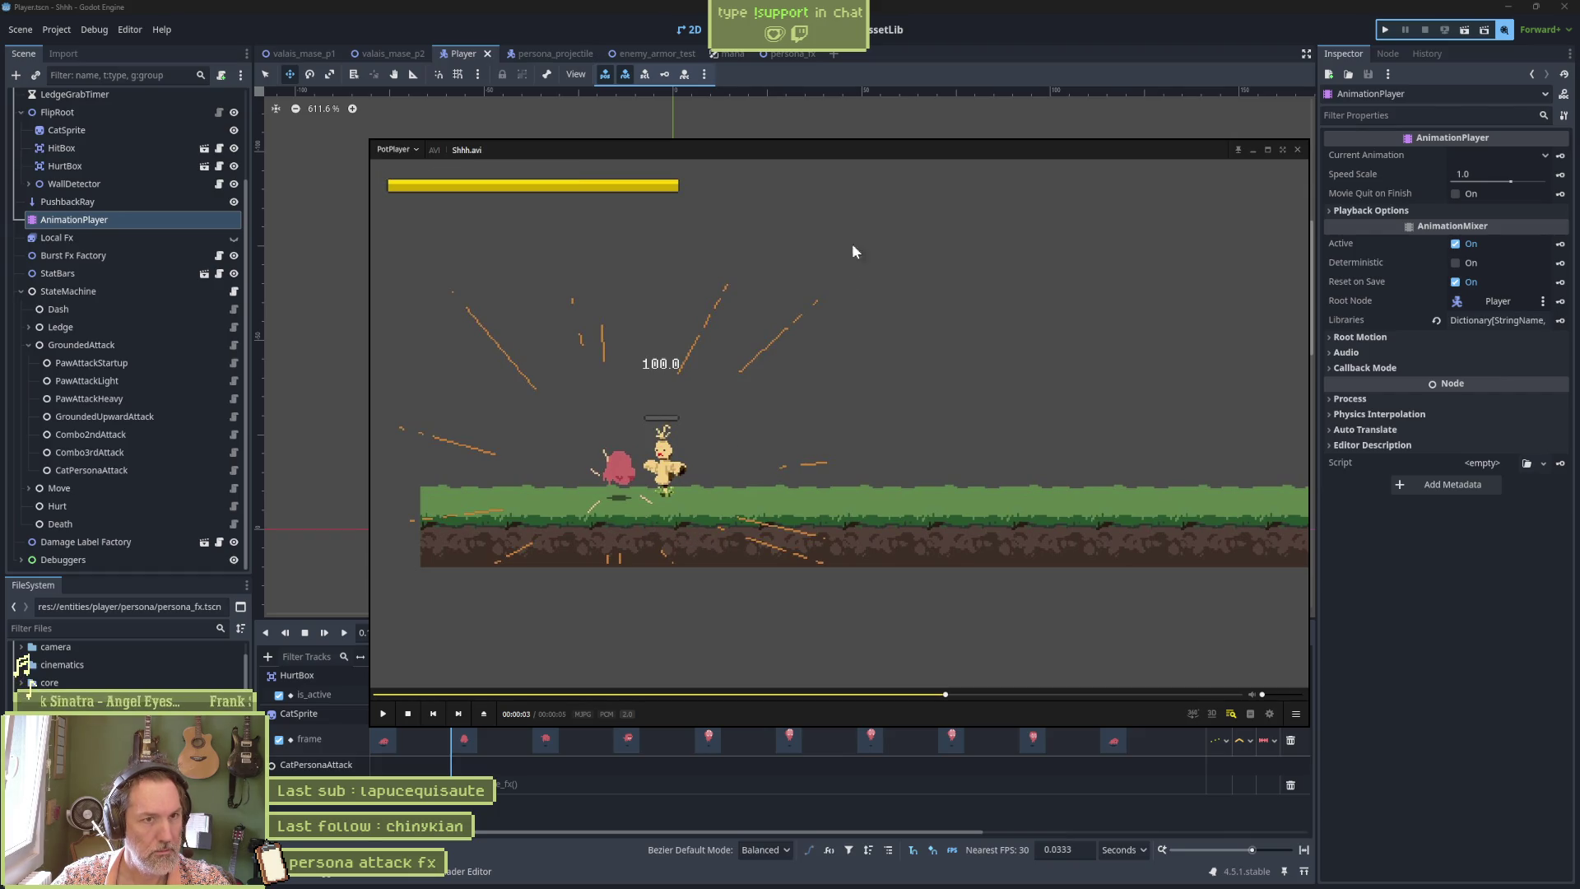
{"action": "left_click", "coordinate": [960, 64]}
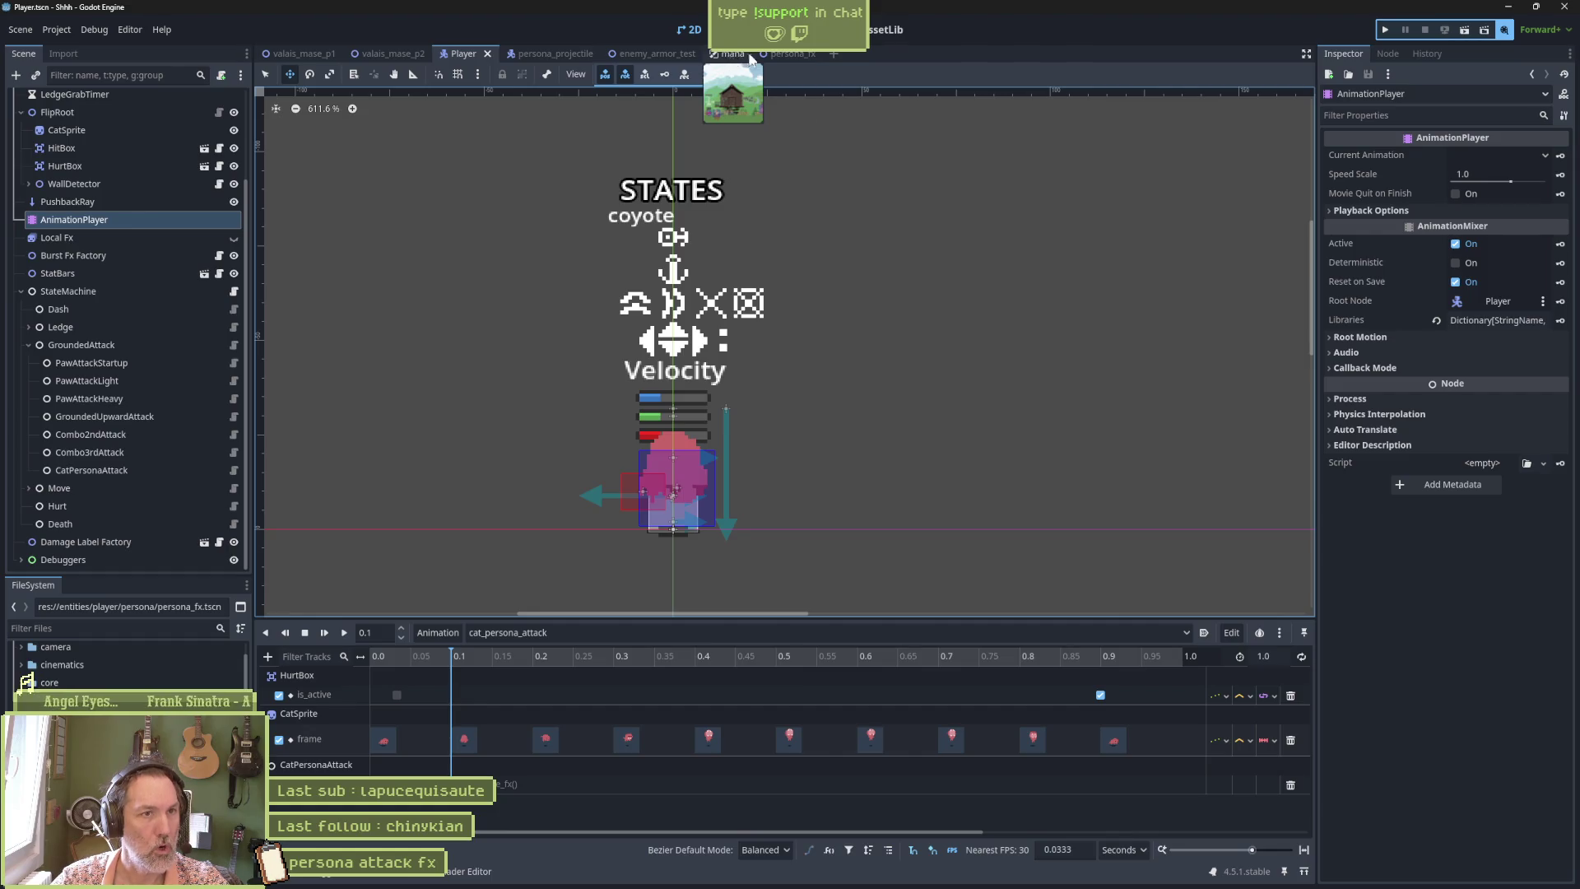
{"action": "left_click", "coordinate": [790, 53]}
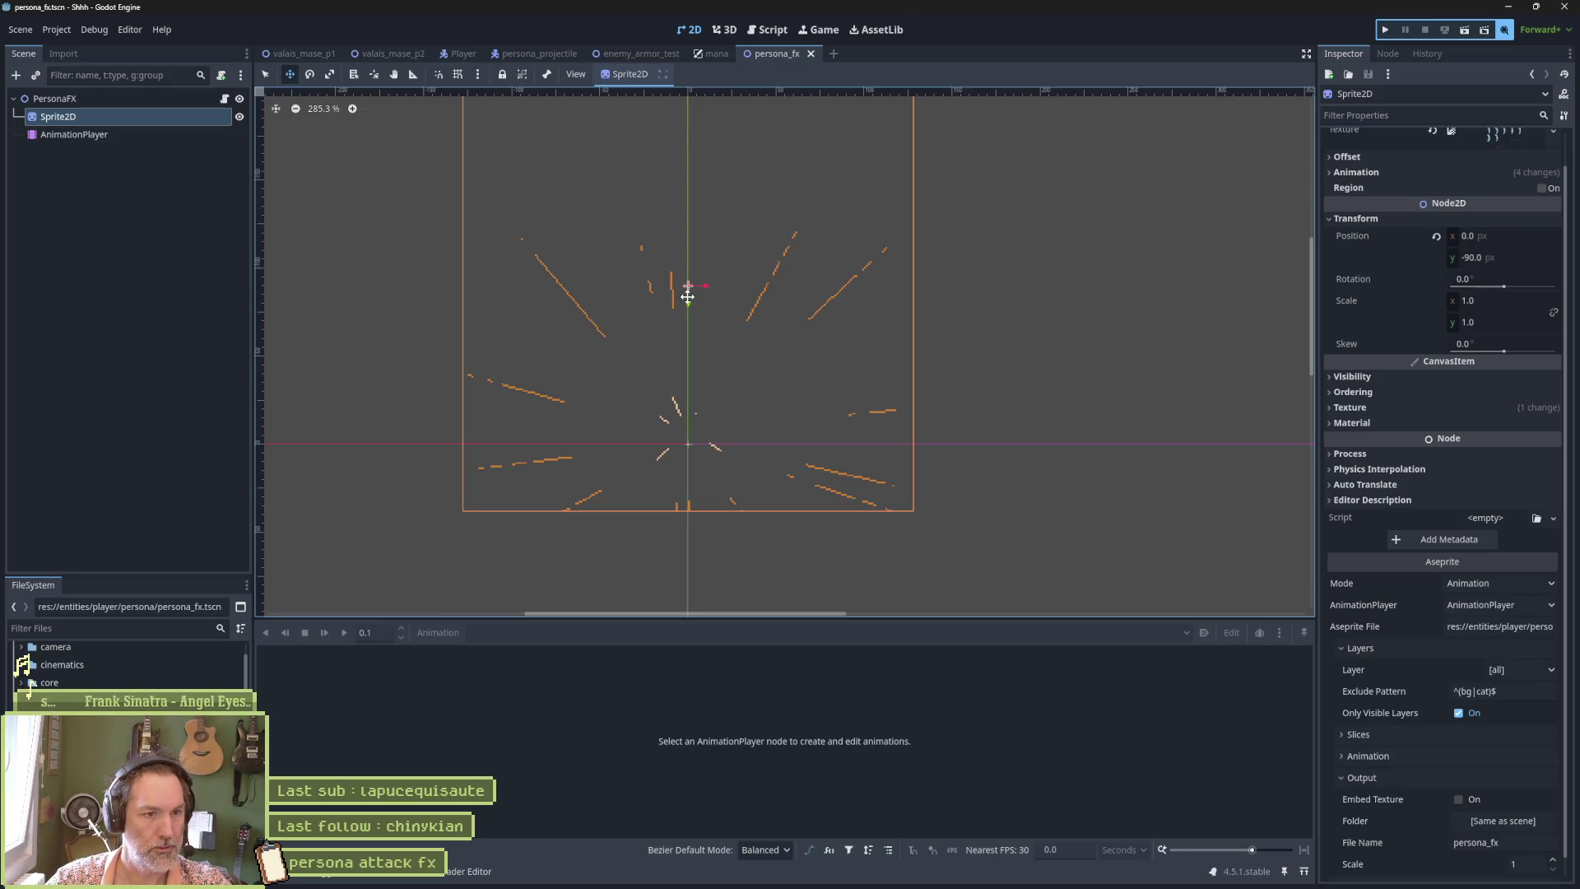
Raise the effect sprite 22 px and test the persona attack in enemy_armor_test.
{"action": "left_click_drag", "start_coordinate": [687, 296], "coordinate": [689, 255]}
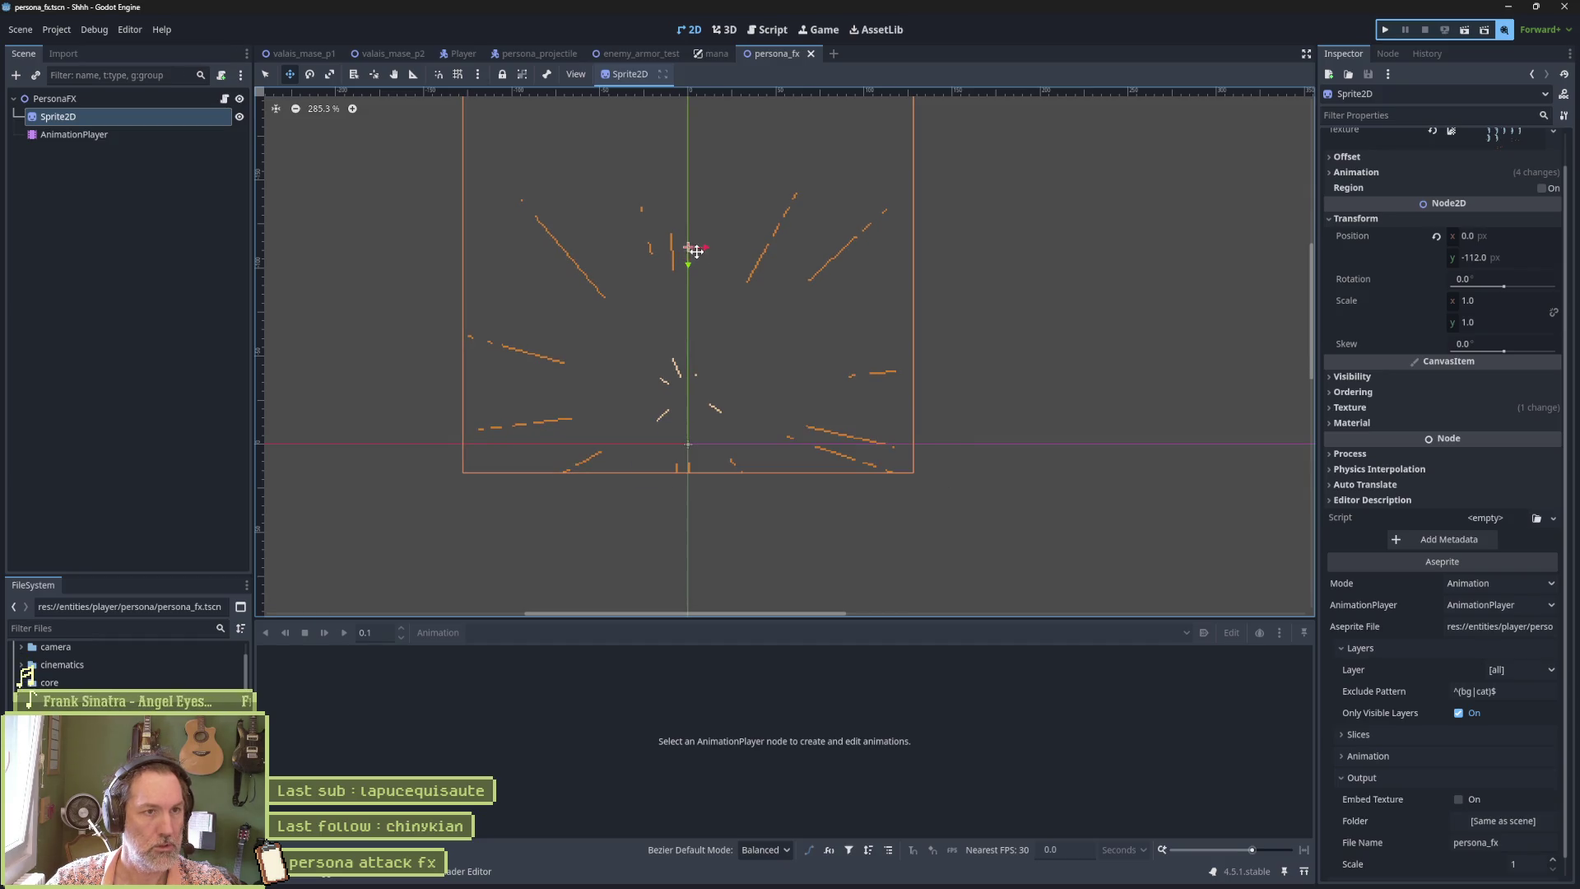
{"action": "left_click", "coordinate": [641, 54]}
{"action": "key", "text": "F6"}
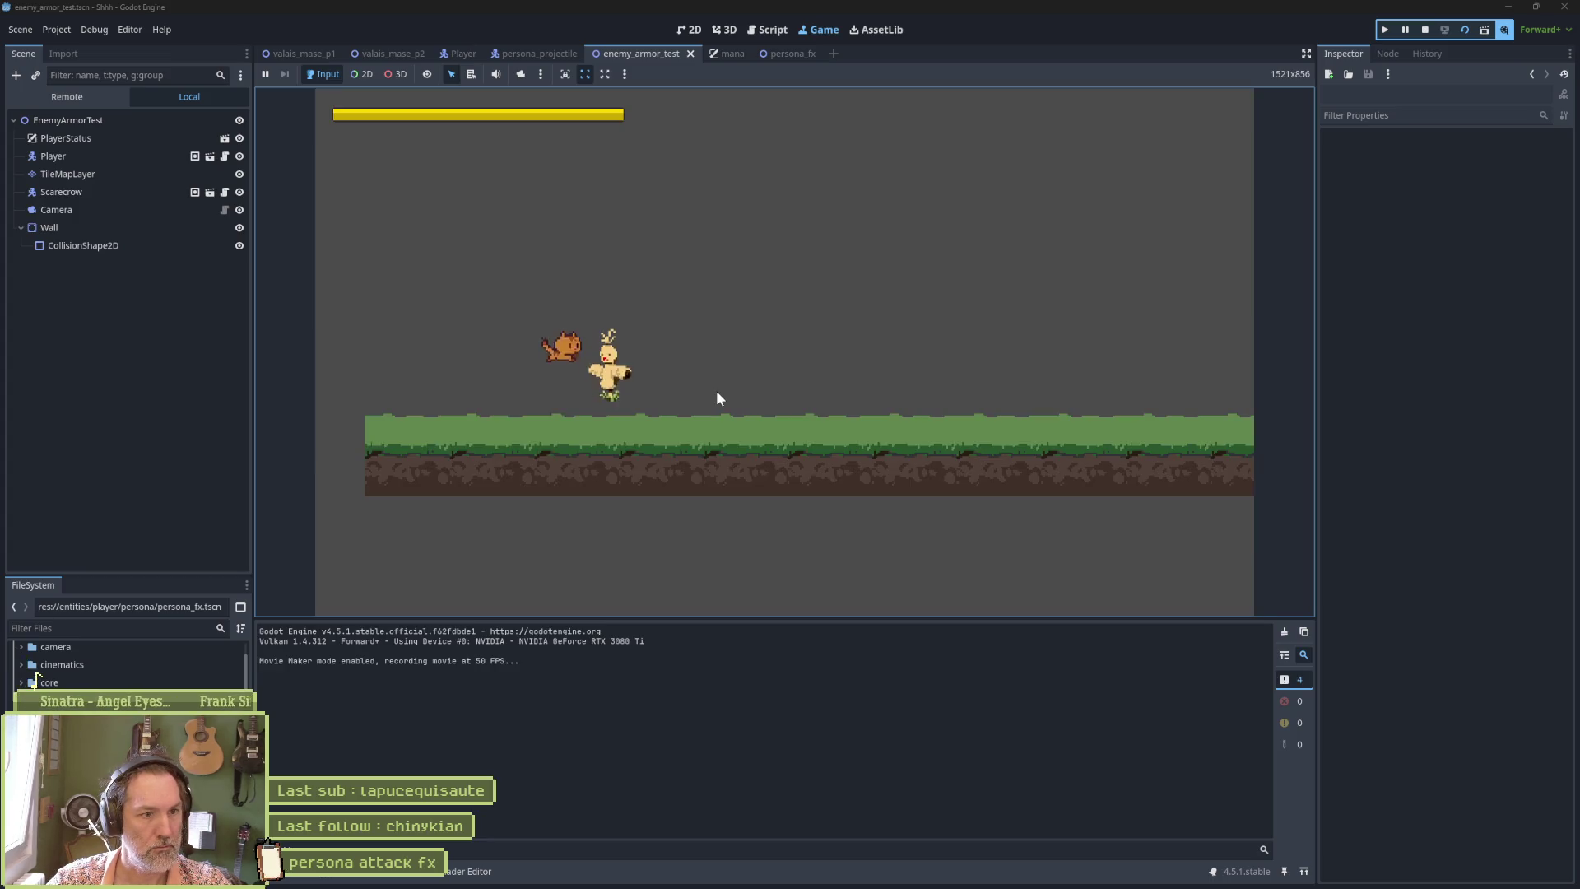
{"action": "left_click", "coordinate": [716, 390]}
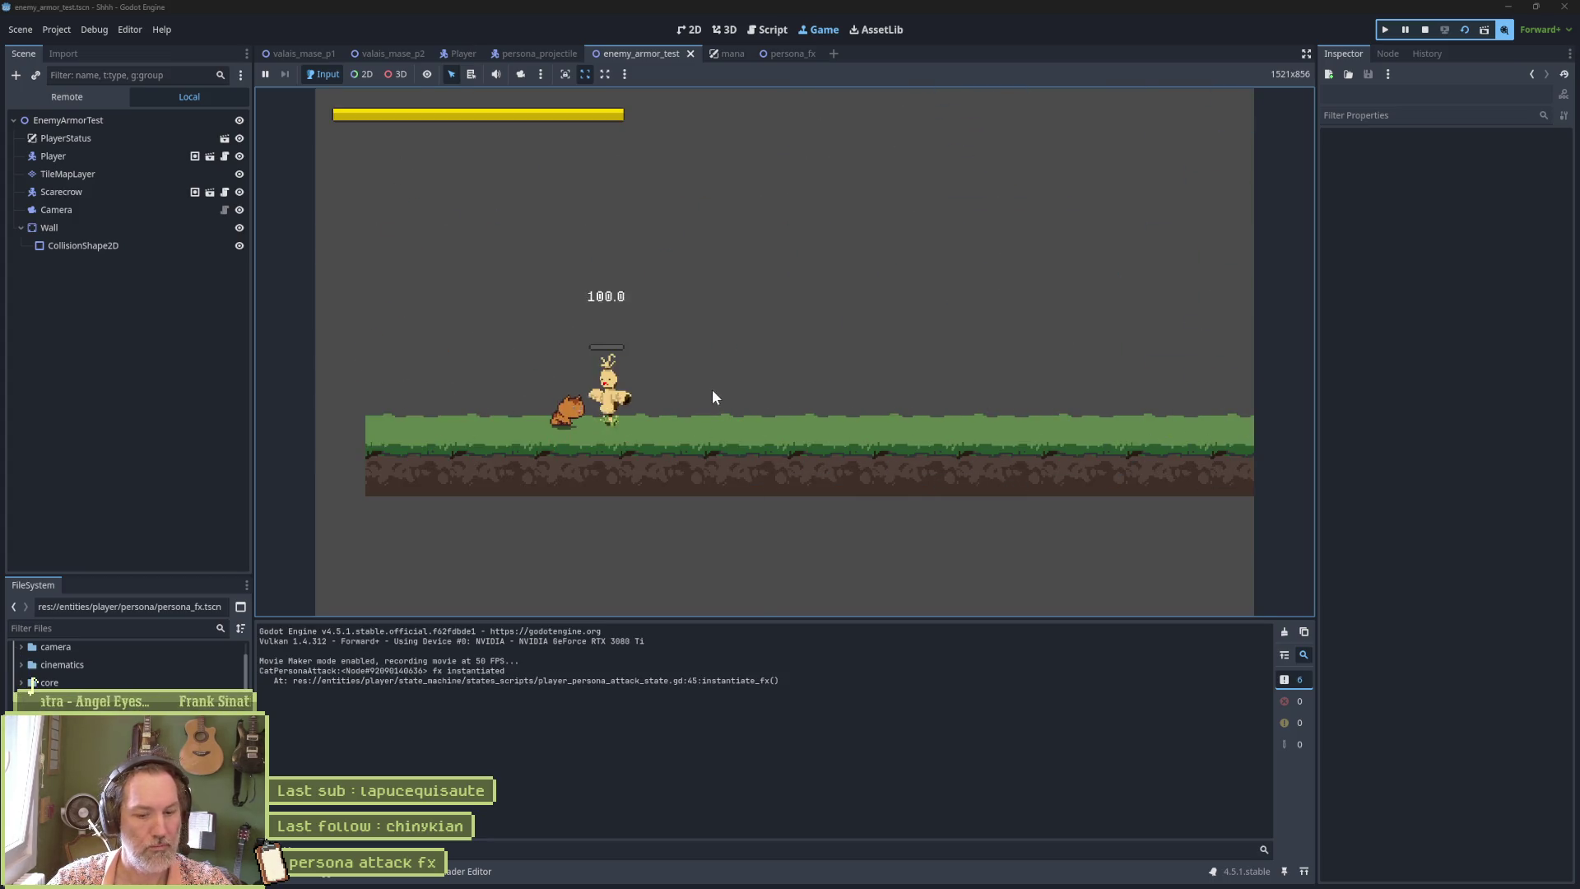
{"action": "key", "text": "F8"}
Lower the effect sprite to y -108 and run the attack test again.
{"action": "left_click", "coordinate": [781, 54]}
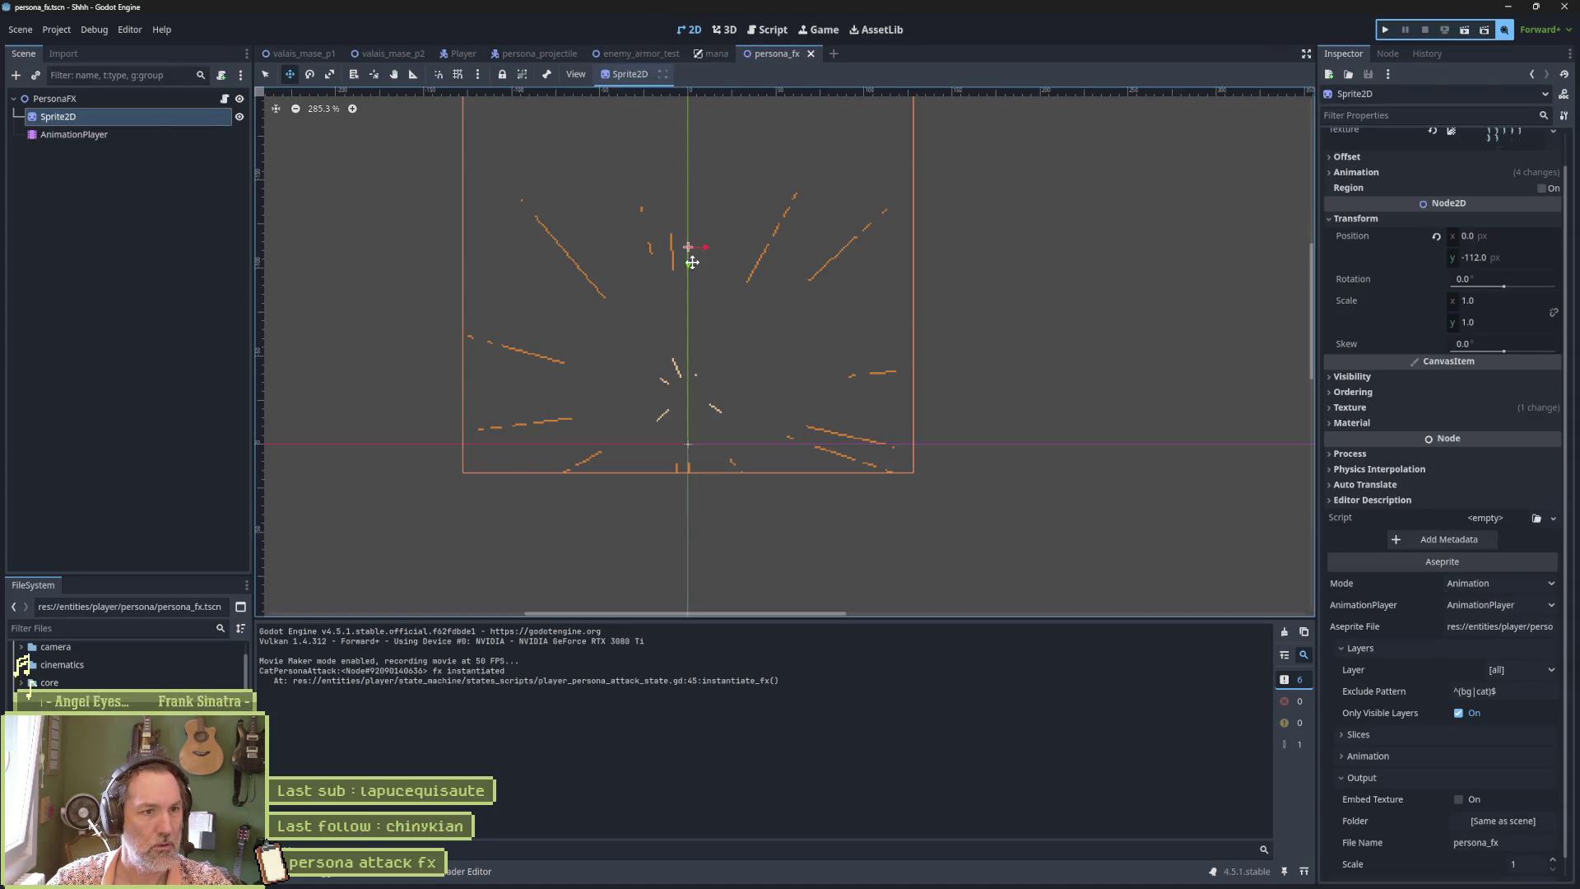
{"action": "left_click_drag", "start_coordinate": [689, 264], "coordinate": [689, 273]}
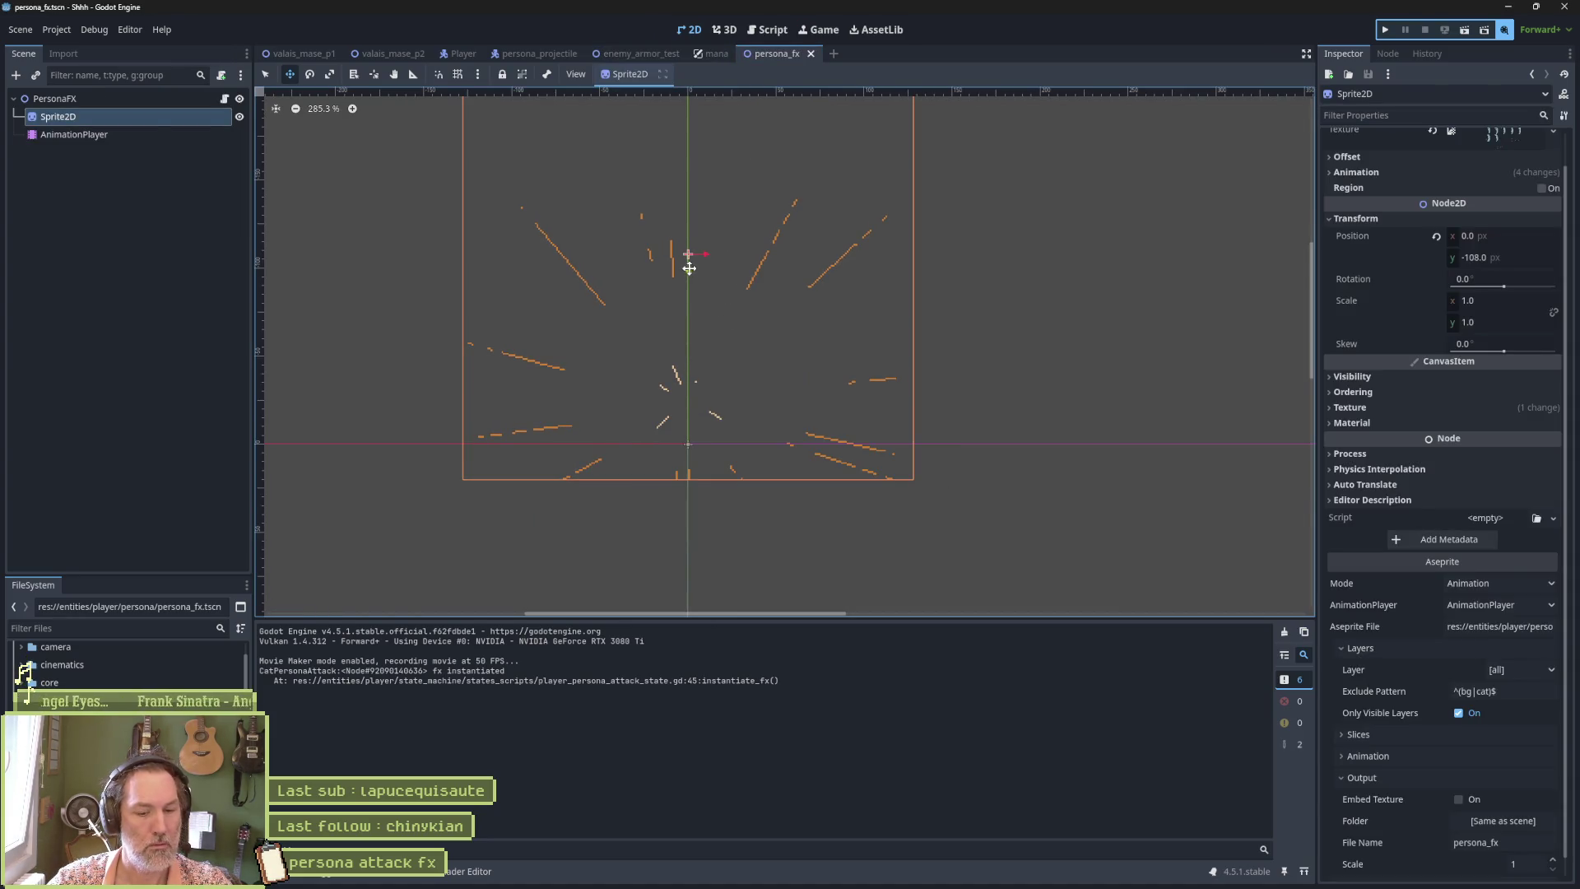
{"action": "left_click", "coordinate": [635, 51]}
{"action": "key", "text": "F6"}
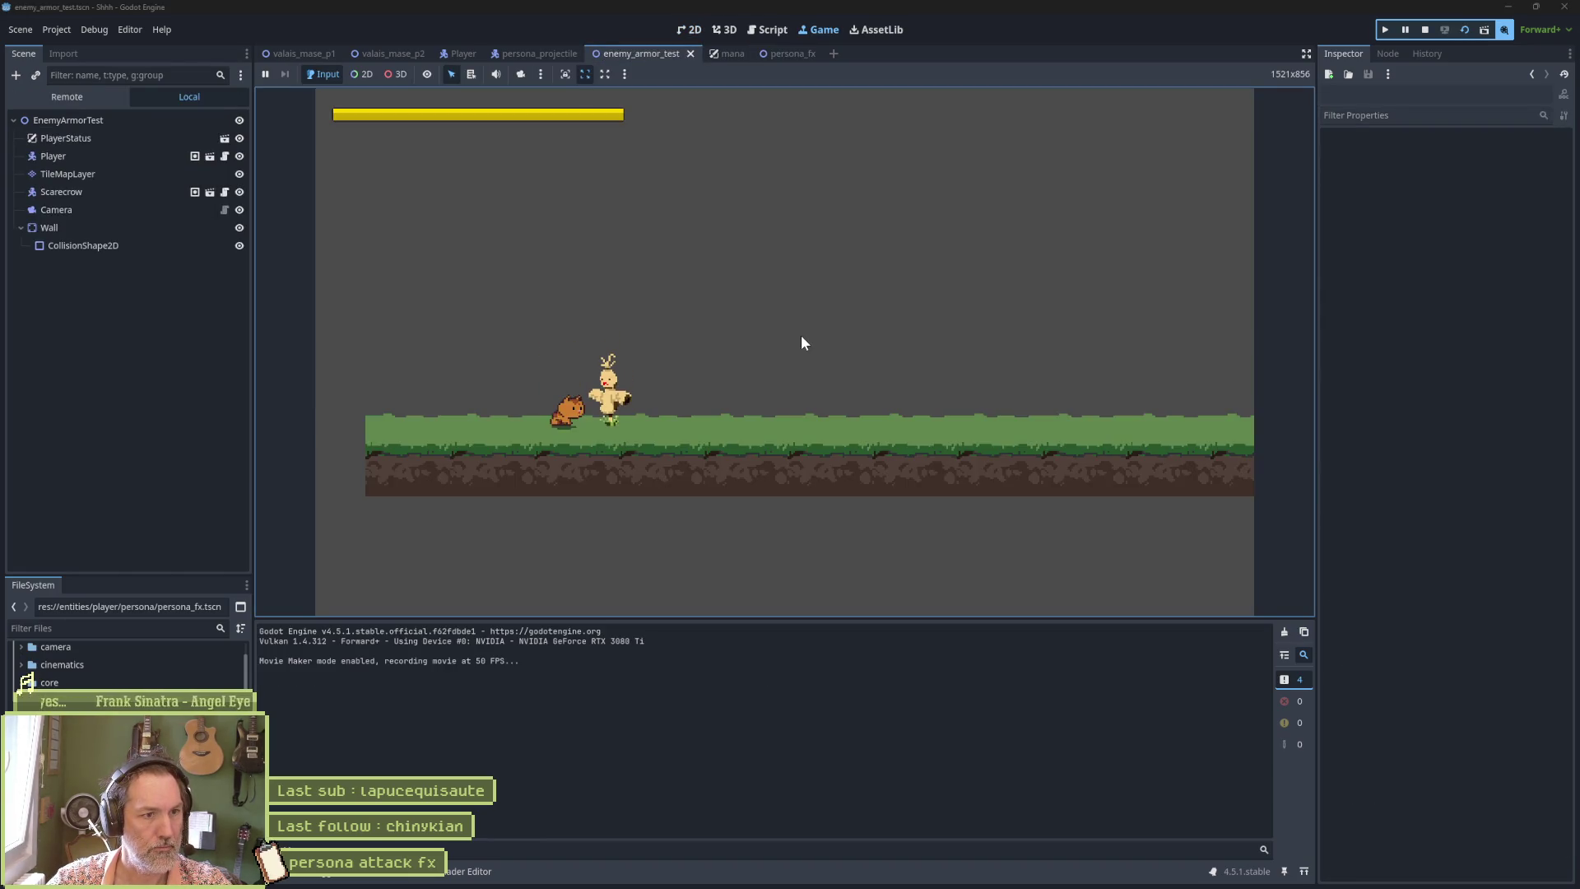
{"action": "left_click", "coordinate": [802, 336]}
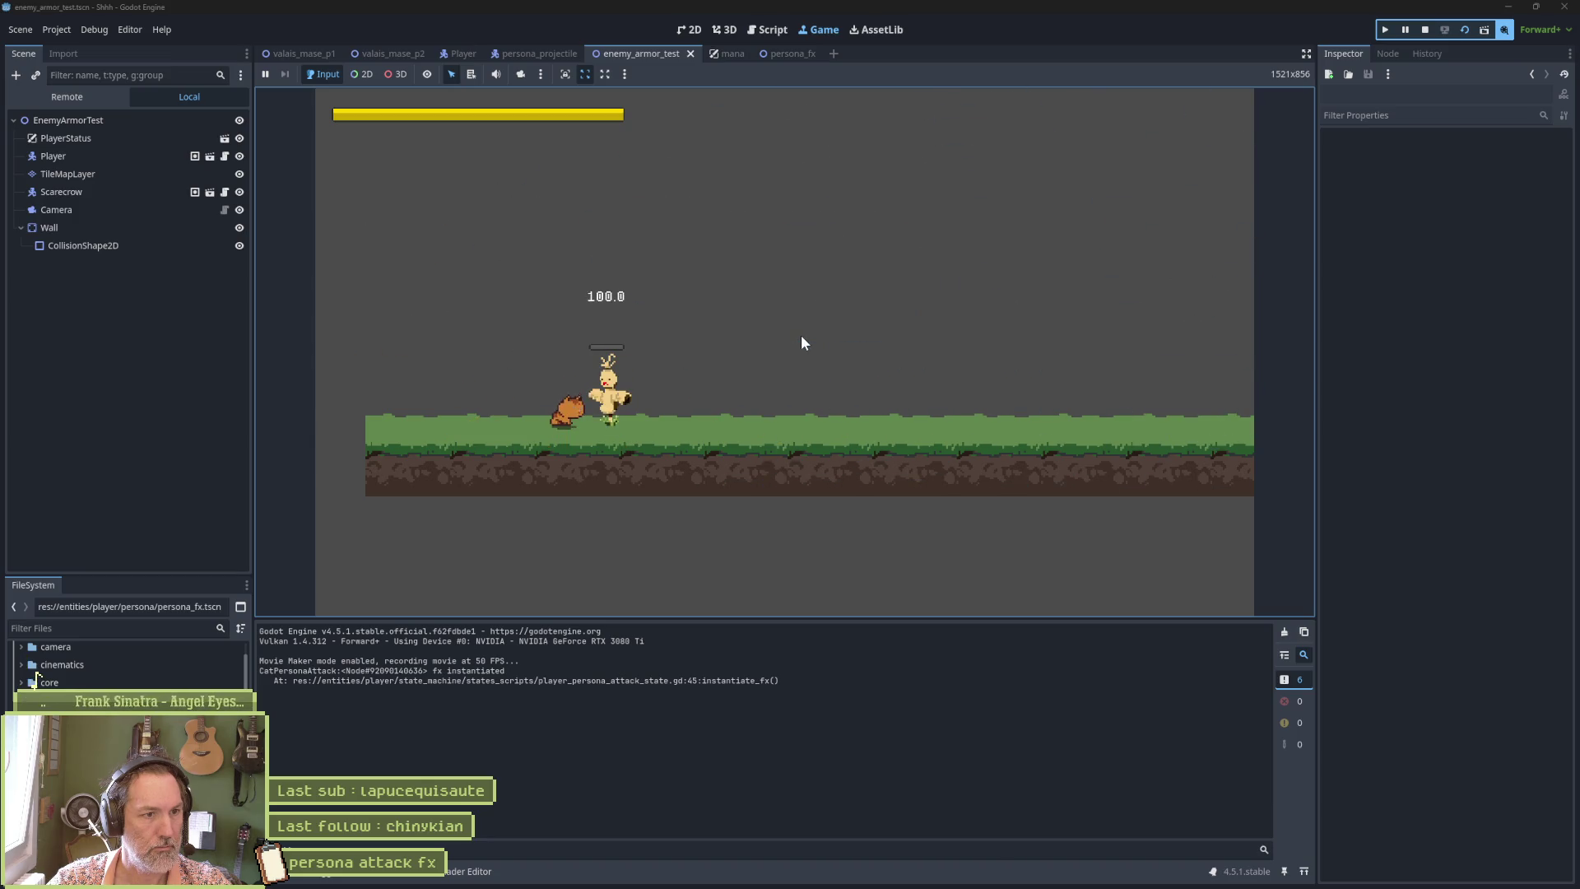
{"action": "key", "text": "F8"}
Nudge the effect sprite to y -104, retest the attack twice, then bring up persona.aseprite.
{"action": "left_click", "coordinate": [797, 54]}
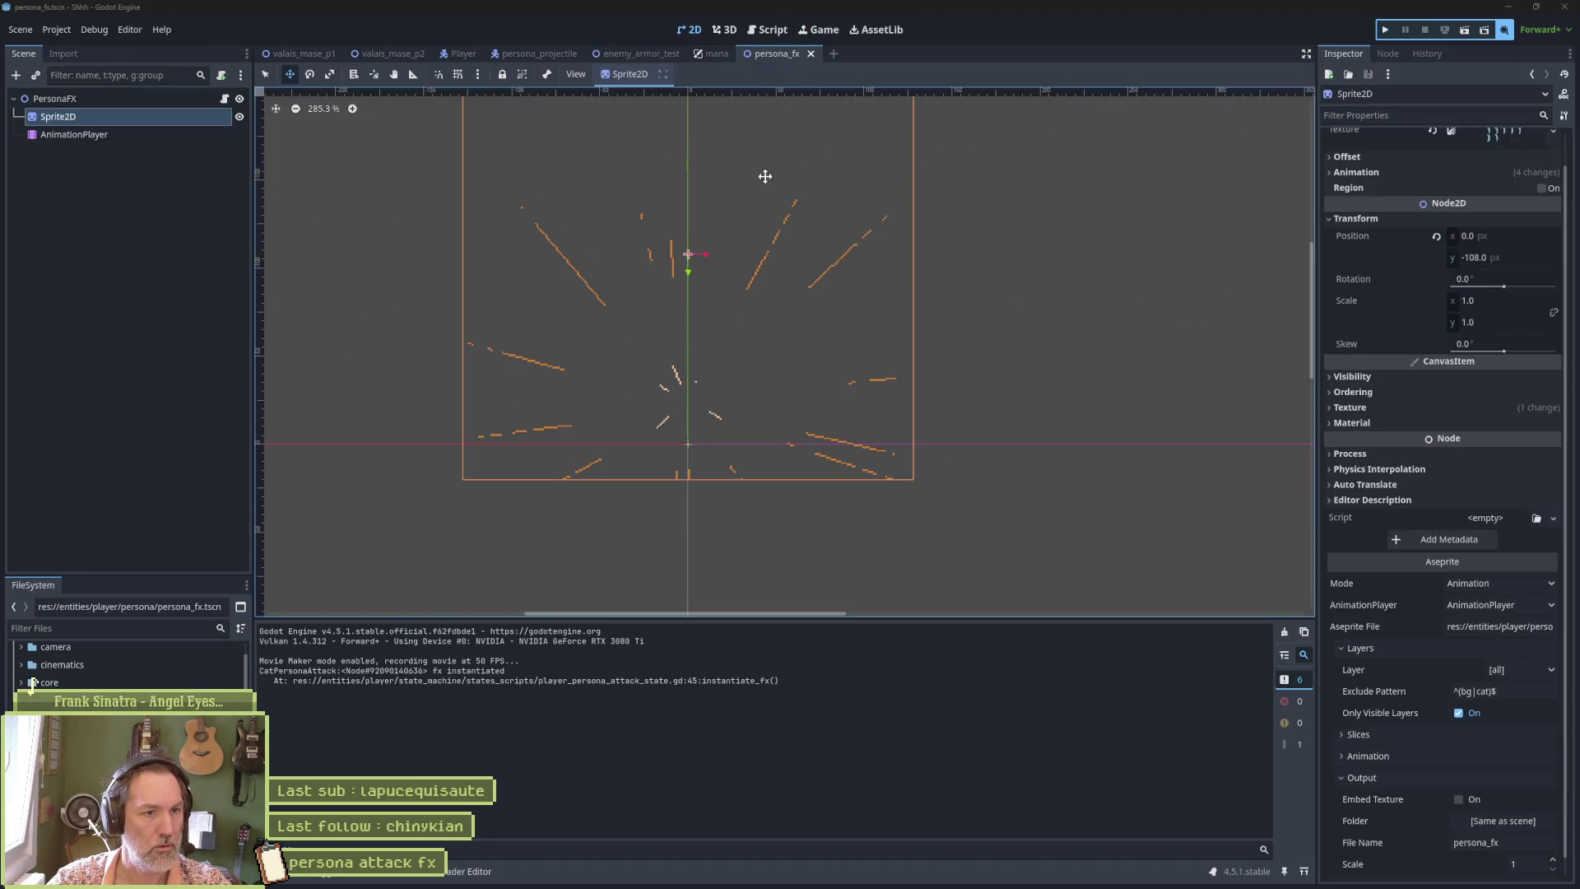
{"action": "key", "text": "Down"}
{"action": "key", "text": "Down"}
{"action": "key", "text": "Down"}
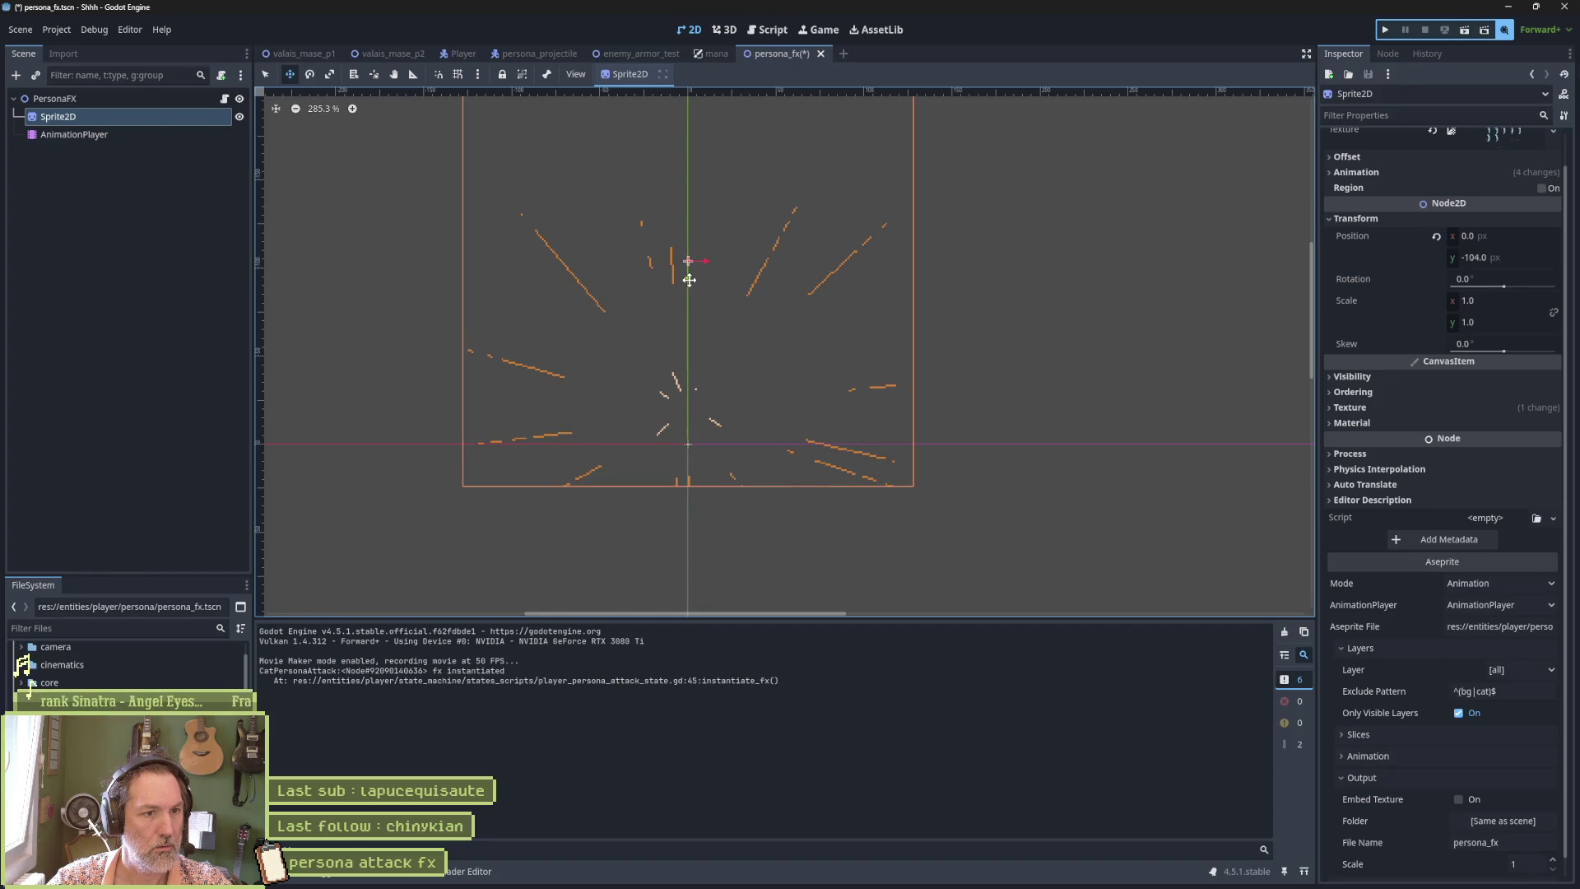
{"action": "left_click", "coordinate": [636, 56]}
{"action": "key", "text": "F6"}
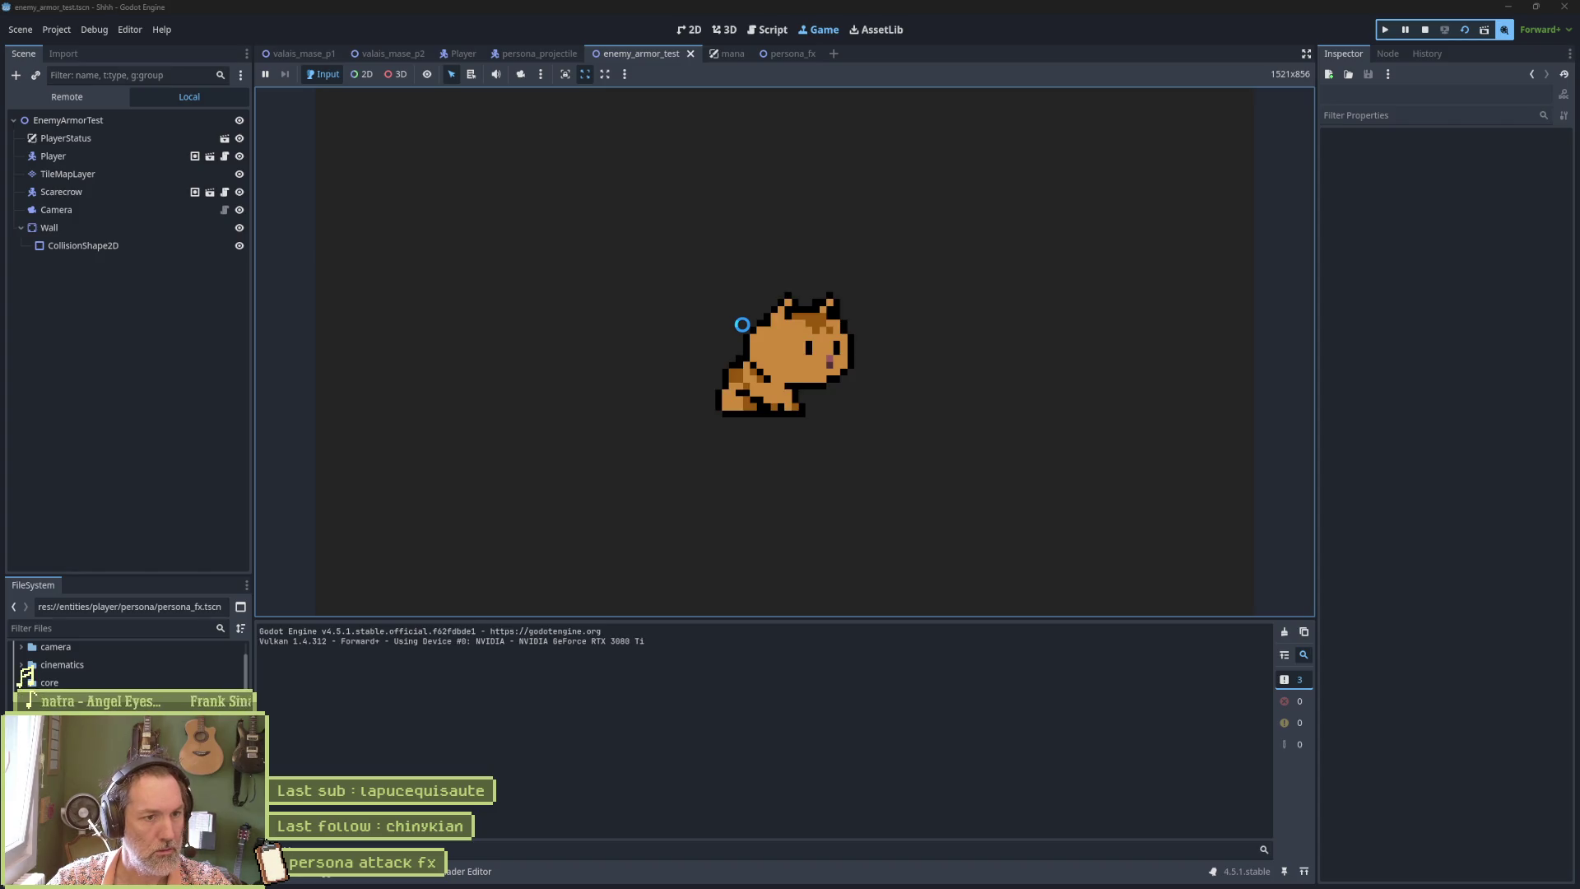
{"action": "key", "text": "e"}
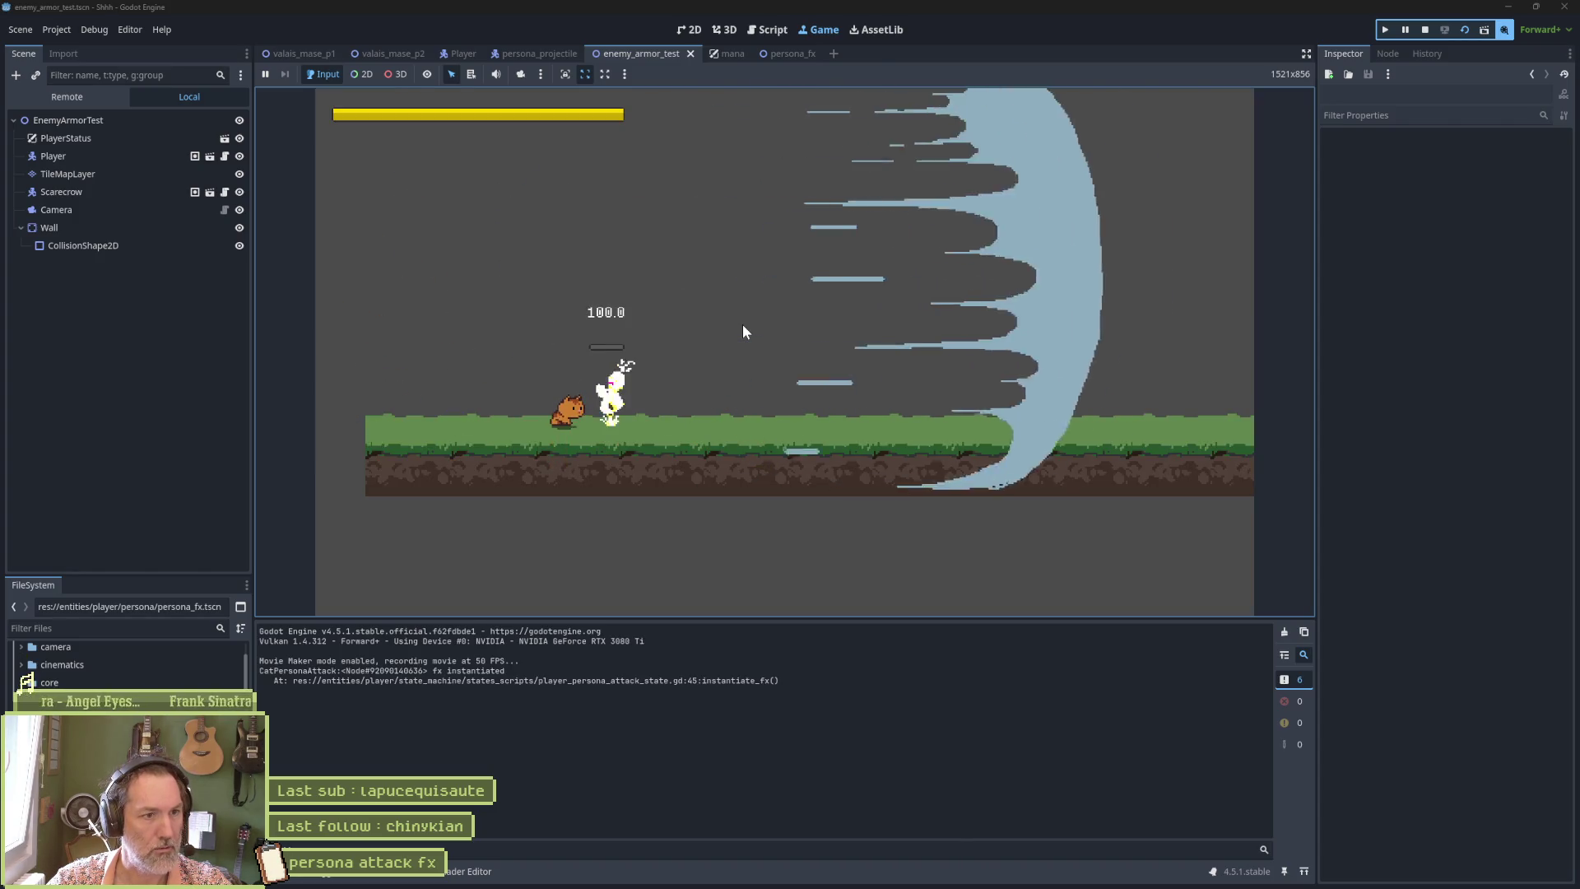
{"action": "key", "text": "e"}
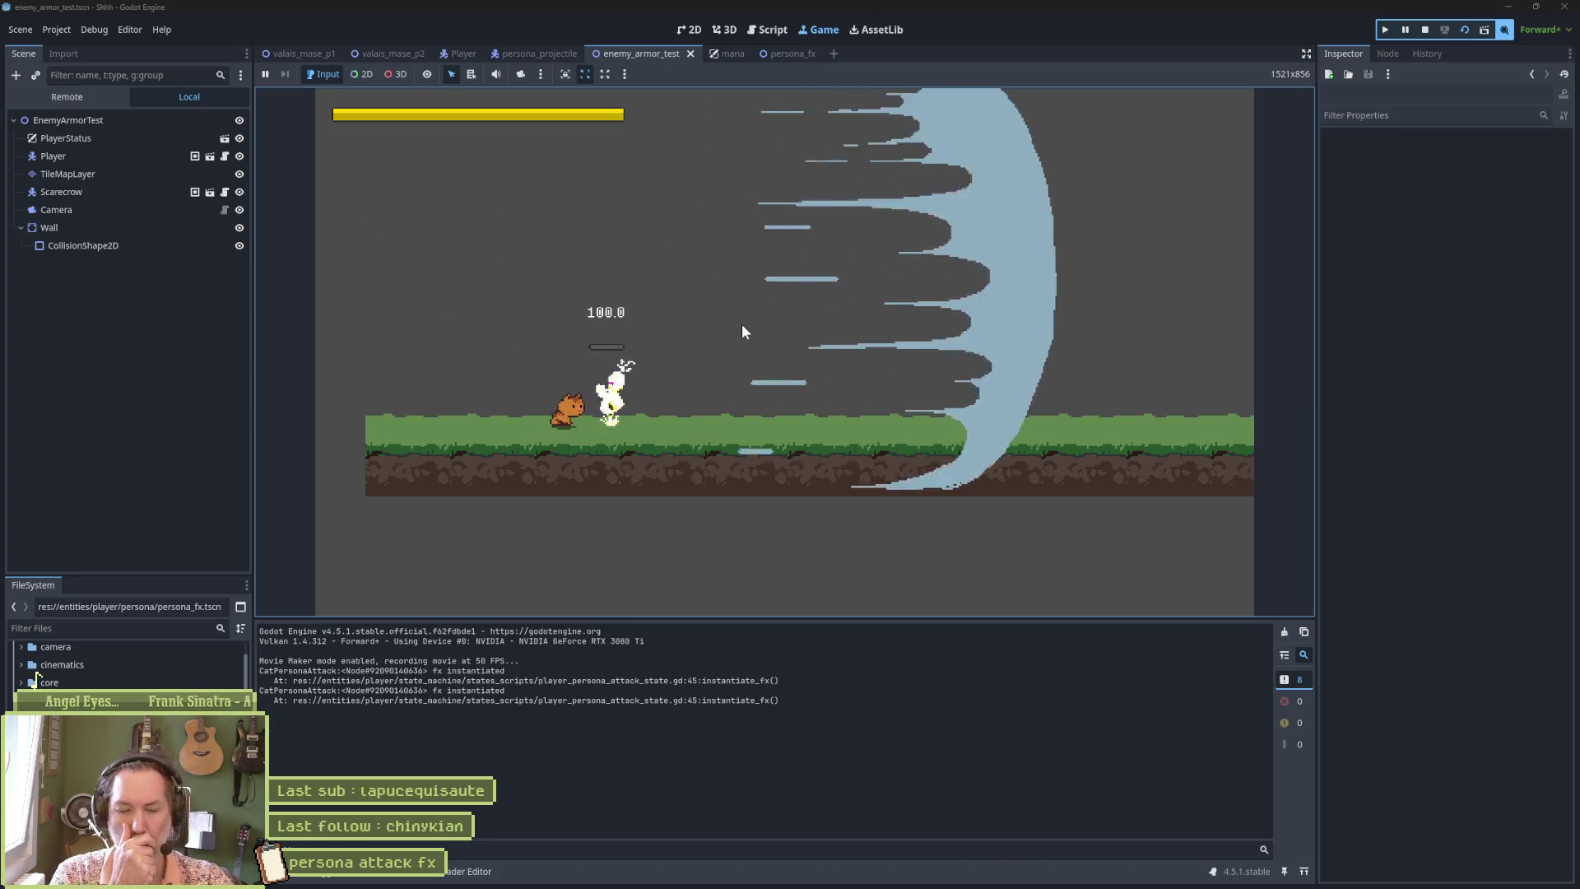
{"action": "key", "text": "F8"}
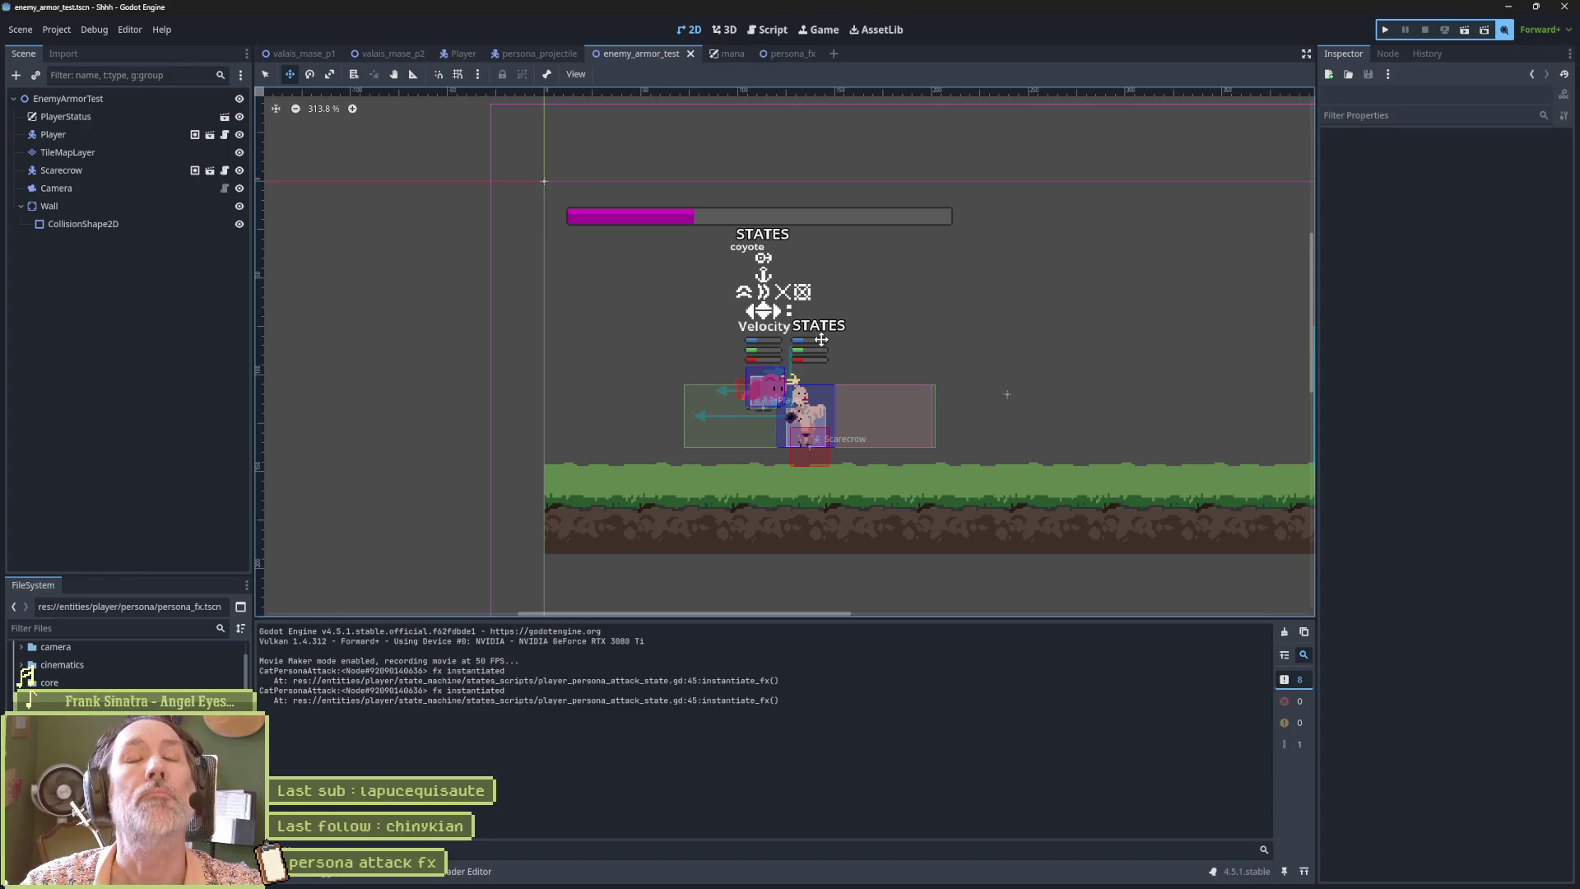
{"action": "mouse_move", "coordinate": [860, 874]}
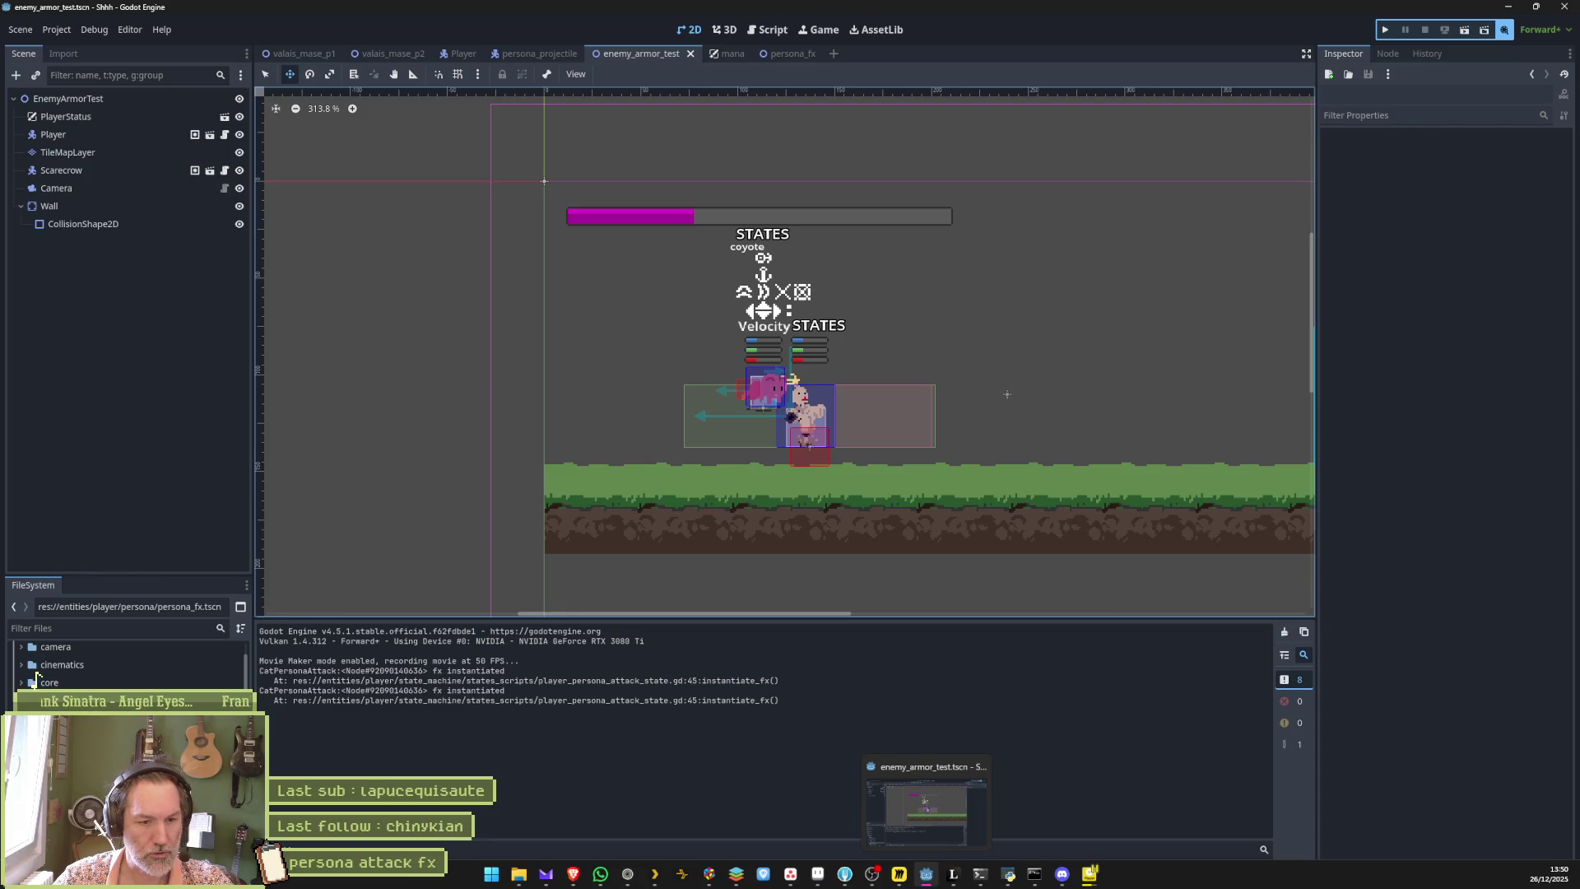
{"action": "left_click", "coordinate": [871, 874]}
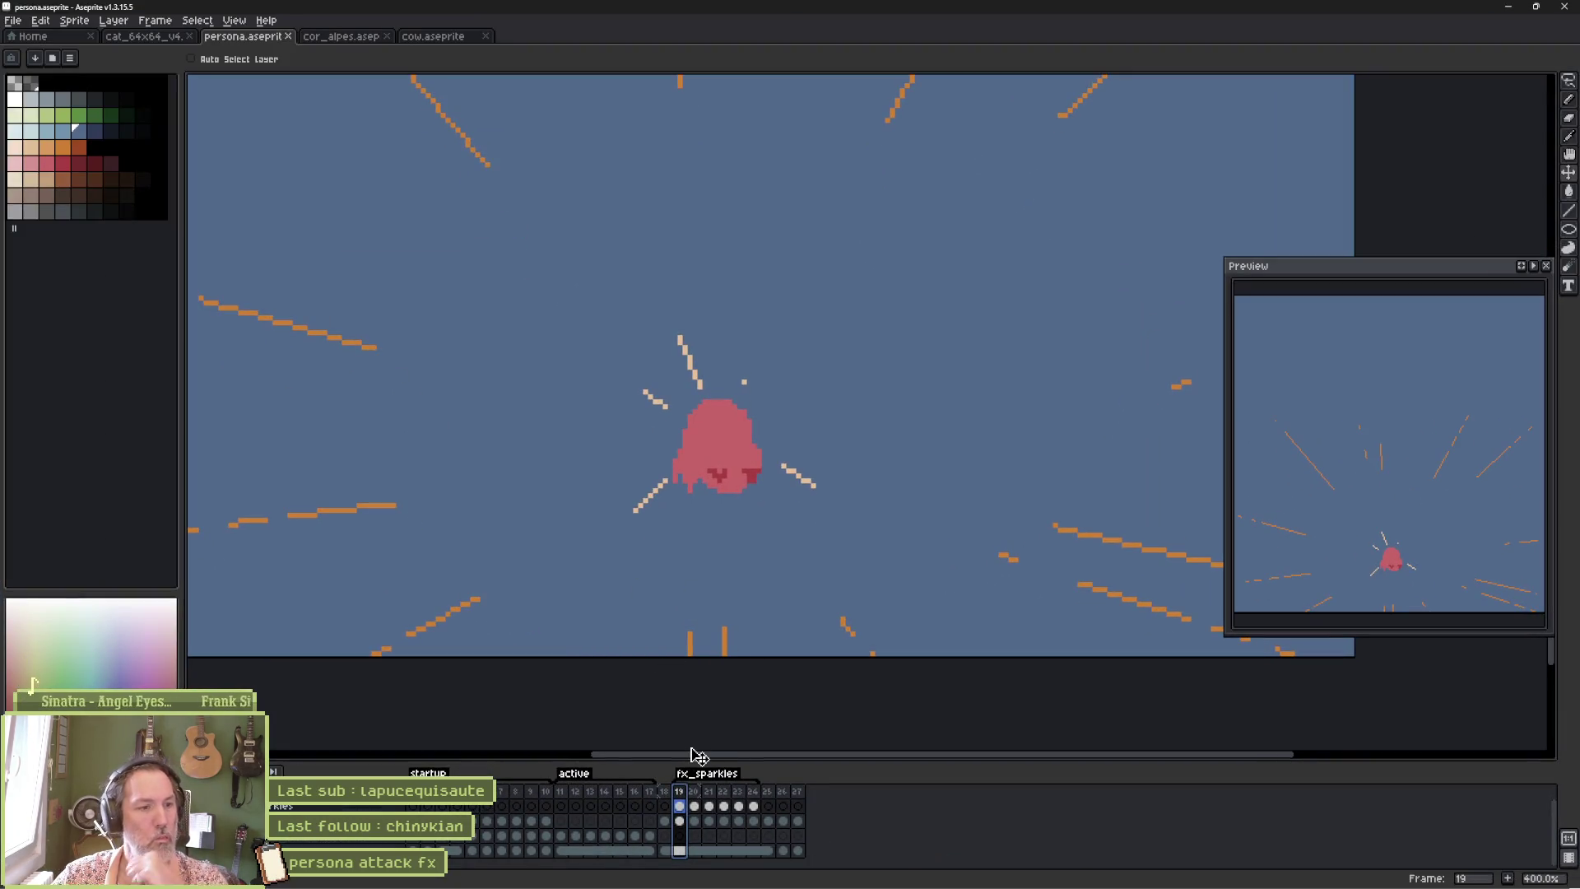
Copy the sparkle cels from frames 19–24 to frame 1 and delete the pale yellow ellipse outline.
{"action": "key", "text": "Home"}
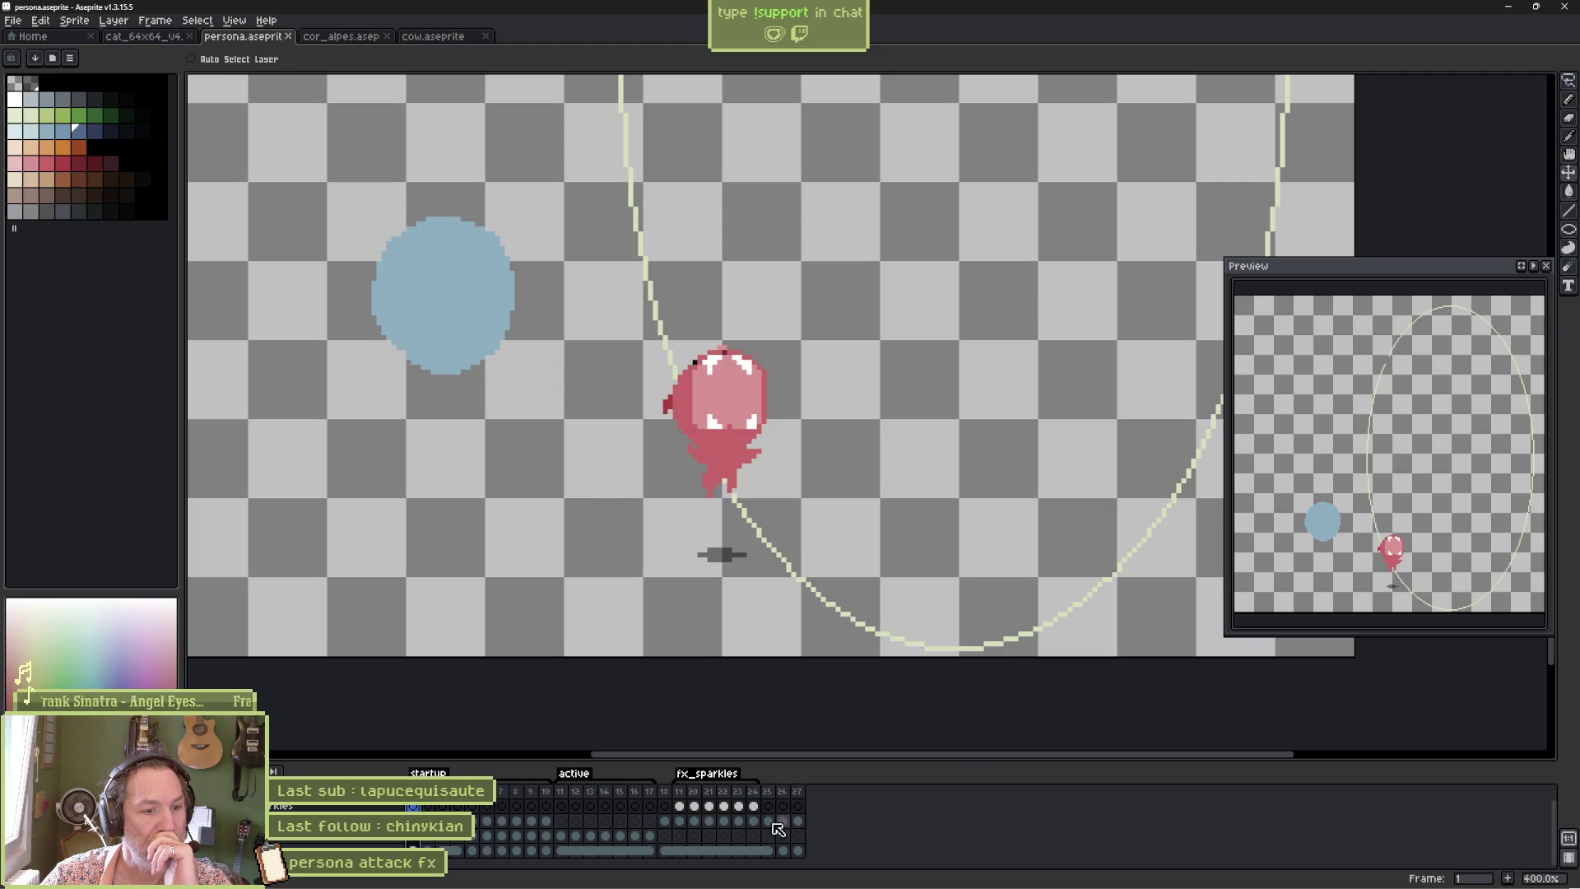
{"action": "left_click_drag", "start_coordinate": [685, 810], "coordinate": [754, 819]}
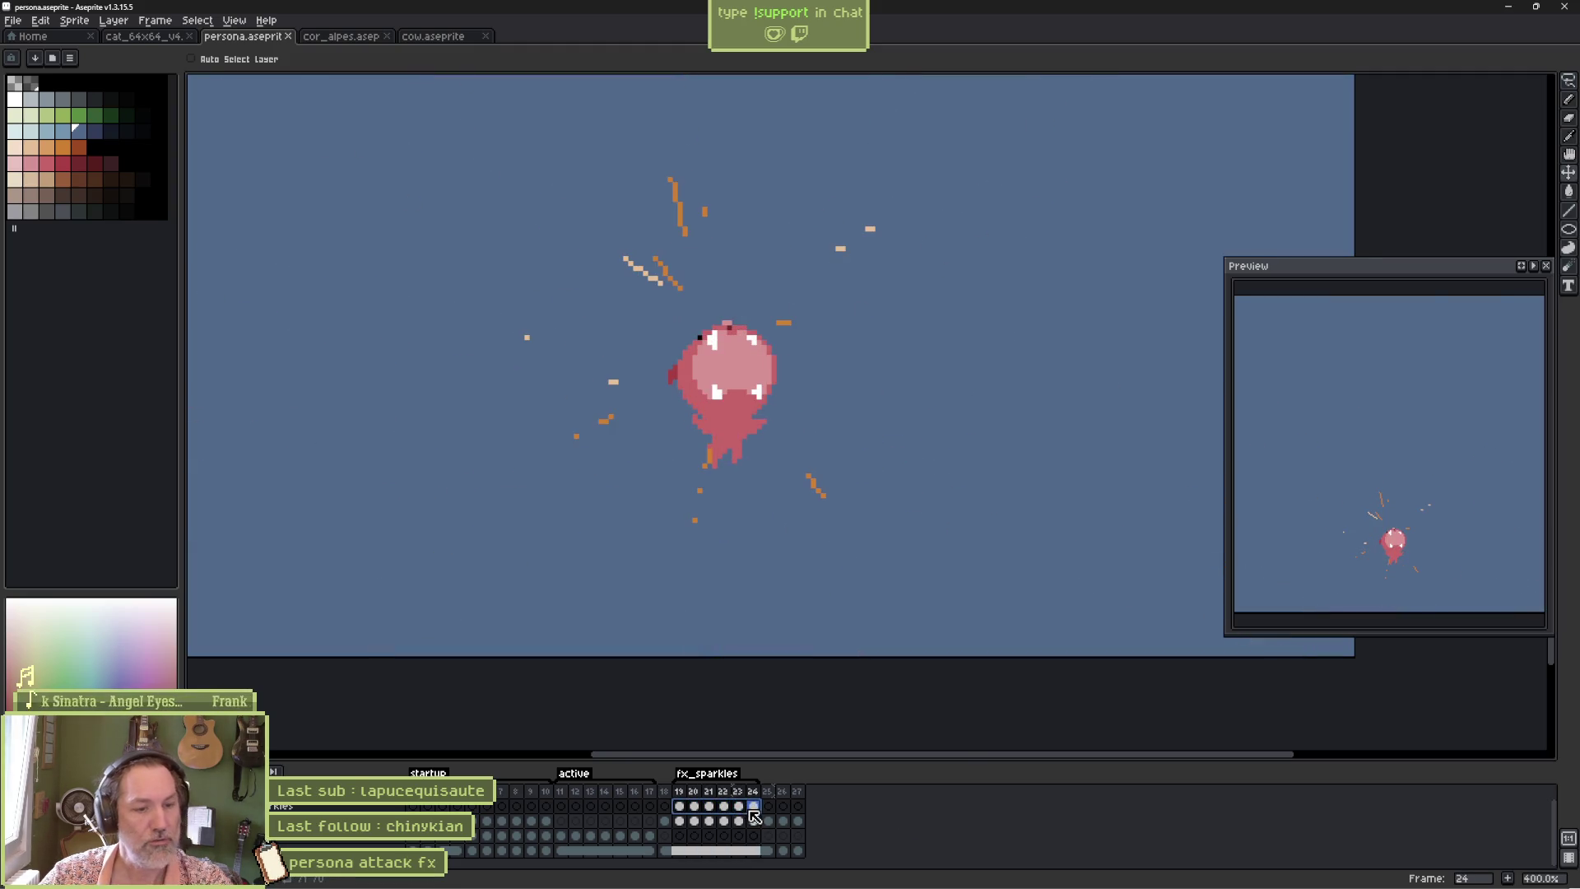
{"action": "key", "text": "ctrl+c"}
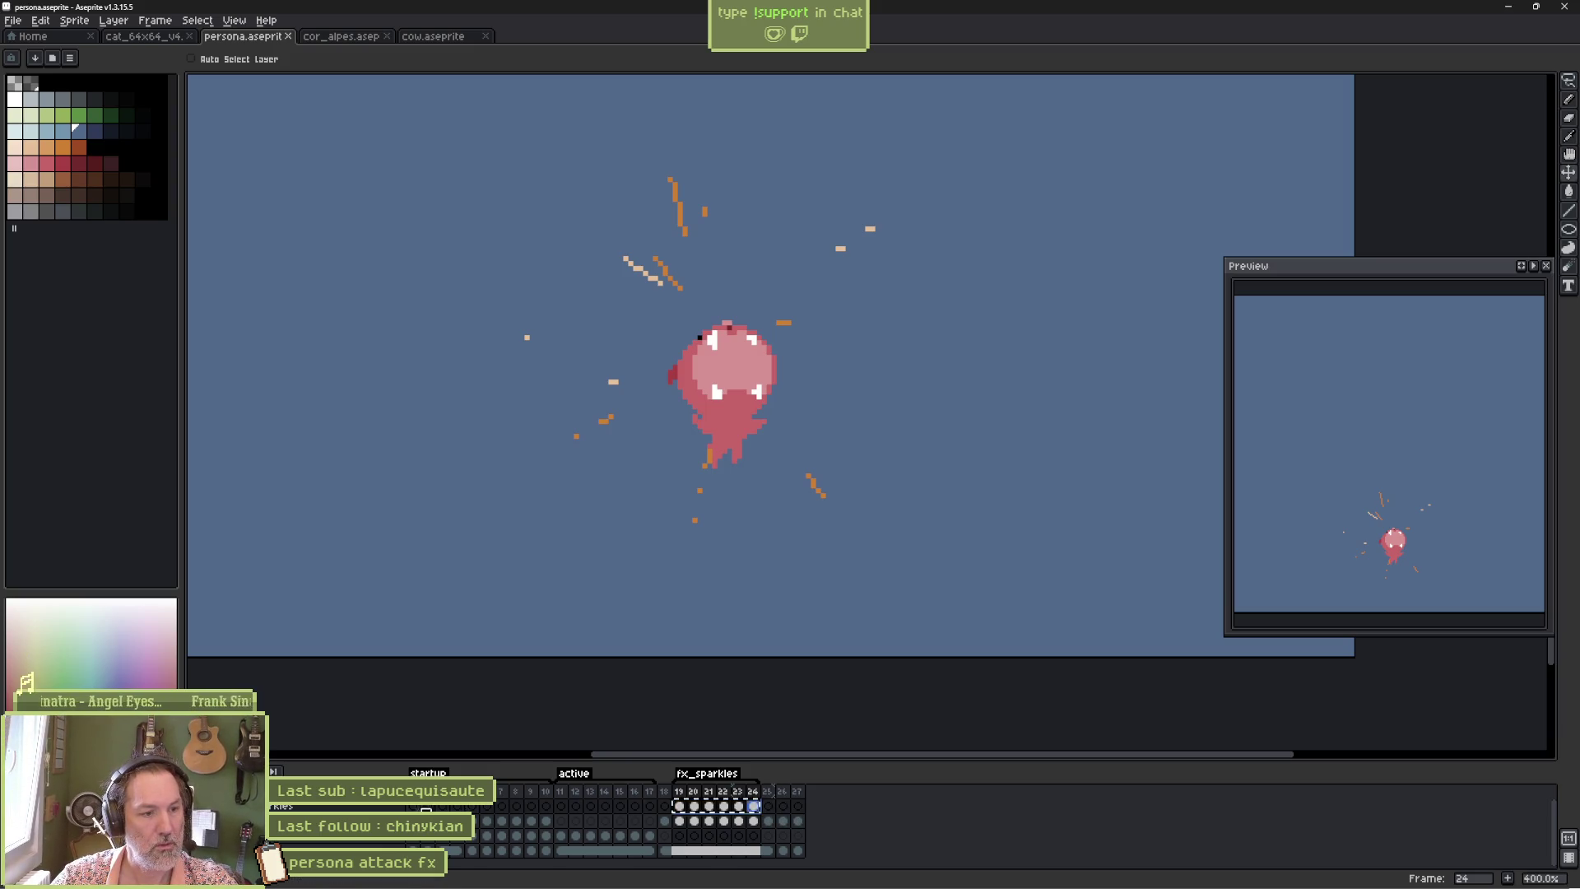
{"action": "left_click", "coordinate": [413, 807]}
{"action": "key", "text": "ctrl+v"}
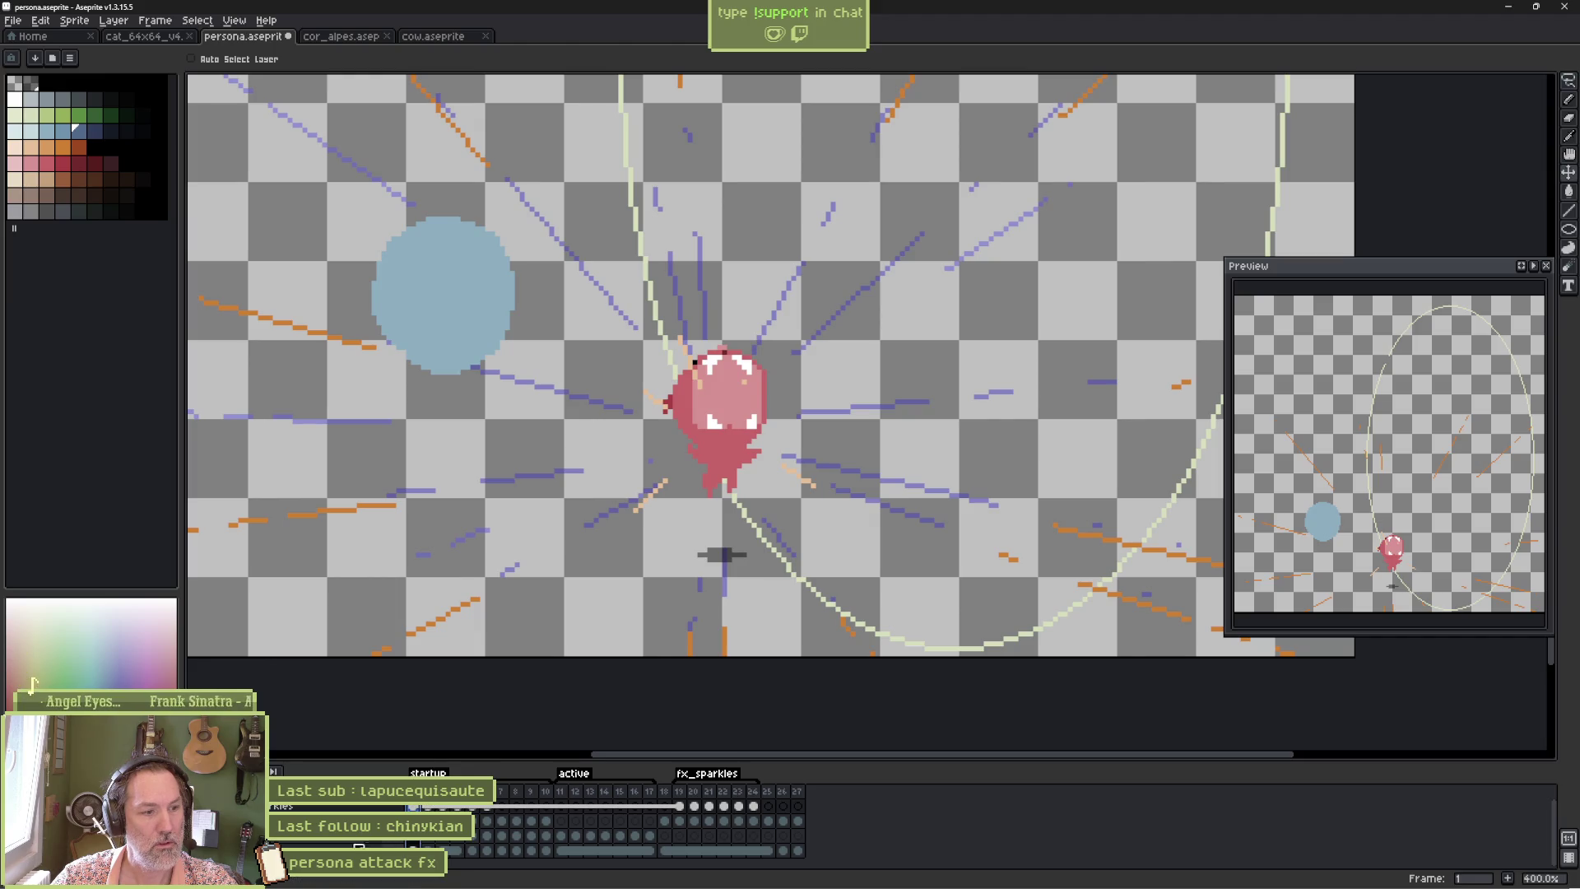
{"action": "key", "text": "Delete"}
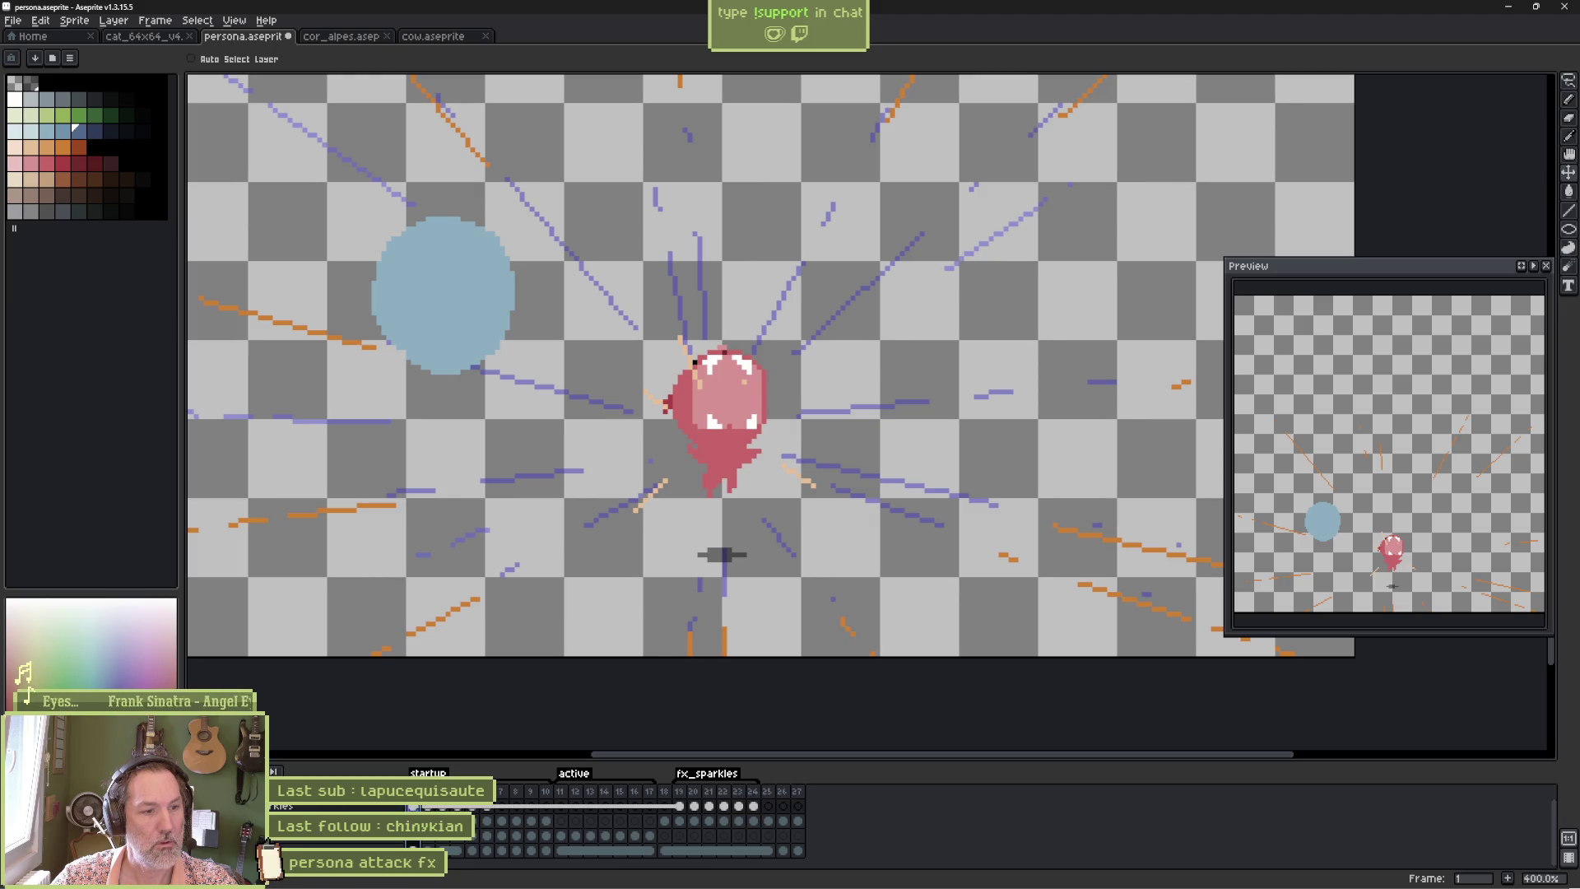
{"action": "key", "text": "Right"}
{"action": "key", "text": "Right"}
{"action": "key", "text": "Right"}
{"action": "key", "text": "Right"}
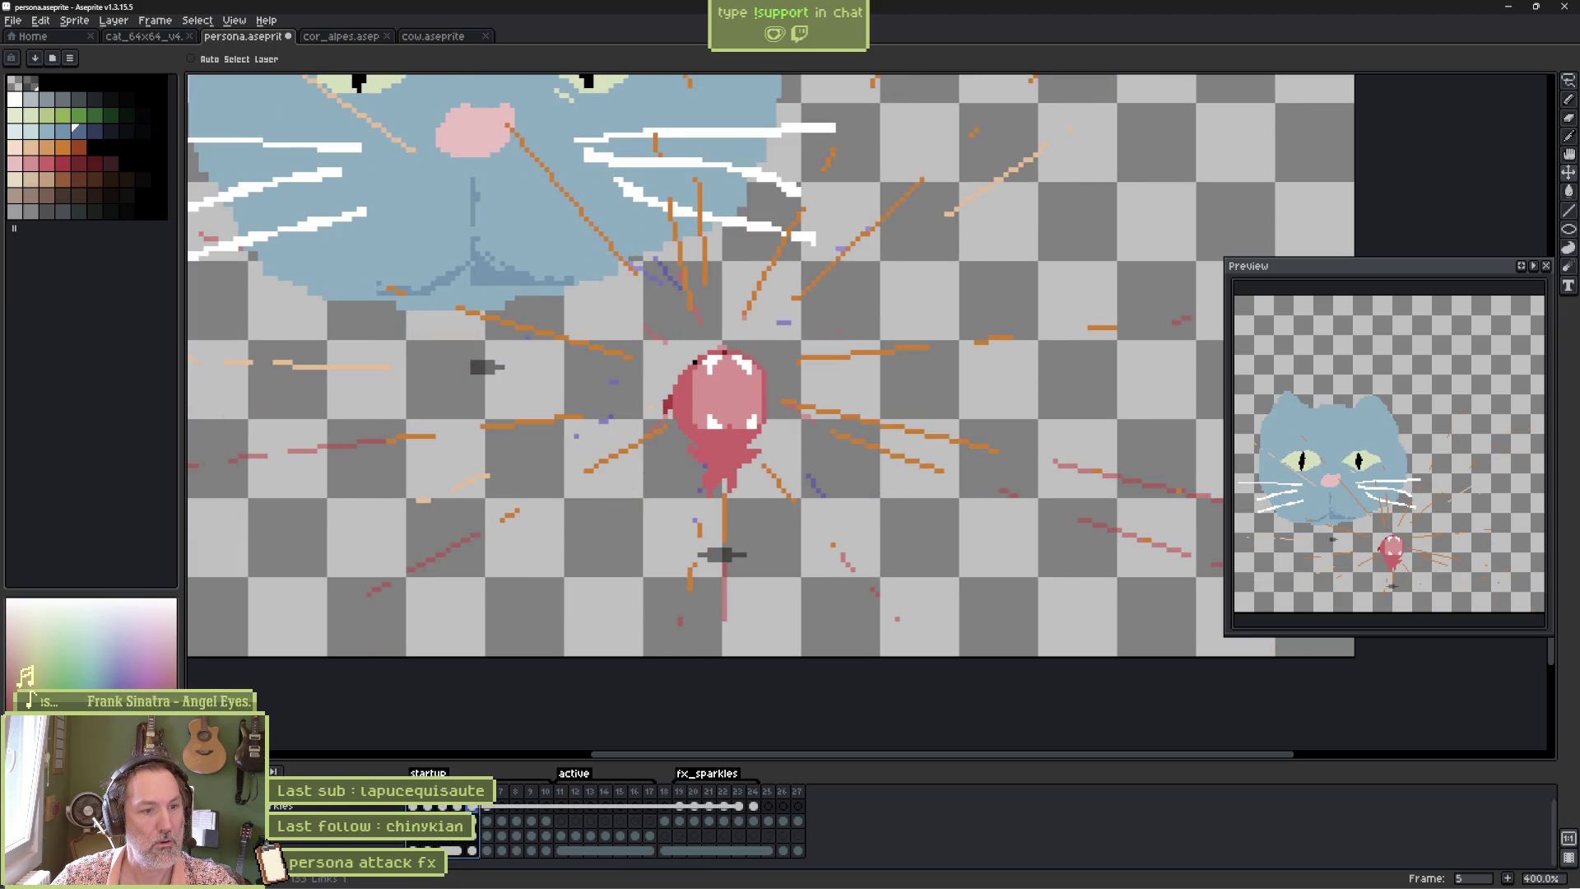
Copy the fx cels from frames 18–24 and paste them at frame 1.
{"action": "left_click_drag", "start_coordinate": [665, 821], "coordinate": [762, 821]}
{"action": "key", "text": "ctrl+c"}
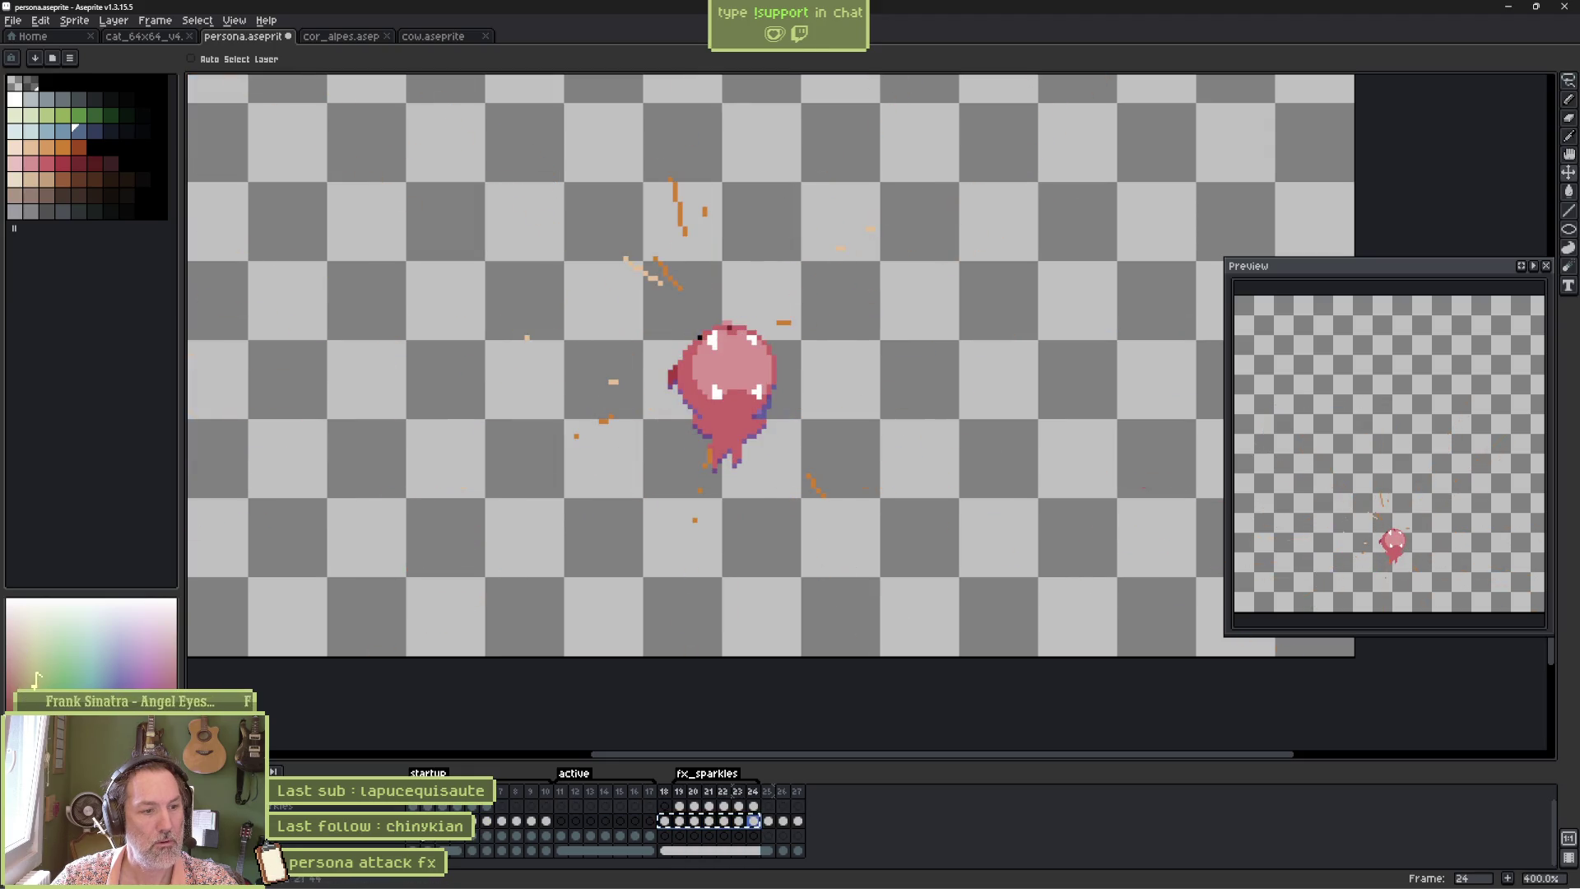
{"action": "key", "text": "Home"}
{"action": "key", "text": "ctrl+v"}
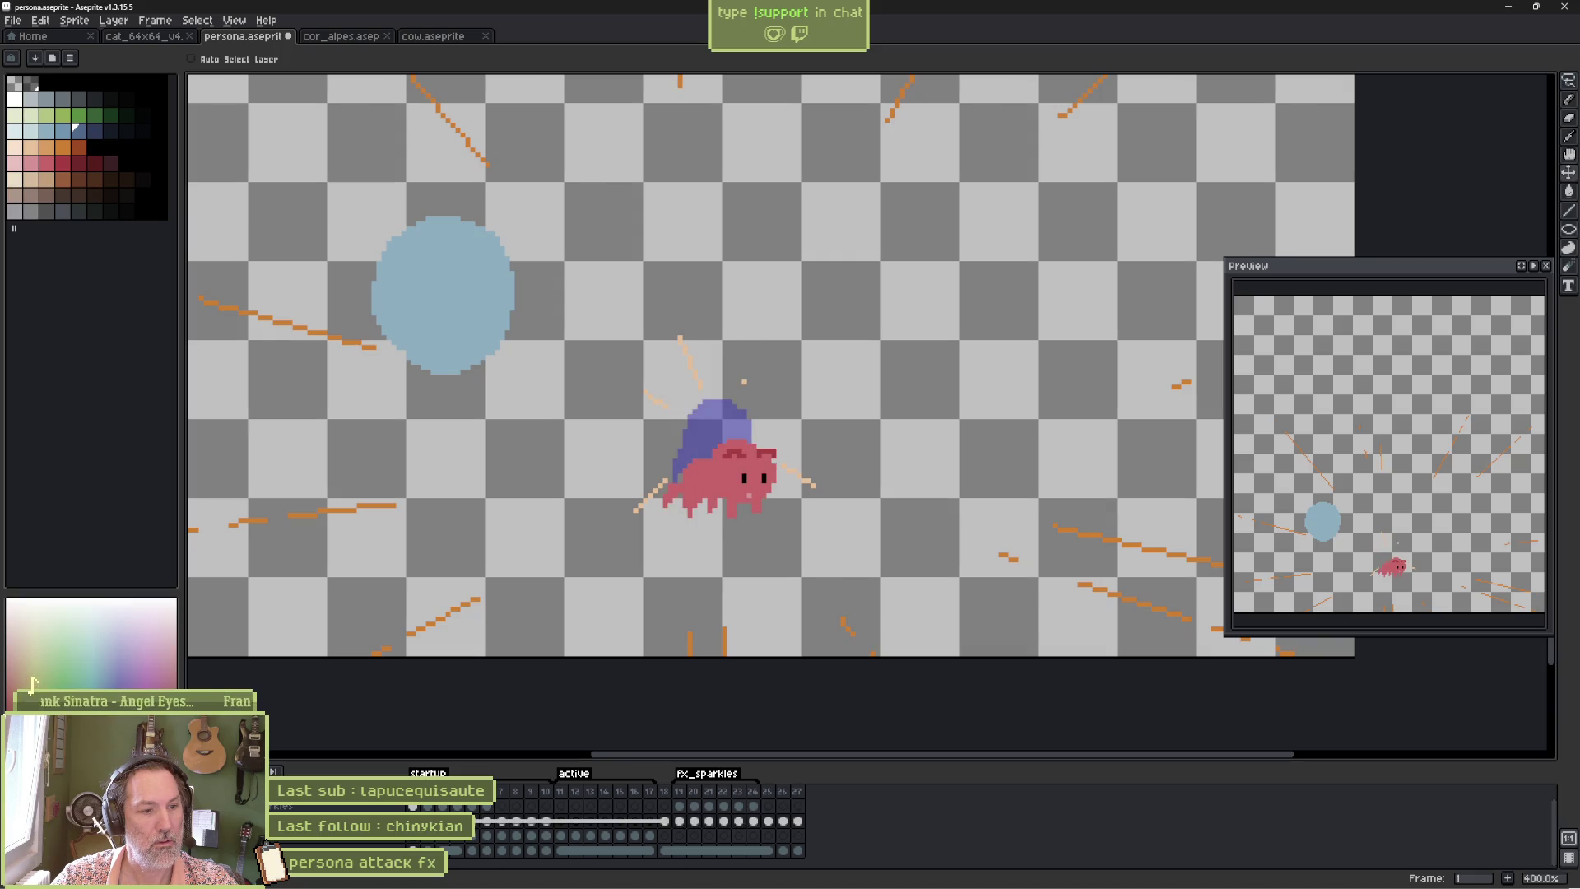
Play back the pasted sparkles, undo the Copy Range, and return to frame 19's burst.
{"action": "key", "text": "Return"}
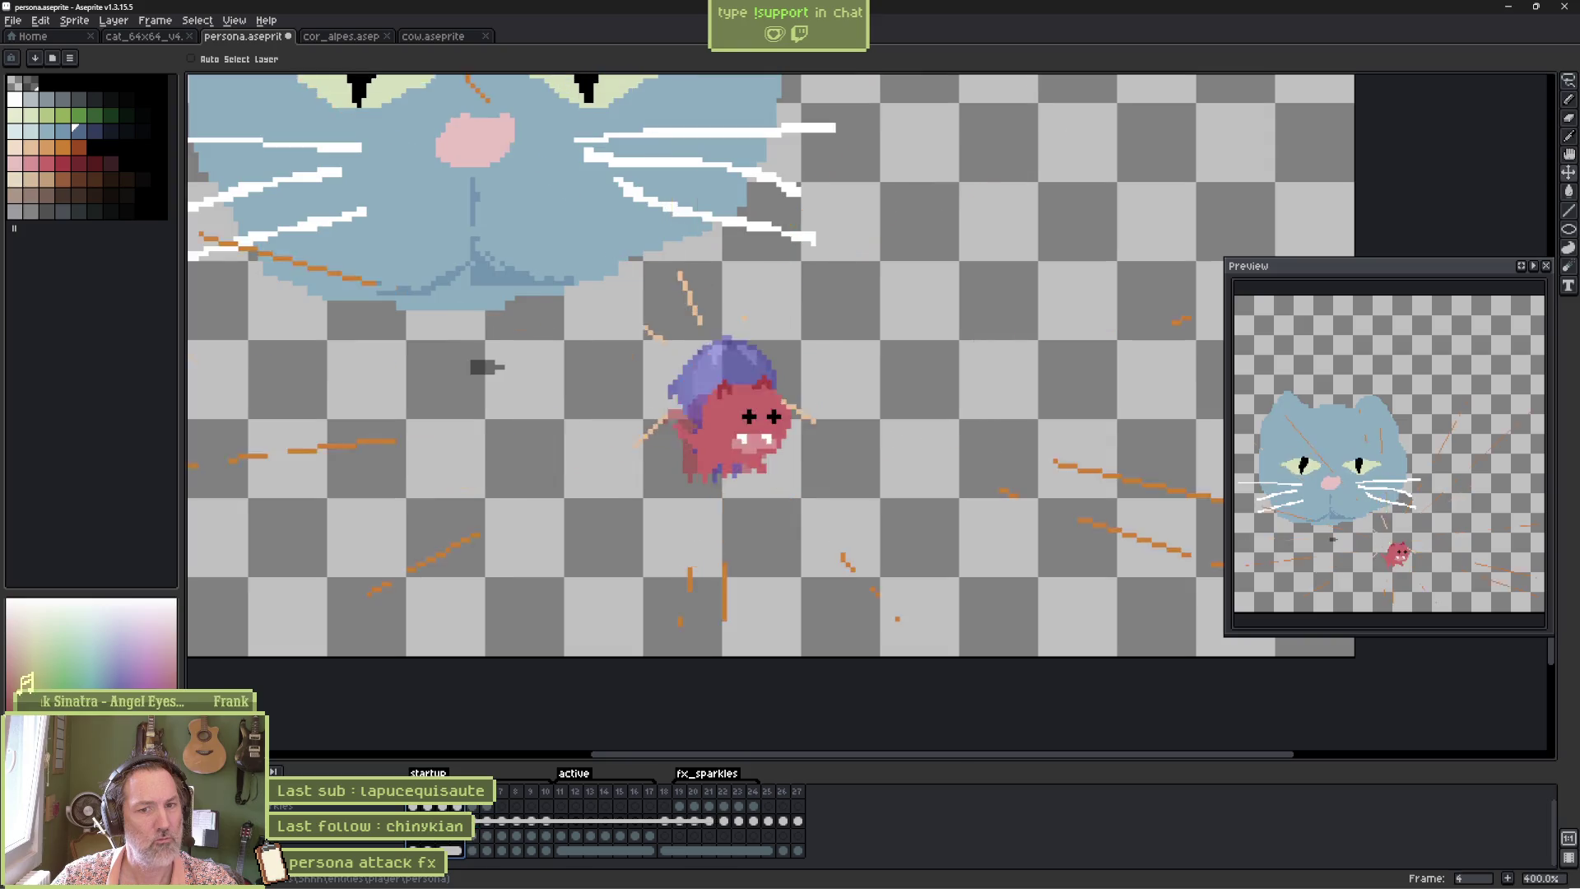
{"action": "mouse_move", "coordinate": [523, 778]}
{"action": "left_mouse_down"}
{"action": "mouse_move", "coordinate": [562, 782]}
{"action": "mouse_move", "coordinate": [521, 780]}
{"action": "left_mouse_up"}
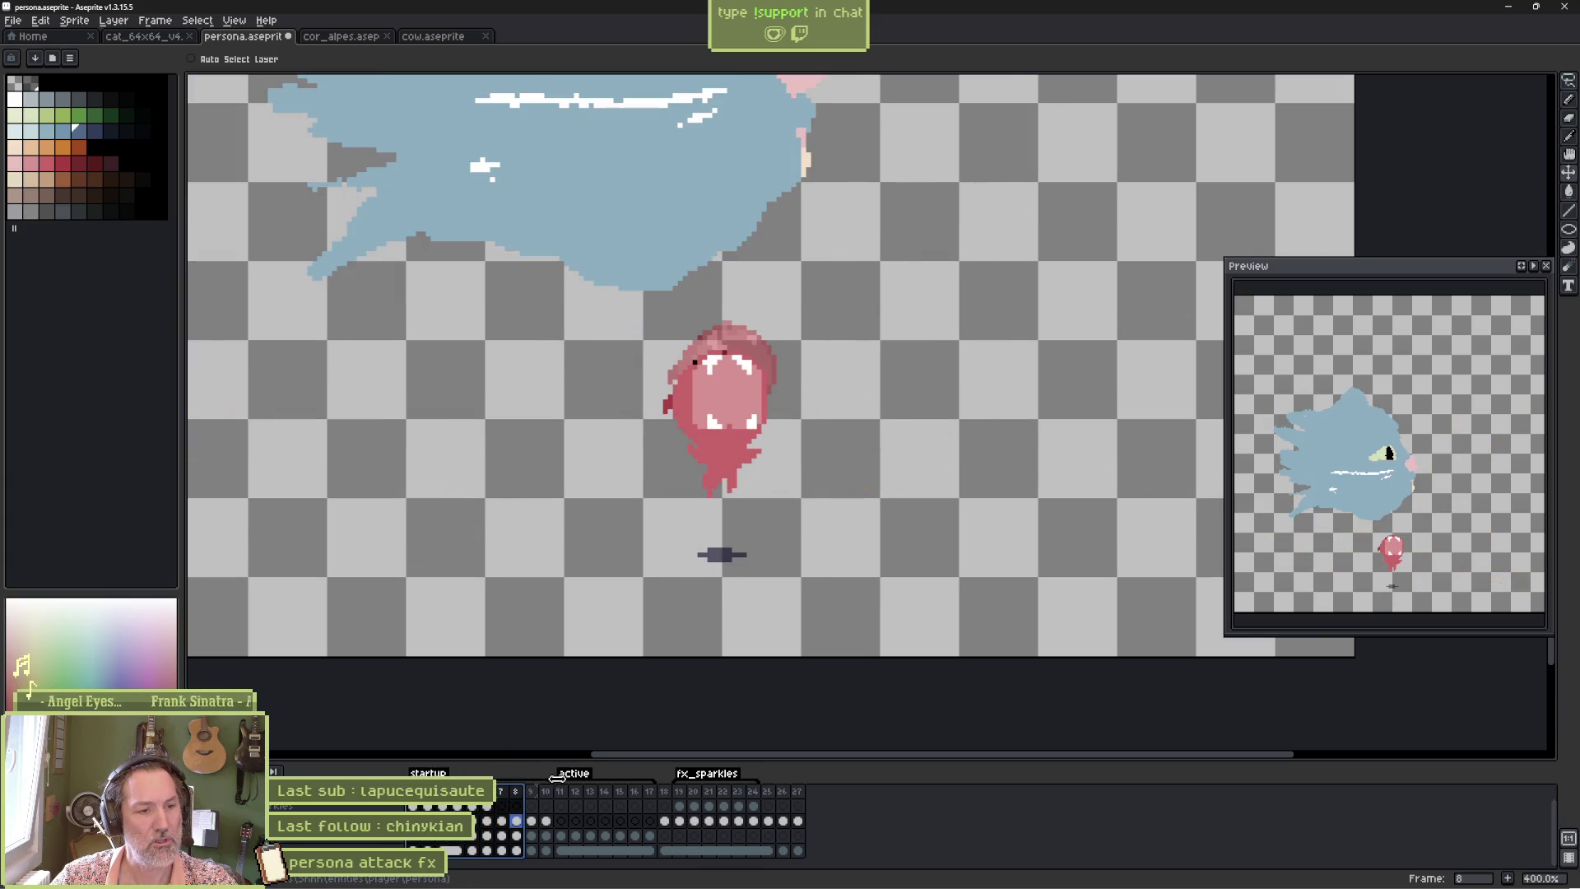
{"action": "key", "text": "ctrl+z"}
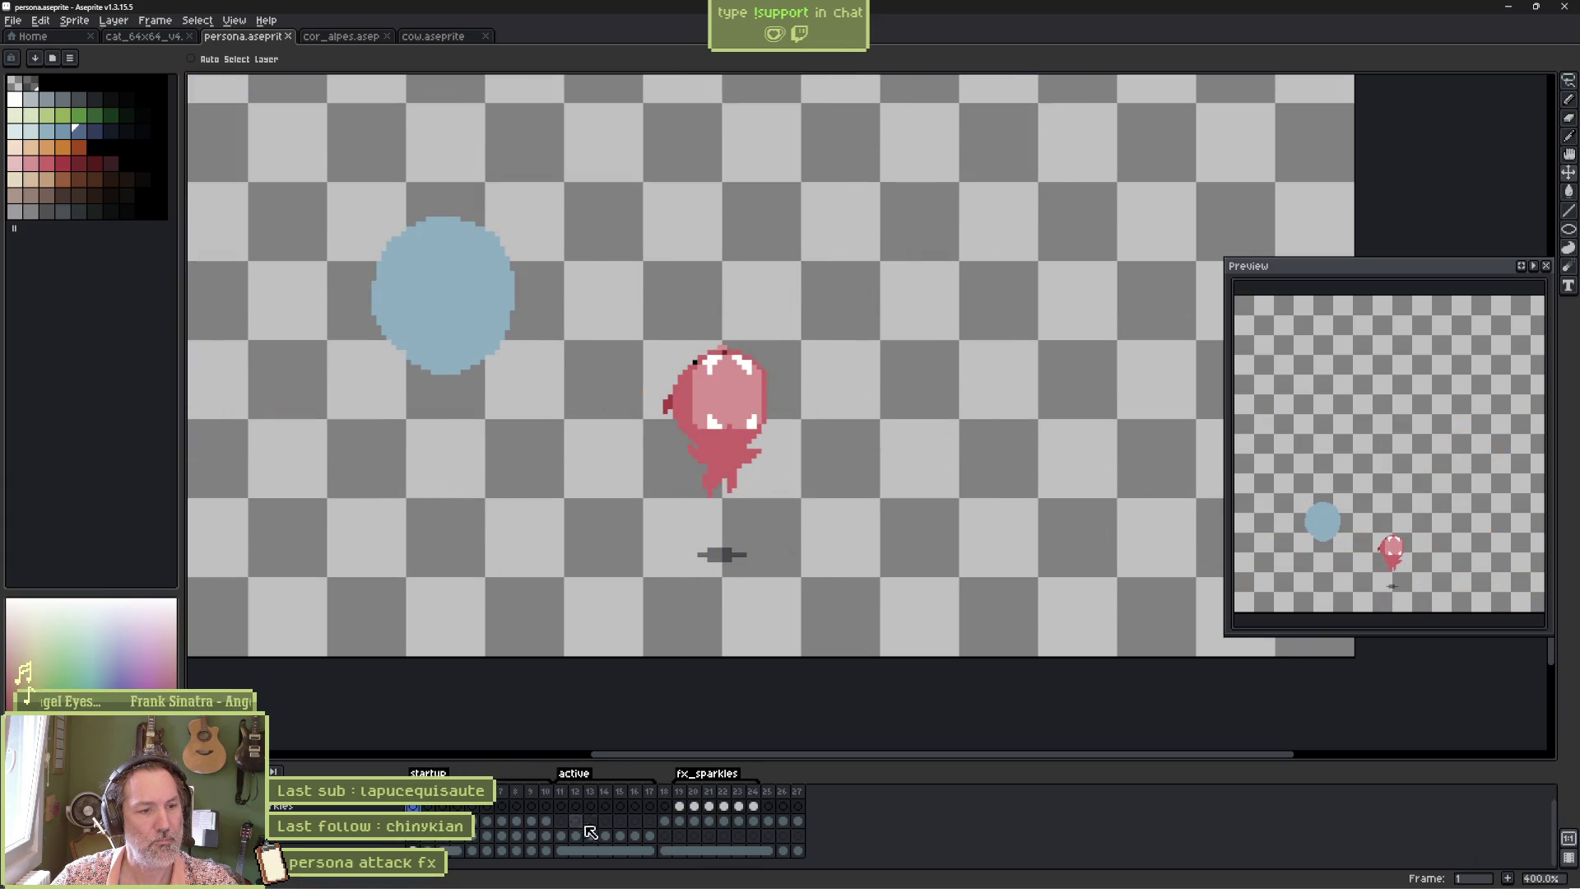
{"action": "left_click", "coordinate": [682, 800]}
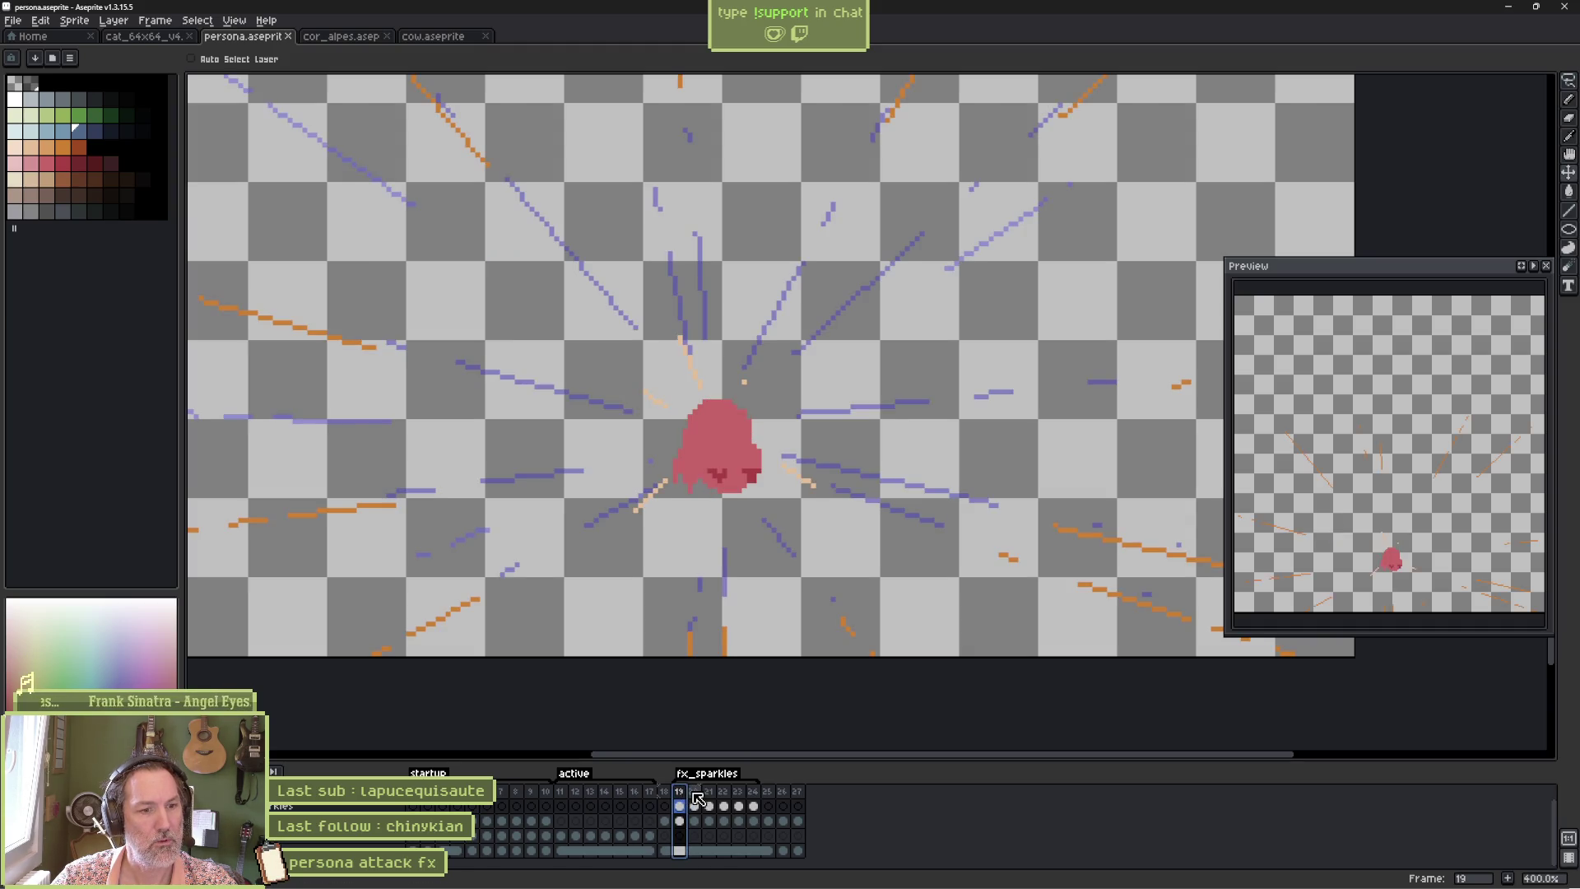
{"action": "left_click_drag", "start_coordinate": [698, 798], "coordinate": [663, 794]}
{"action": "left_click", "coordinate": [680, 792]}
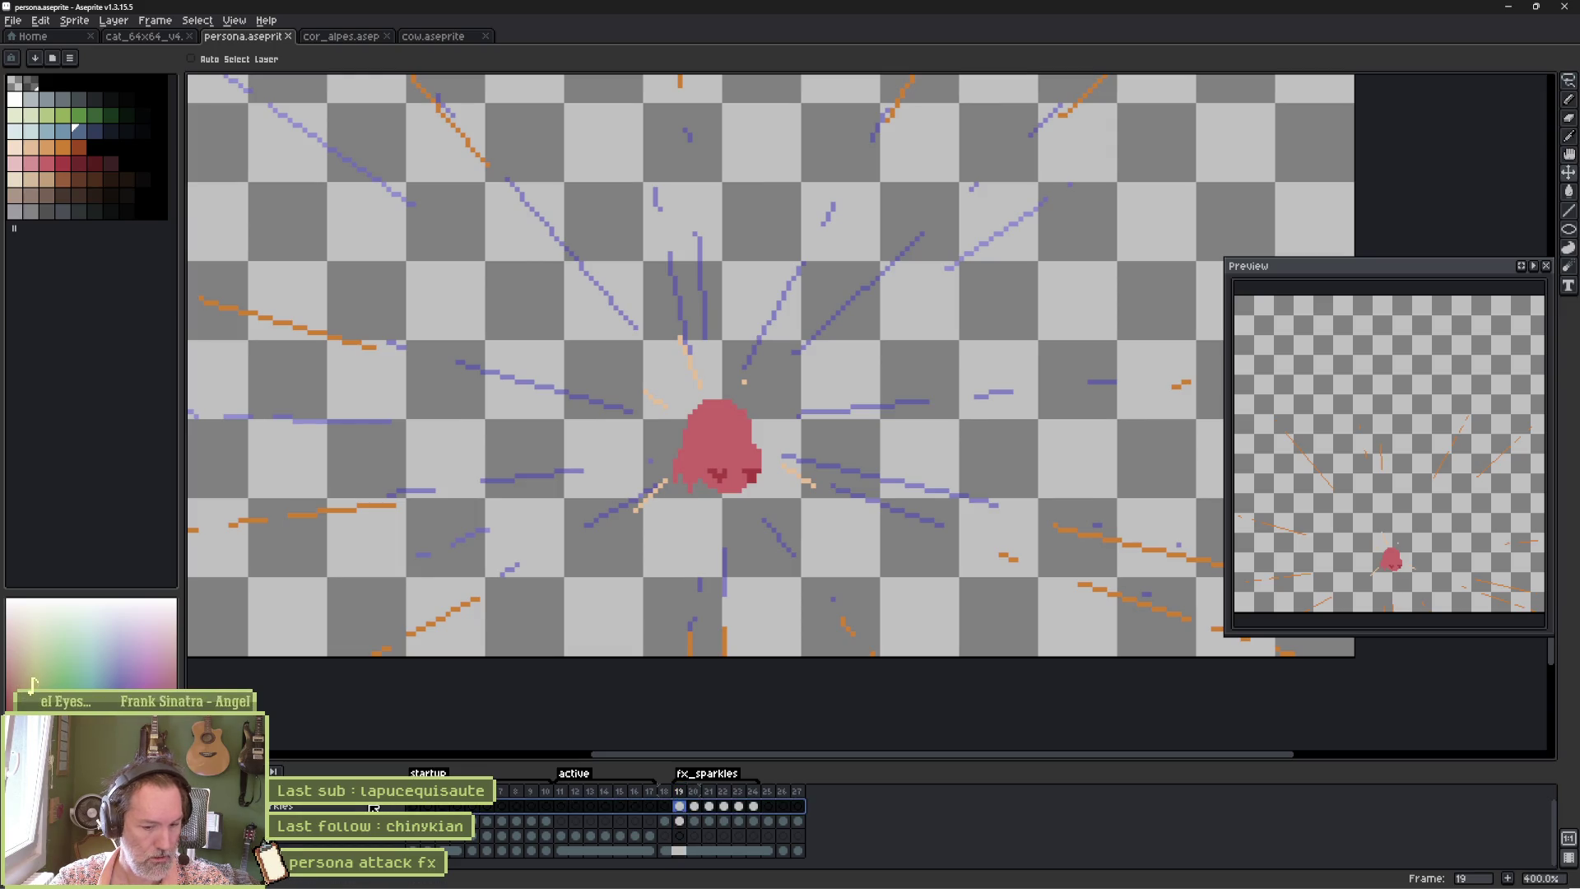
Add a new empty layer and select its frame 19 cel with the Pencil.
{"action": "key", "text": "shift+n"}
{"action": "left_click", "coordinate": [680, 806]}
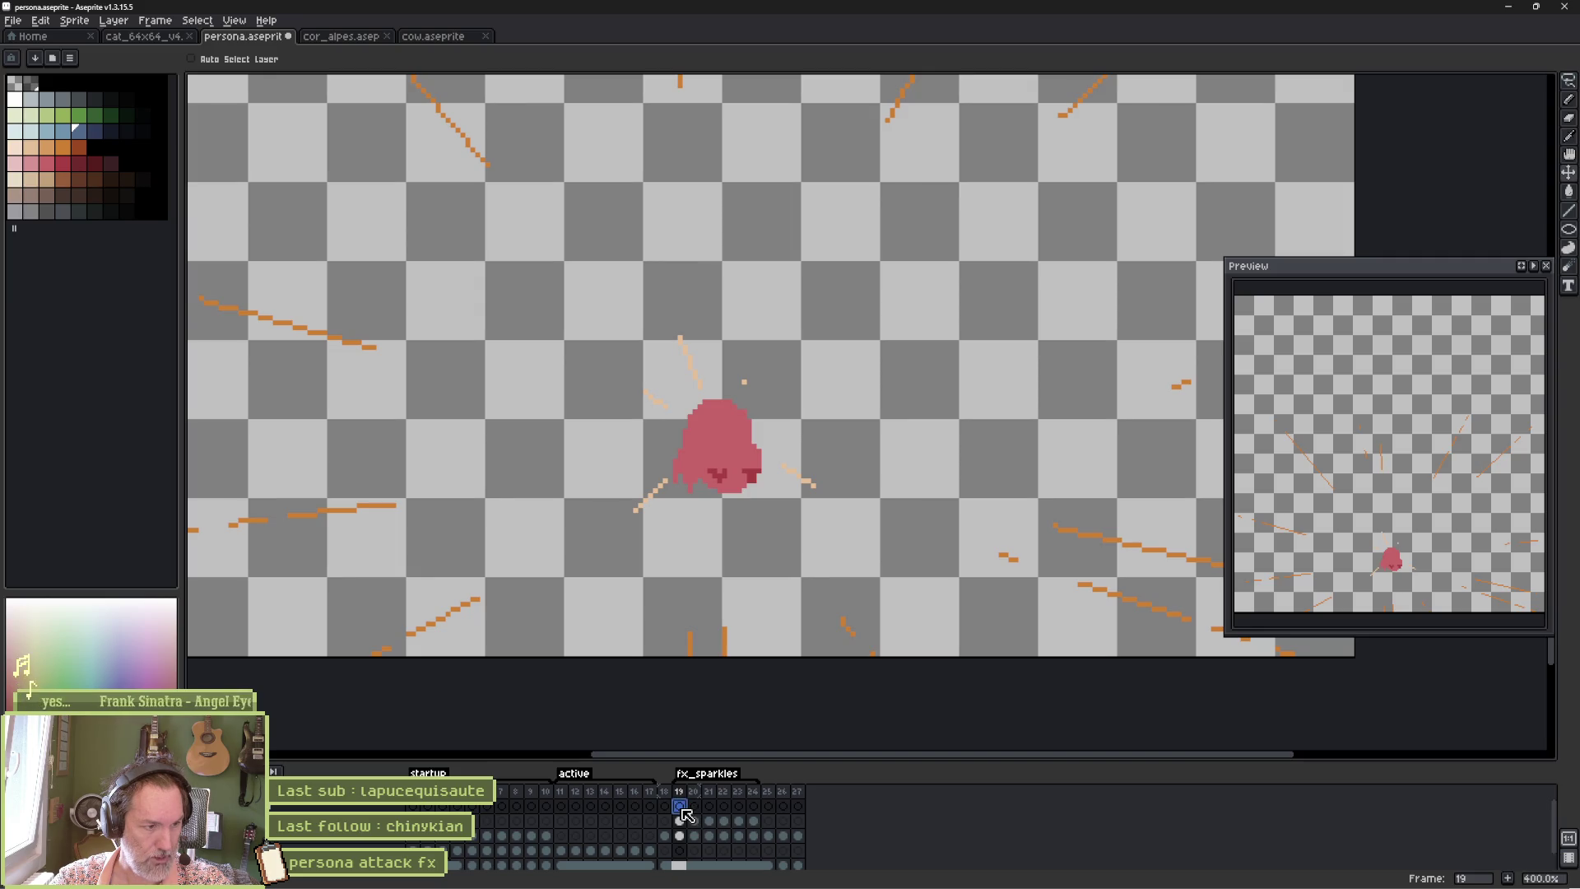
{"action": "key", "text": "b"}
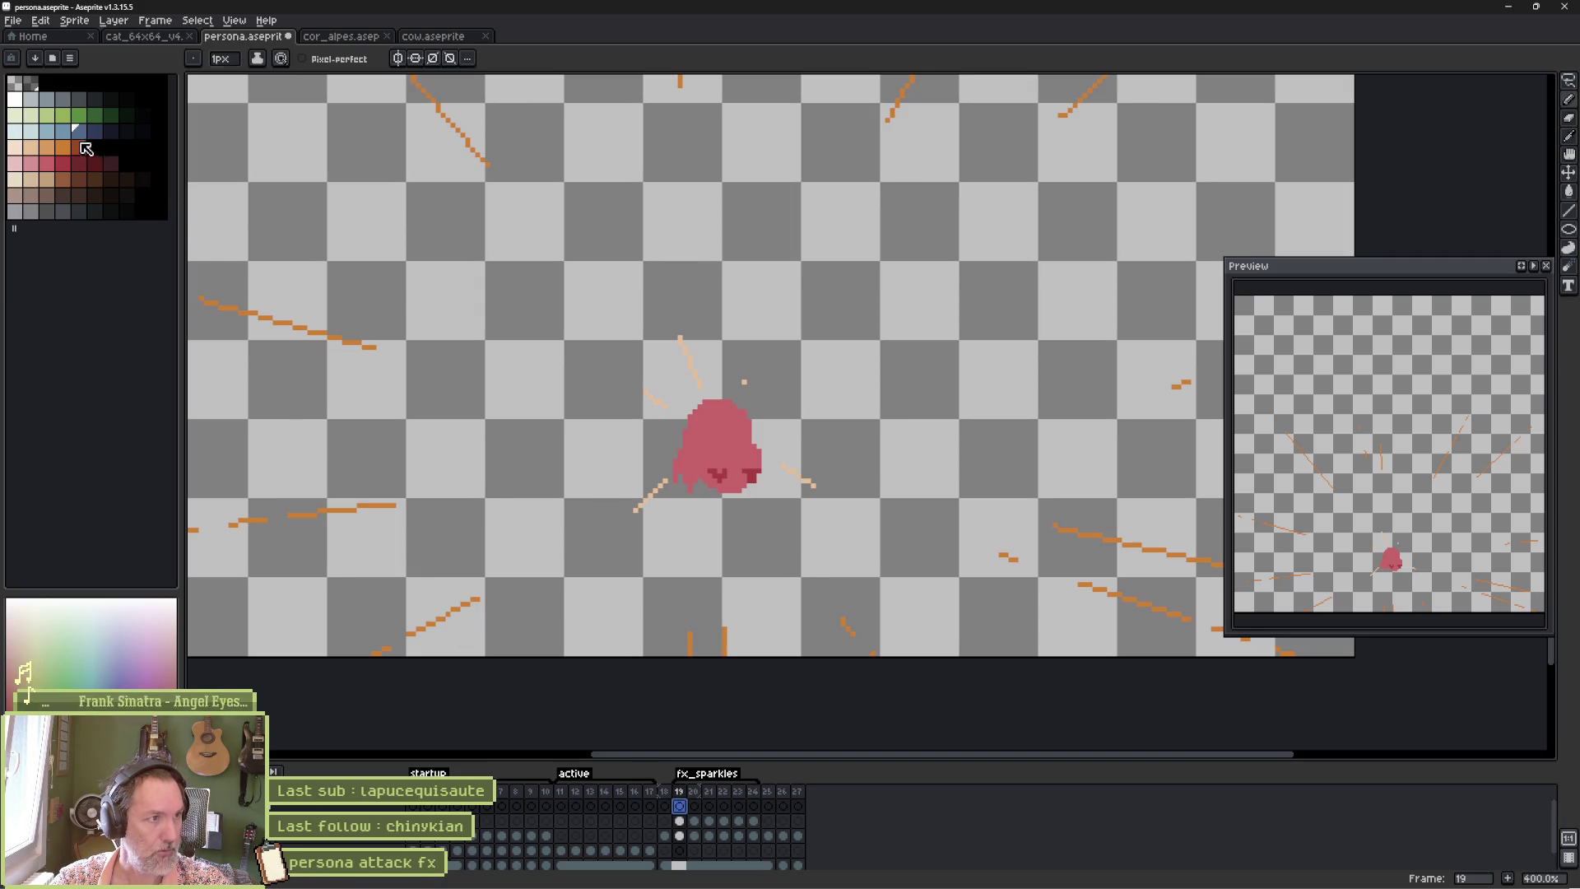
{"action": "left_click", "coordinate": [517, 806]}
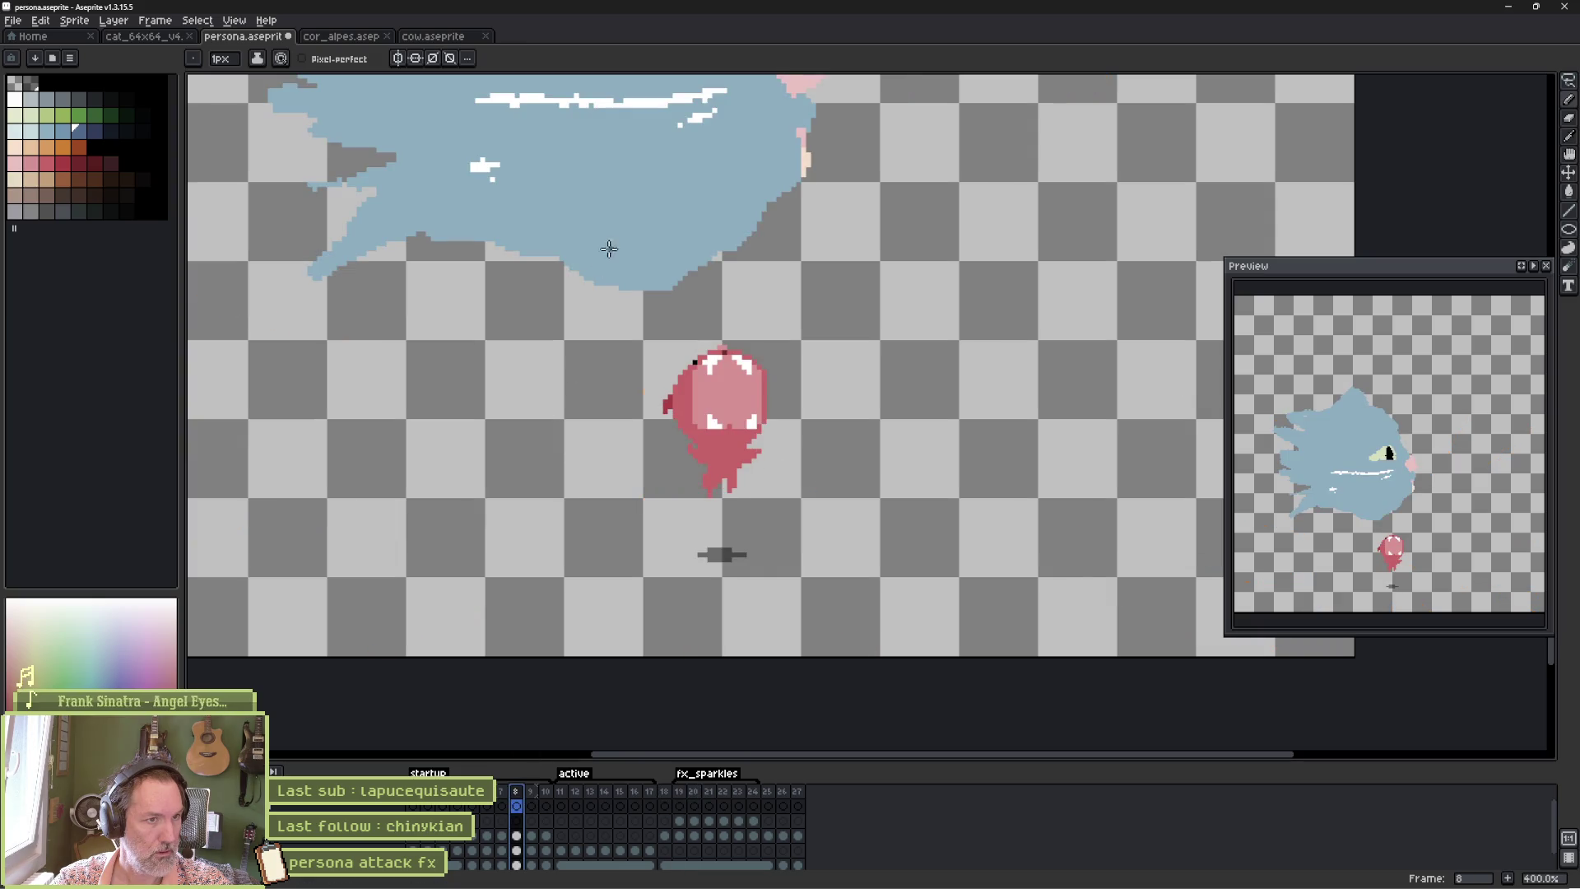
{"action": "left_click", "coordinate": [680, 806]}
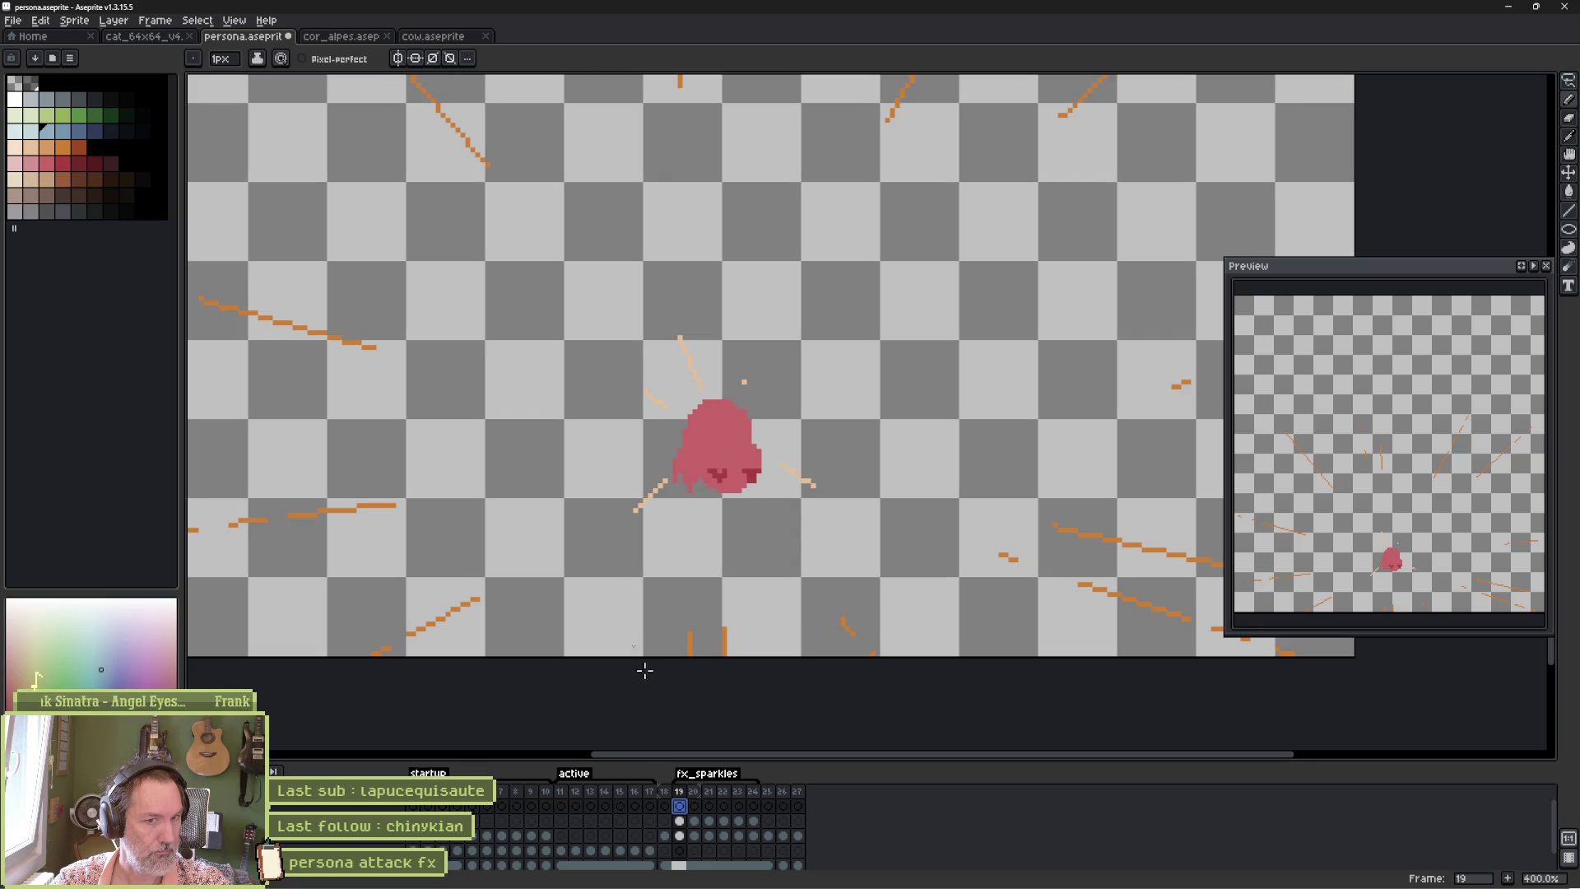
Lower the cat layer's opacity to about half and enlarge the pencil to 6px.
{"action": "double_click", "coordinate": [297, 836]}
{"action": "left_click_drag", "start_coordinate": [1531, 146], "coordinate": [1469, 149]}
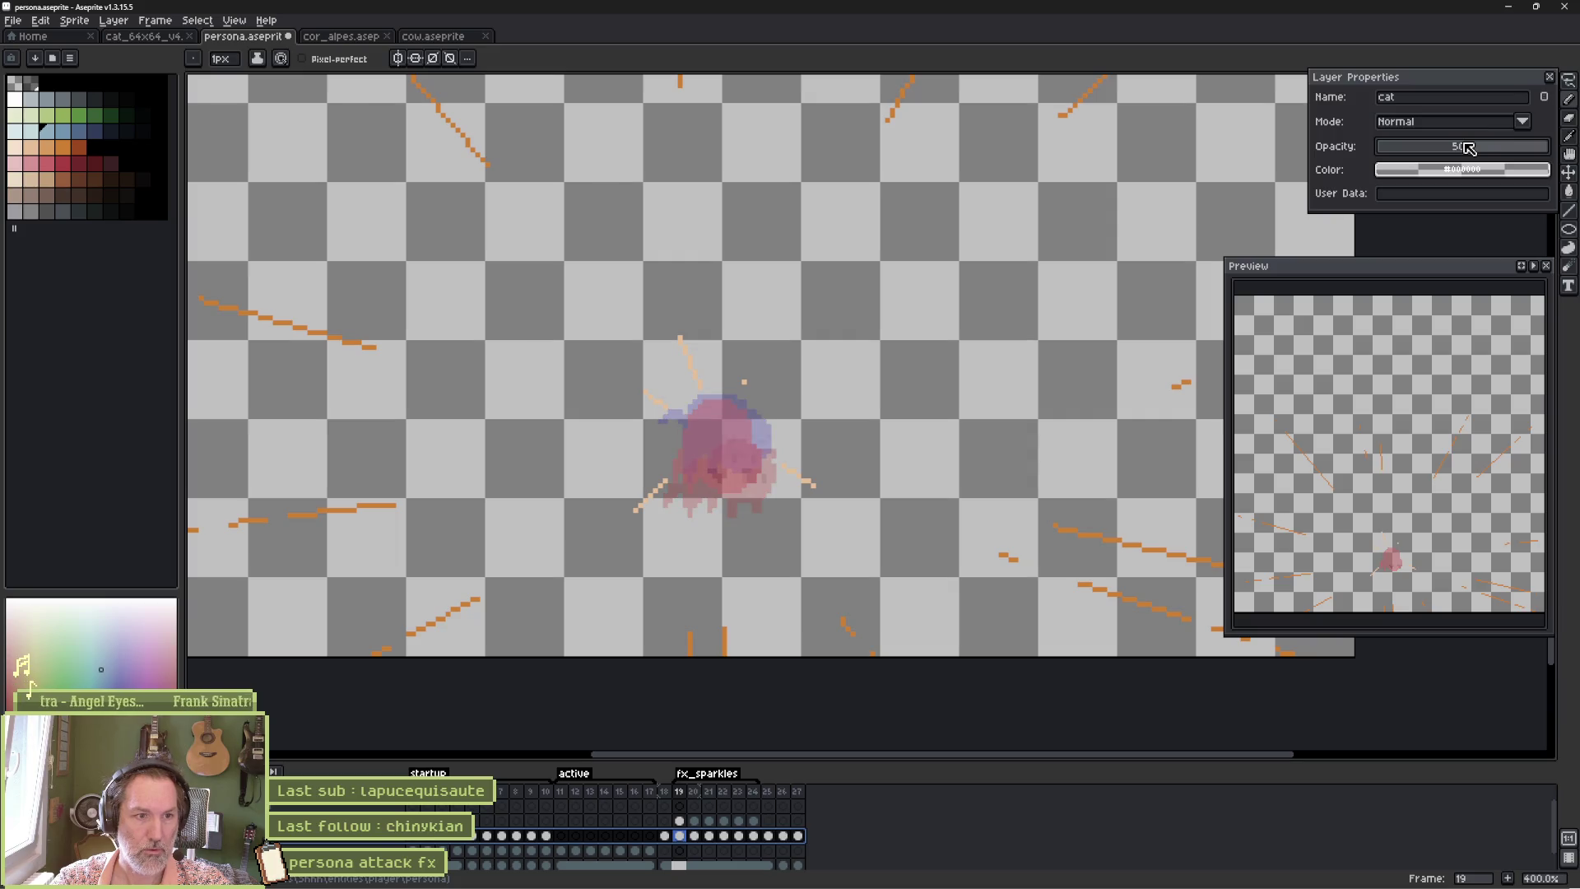
{"action": "left_click", "coordinate": [1550, 77]}
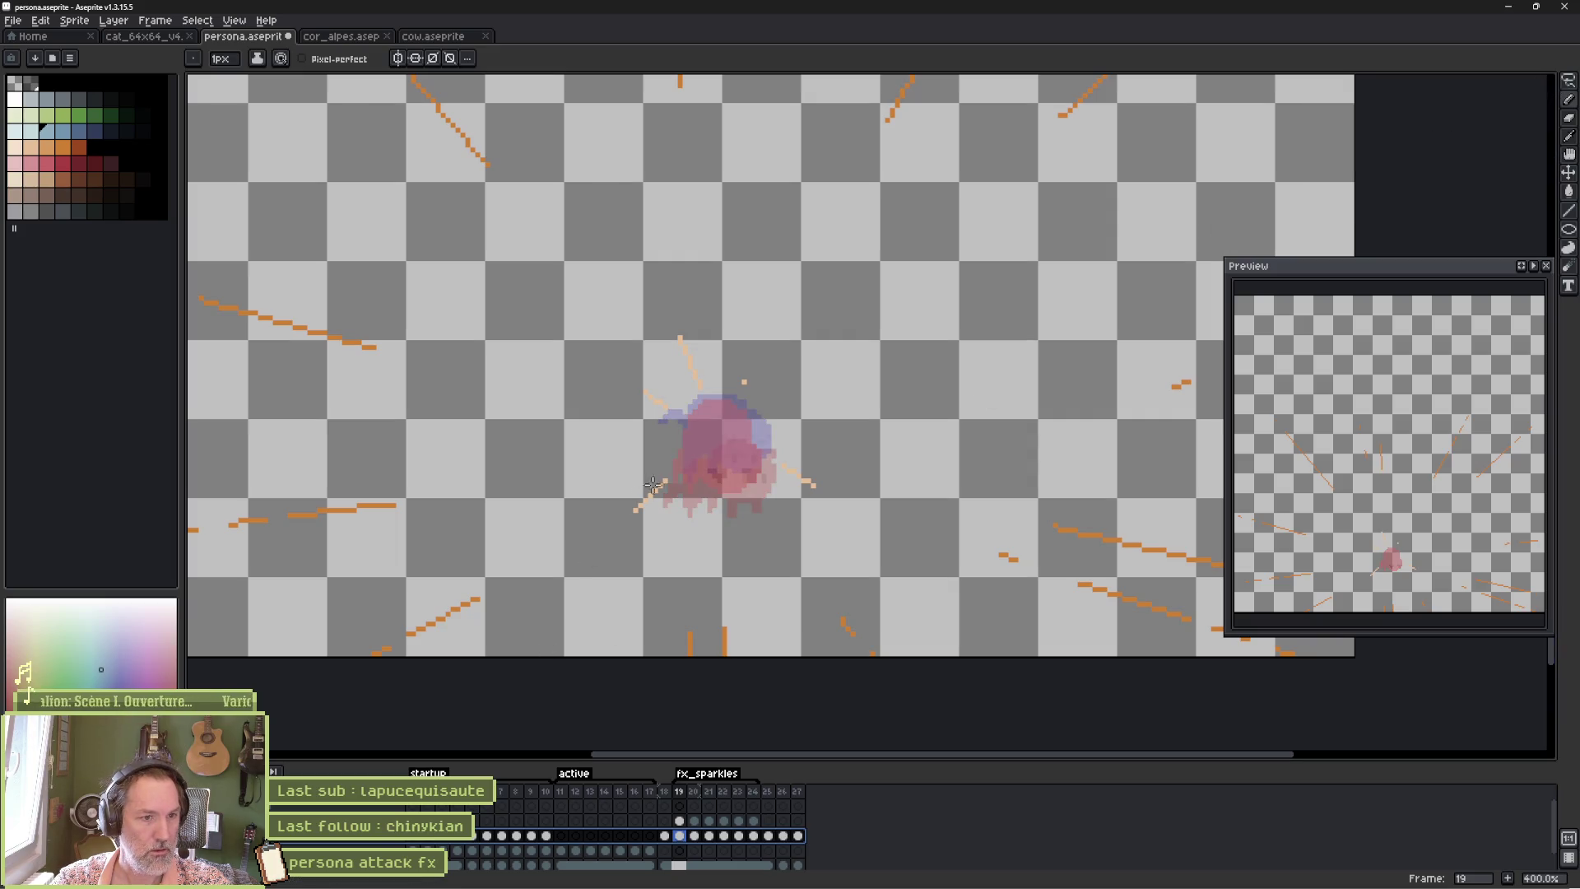
{"action": "key", "text": "plus"}
{"action": "key", "text": "plus"}
{"action": "key", "text": "plus"}
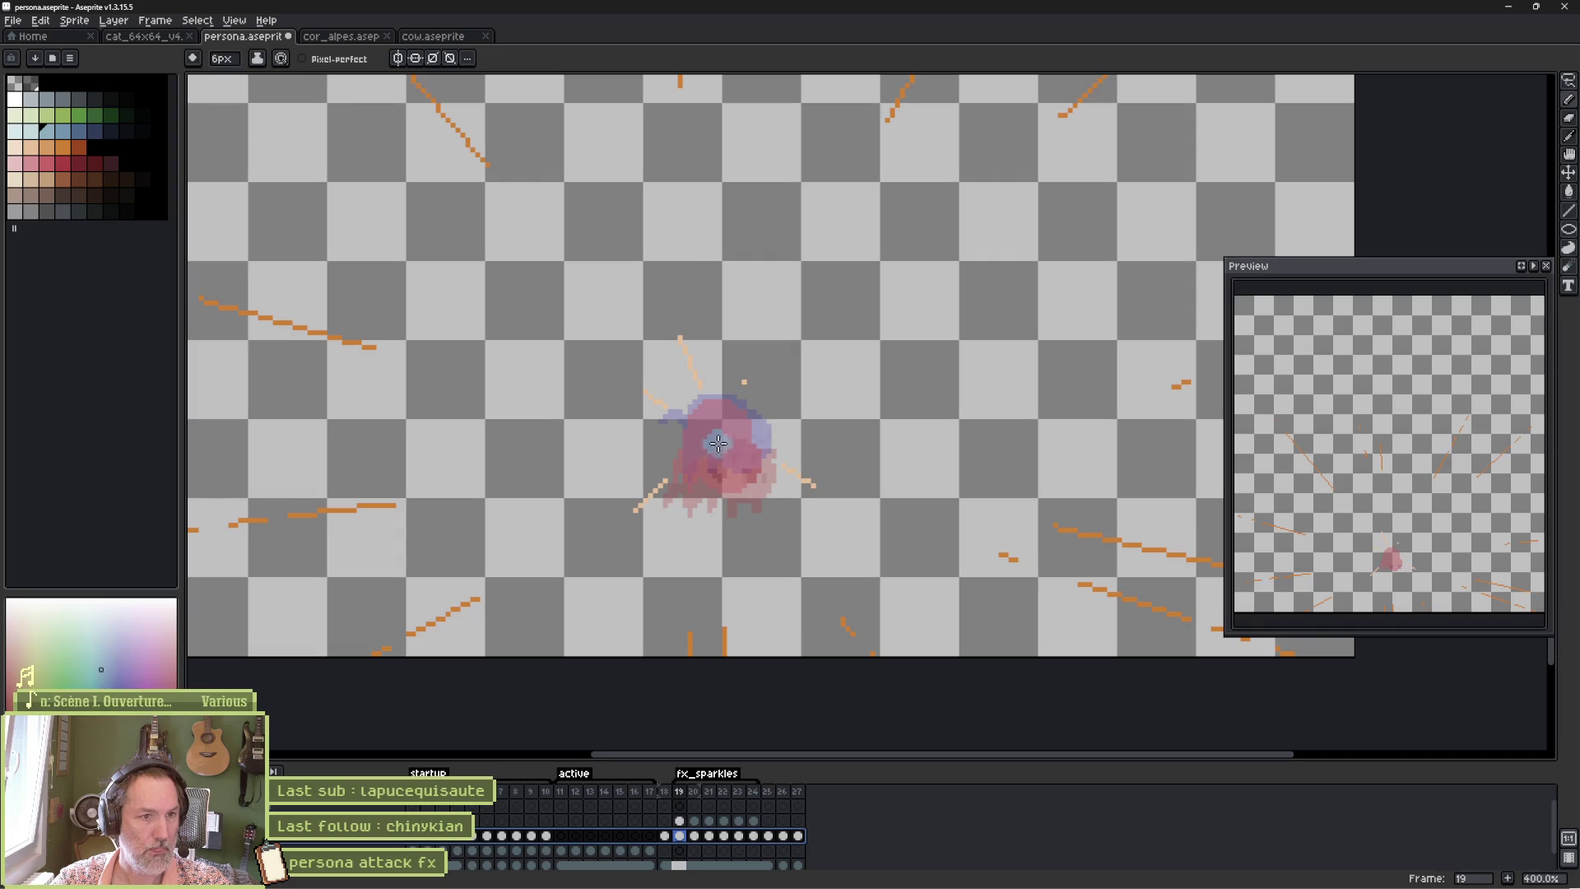
{"action": "key", "text": "Escape"}
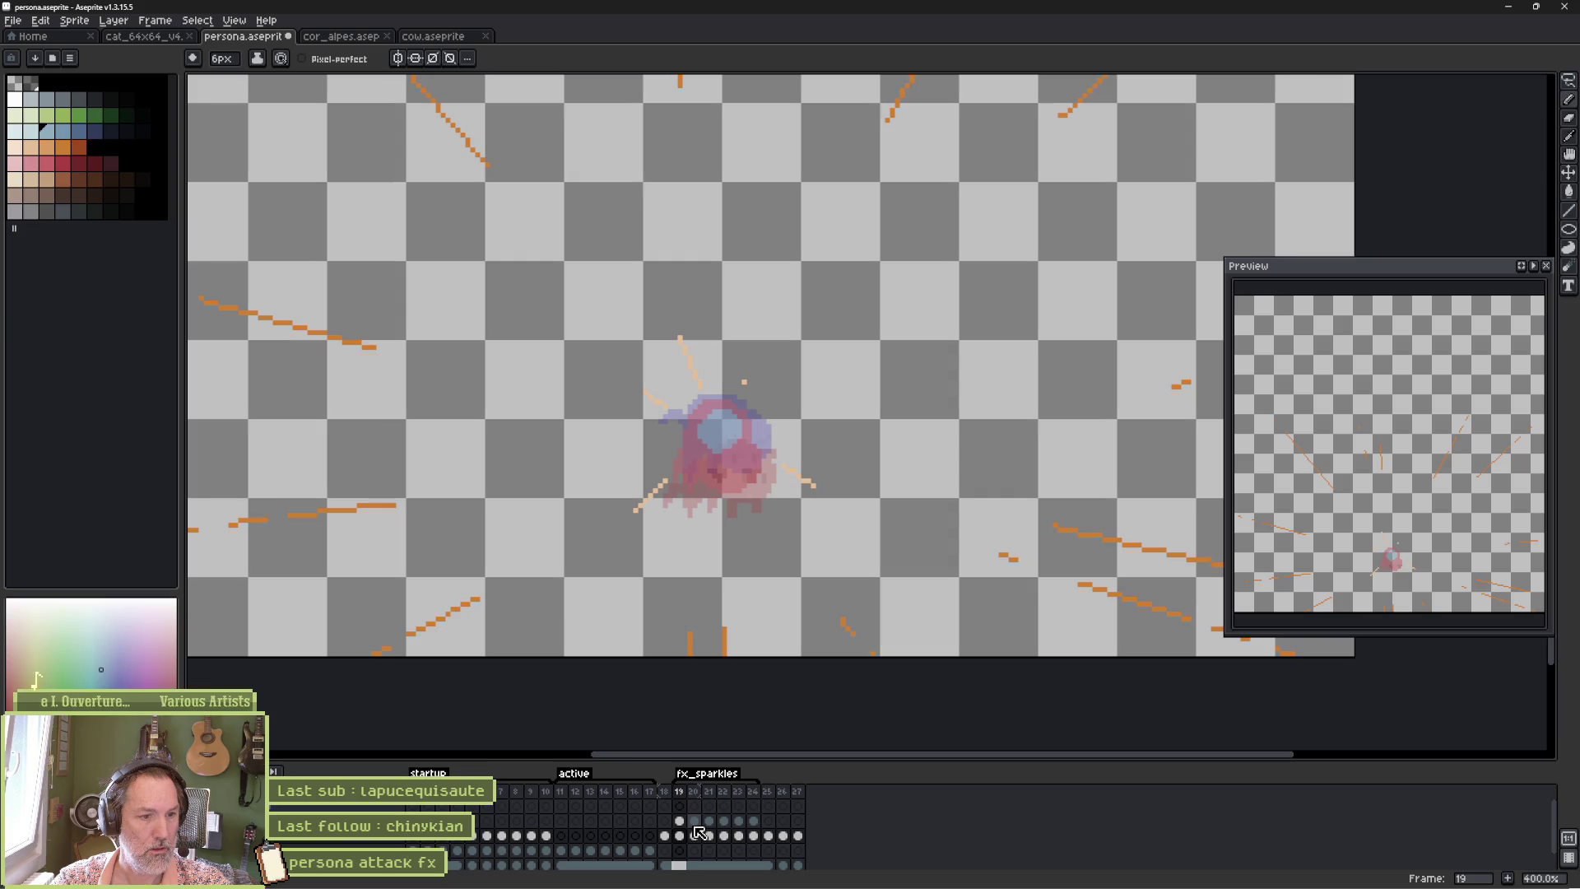
{"action": "left_click", "coordinate": [679, 805]}
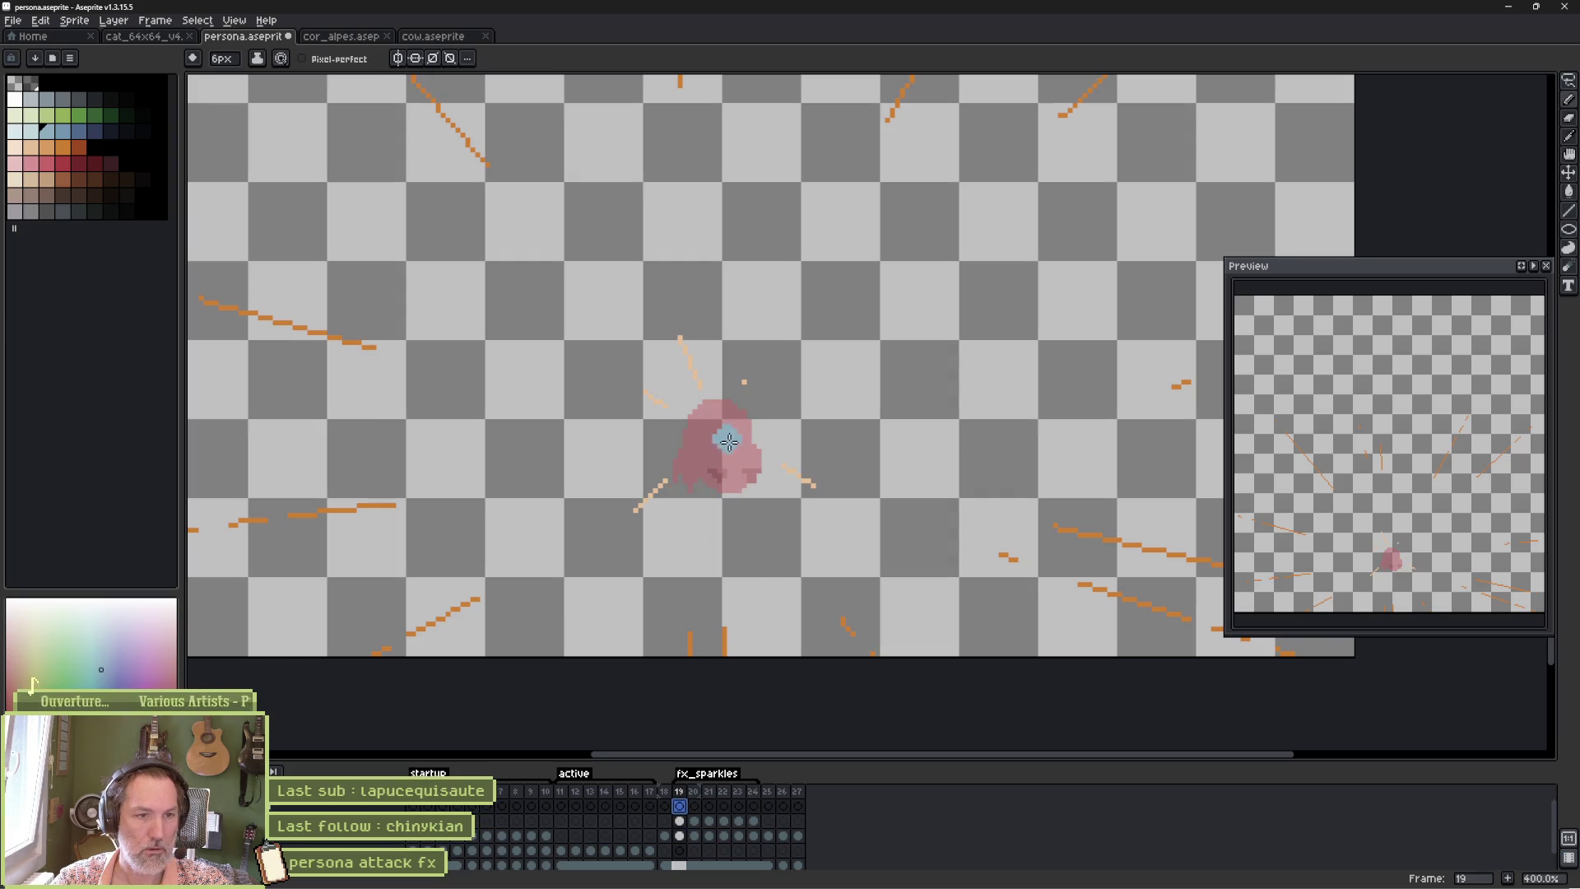
Paint a light-blue blob over the faded cat on frames 19, 20 and 21.
{"action": "mouse_move", "coordinate": [713, 445]}
{"action": "left_mouse_down"}
{"action": "mouse_move", "coordinate": [730, 425]}
{"action": "mouse_move", "coordinate": [715, 410]}
{"action": "left_mouse_up"}
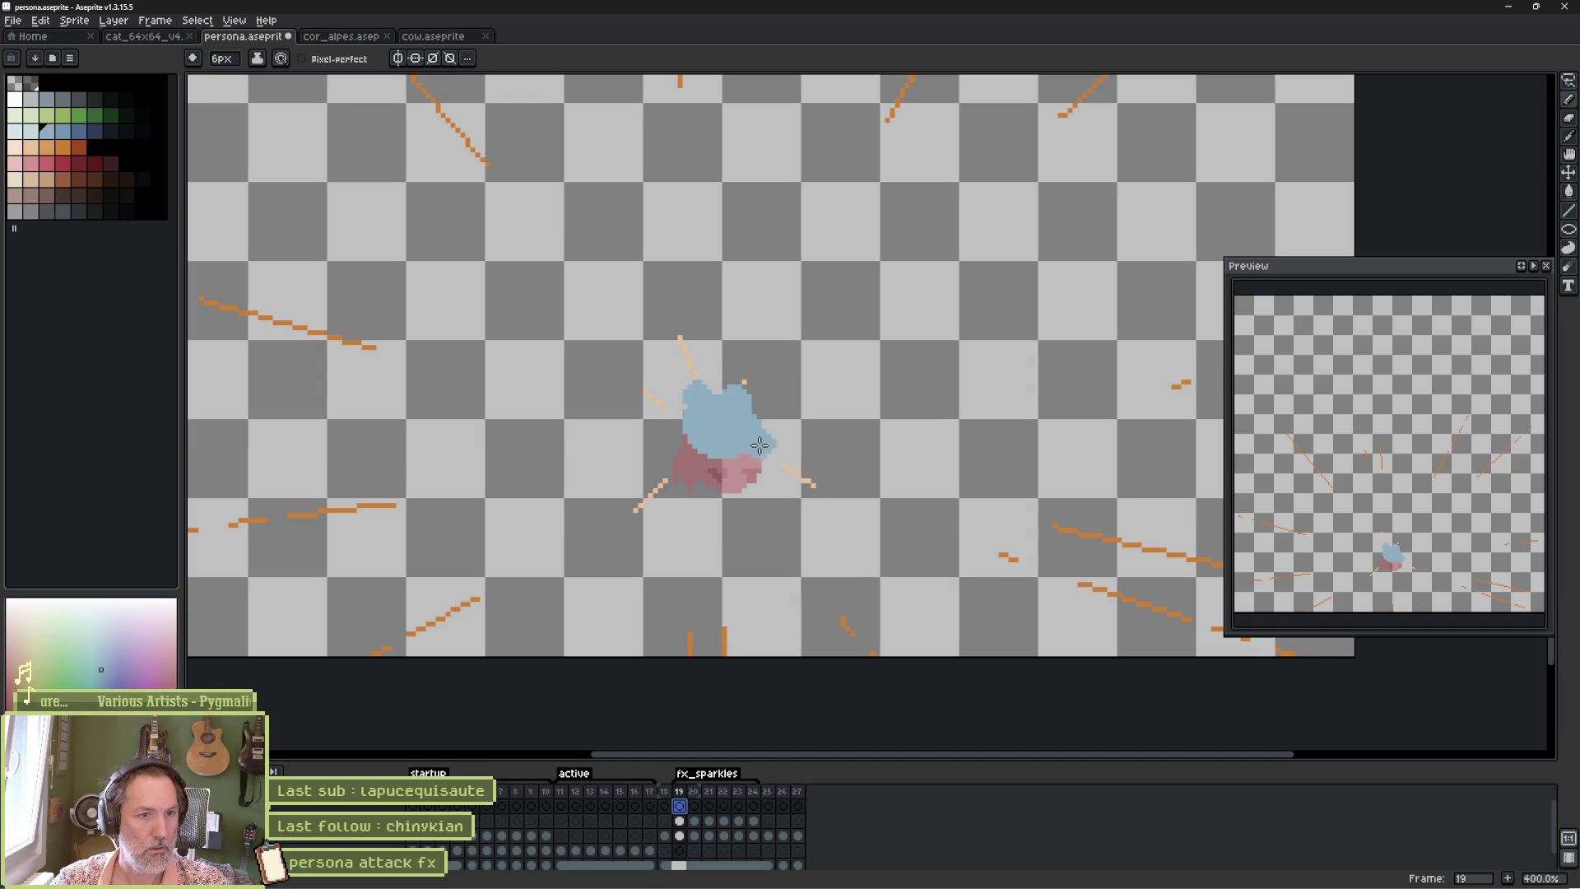
{"action": "left_click", "coordinate": [695, 806]}
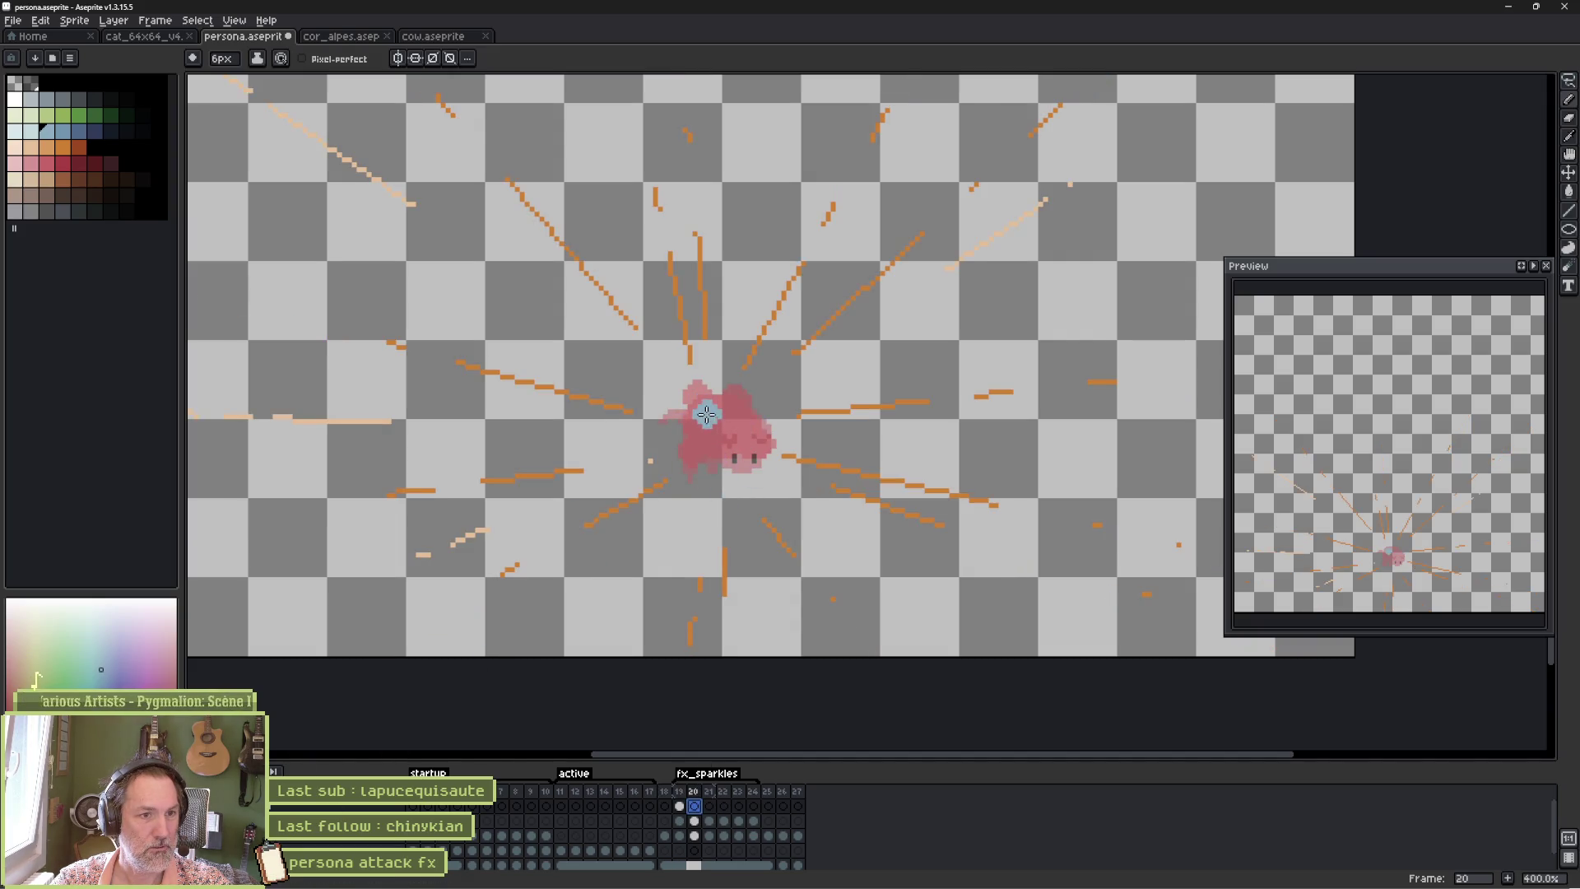
{"action": "mouse_move", "coordinate": [744, 411]}
{"action": "left_mouse_down"}
{"action": "mouse_move", "coordinate": [772, 424]}
{"action": "mouse_move", "coordinate": [765, 471]}
{"action": "mouse_move", "coordinate": [656, 467]}
{"action": "left_mouse_up"}
{"action": "left_click_drag", "start_coordinate": [736, 428], "coordinate": [729, 448]}
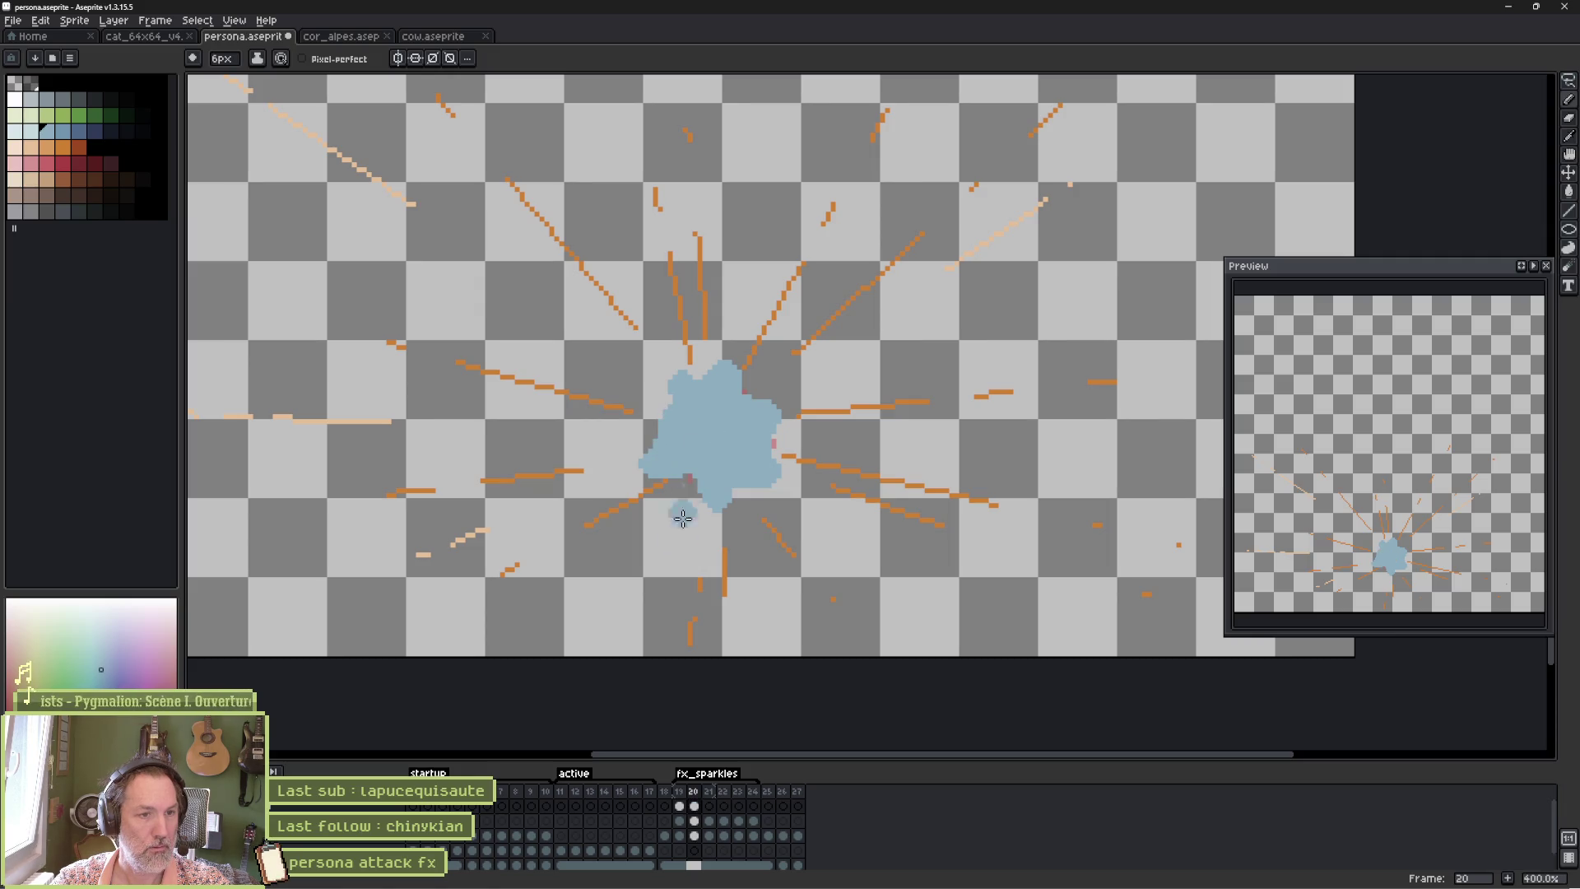
{"action": "key", "text": "Right"}
{"action": "mouse_move", "coordinate": [728, 394]}
{"action": "left_mouse_down"}
{"action": "mouse_move", "coordinate": [724, 370]}
{"action": "mouse_move", "coordinate": [763, 386]}
{"action": "left_mouse_up"}
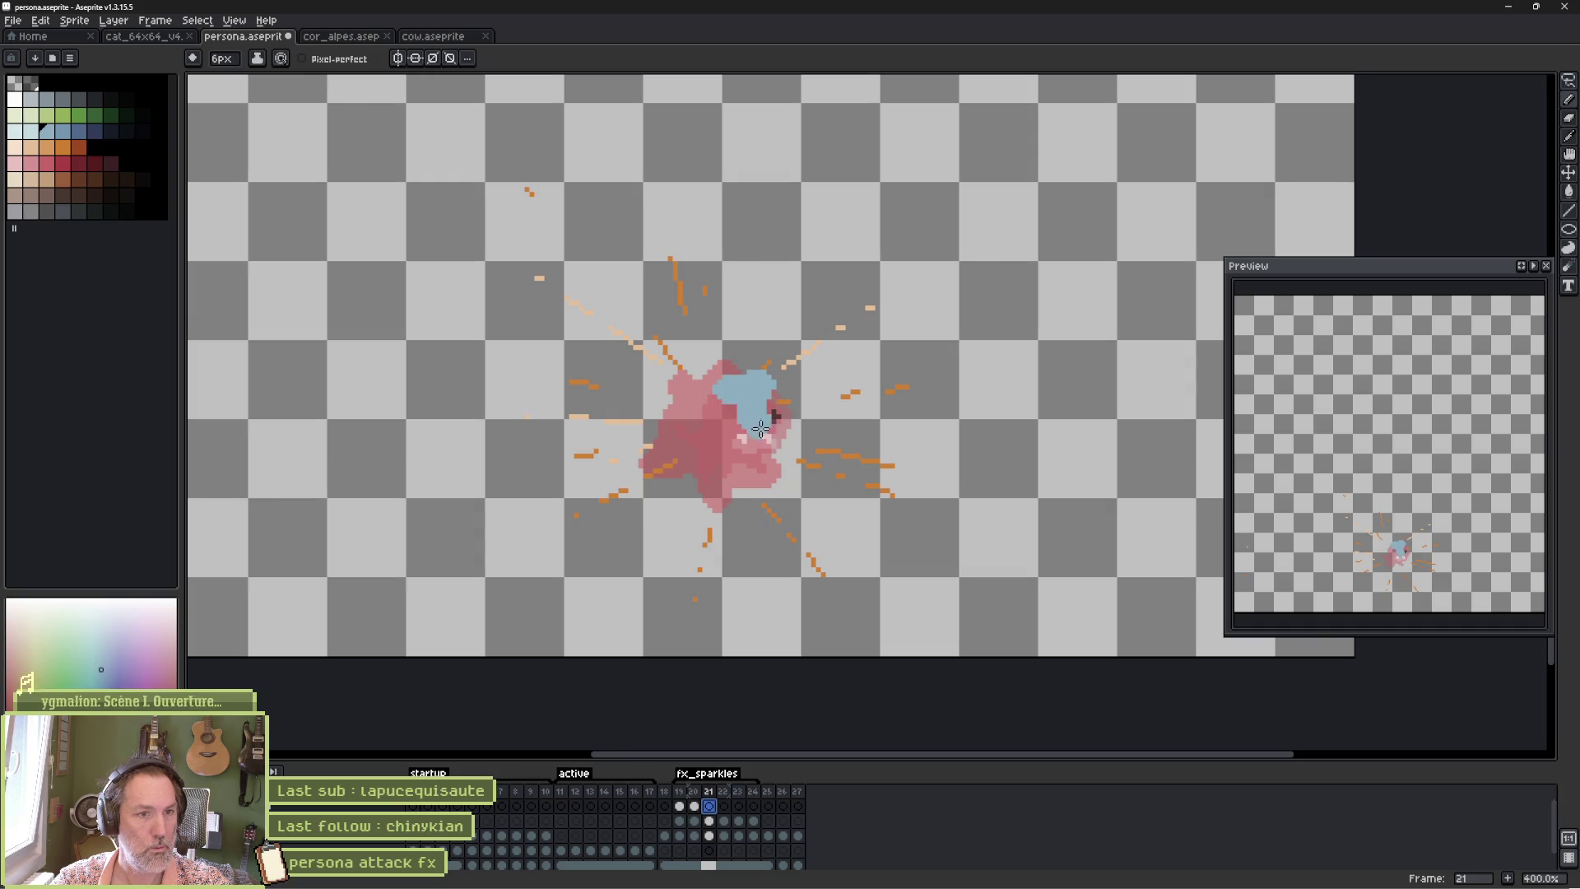
{"action": "mouse_move", "coordinate": [739, 478]}
{"action": "left_mouse_down"}
{"action": "mouse_move", "coordinate": [679, 478]}
{"action": "mouse_move", "coordinate": [686, 439]}
{"action": "mouse_move", "coordinate": [663, 413]}
{"action": "mouse_move", "coordinate": [716, 443]}
{"action": "left_mouse_up"}
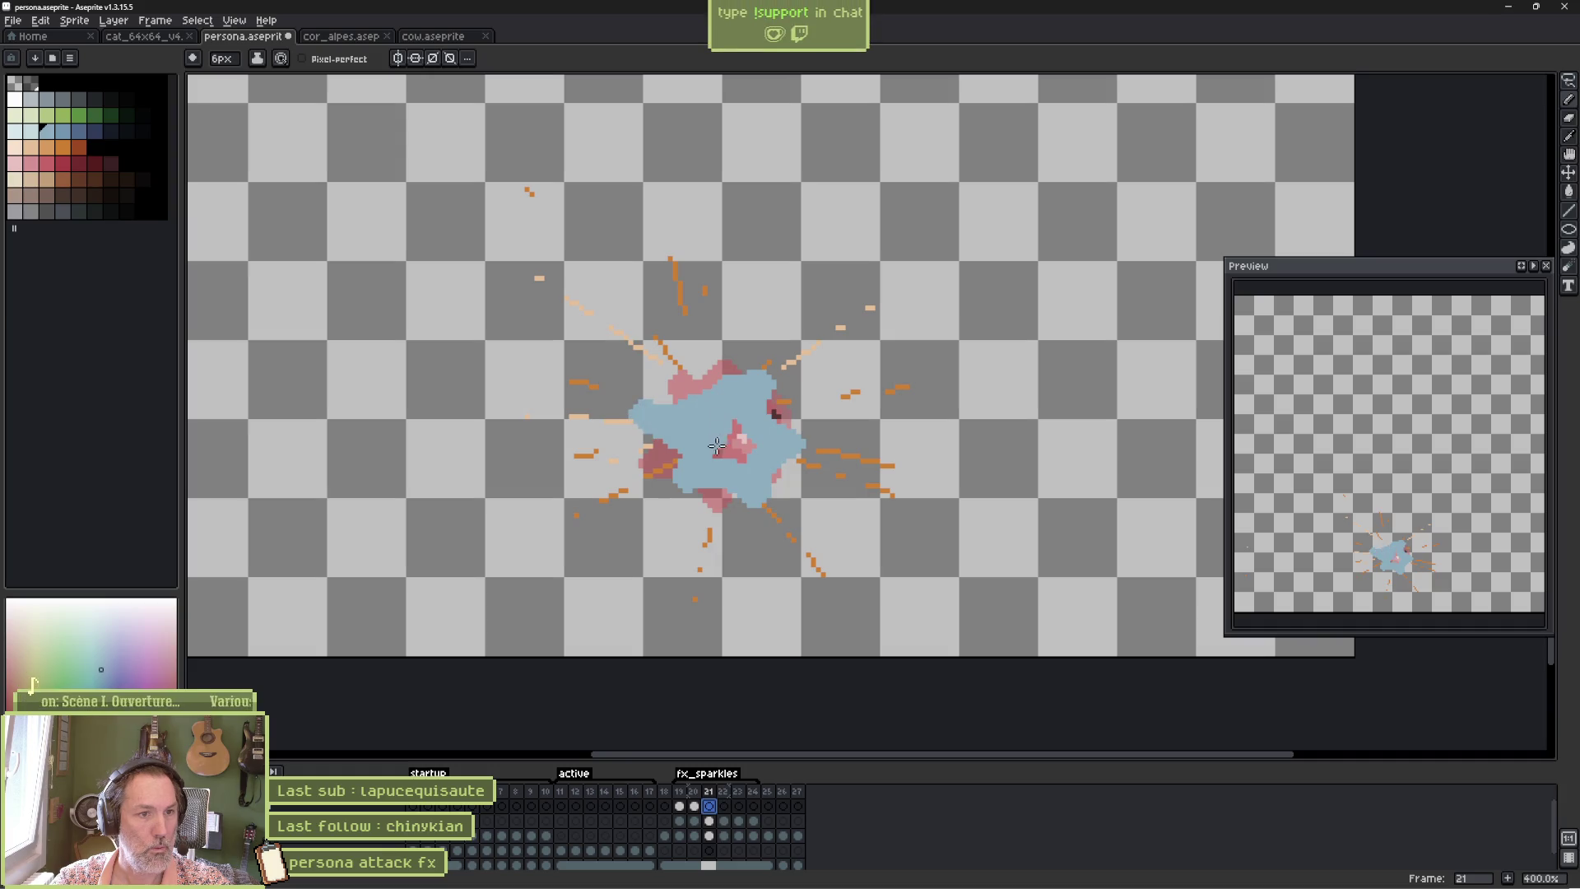
Review frames 1–4 and the burst frames 19–22 without changing anything.
{"action": "left_click", "coordinate": [724, 807]}
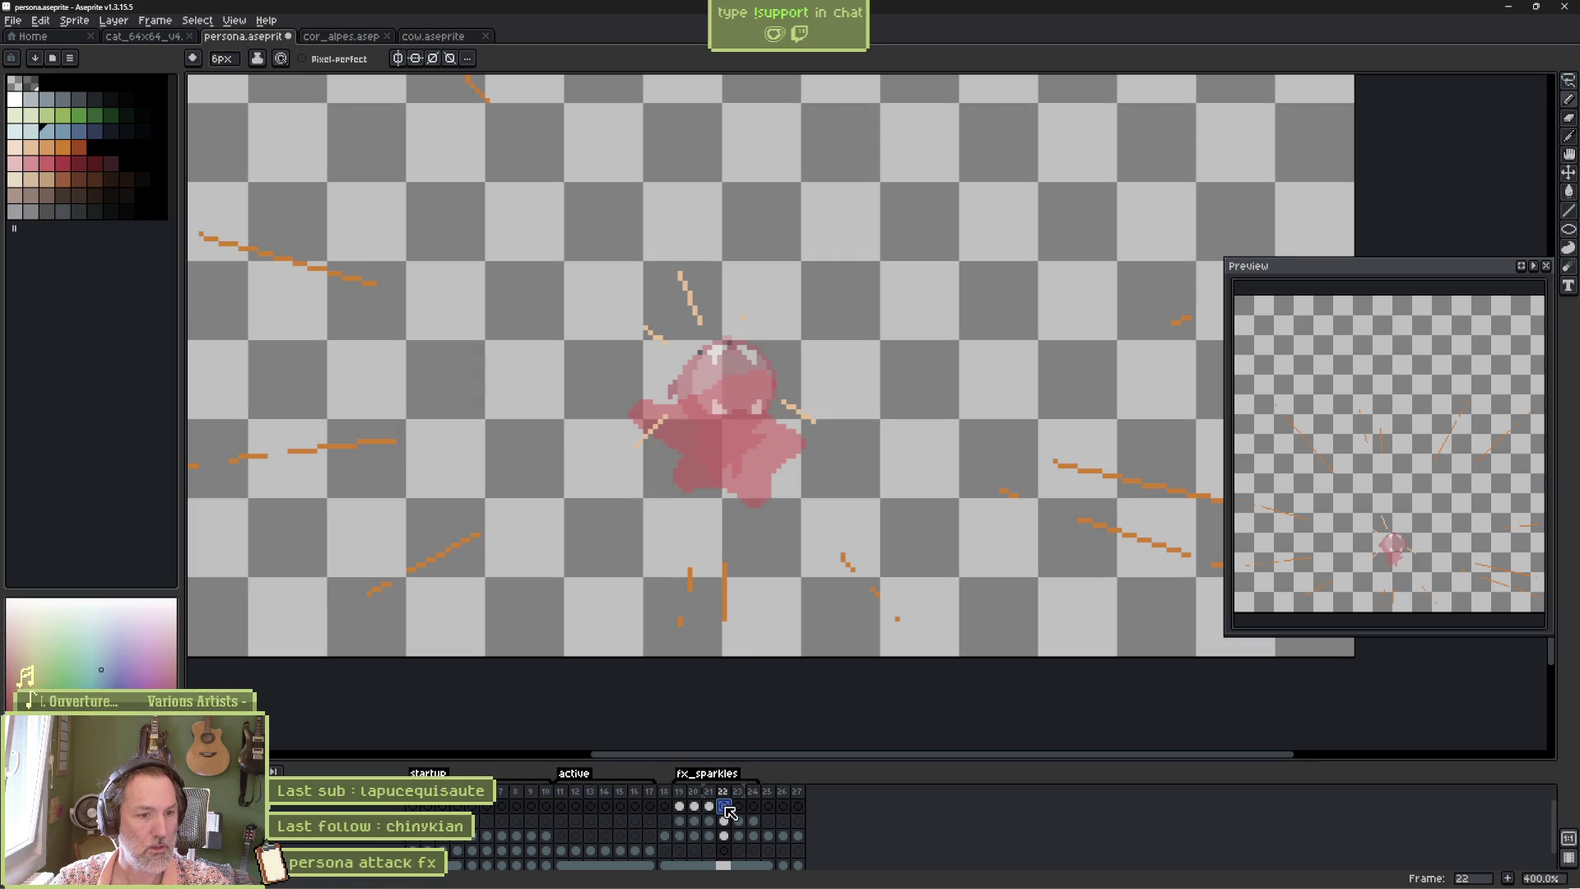
{"action": "left_click", "coordinate": [414, 808]}
{"action": "left_click_drag", "start_coordinate": [414, 807], "coordinate": [465, 805]}
{"action": "key", "text": "Home"}
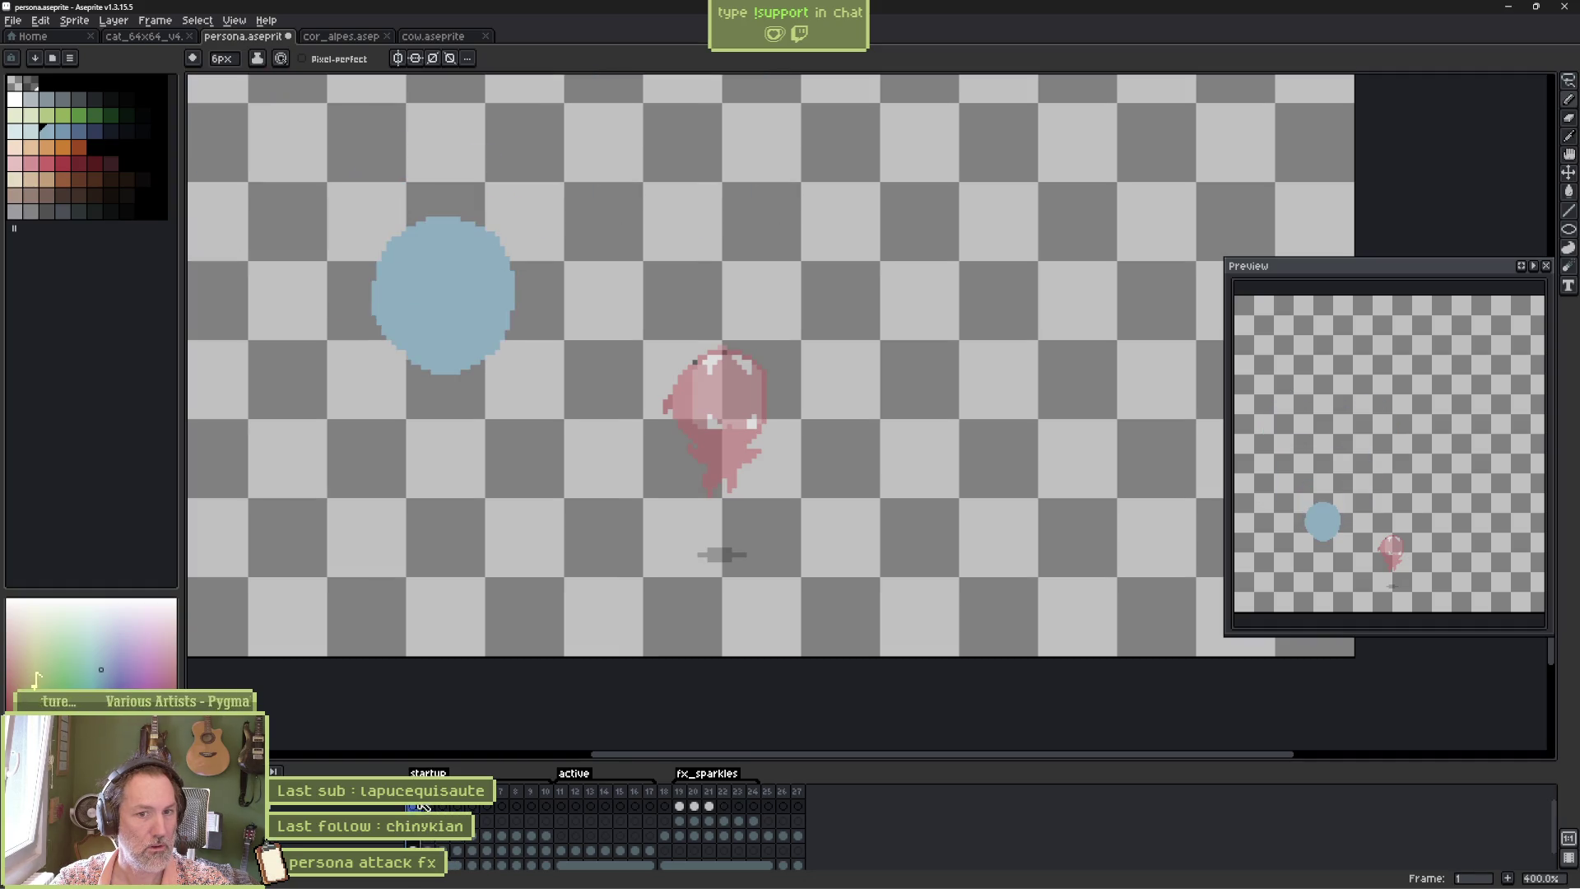
{"action": "mouse_move", "coordinate": [688, 799]}
{"action": "left_mouse_down"}
{"action": "mouse_move", "coordinate": [736, 799]}
{"action": "mouse_move", "coordinate": [685, 797]}
{"action": "left_mouse_up"}
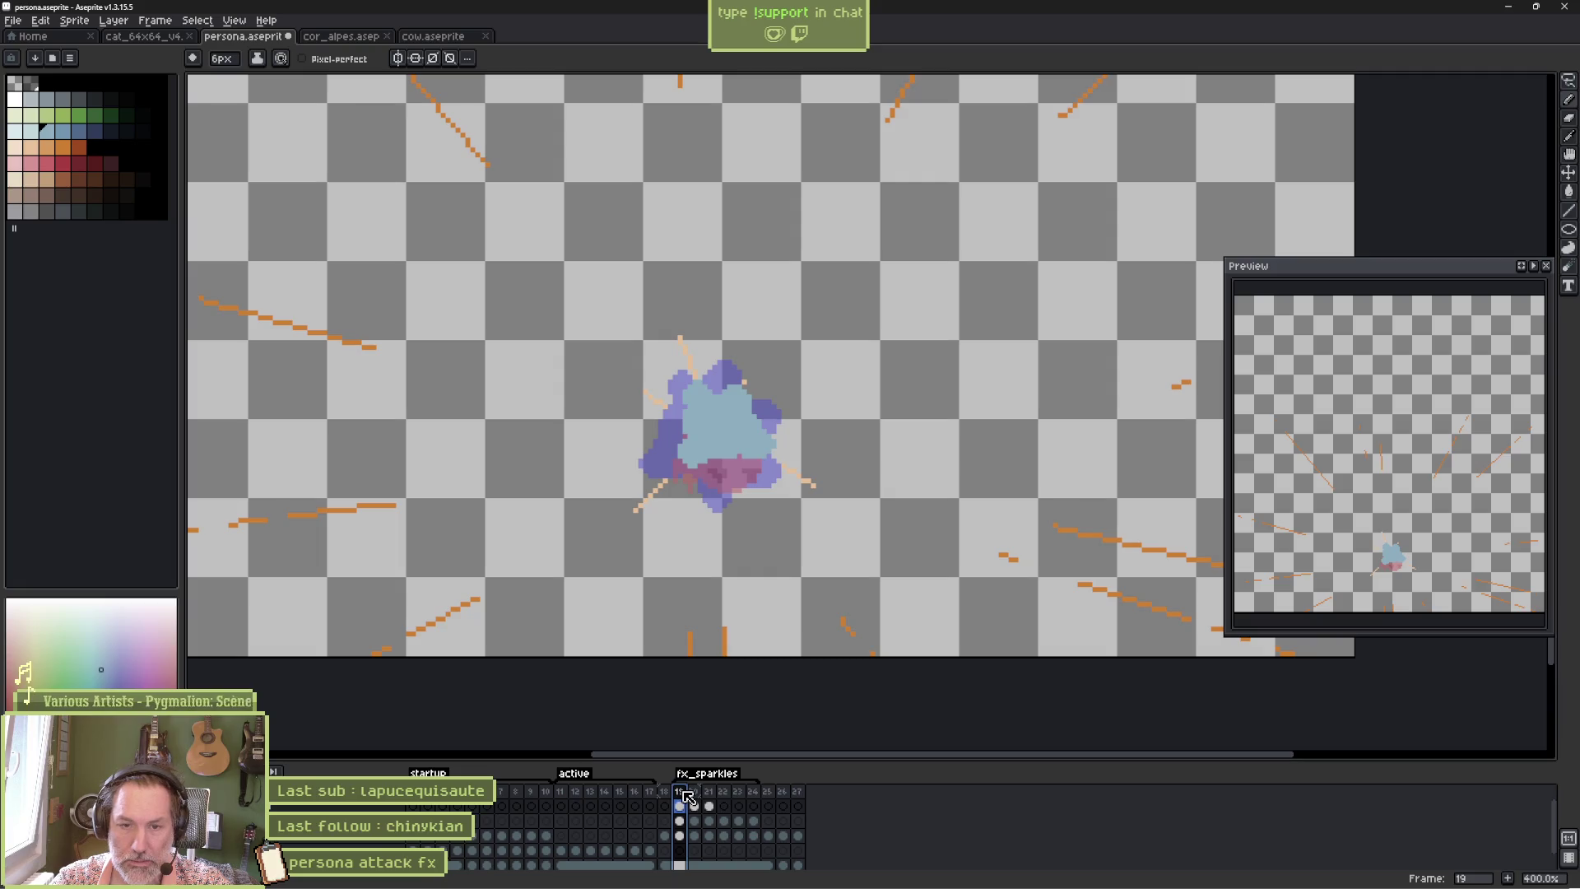
{"action": "right_click", "coordinate": [688, 793]}
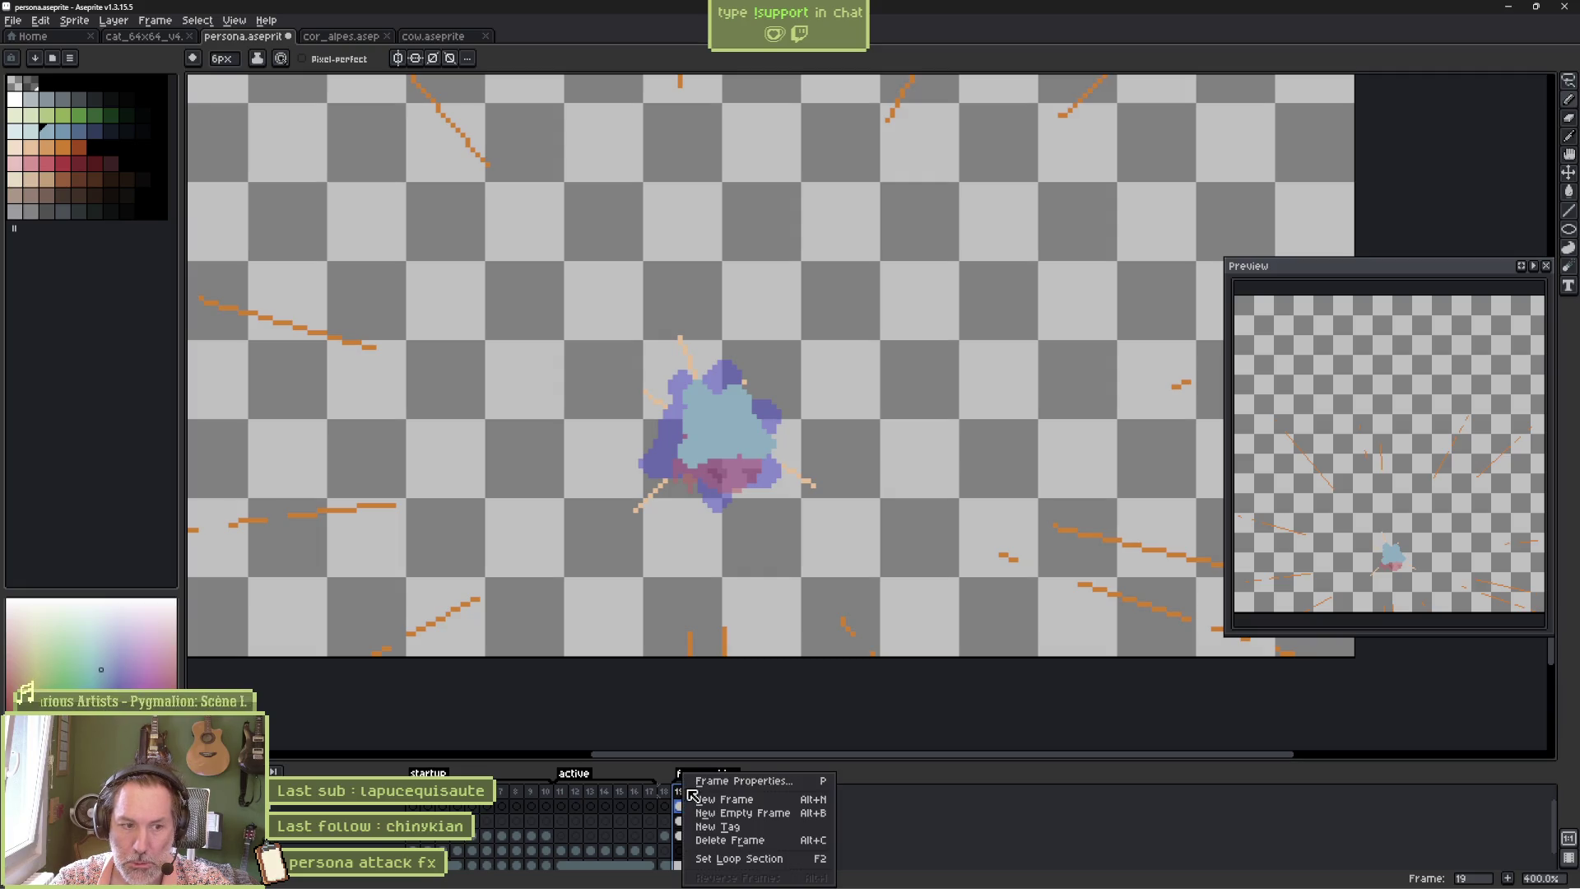
{"action": "left_click", "coordinate": [940, 815]}
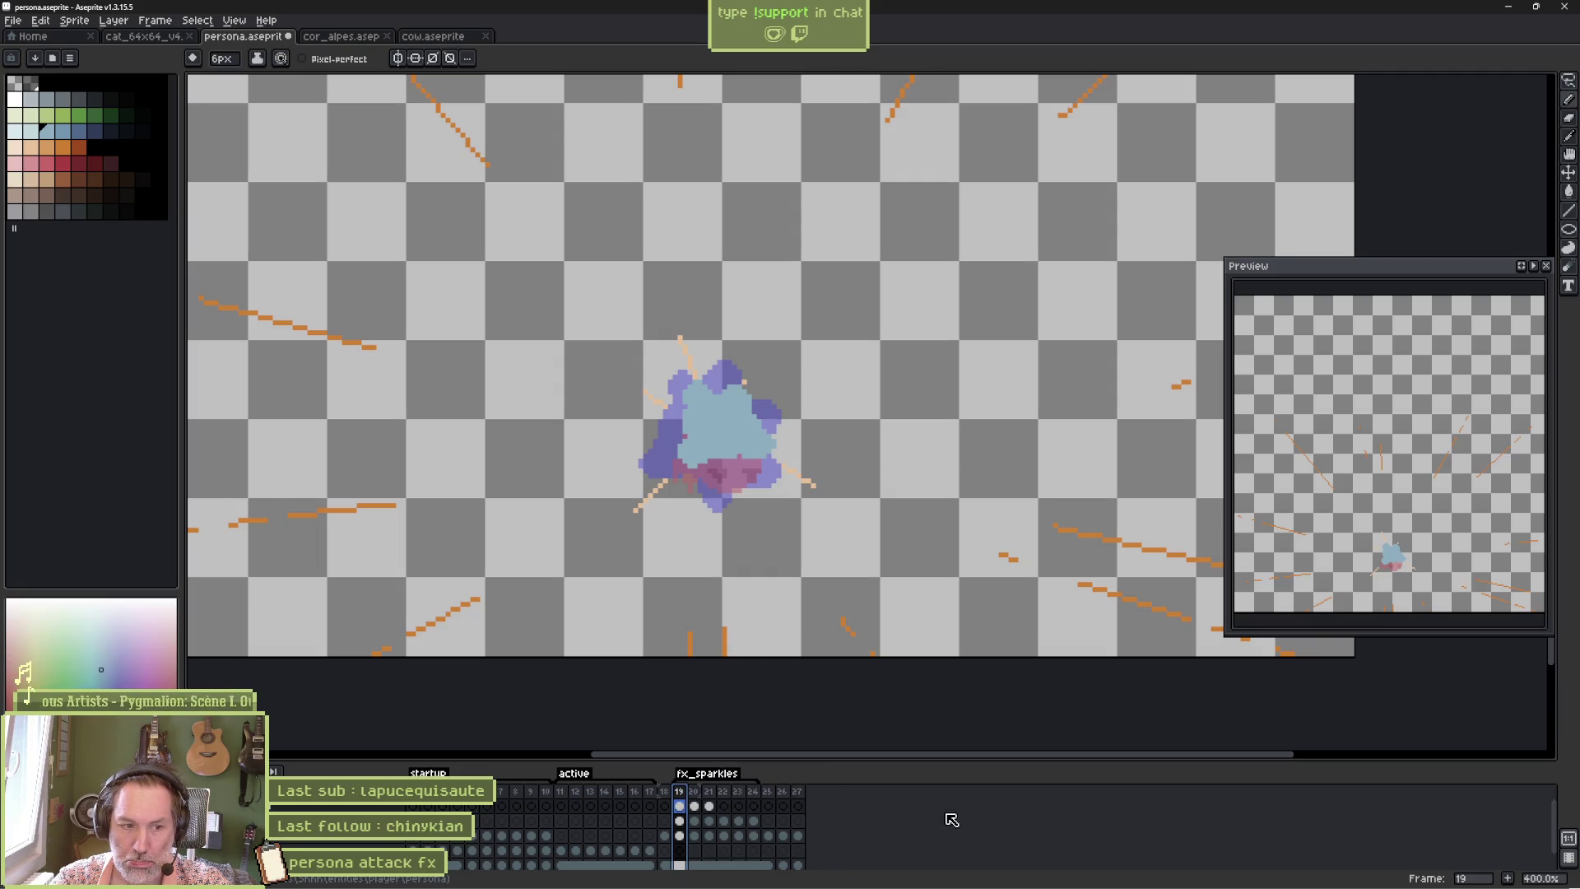
{"action": "left_click", "coordinate": [417, 843]}
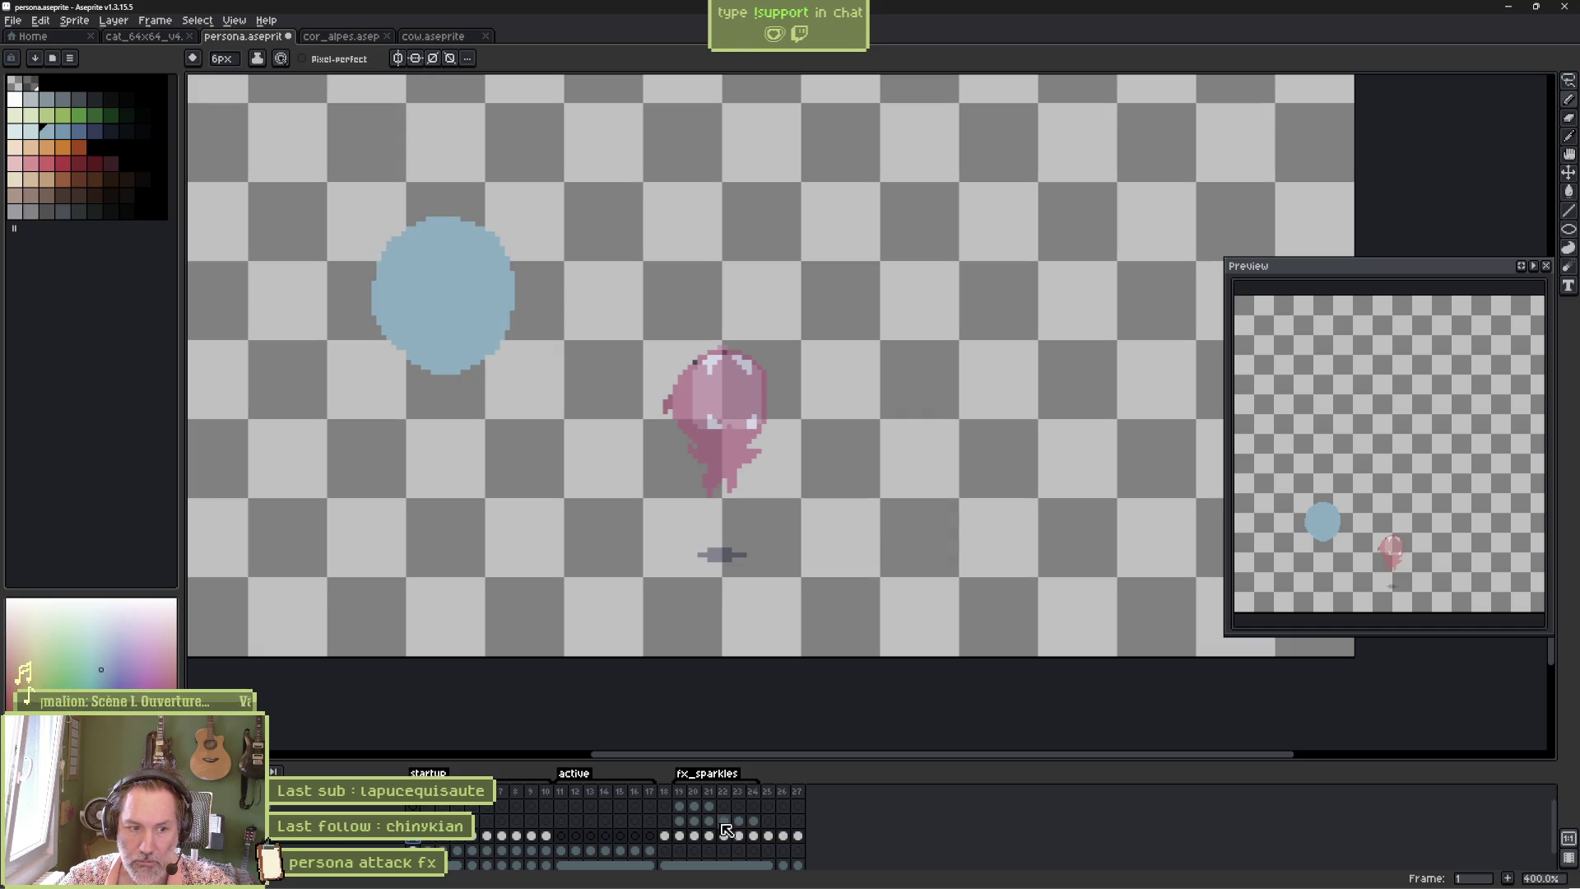
Paint pink across the blob's centre on frames 19–21 with 4px and 8px brushes.
{"action": "left_click", "coordinate": [680, 807]}
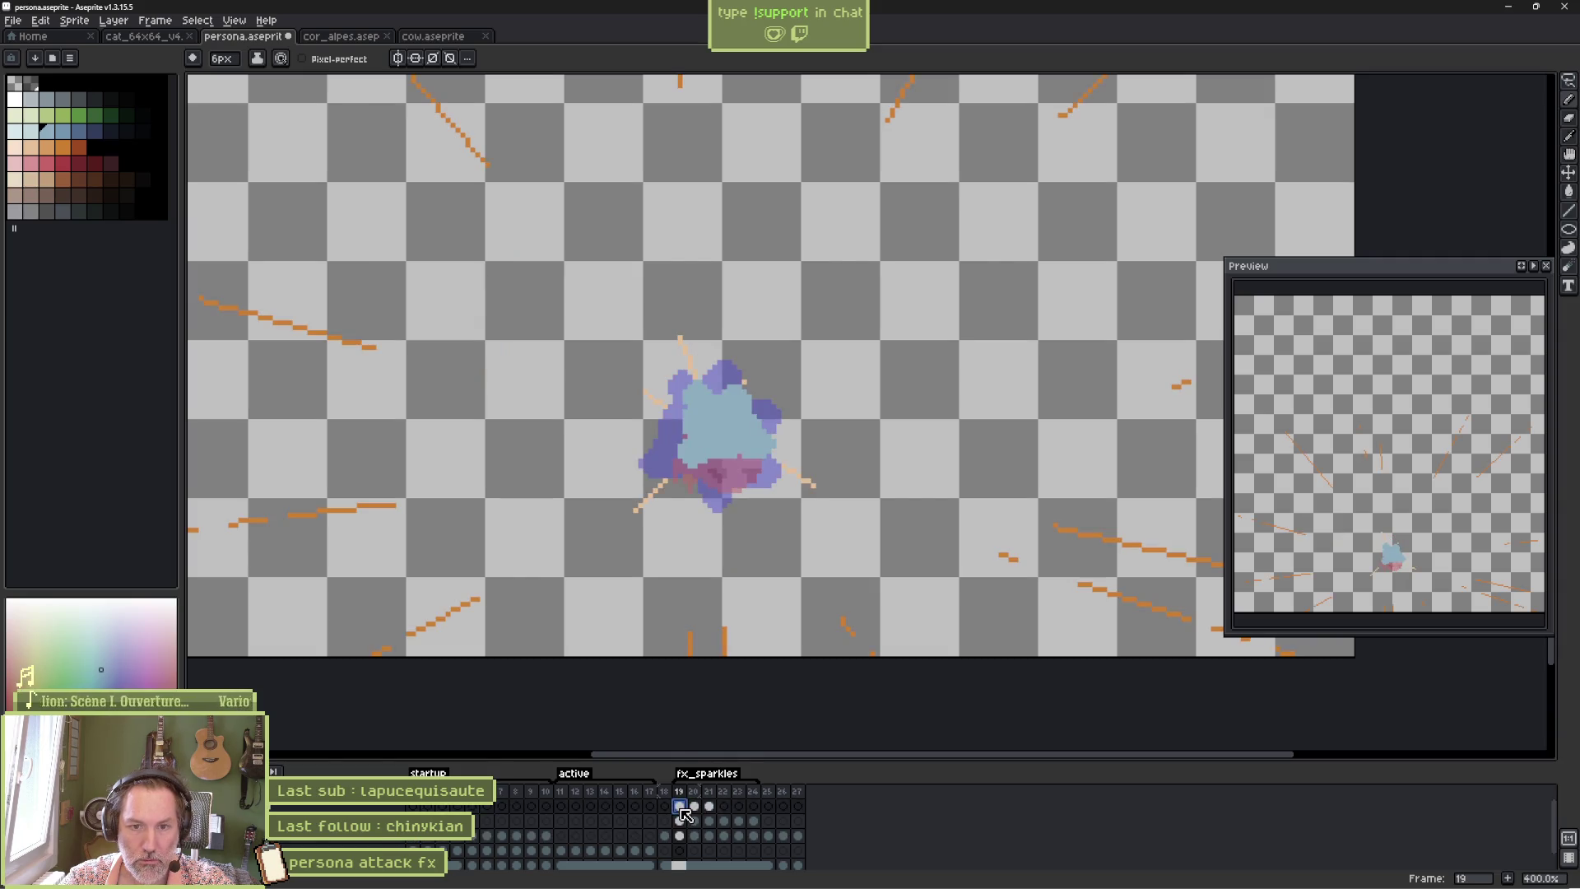
{"action": "key", "text": "b"}
{"action": "mouse_move", "coordinate": [741, 387]}
{"action": "left_mouse_down"}
{"action": "mouse_move", "coordinate": [667, 410]}
{"action": "mouse_move", "coordinate": [670, 452]}
{"action": "left_mouse_up"}
{"action": "key", "text": "plus"}
{"action": "key", "text": "plus"}
{"action": "key", "text": "plus"}
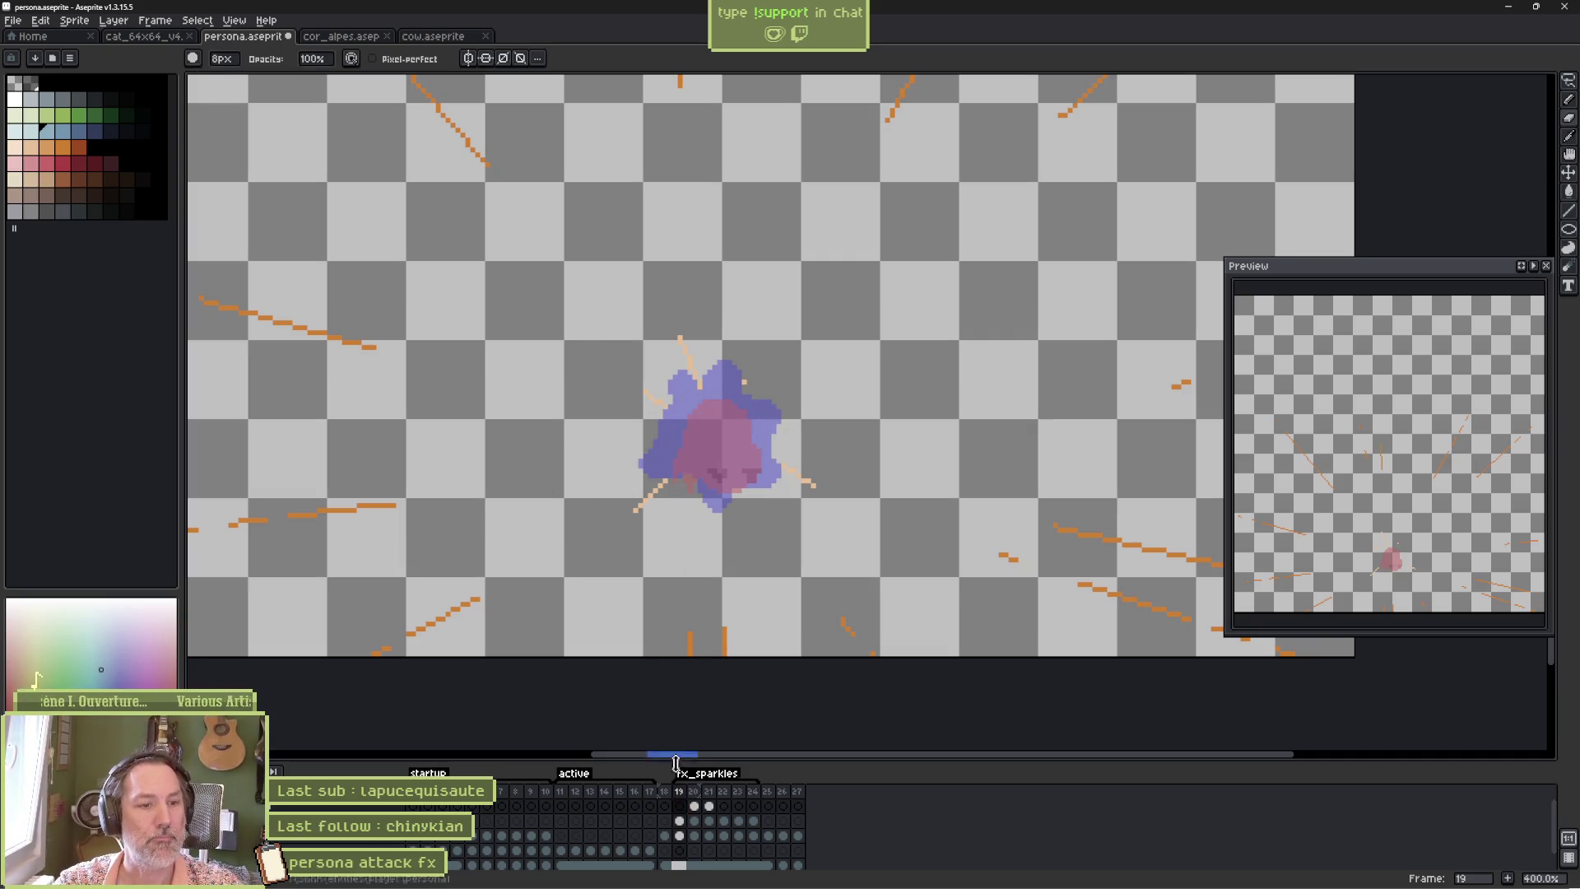
{"action": "left_click_drag", "start_coordinate": [697, 808], "coordinate": [709, 806]}
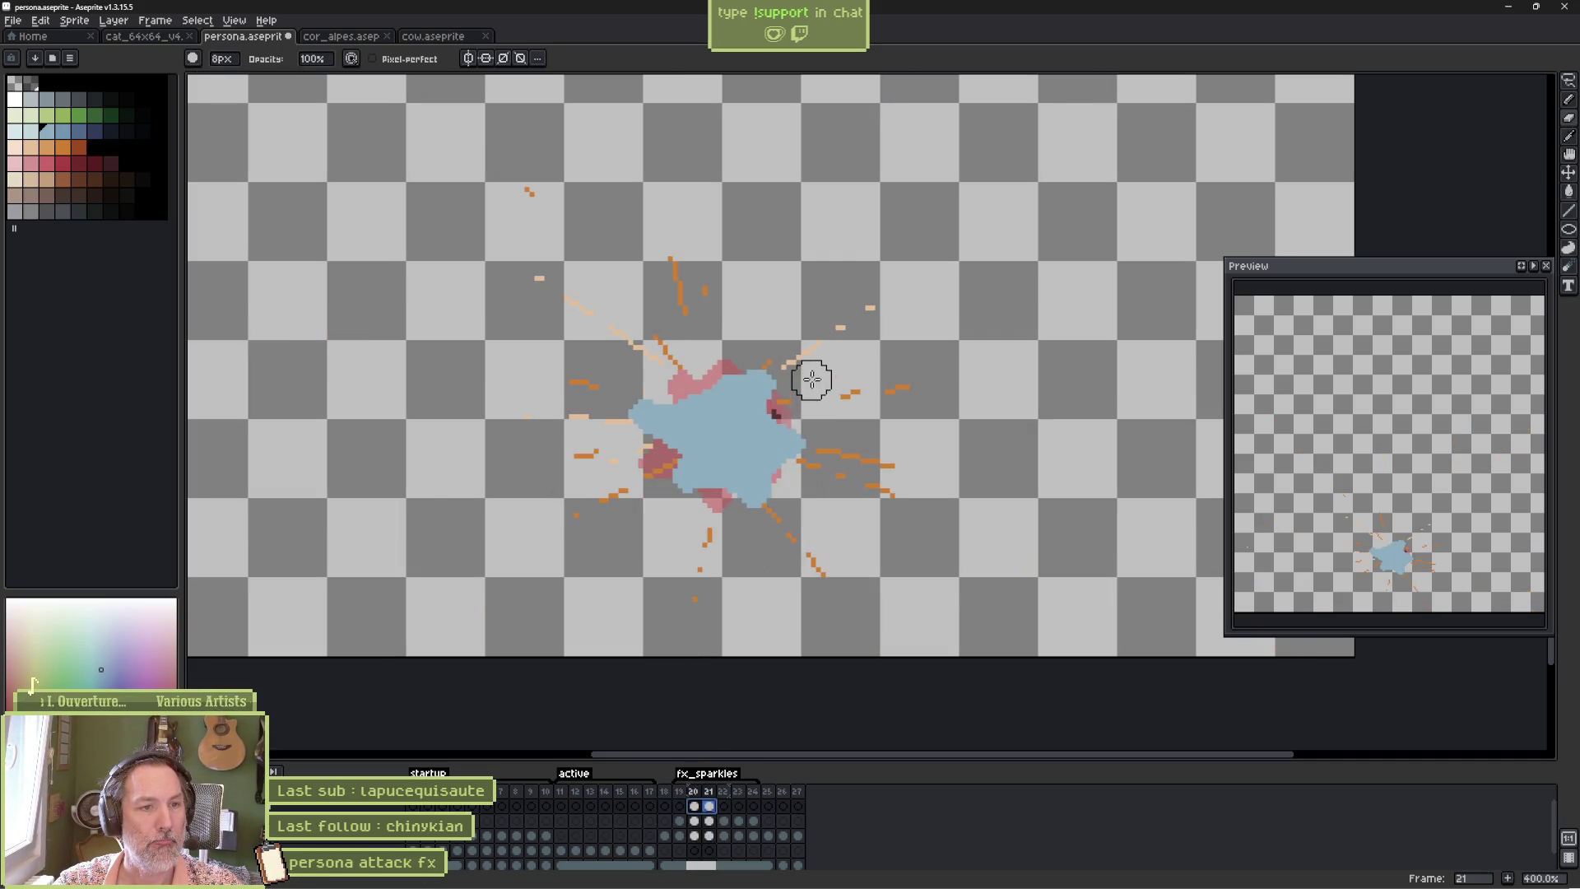
{"action": "mouse_move", "coordinate": [812, 376]}
{"action": "left_mouse_down"}
{"action": "mouse_move", "coordinate": [578, 419]}
{"action": "mouse_move", "coordinate": [606, 486]}
{"action": "mouse_move", "coordinate": [650, 518]}
{"action": "left_mouse_up"}
{"action": "left_click", "coordinate": [693, 806]}
{"action": "mouse_move", "coordinate": [747, 380]}
{"action": "left_mouse_down"}
{"action": "mouse_move", "coordinate": [773, 378]}
{"action": "mouse_move", "coordinate": [794, 447]}
{"action": "mouse_move", "coordinate": [773, 502]}
{"action": "left_mouse_up"}
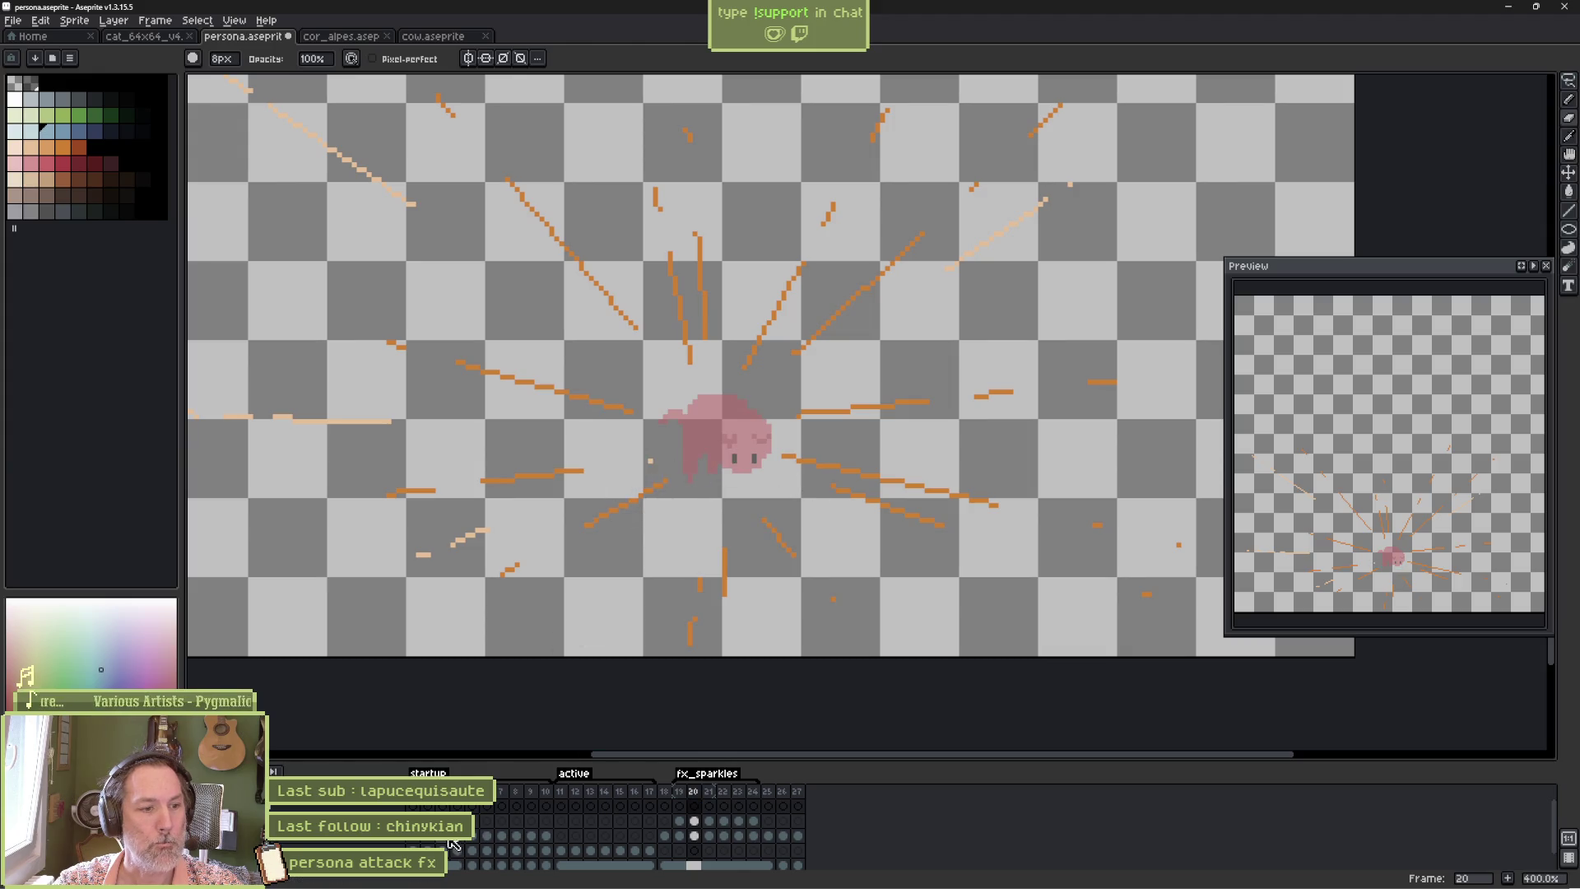
On frame 1, lasso-select the blue circle.
{"action": "left_click", "coordinate": [416, 841]}
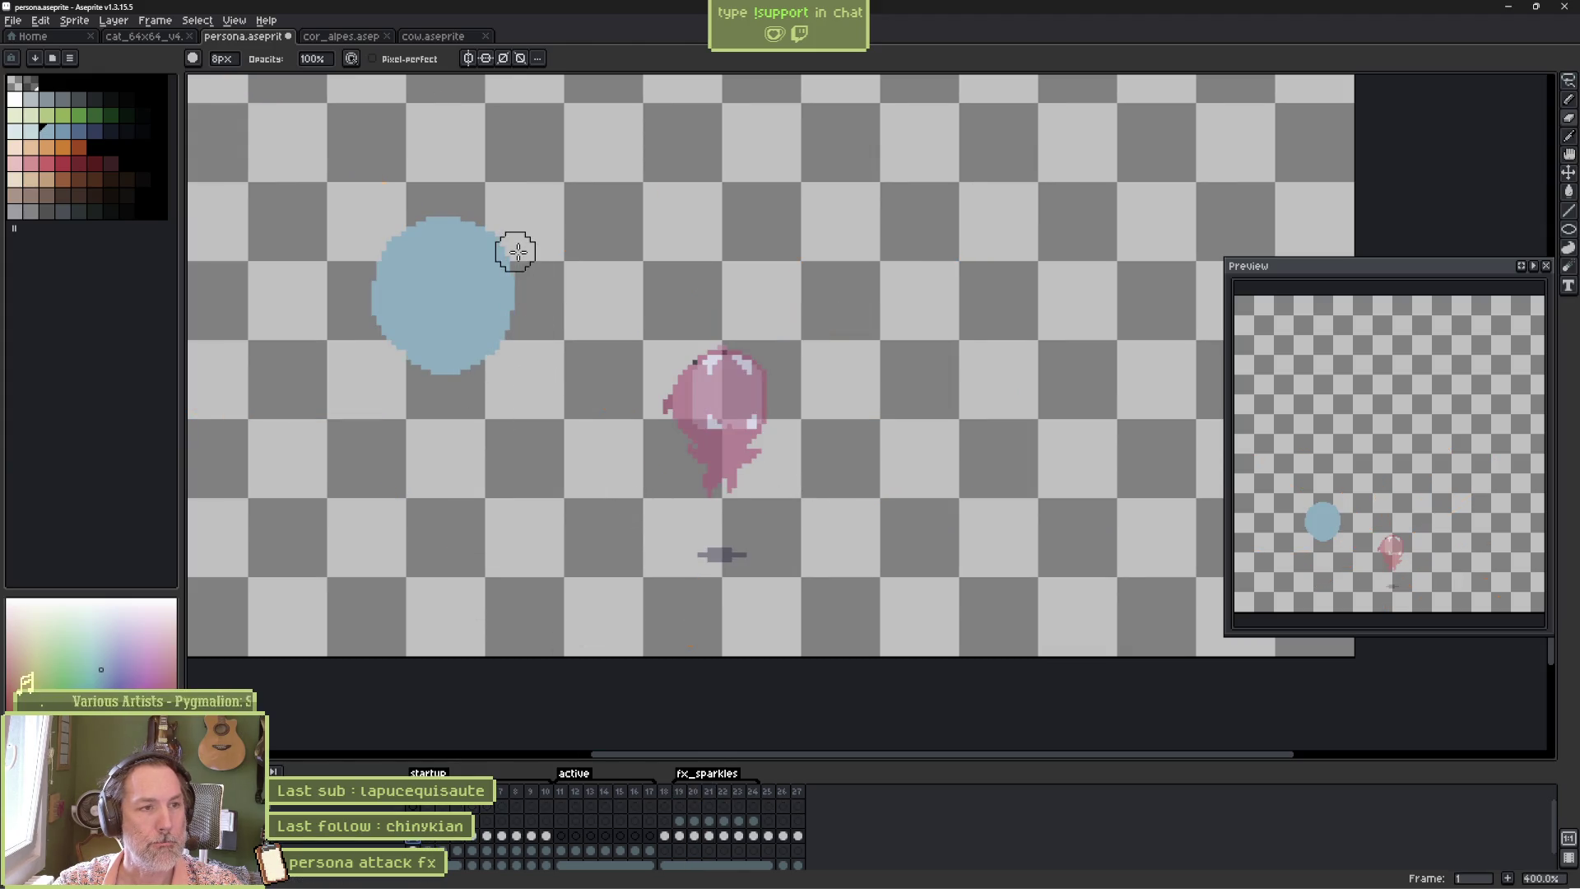
{"action": "key", "text": "q"}
{"action": "mouse_move", "coordinate": [526, 218]}
{"action": "left_mouse_down"}
{"action": "mouse_move", "coordinate": [572, 388]}
{"action": "mouse_move", "coordinate": [530, 219]}
{"action": "left_mouse_up"}
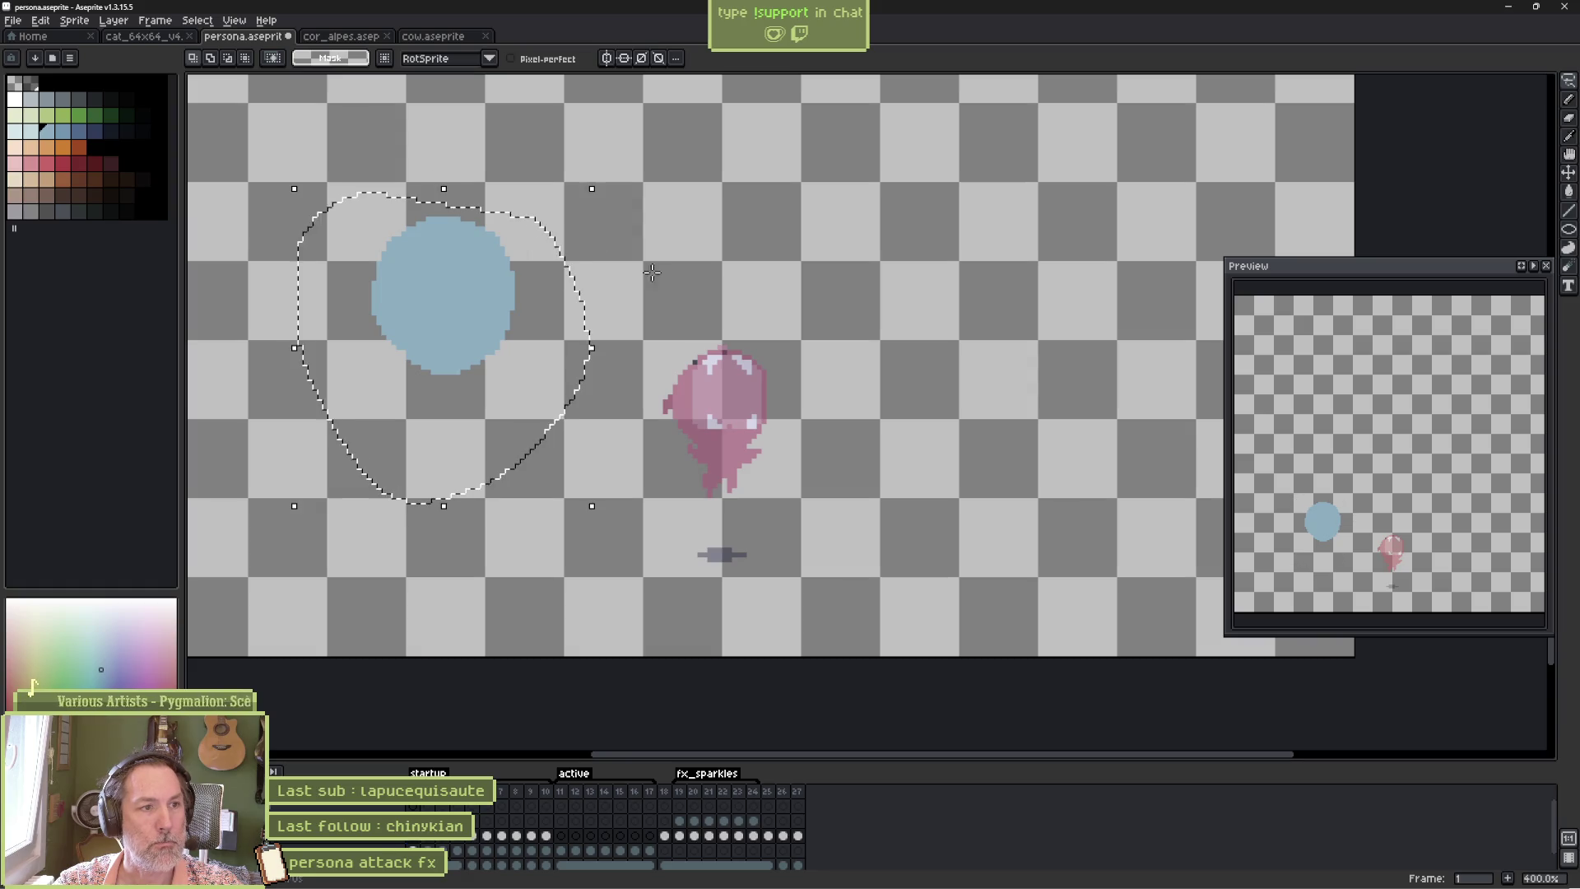
Reselect the blue circle on frame 1 for copying.
{"action": "left_click", "coordinate": [650, 324]}
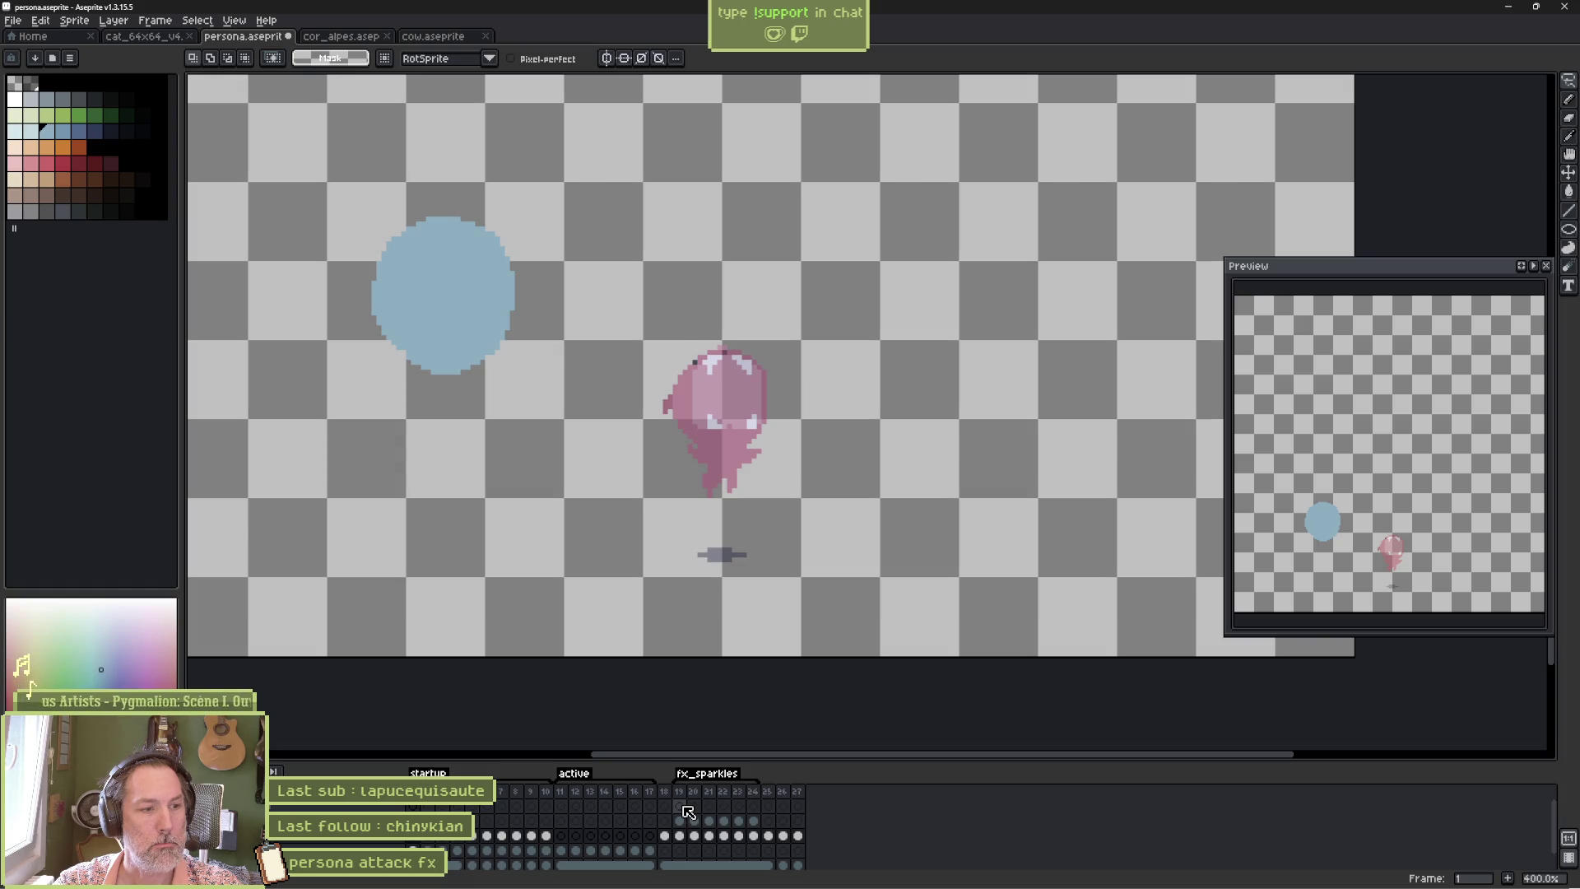
{"action": "left_click", "coordinate": [688, 813]}
{"action": "key", "text": "ctrl+shift+d"}
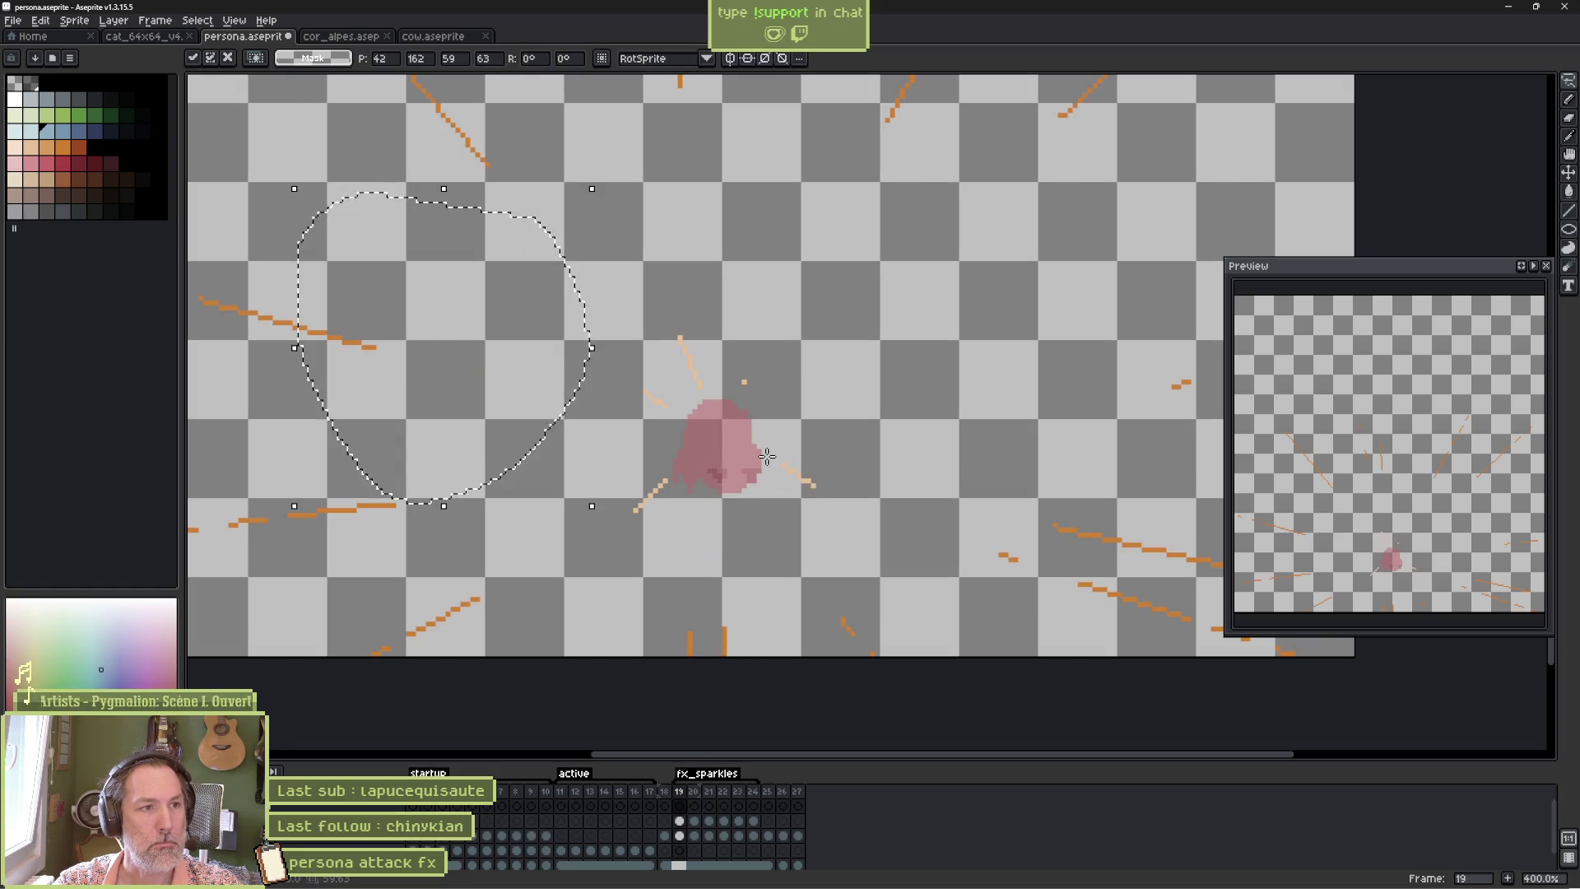
{"action": "key", "text": "ctrl+d"}
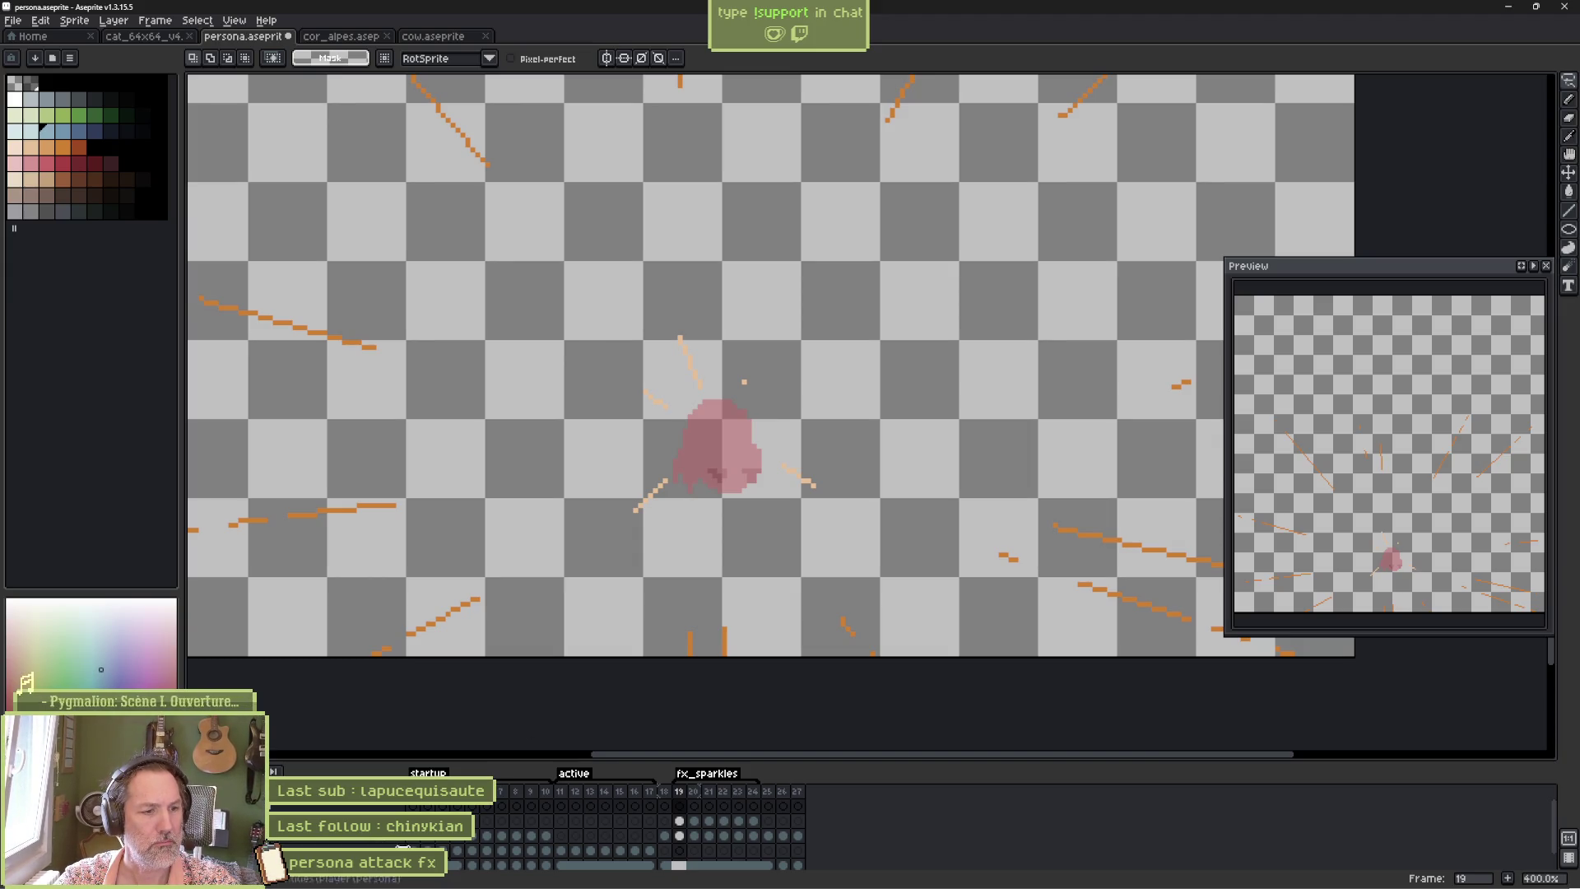
{"action": "left_click", "coordinate": [679, 850]}
{"action": "key", "text": "Home"}
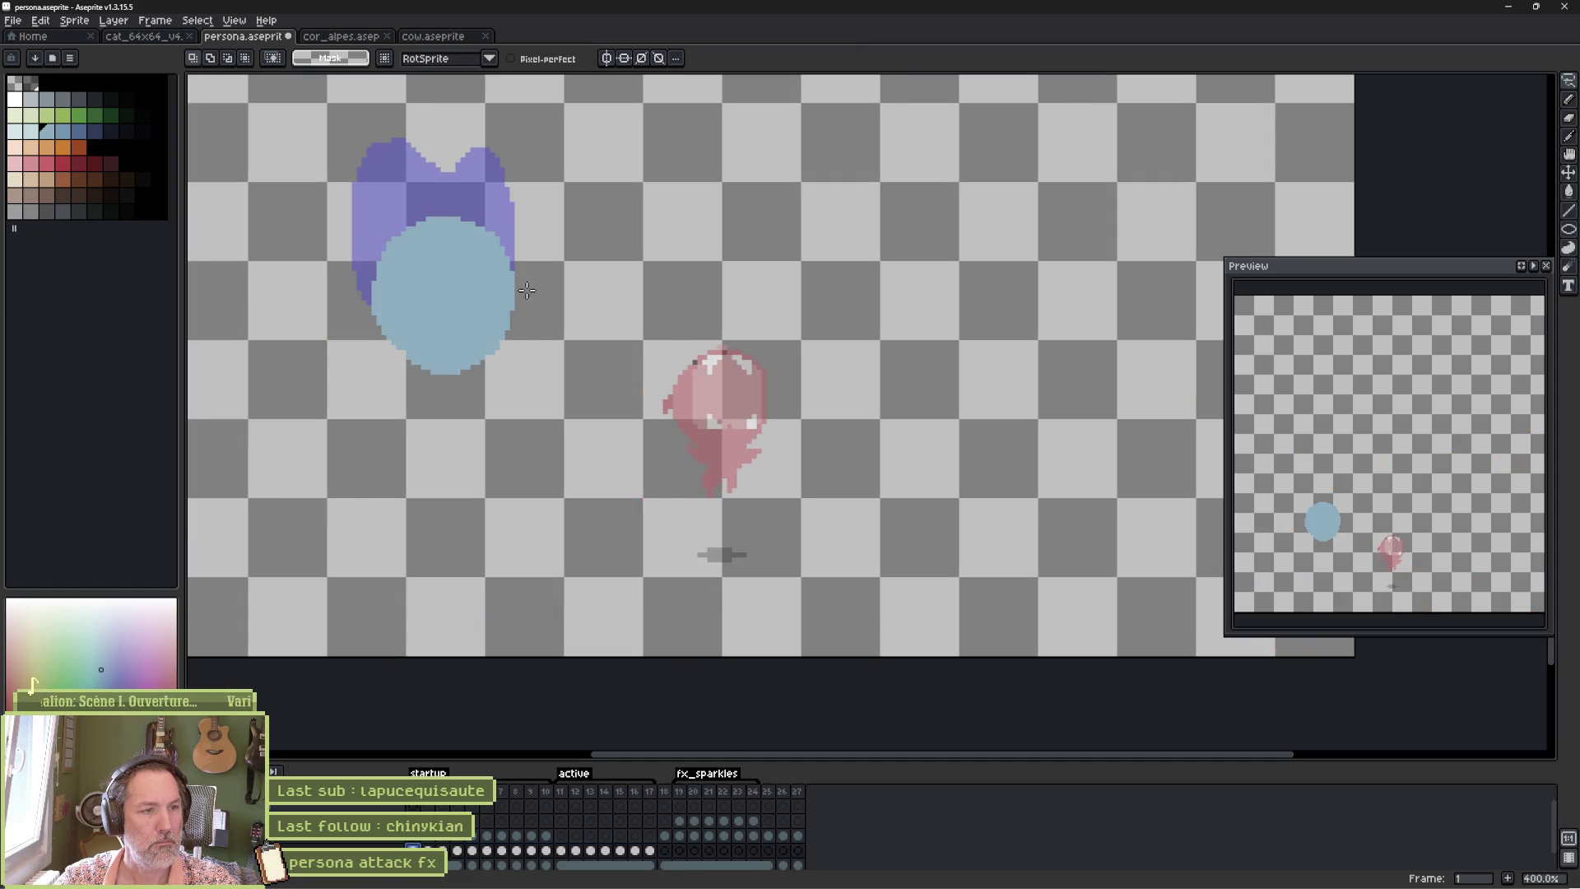
{"action": "mouse_move", "coordinate": [527, 191]}
{"action": "left_mouse_down"}
{"action": "mouse_move", "coordinate": [346, 169]}
{"action": "mouse_move", "coordinate": [526, 189]}
{"action": "left_mouse_up"}
{"action": "key", "text": "ctrl+d"}
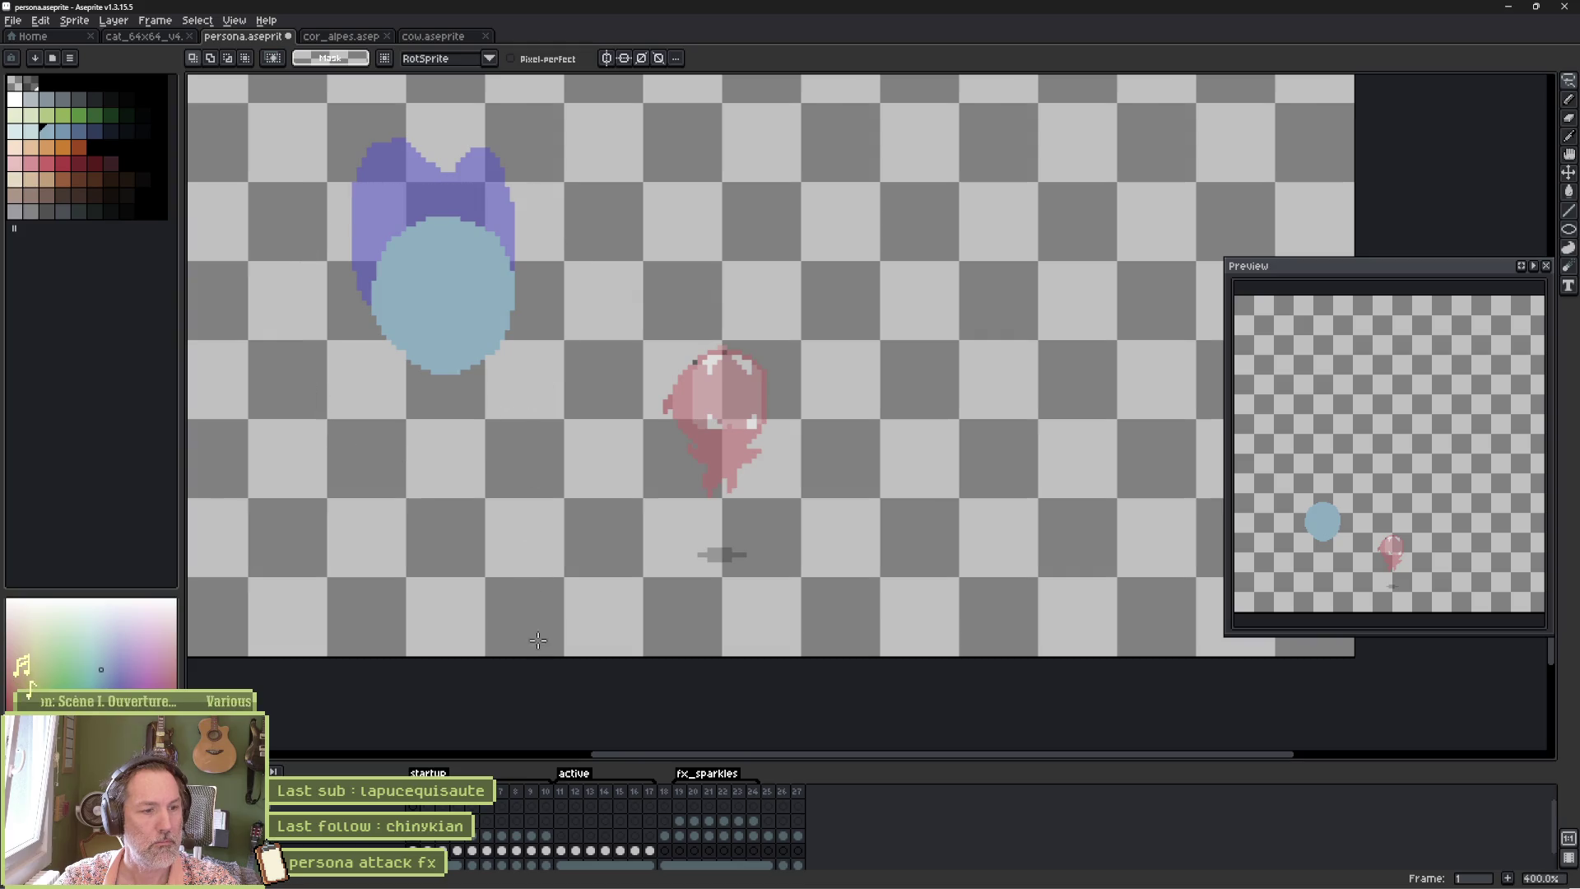
Paste the blue circle into frames 19 and 24, centred over the cat.
{"action": "left_click", "coordinate": [680, 806]}
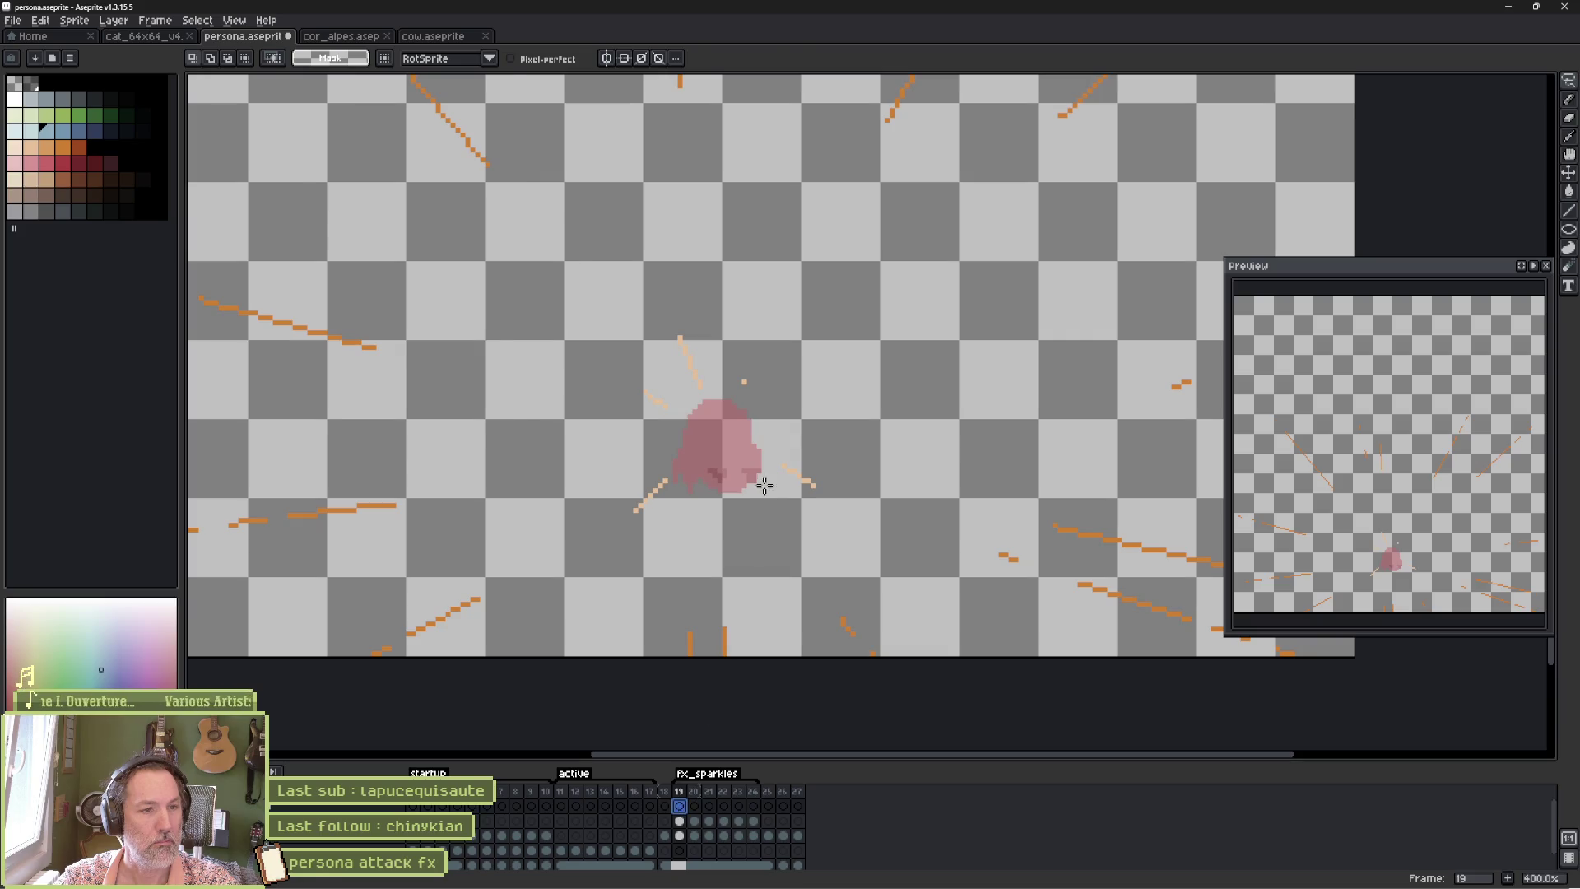
{"action": "key", "text": "ctrl+v"}
{"action": "left_click_drag", "start_coordinate": [484, 345], "coordinate": [766, 494]}
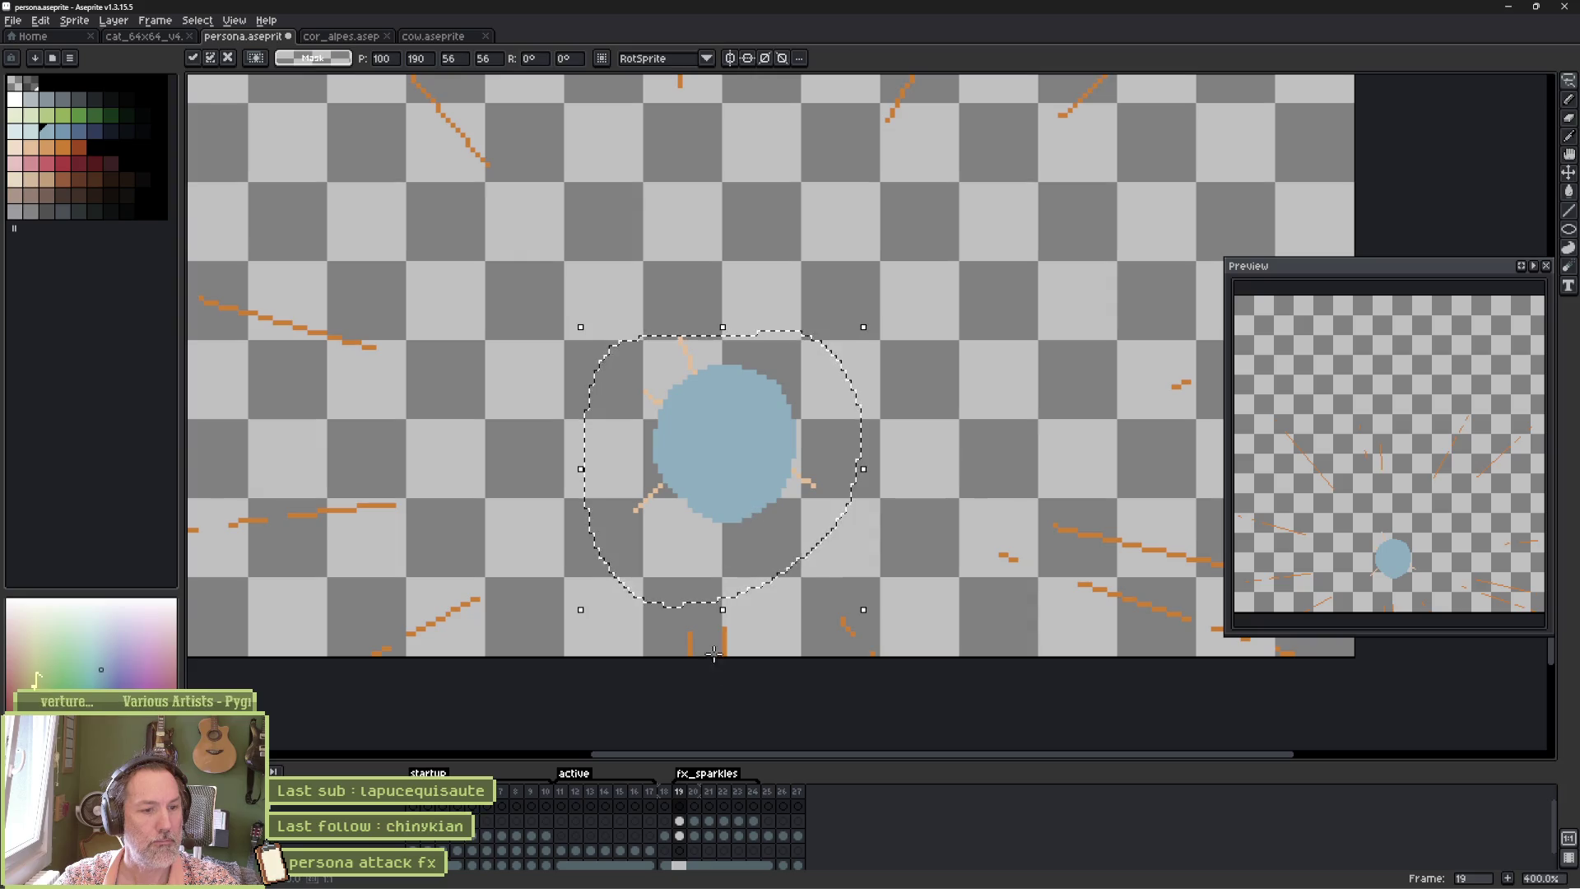
{"action": "left_click", "coordinate": [755, 806]}
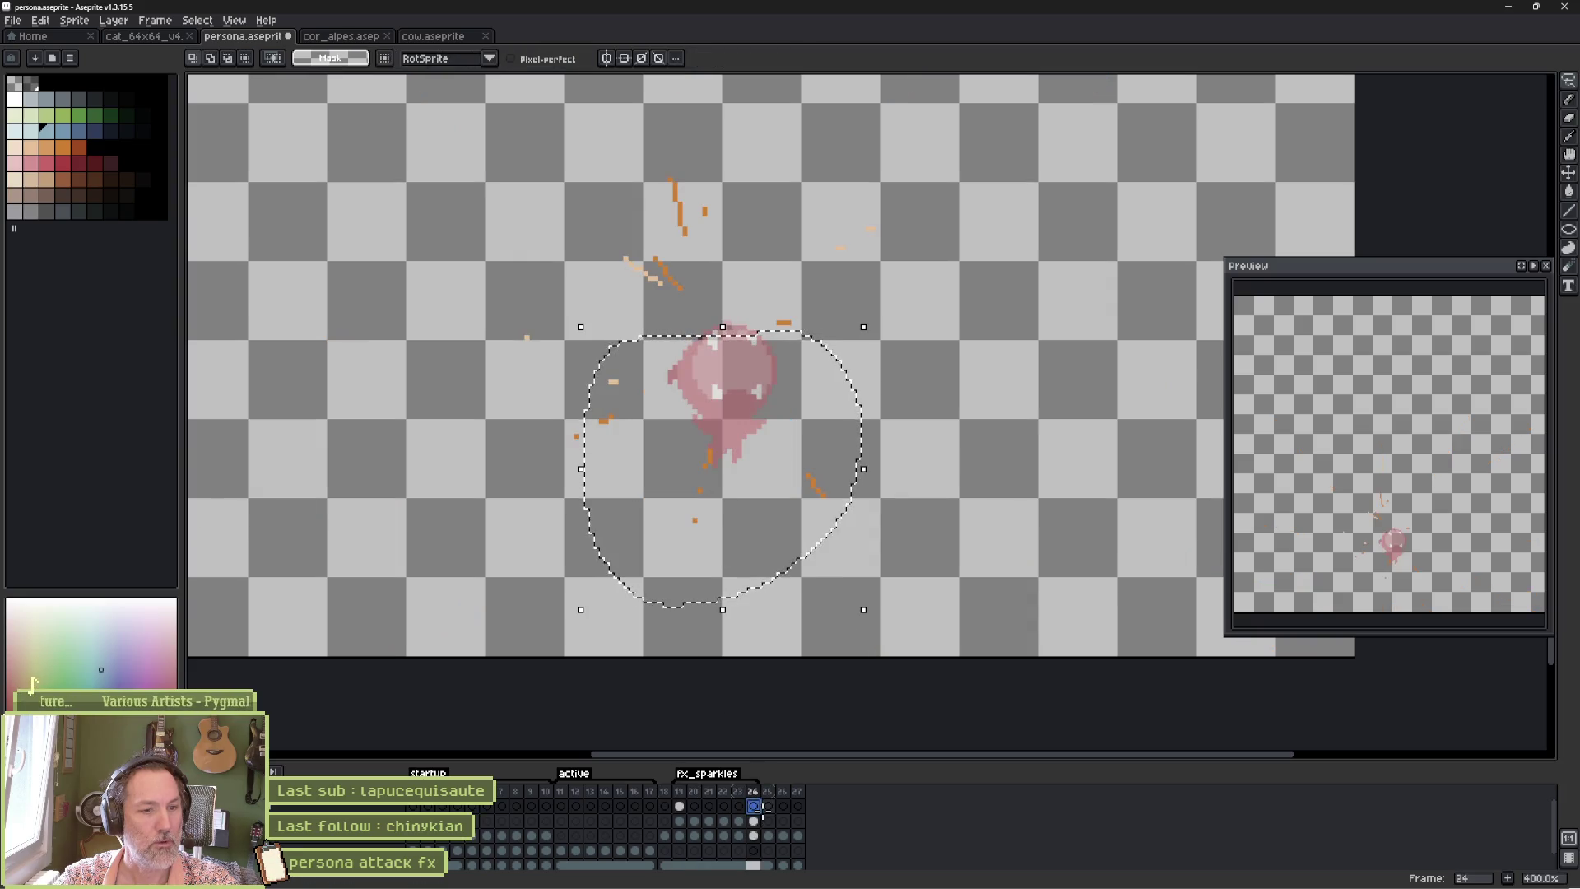
{"action": "key", "text": "ctrl+v"}
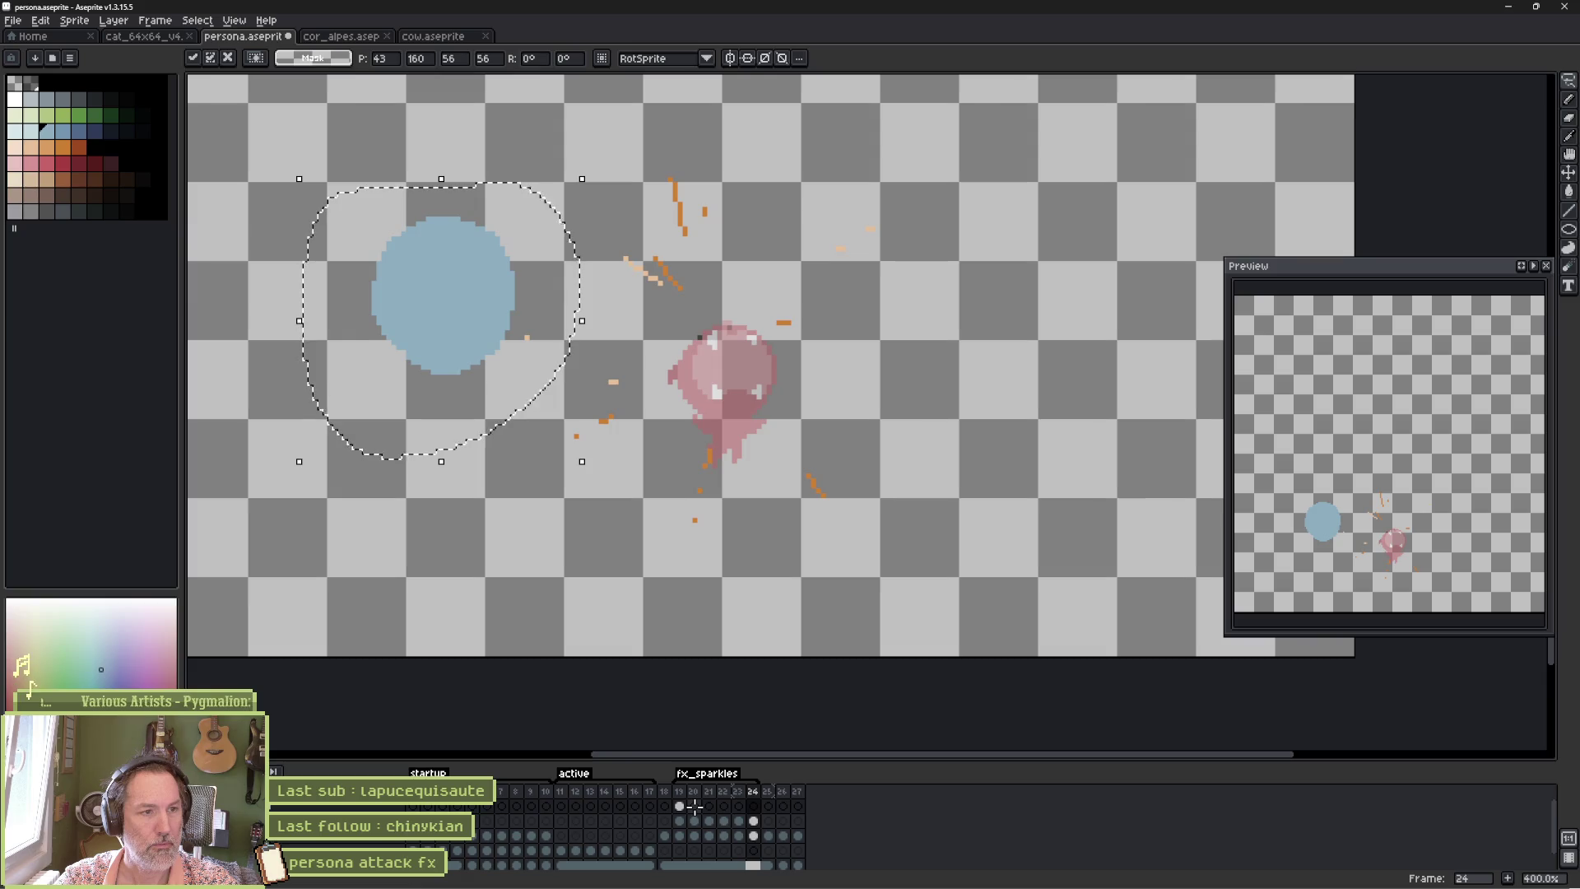
{"action": "mouse_move", "coordinate": [469, 340]}
{"action": "left_mouse_down"}
{"action": "mouse_move", "coordinate": [716, 377]}
{"action": "mouse_move", "coordinate": [747, 410]}
{"action": "left_mouse_up"}
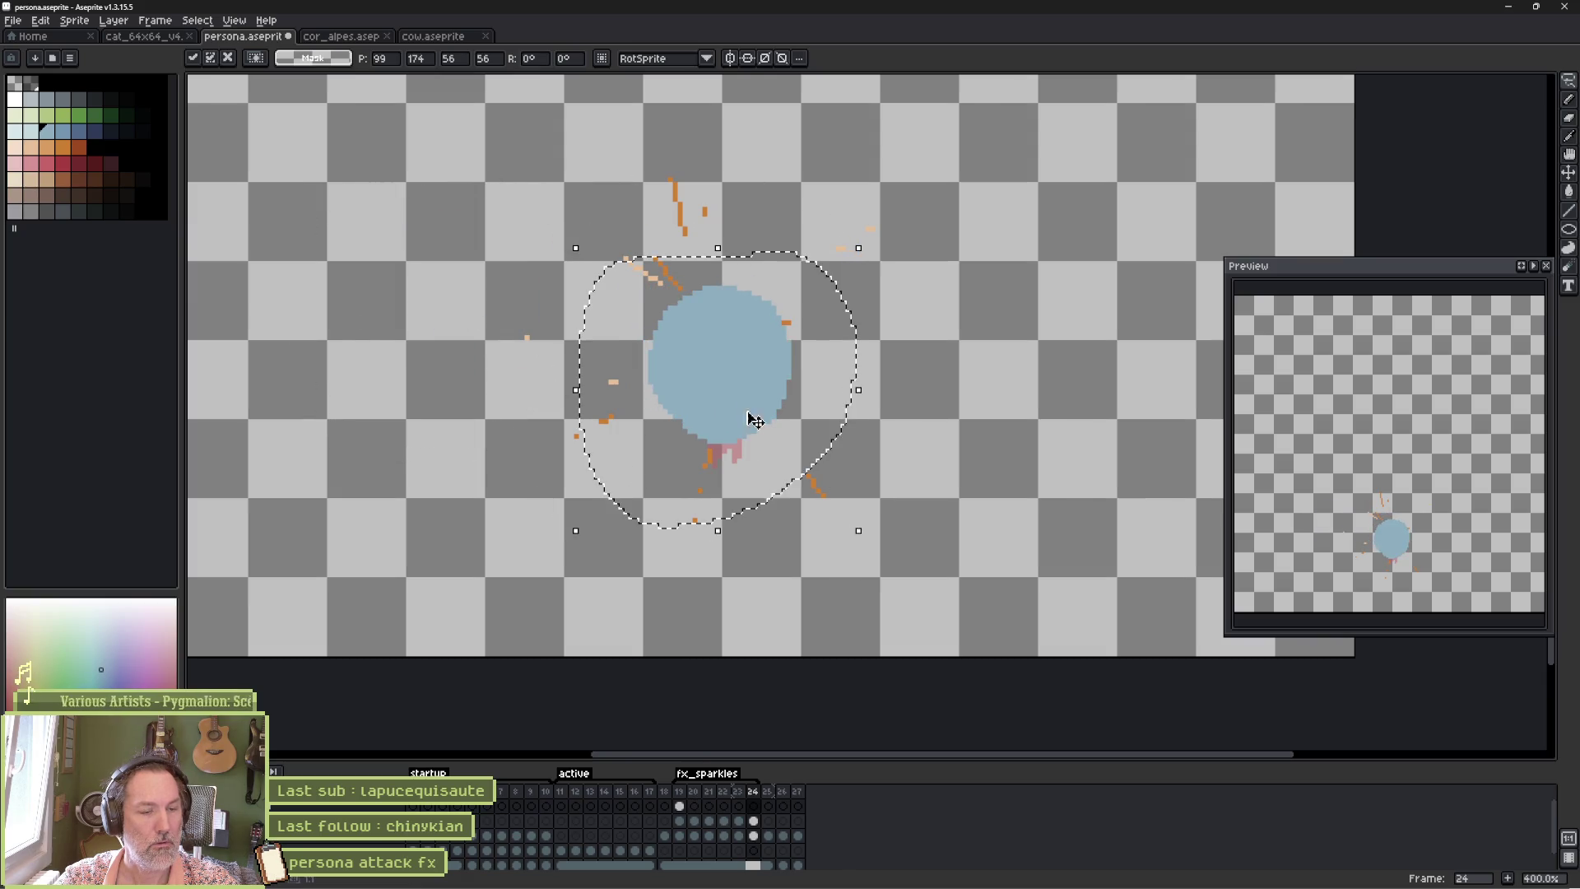
{"action": "key", "text": "ctrl+d"}
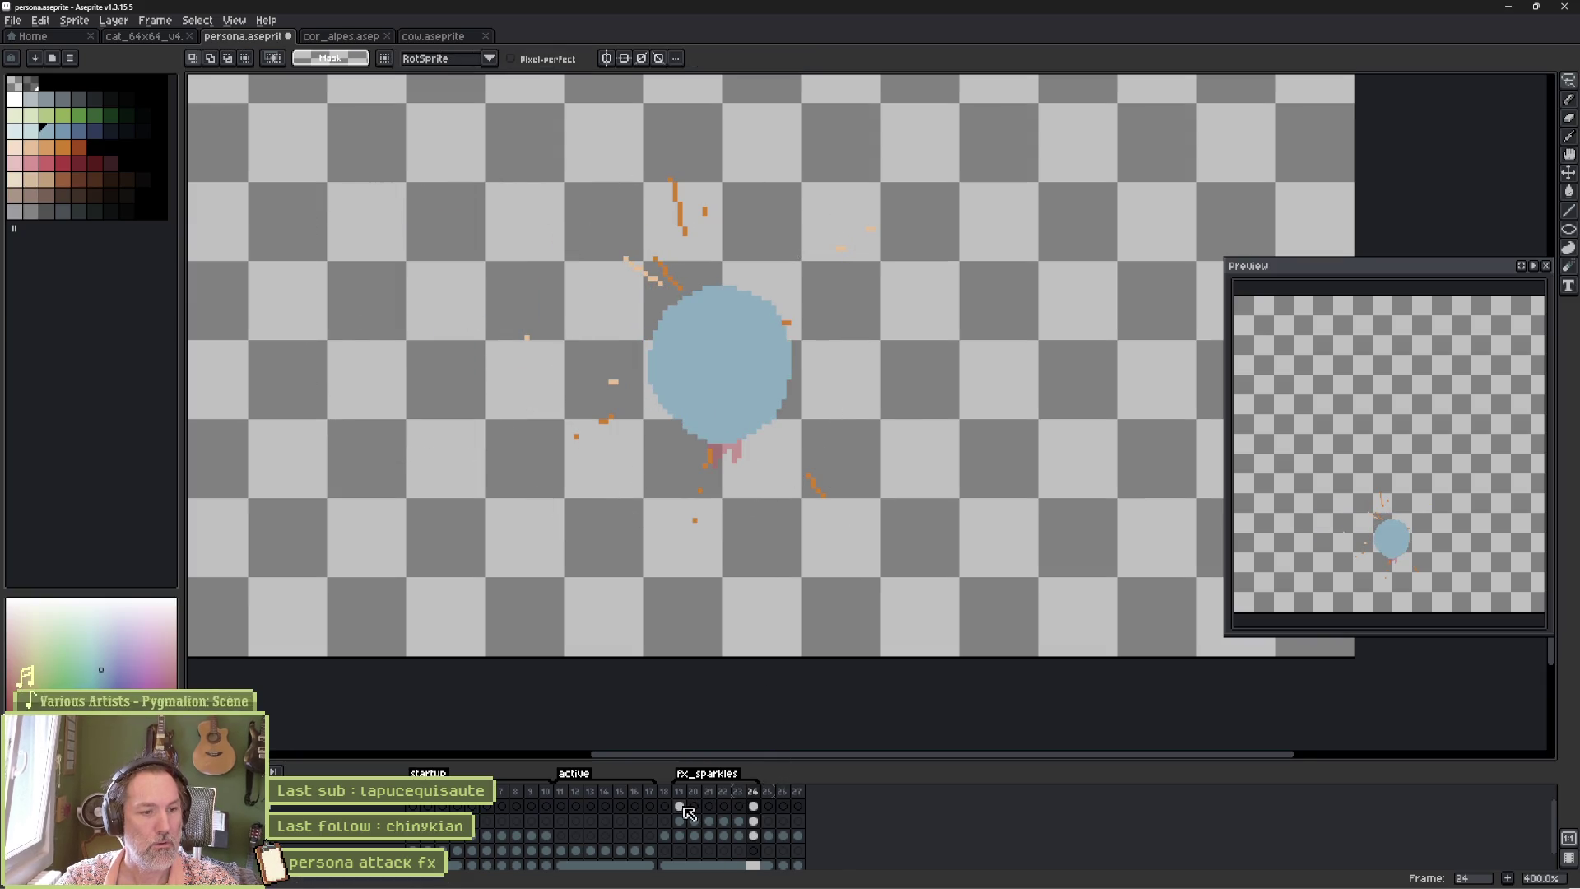
Nudge frame 19's blue circle slightly down-left and deselect it.
{"action": "left_click", "coordinate": [680, 807]}
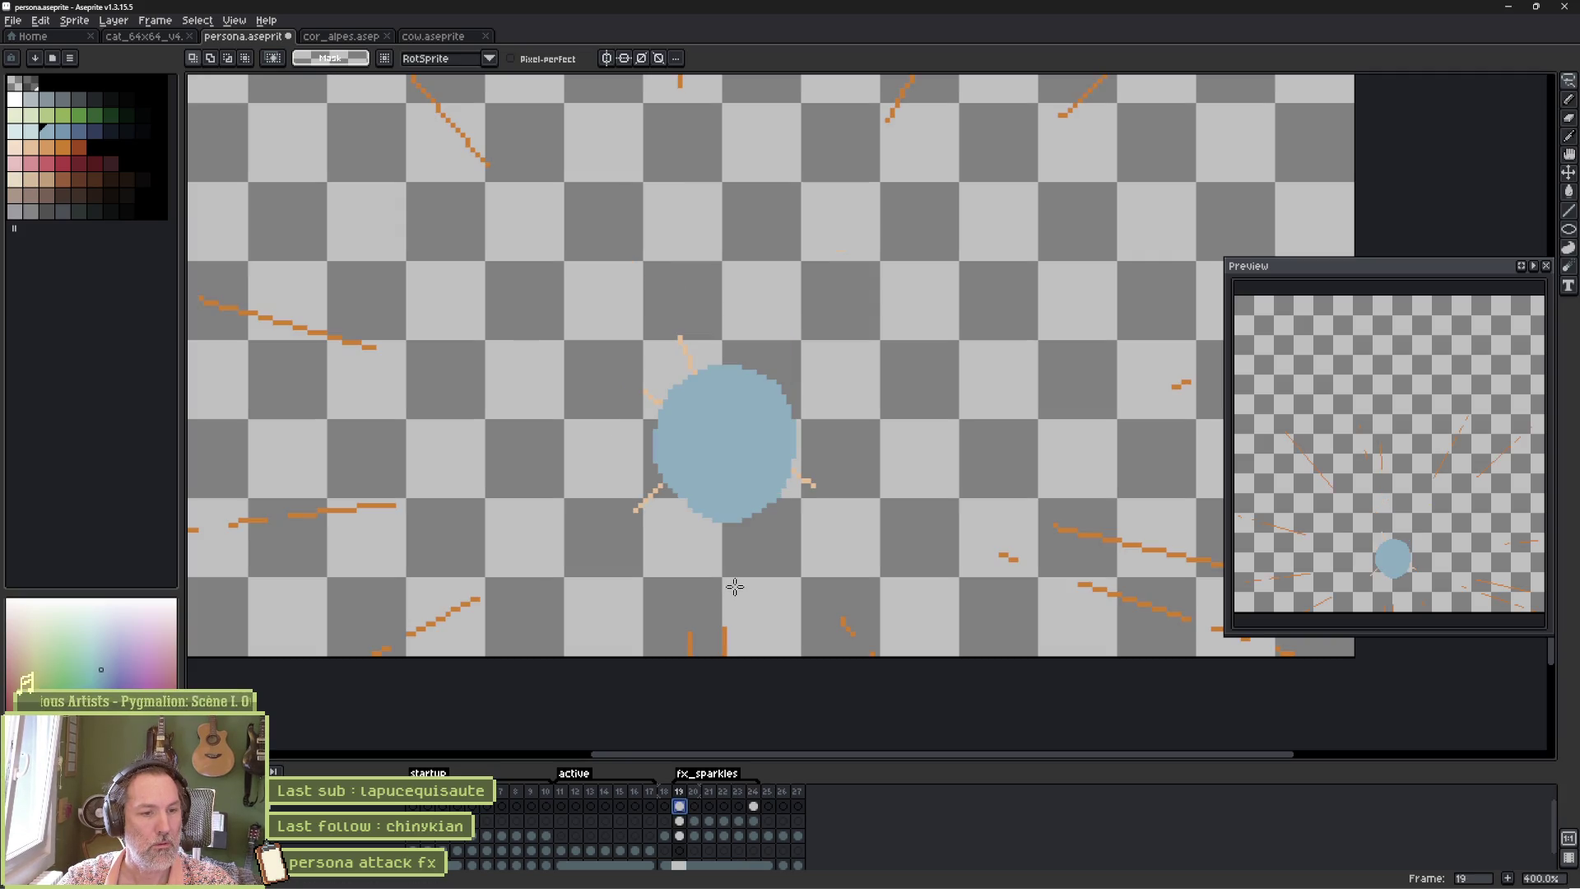
{"action": "key", "text": "w"}
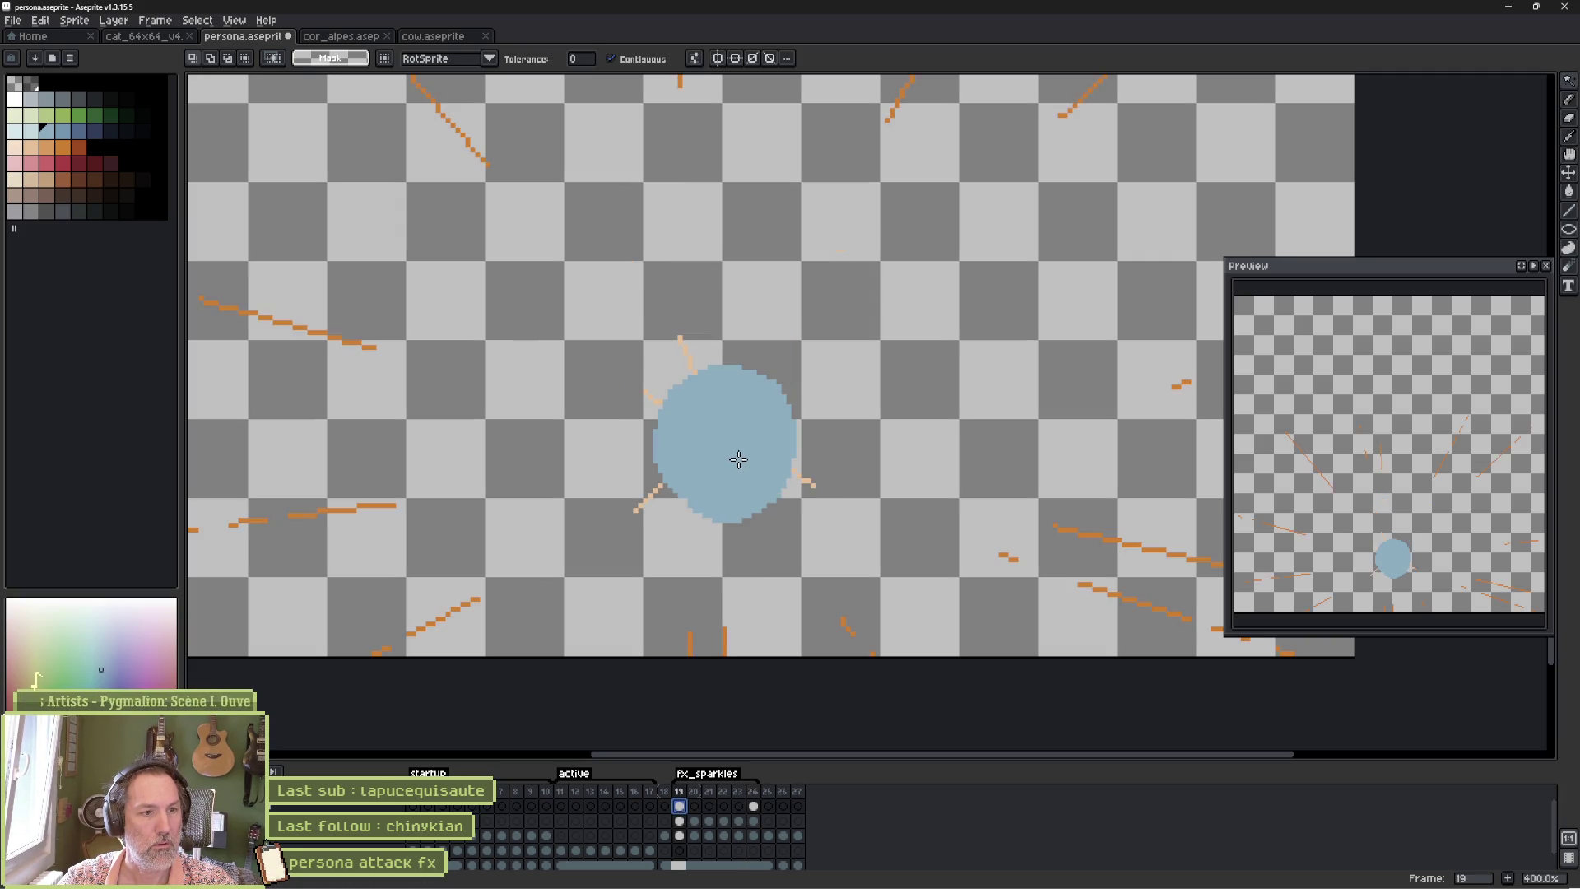
{"action": "key", "text": "v"}
{"action": "mouse_move", "coordinate": [740, 462]}
{"action": "left_mouse_down"}
{"action": "mouse_move", "coordinate": [942, 546]}
{"action": "mouse_move", "coordinate": [794, 518]}
{"action": "mouse_move", "coordinate": [735, 476]}
{"action": "left_mouse_up"}
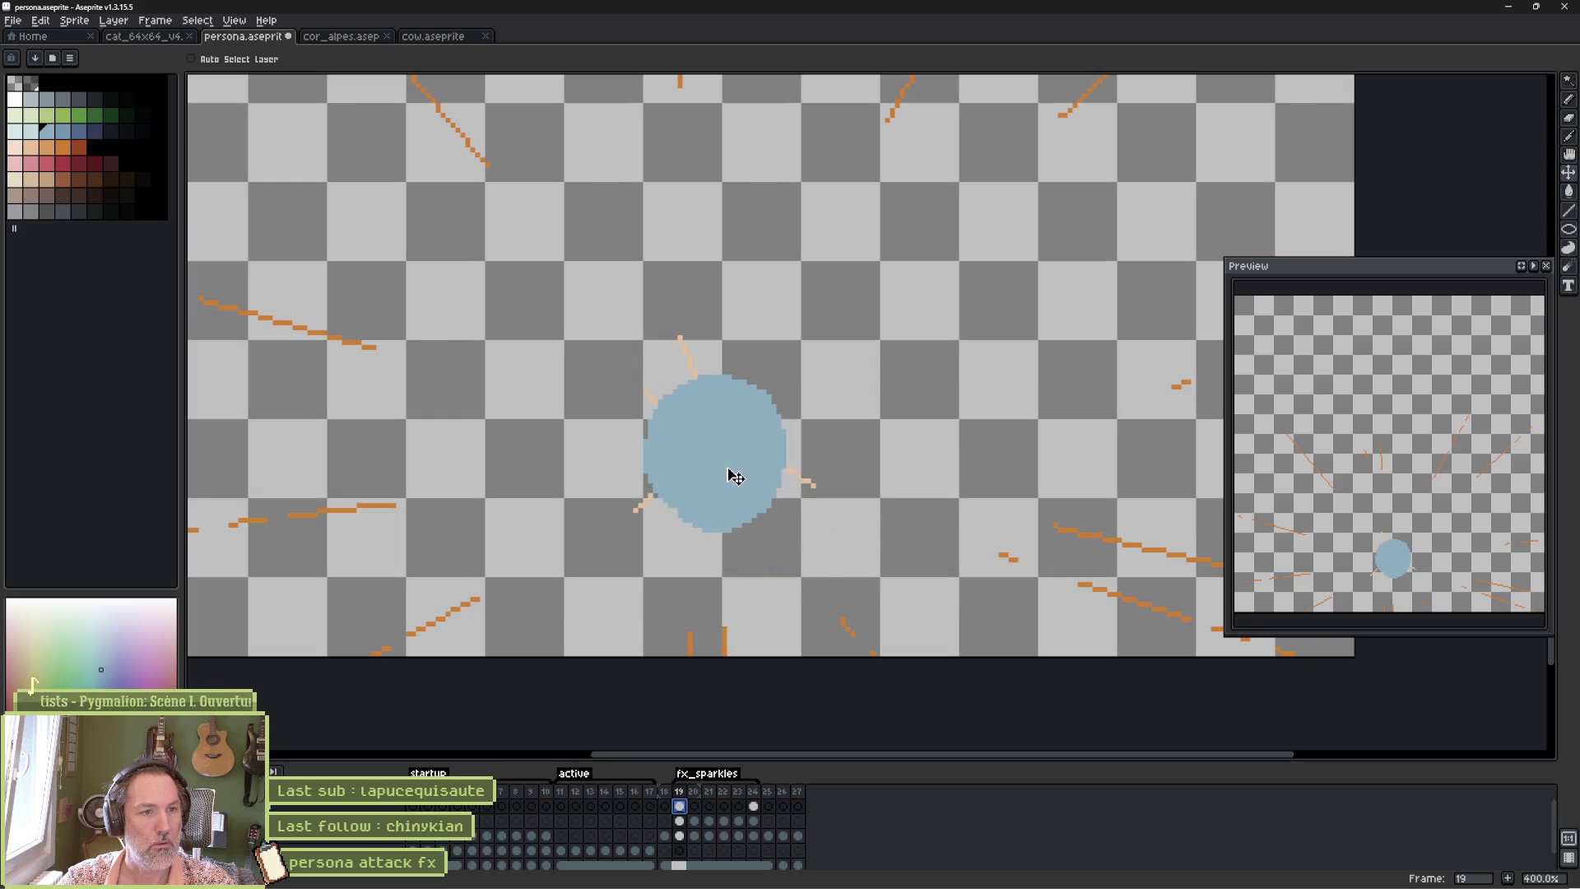
{"action": "key", "text": "w"}
{"action": "left_click", "coordinate": [743, 465]}
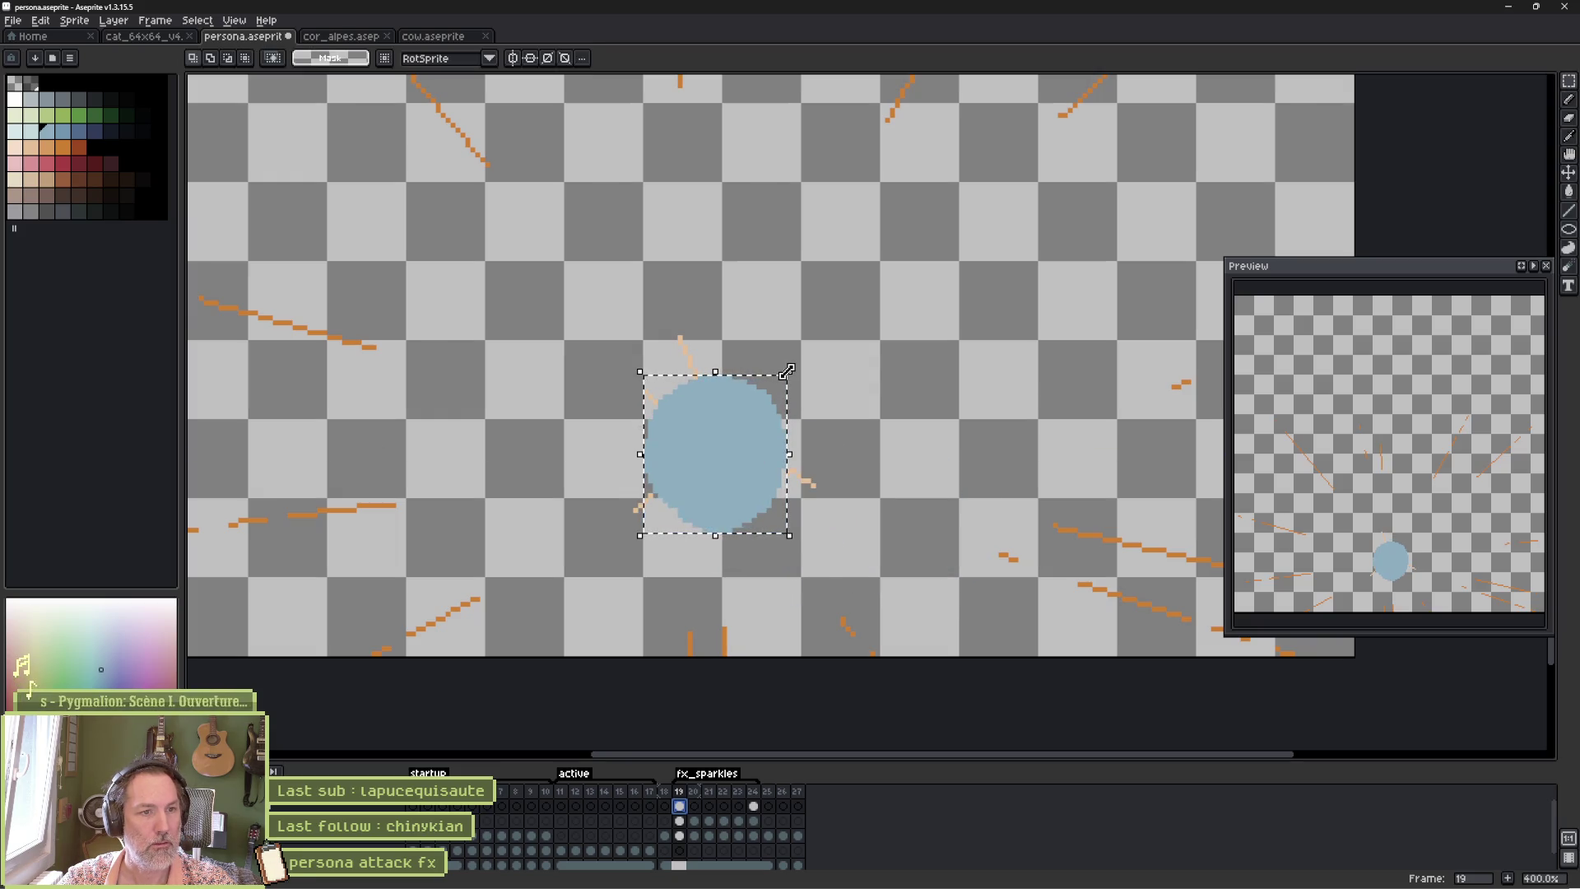
{"action": "key", "text": "ctrl+d"}
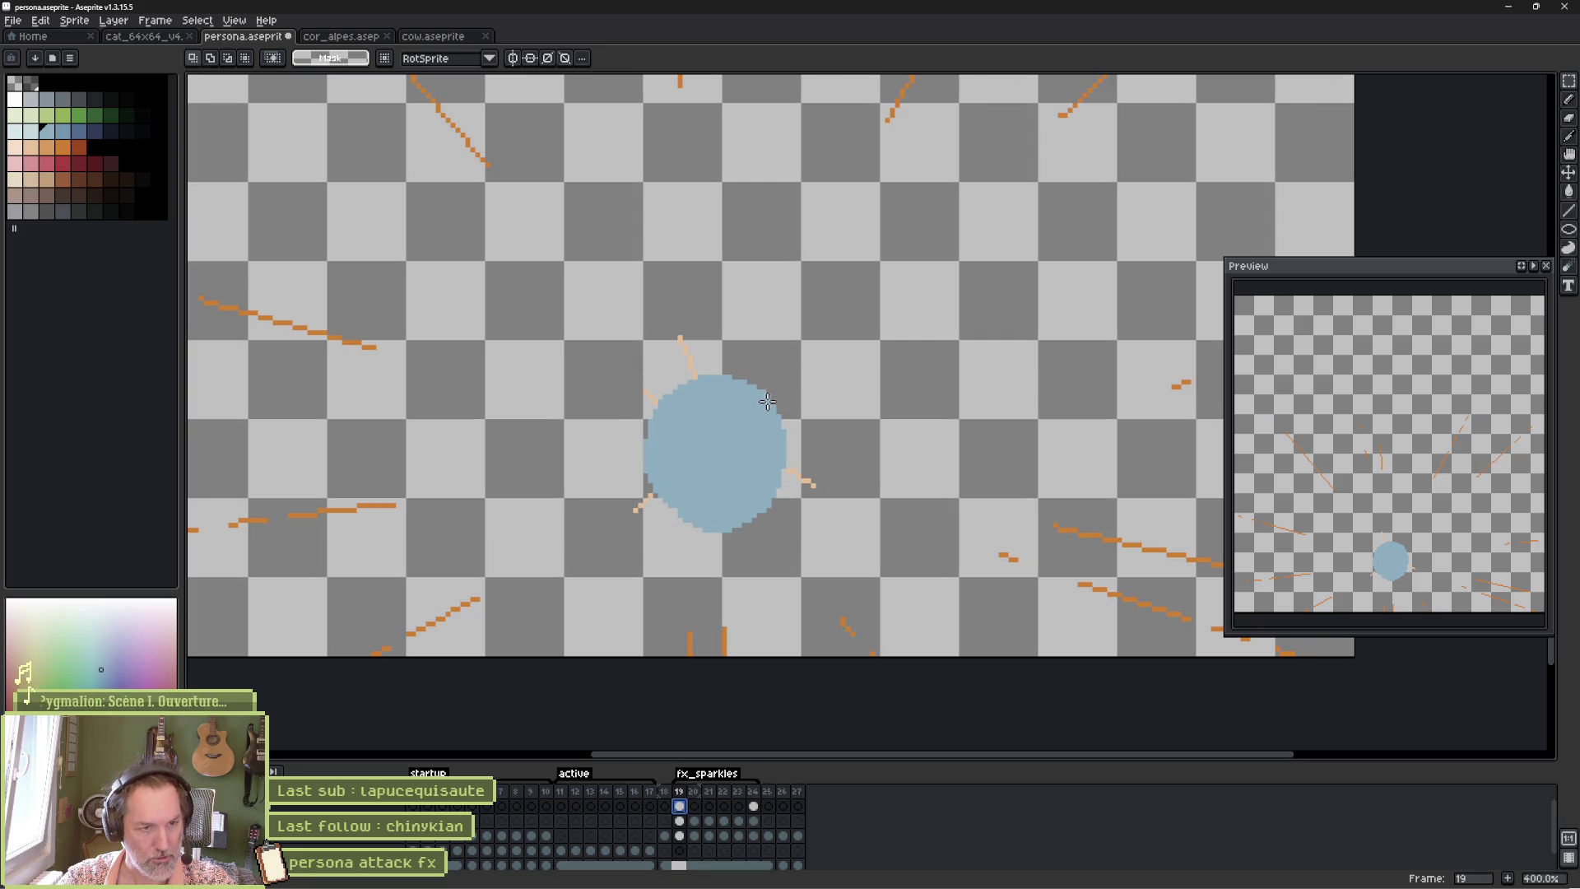
Choose the Ellipse shape tool.
{"action": "key", "text": "u"}
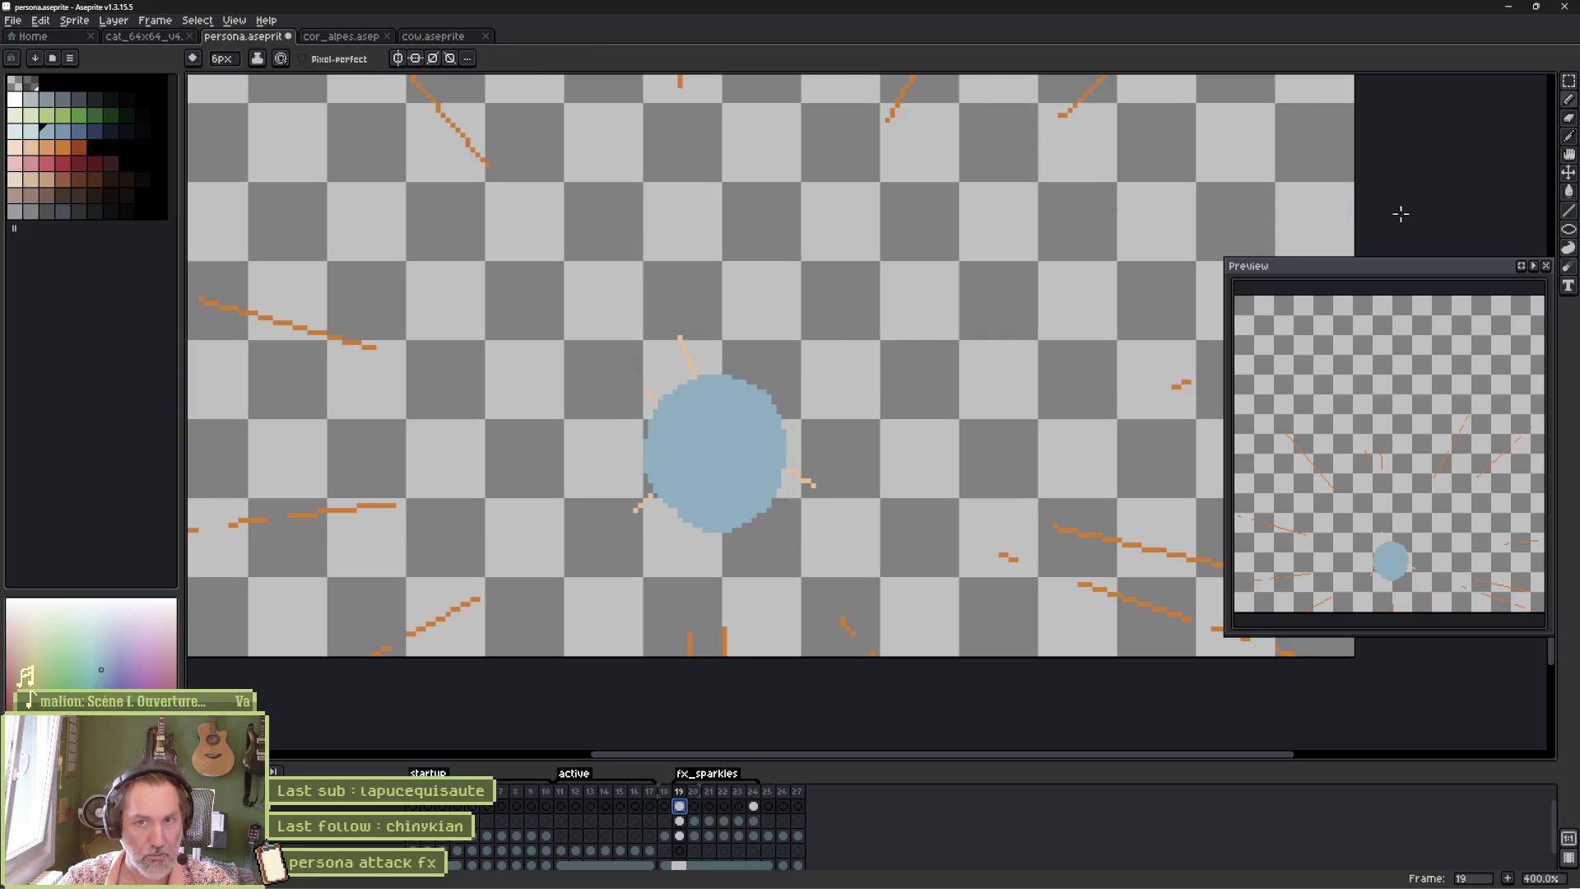
{"action": "left_click", "coordinate": [1568, 231]}
{"action": "left_click", "coordinate": [1531, 229]}
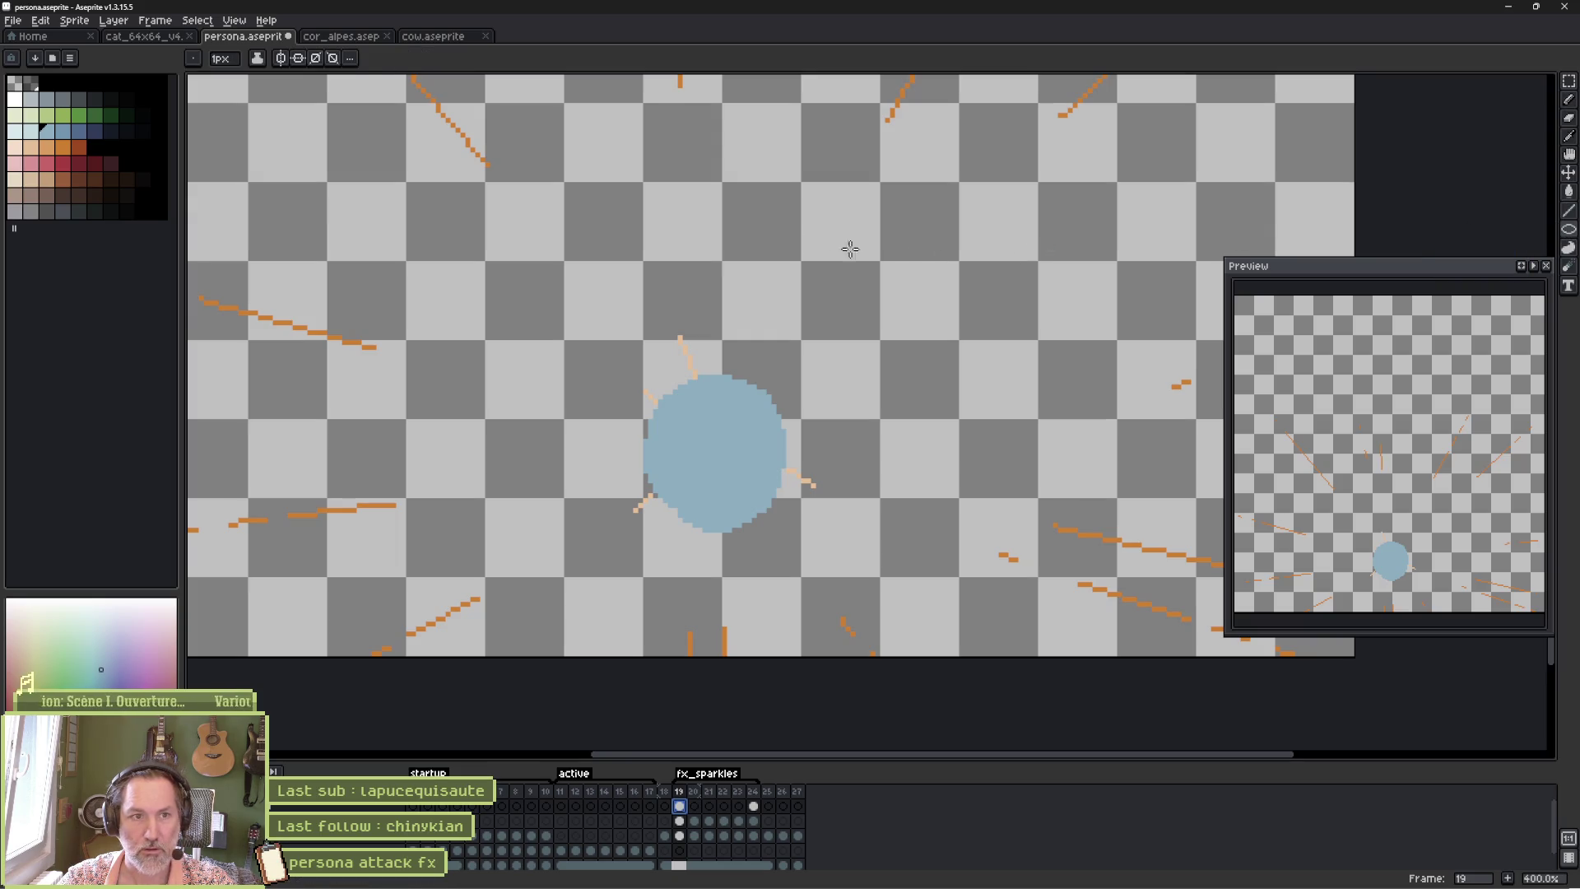
On frame 19, draw a large blue ring and erase the solid blue blob.
{"action": "mouse_move", "coordinate": [465, 181]}
{"action": "left_mouse_down"}
{"action": "mouse_move", "coordinate": [988, 650]}
{"action": "mouse_move", "coordinate": [1044, 650]}
{"action": "left_mouse_up"}
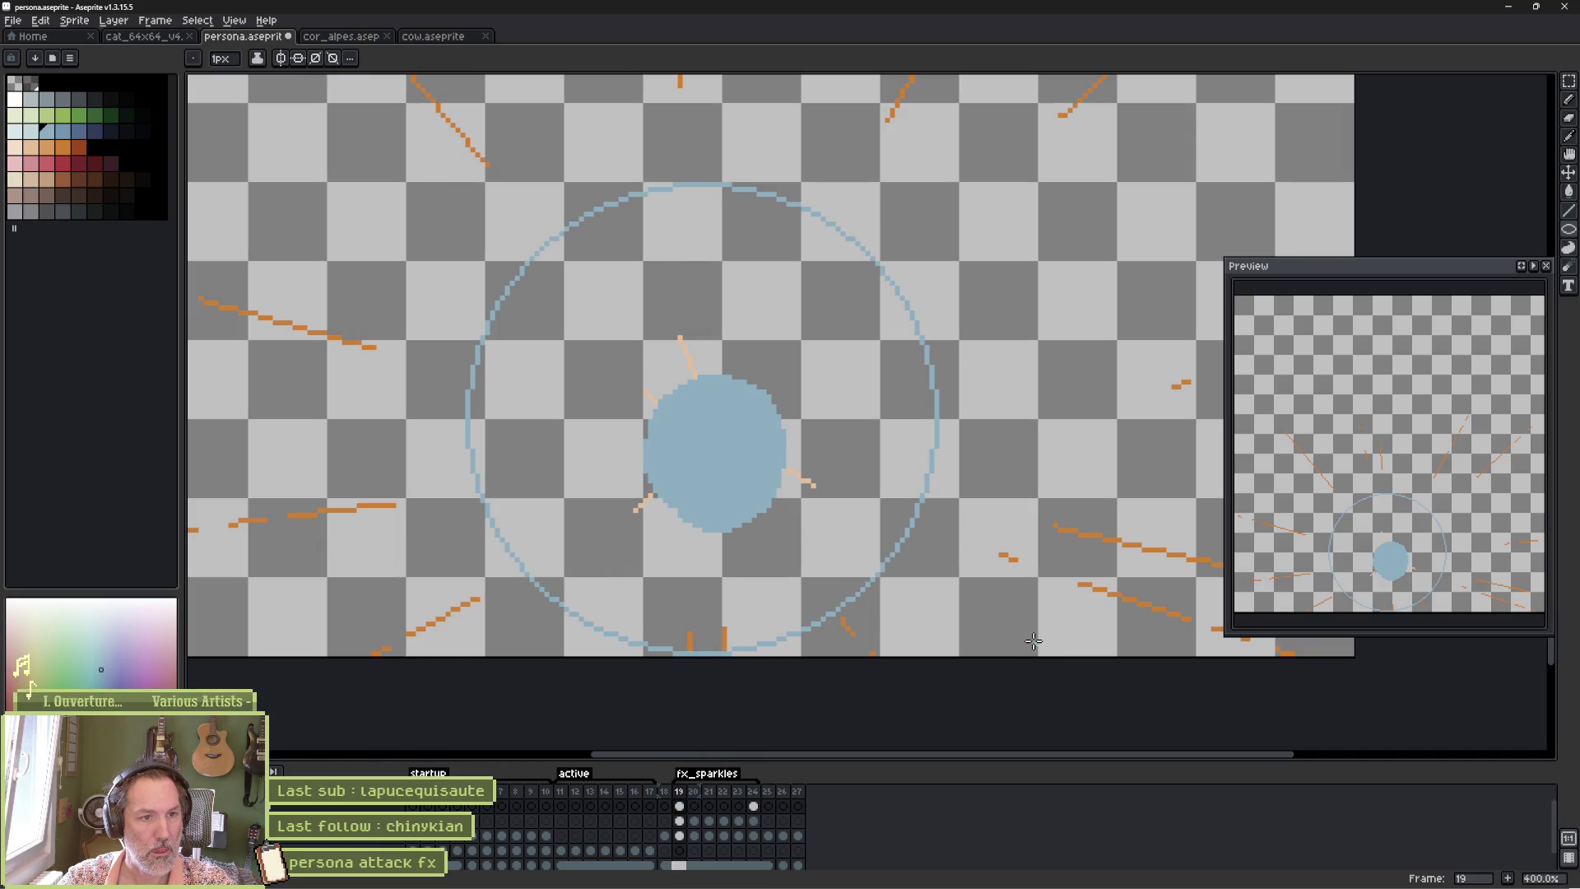
{"action": "key", "text": "e"}
{"action": "mouse_move", "coordinate": [653, 406]}
{"action": "left_mouse_down"}
{"action": "mouse_move", "coordinate": [688, 434]}
{"action": "mouse_move", "coordinate": [724, 430]}
{"action": "mouse_move", "coordinate": [740, 512]}
{"action": "left_mouse_up"}
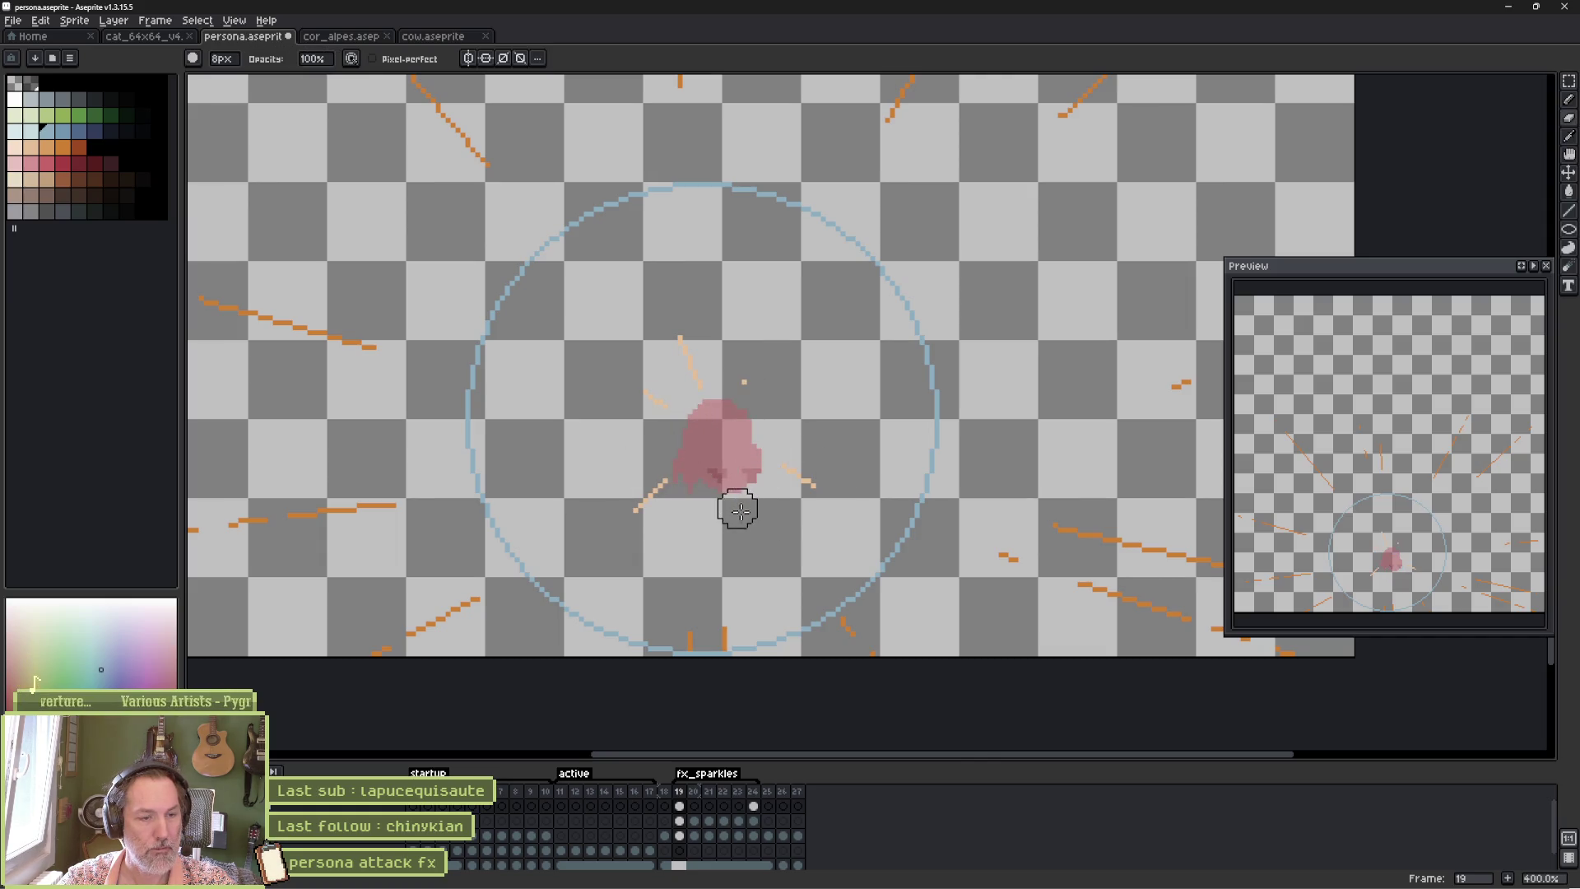
Draw a smaller and a larger blue ring around the cat on frames 20 and 21.
{"action": "left_click", "coordinate": [696, 807]}
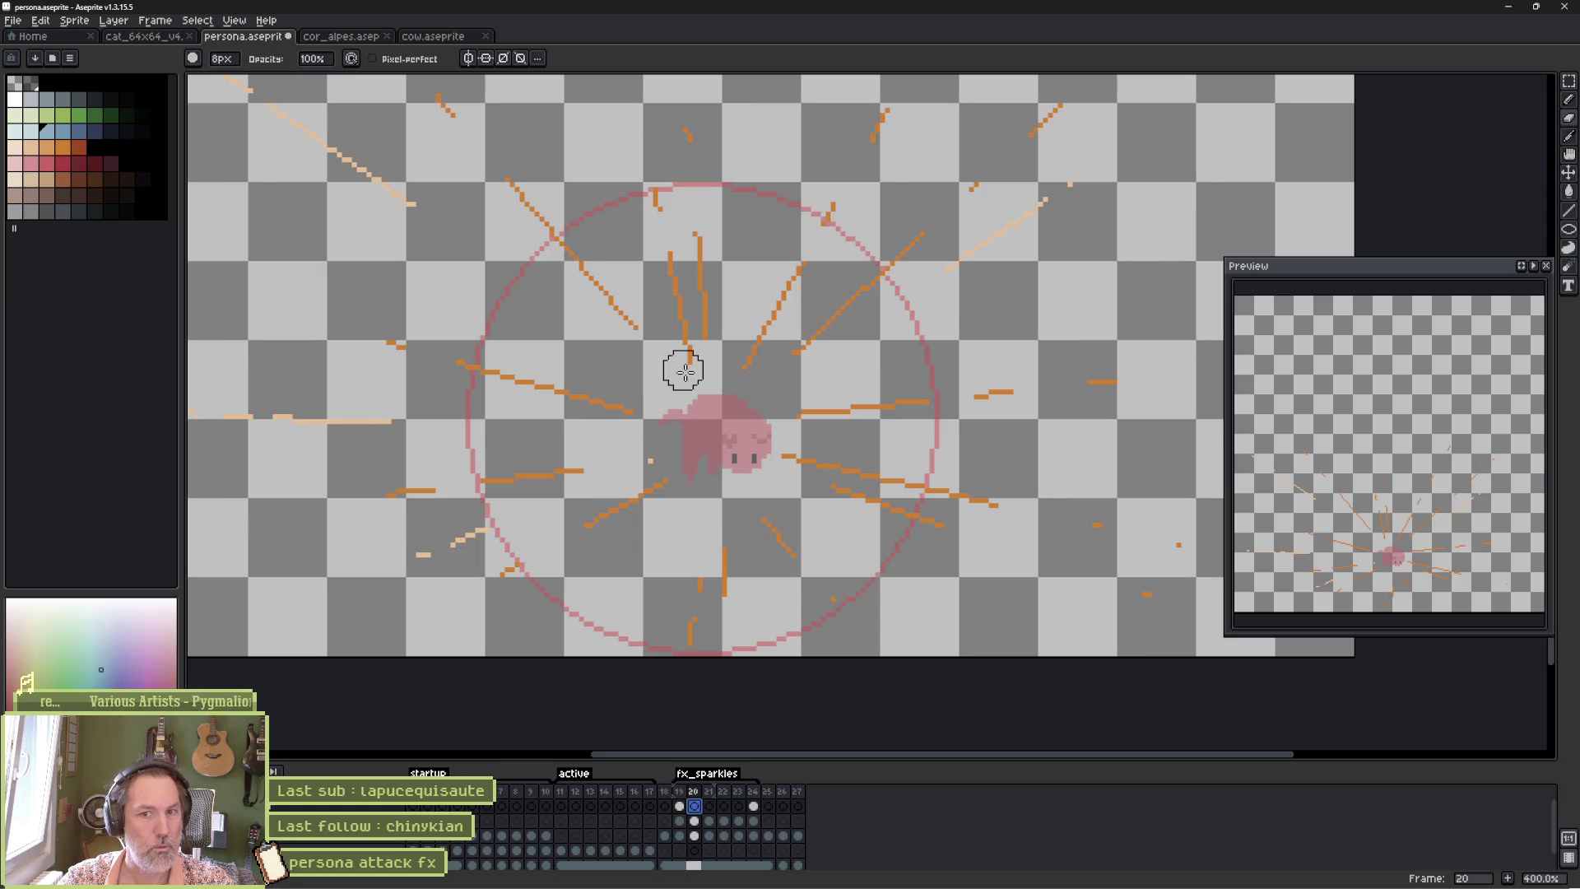
{"action": "left_click", "coordinate": [1569, 230]}
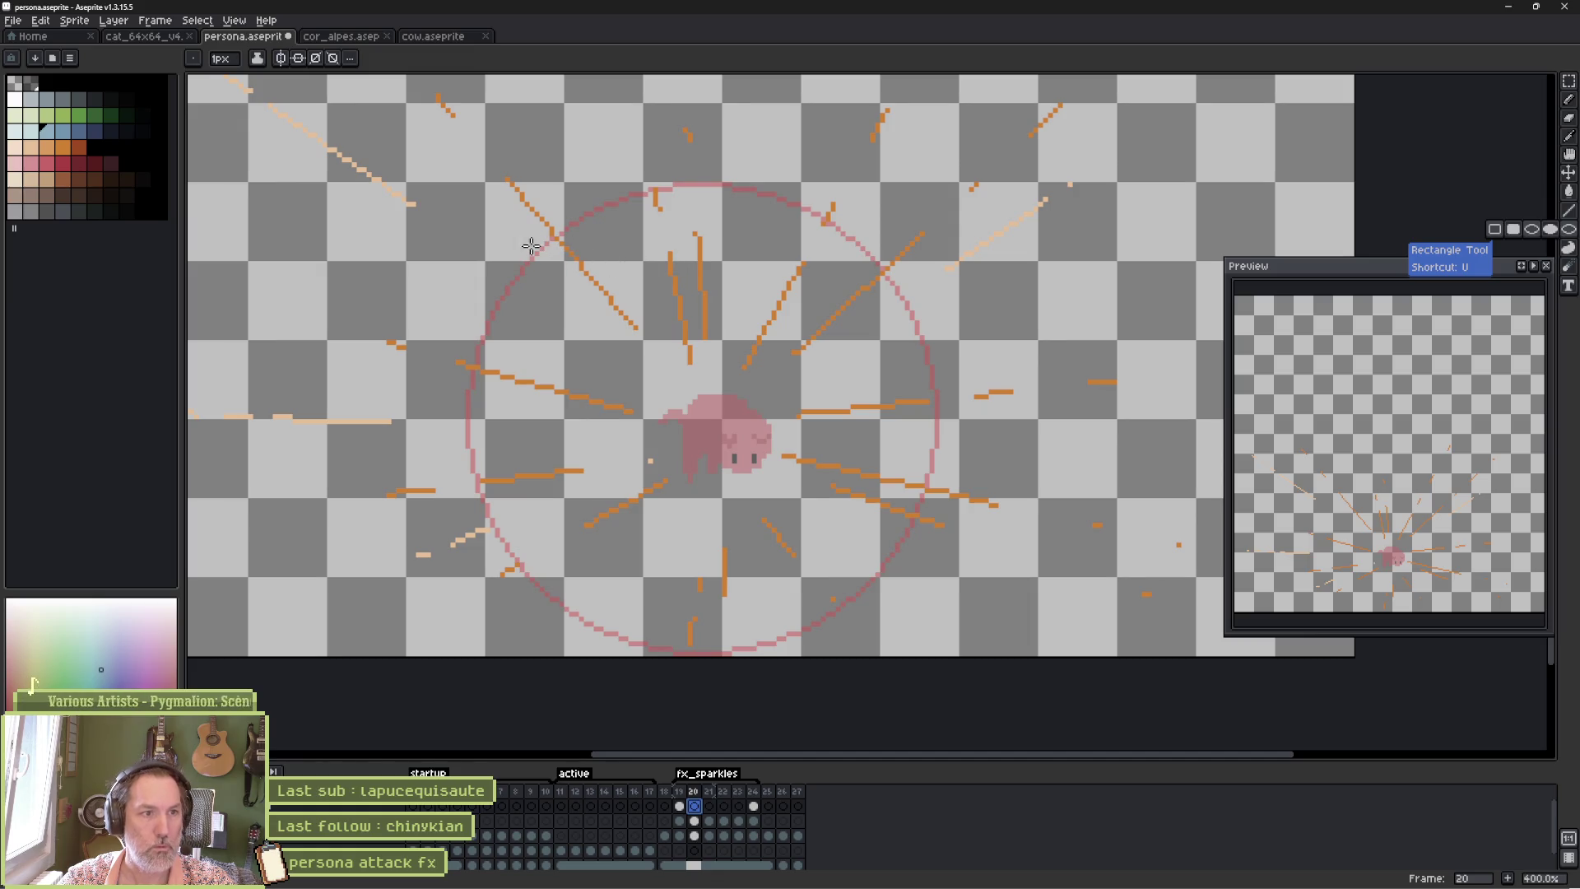
{"action": "left_click_drag", "start_coordinate": [530, 253], "coordinate": [874, 601]}
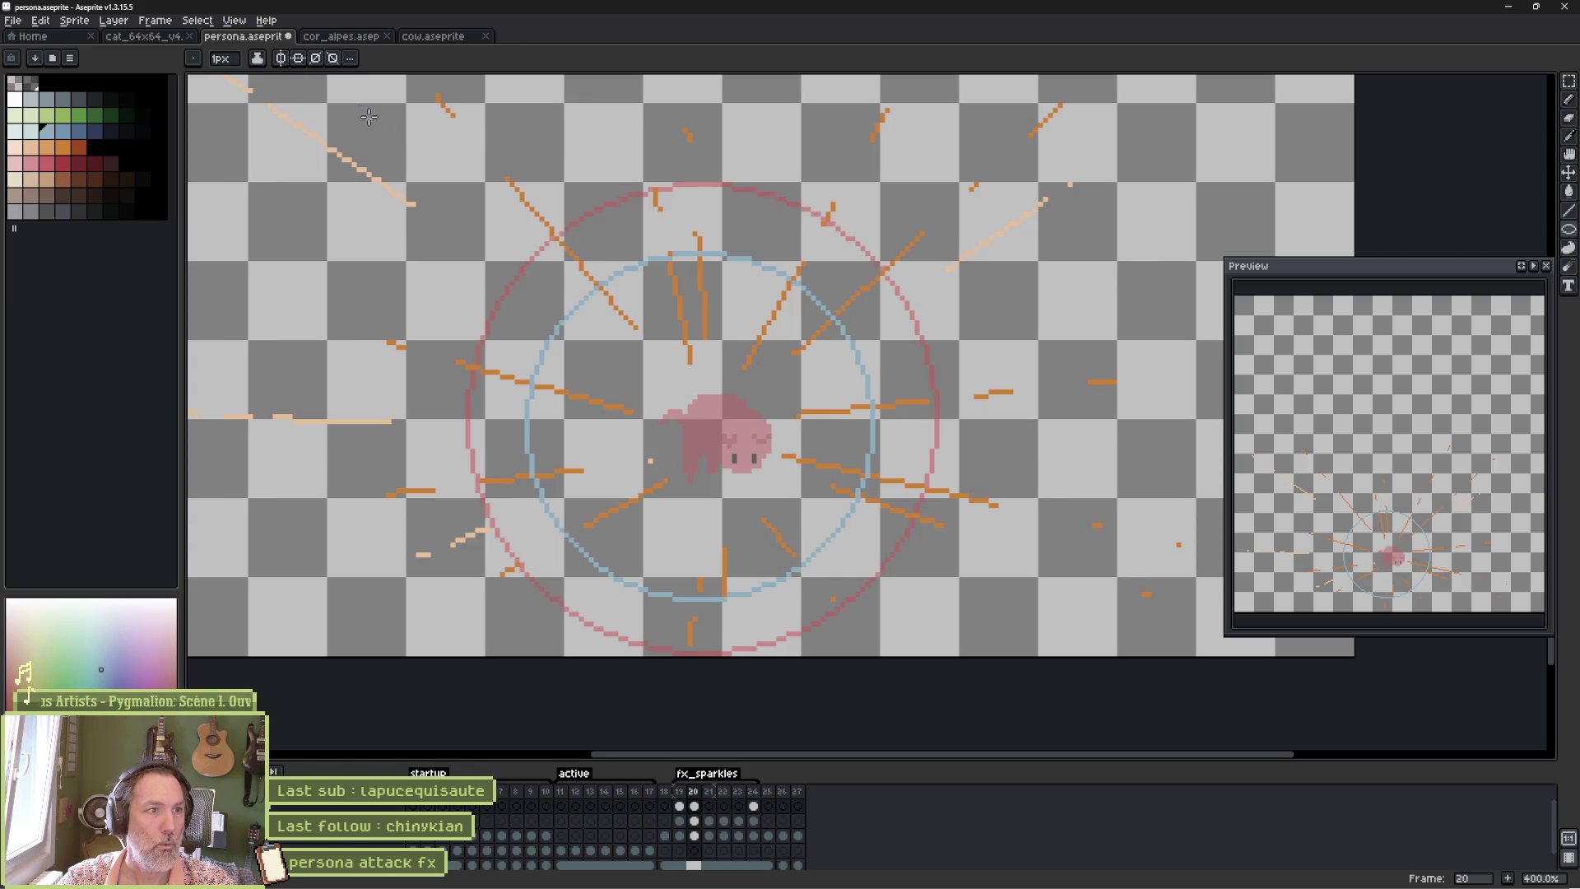
{"action": "left_click_drag", "start_coordinate": [333, 105], "coordinate": [805, 600]}
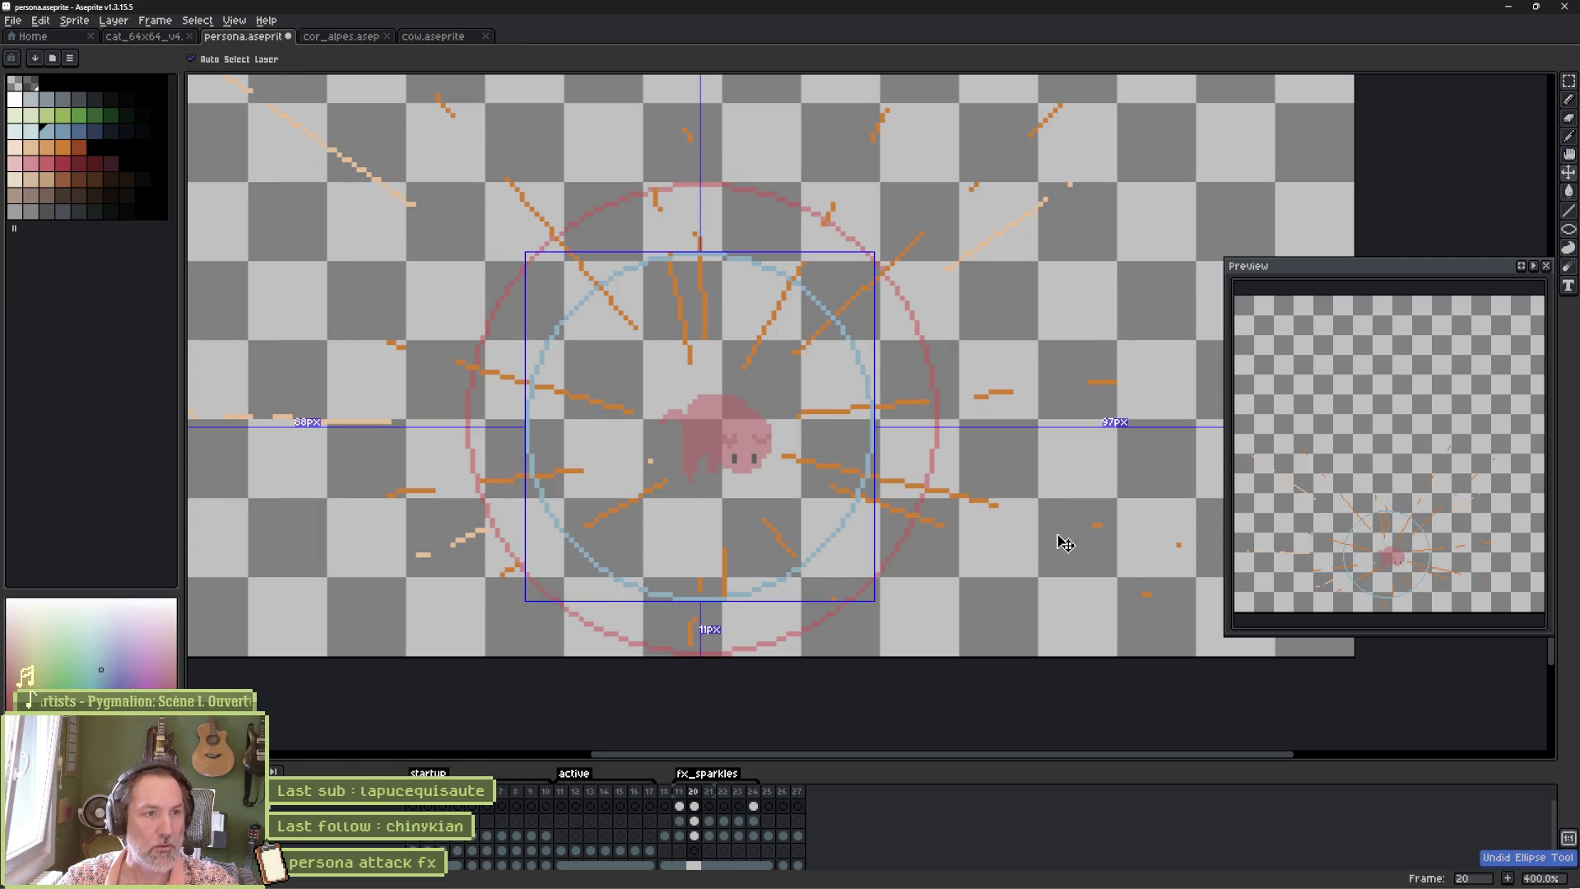
{"action": "left_click", "coordinate": [710, 807]}
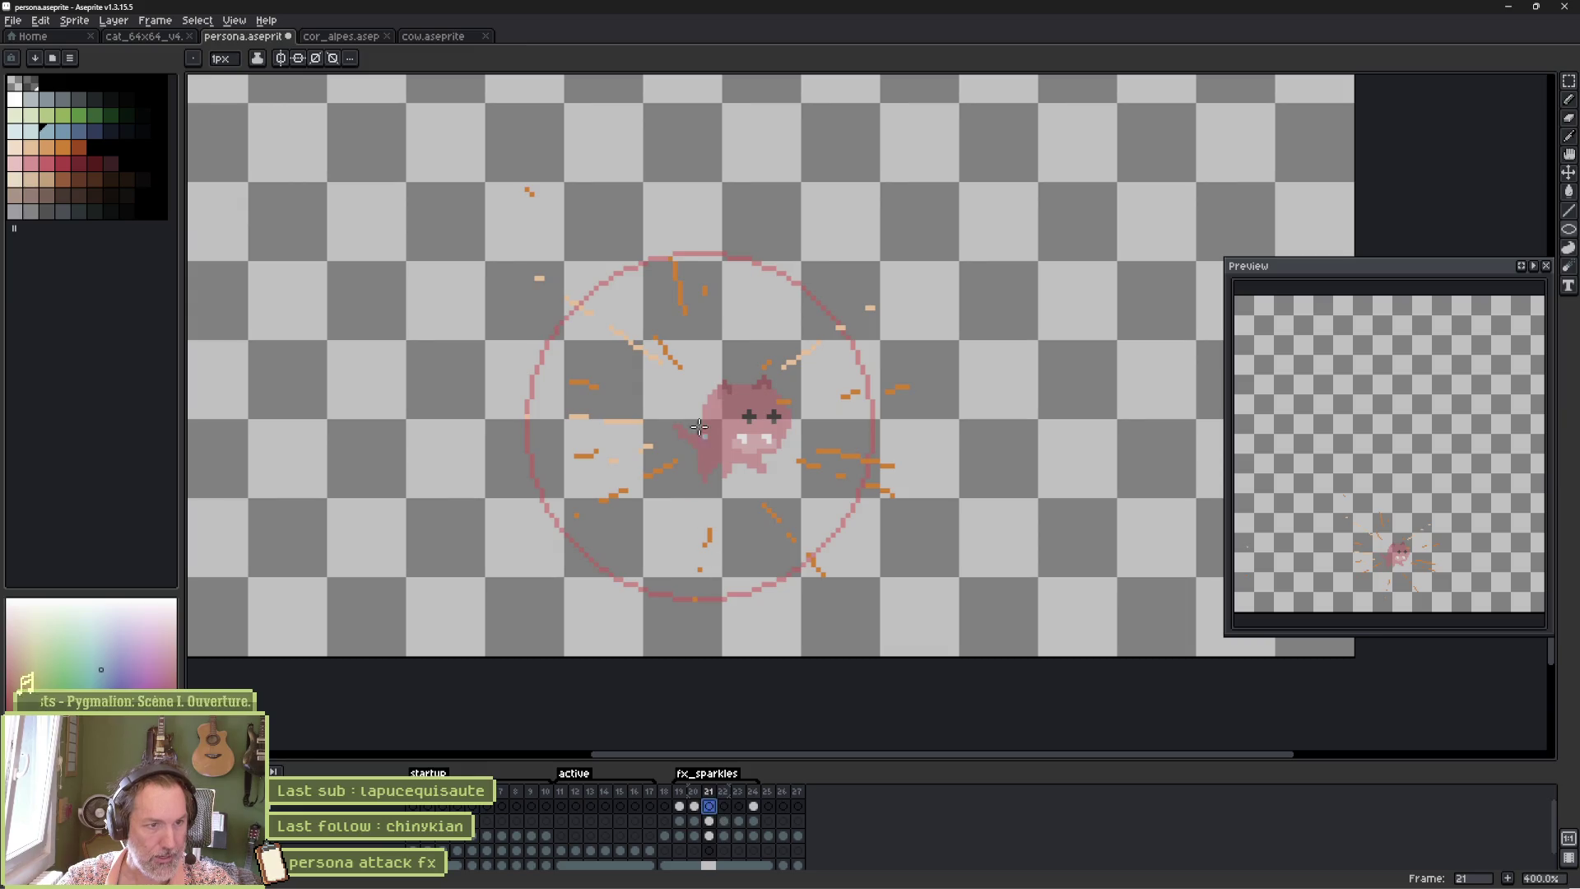
{"action": "mouse_move", "coordinate": [632, 356]}
{"action": "left_mouse_down"}
{"action": "mouse_move", "coordinate": [791, 524]}
{"action": "mouse_move", "coordinate": [776, 496]}
{"action": "left_mouse_up"}
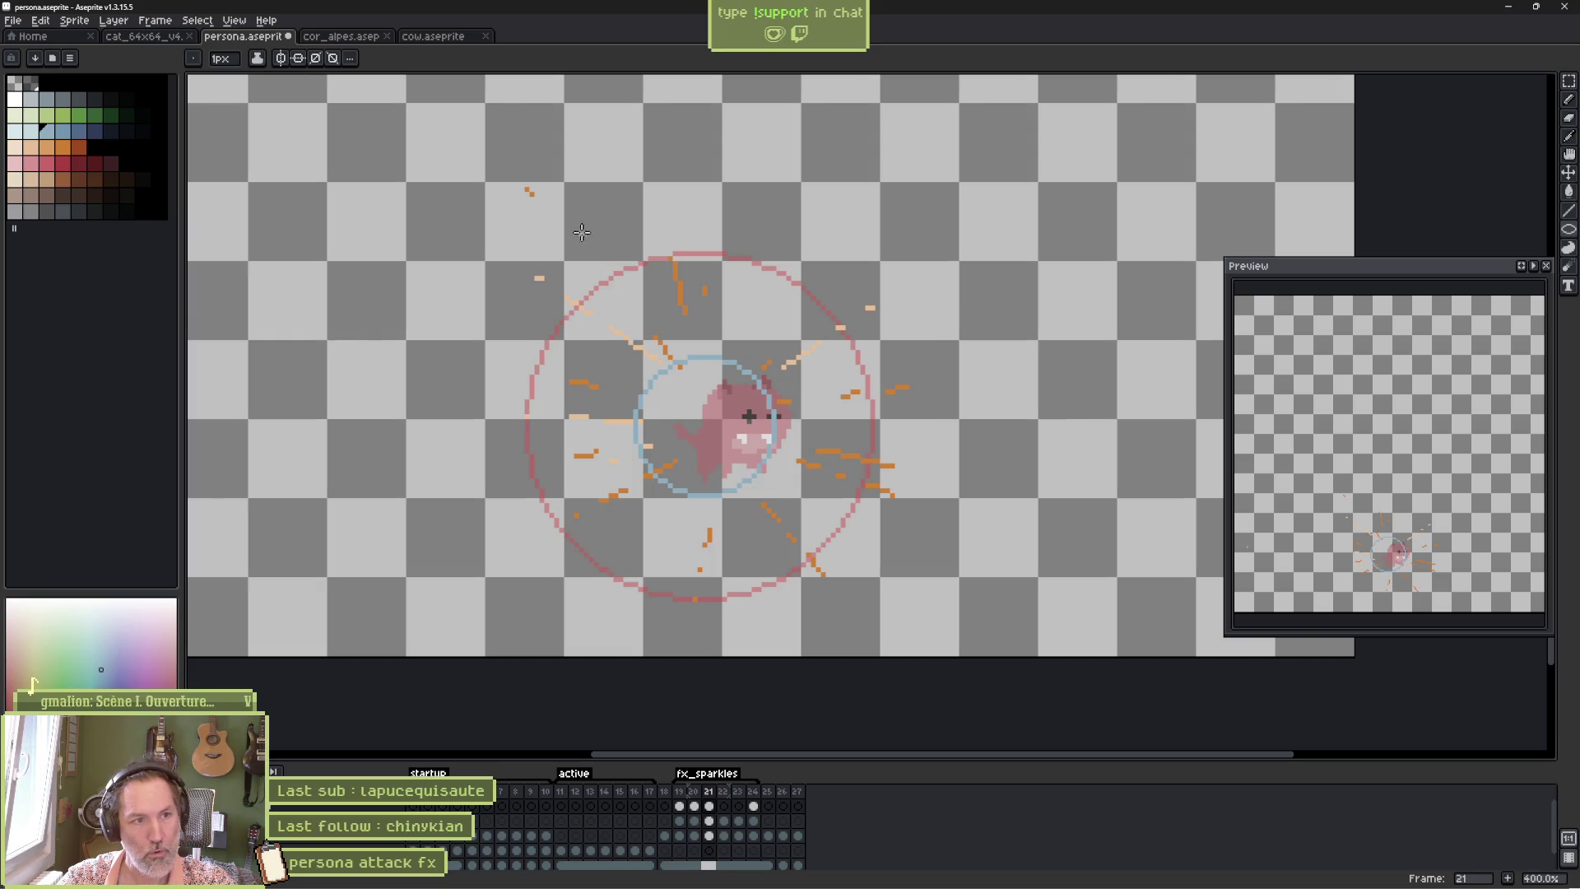
{"action": "mouse_move", "coordinate": [466, 184]}
{"action": "left_mouse_down"}
{"action": "mouse_move", "coordinate": [741, 395]}
{"action": "mouse_move", "coordinate": [930, 642]}
{"action": "mouse_move", "coordinate": [1048, 653]}
{"action": "left_mouse_up"}
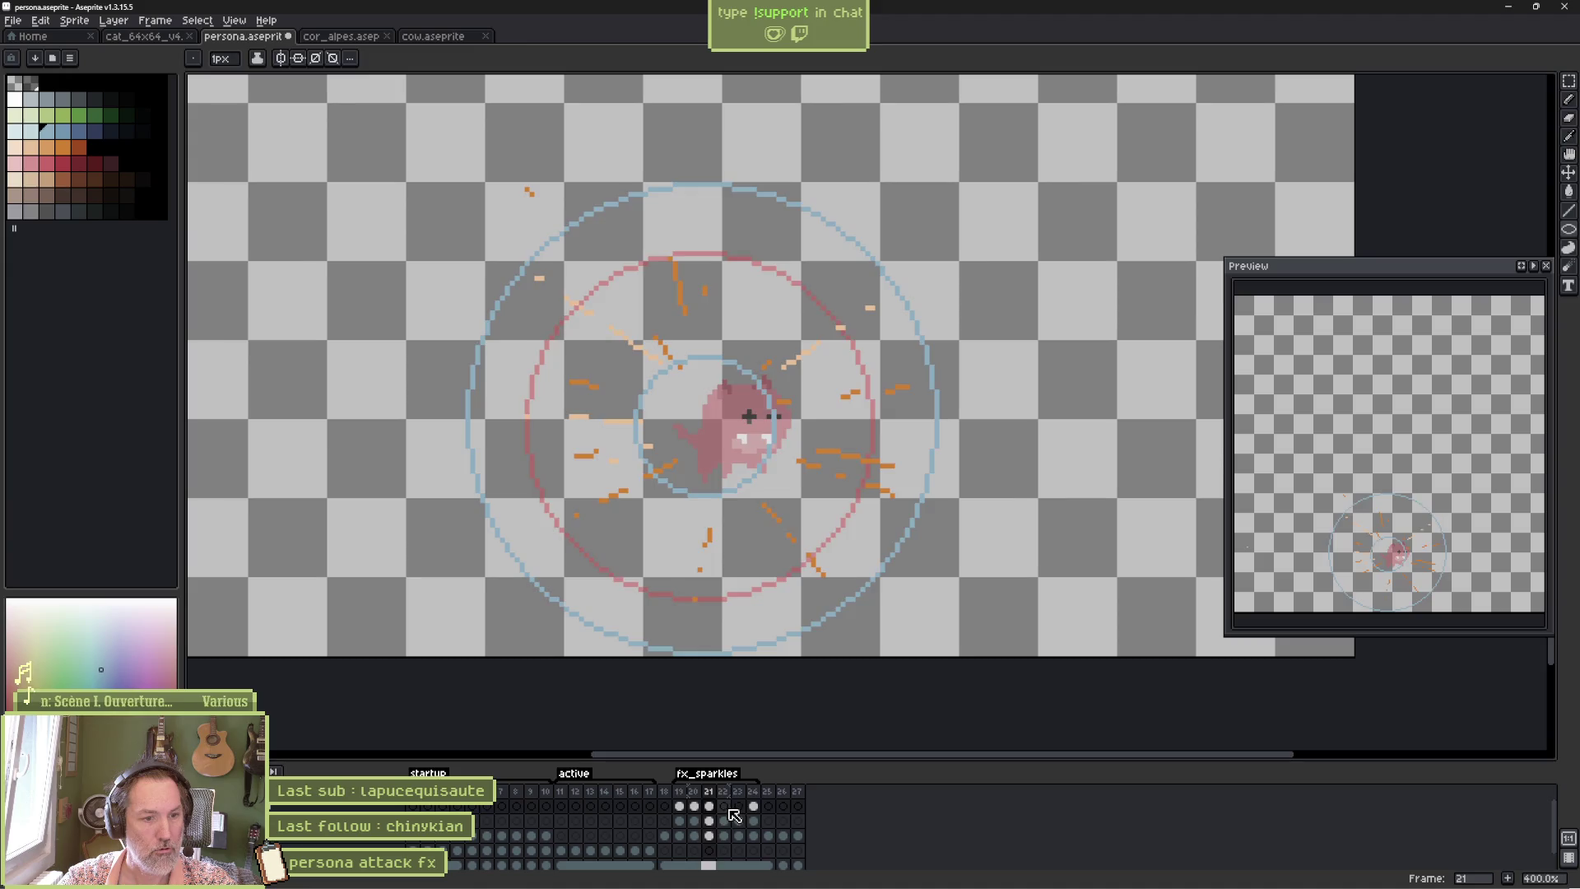
Draw a blue ring around the cat on frame 22 and shift it up about 50 px.
{"action": "key", "text": "Right"}
{"action": "left_click_drag", "start_coordinate": [543, 262], "coordinate": [872, 594]}
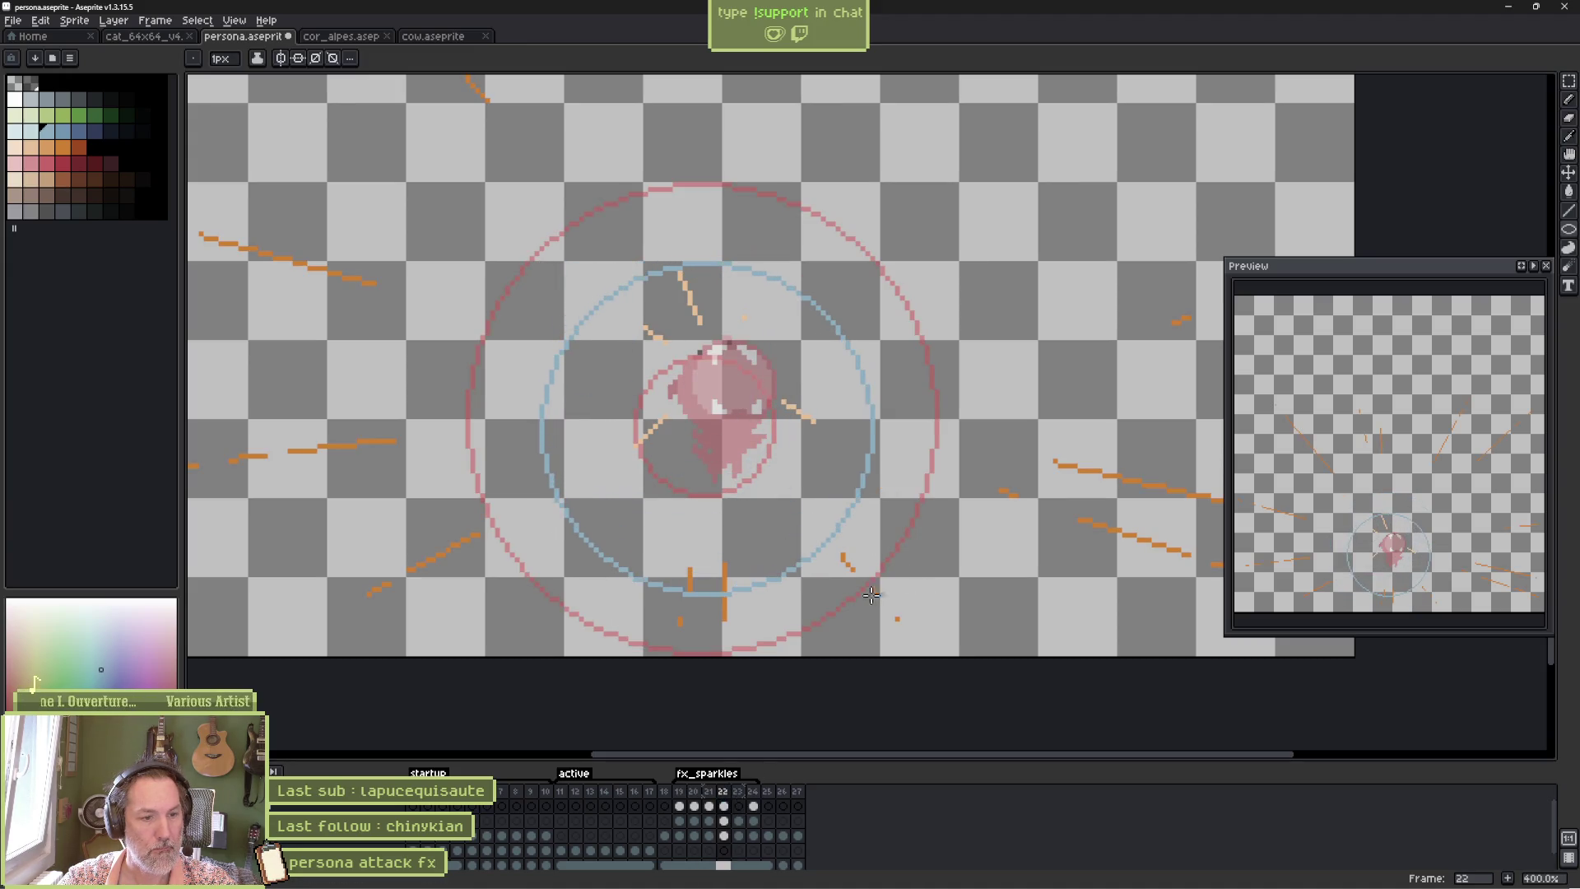
{"action": "left_click", "coordinate": [739, 807]}
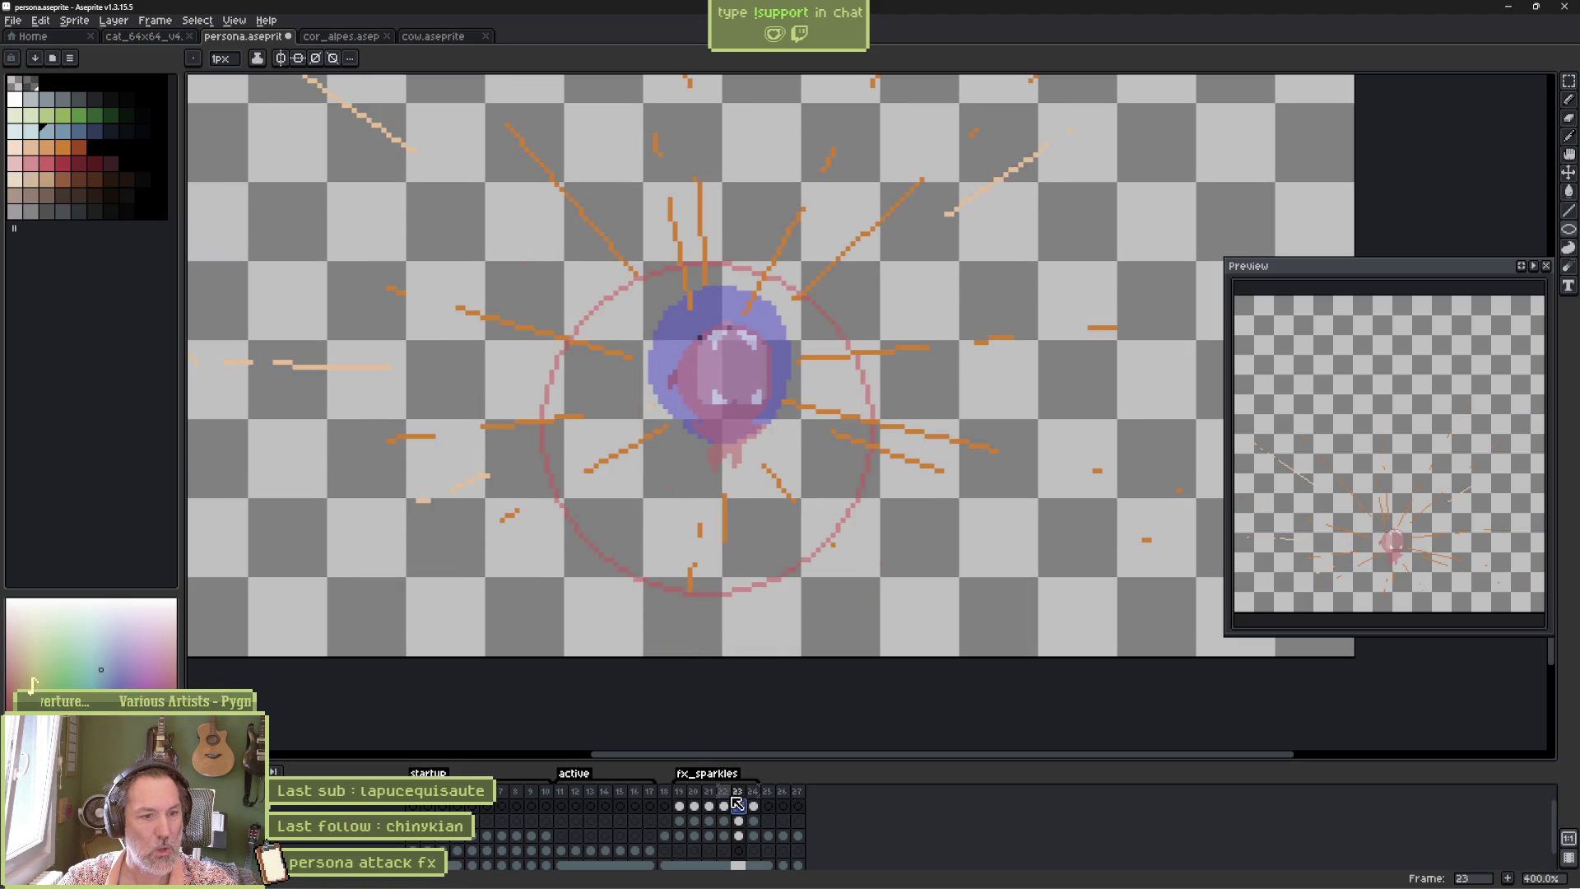
{"action": "key", "text": "Left"}
{"action": "key", "text": "v"}
{"action": "left_click_drag", "start_coordinate": [732, 427], "coordinate": [736, 389]}
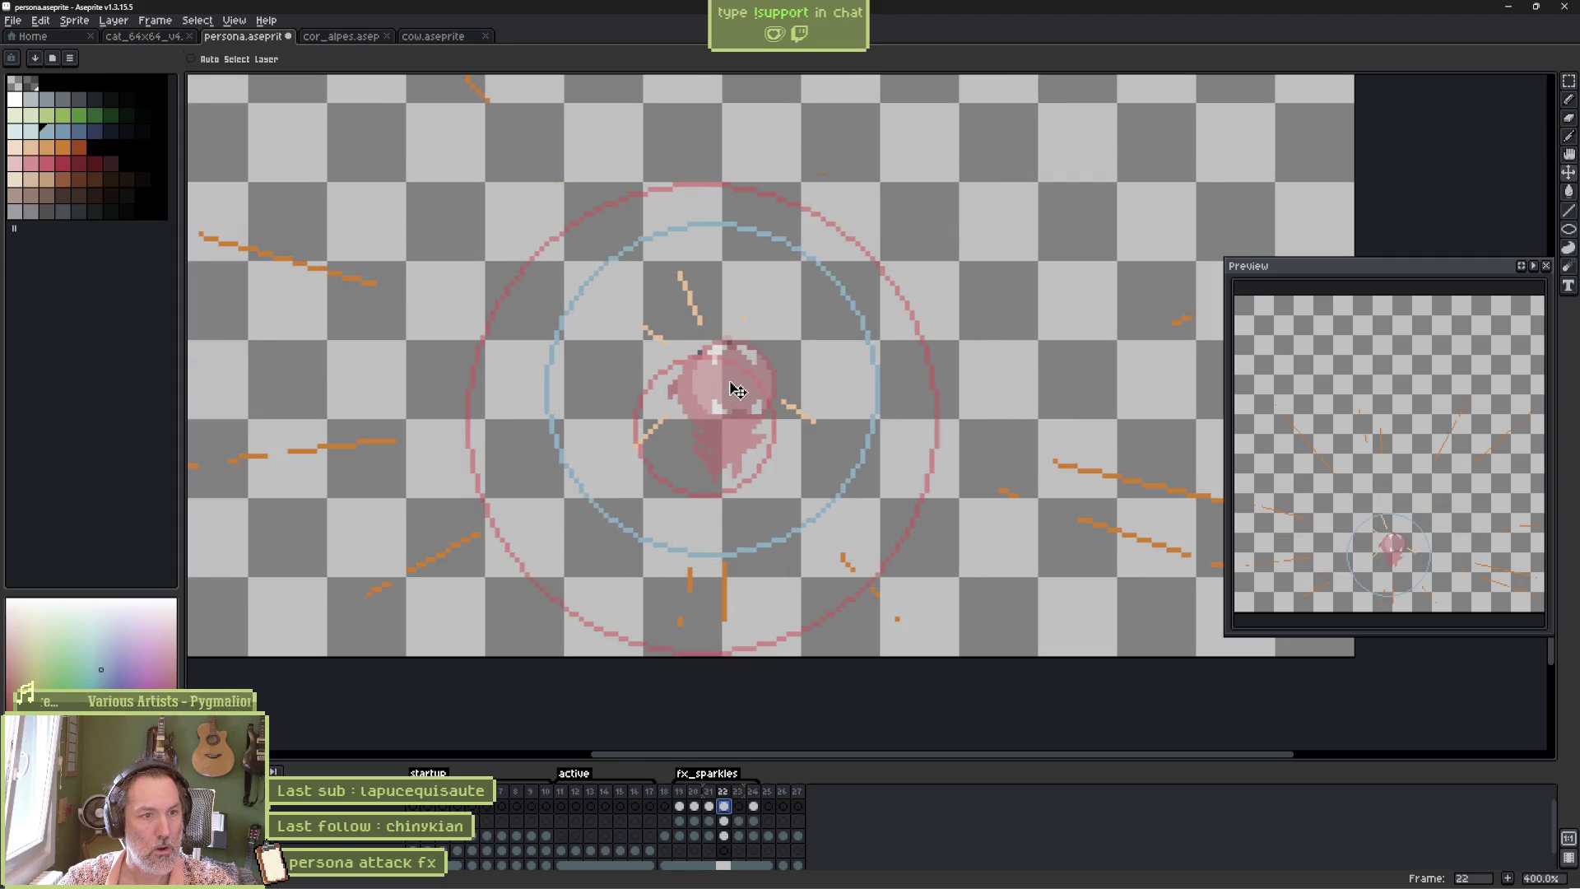
Review frames 21–25, add a small blue ring on frame 23, and play the animation.
{"action": "left_click", "coordinate": [710, 807]}
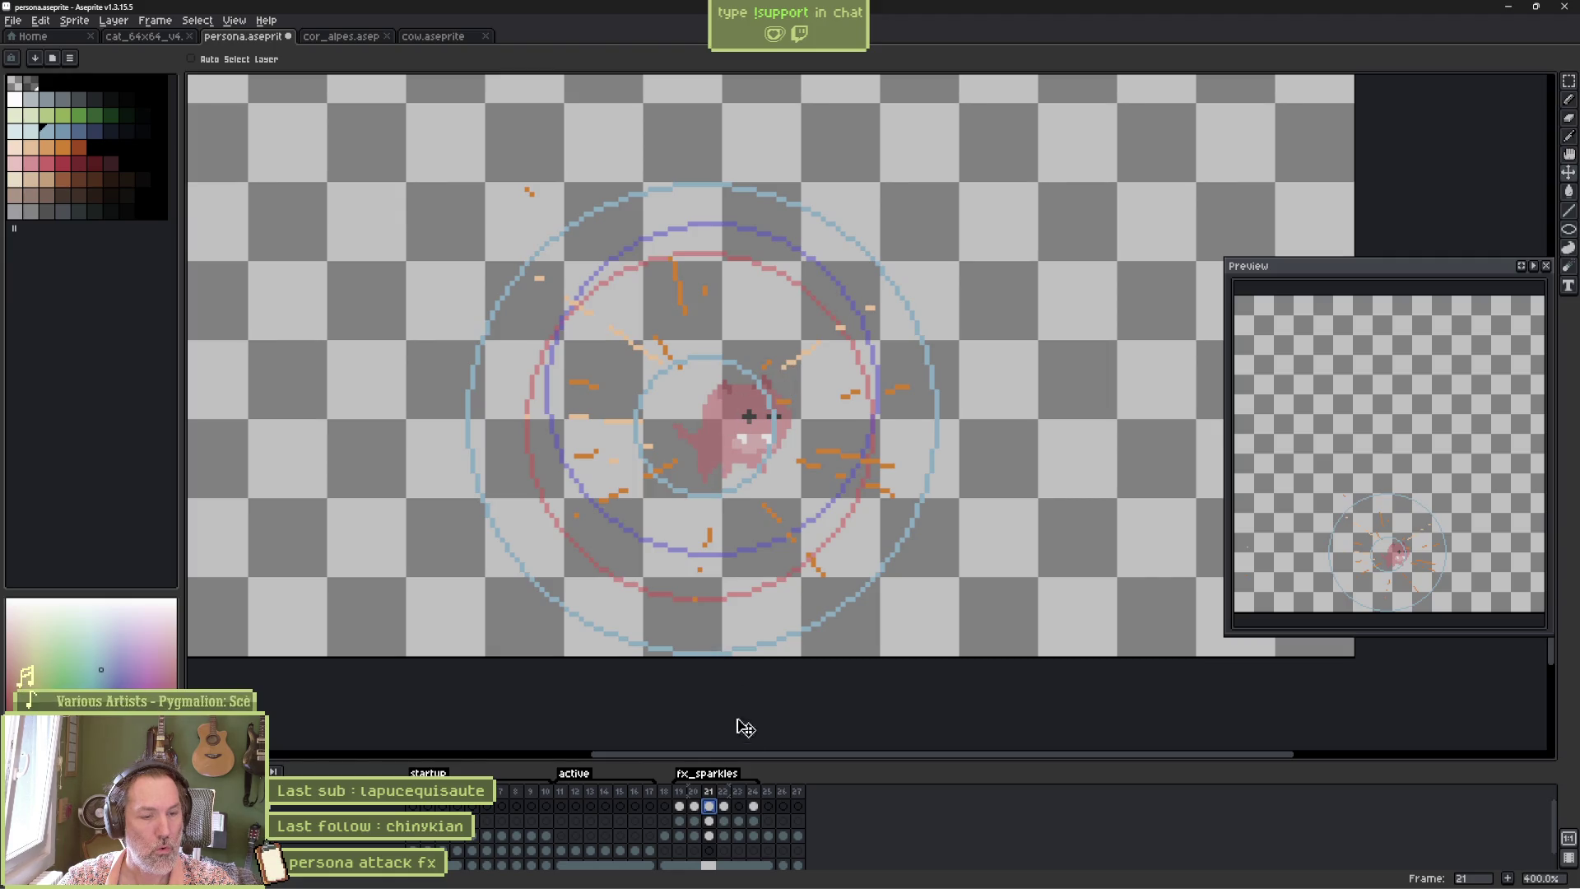
{"action": "key", "text": "Right"}
{"action": "key", "text": "Right"}
{"action": "key", "text": "Right"}
{"action": "key", "text": "Right"}
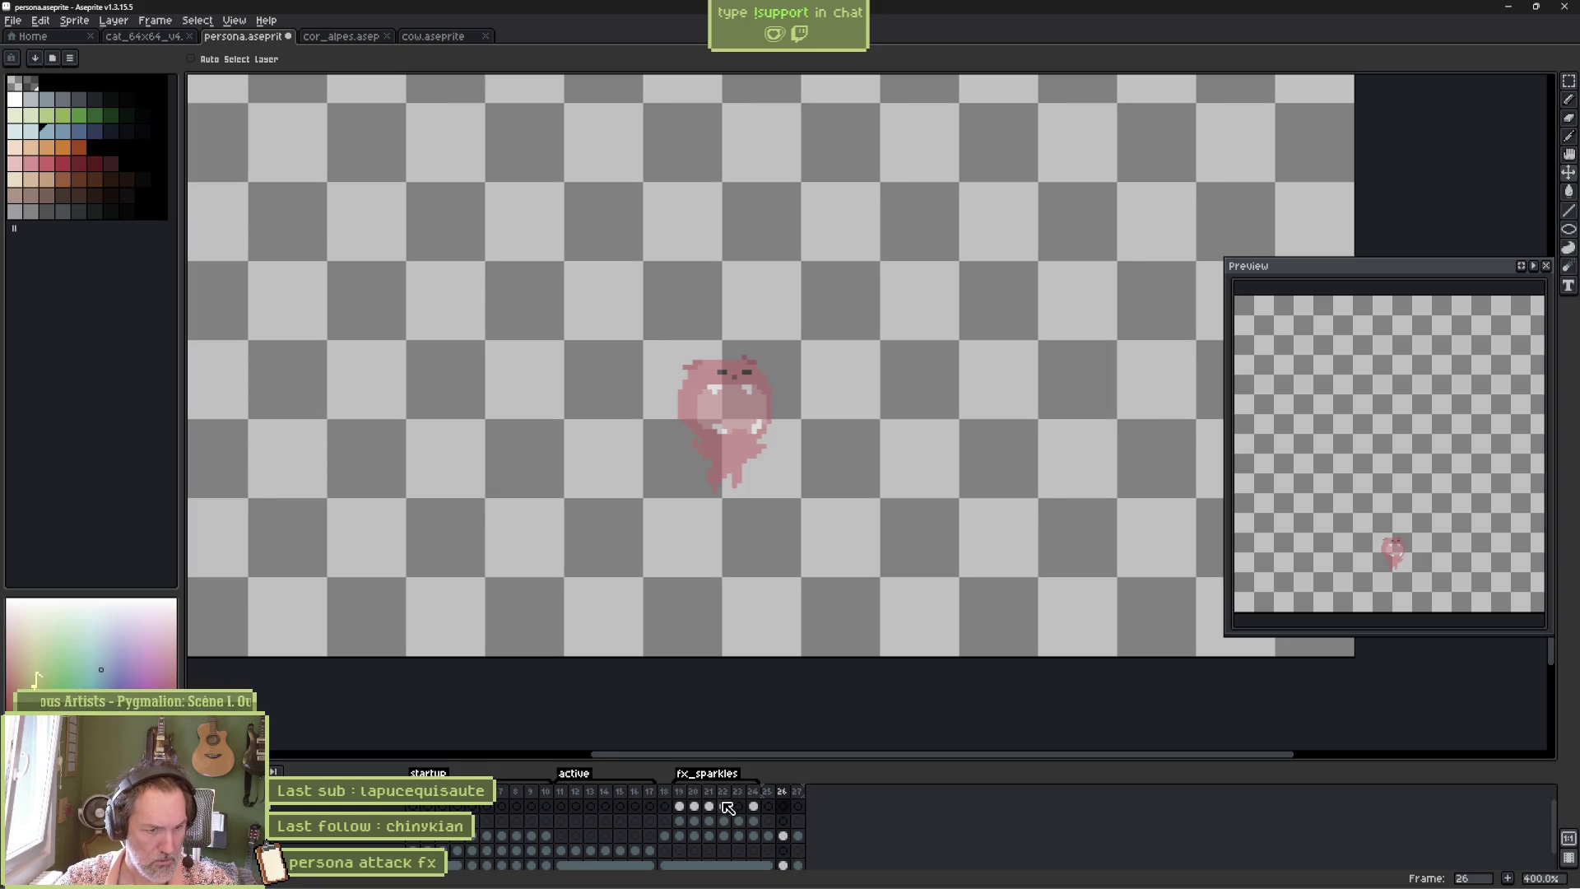
{"action": "left_click", "coordinate": [738, 807]}
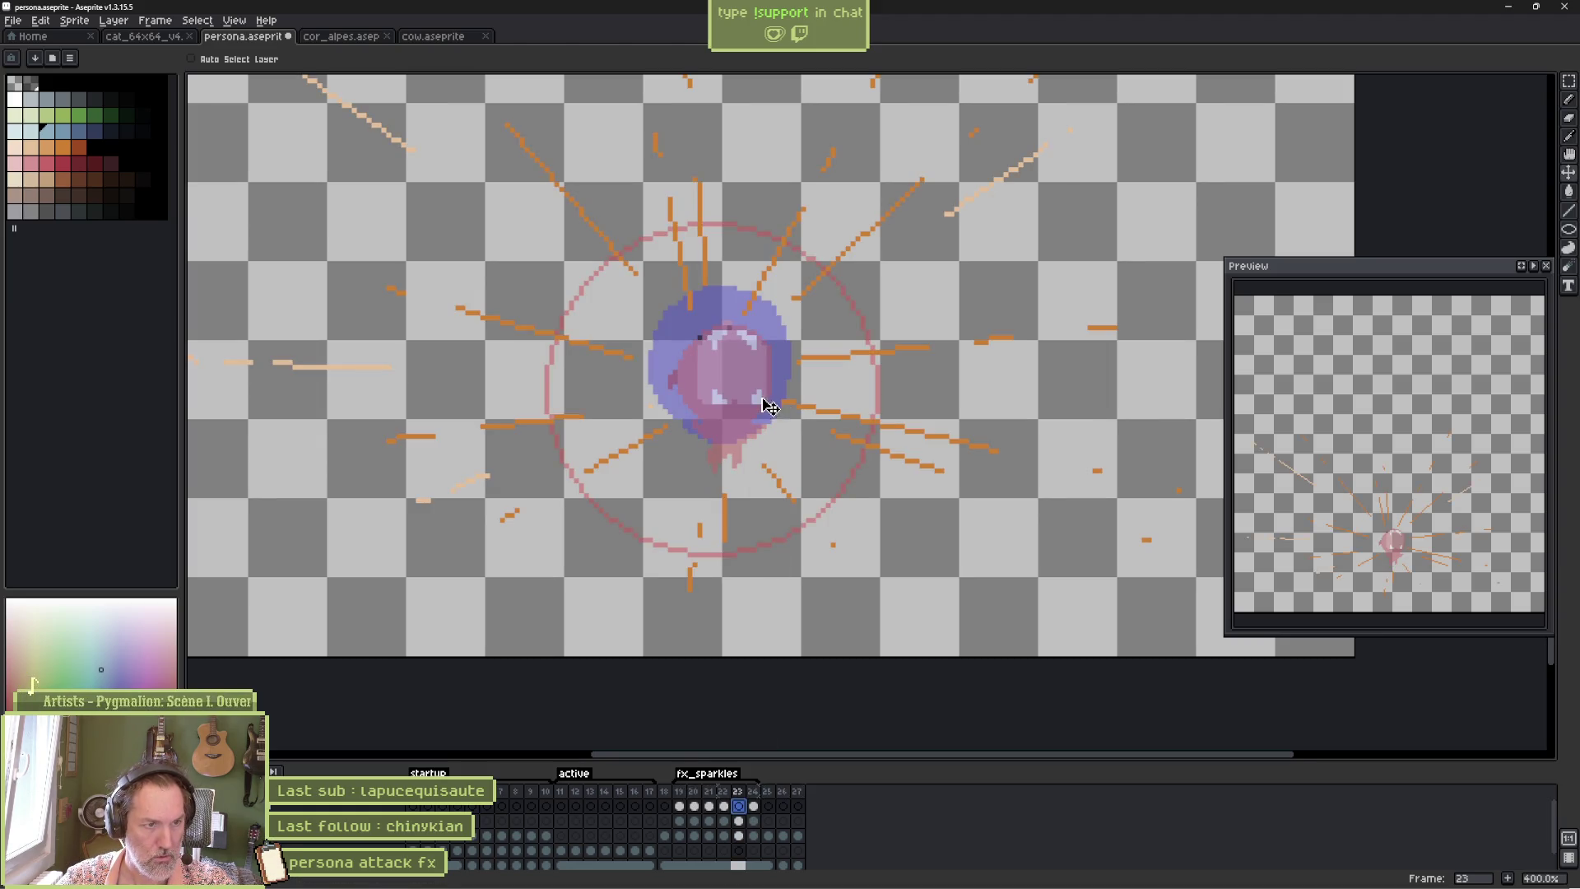
{"action": "left_click", "coordinate": [709, 807]}
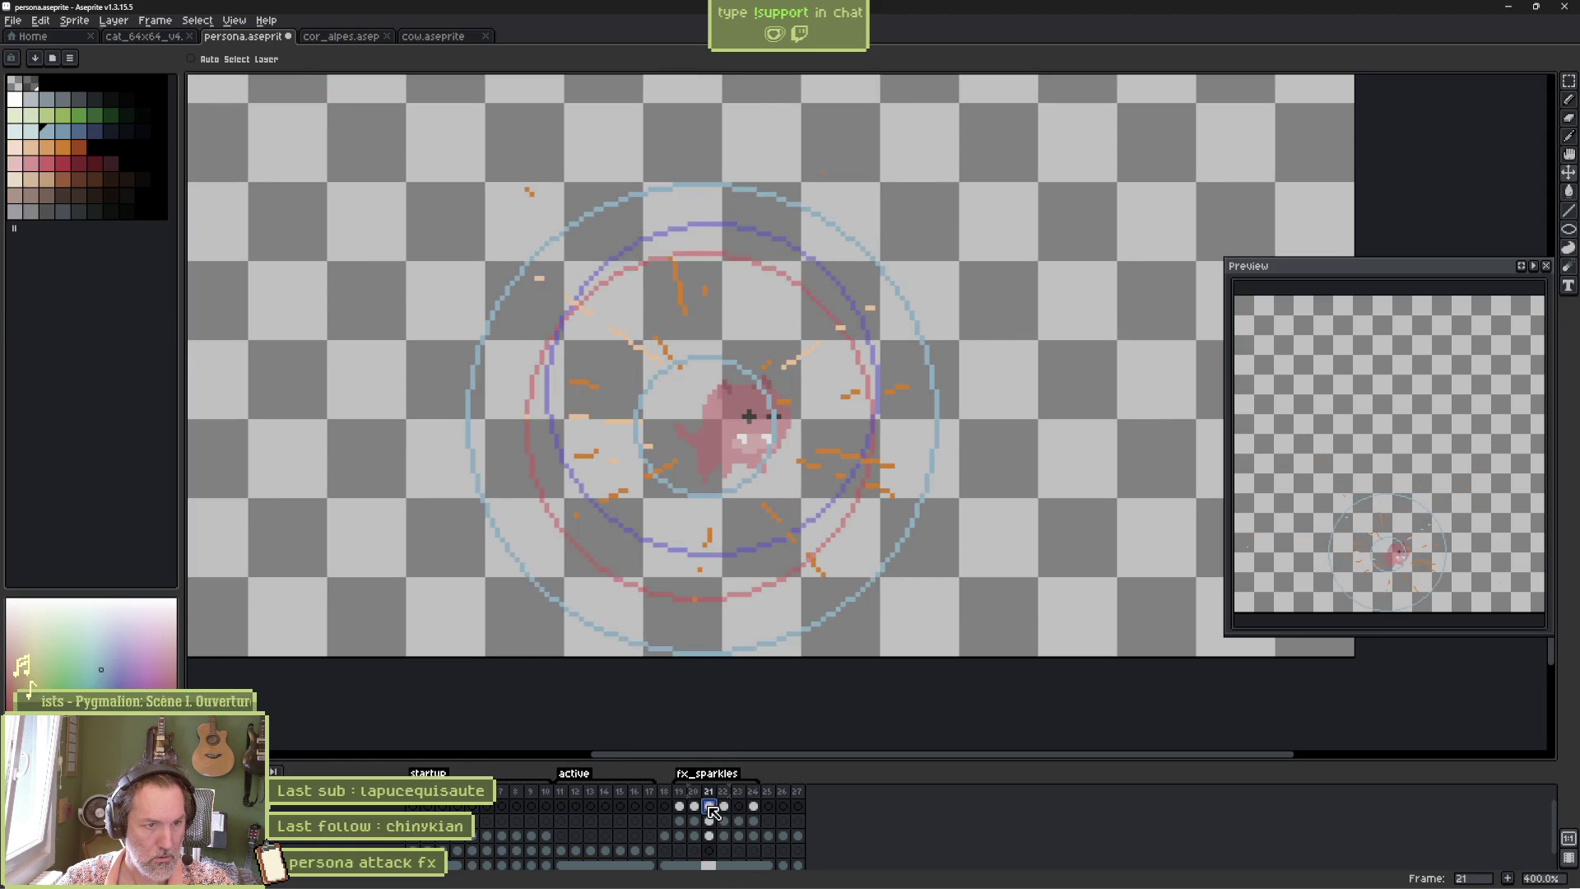
{"action": "left_click", "coordinate": [724, 807]}
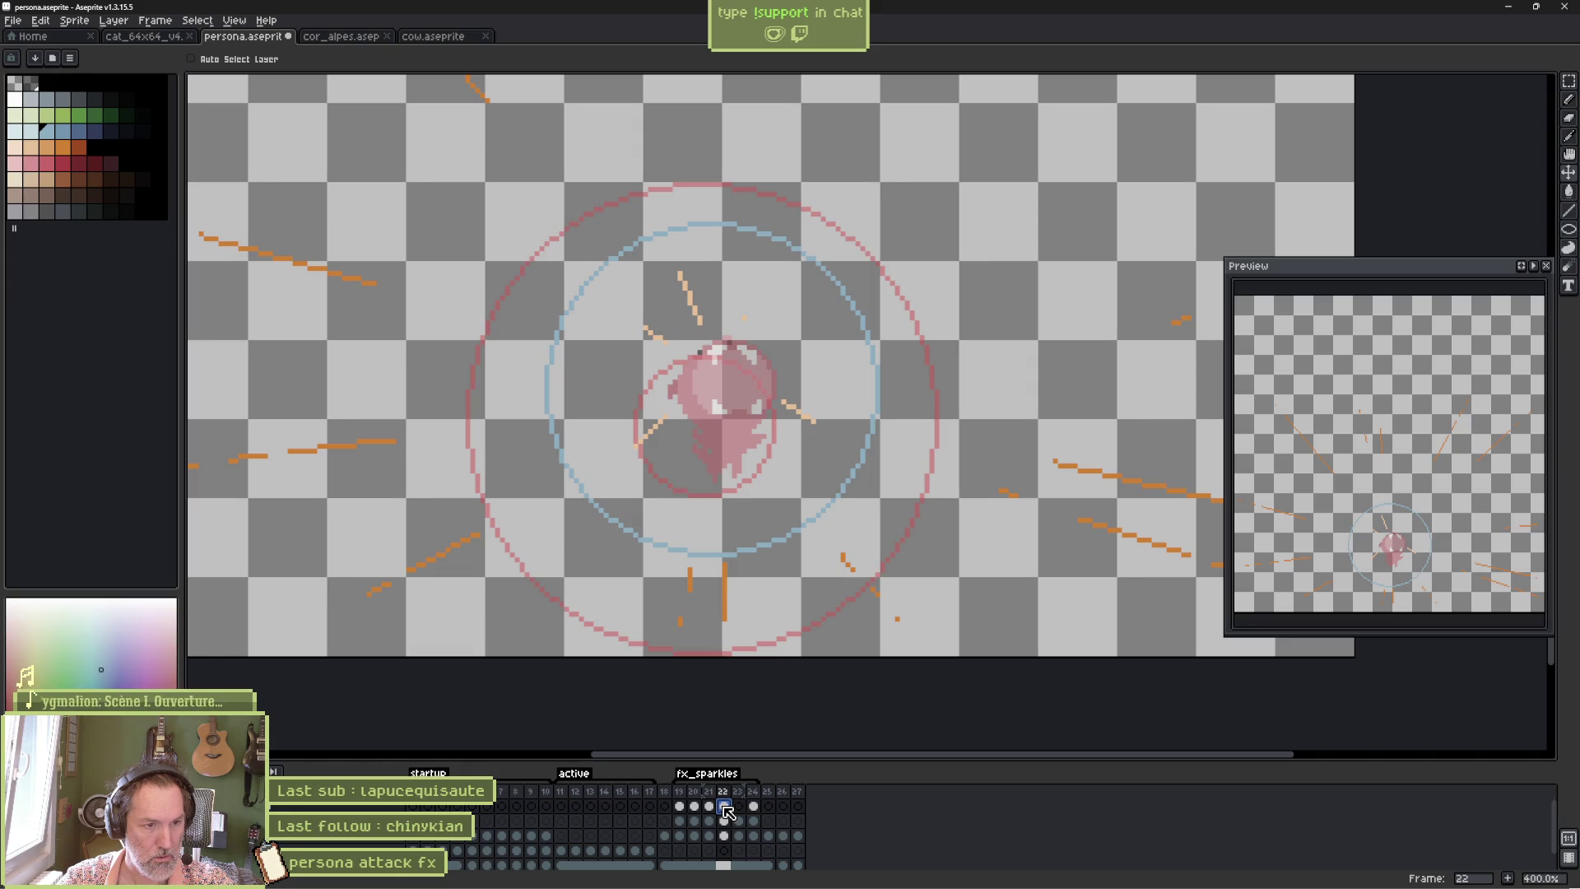
{"action": "left_click", "coordinate": [741, 807]}
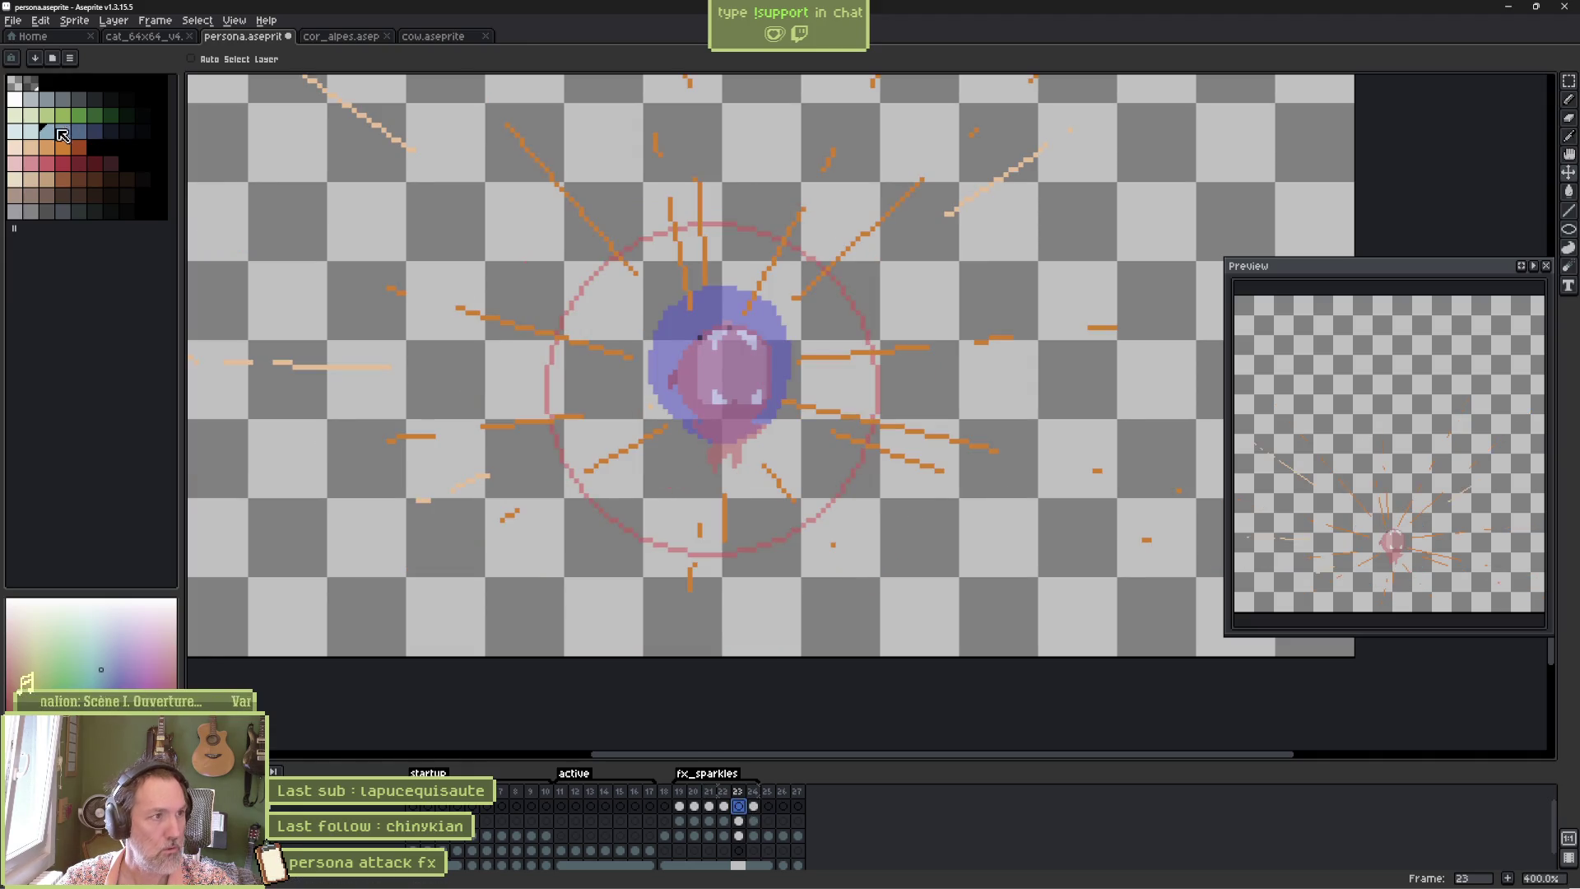
{"action": "left_click", "coordinate": [1568, 233]}
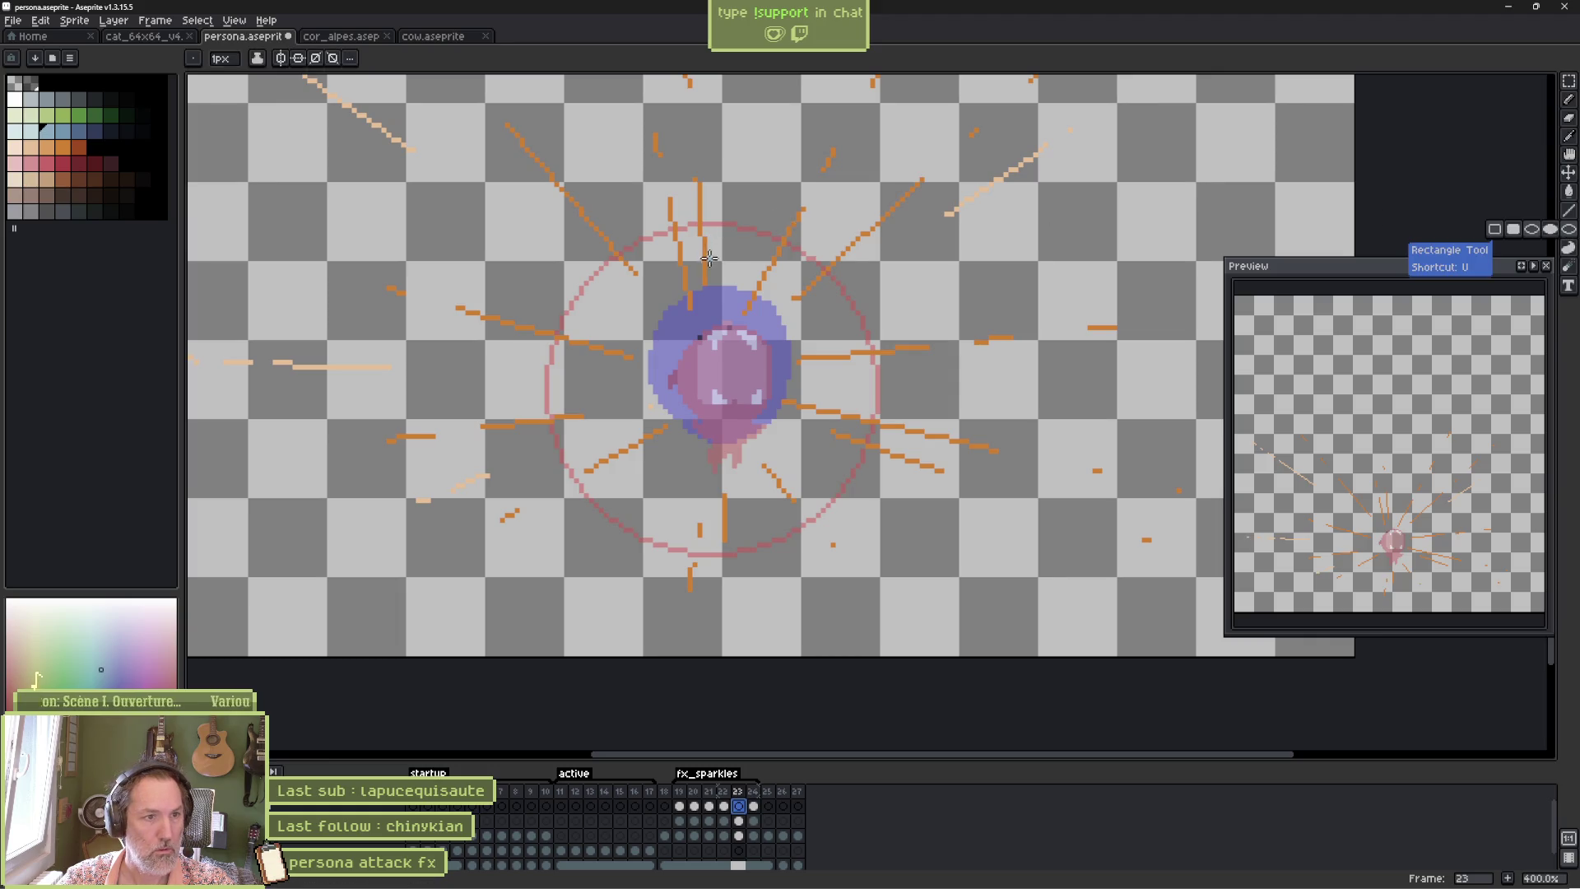
{"action": "left_click_drag", "start_coordinate": [653, 313], "coordinate": [787, 446]}
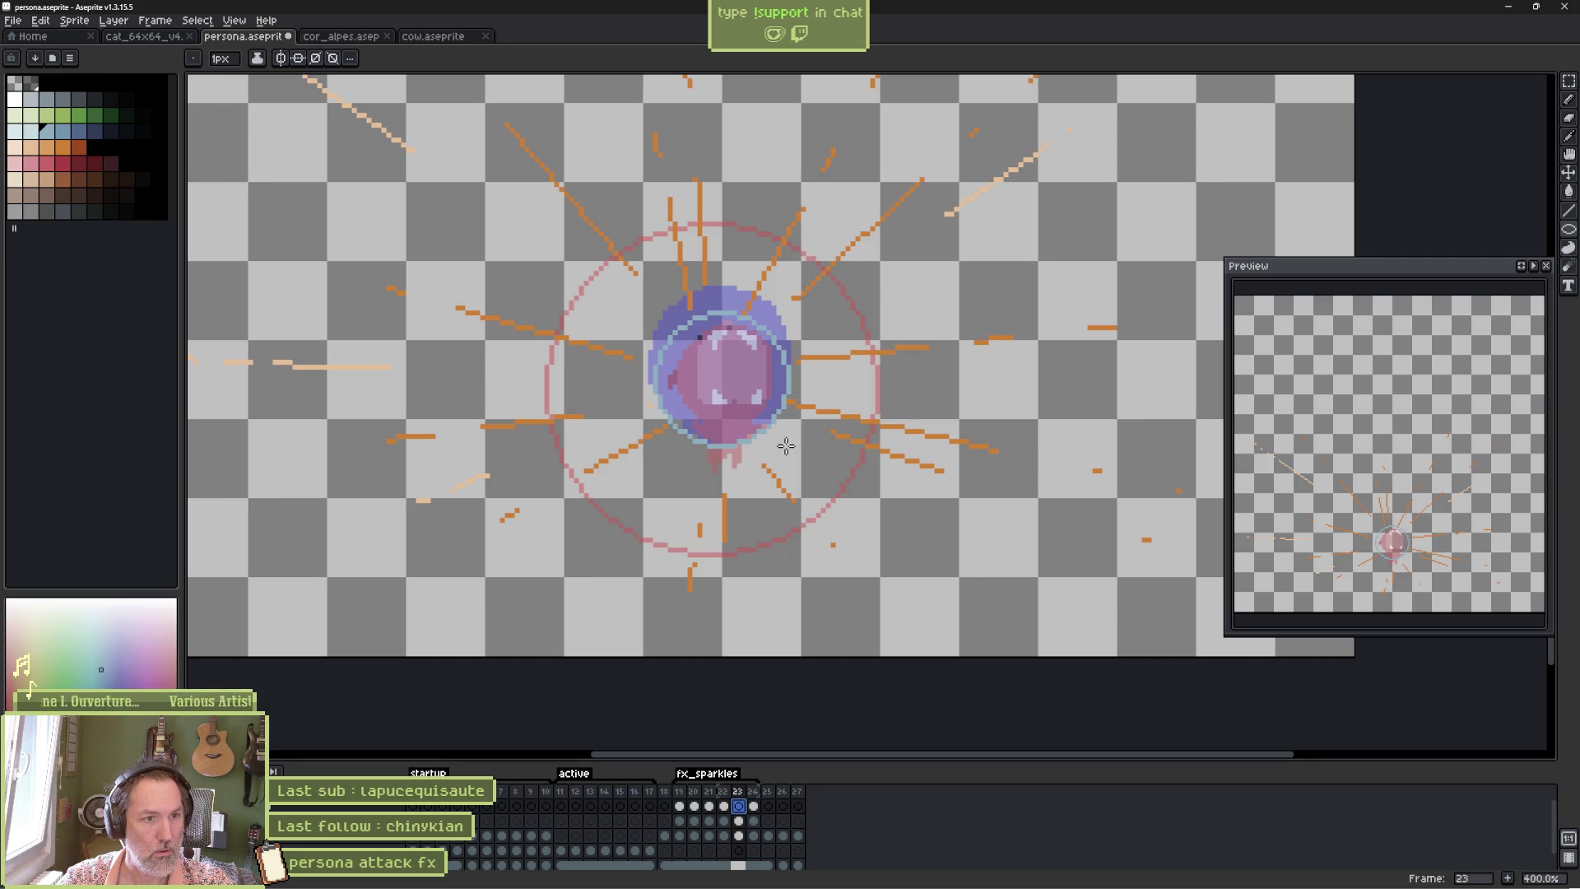
{"action": "key", "text": "Return"}
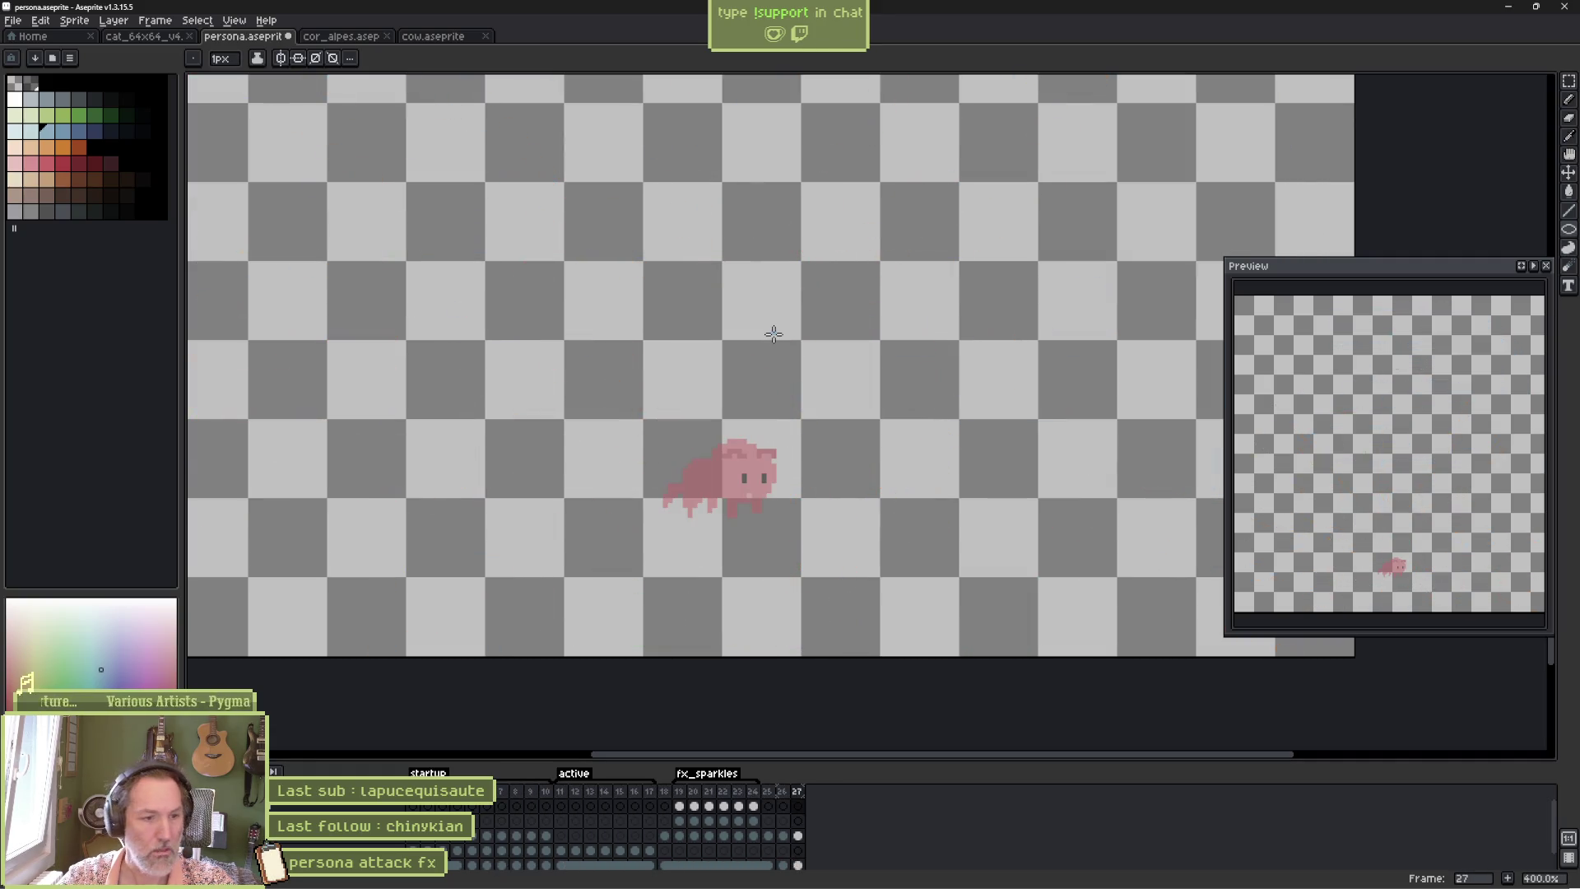
Select frame 19 and look over the Sprite > Color Mode options without changing them.
{"action": "left_click", "coordinate": [680, 822]}
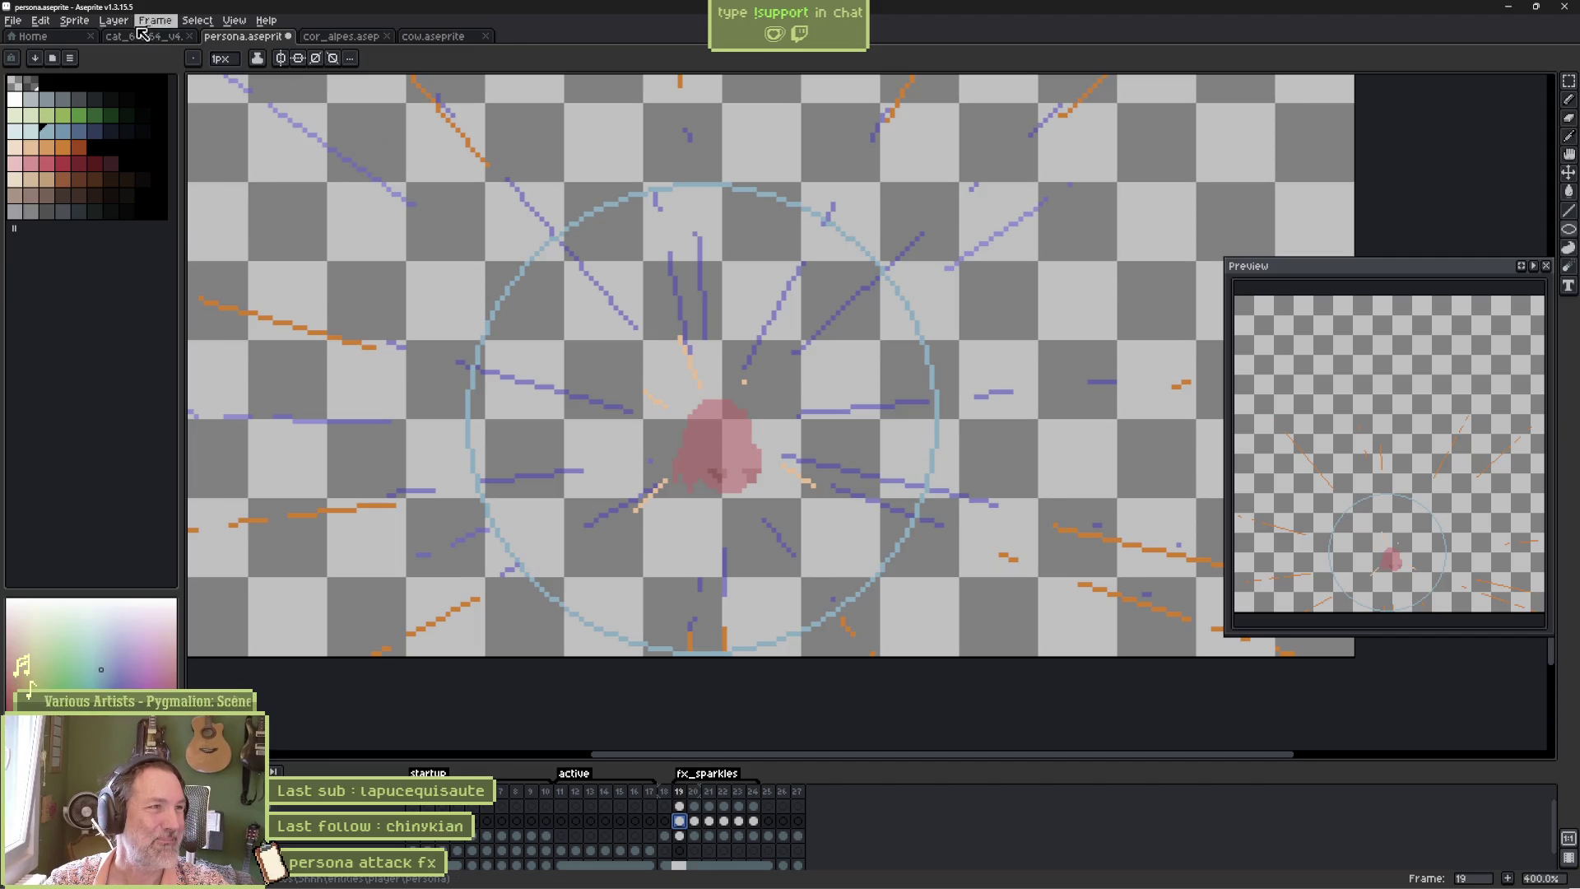
{"action": "left_click", "coordinate": [88, 23]}
{"action": "mouse_move", "coordinate": [129, 60]}
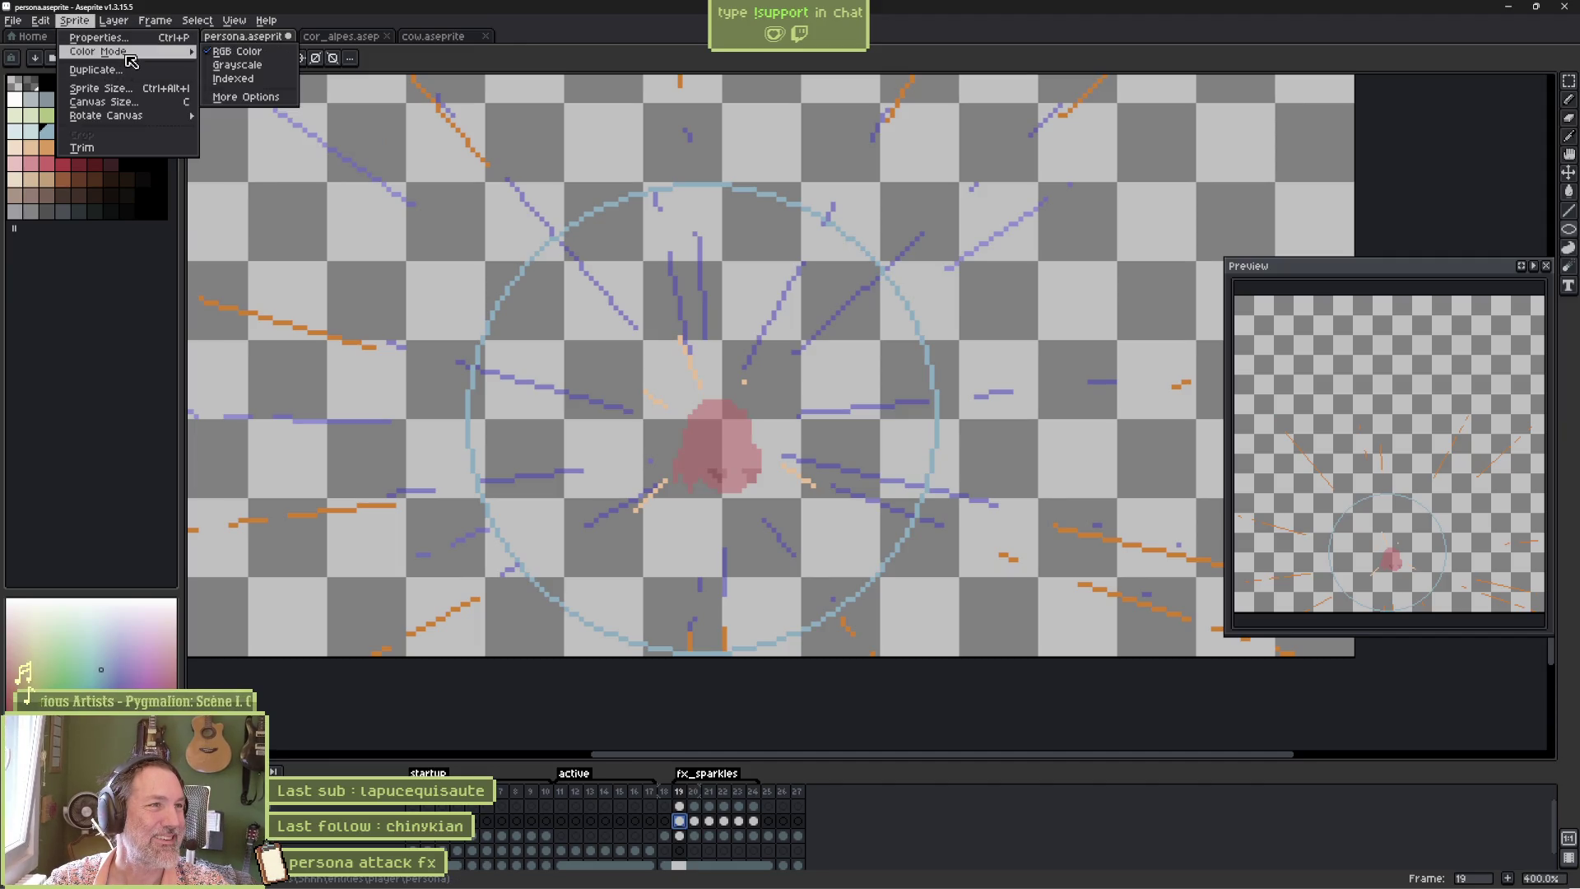
{"action": "key", "text": "Escape"}
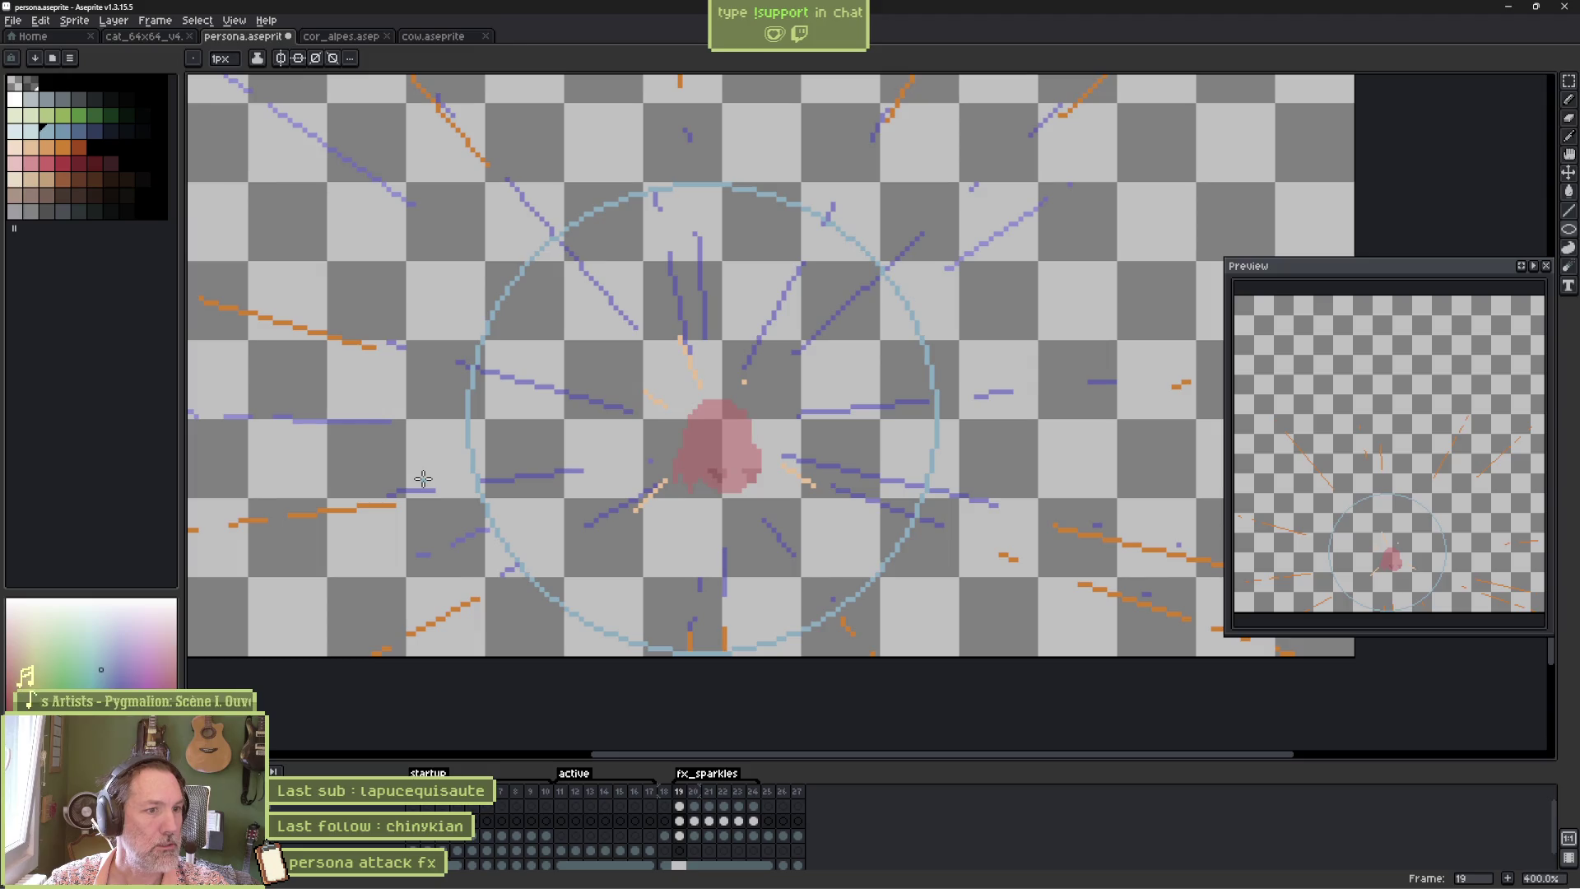
Turn onion skin off with F3, then zoom out and recentre frame 19's streaks and ring.
{"action": "key", "text": "F3"}
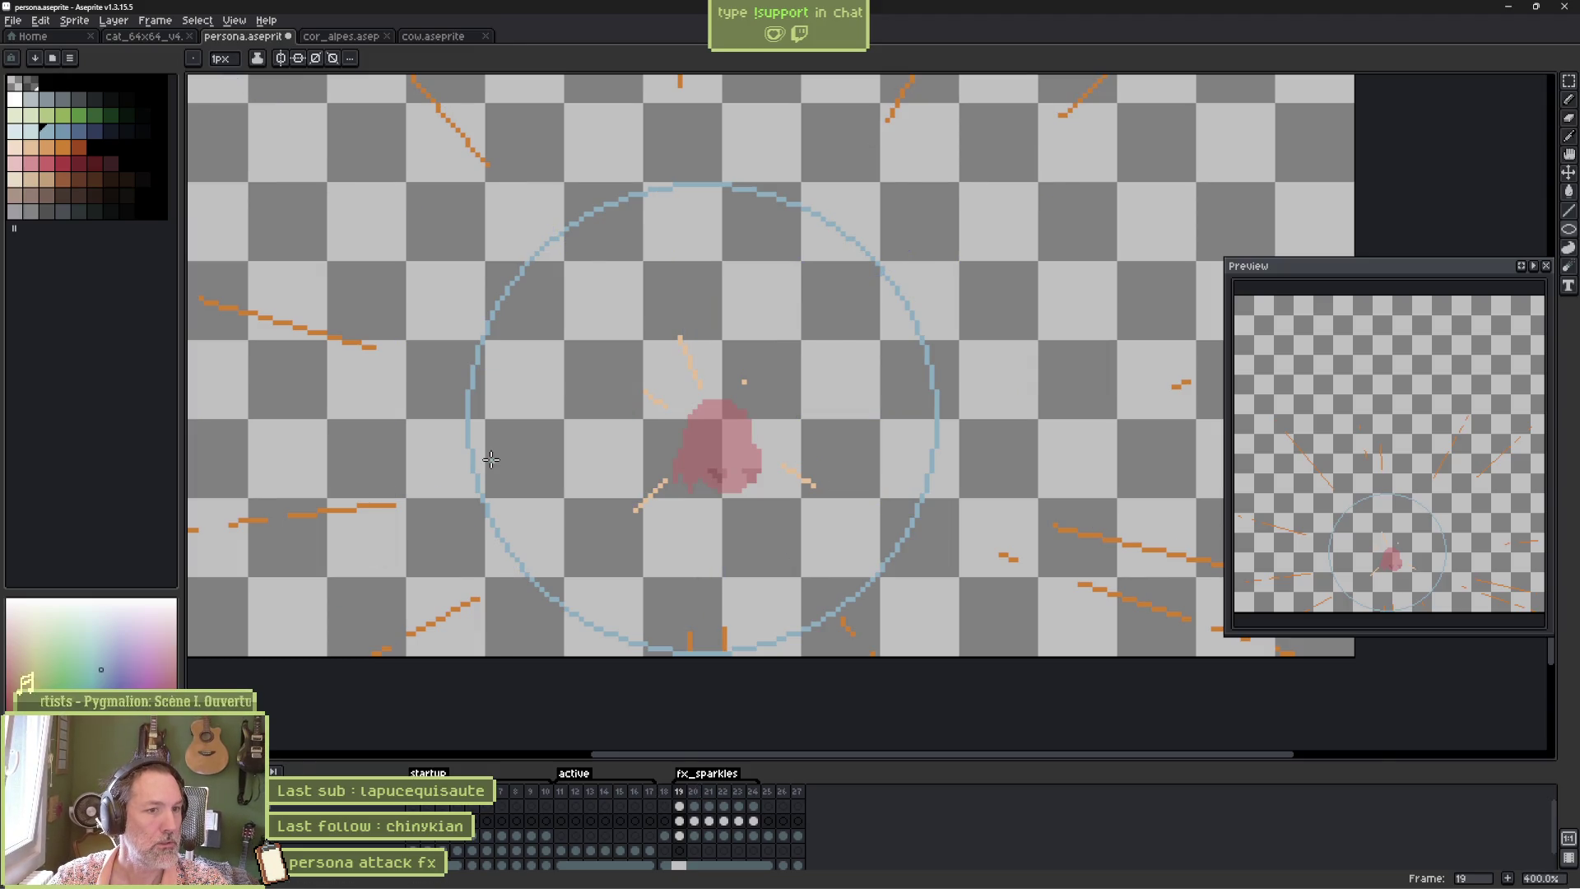
{"action": "scroll", "coordinate": [486, 351], "scroll_direction": "down", "scroll_amount": 1}
{"action": "left_click_drag", "start_coordinate": [486, 350], "coordinate": [515, 362]}
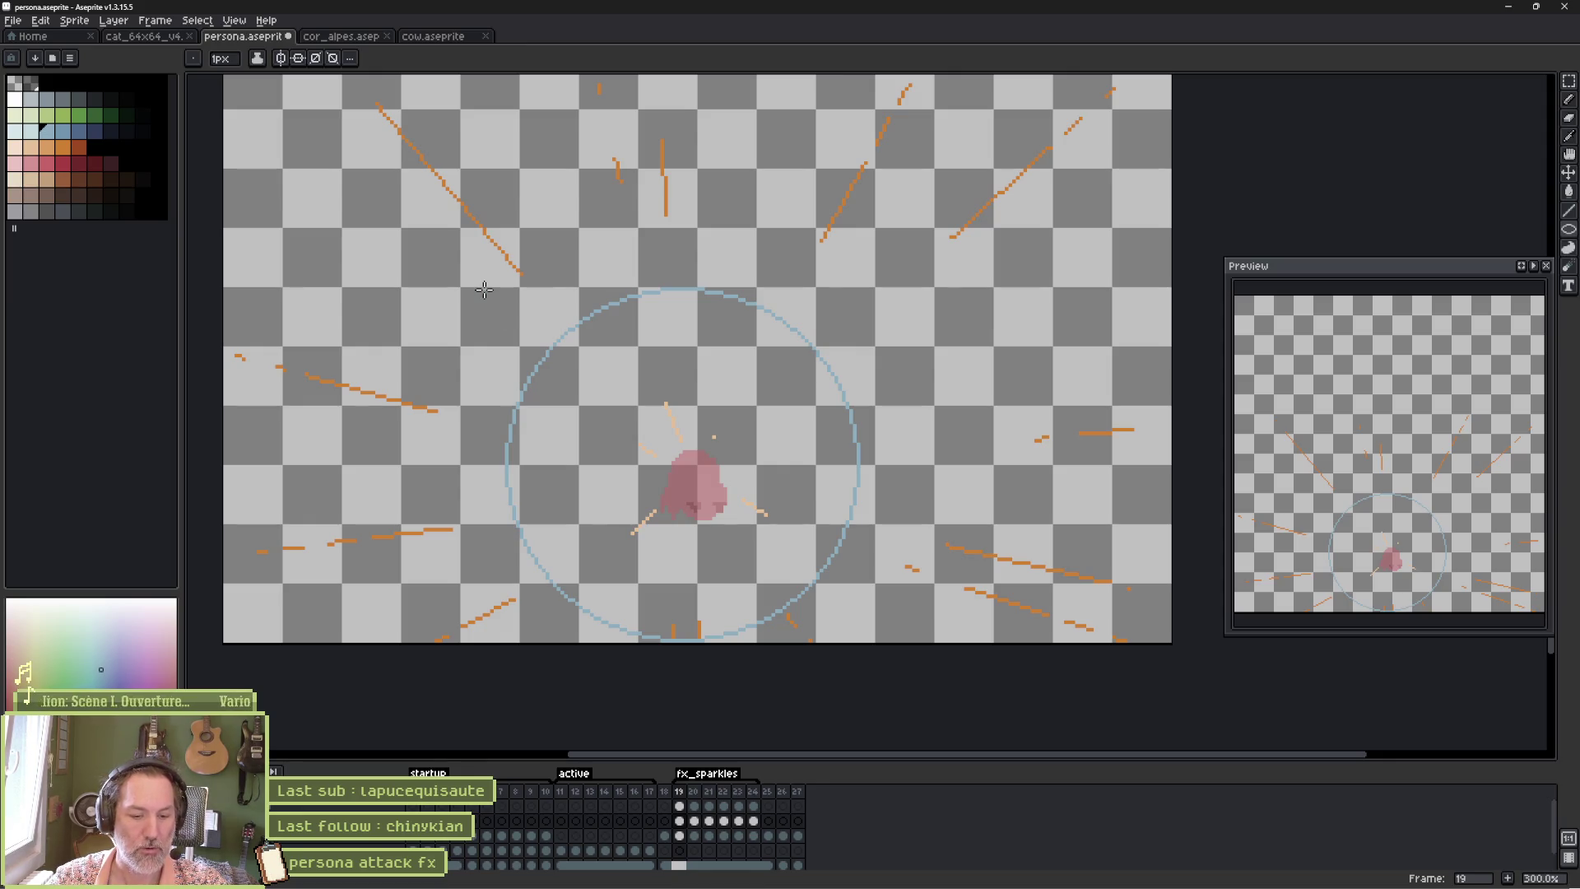
Pick white and paint-bucket fill the orange and peach streaks on frames 19–20 white.
{"action": "left_click", "coordinate": [14, 100]}
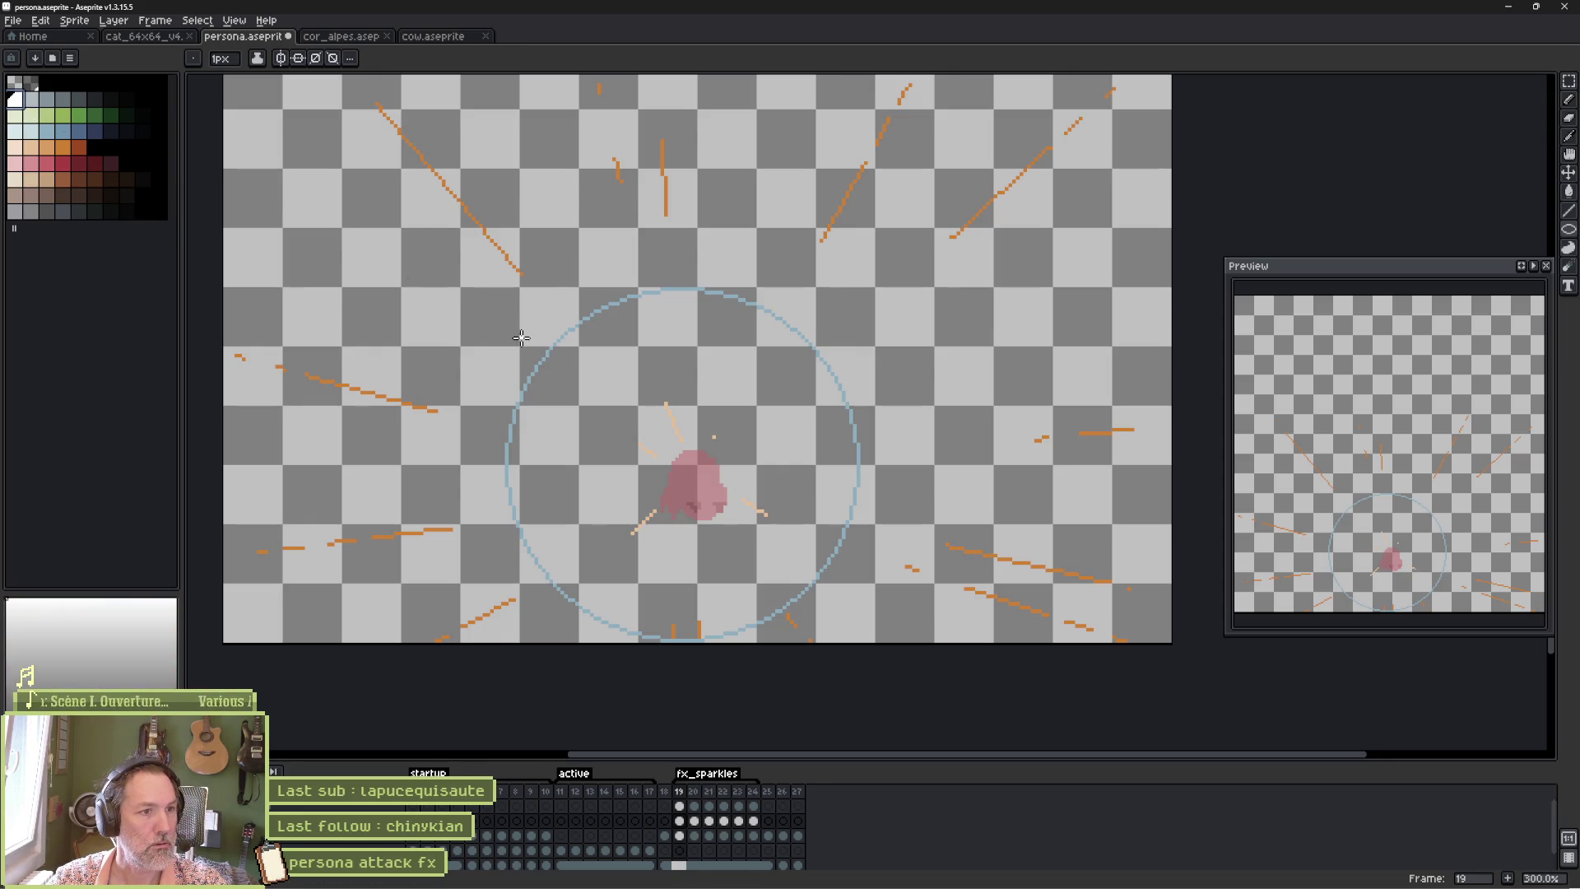
{"action": "key", "text": "g"}
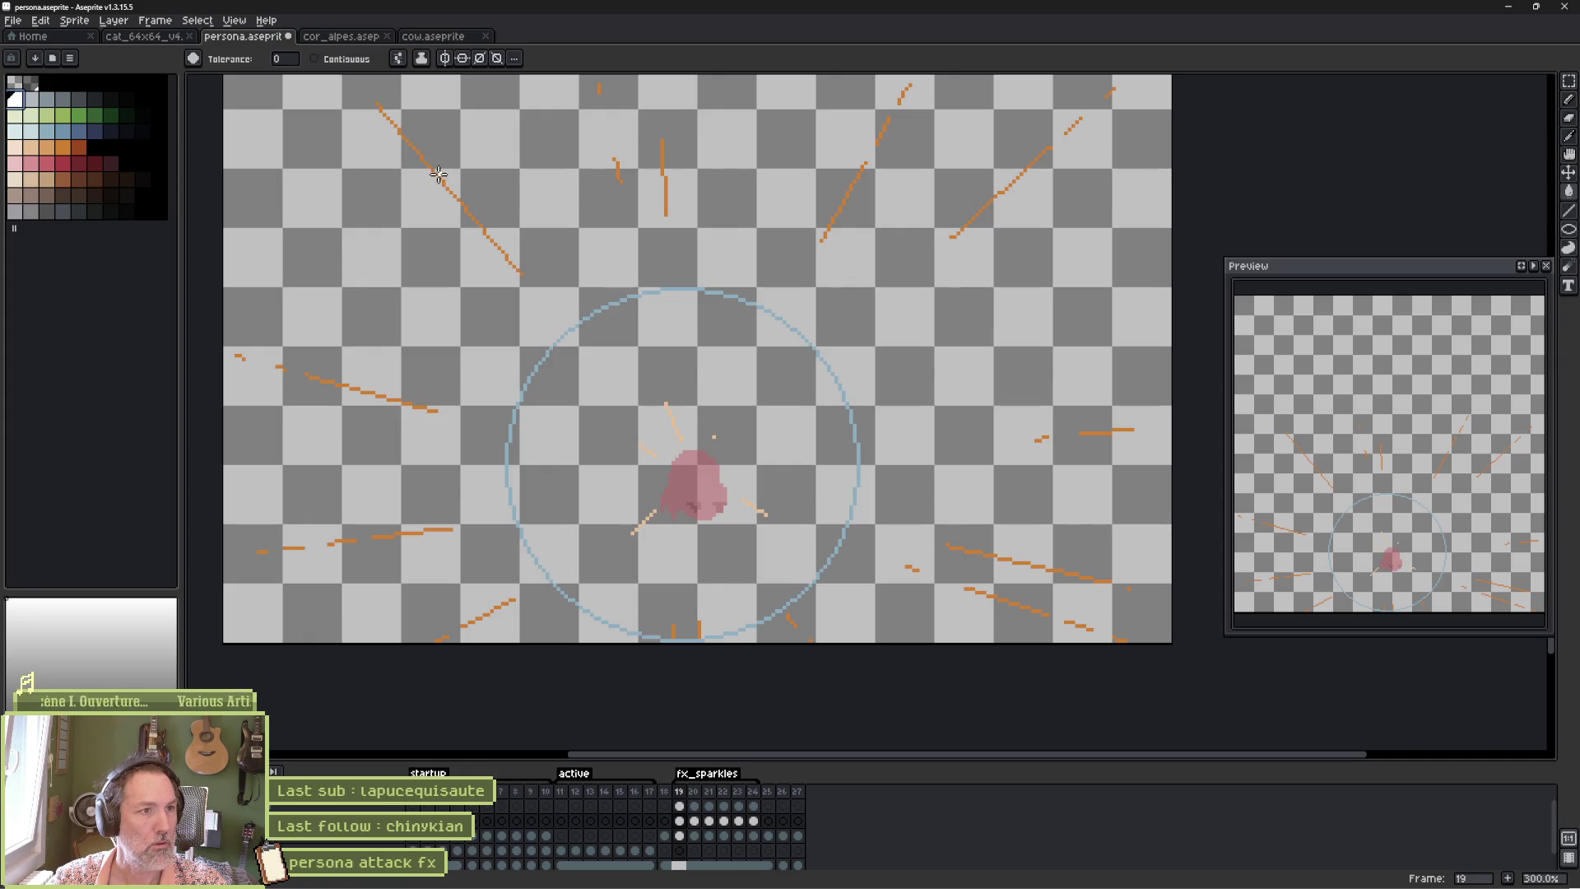
{"action": "left_click", "coordinate": [434, 173]}
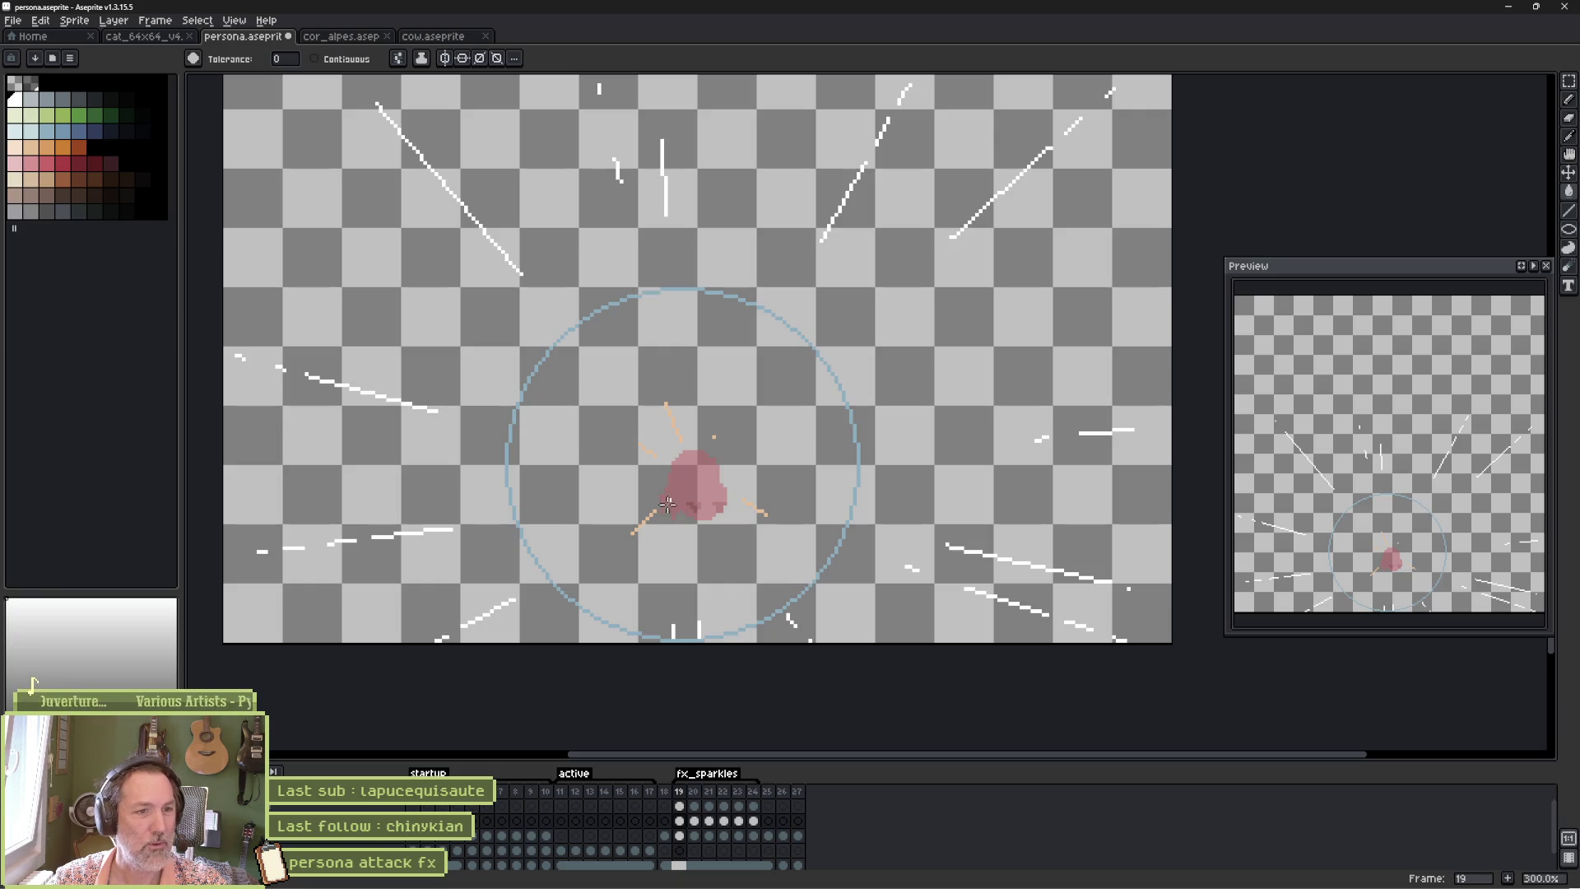
{"action": "left_click", "coordinate": [646, 529]}
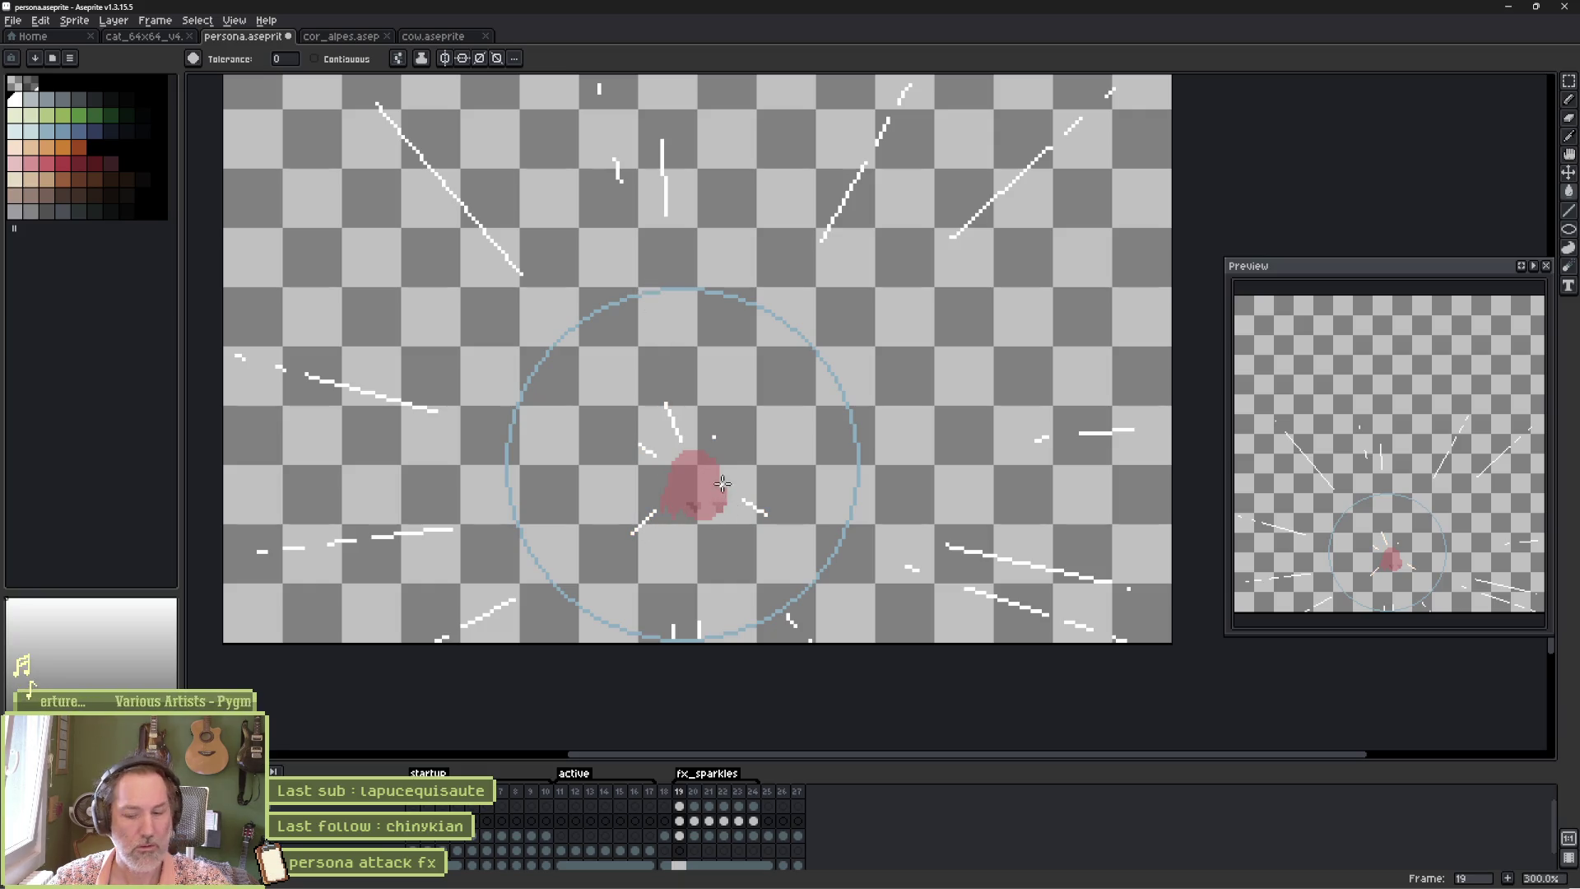
{"action": "key", "text": "period"}
{"action": "scroll", "coordinate": [613, 375], "scroll_direction": "up", "scroll_amount": 3}
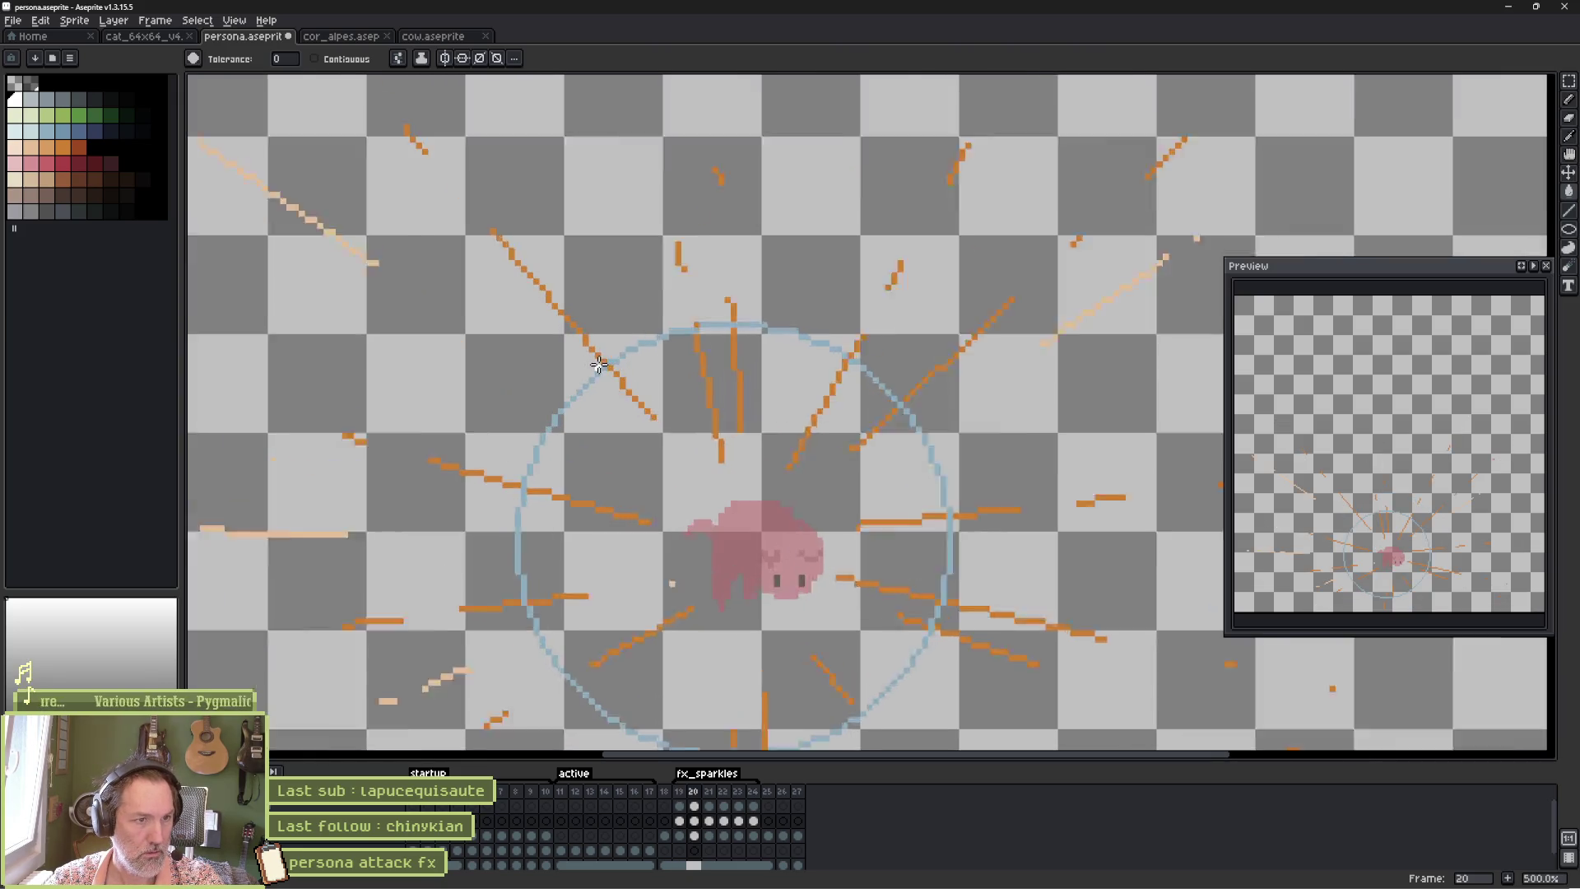
{"action": "left_click", "coordinate": [326, 241]}
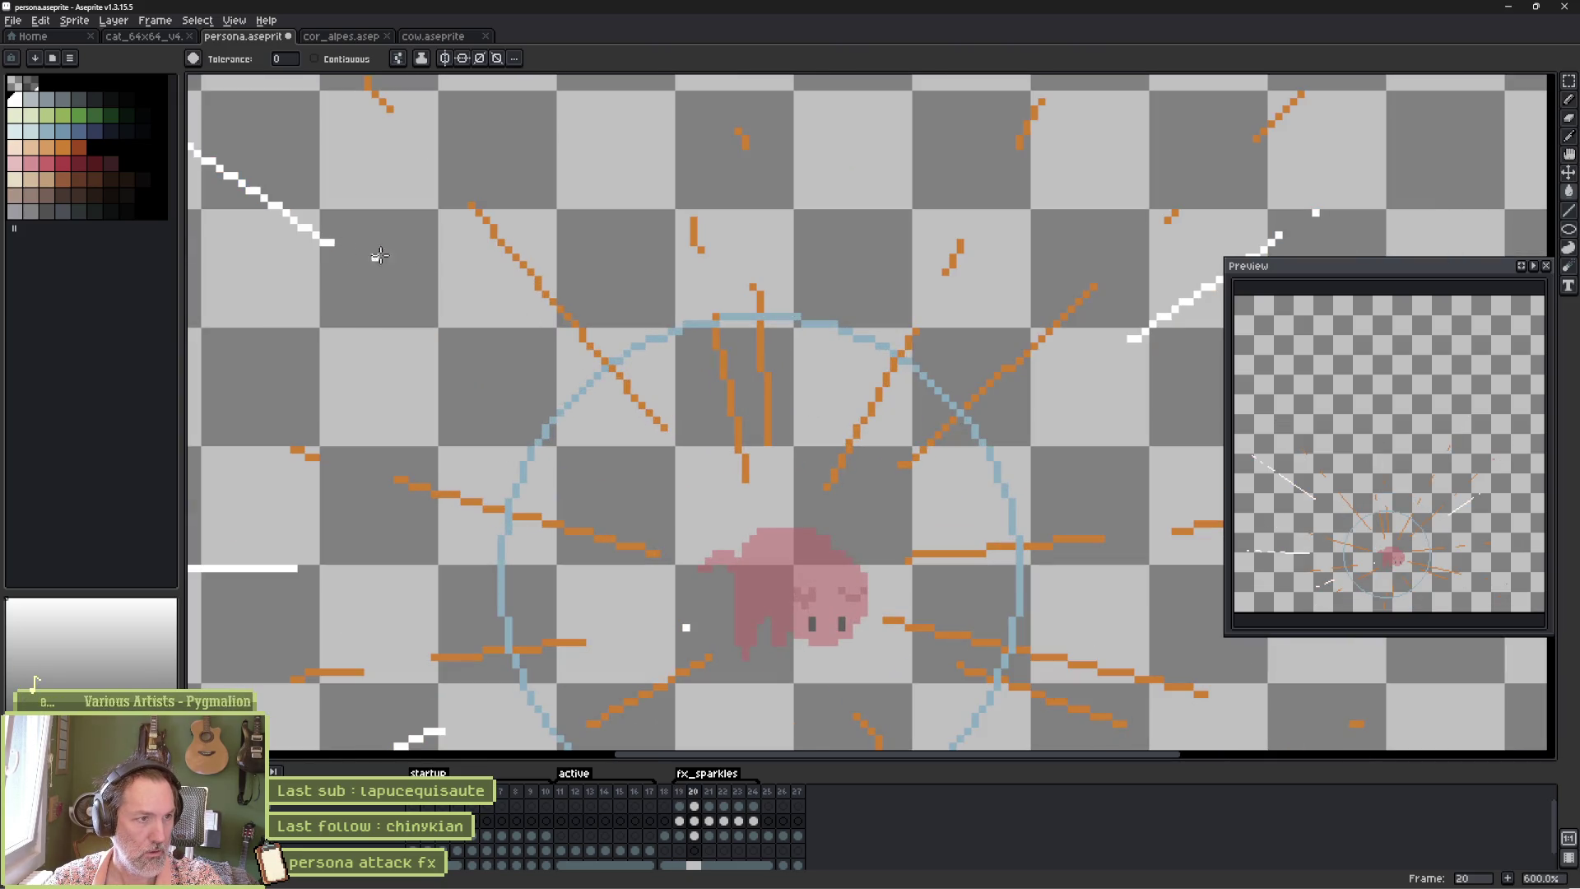
Fill frames 21 and 22's orange sparkles white, undoing a stray background fill.
{"action": "key", "text": "period"}
{"action": "left_click", "coordinate": [503, 229]}
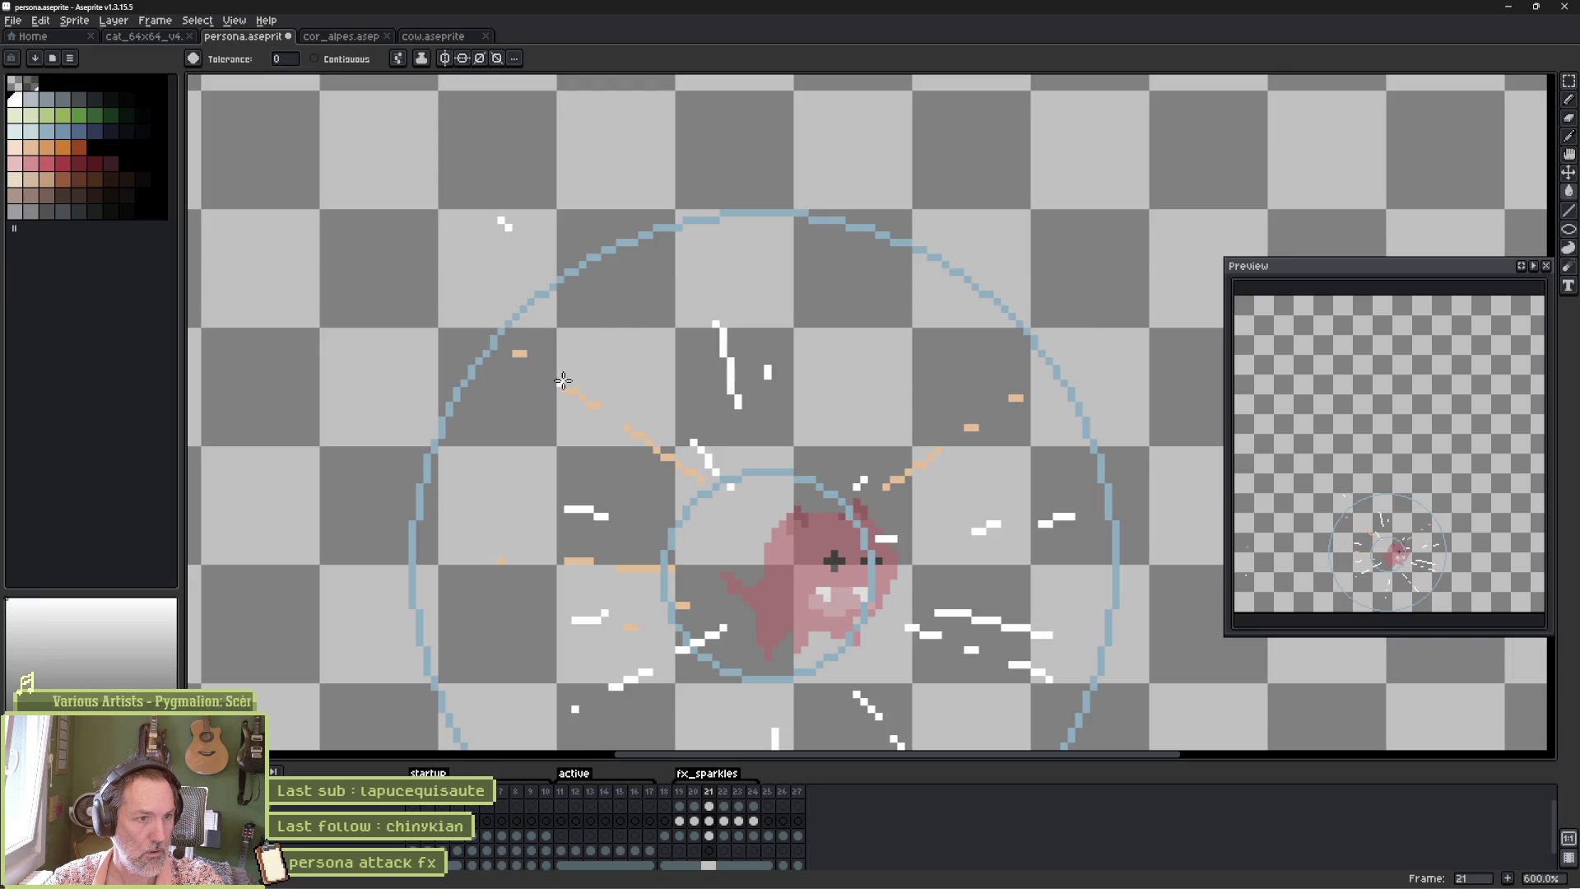
{"action": "key", "text": "period"}
{"action": "left_click", "coordinate": [275, 360]}
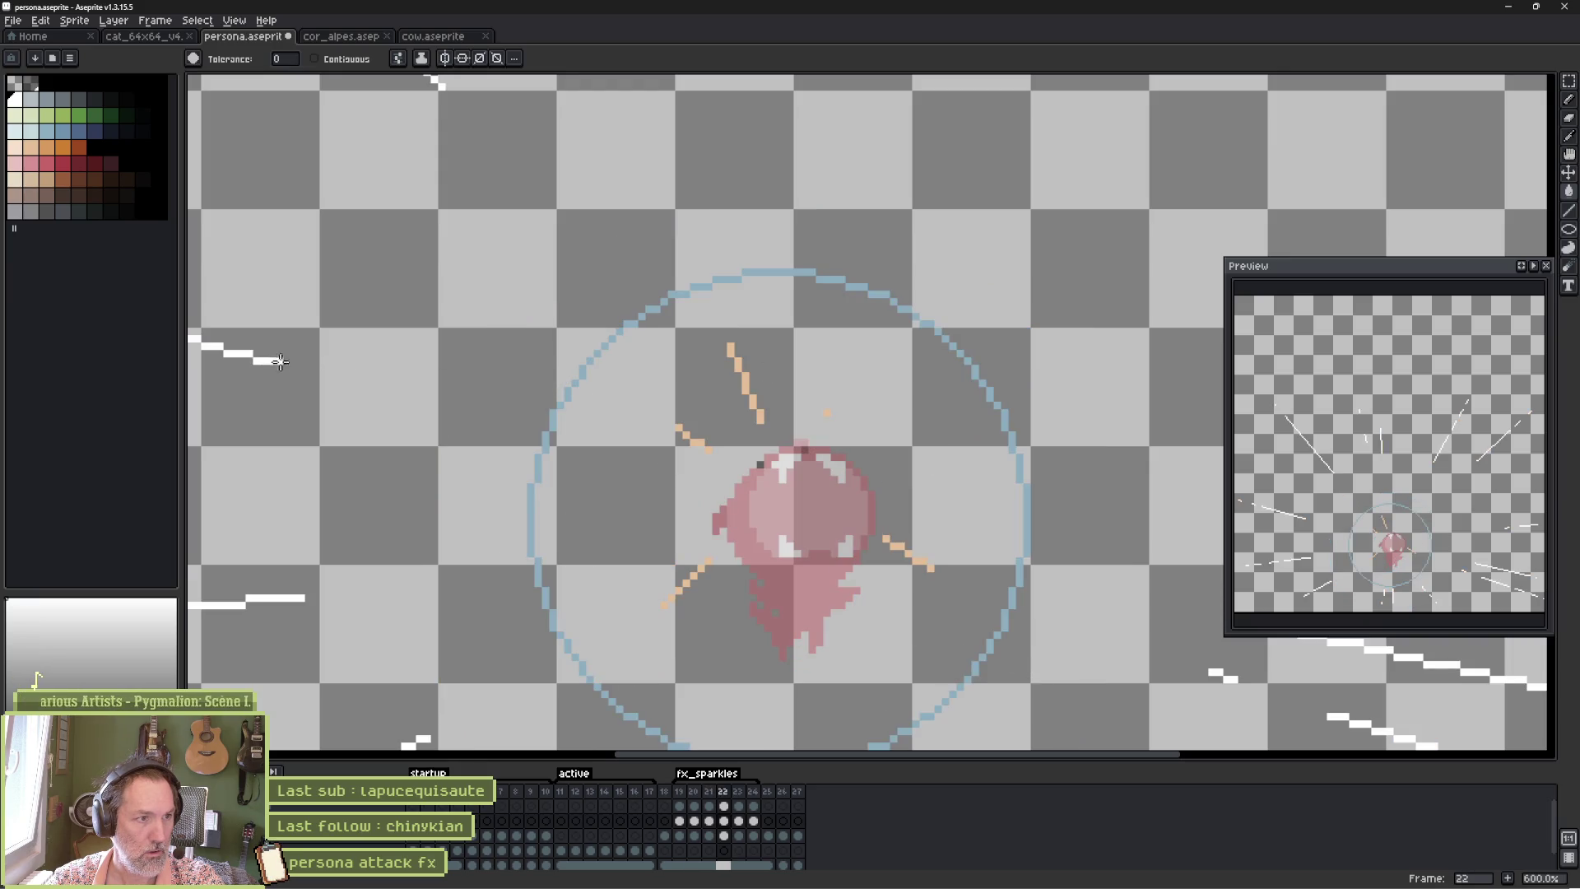
{"action": "left_click", "coordinate": [673, 438]}
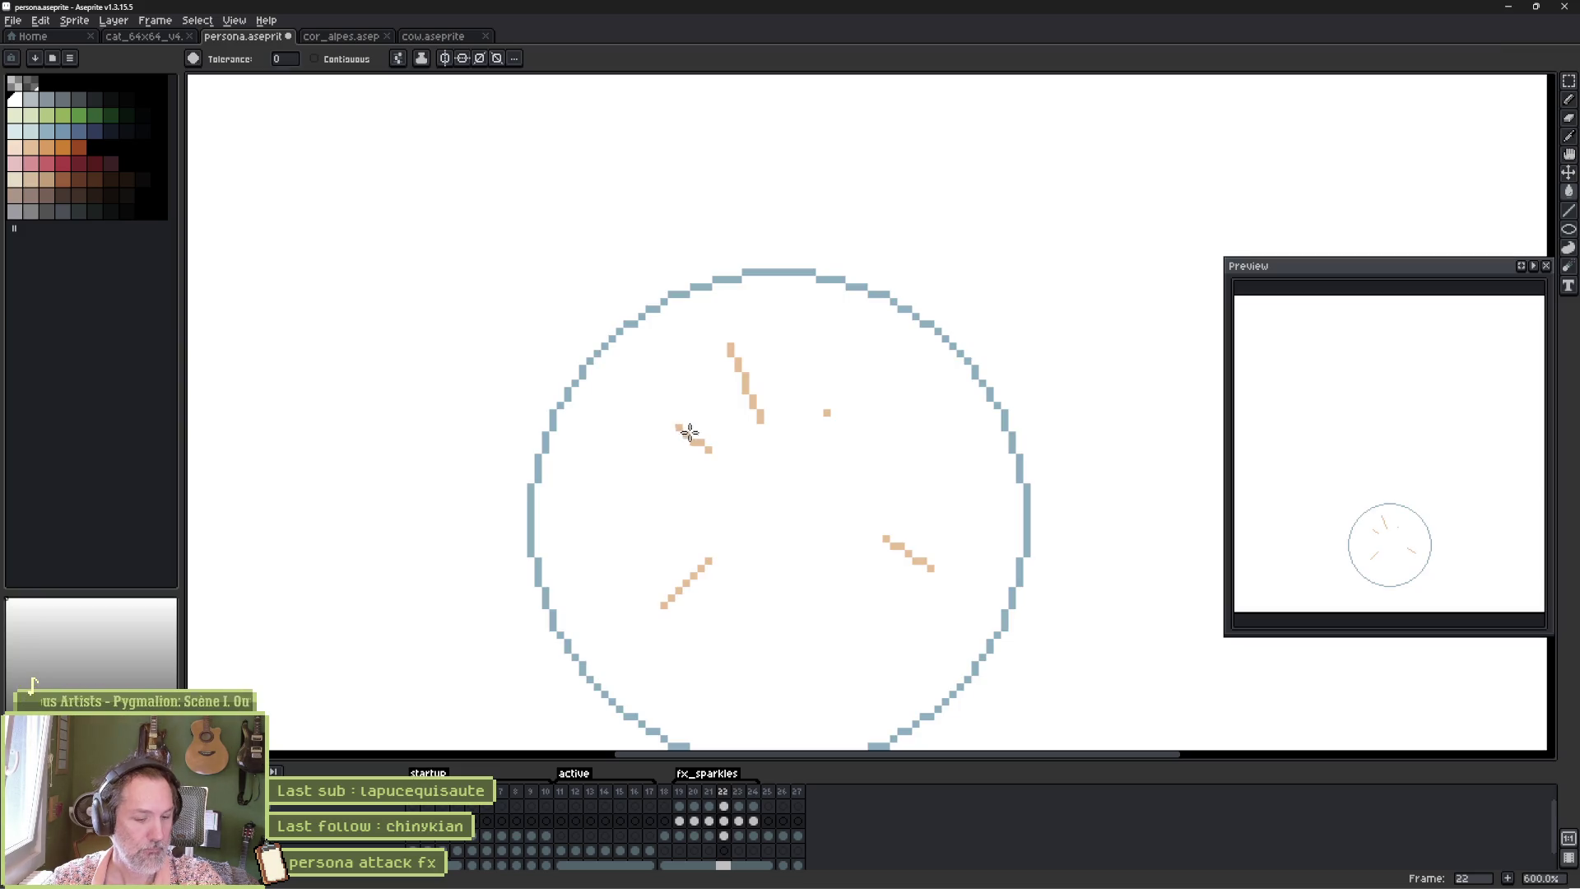
{"action": "key", "text": "ctrl+z"}
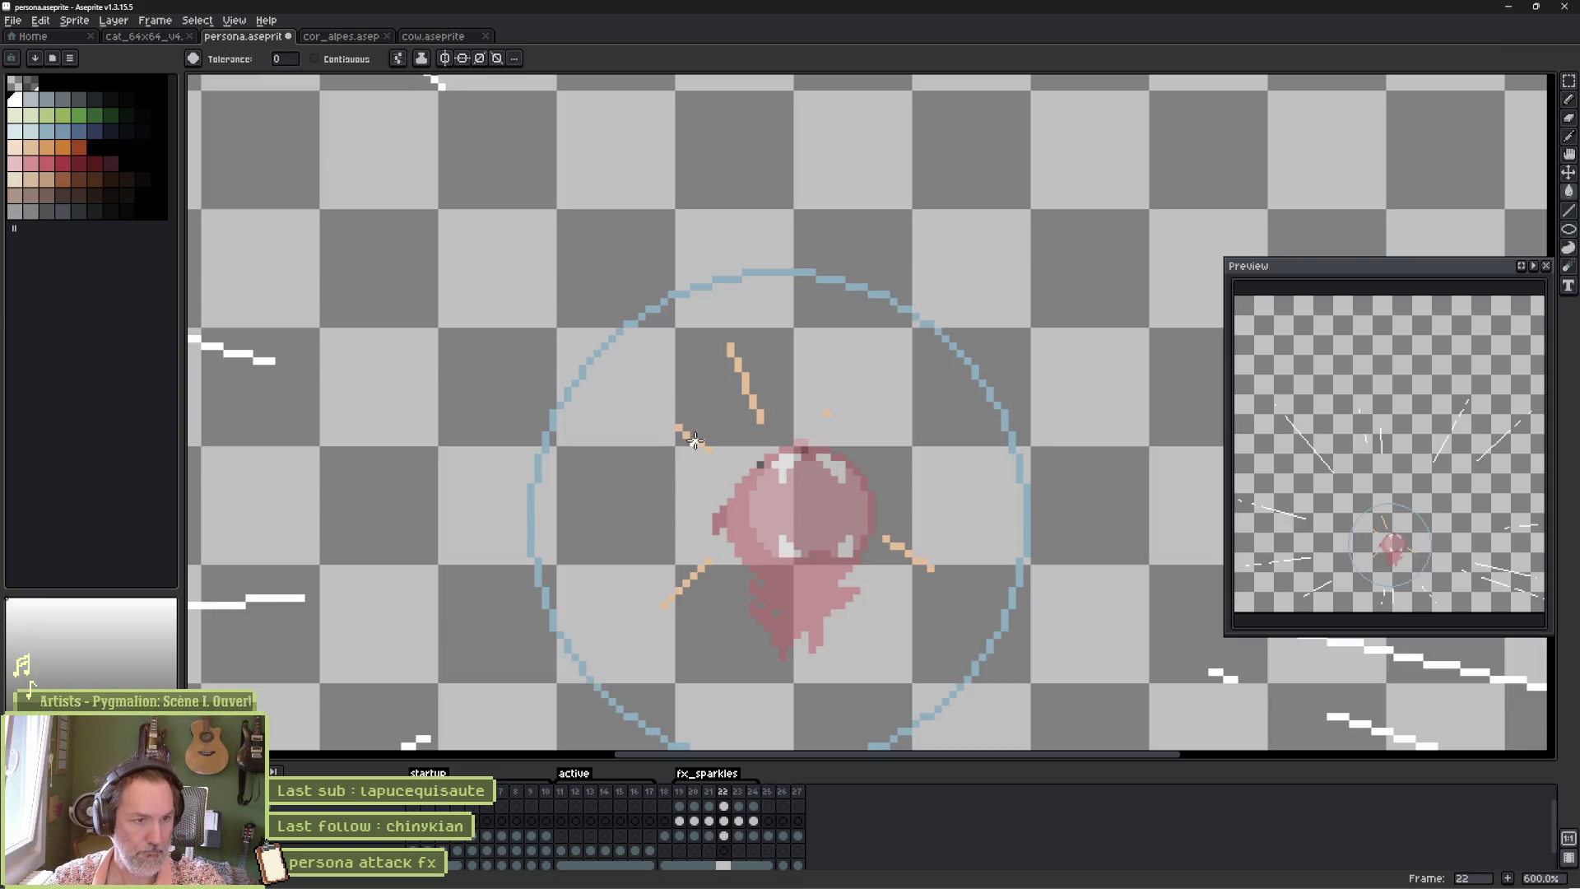
Turn the orange and peach sparkles on frames 23 and 24 white.
{"action": "key", "text": "period"}
{"action": "left_click", "coordinate": [594, 455]}
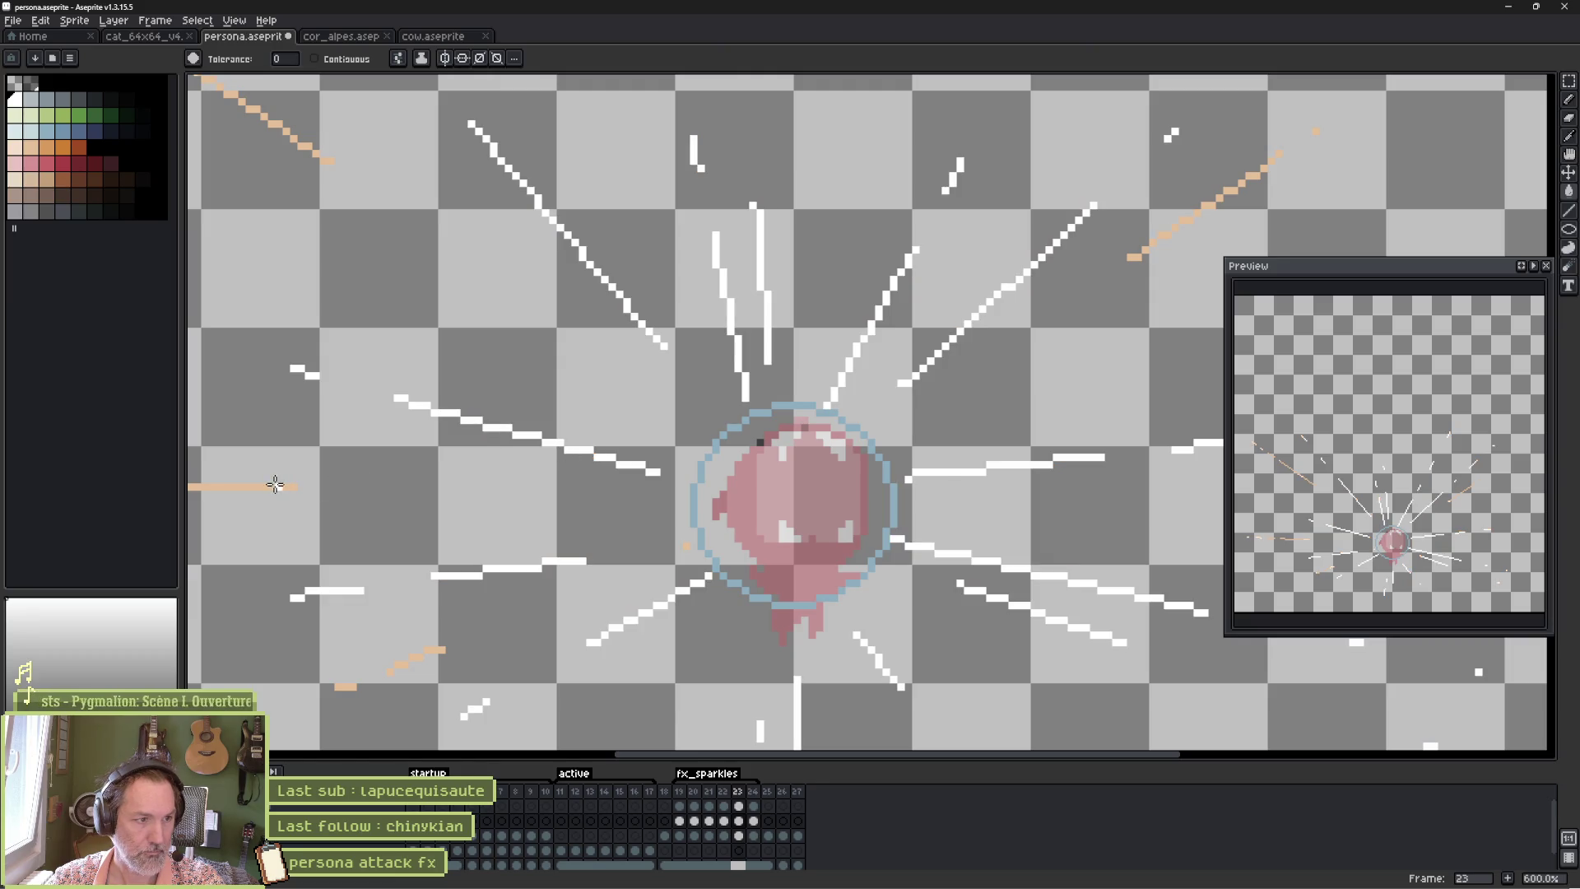
{"action": "key", "text": "period"}
{"action": "left_click", "coordinate": [623, 508]}
{"action": "left_click", "coordinate": [617, 566]}
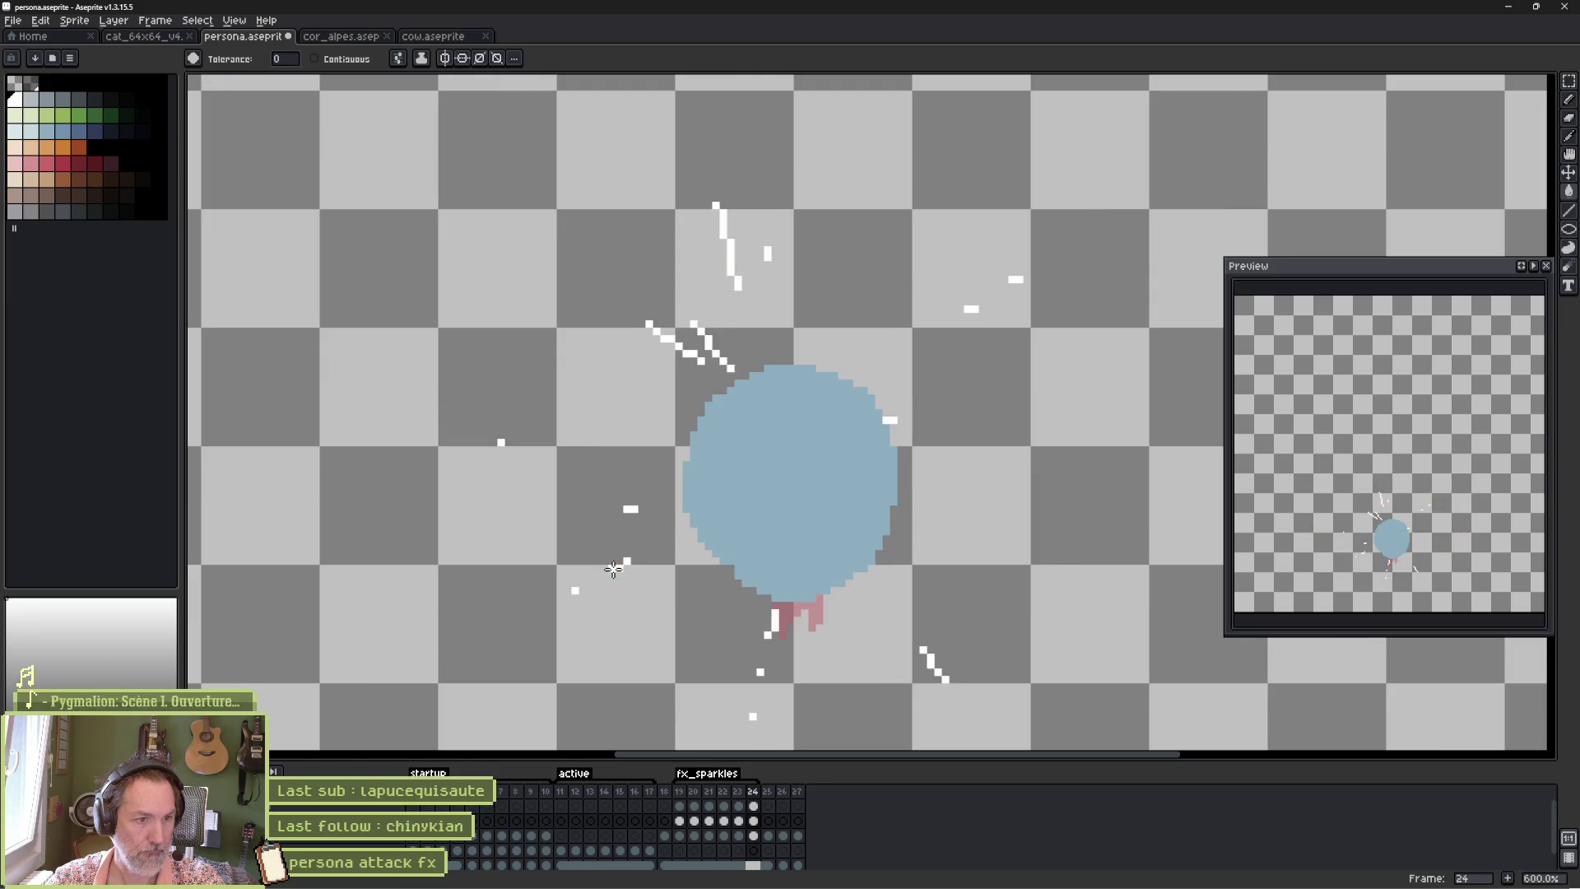
Loop back to the start of the effect frames and save persona.aseprite.
{"action": "key", "text": "period"}
{"action": "key", "text": "period"}
{"action": "key", "text": "period"}
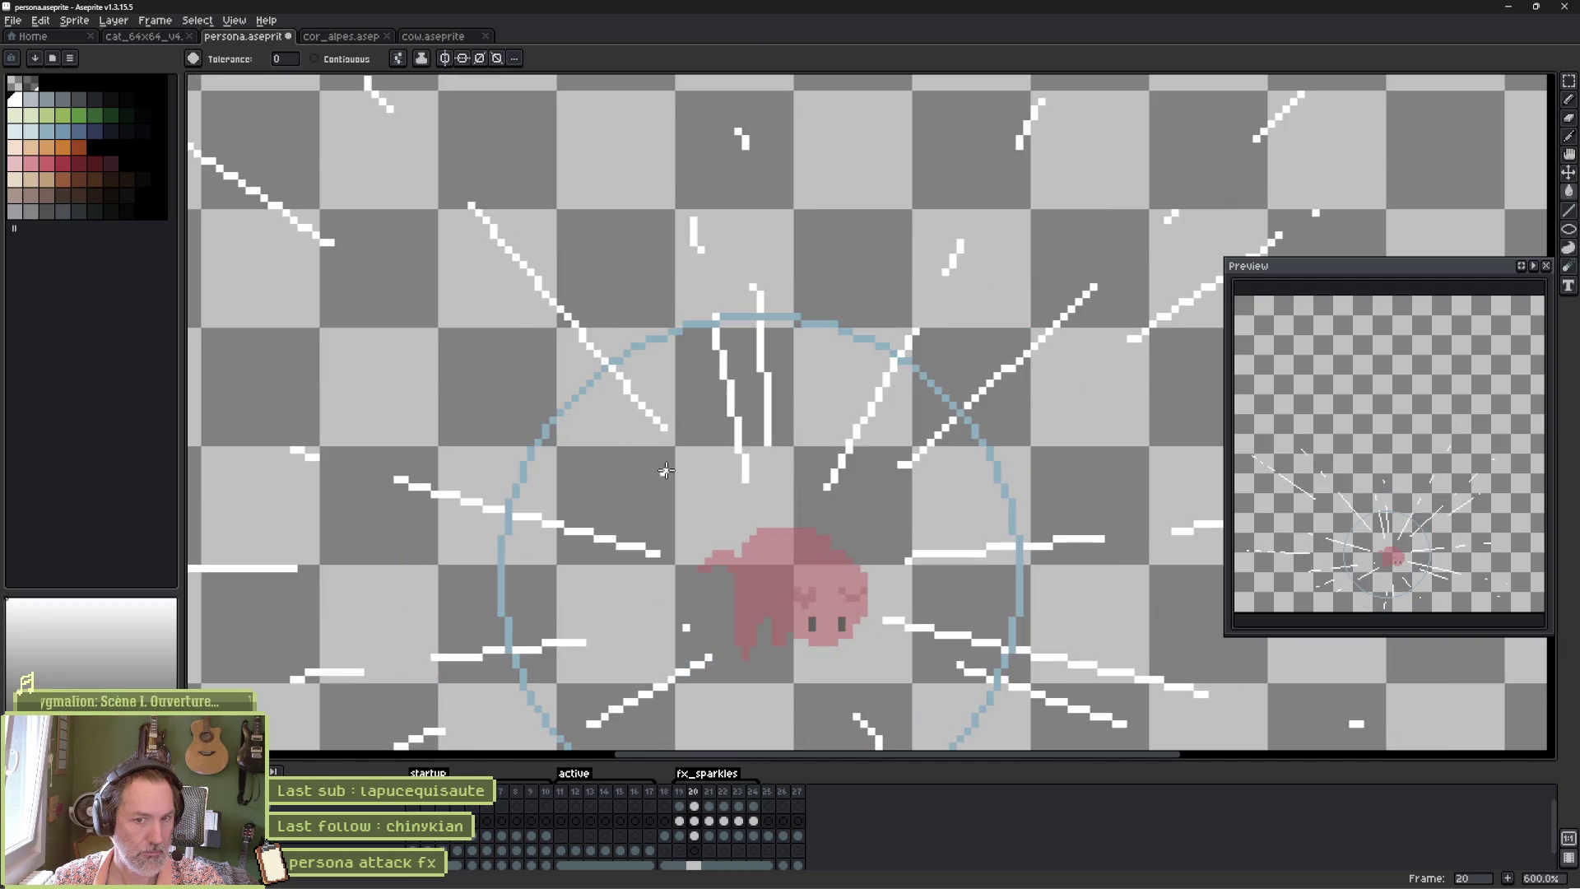
{"action": "key", "text": "v"}
{"action": "key", "text": "ctrl+s"}
{"action": "key", "text": "g"}
{"action": "mouse_move", "coordinate": [925, 875]}
{"action": "left_click", "coordinate": [847, 815]}
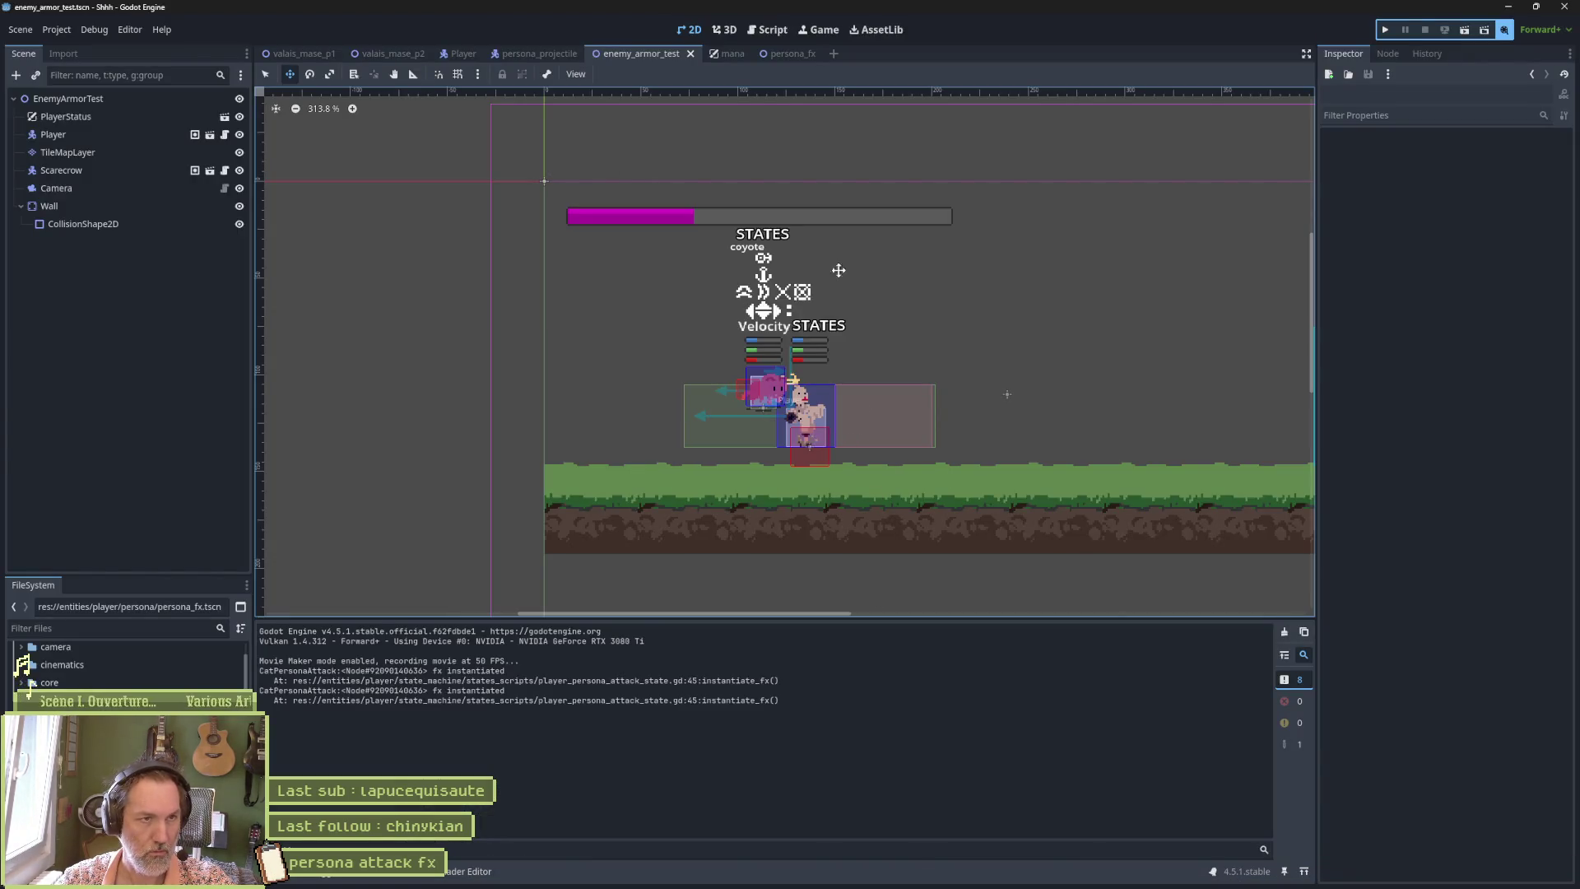
In the persona_fx scene, reimport the updated Aseprite file from the inspector.
{"action": "left_click", "coordinate": [790, 54]}
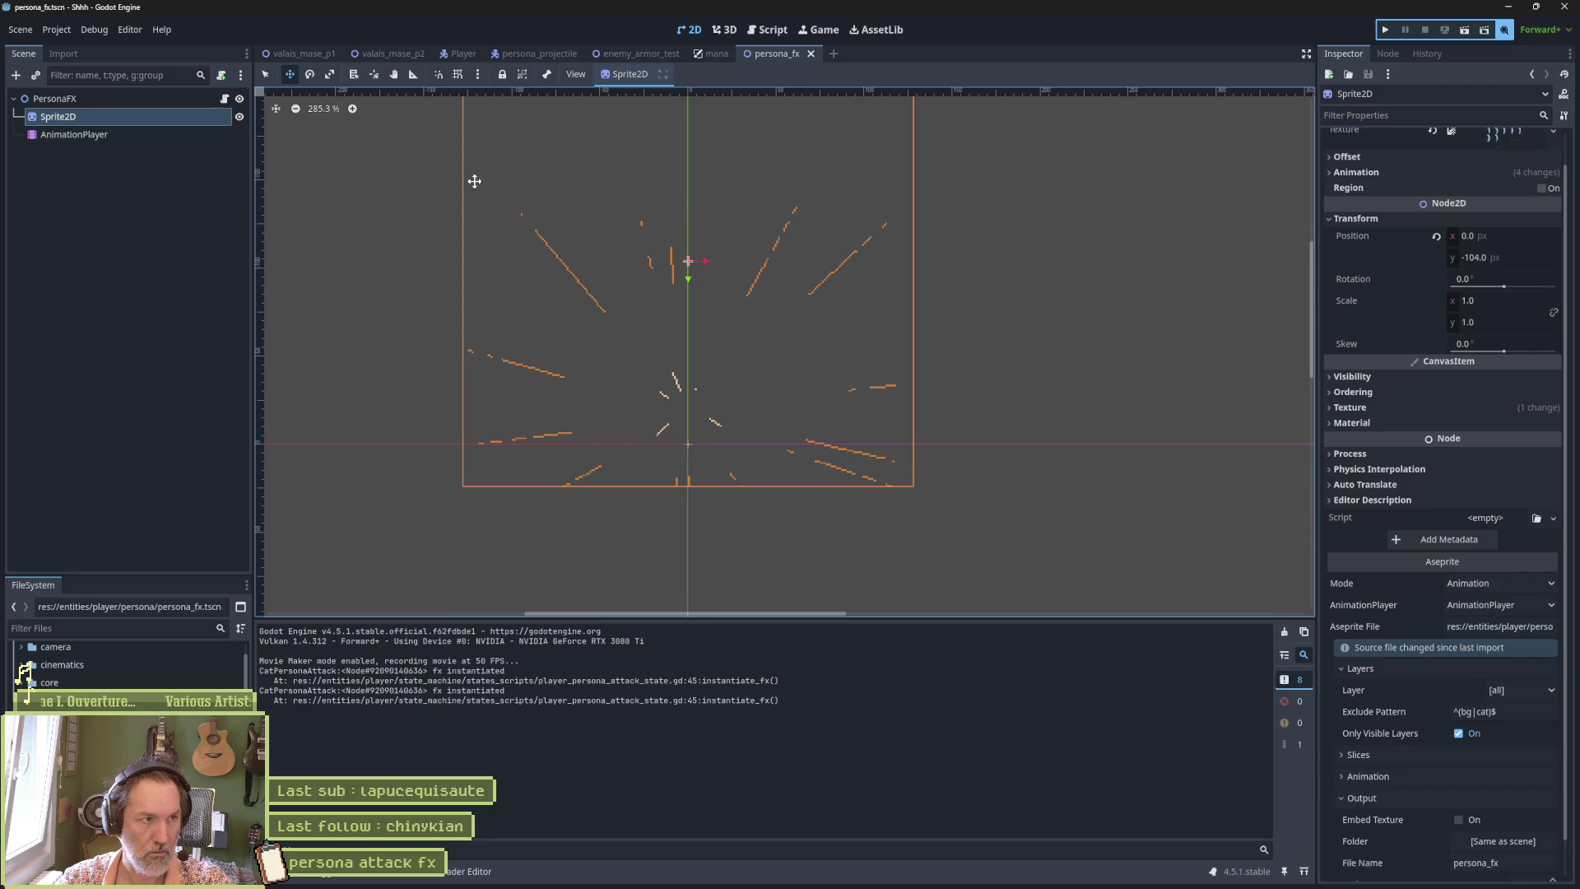
{"action": "scroll", "coordinate": [1475, 859], "scroll_direction": "down", "scroll_amount": 1}
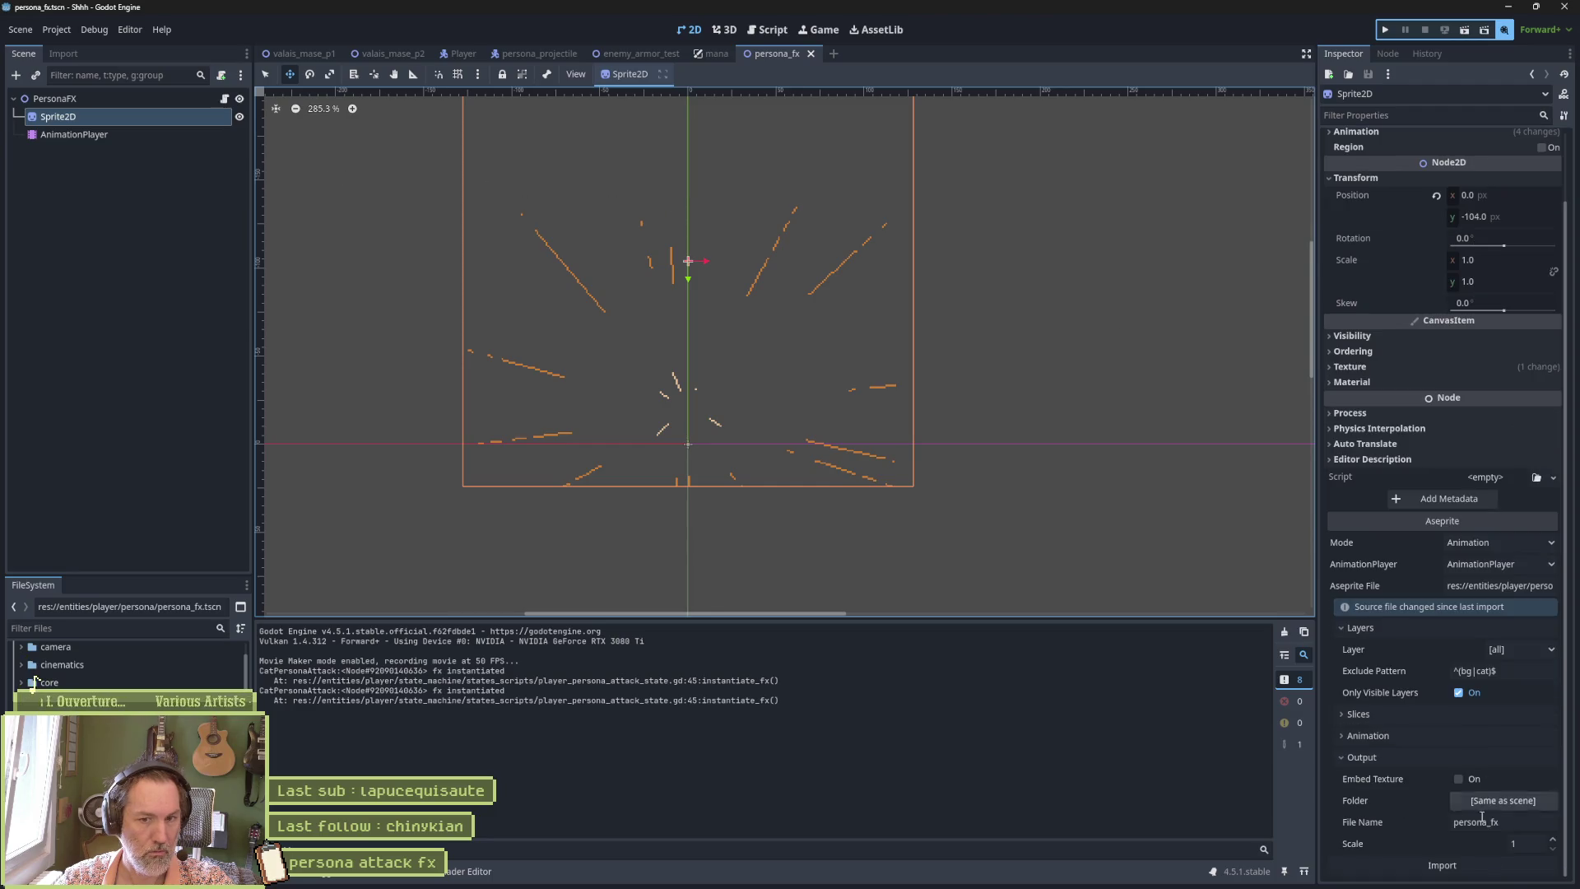
{"action": "left_click", "coordinate": [1476, 861]}
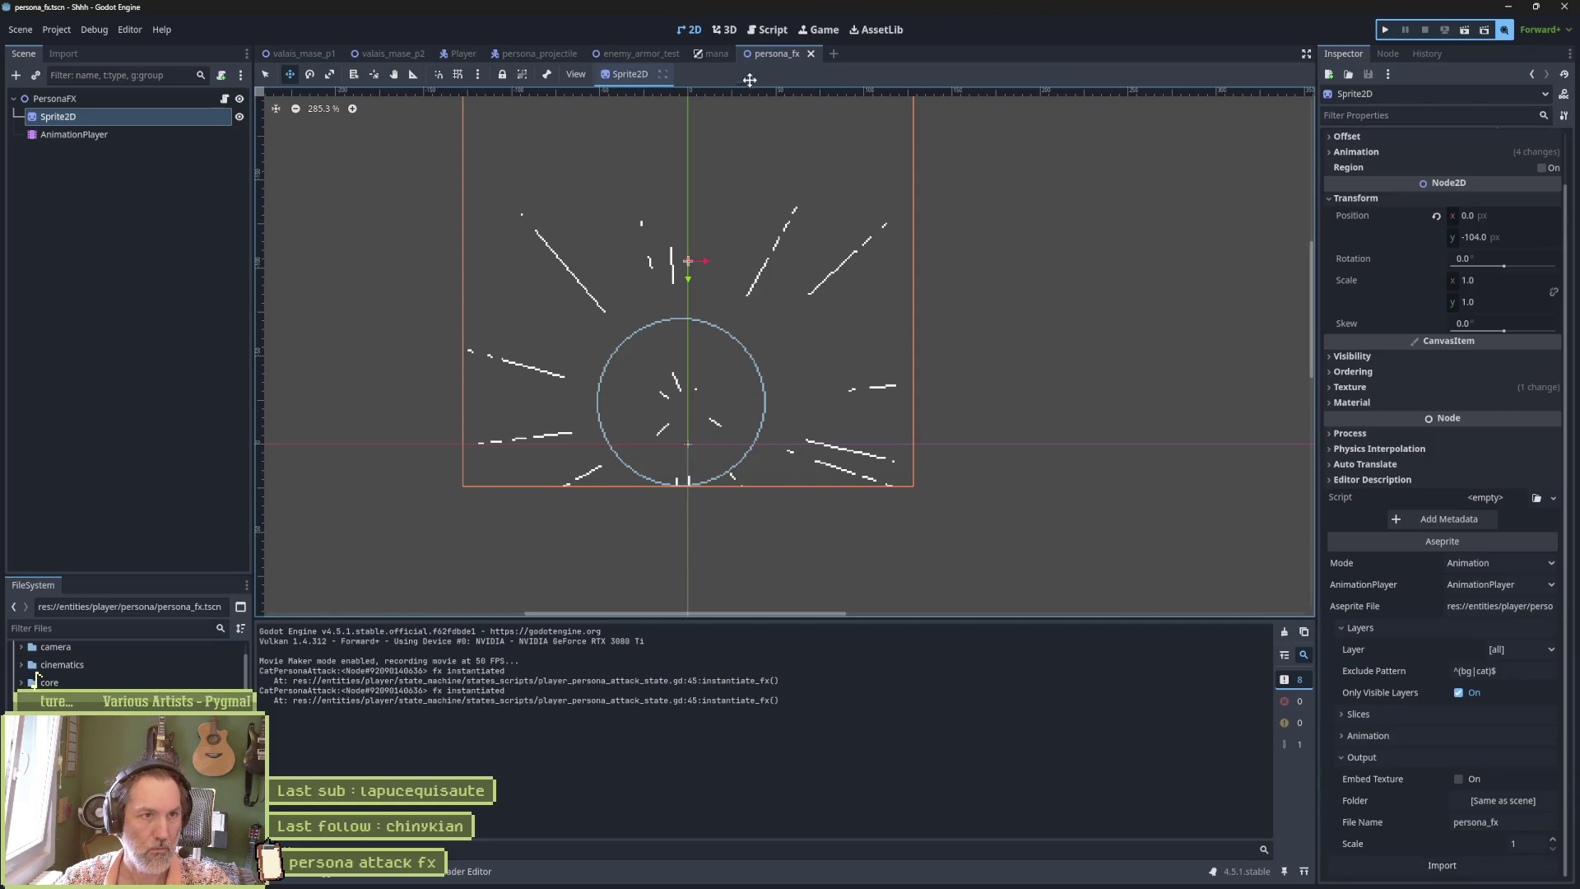
Run enemy_armor_test with F6, trigger the persona attack three times with X, then stop.
{"action": "left_click", "coordinate": [635, 54]}
{"action": "key", "text": "F6"}
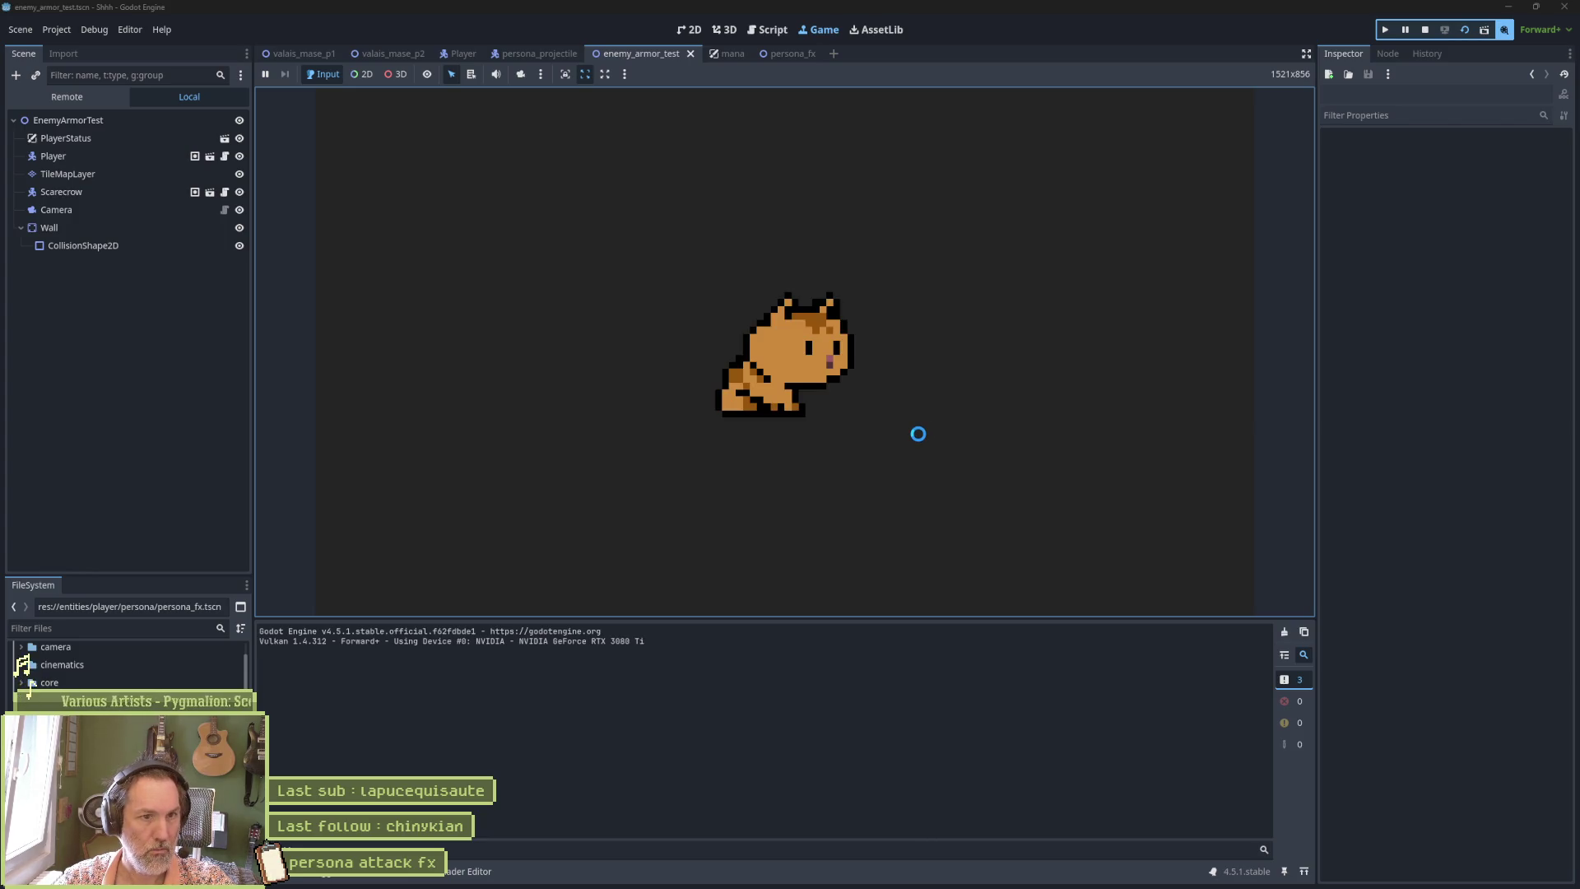
{"action": "key", "text": "x"}
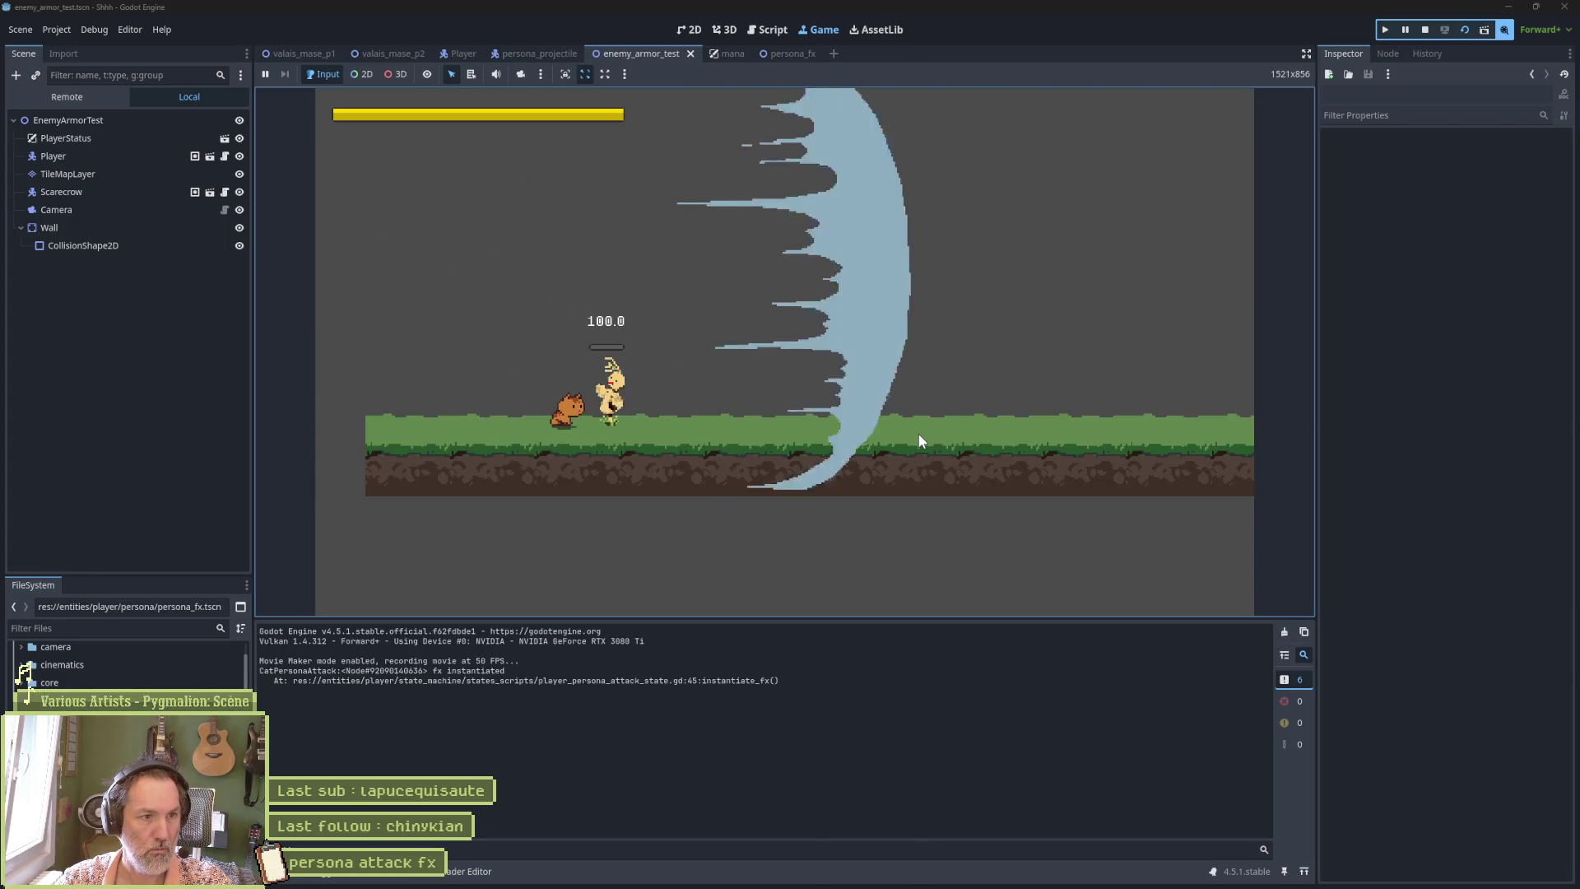
{"action": "key", "text": "x"}
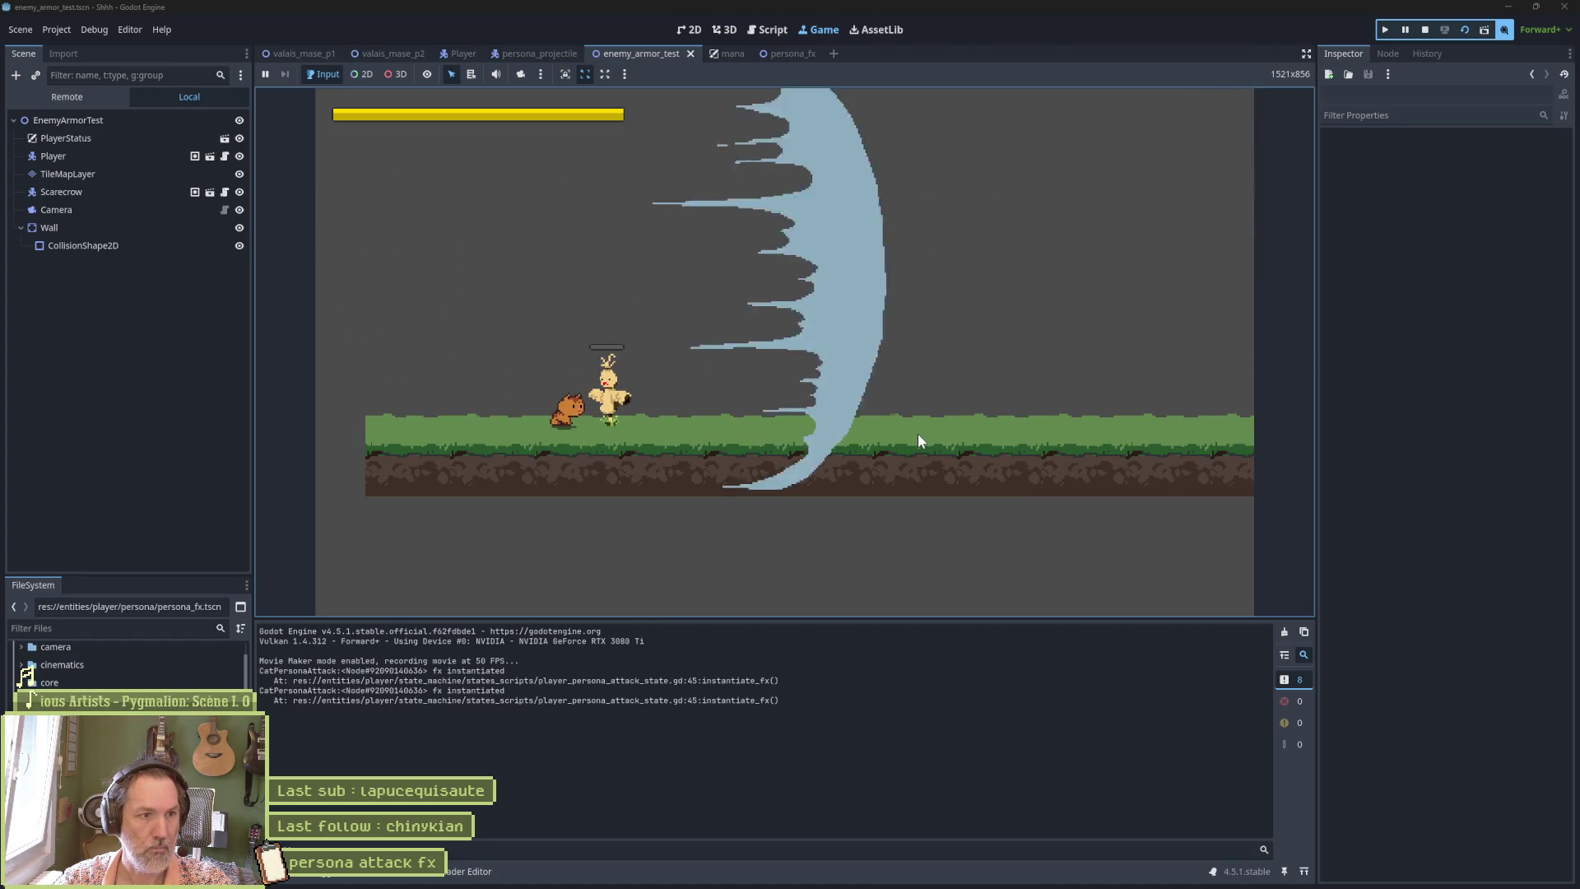
{"action": "key", "text": "x"}
{"action": "key", "text": "F8"}
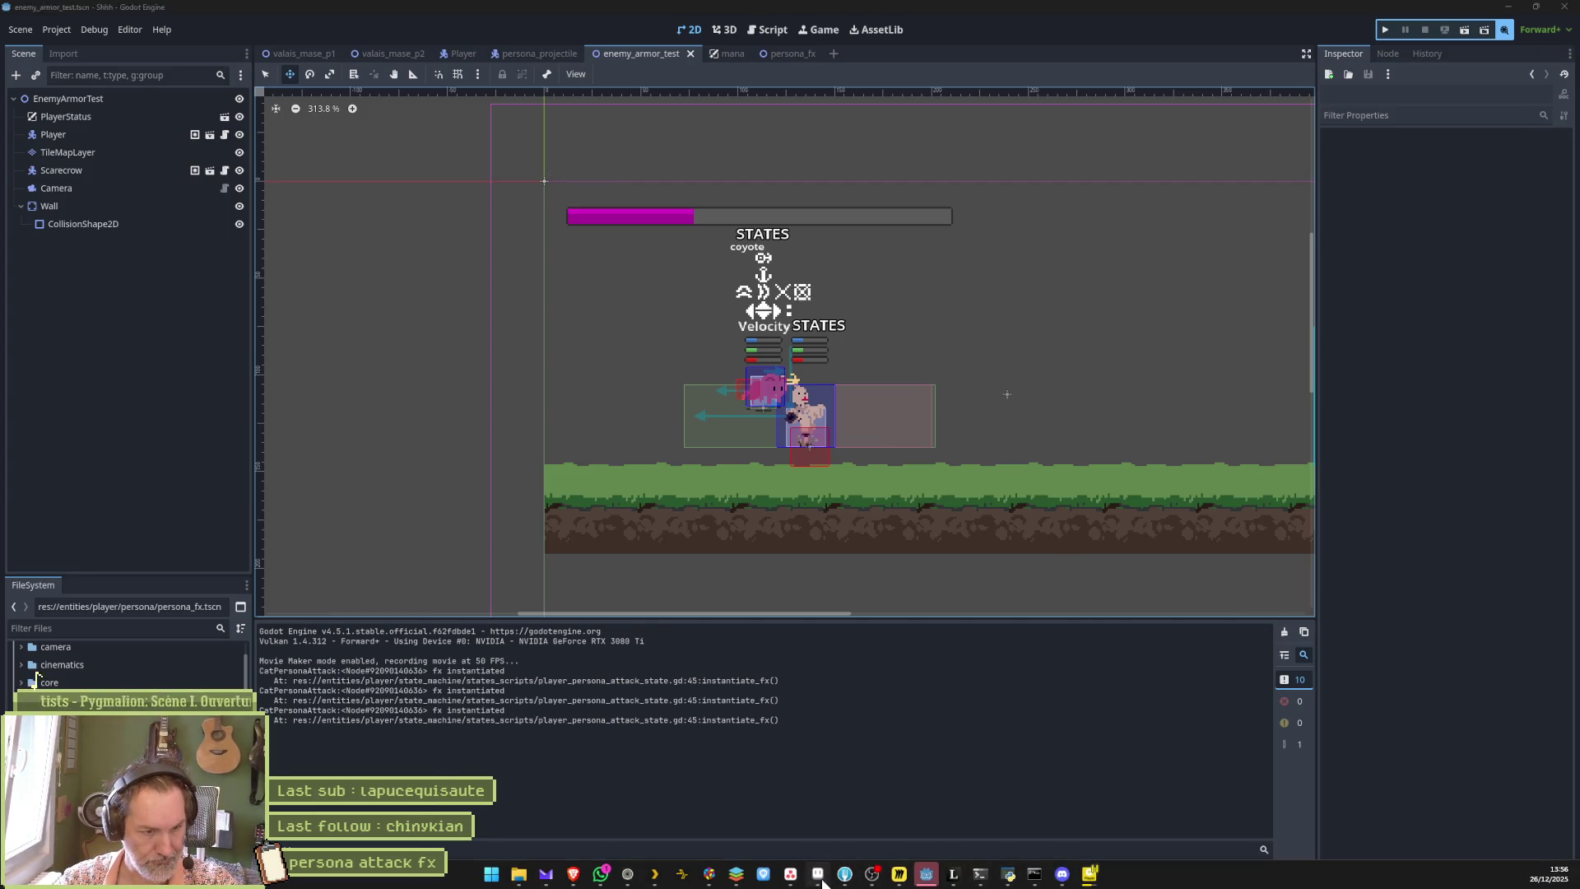
Back in Aseprite, centre the sparkle circle and cat on the canvas.
{"action": "left_click", "coordinate": [927, 873]}
{"action": "scroll", "coordinate": [699, 535], "scroll_direction": "down", "scroll_amount": 1}
{"action": "left_click_drag", "start_coordinate": [715, 529], "coordinate": [704, 385]}
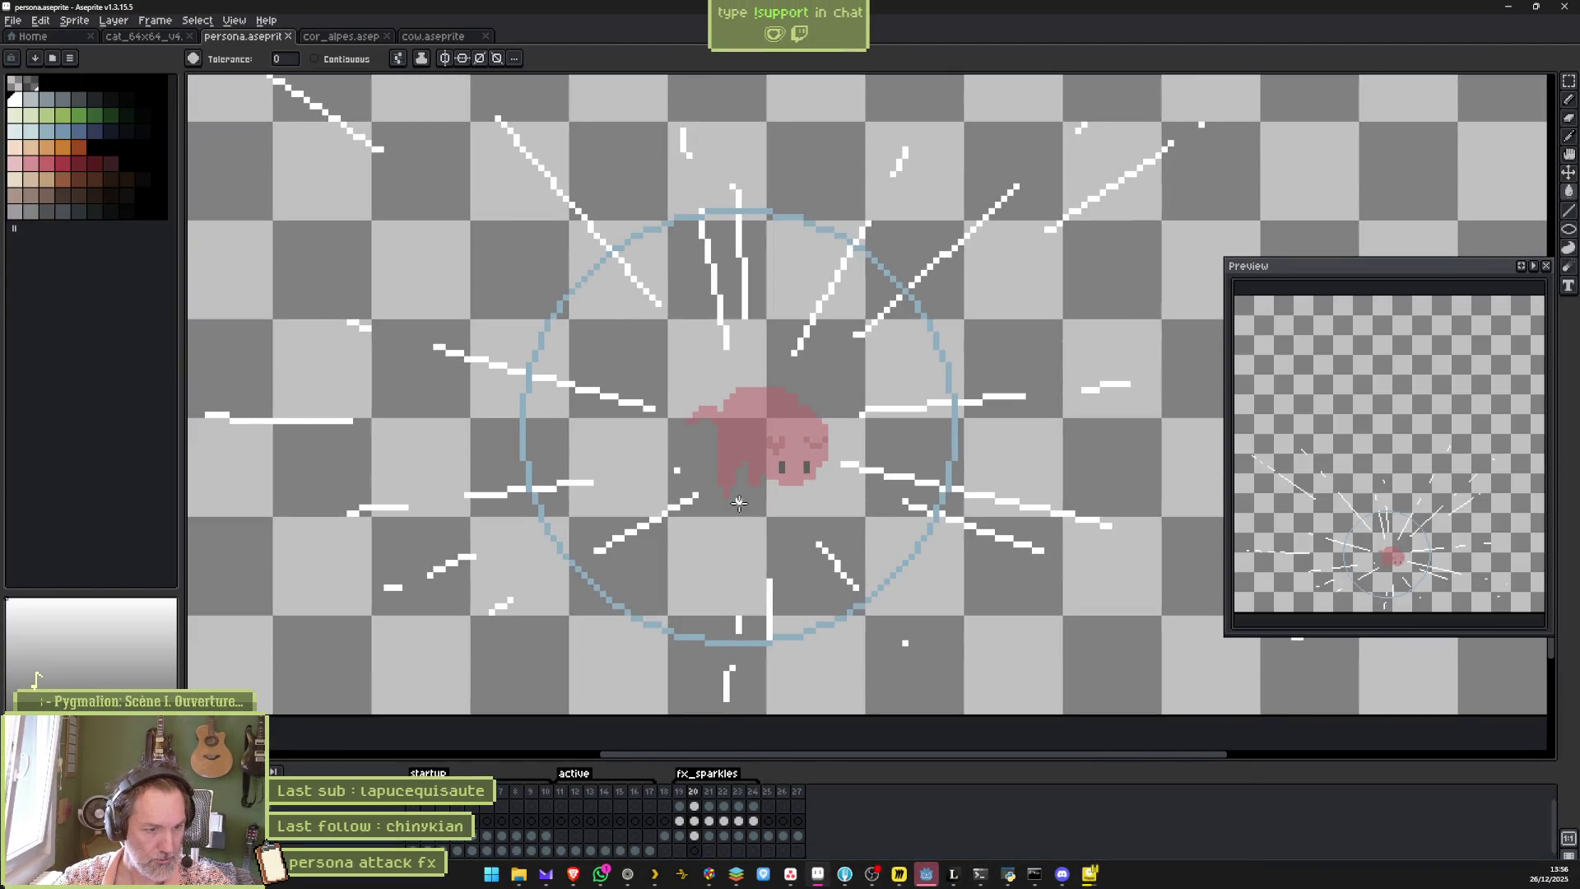
Flip back and forth between frames 19 and 20 to compare the effect.
{"action": "left_click", "coordinate": [683, 807]}
{"action": "left_click", "coordinate": [696, 807]}
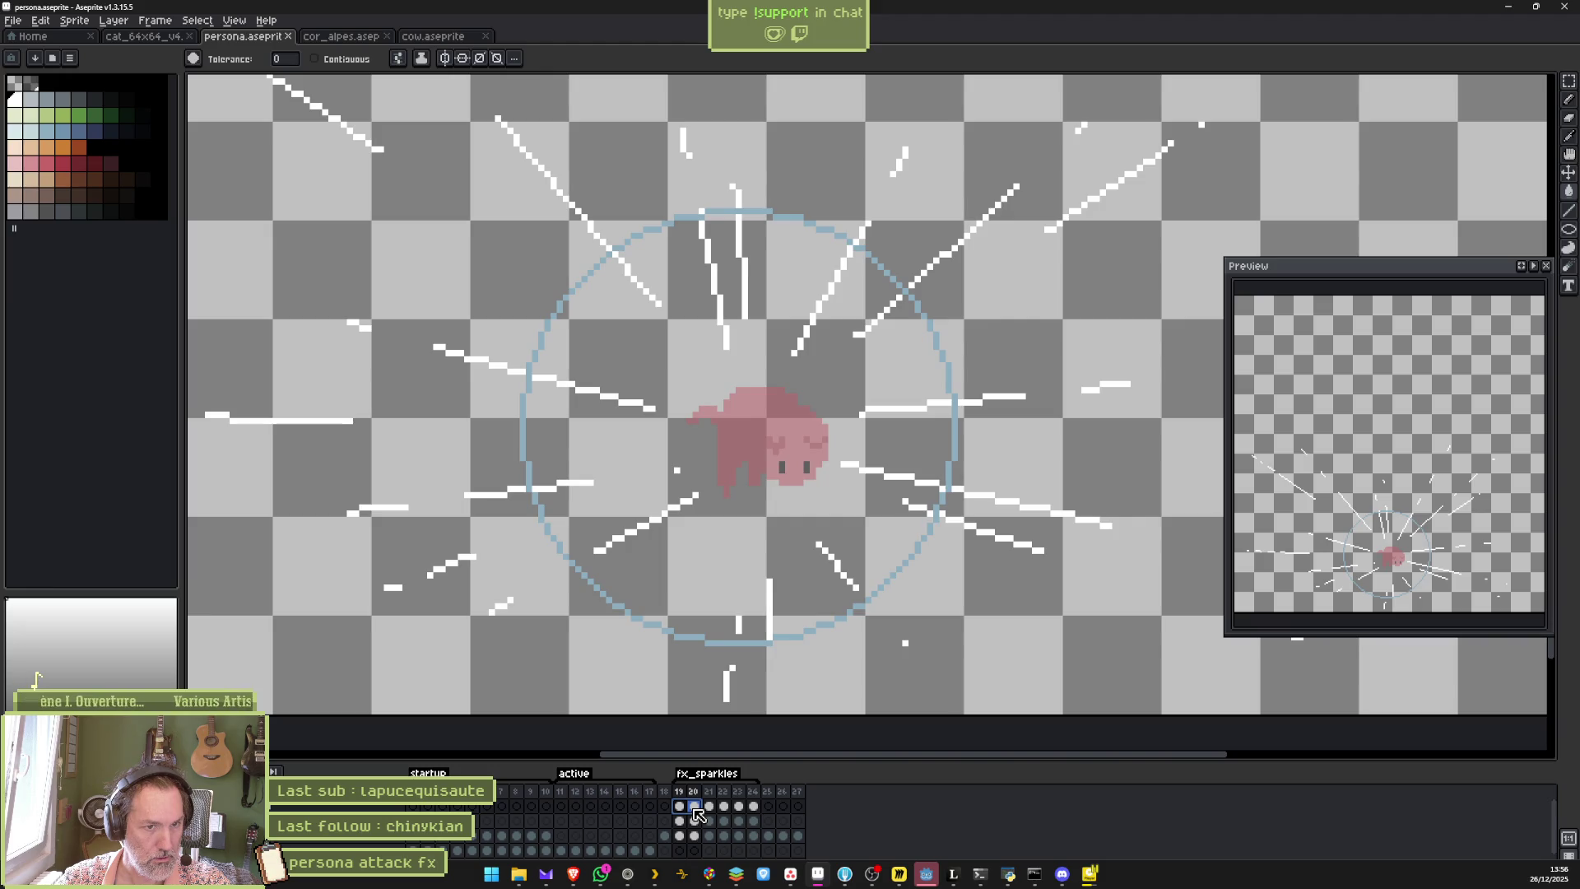
{"action": "key", "text": "Right"}
{"action": "key", "text": "Left"}
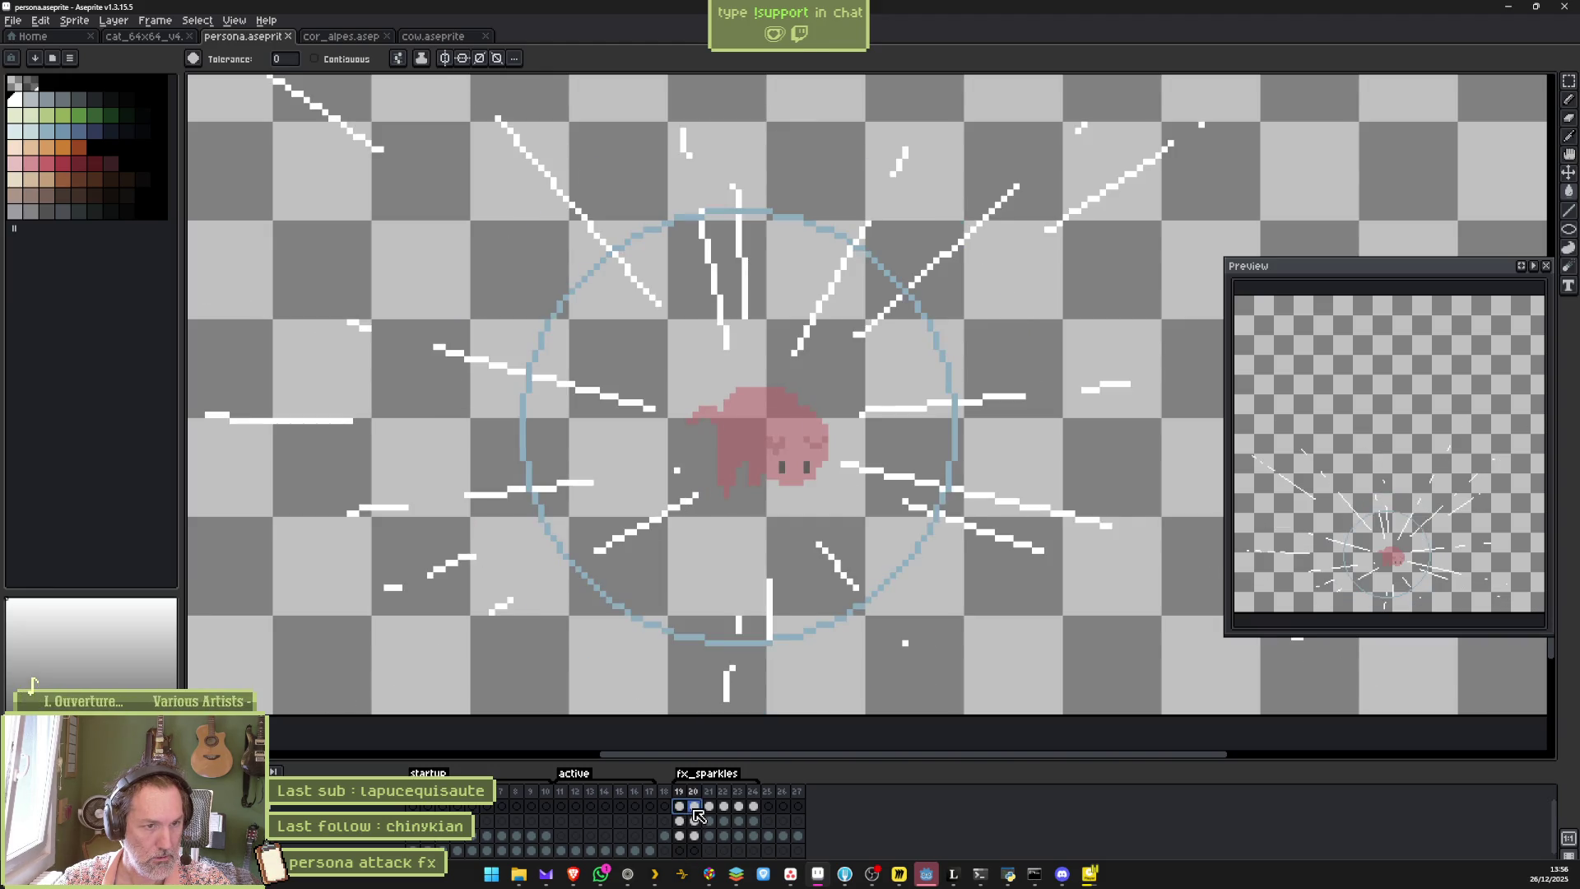
{"action": "left_click", "coordinate": [687, 811]}
{"action": "key", "text": "Right"}
{"action": "key", "text": "Left"}
Compare frames 21 and 22, settling on frame 22 with its long rays.
{"action": "left_click", "coordinate": [692, 813]}
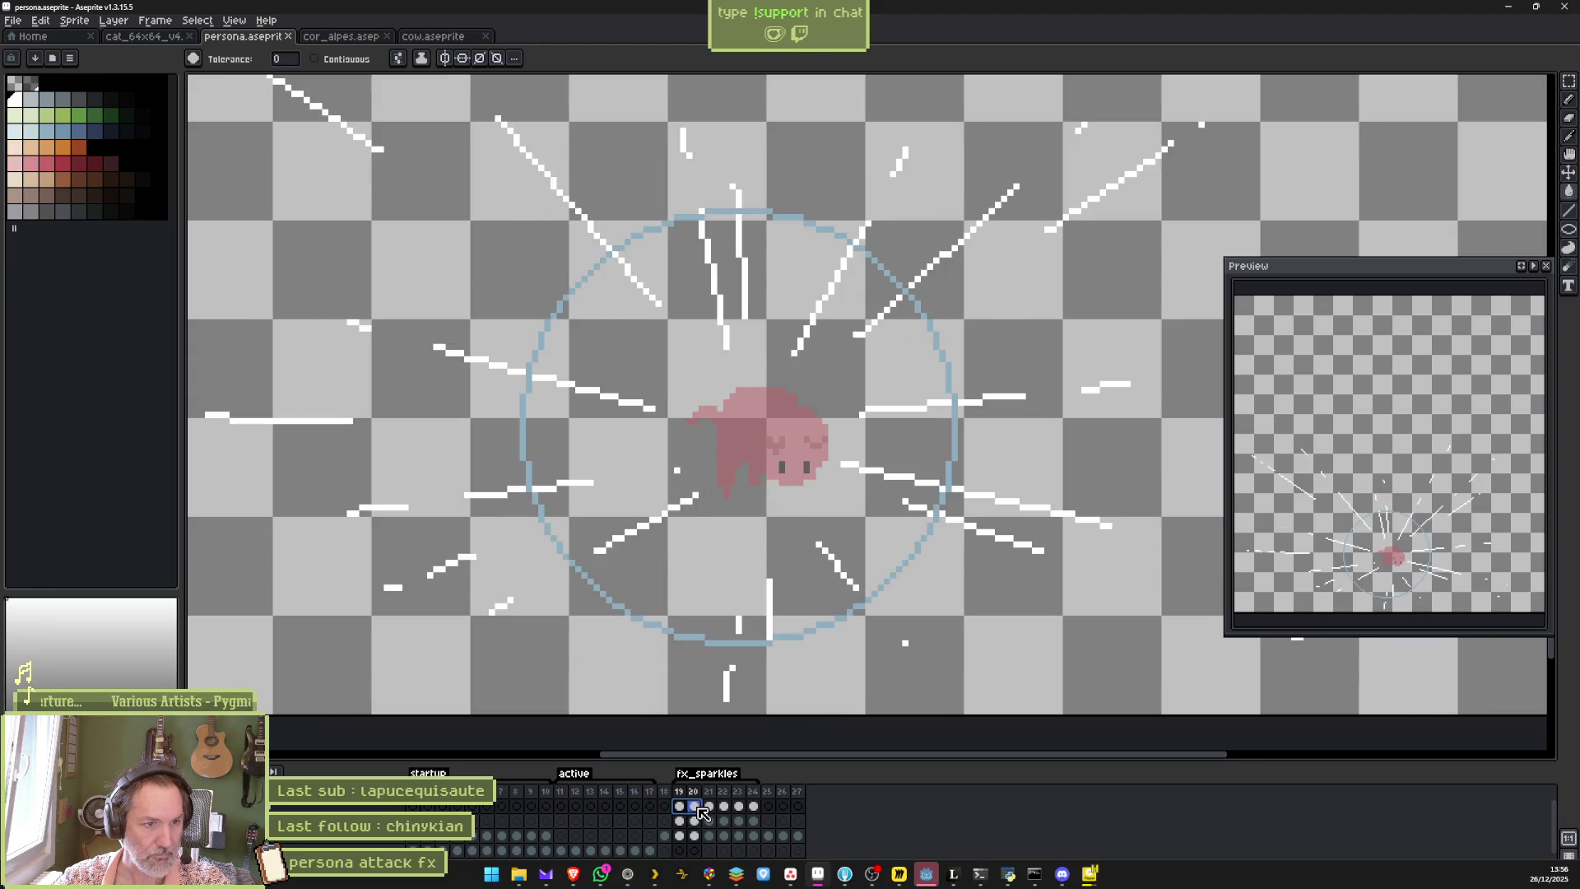
{"action": "left_click", "coordinate": [711, 813]}
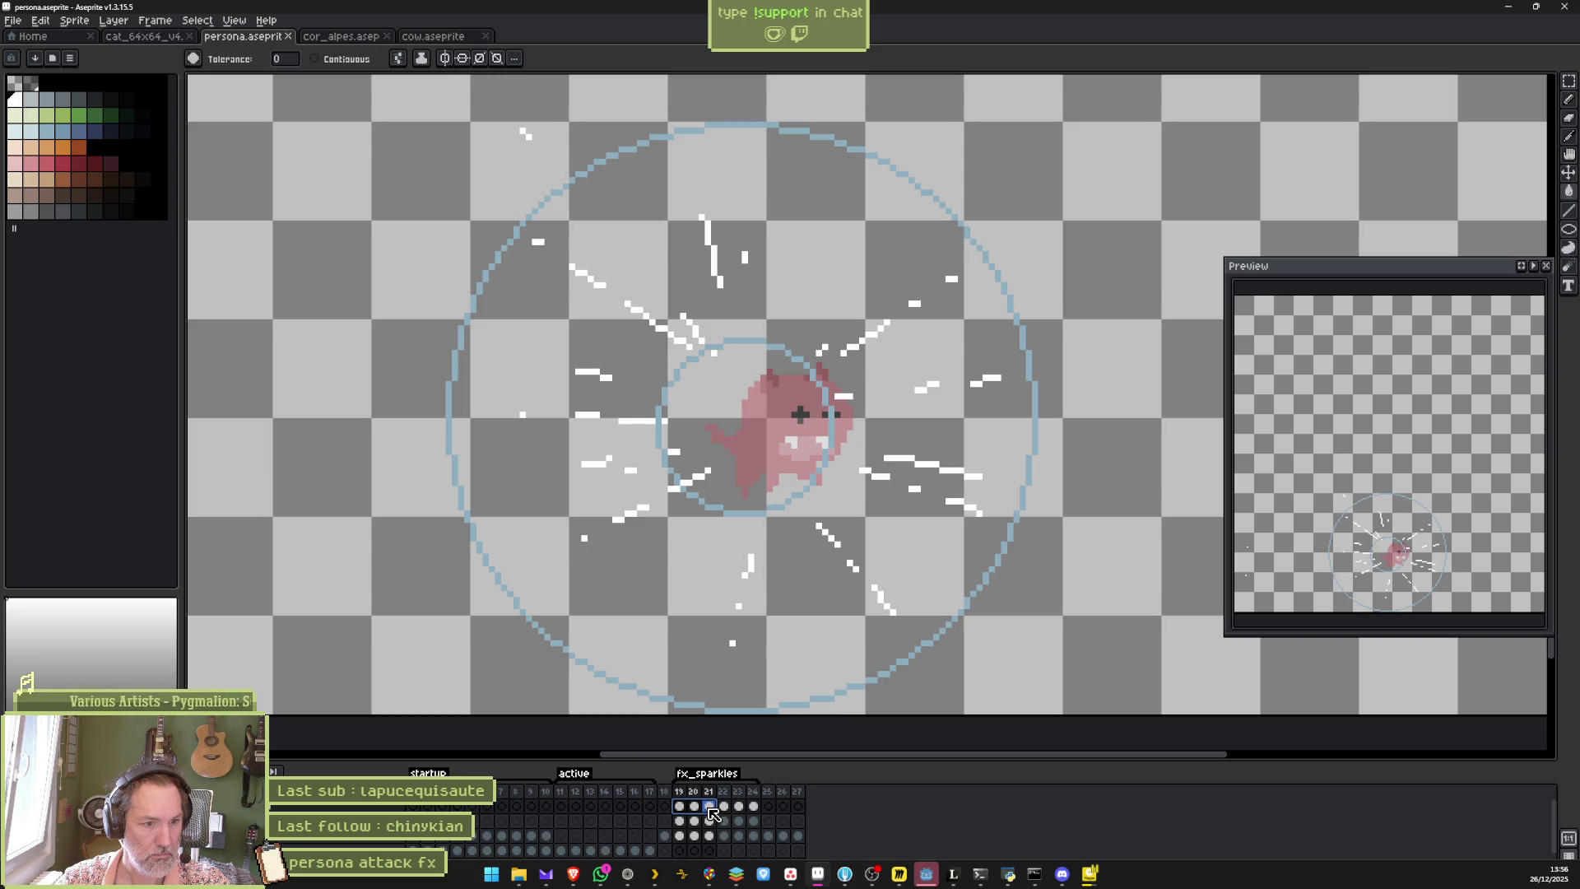
{"action": "left_click", "coordinate": [722, 810]}
{"action": "left_click", "coordinate": [711, 811]}
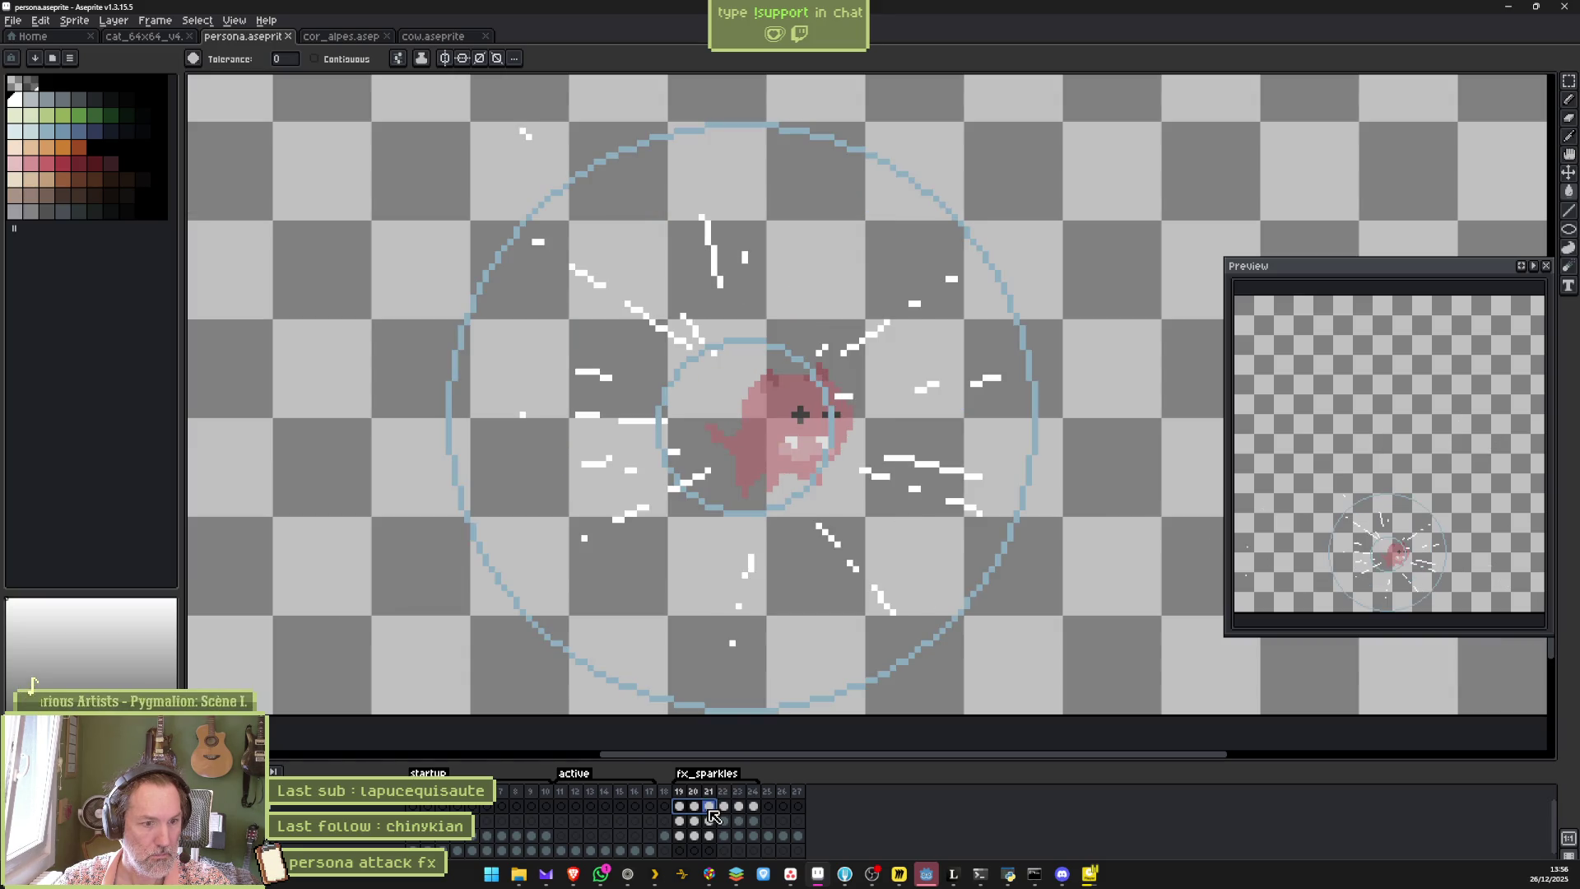
{"action": "left_click", "coordinate": [723, 811]}
{"action": "left_click", "coordinate": [712, 810]}
{"action": "left_click", "coordinate": [724, 810]}
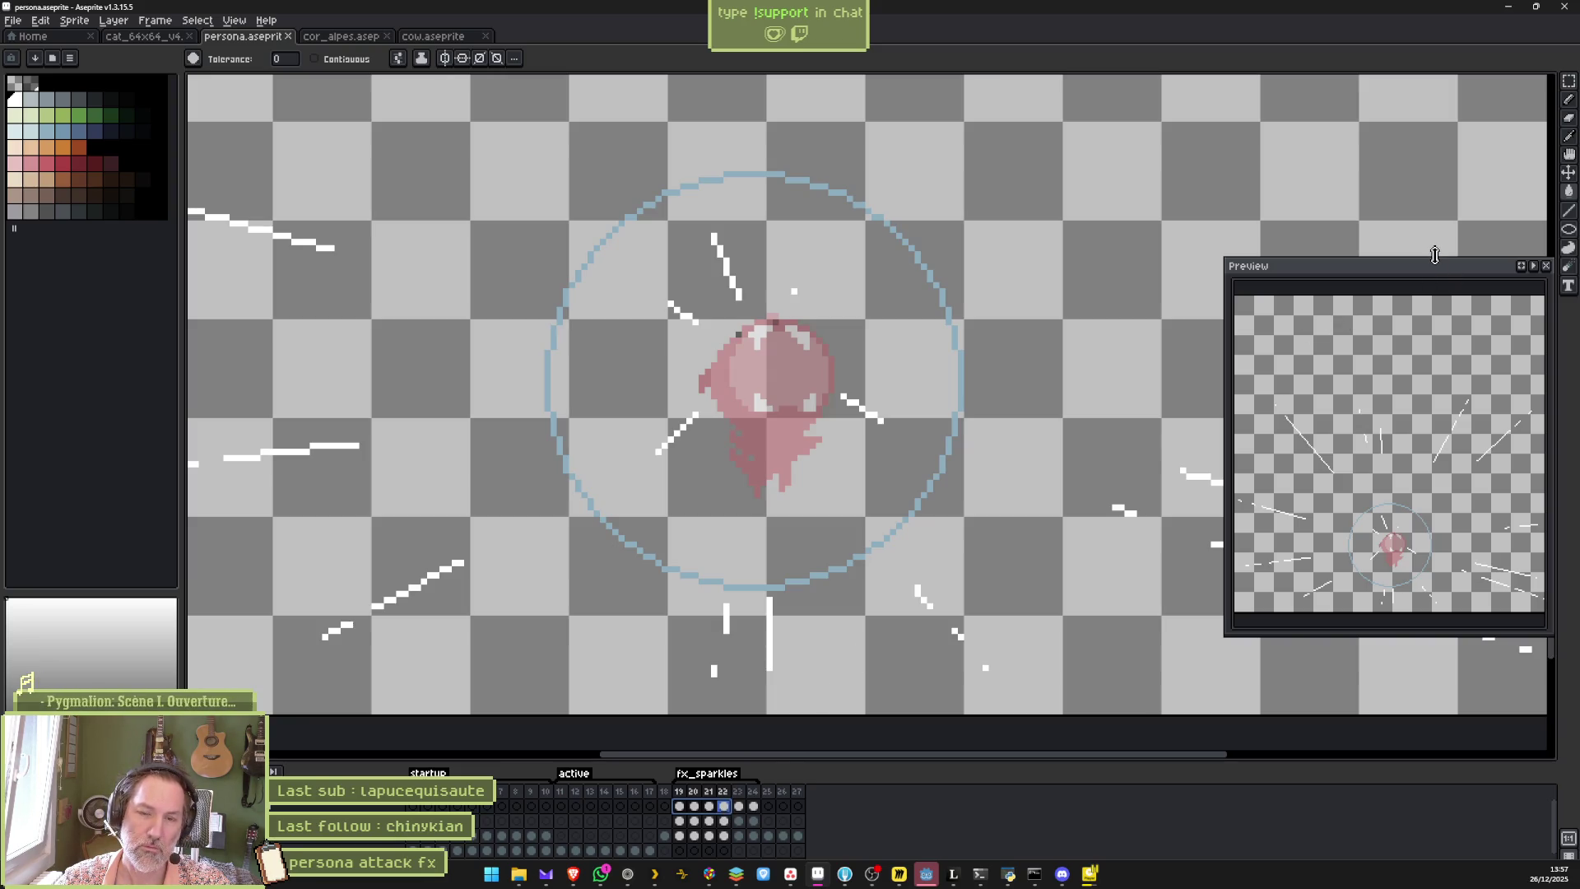
{"action": "left_click", "coordinate": [1569, 229]}
Eyedrop the ring's light blue and draw a larger, thicker second ring on frame 22 only.
{"action": "key", "text": "ctrl"}
{"action": "key", "text": "alt"}
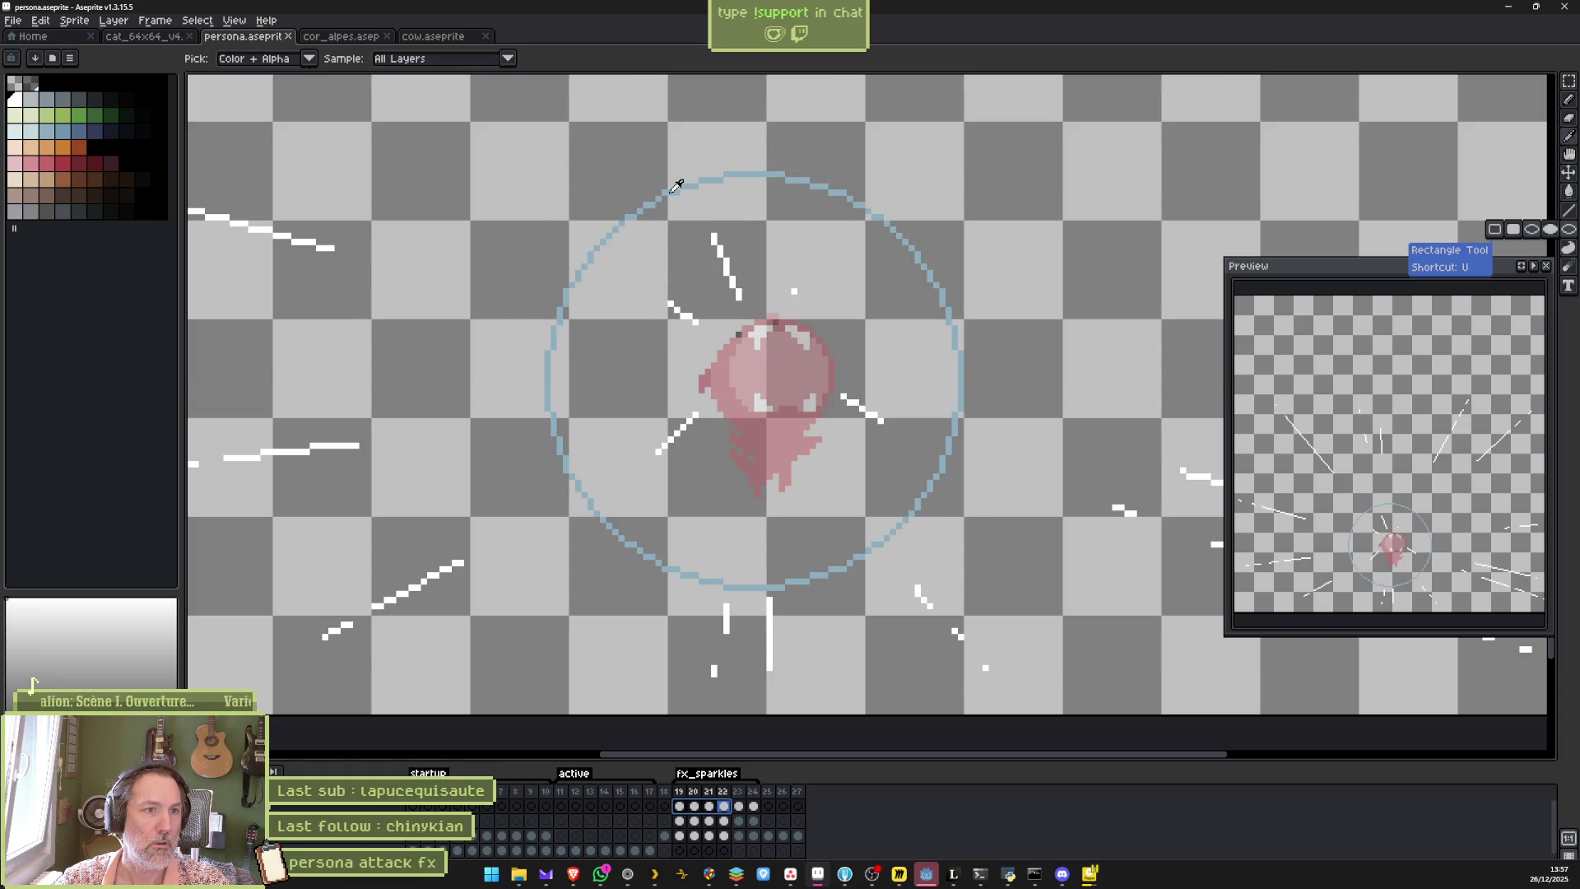
{"action": "left_click", "coordinate": [677, 185], "text": "alt"}
{"action": "left_click_drag", "start_coordinate": [544, 145], "coordinate": [1024, 607]}
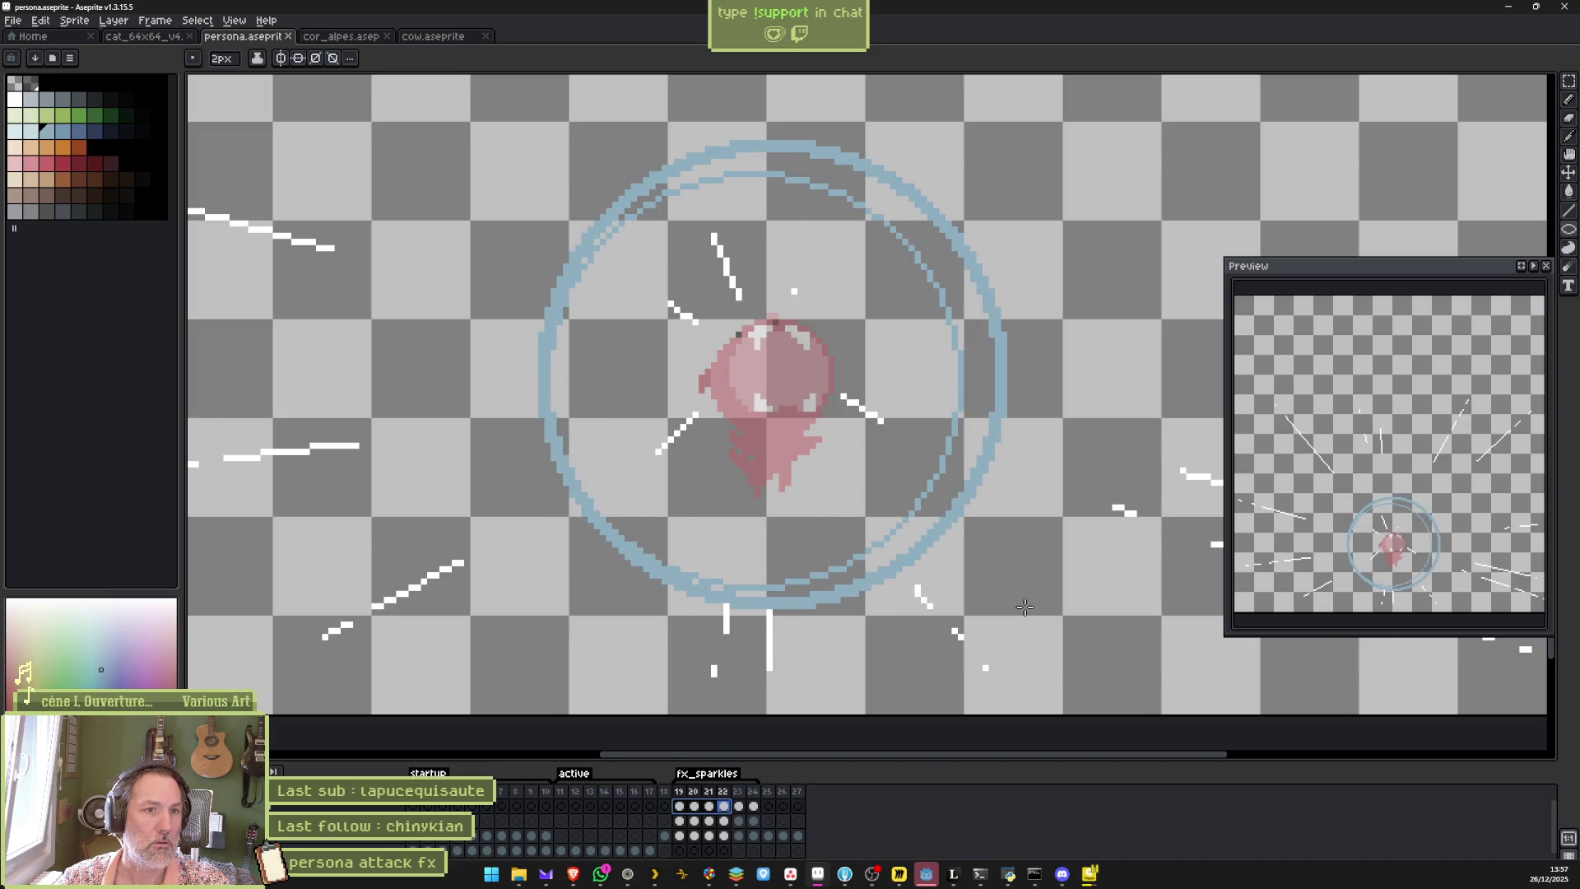
{"action": "key", "text": "ctrl+z"}
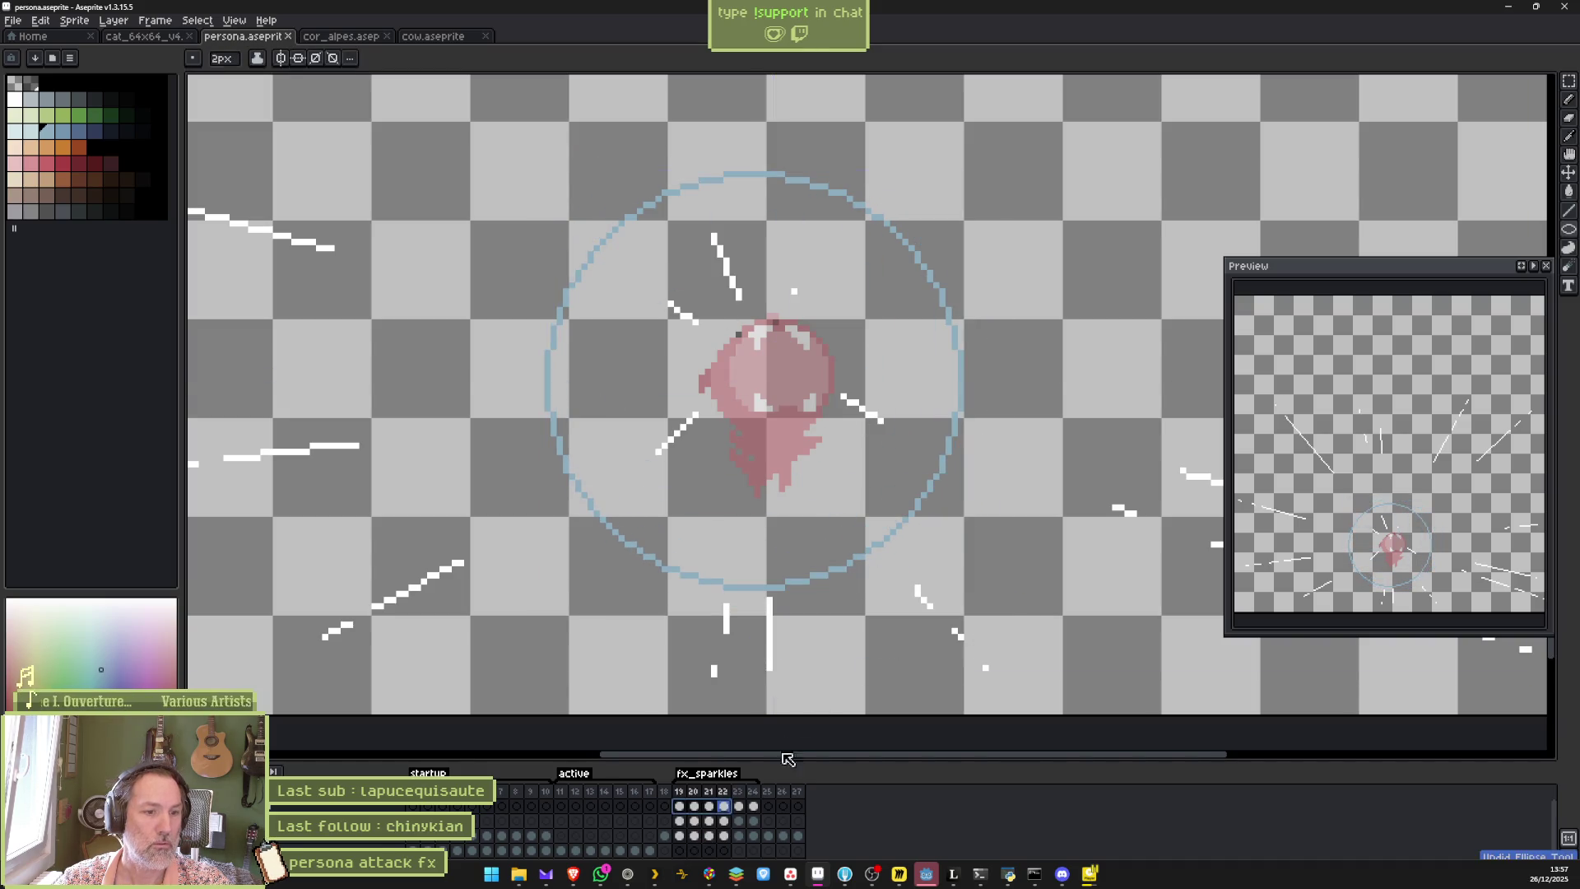
{"action": "left_click", "coordinate": [725, 808]}
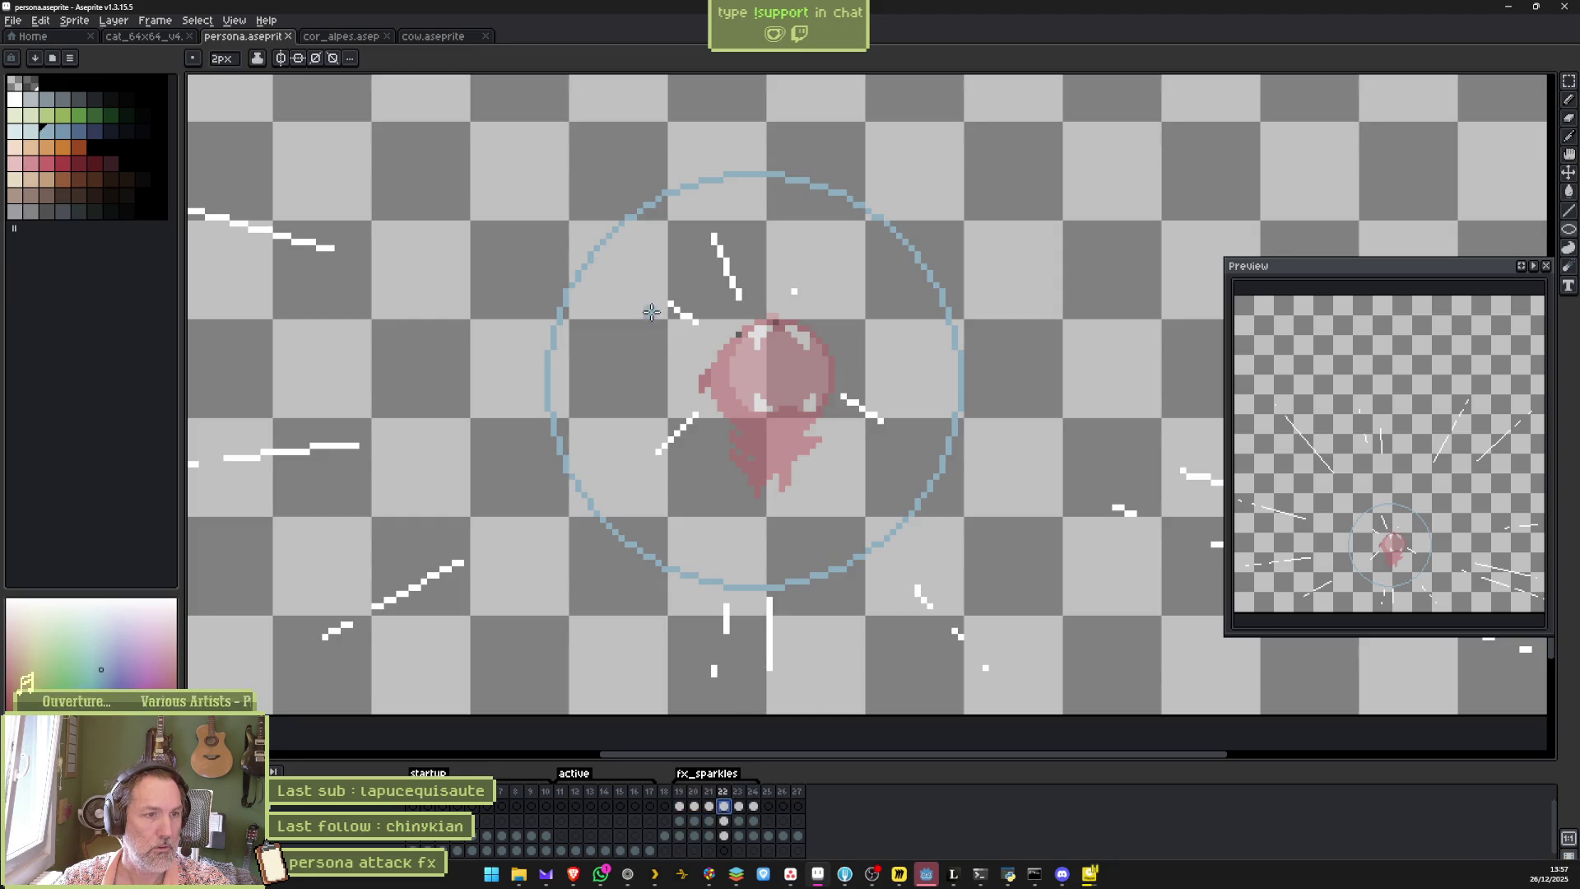
{"action": "left_click_drag", "start_coordinate": [532, 148], "coordinate": [978, 597]}
{"action": "left_click_drag", "start_coordinate": [976, 682], "coordinate": [987, 691]}
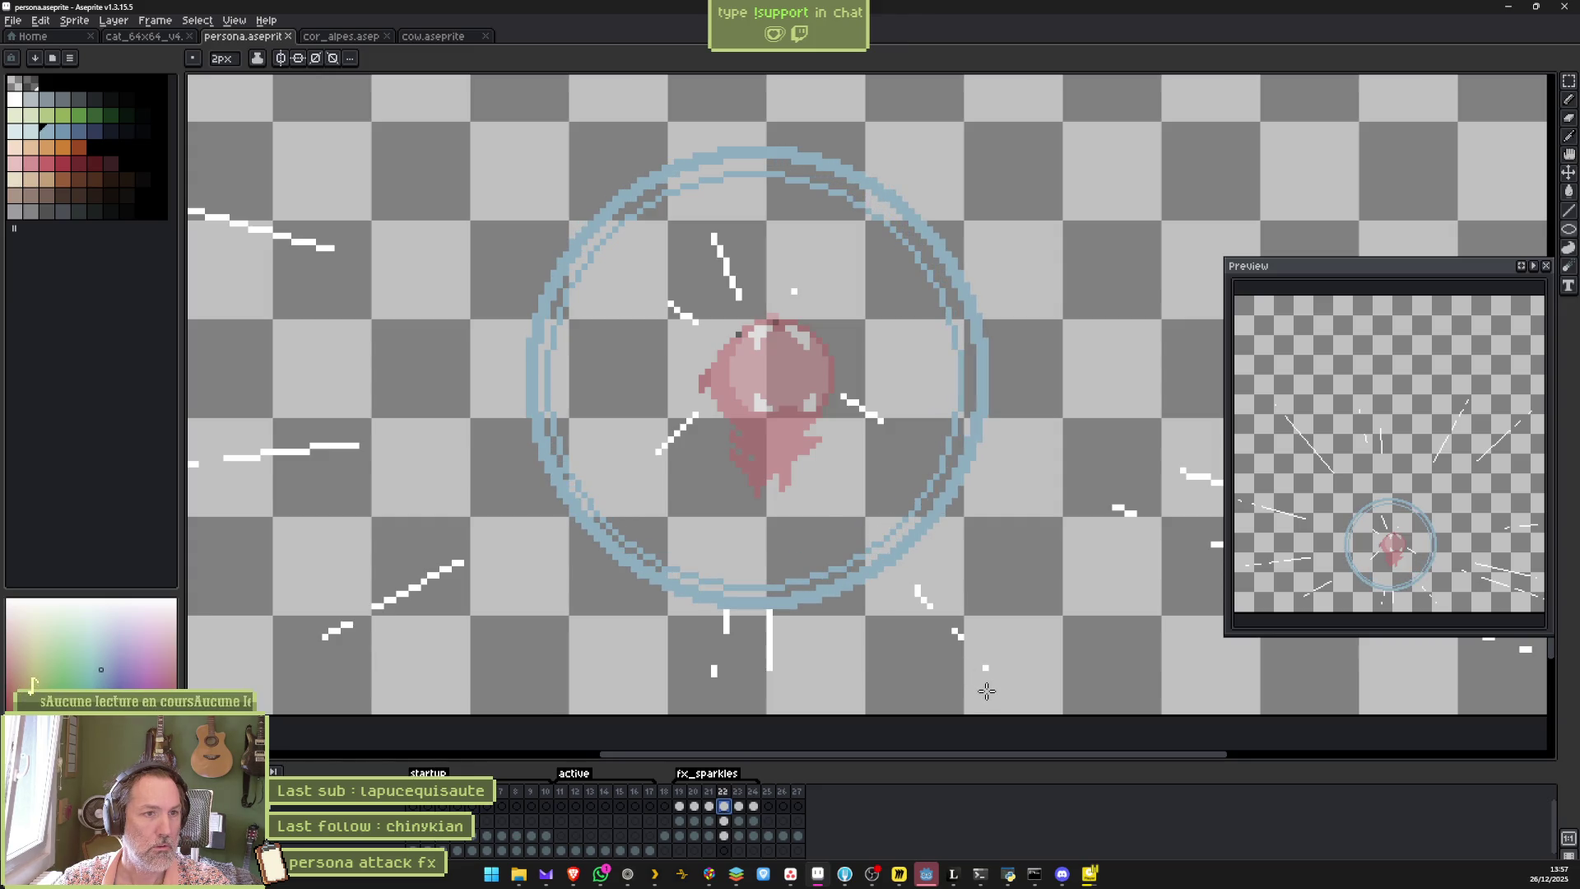
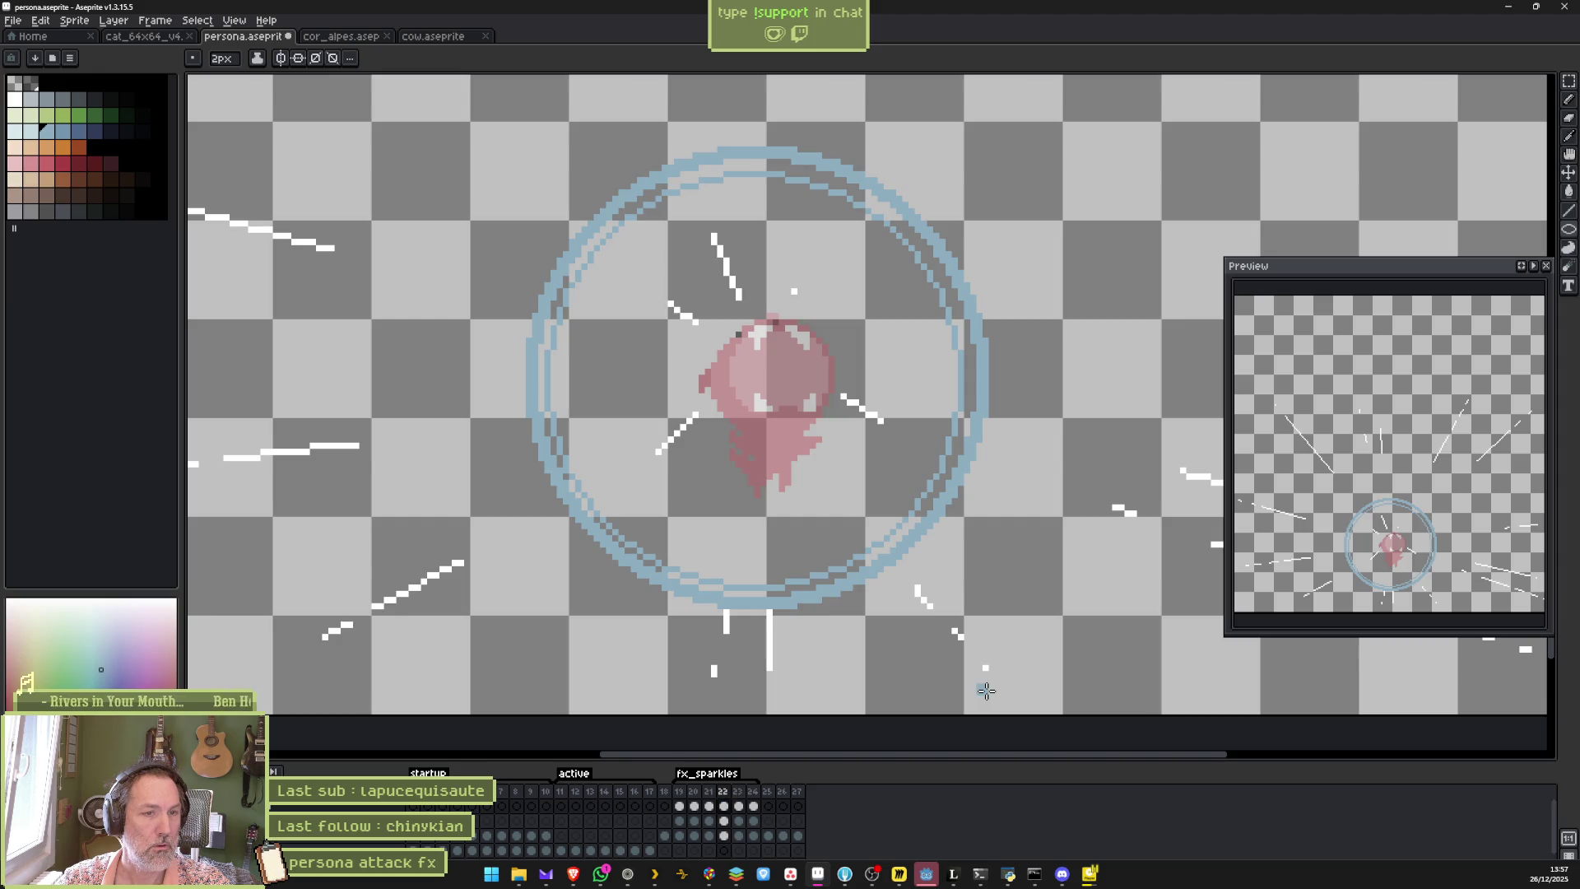
On frame 23, draw a second ellipse to thicken the blue ring around the pink ghost, then play it back.
{"action": "left_click", "coordinate": [739, 807]}
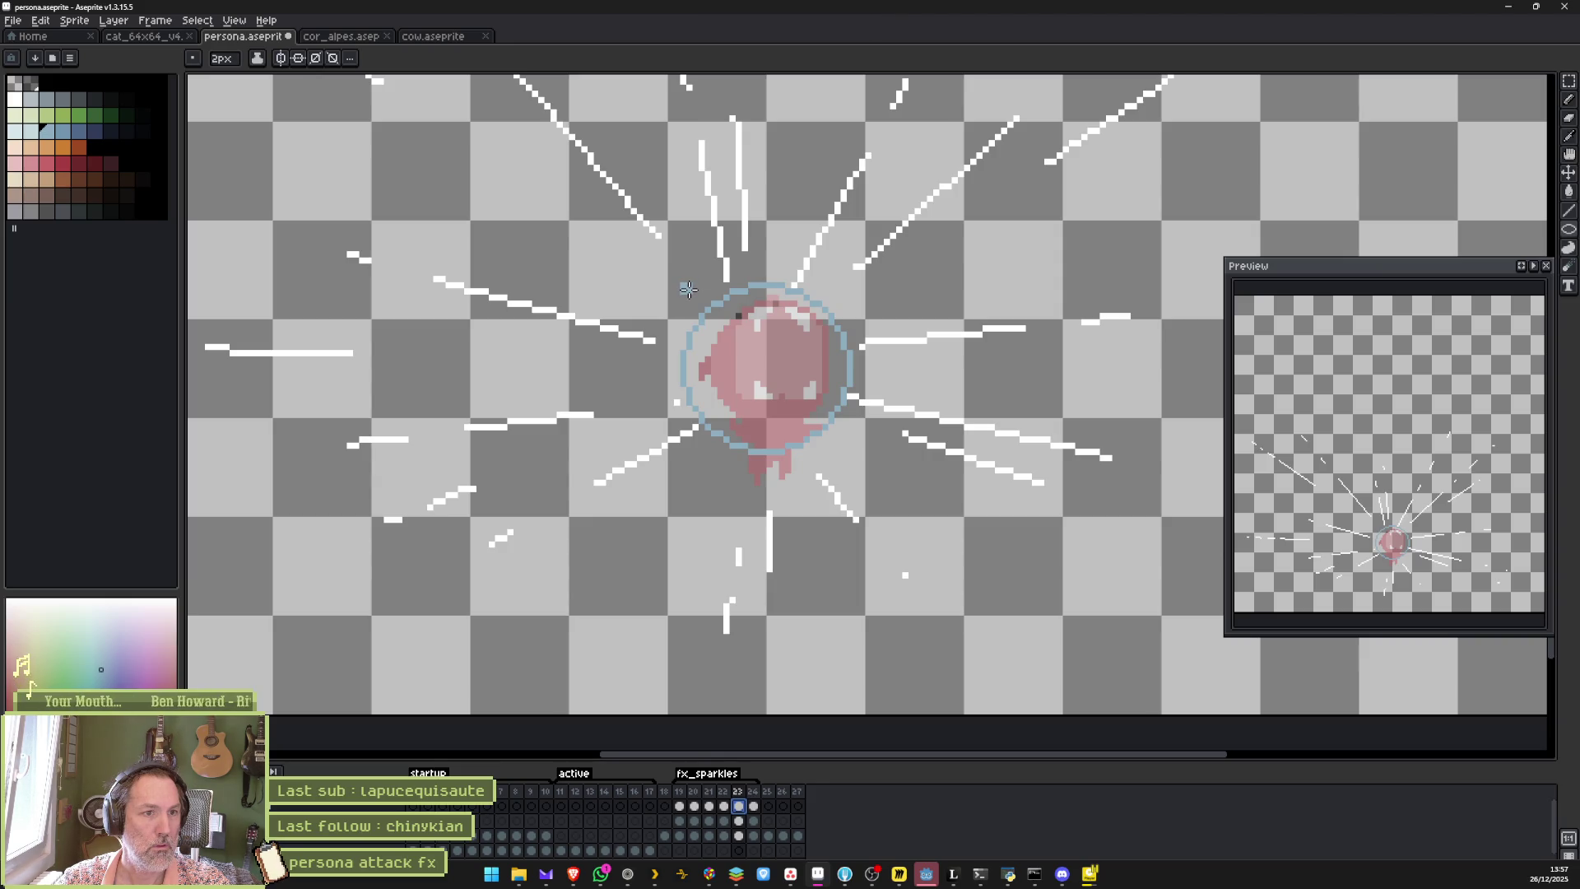
{"action": "left_click_drag", "start_coordinate": [689, 286], "coordinate": [861, 450]}
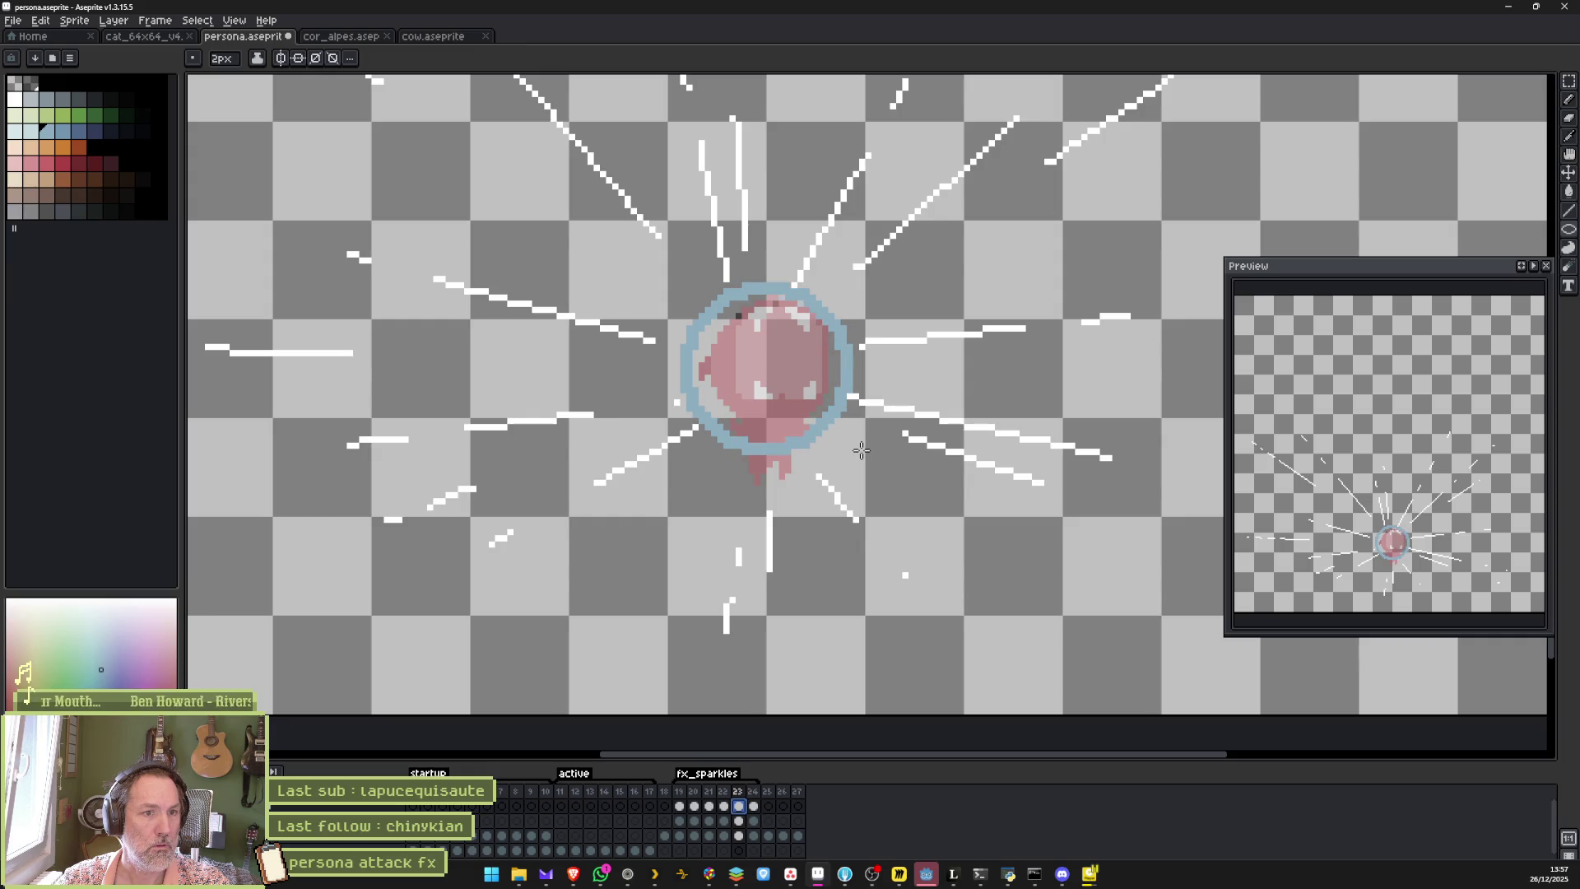
{"action": "key", "text": "Return"}
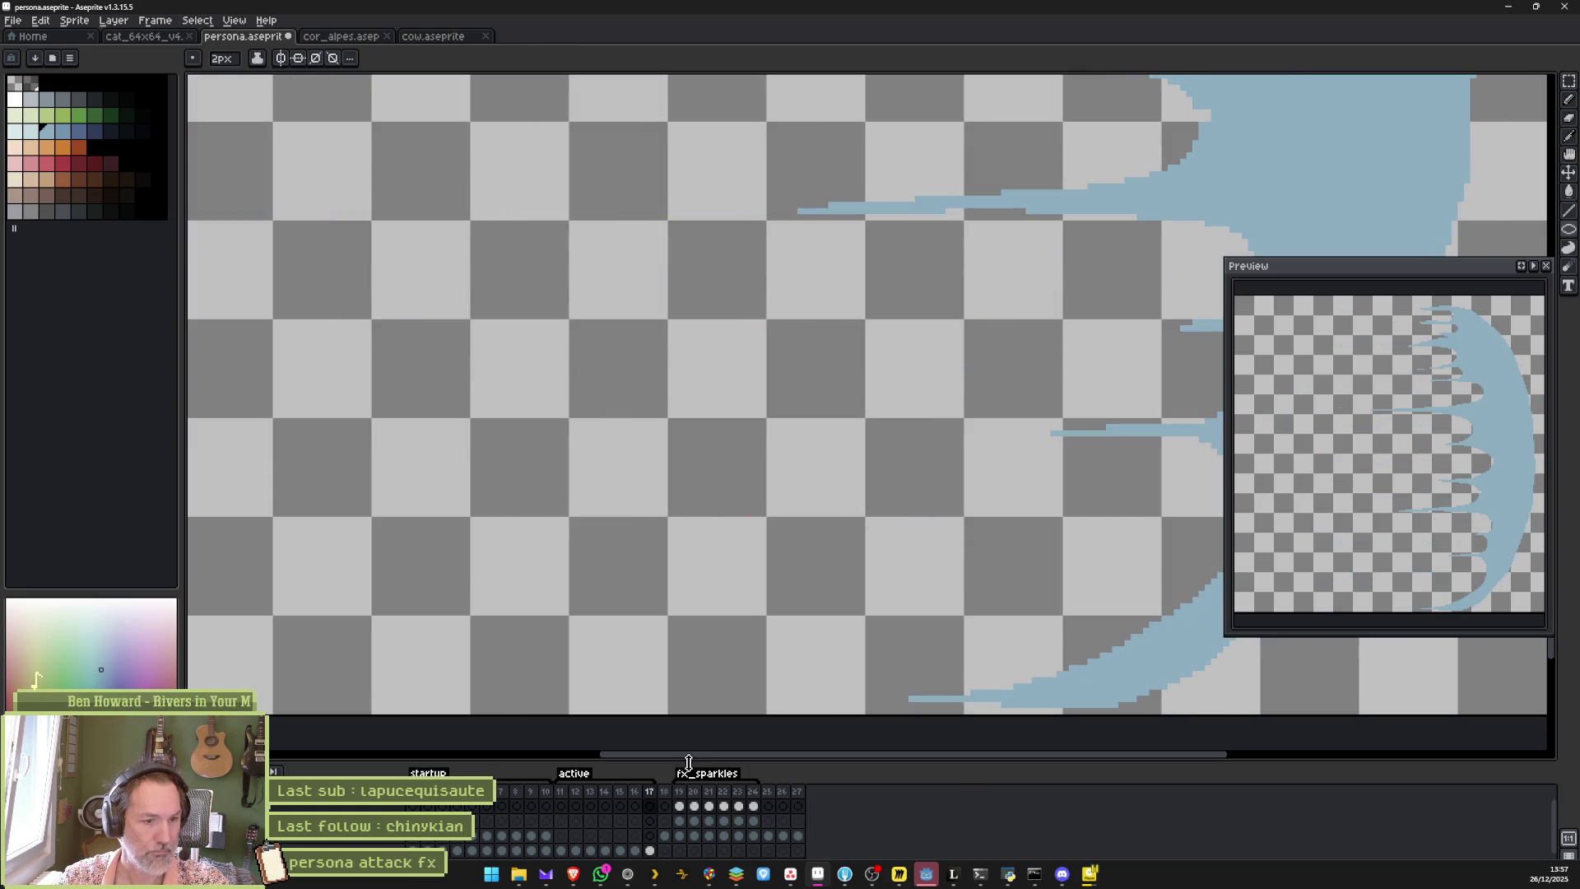
Toggle the fx_sparkles tag's Repeat setting and replay the animation, stopping on frame 20.
{"action": "double_click", "coordinate": [695, 778]}
{"action": "left_click", "coordinate": [688, 459]}
{"action": "left_click", "coordinate": [805, 549]}
{"action": "key", "text": "Return"}
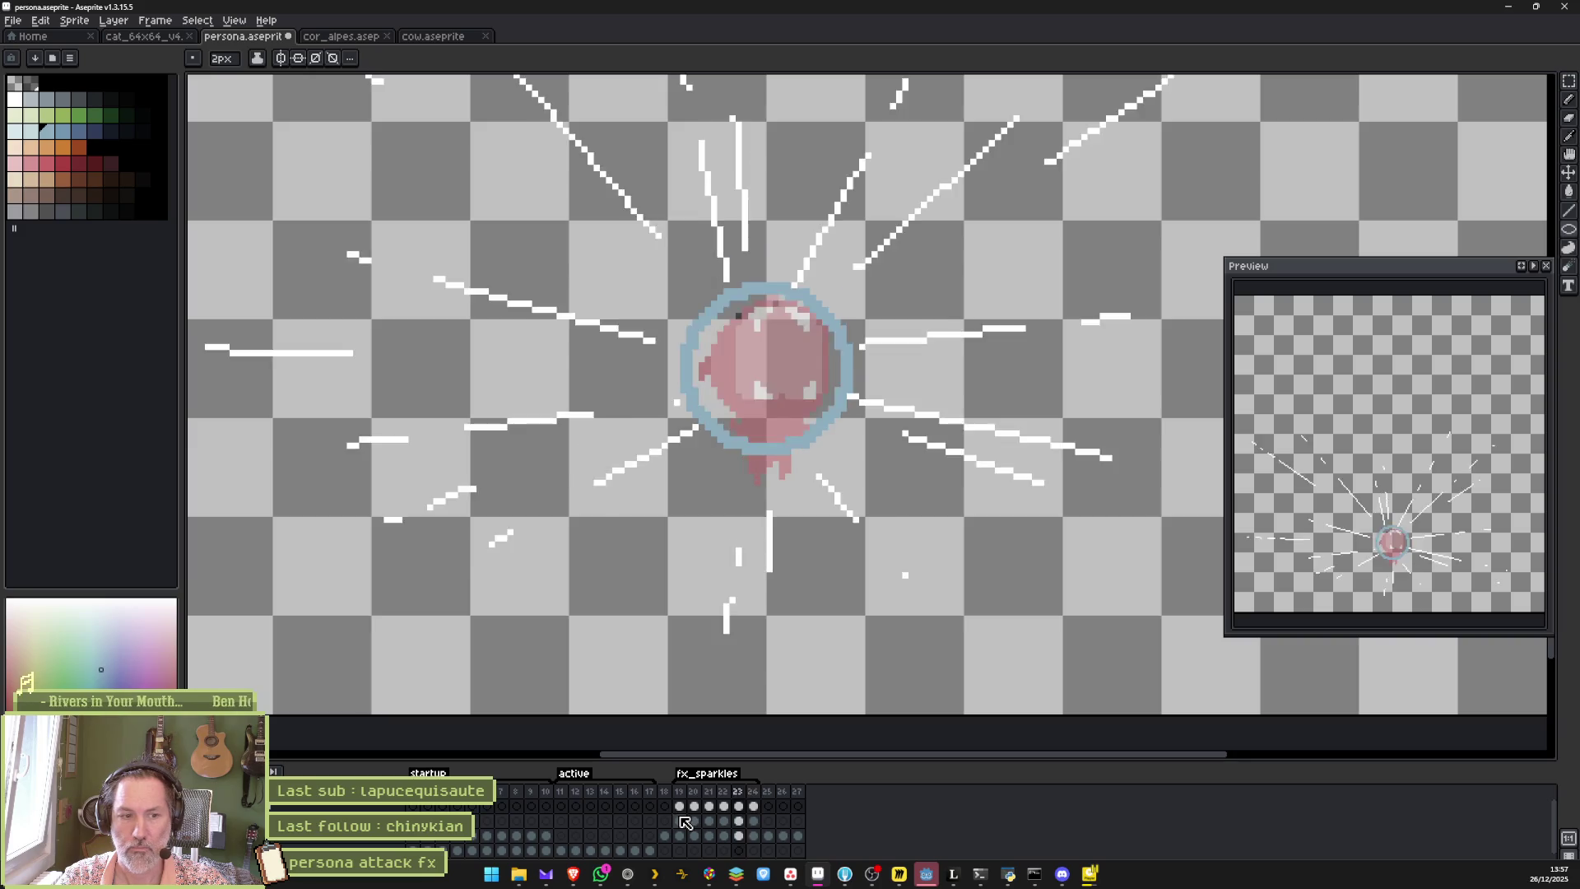
{"action": "key", "text": "Return"}
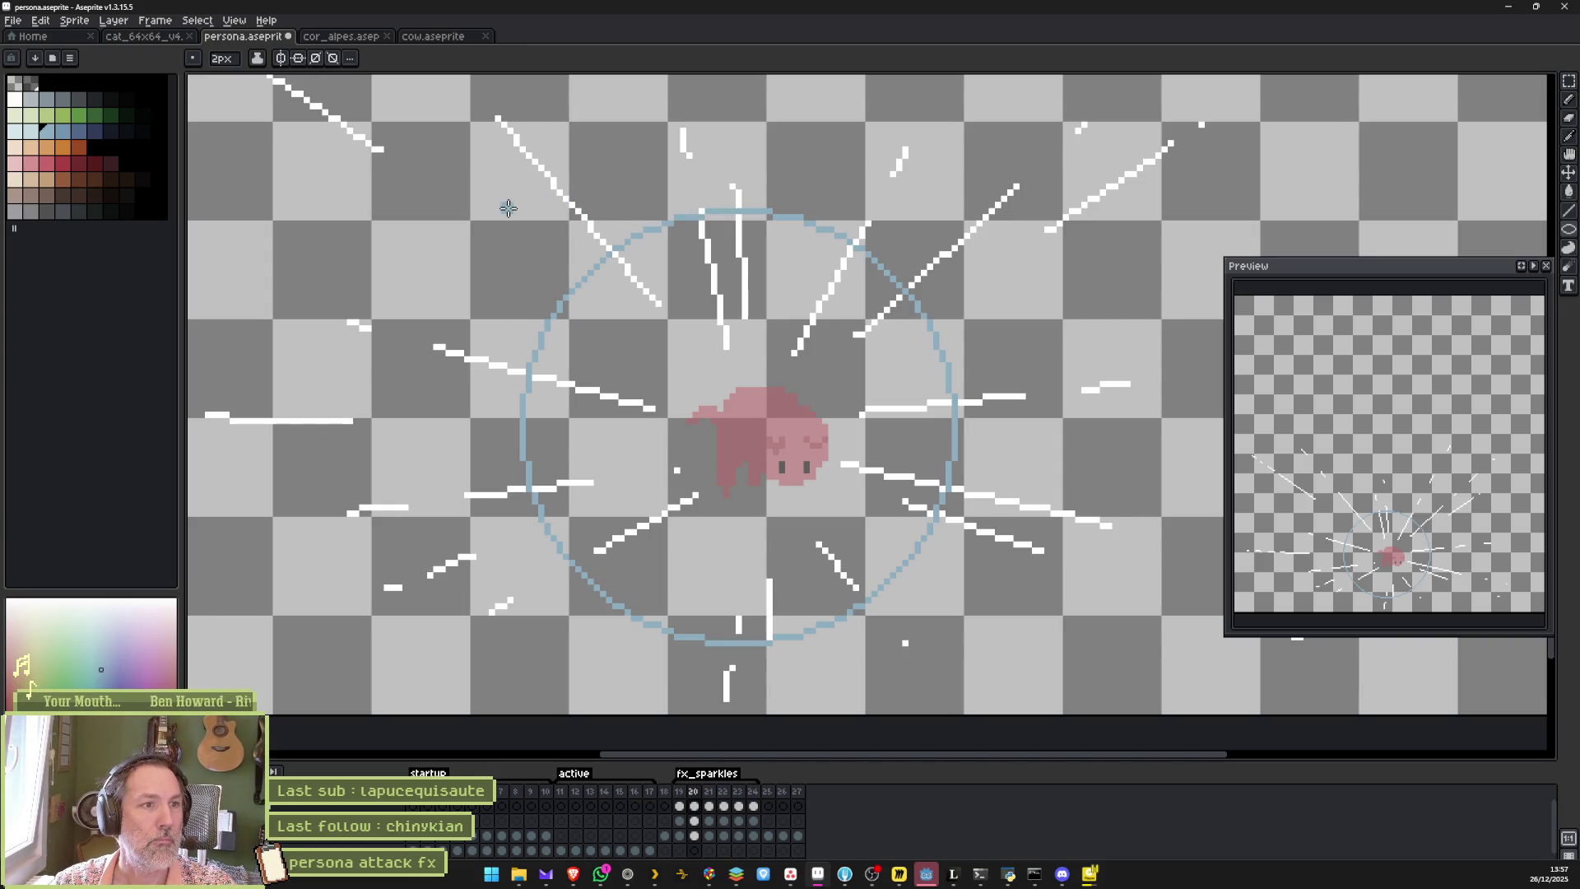
Undo the stray ring and draw a large thick blue ring around the creature on a new layer.
{"action": "mouse_move", "coordinate": [509, 208]}
{"action": "left_mouse_down"}
{"action": "mouse_move", "coordinate": [961, 665]}
{"action": "mouse_move", "coordinate": [947, 650]}
{"action": "left_mouse_up"}
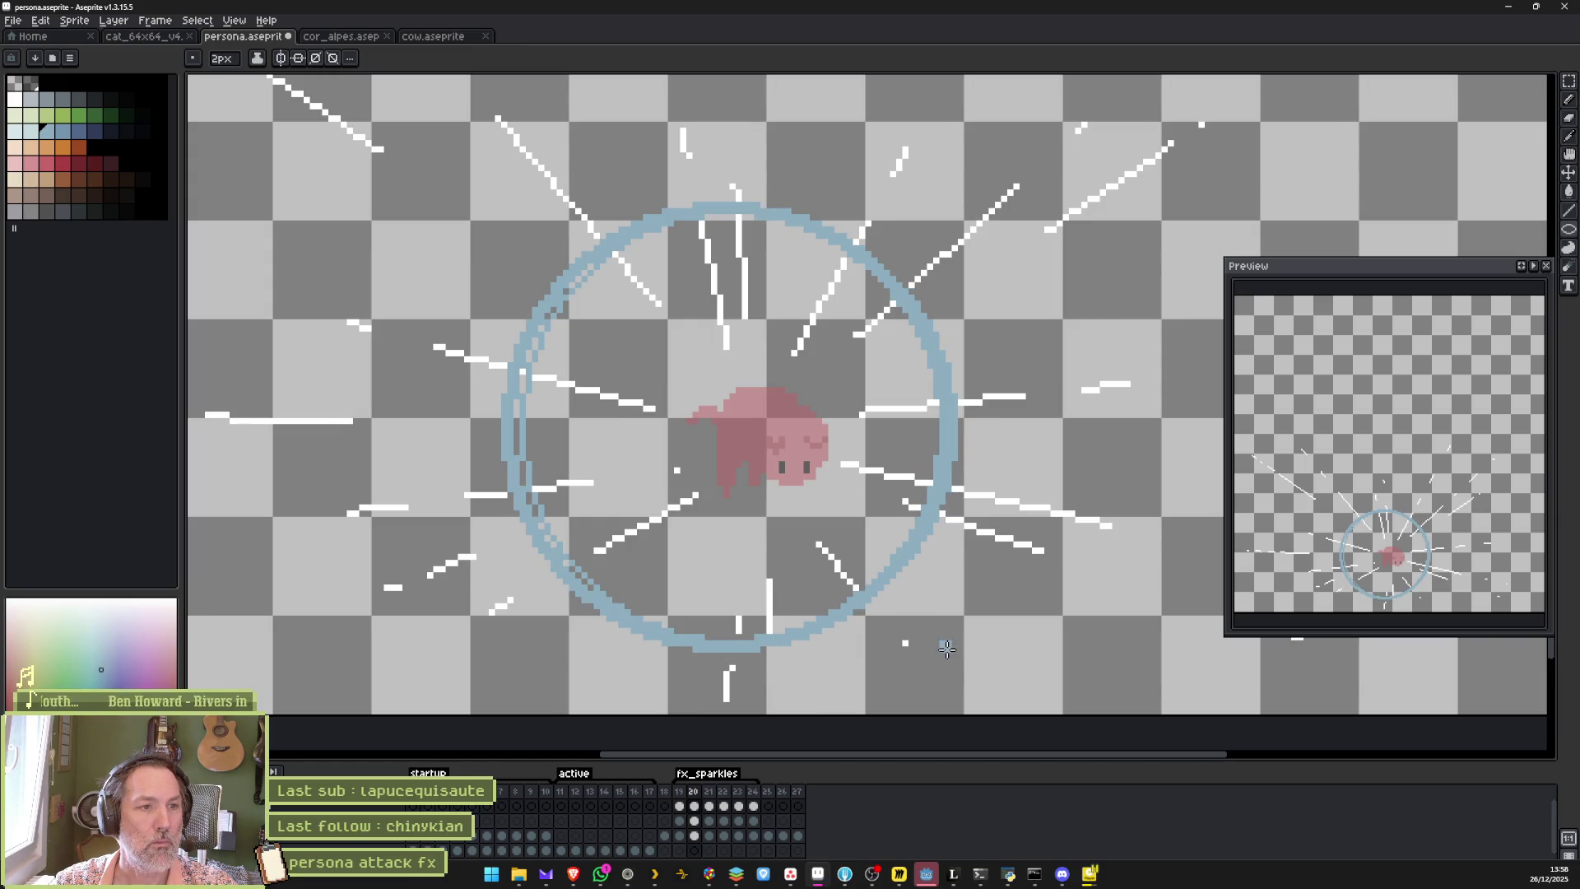
{"action": "key", "text": "ctrl+z"}
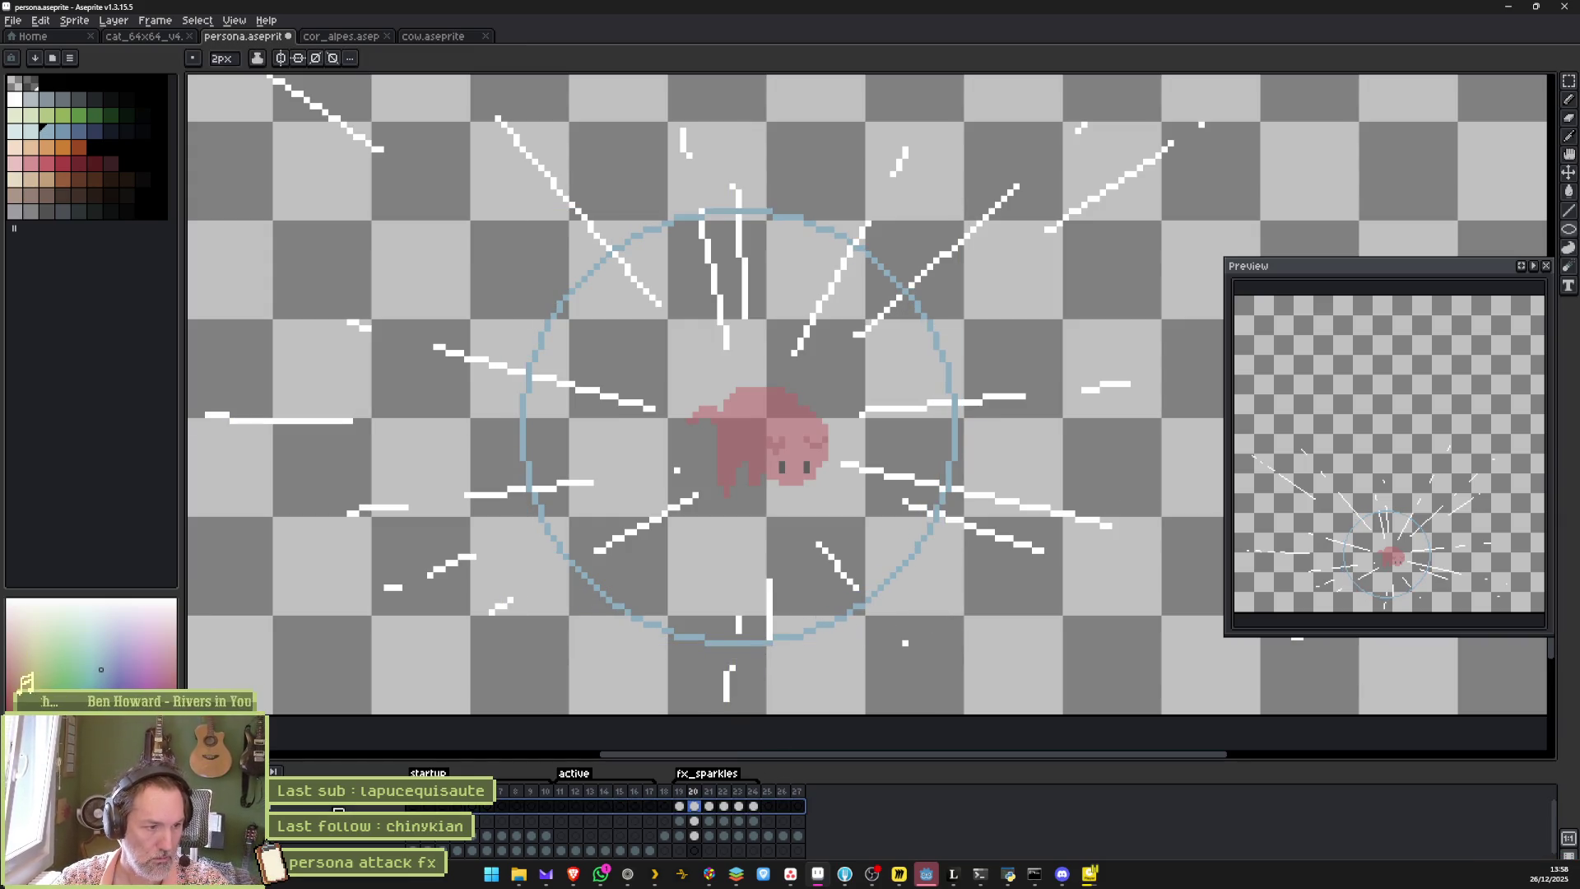
{"action": "key", "text": "shift+n"}
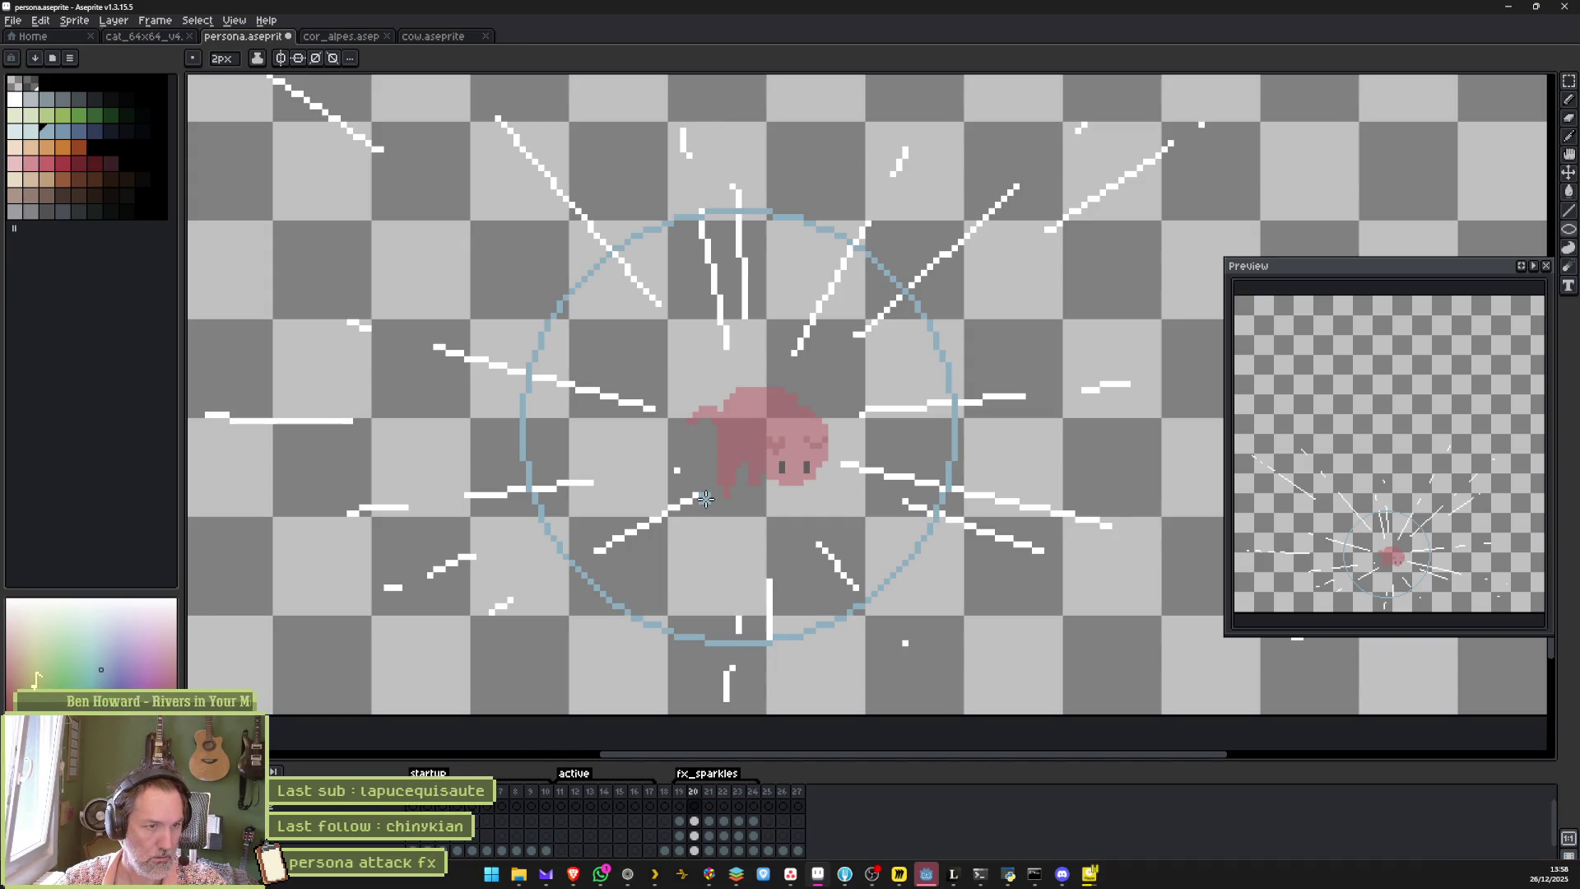
{"action": "mouse_move", "coordinate": [509, 202]}
{"action": "left_mouse_down"}
{"action": "mouse_move", "coordinate": [965, 677]}
{"action": "mouse_move", "coordinate": [954, 664]}
{"action": "left_mouse_up"}
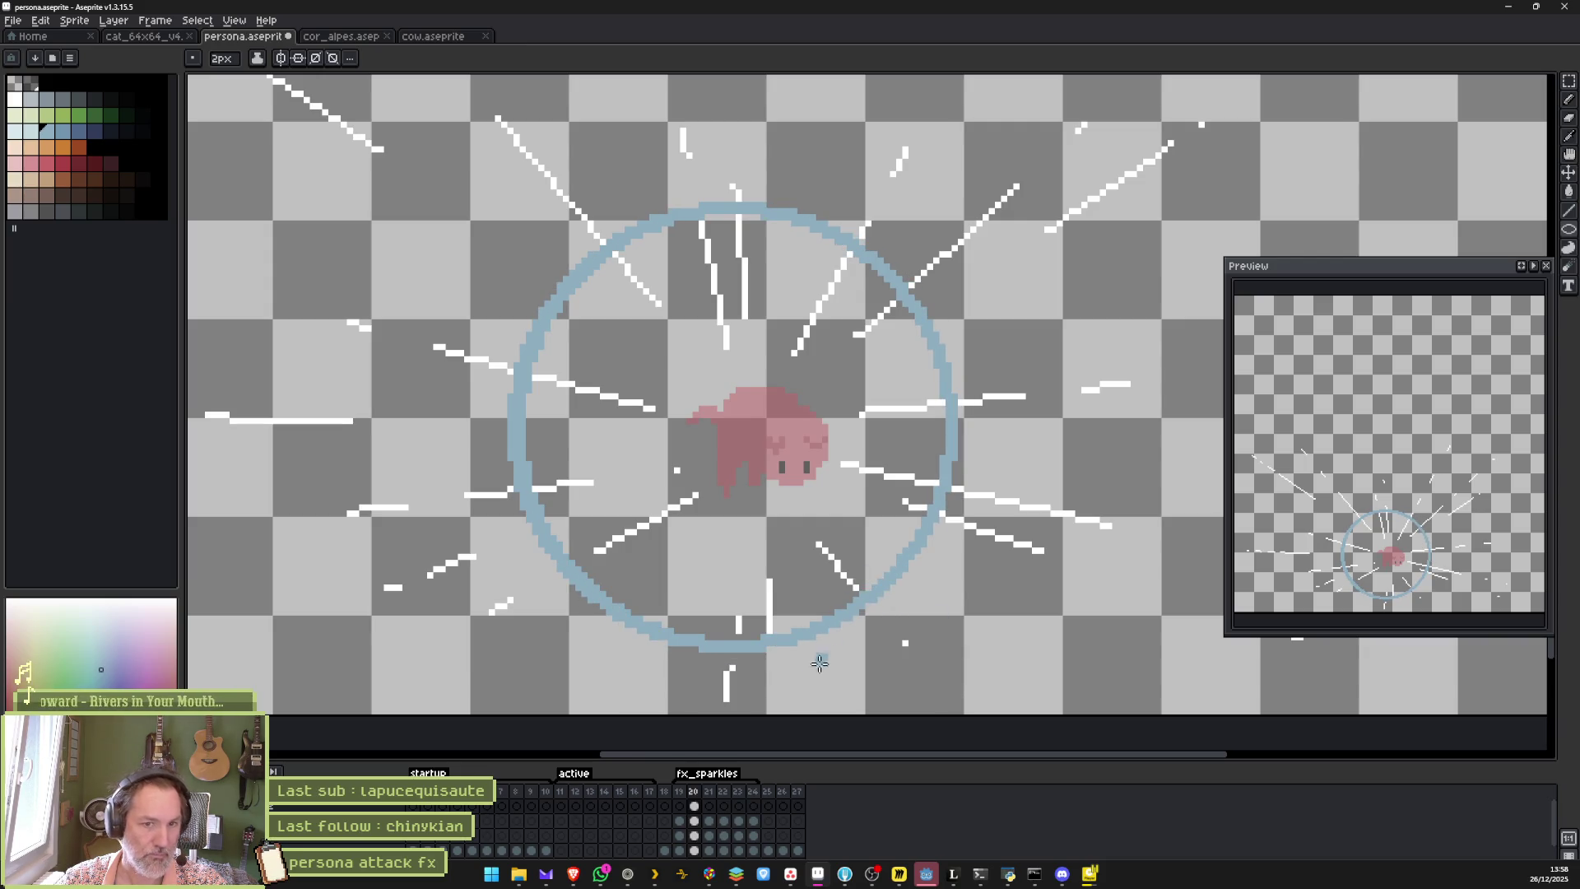
Compare the ring against neighbouring frames and move to frame 21.
{"action": "left_click", "coordinate": [678, 791]}
{"action": "left_click", "coordinate": [664, 791]}
{"action": "left_click", "coordinate": [691, 791]}
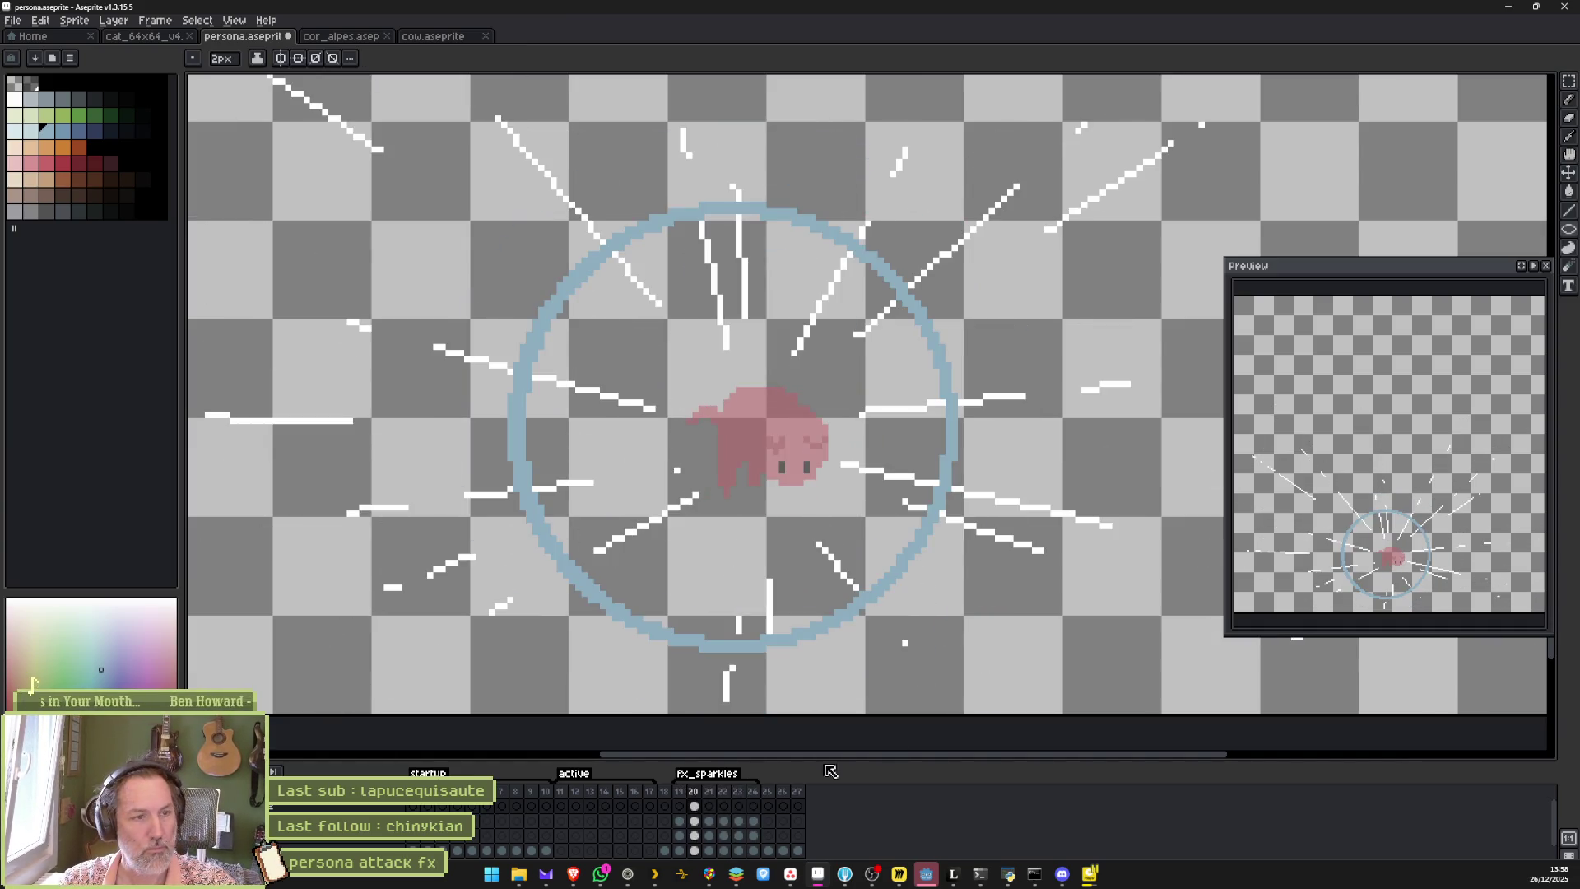
{"action": "left_click", "coordinate": [711, 813]}
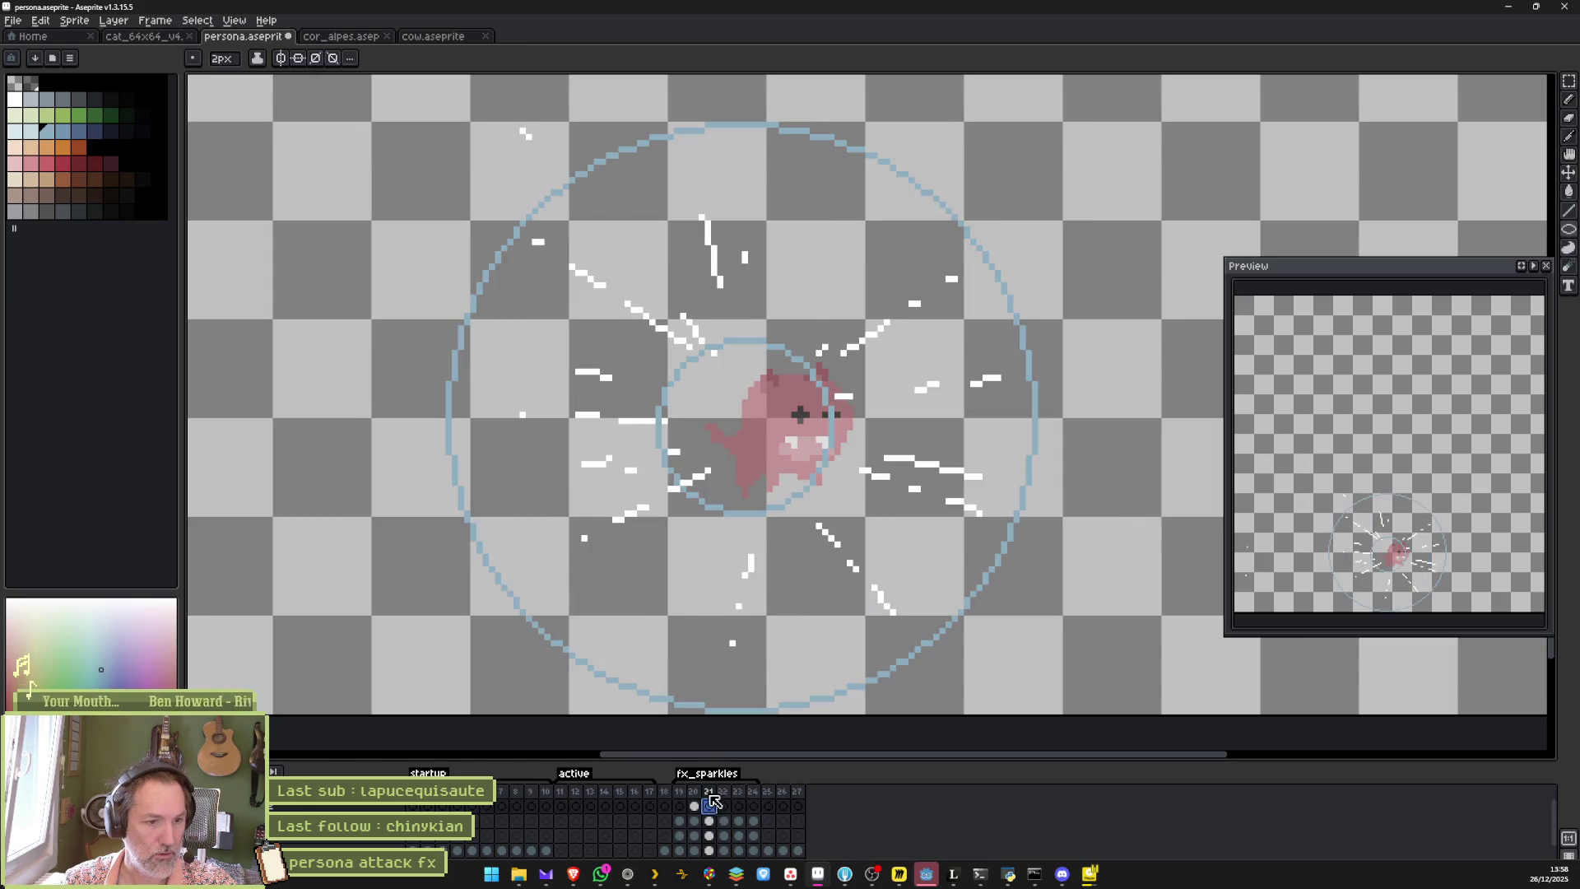
Draw a thick 6px blue ring around the creature on frame 21 and preview it.
{"action": "key", "text": "plus"}
{"action": "key", "text": "plus"}
{"action": "left_click_drag", "start_coordinate": [657, 346], "coordinate": [824, 512]}
{"action": "key", "text": "Return"}
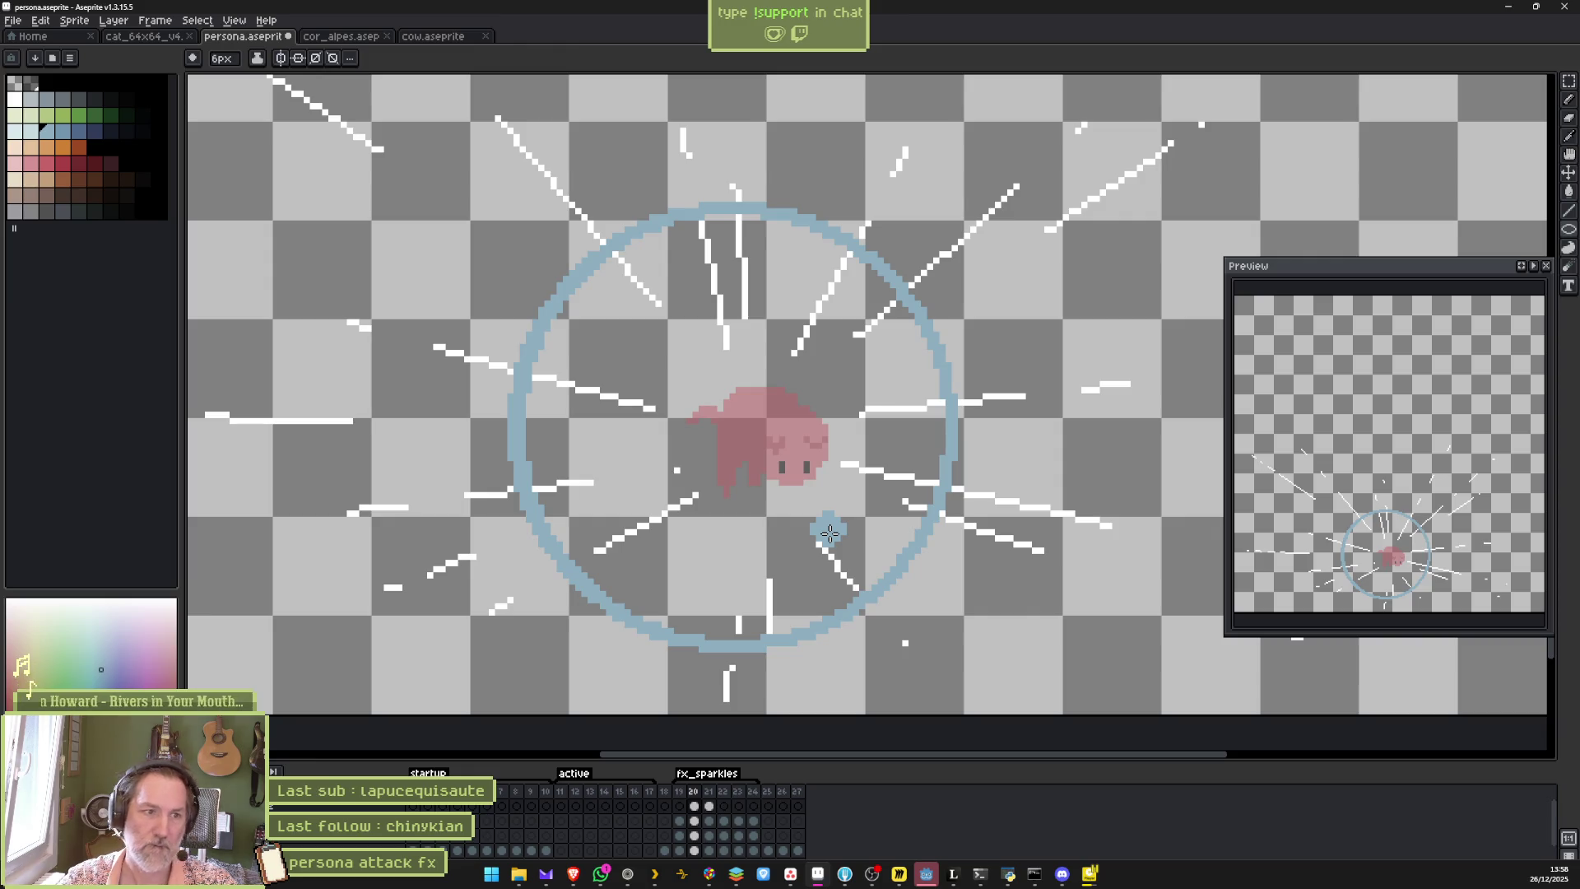
Add a 3px outer ellipse and a thin 2px ring around the central ring, previewing the animation.
{"action": "key", "text": "minus"}
{"action": "key", "text": "minus"}
{"action": "key", "text": "minus"}
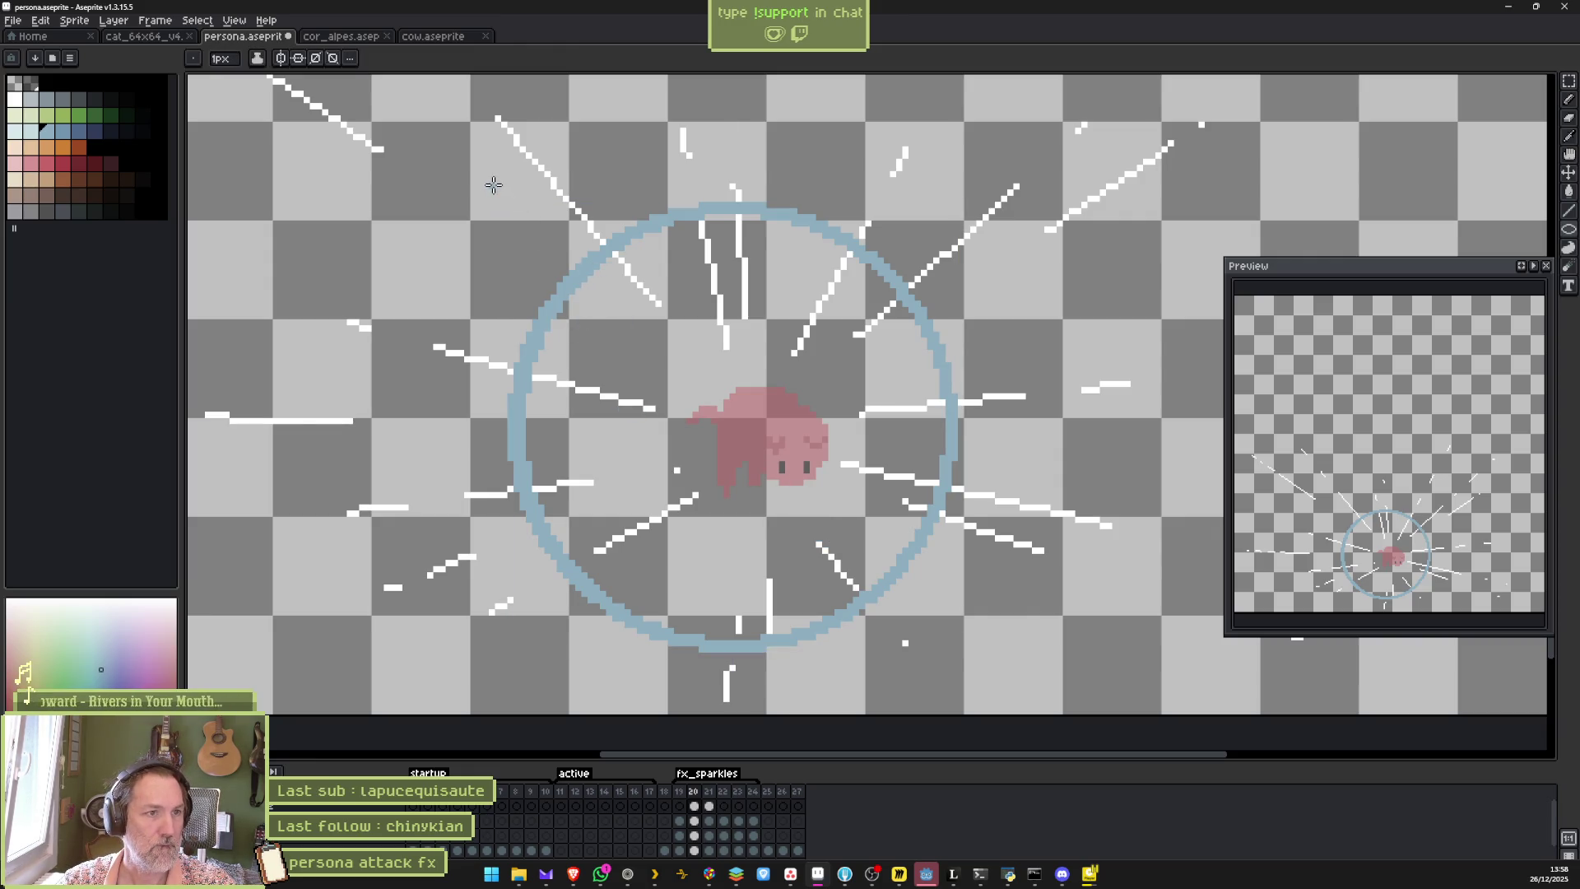
{"action": "left_click_drag", "start_coordinate": [494, 186], "coordinate": [971, 671]}
{"action": "key", "text": "Return"}
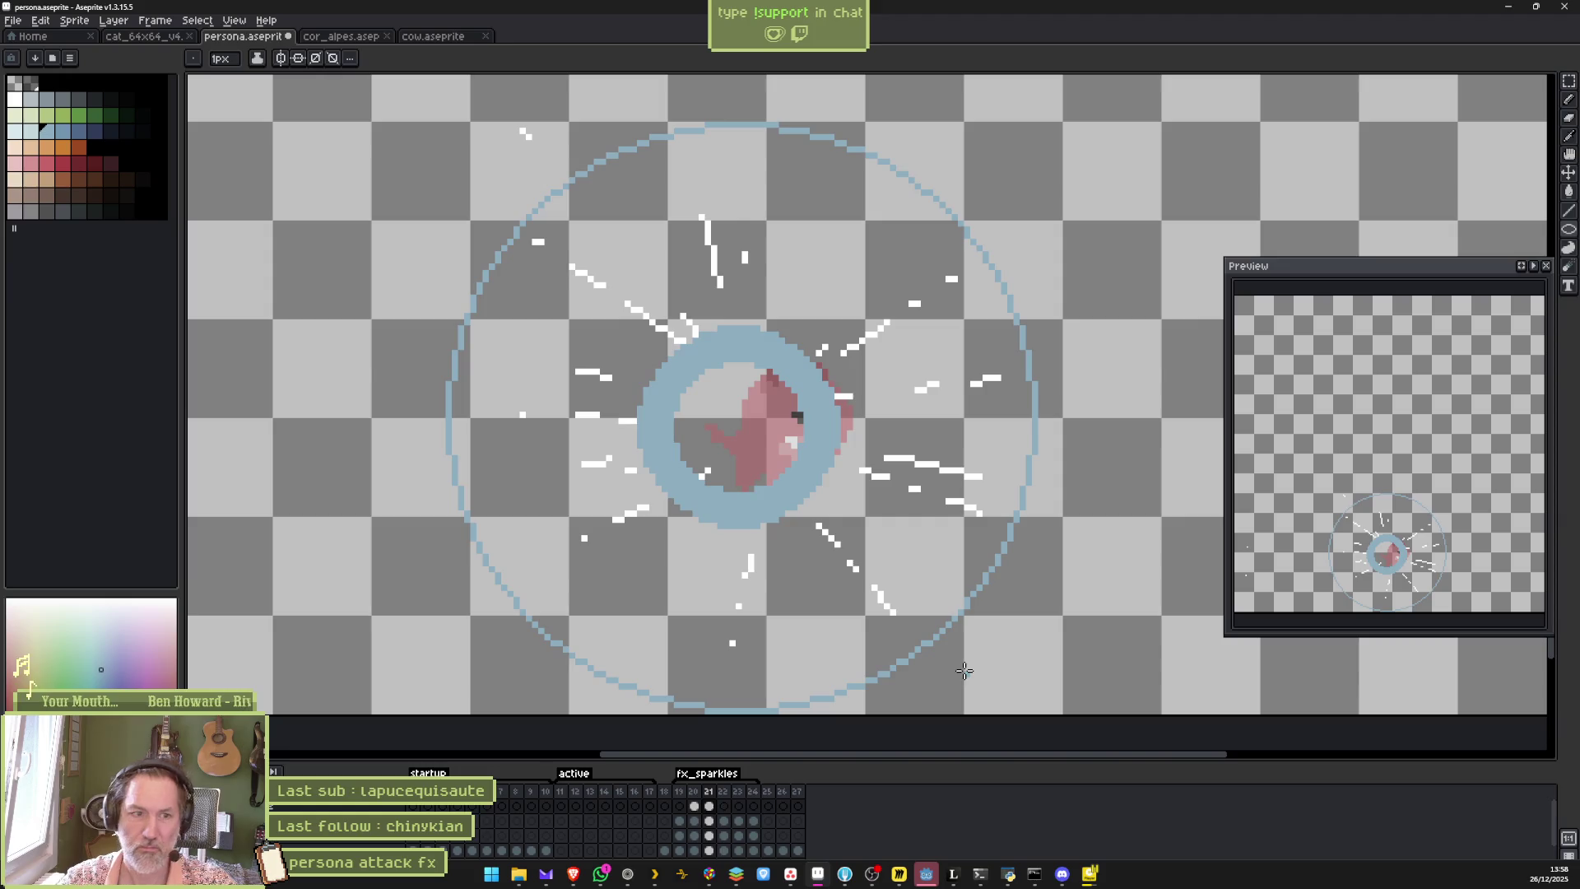
{"action": "key", "text": "plus"}
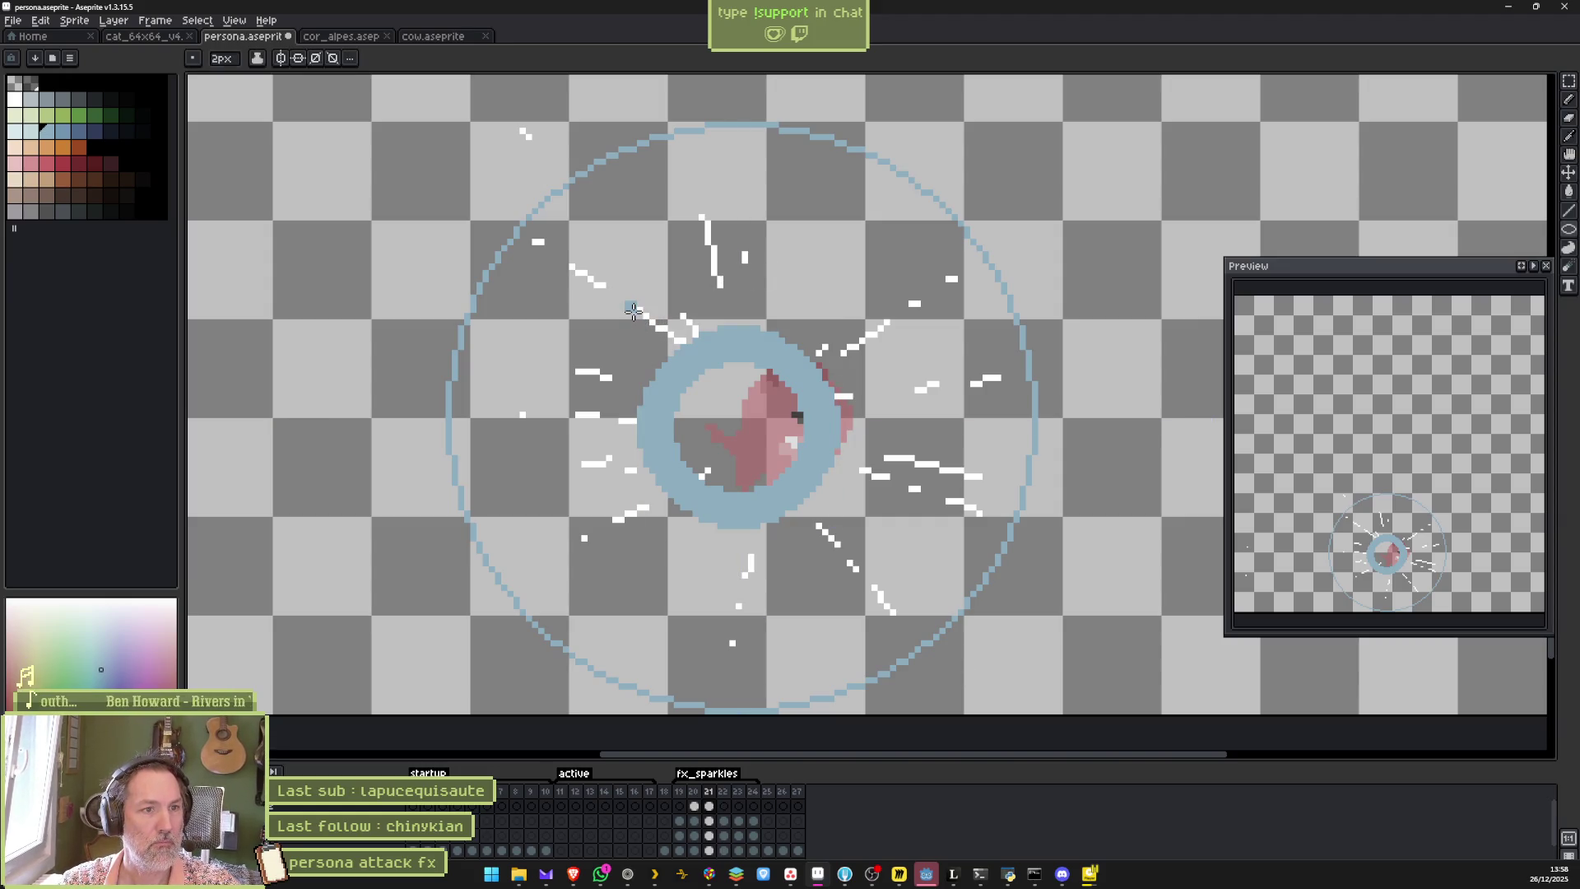
{"action": "left_click_drag", "start_coordinate": [629, 308], "coordinate": [859, 543]}
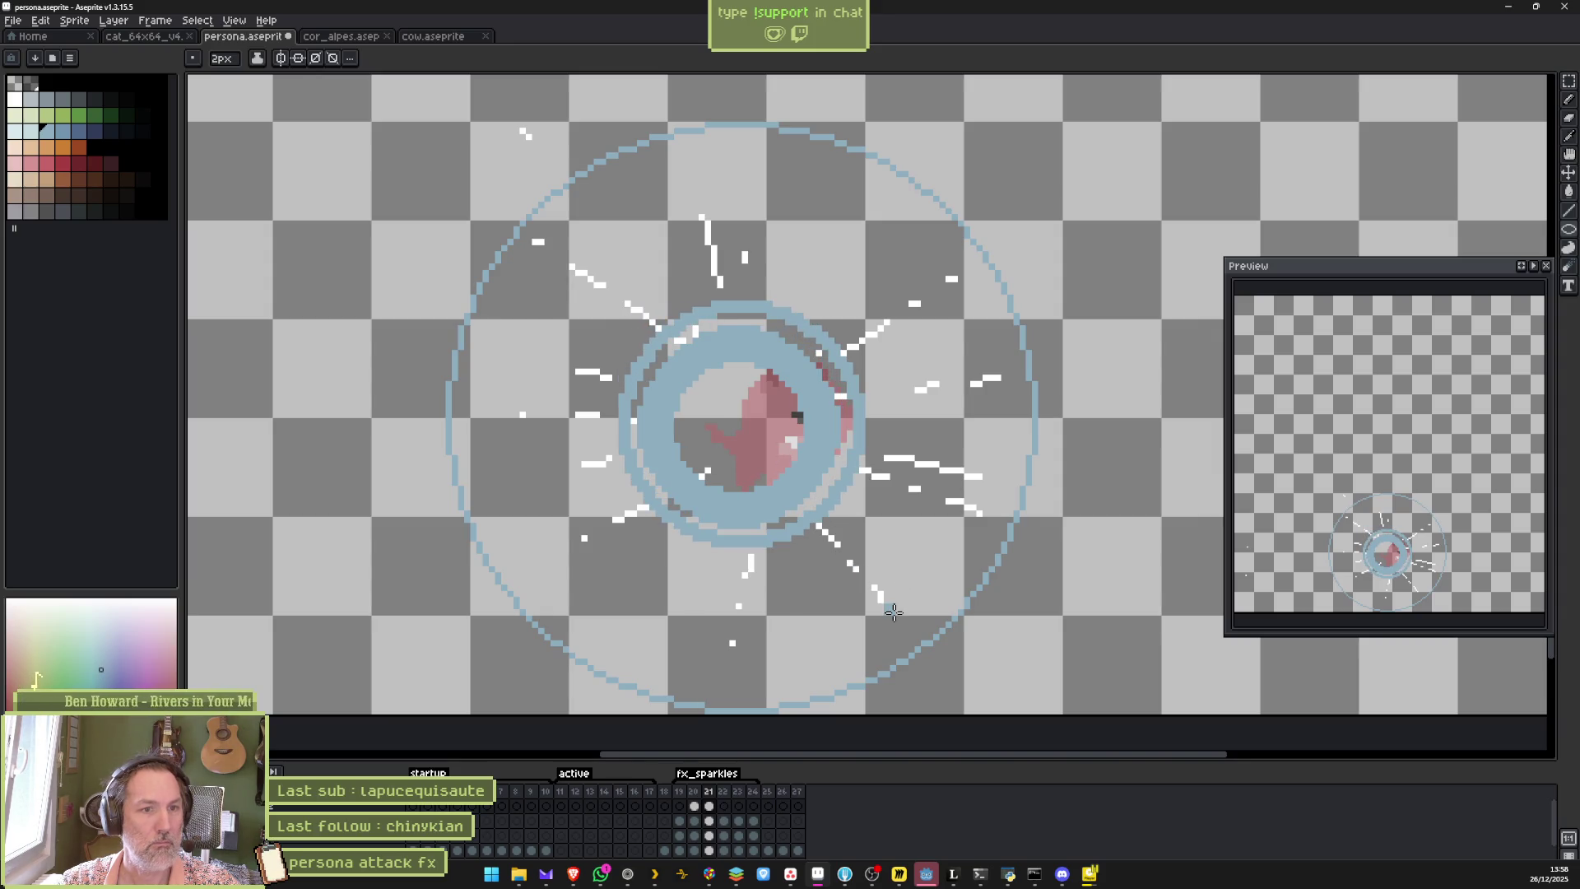
{"action": "key", "text": "Return"}
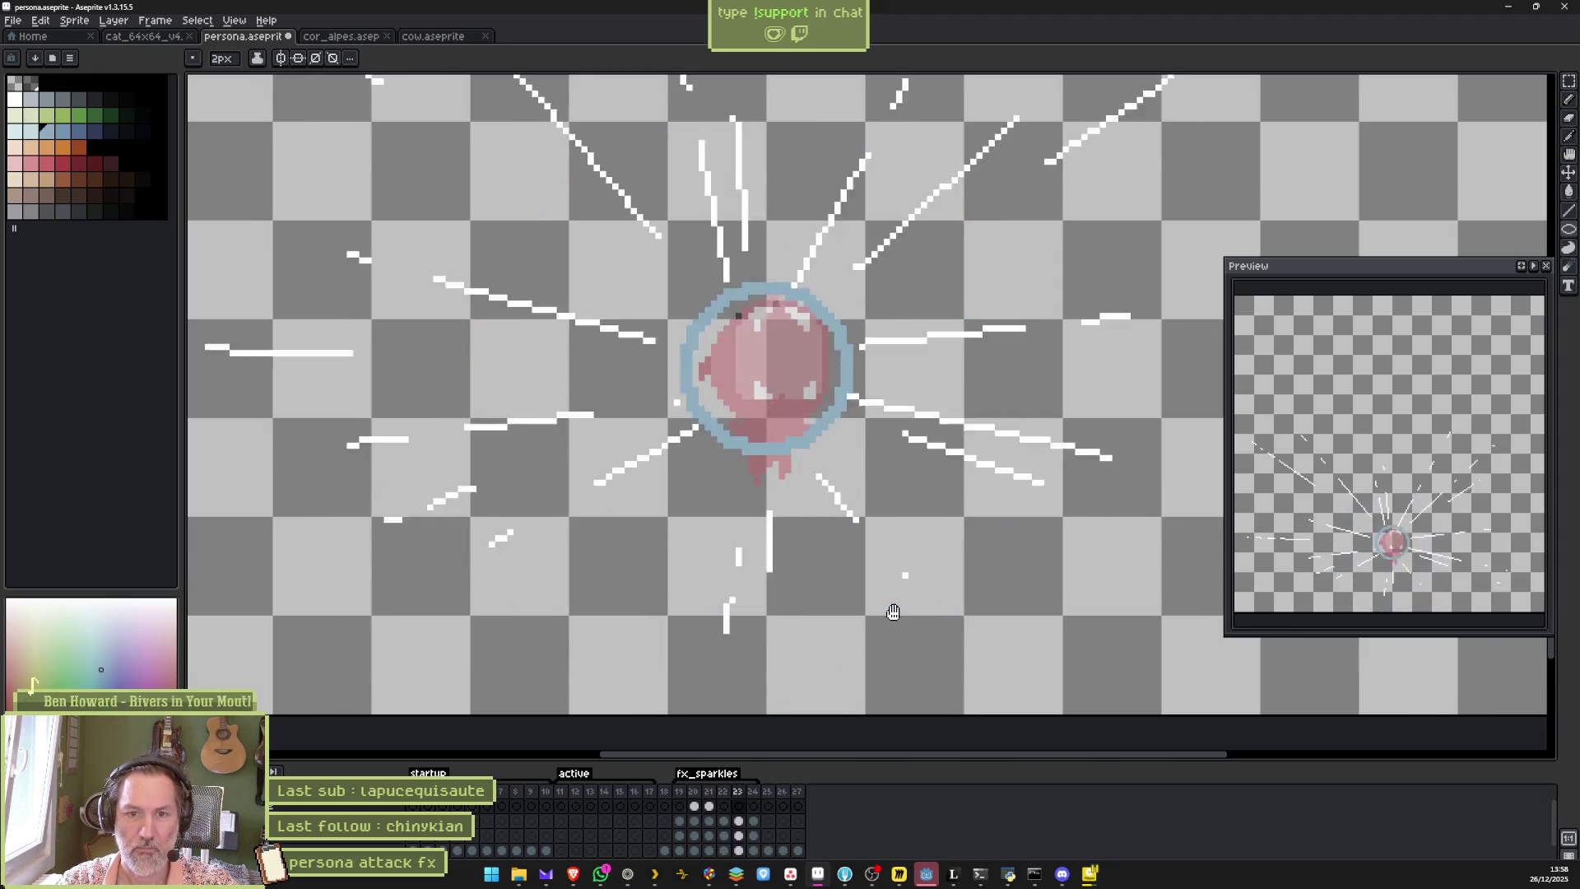
{"action": "key", "text": "alt+Tab"}
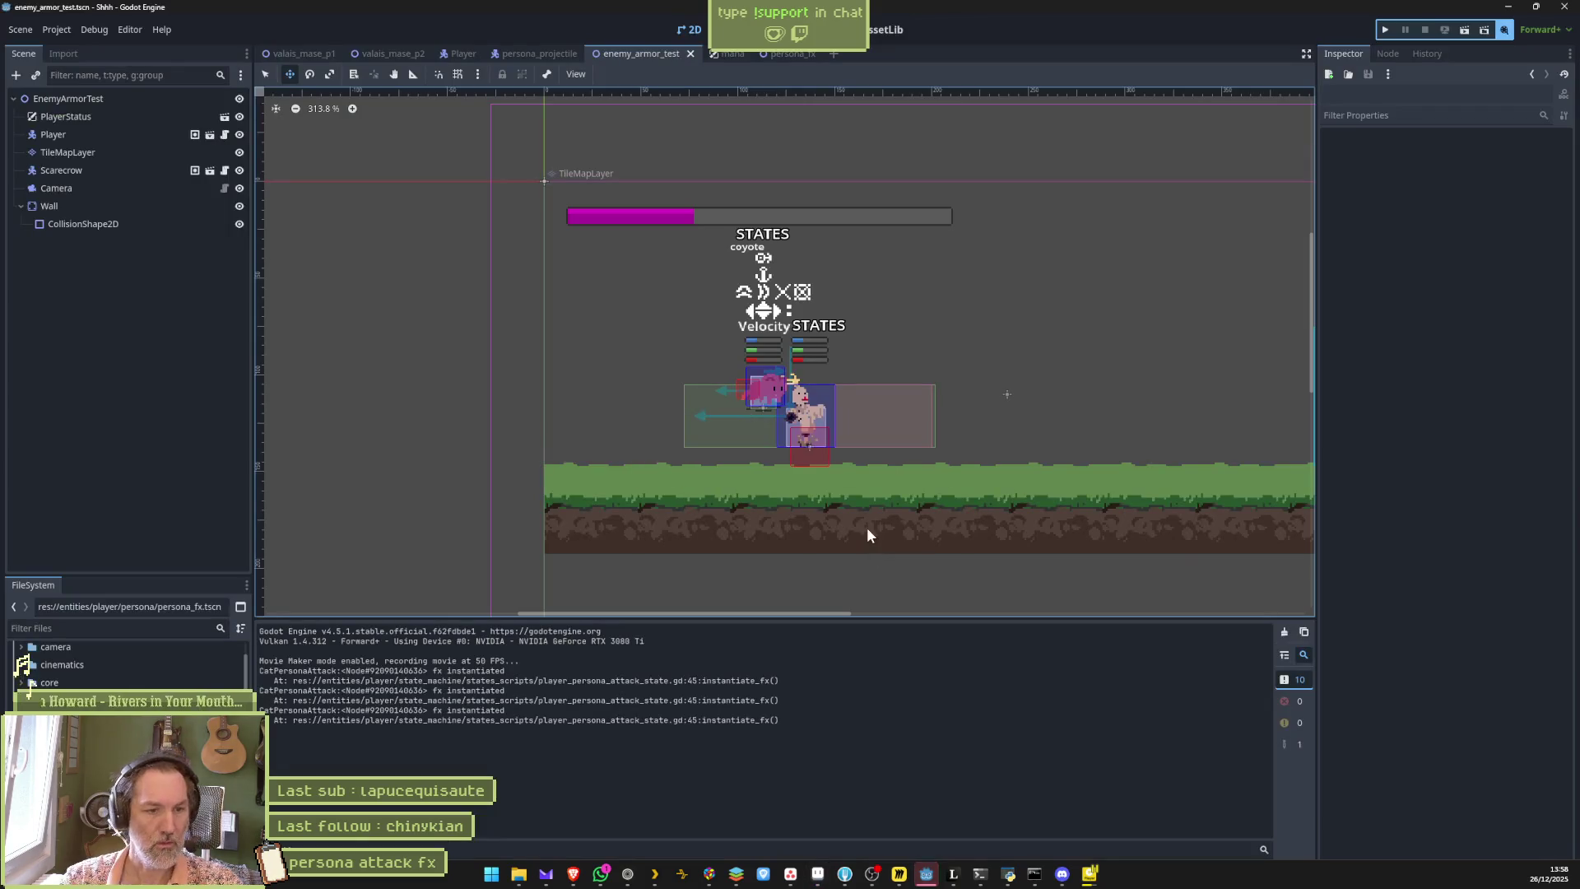
Reimport the updated Aseprite sprite in persona_fx and test-run enemy_armor_test.
{"action": "left_click", "coordinate": [787, 54]}
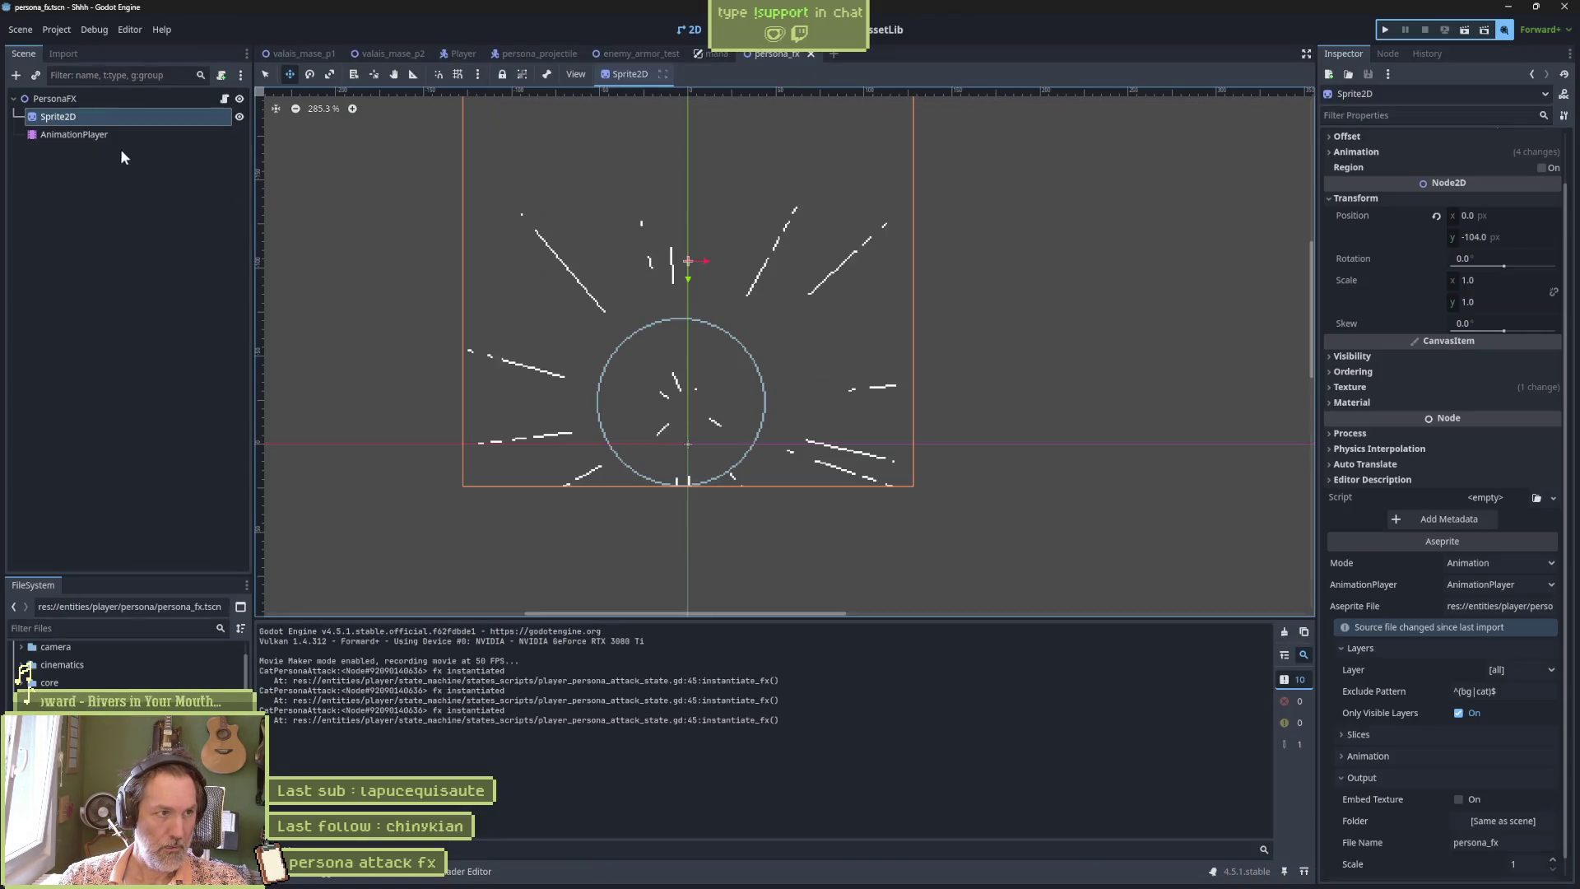
{"action": "scroll", "coordinate": [1432, 659], "scroll_direction": "down", "scroll_amount": 2}
{"action": "left_click", "coordinate": [1449, 866]}
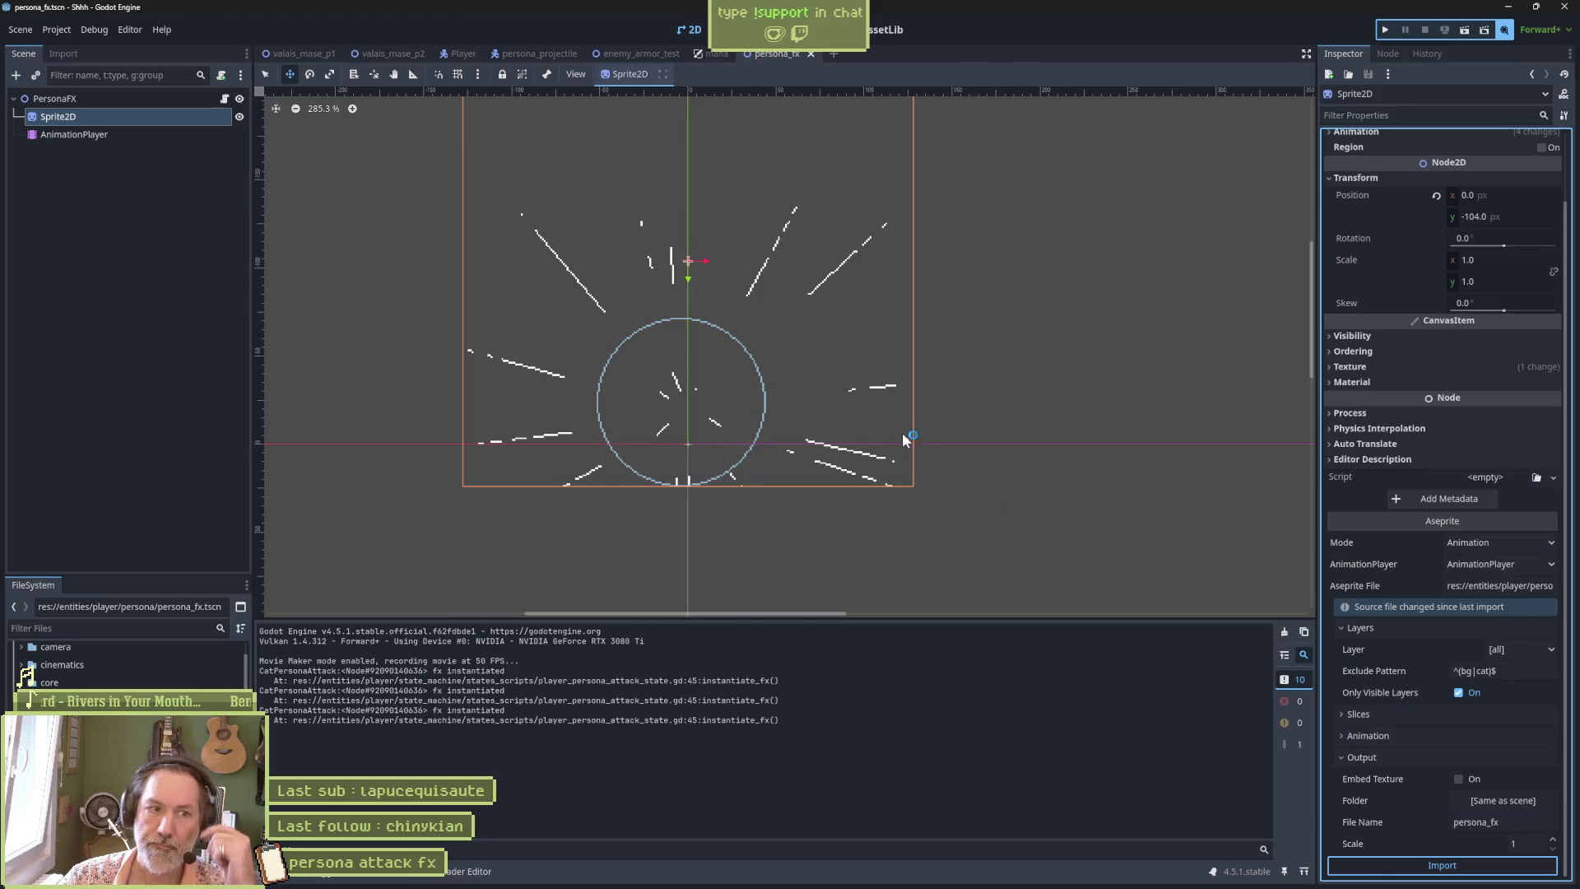
{"action": "left_click", "coordinate": [647, 55]}
{"action": "key", "text": "F6"}
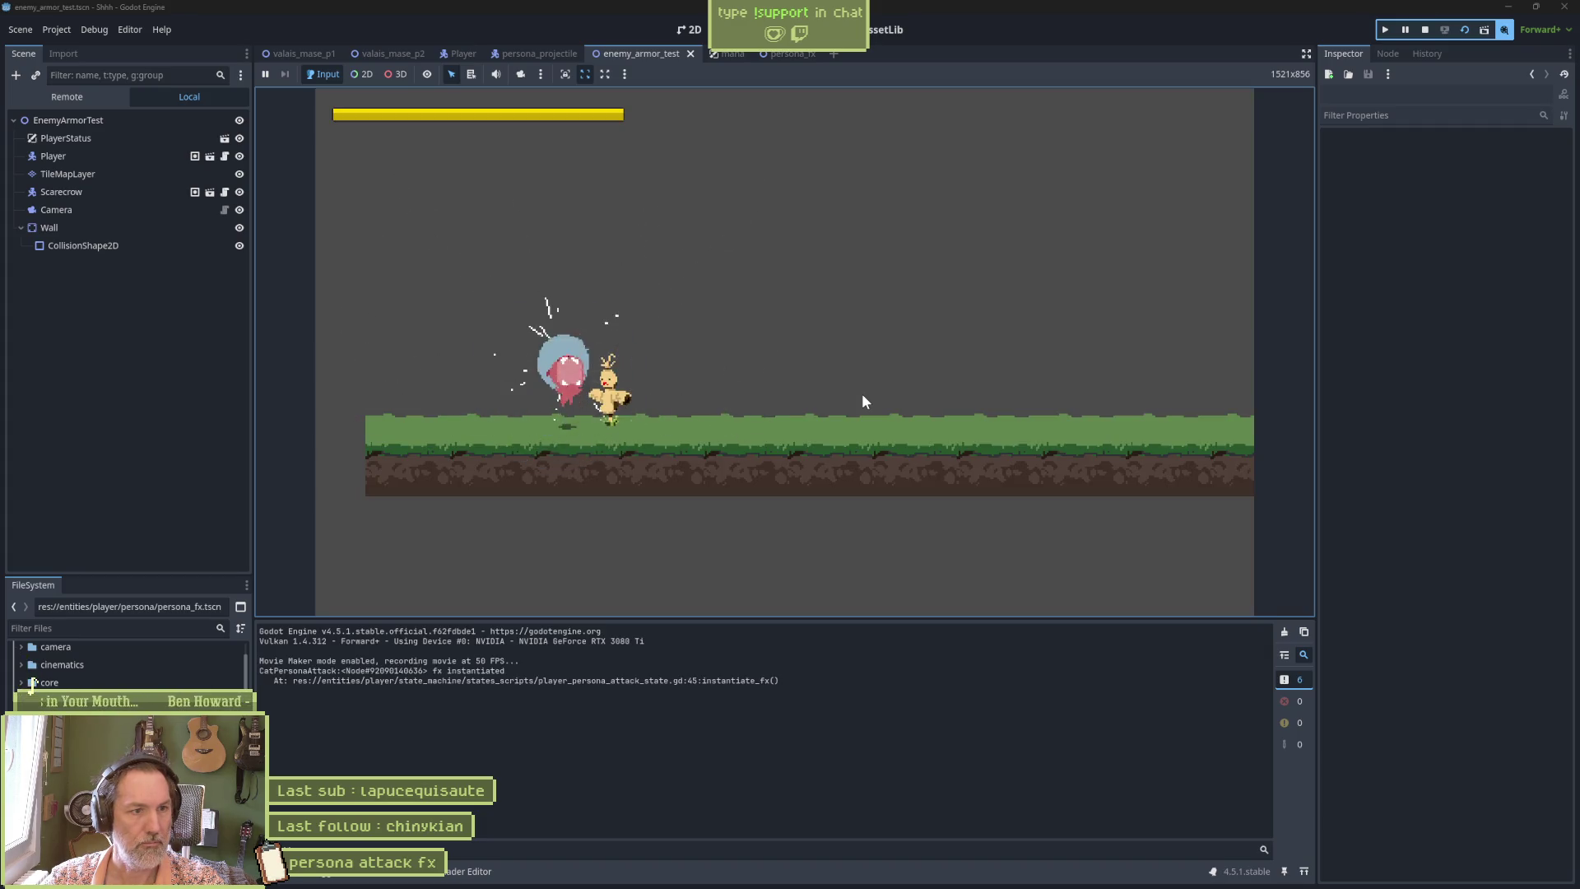
{"action": "key", "text": "F8"}
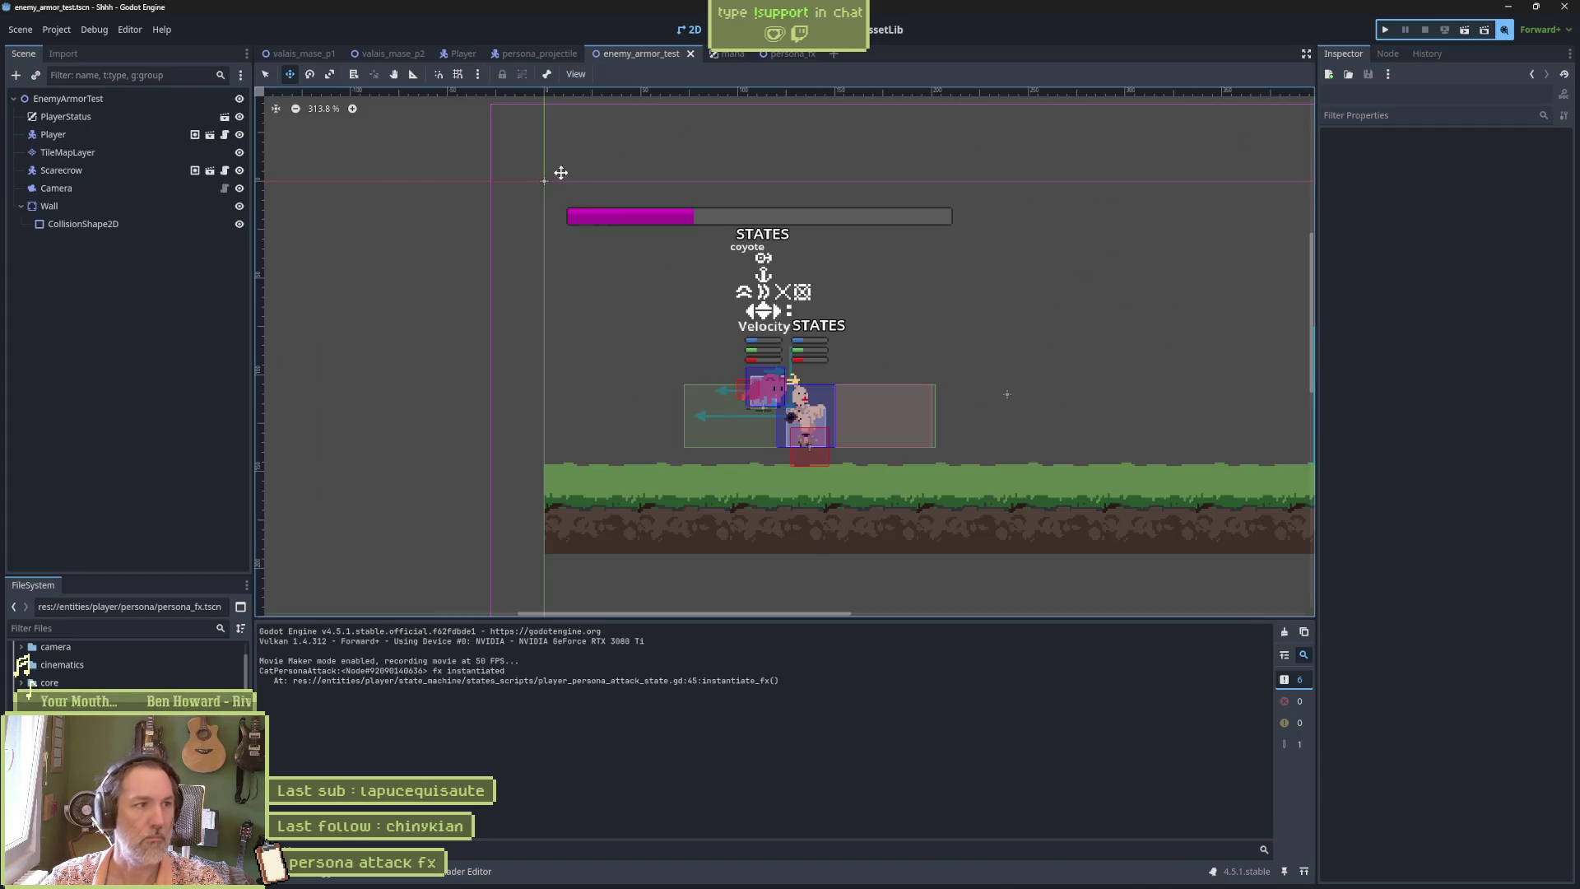
Inspect the fx_sparkles animation on persona_fx's AnimationPlayer.
{"action": "left_click", "coordinate": [778, 53]}
{"action": "left_click", "coordinate": [150, 131]}
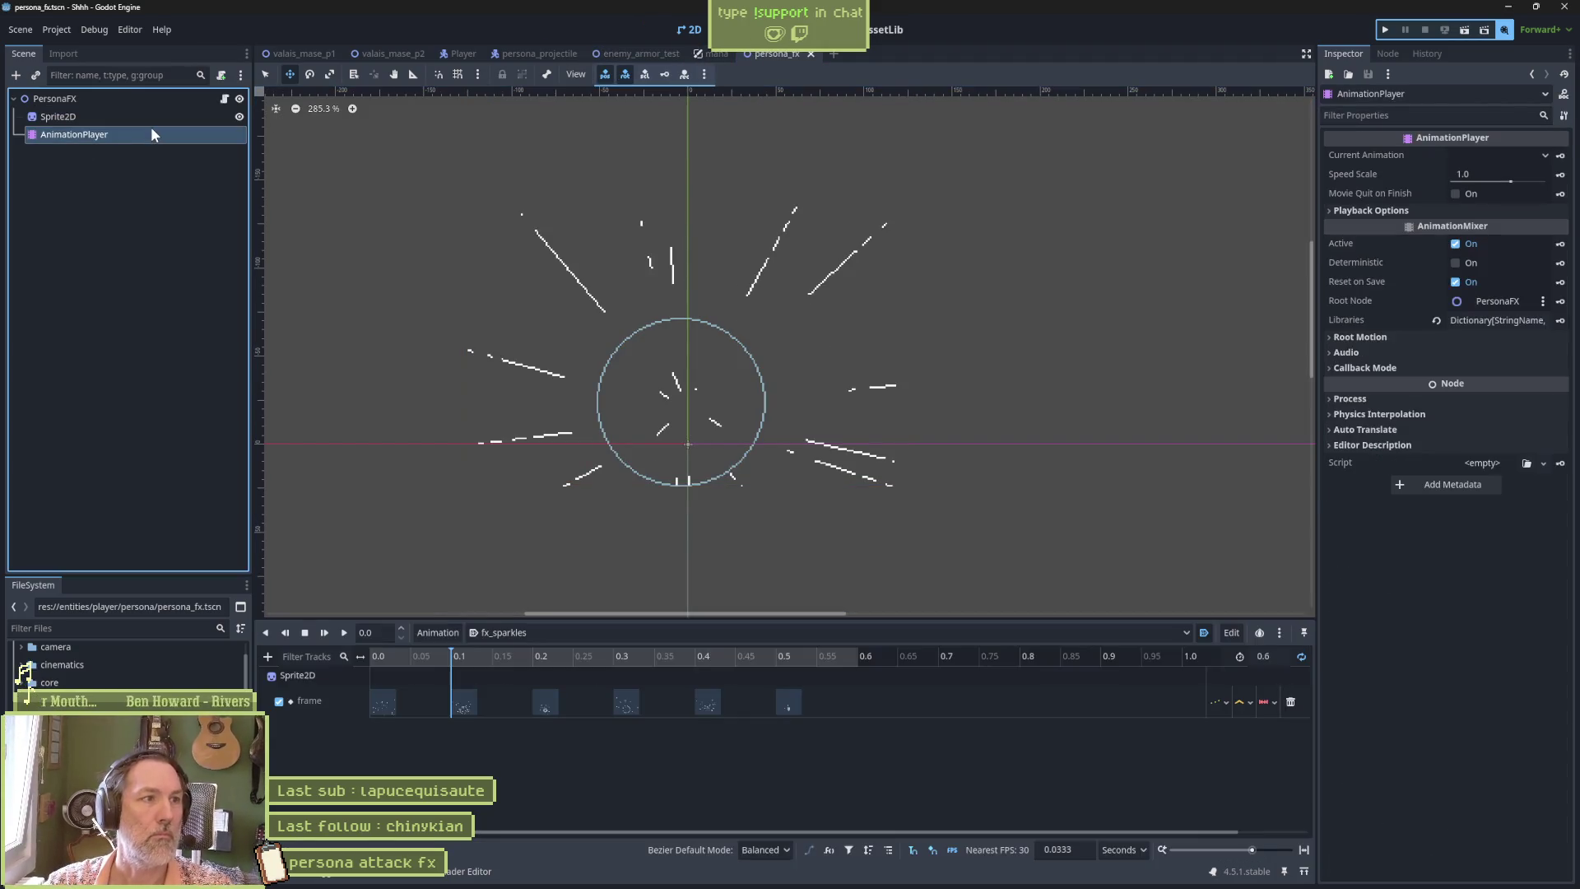
{"action": "left_click", "coordinate": [1301, 656]}
{"action": "key", "text": "Escape"}
Run enemy_armor_test again and trigger the persona attack with X before stopping.
{"action": "left_click", "coordinate": [641, 53]}
{"action": "key", "text": "F6"}
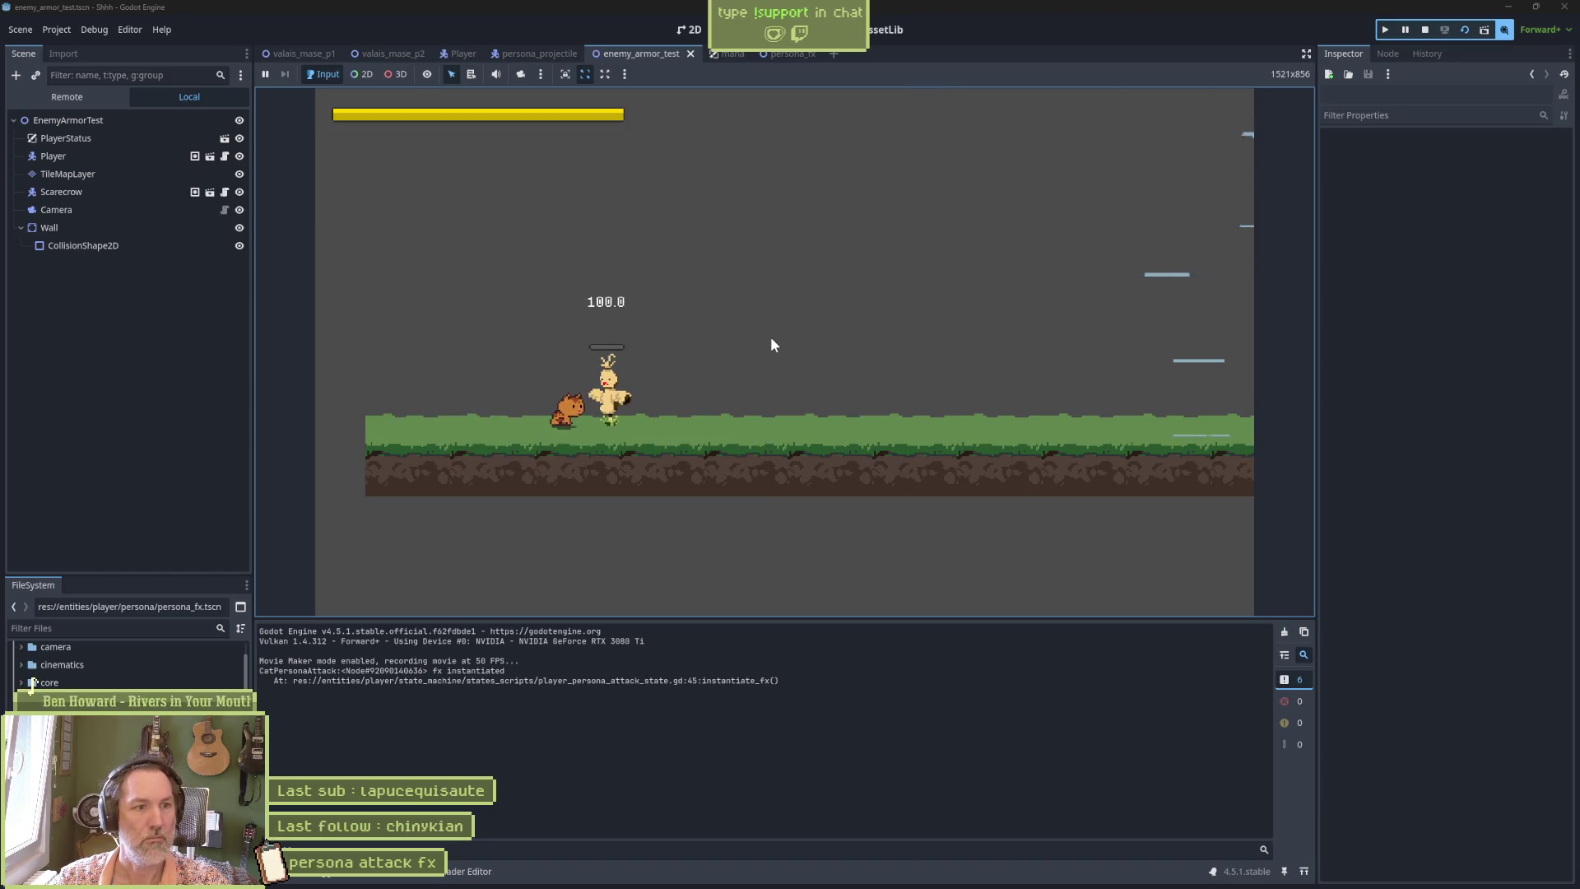
{"action": "key", "text": "x"}
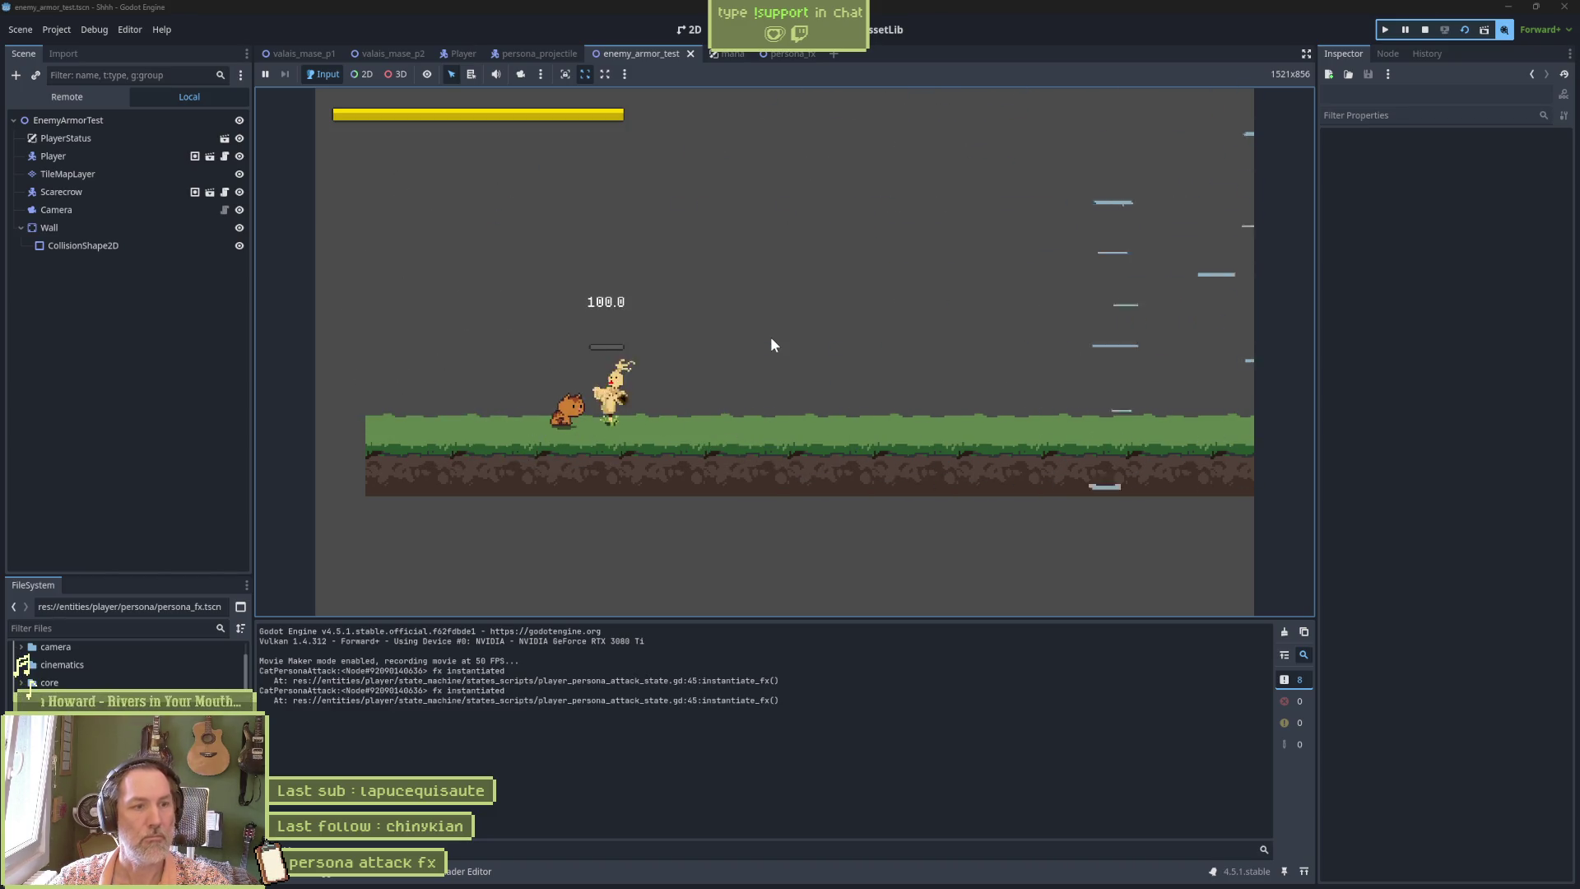
{"action": "key", "text": "F8"}
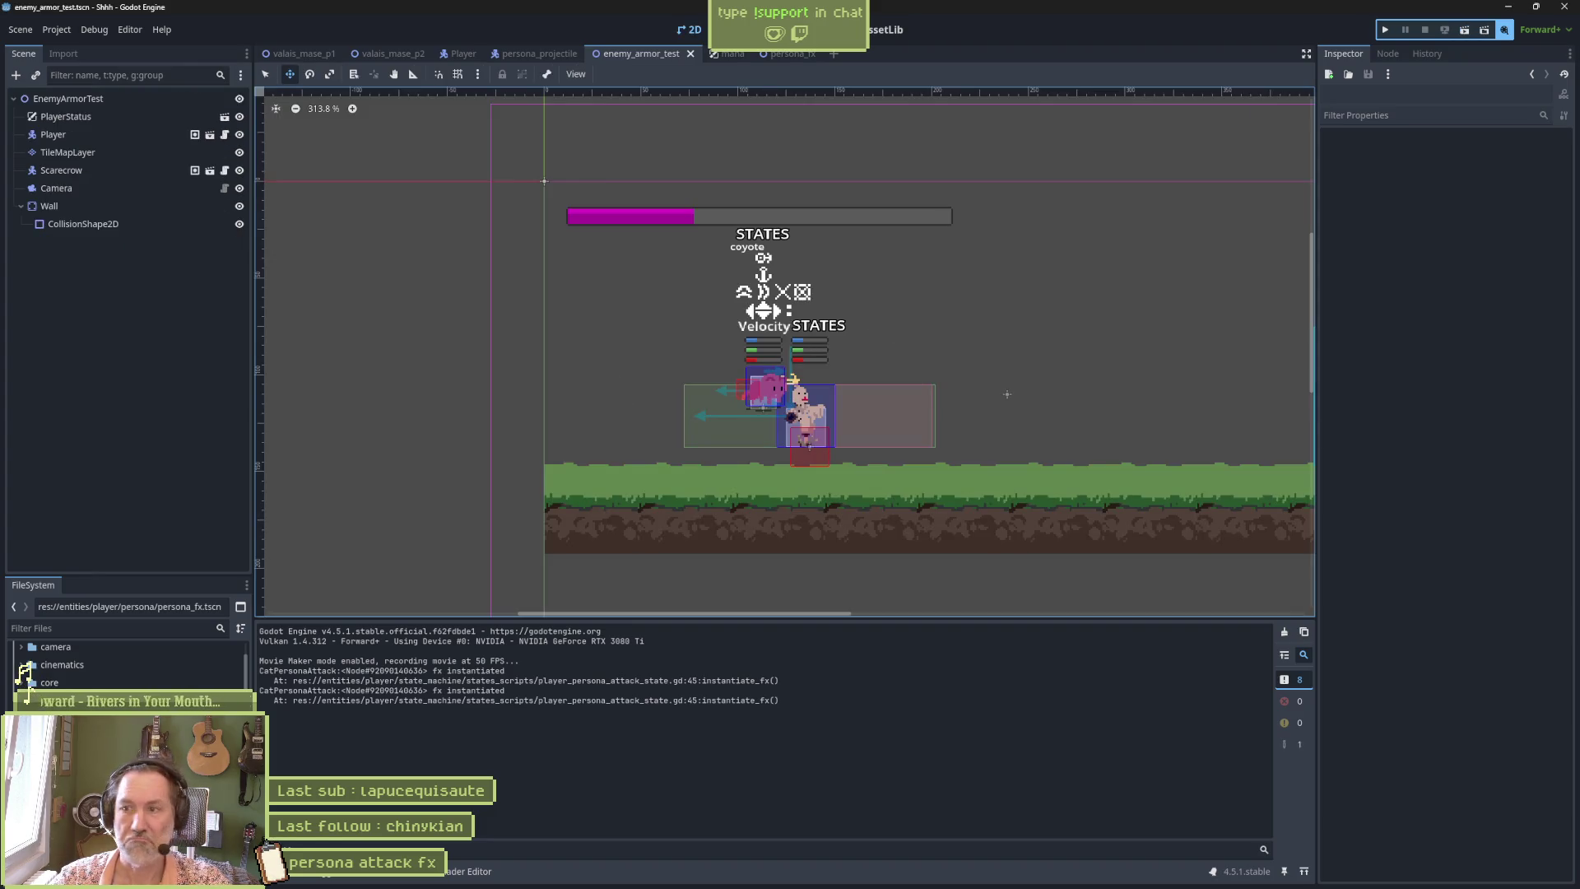
Close another running app from the taskbar.
{"action": "mouse_move", "coordinate": [1133, 886]}
{"action": "right_click", "coordinate": [1089, 874]}
{"action": "left_click", "coordinate": [1115, 845]}
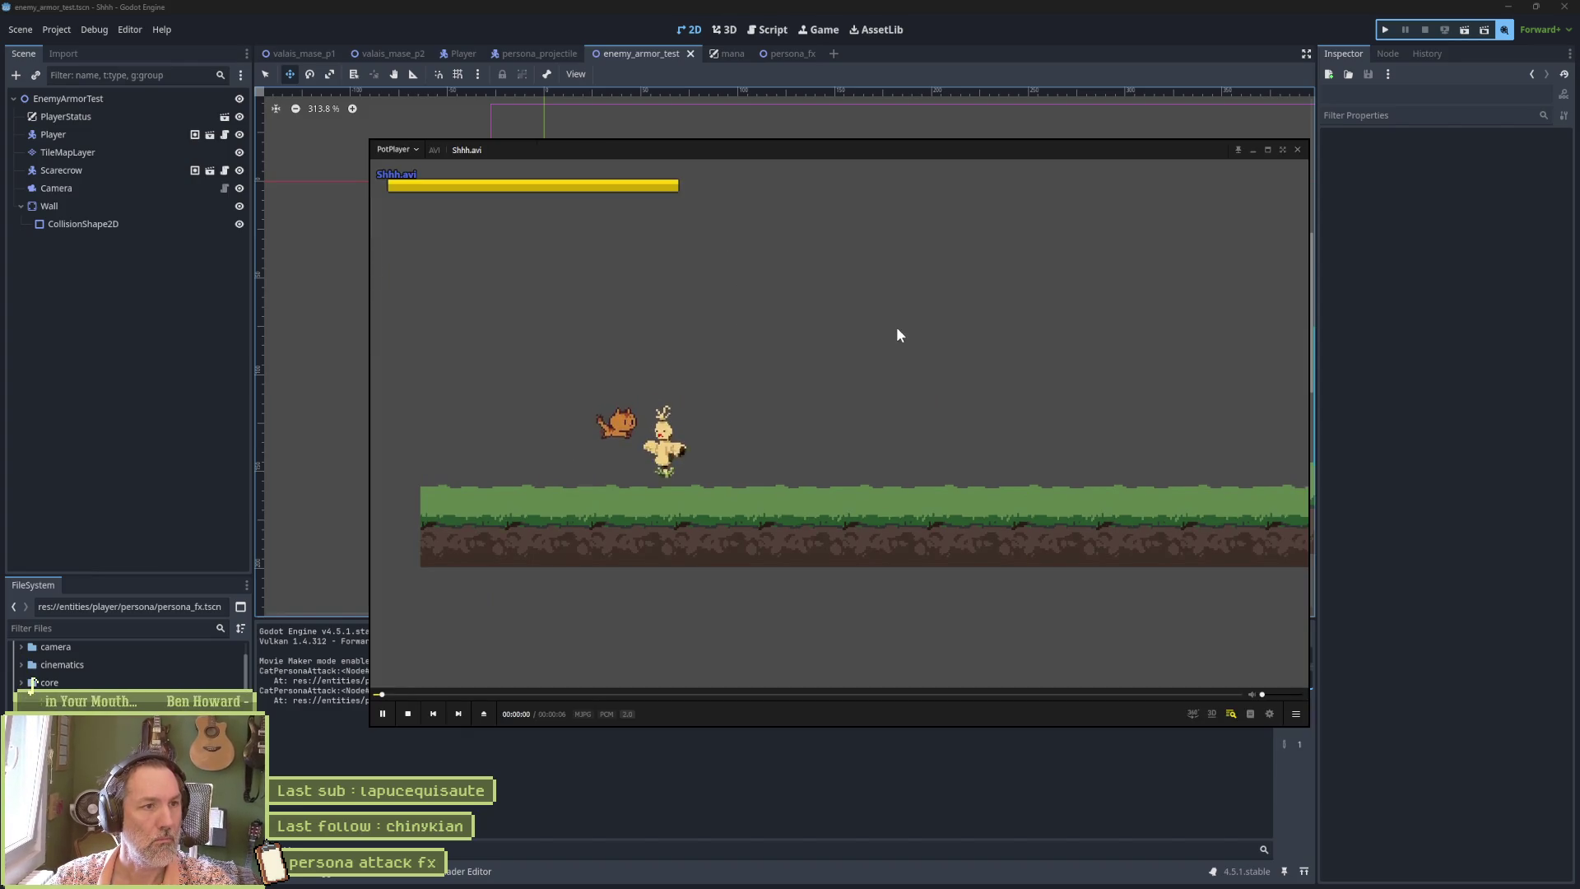
Step back and forth through Shhh.avi with D/F around the burst frames, then return to Aseprite.
{"action": "key", "text": "d"}
{"action": "key", "text": "d"}
{"action": "key", "text": "d"}
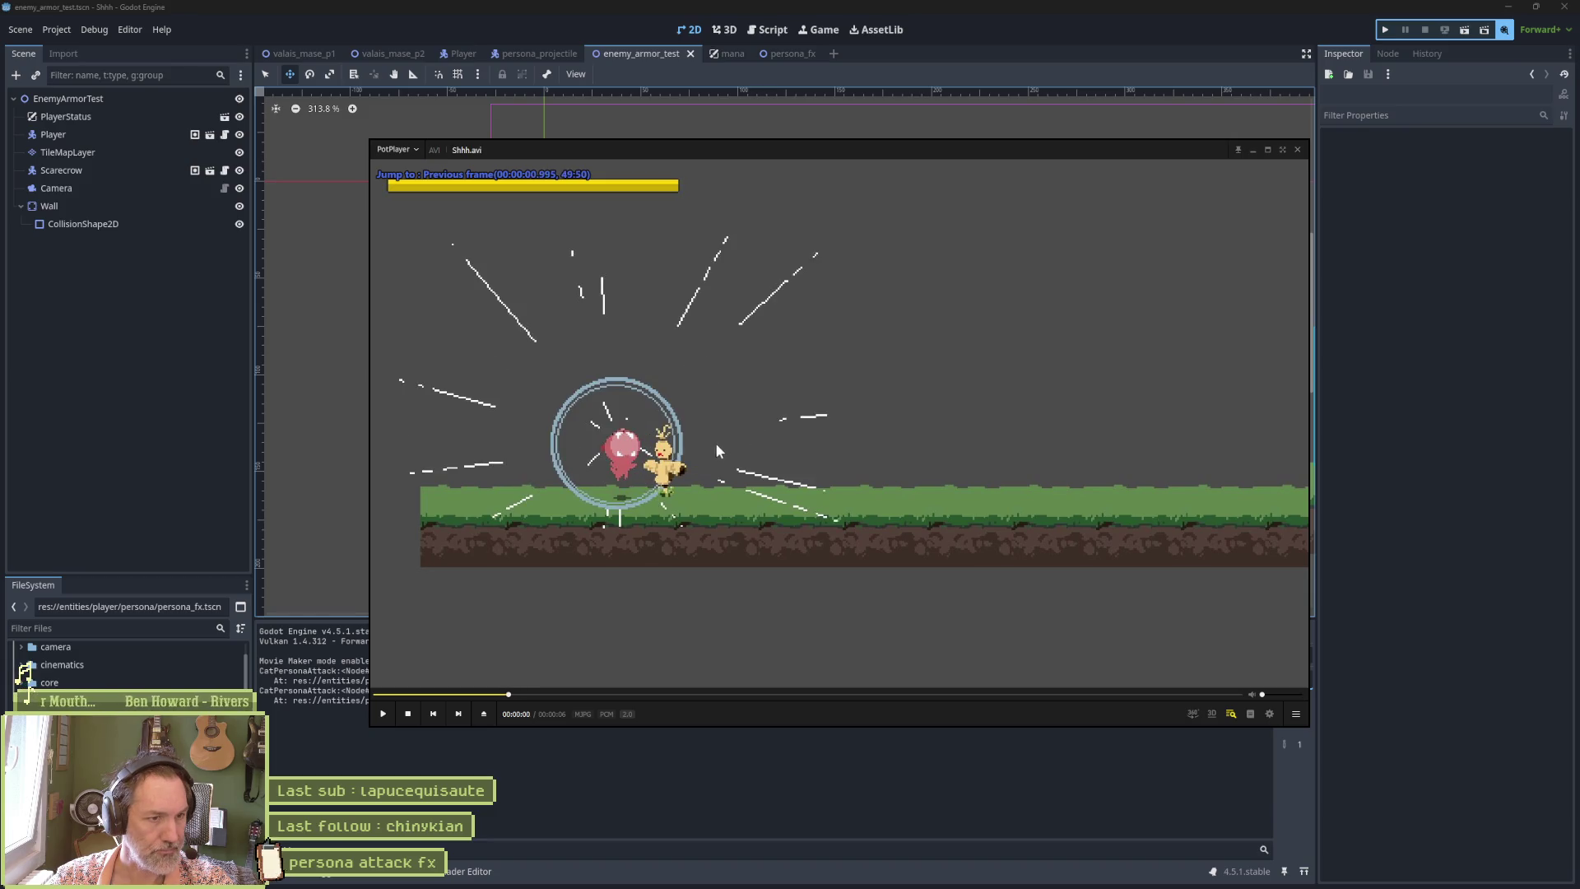
{"action": "key", "text": "d"}
{"action": "key", "text": "d"}
{"action": "key", "text": "d"}
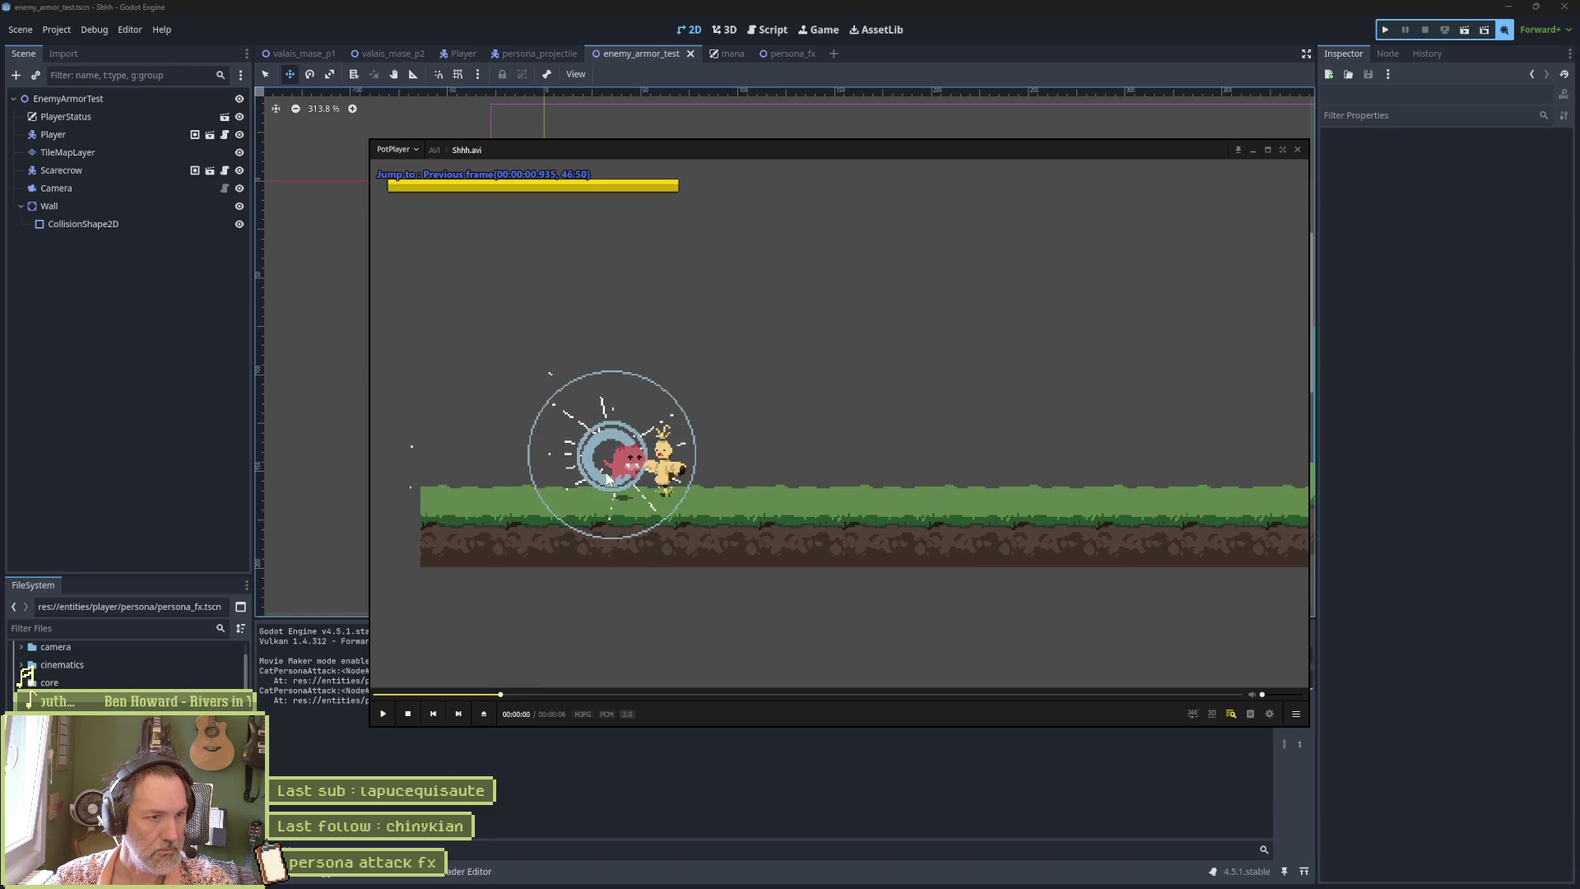
{"action": "key", "text": "d"}
{"action": "key", "text": "d"}
{"action": "key", "text": "d"}
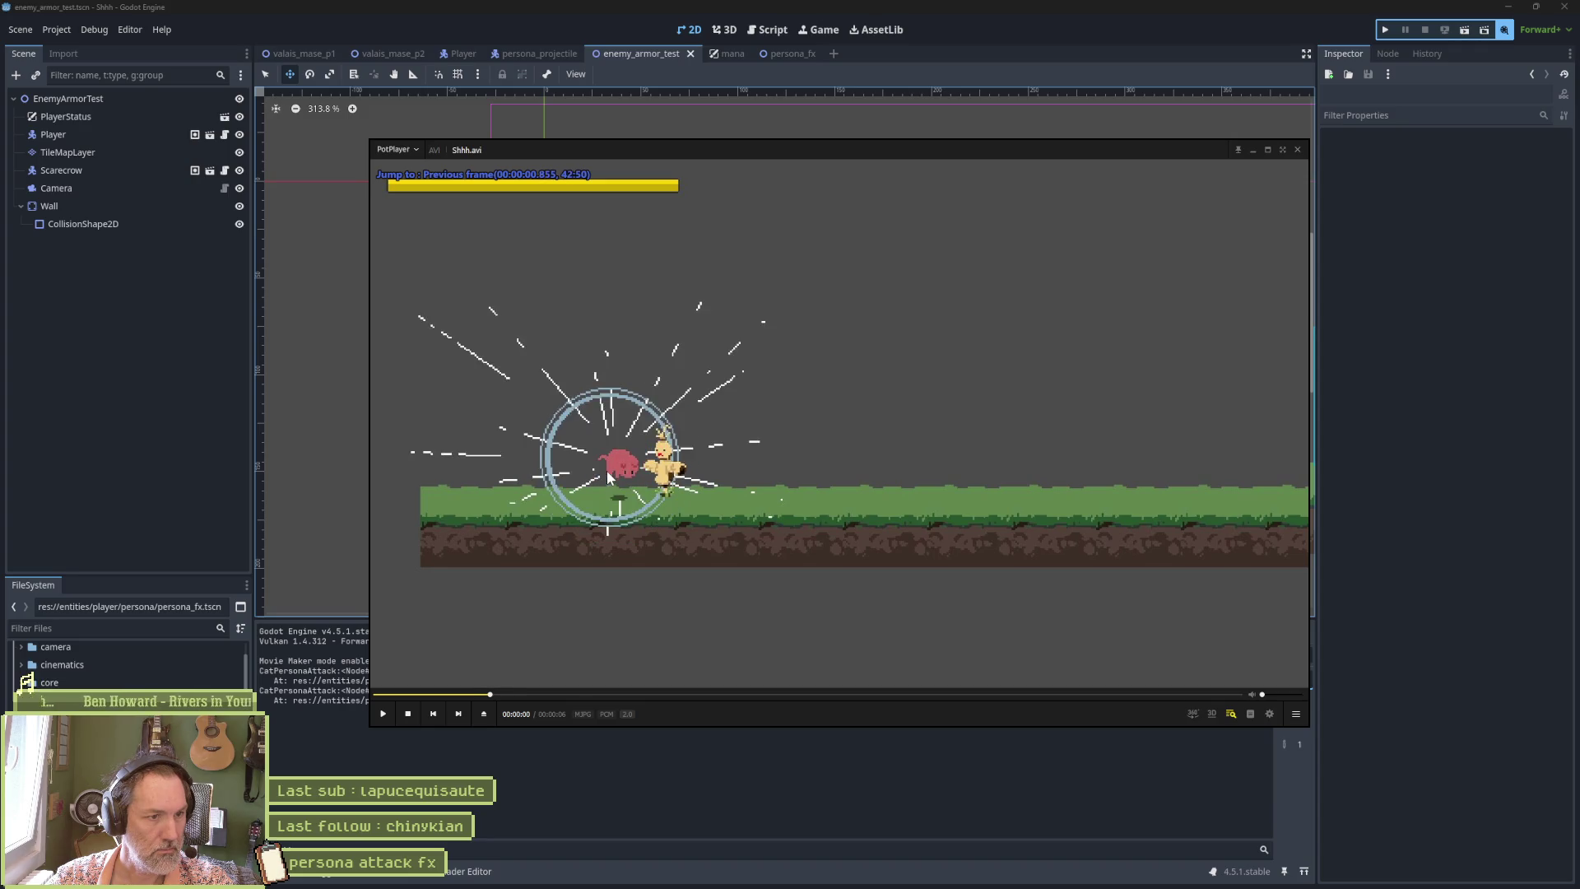
{"action": "key", "text": "d"}
{"action": "key", "text": "d"}
{"action": "key", "text": "d"}
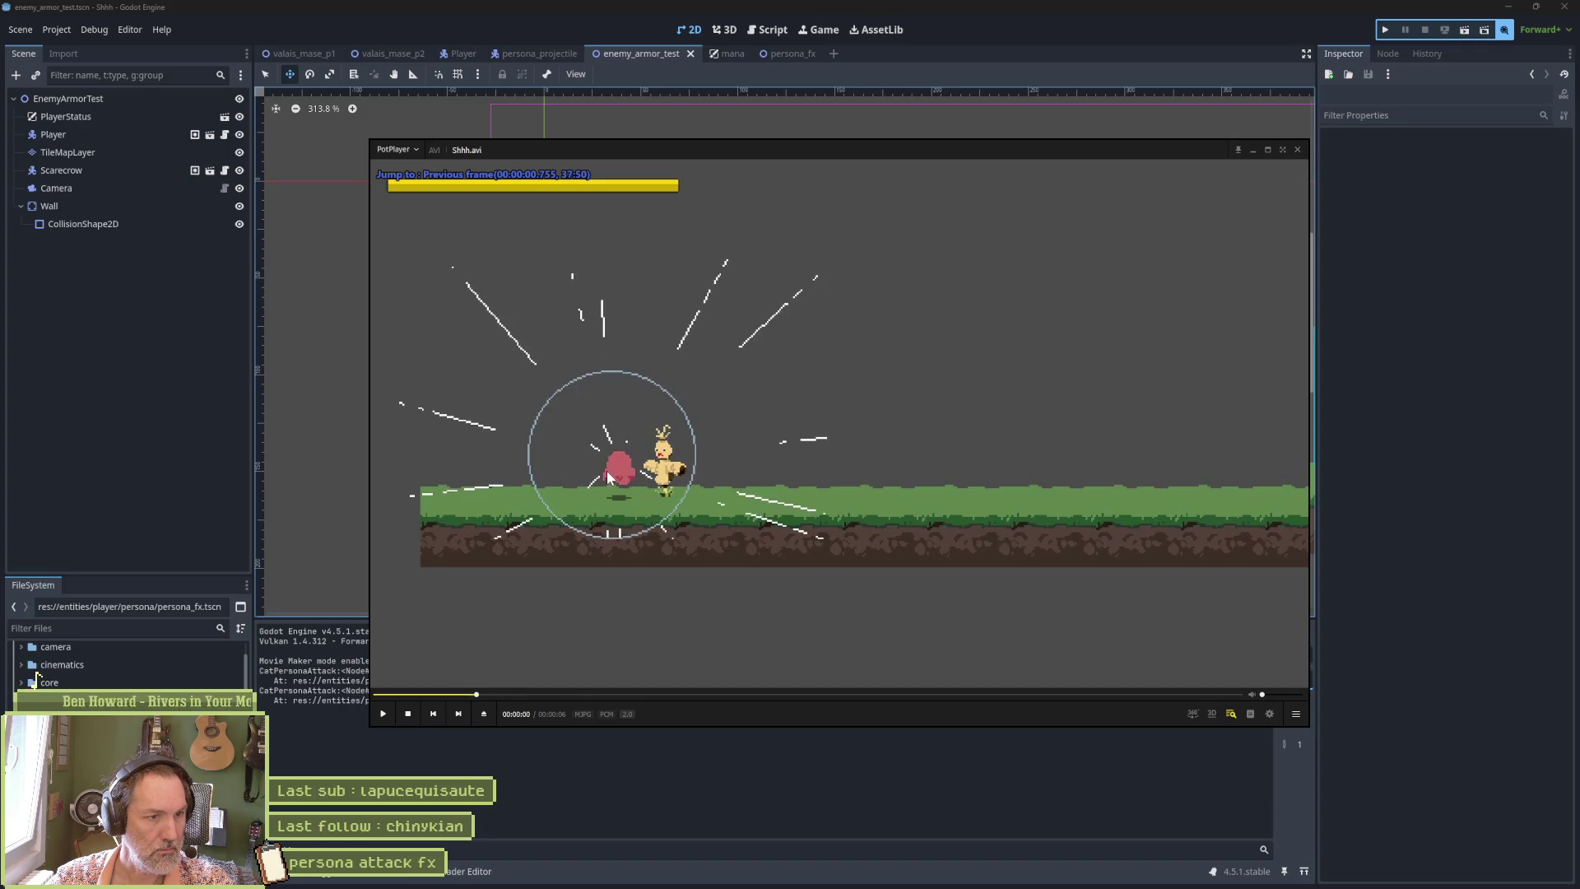
{"action": "key", "text": "f"}
{"action": "key", "text": "f"}
{"action": "key", "text": "f"}
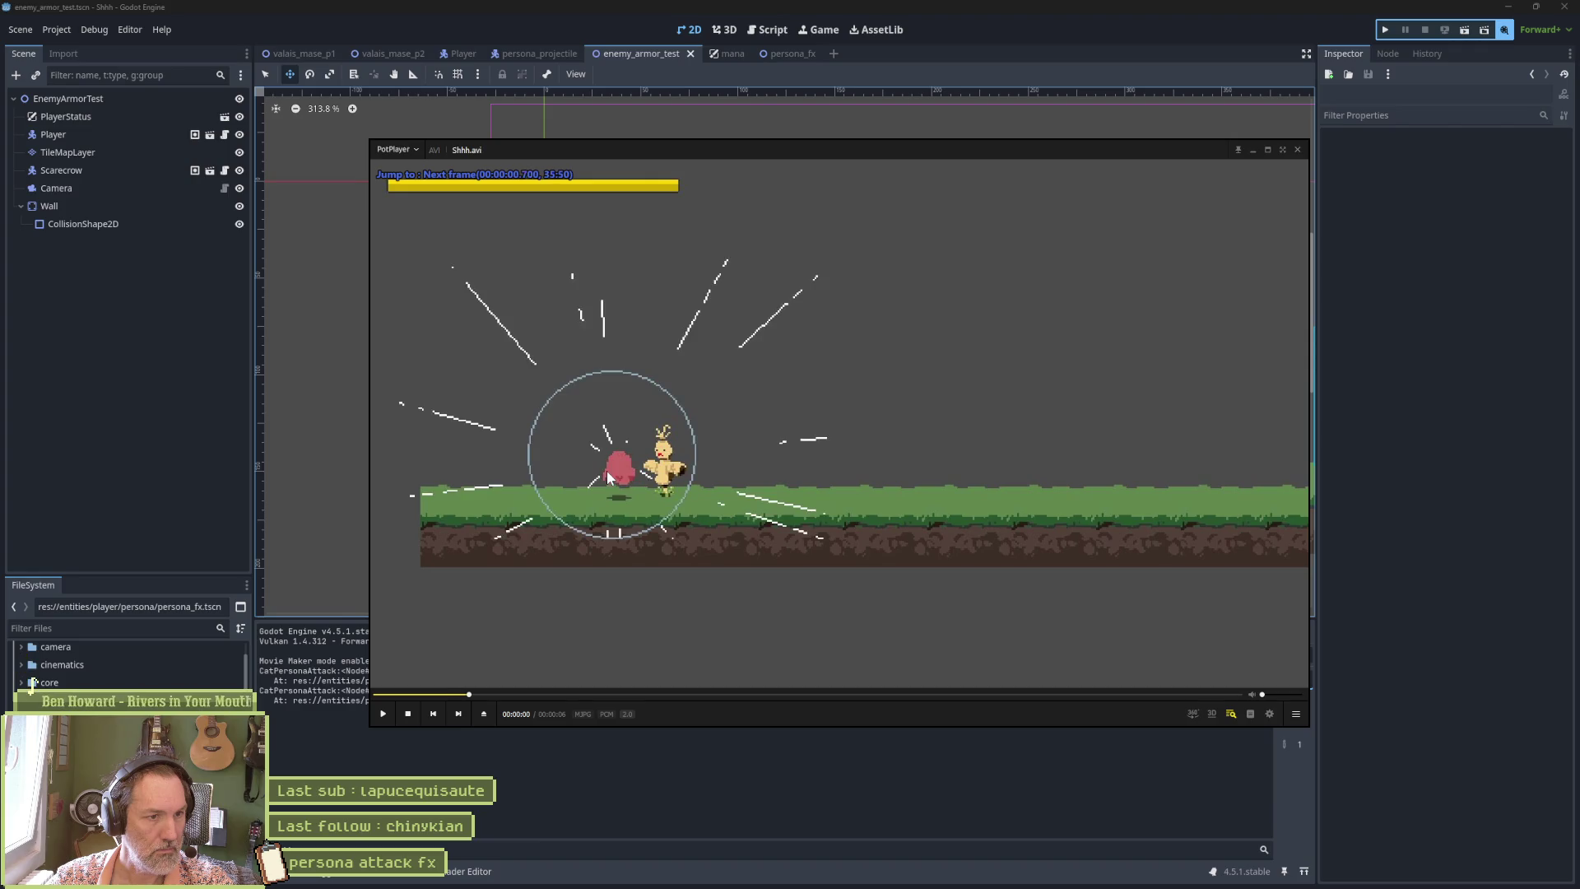
{"action": "key", "text": "f"}
{"action": "key", "text": "f"}
{"action": "key", "text": "f"}
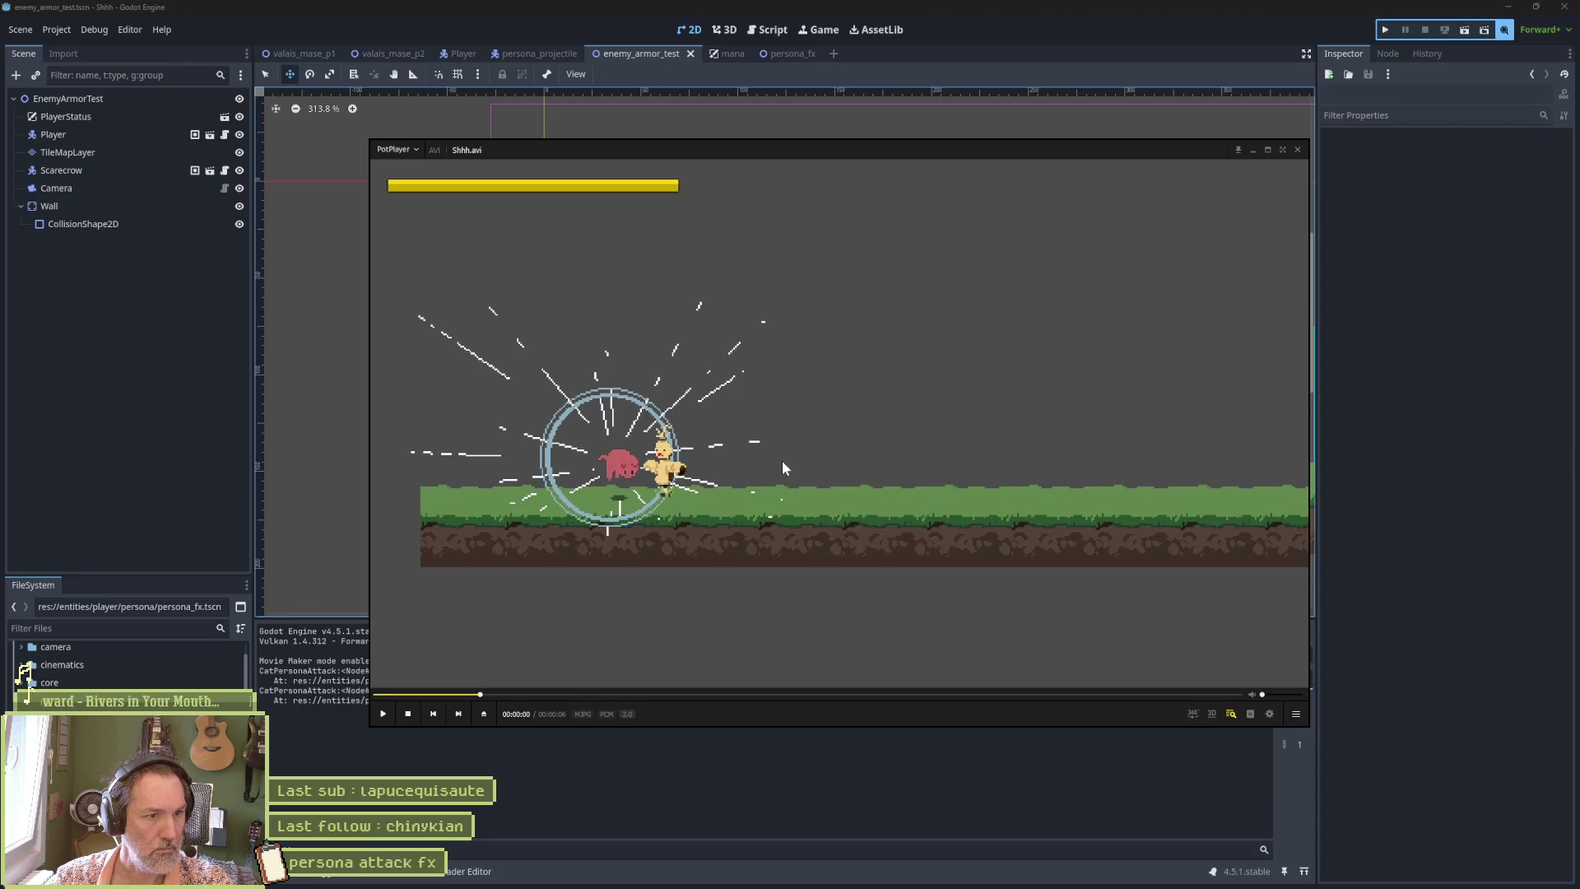
{"action": "key", "text": "f"}
{"action": "key", "text": "f"}
{"action": "key", "text": "f"}
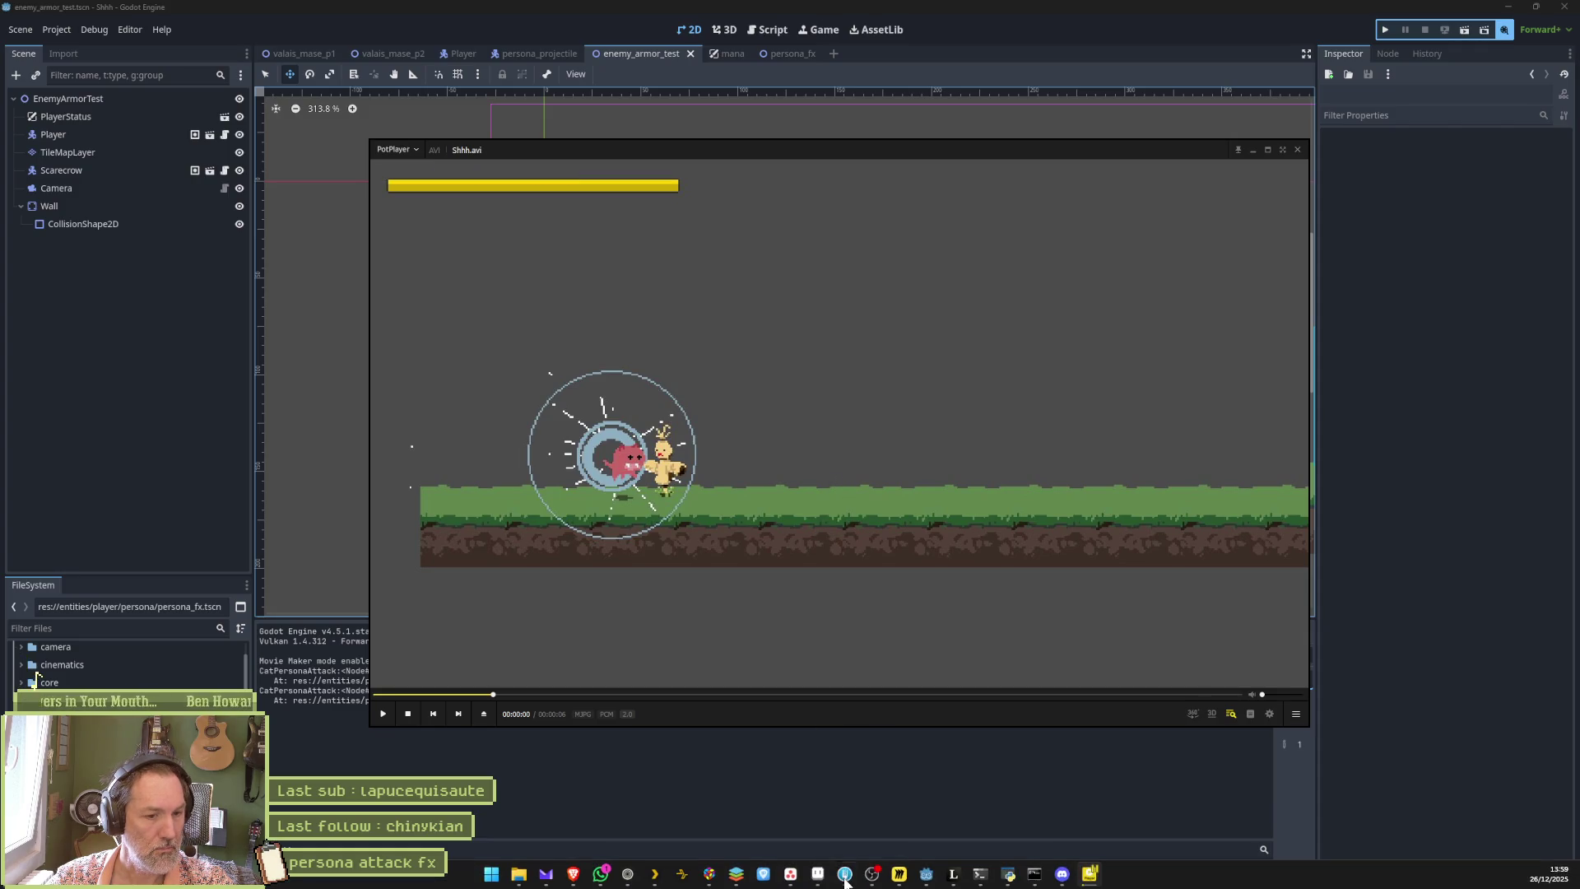
{"action": "left_click", "coordinate": [820, 874]}
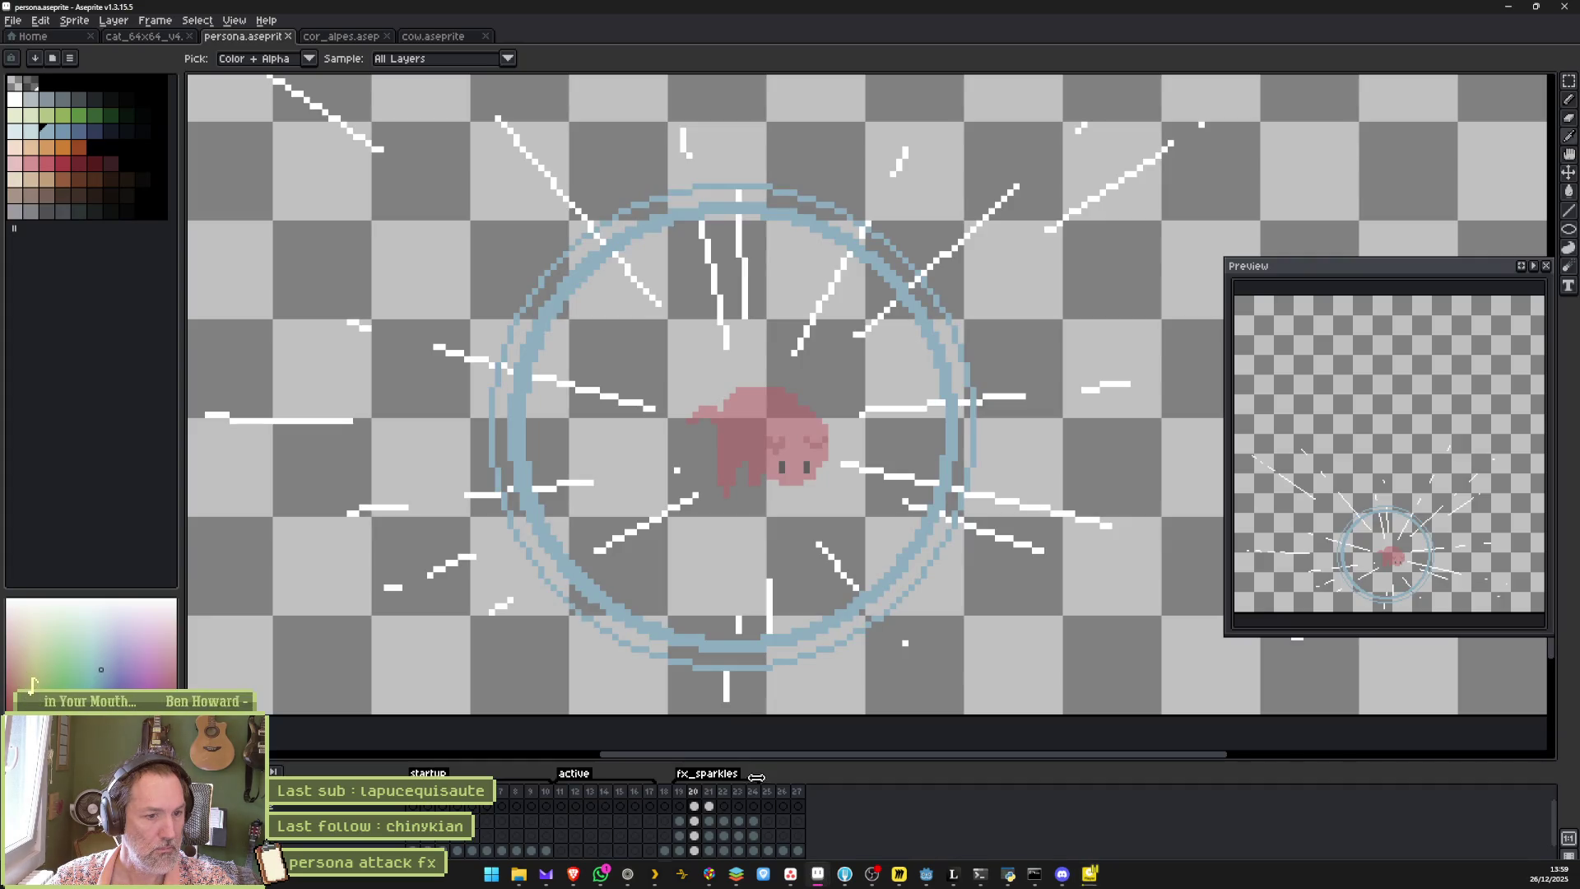
Review frames 19–21 and select frame 21's cels.
{"action": "left_click", "coordinate": [679, 793]}
{"action": "left_click", "coordinate": [695, 793]}
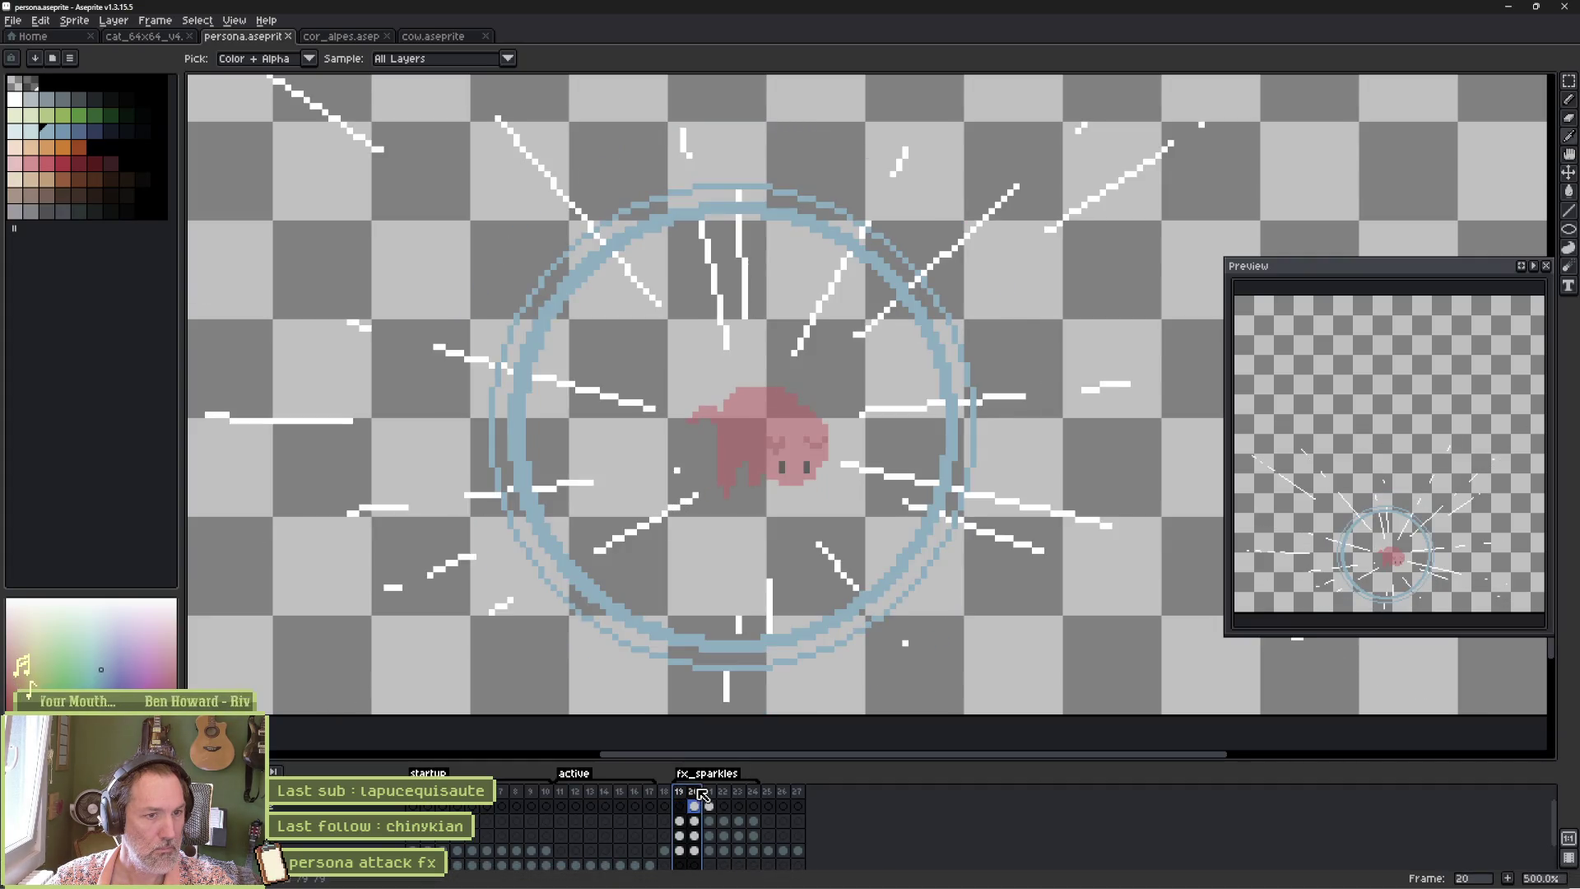
{"action": "left_click", "coordinate": [710, 793]}
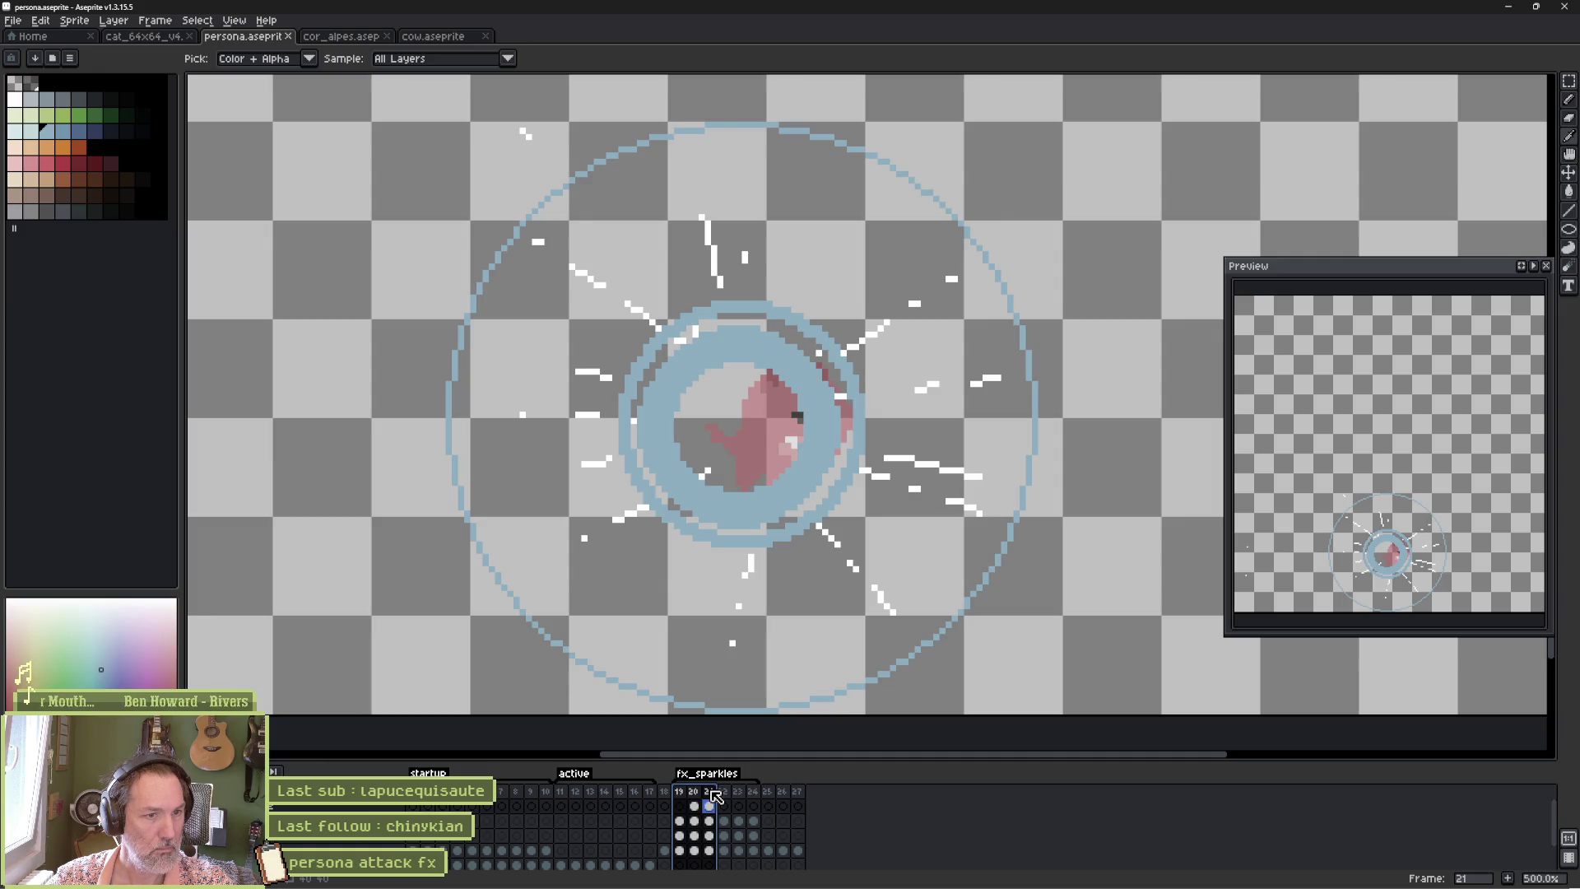
{"action": "scroll", "coordinate": [734, 797], "scroll_direction": "down", "scroll_amount": 1}
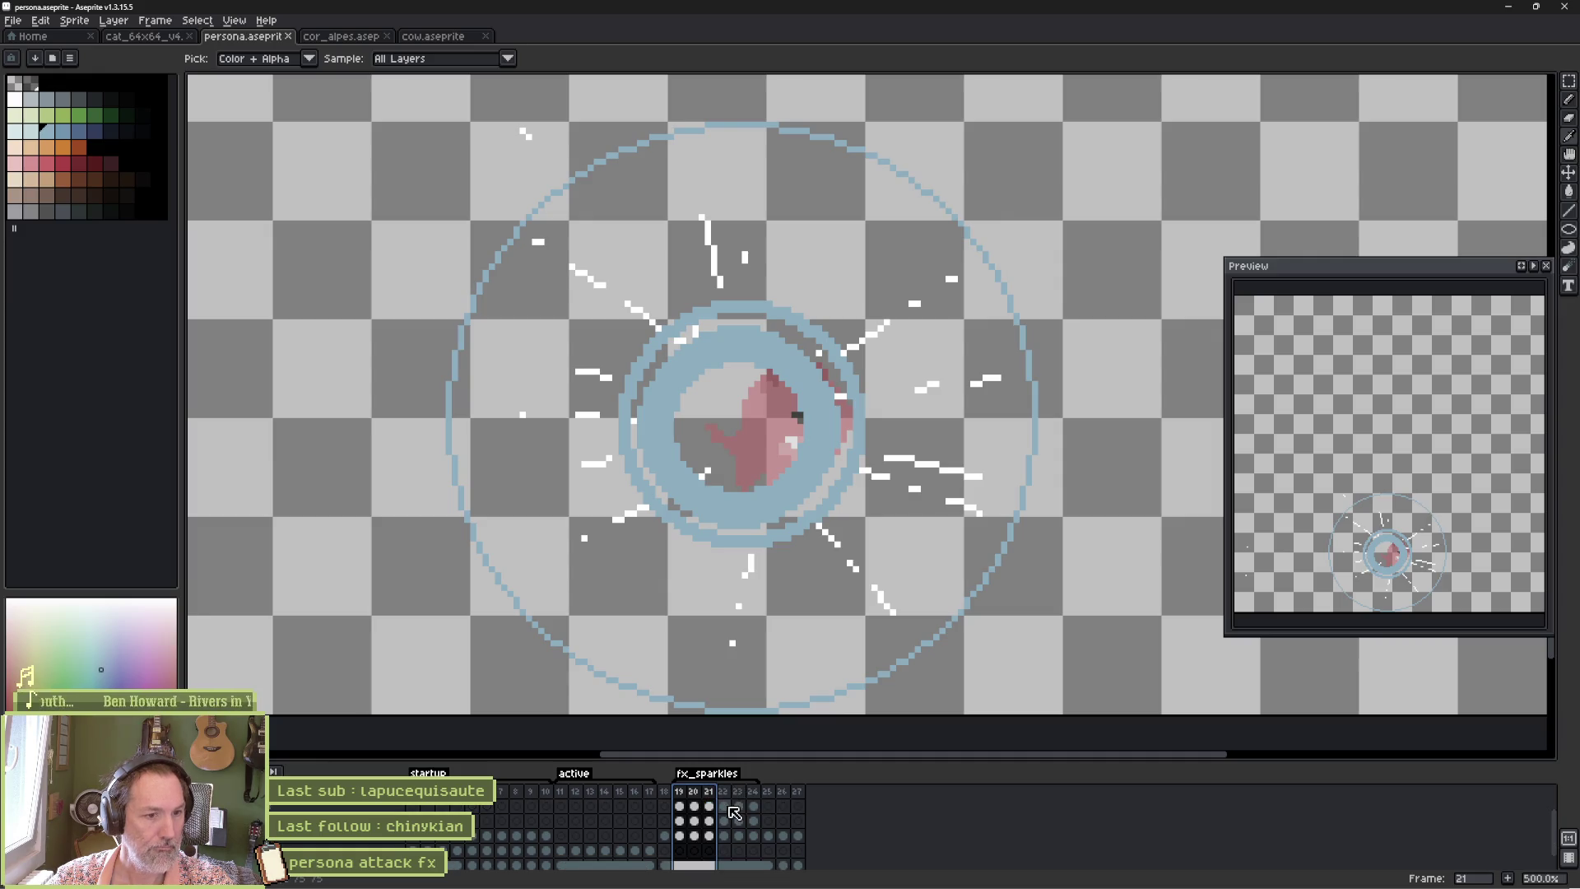
{"action": "left_click", "coordinate": [712, 810]}
{"action": "left_click", "coordinate": [712, 793]}
With the Move tool, slide frame 21's rings and sparkles right onto the ghost.
{"action": "key", "text": "v"}
{"action": "left_click_drag", "start_coordinate": [777, 424], "coordinate": [795, 424]}
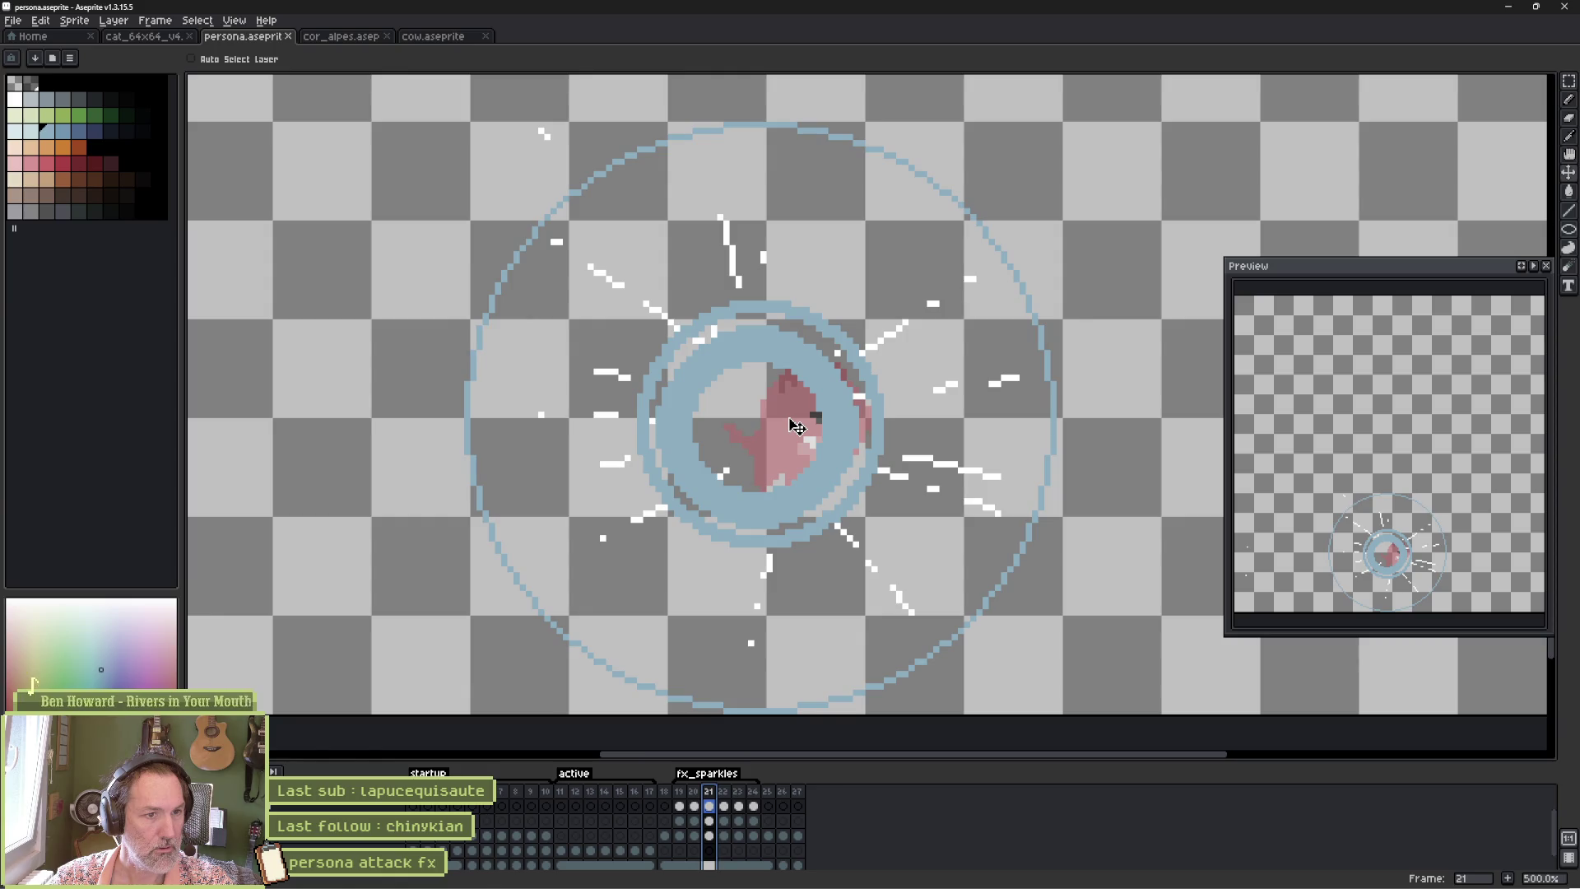
{"action": "key", "text": "ctrl+z"}
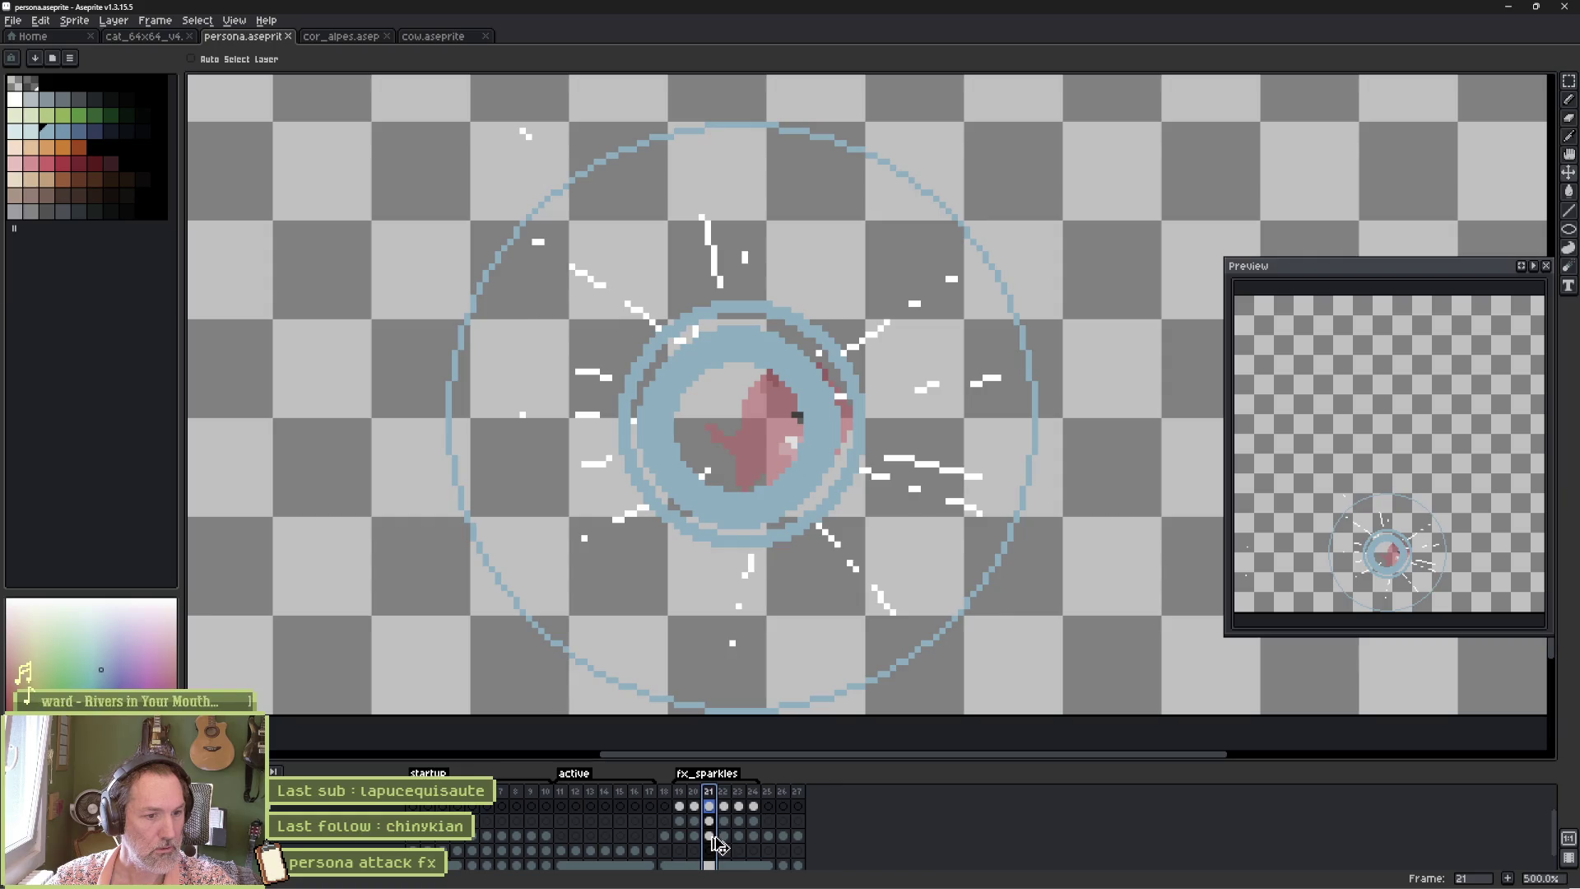
{"action": "left_click", "coordinate": [708, 820]}
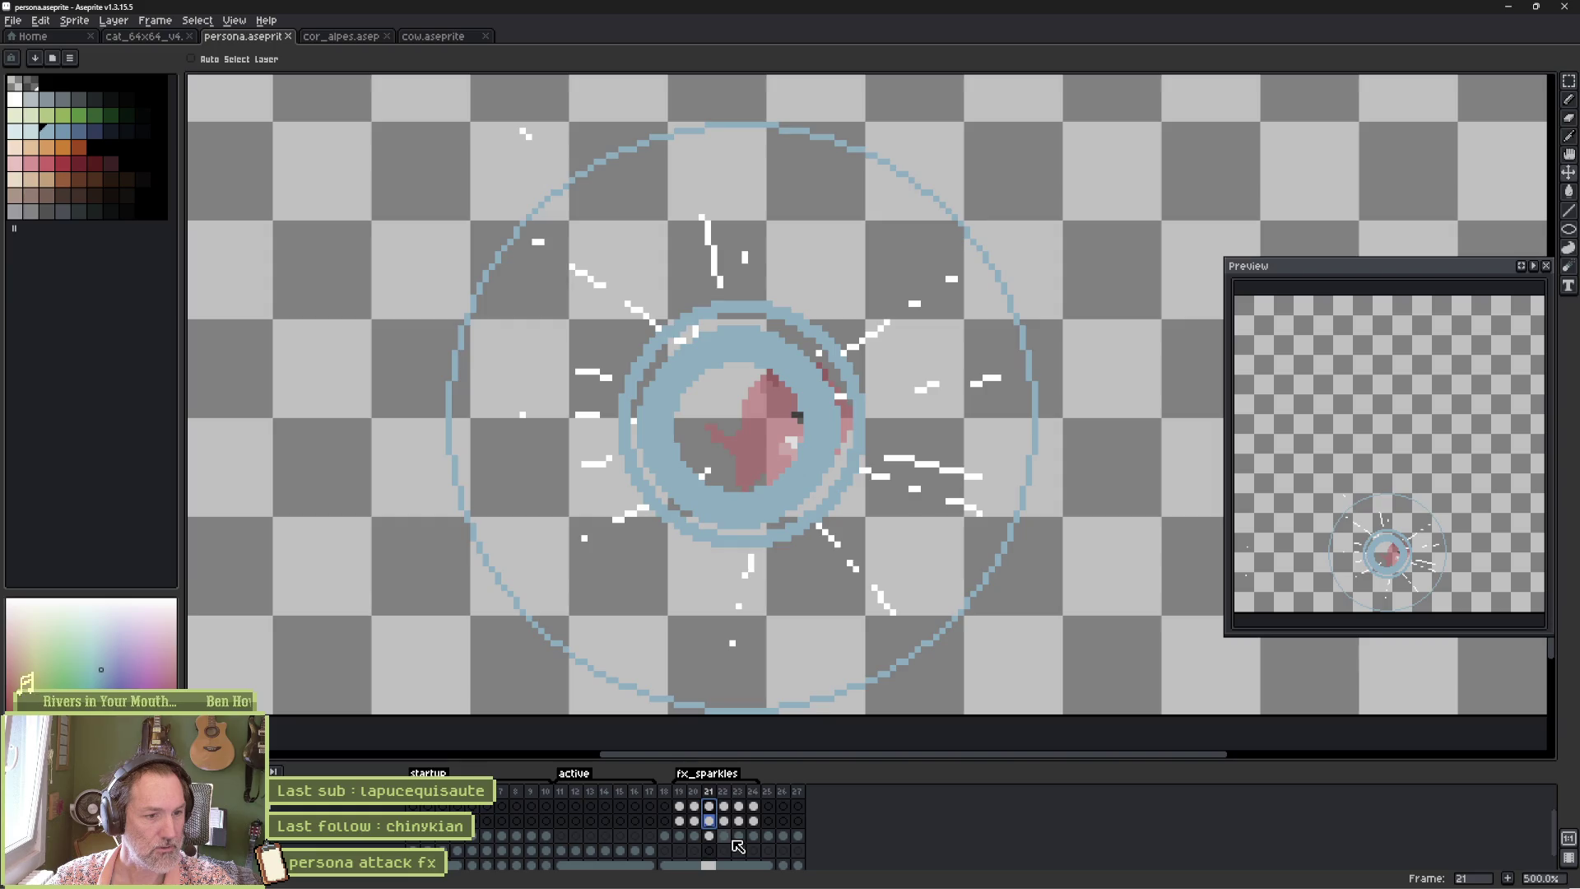
{"action": "scroll", "coordinate": [738, 846], "scroll_direction": "up", "scroll_amount": 1}
{"action": "left_click", "coordinate": [713, 807]}
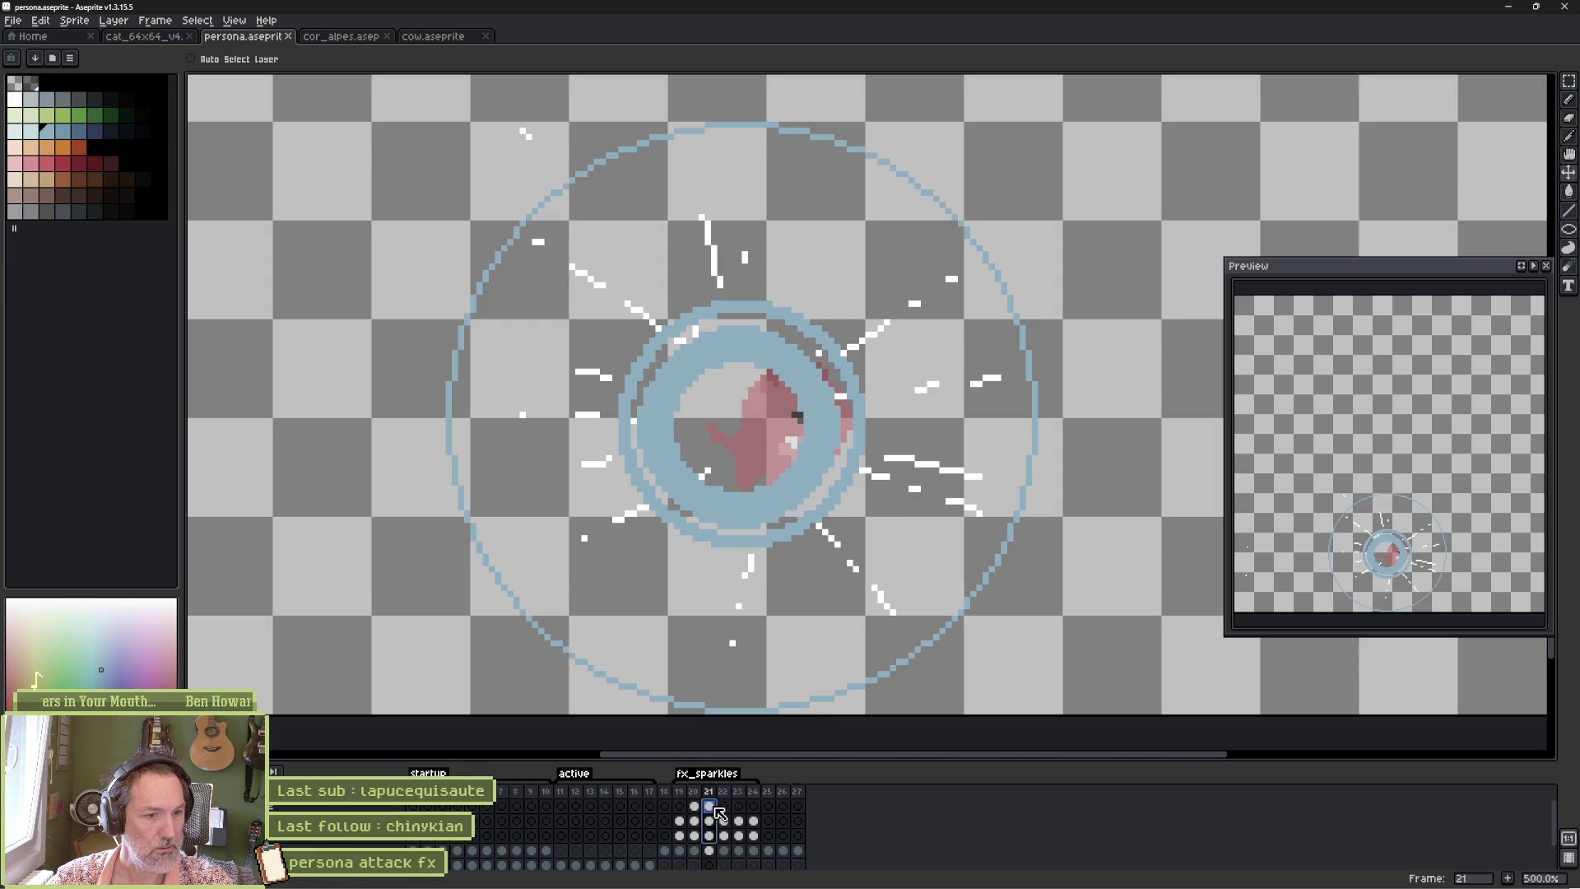
{"action": "left_click_drag", "start_coordinate": [732, 487], "coordinate": [775, 485]}
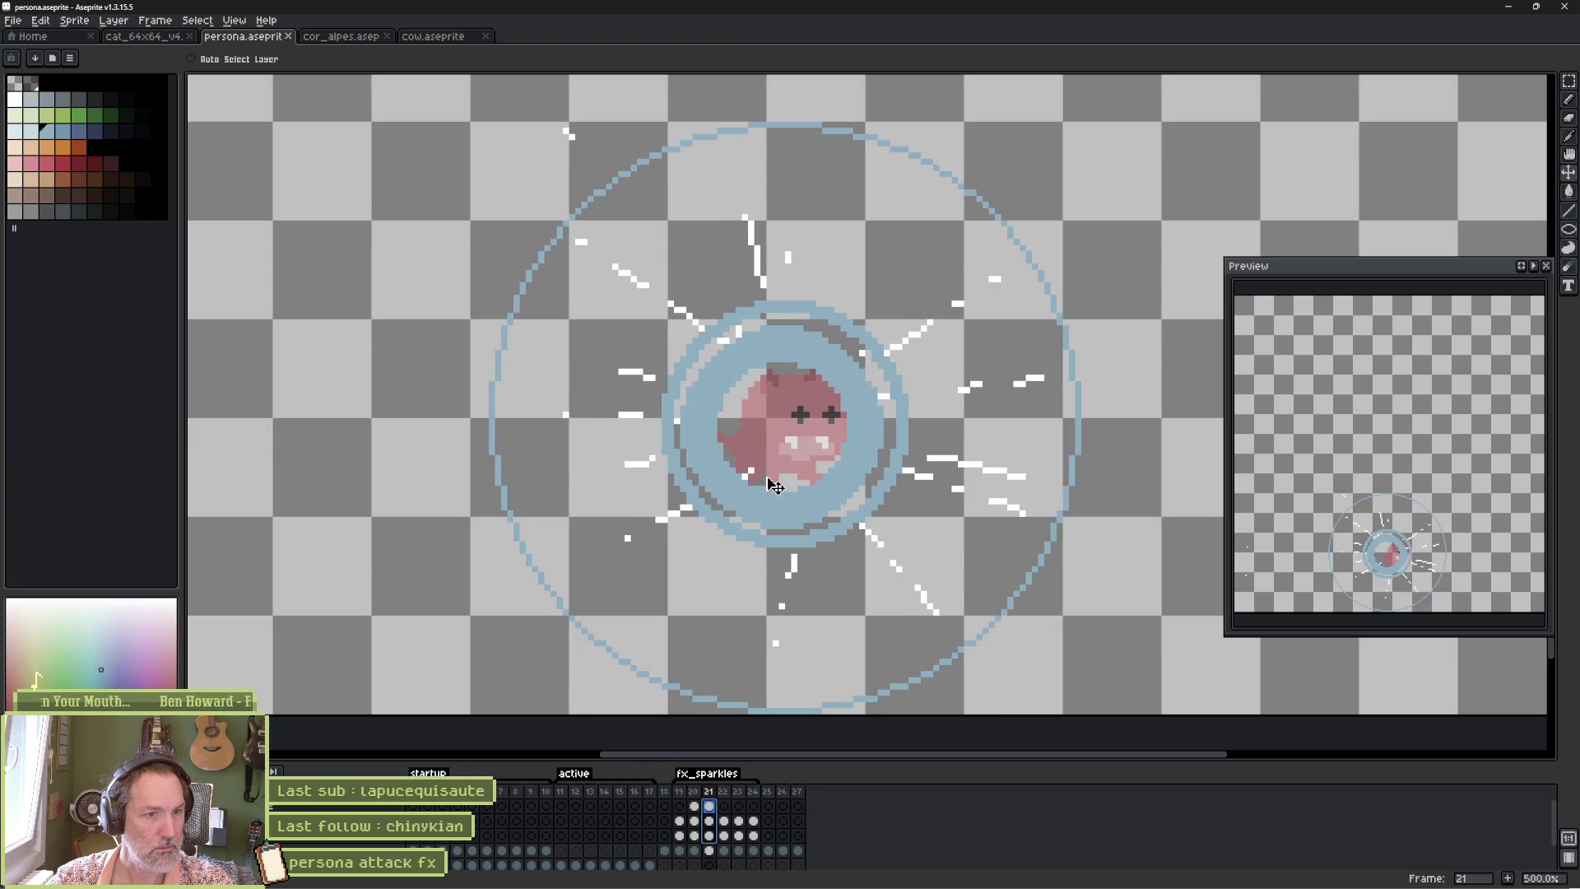
Shift frame 20's ring and sparkle cel right to centre it on the ghost.
{"action": "left_click", "coordinate": [725, 806]}
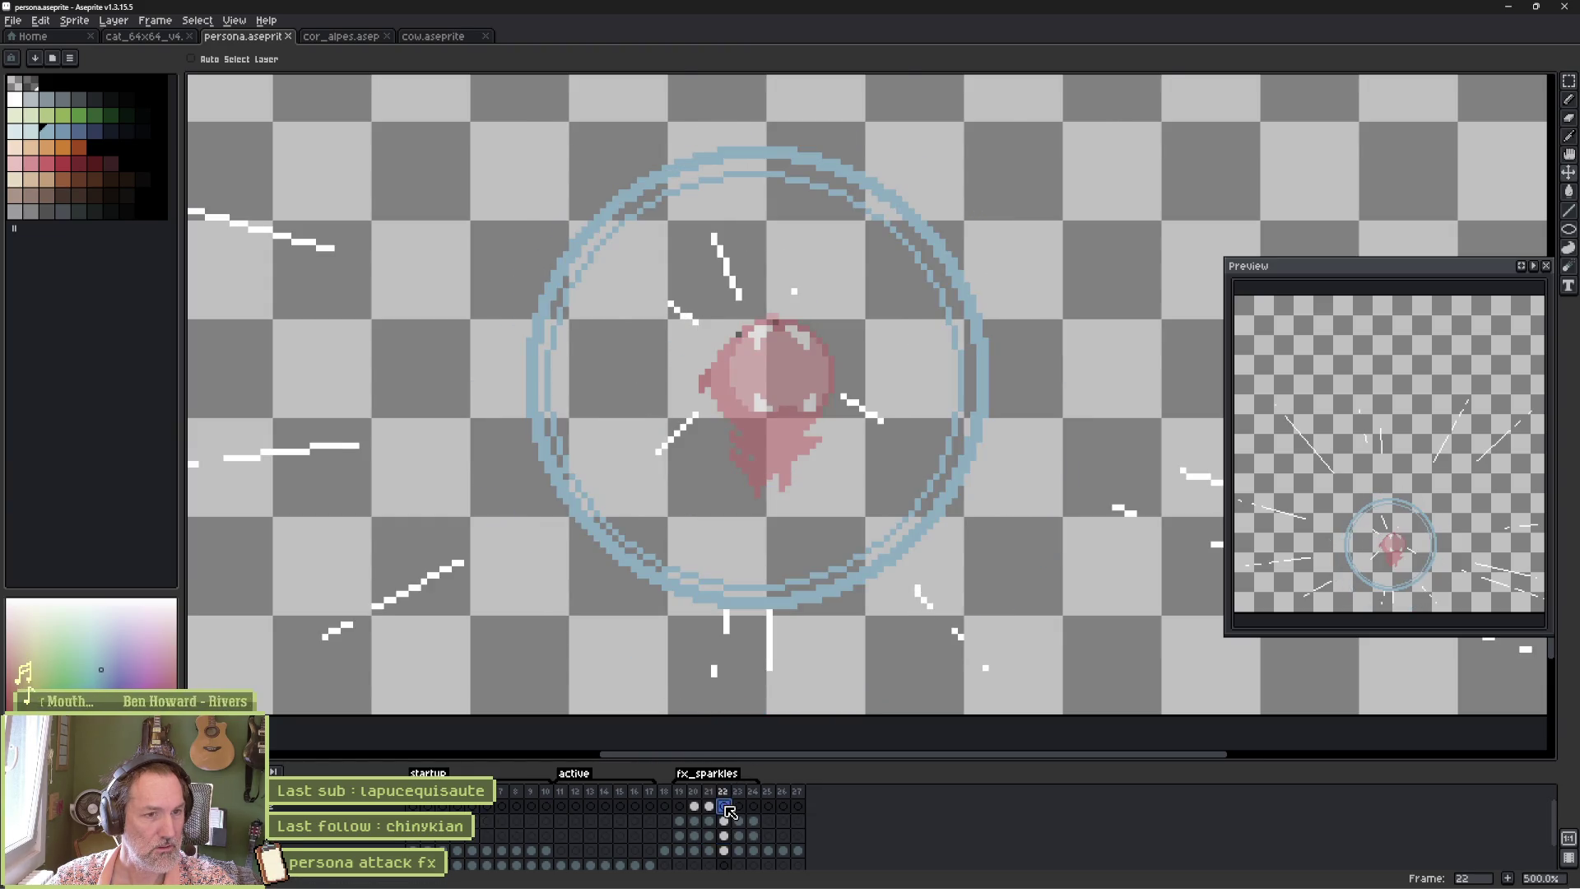
{"action": "left_click", "coordinate": [713, 807]}
{"action": "left_click", "coordinate": [700, 807]}
{"action": "left_click", "coordinate": [695, 820]}
{"action": "left_click", "coordinate": [694, 805]}
{"action": "left_click", "coordinate": [696, 836]}
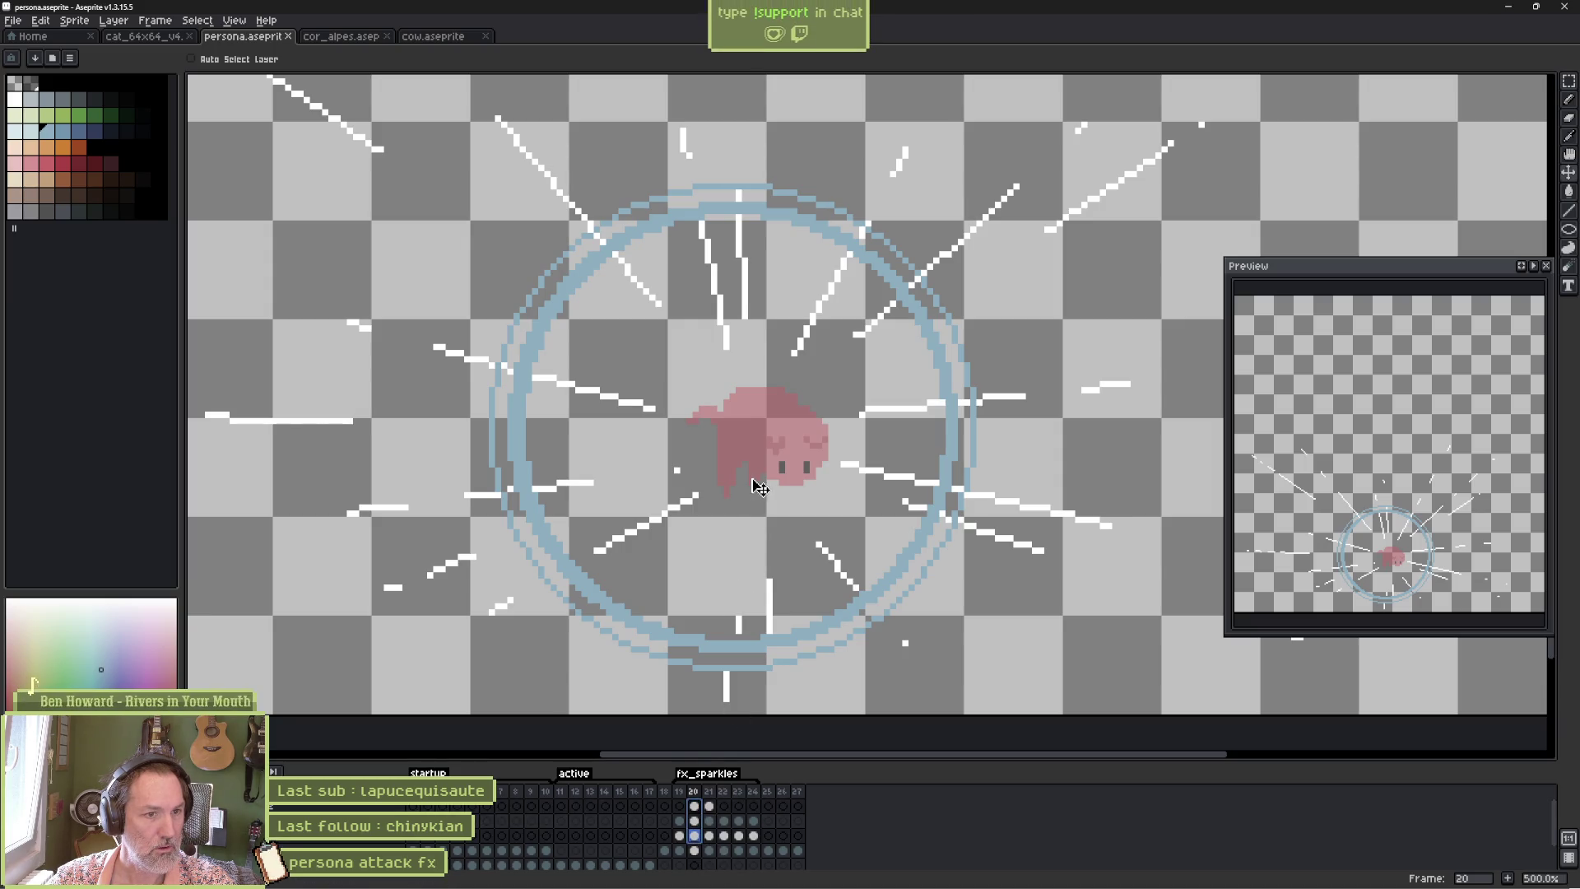
{"action": "left_click_drag", "start_coordinate": [751, 471], "coordinate": [774, 484]}
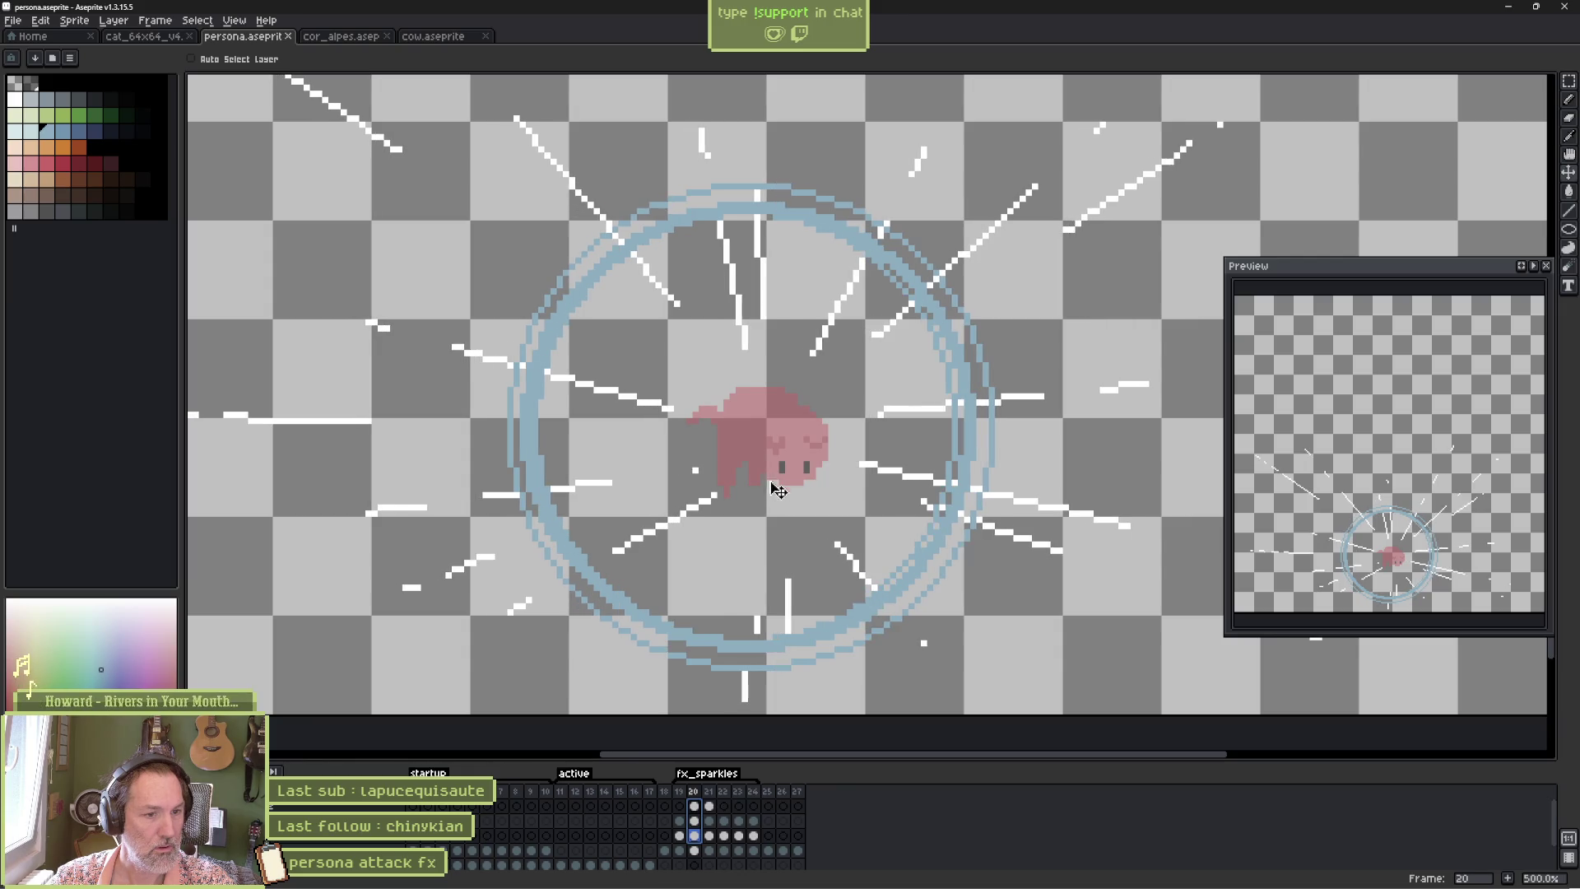
Nudge frame 19's ring and sparkles right with the arrow key.
{"action": "left_click", "coordinate": [686, 793]}
{"action": "mouse_move", "coordinate": [689, 799]}
{"action": "left_mouse_down"}
{"action": "mouse_move", "coordinate": [708, 796]}
{"action": "mouse_move", "coordinate": [686, 797]}
{"action": "mouse_move", "coordinate": [688, 840]}
{"action": "left_mouse_up"}
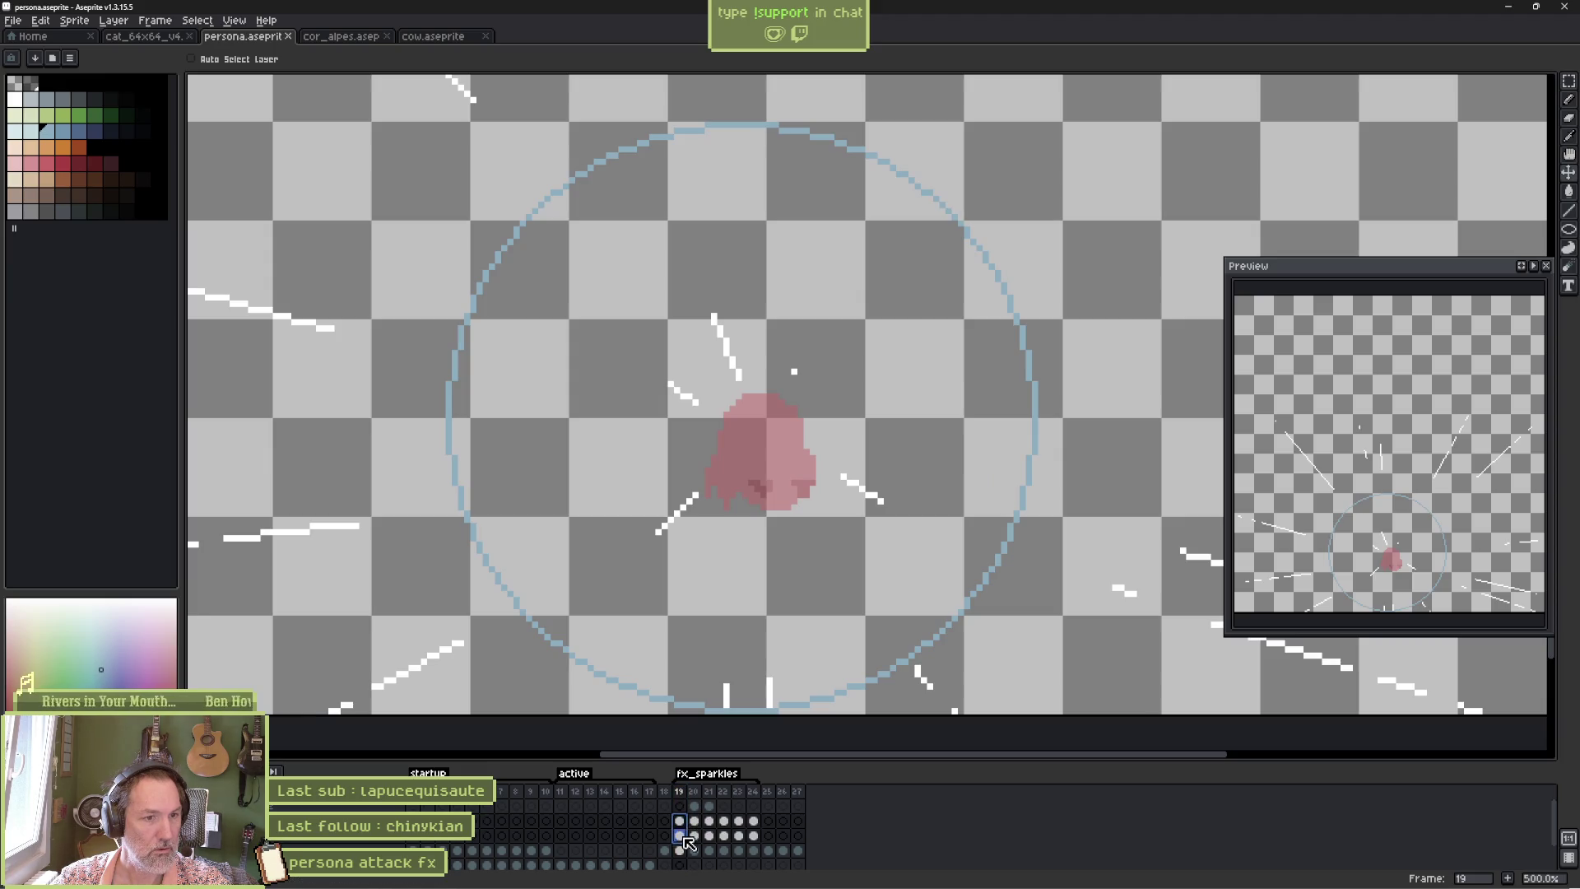
{"action": "key", "text": "Right"}
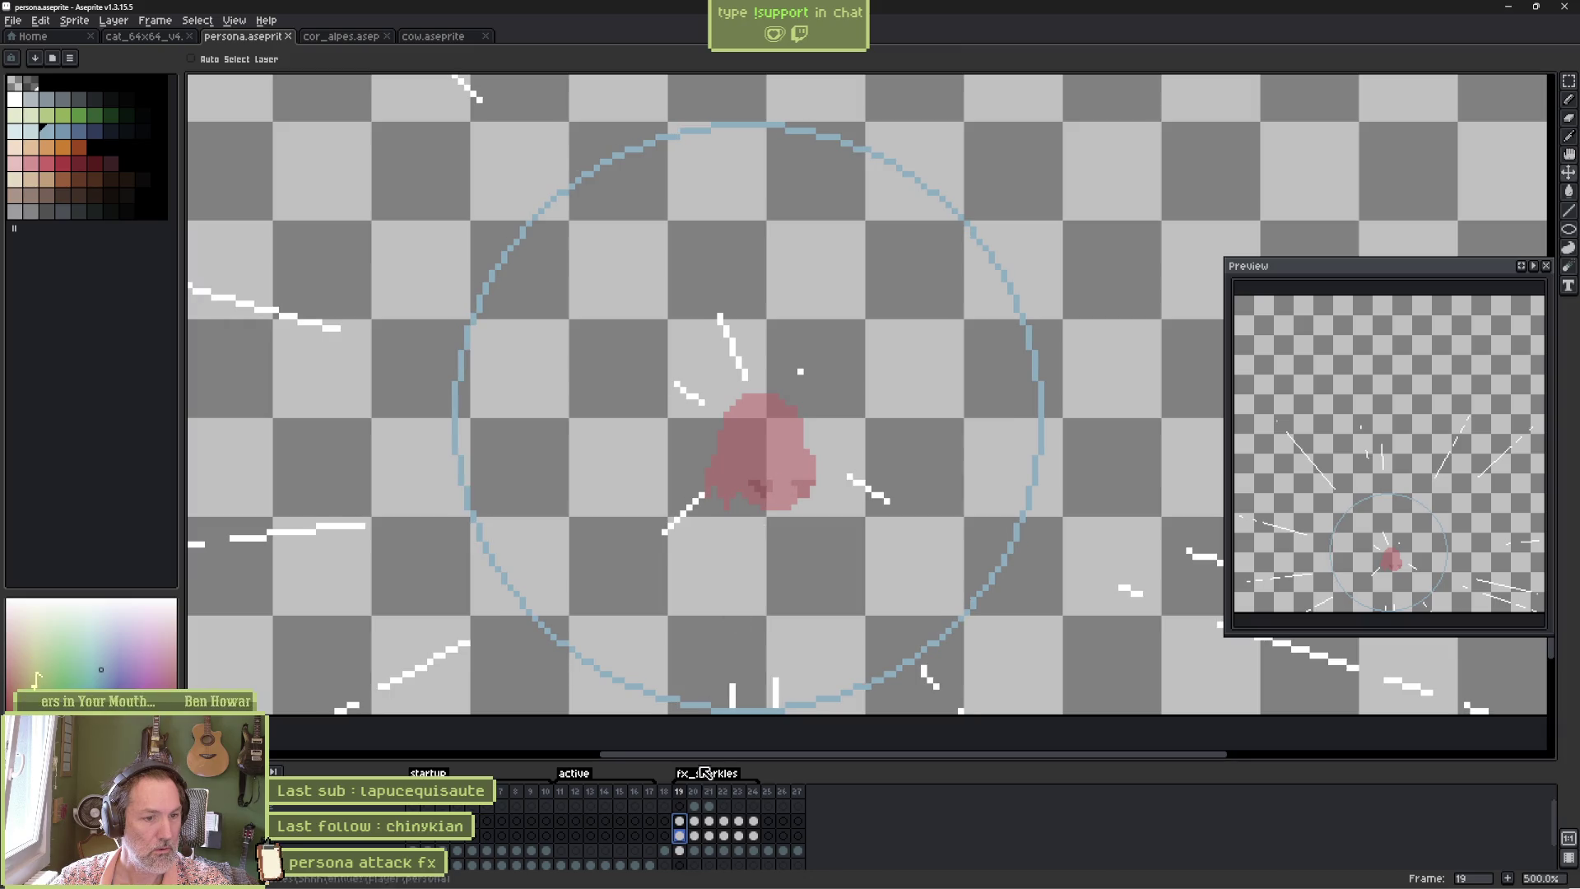
{"action": "left_click", "coordinate": [683, 793]}
{"action": "key", "text": "alt+Tab"}
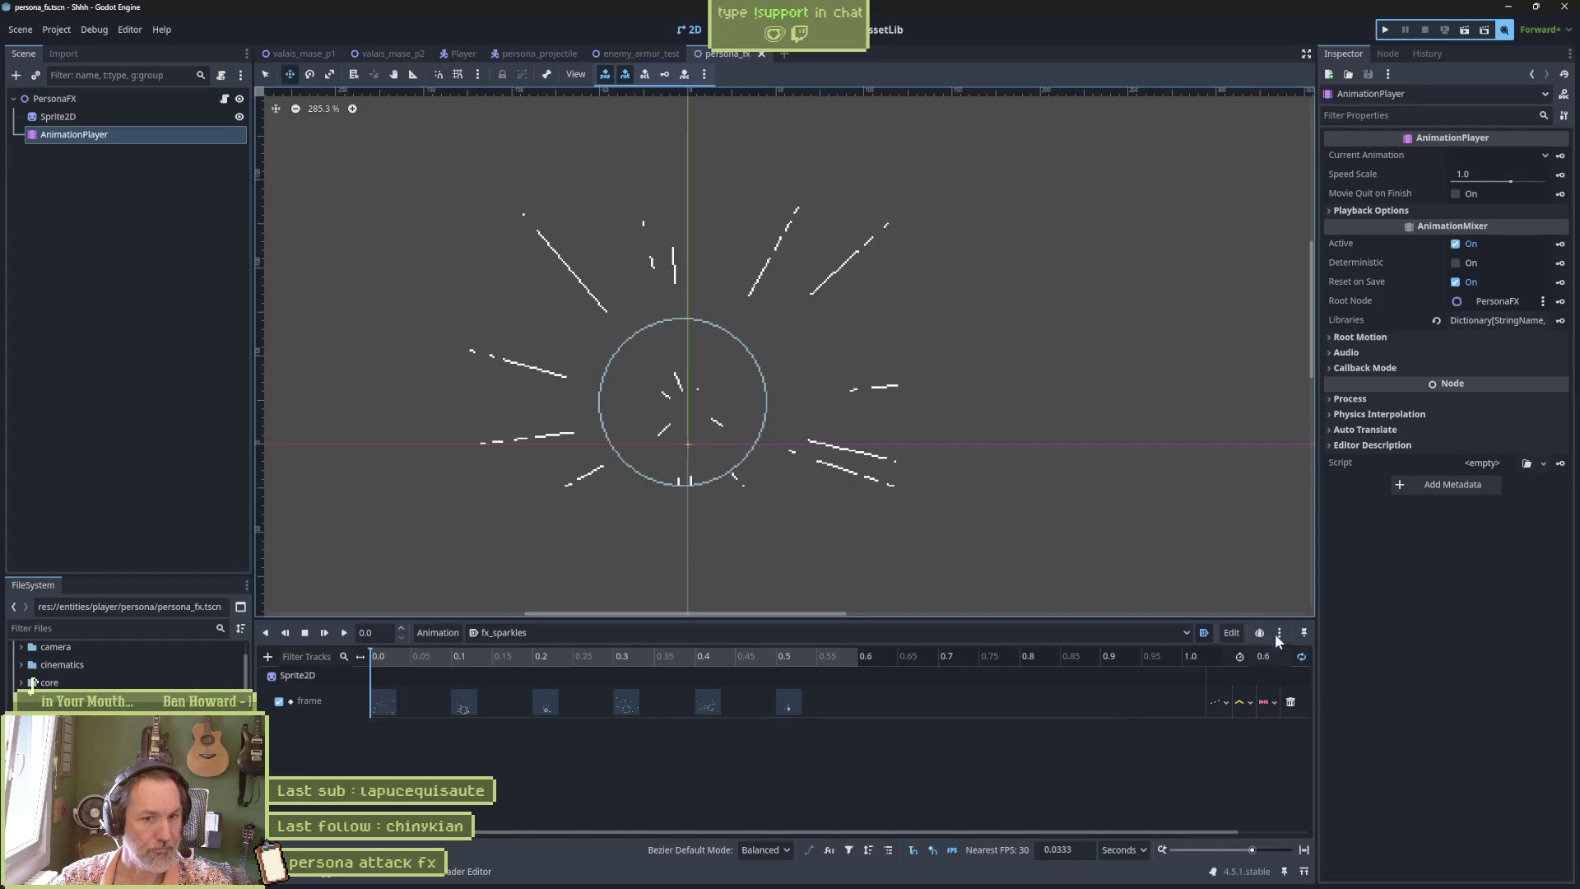
Save, run enemy_armor_test, fire the persona attack six times with X, then stop.
{"action": "key", "text": "ctrl+s"}
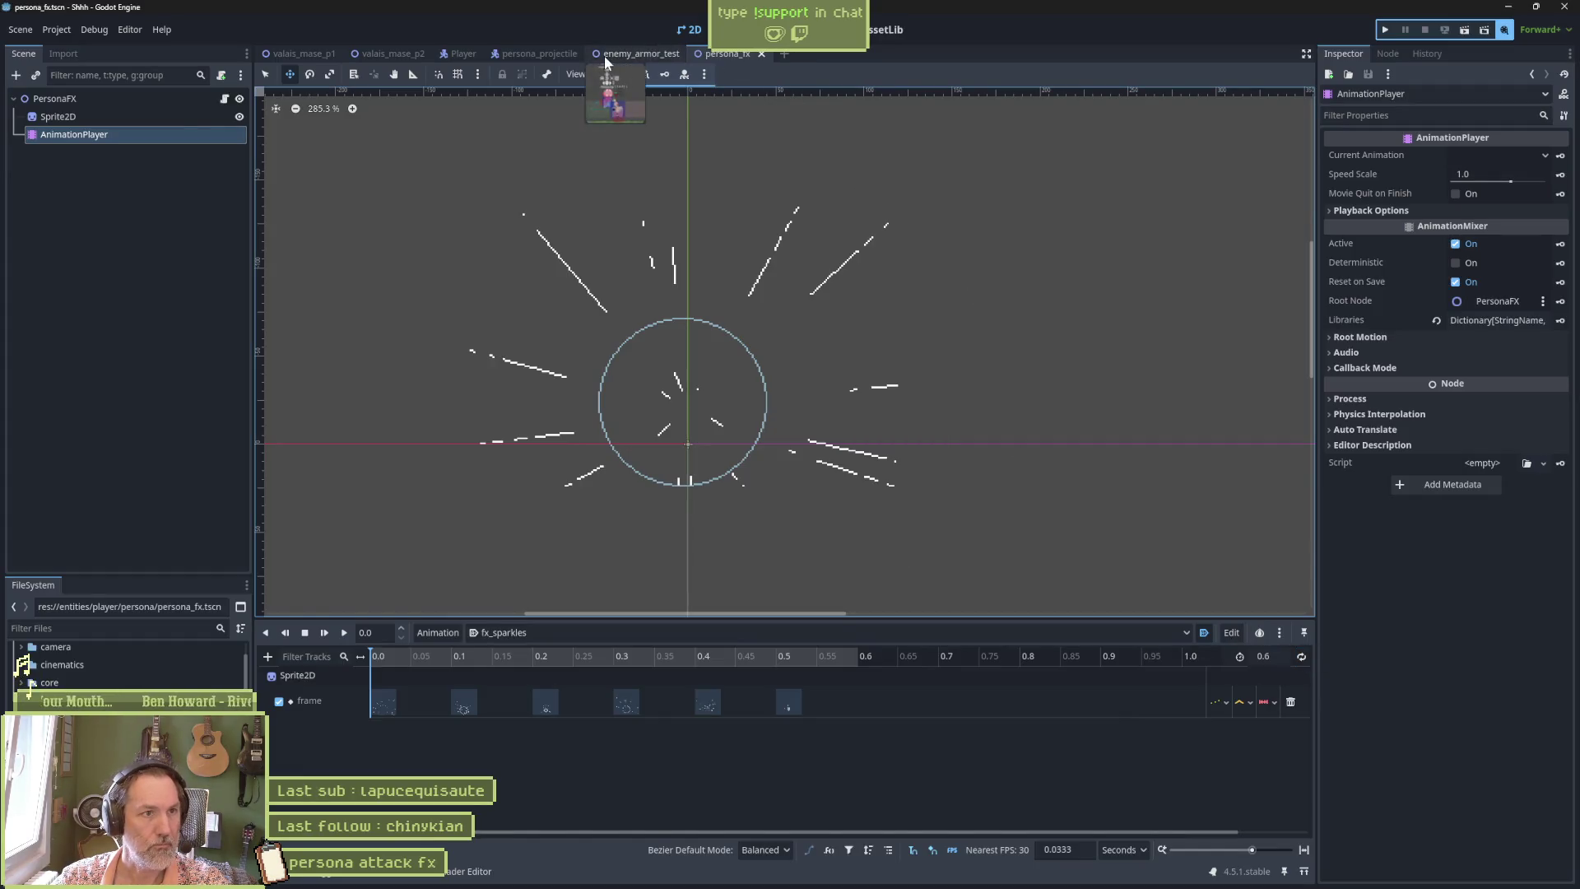
{"action": "left_click", "coordinate": [607, 56]}
{"action": "key", "text": "F6"}
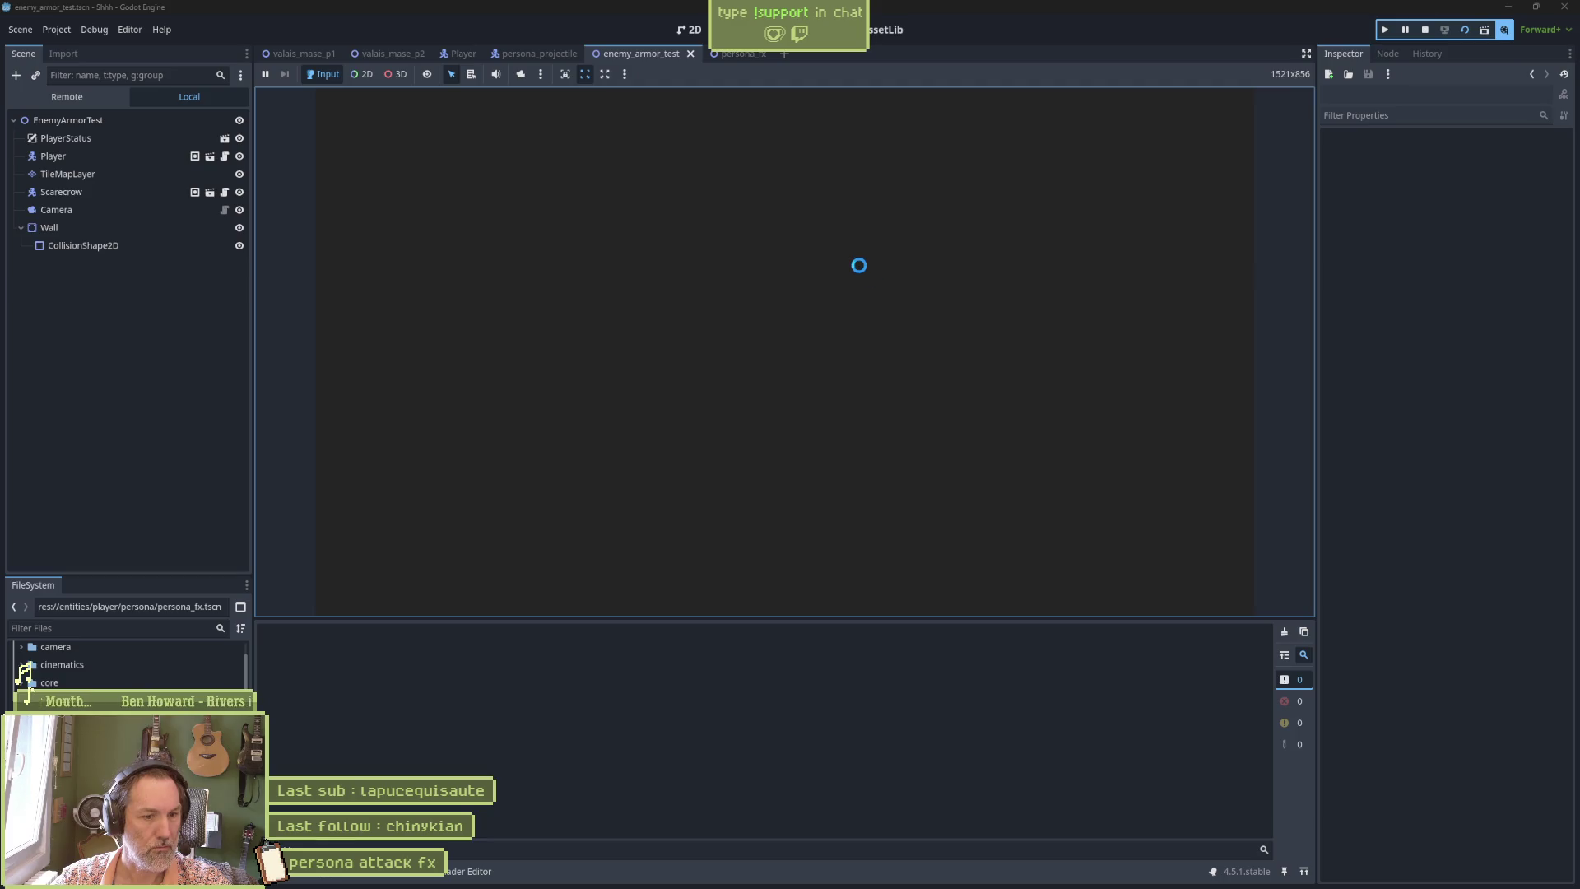
{"action": "key", "text": "x"}
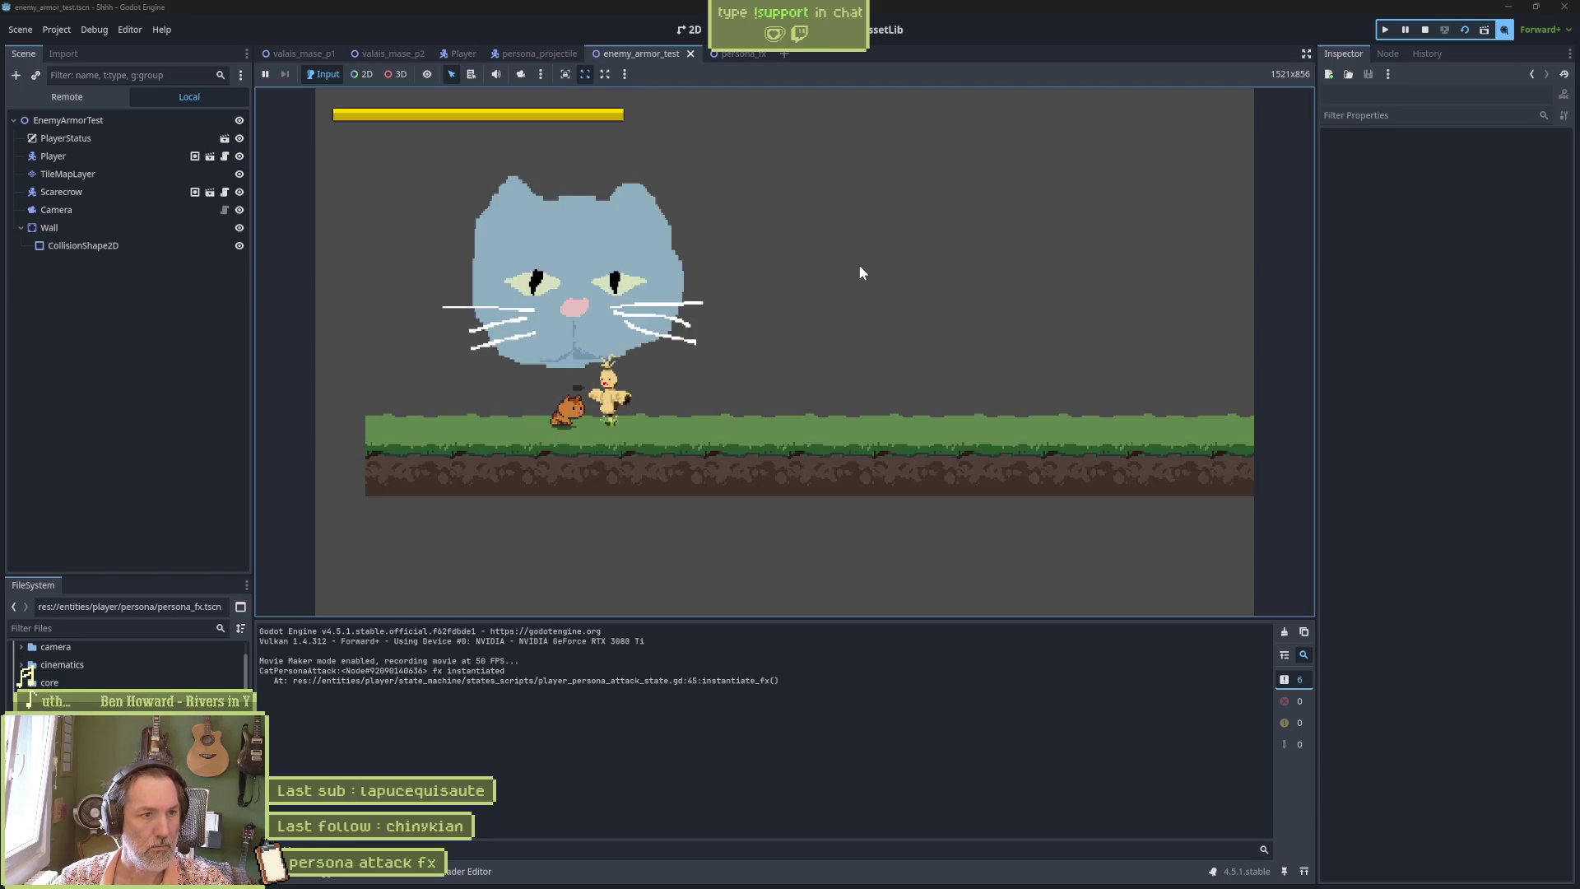
{"action": "key", "text": "x"}
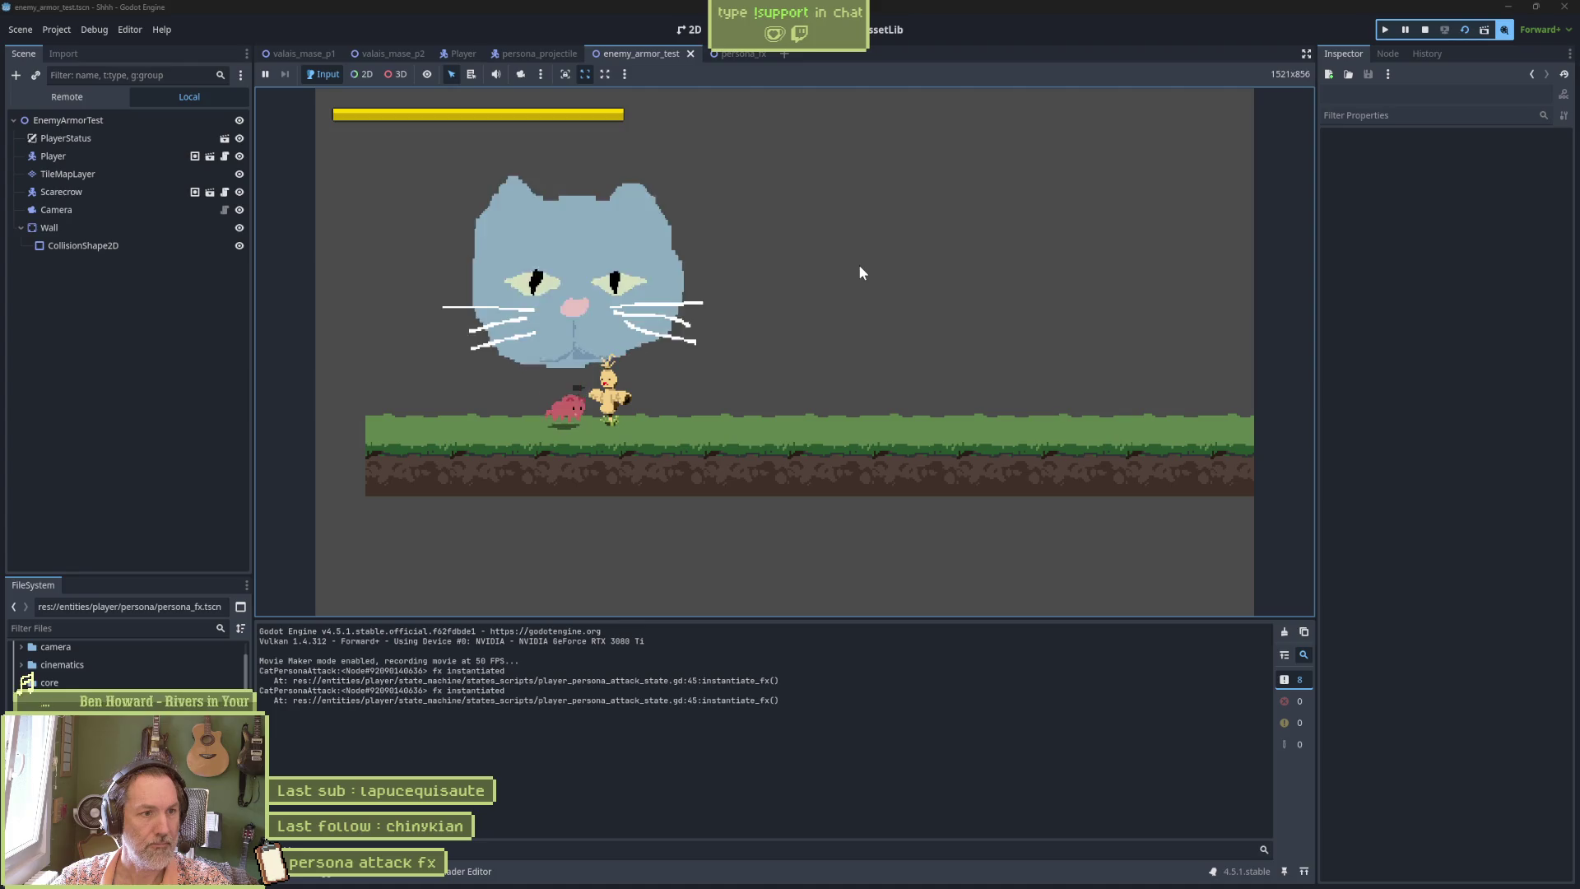
{"action": "key", "text": "x"}
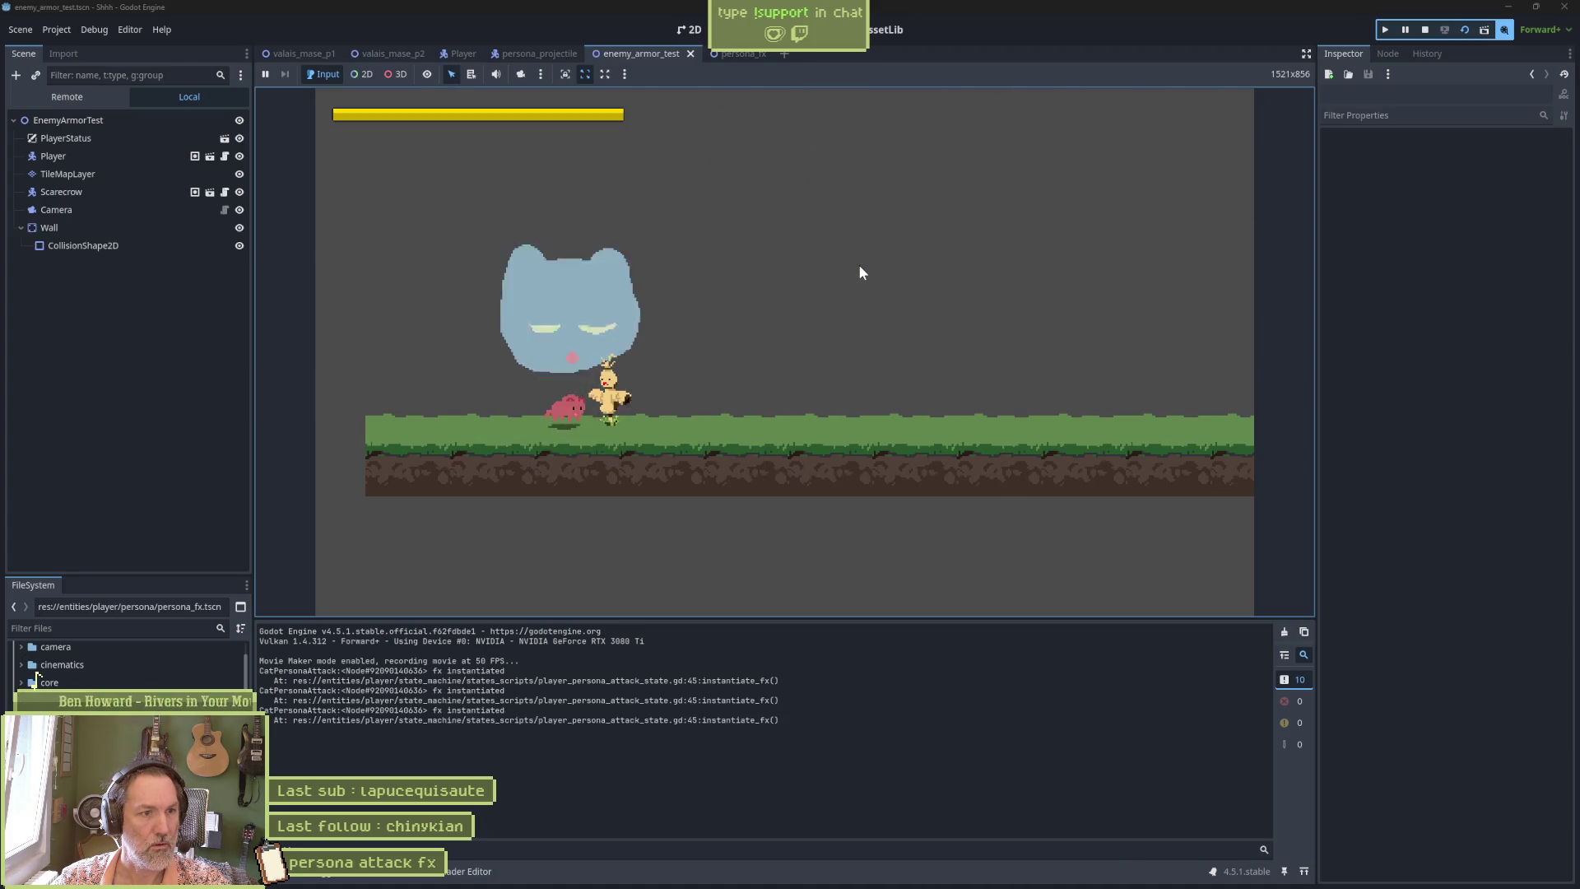
{"action": "key", "text": "x"}
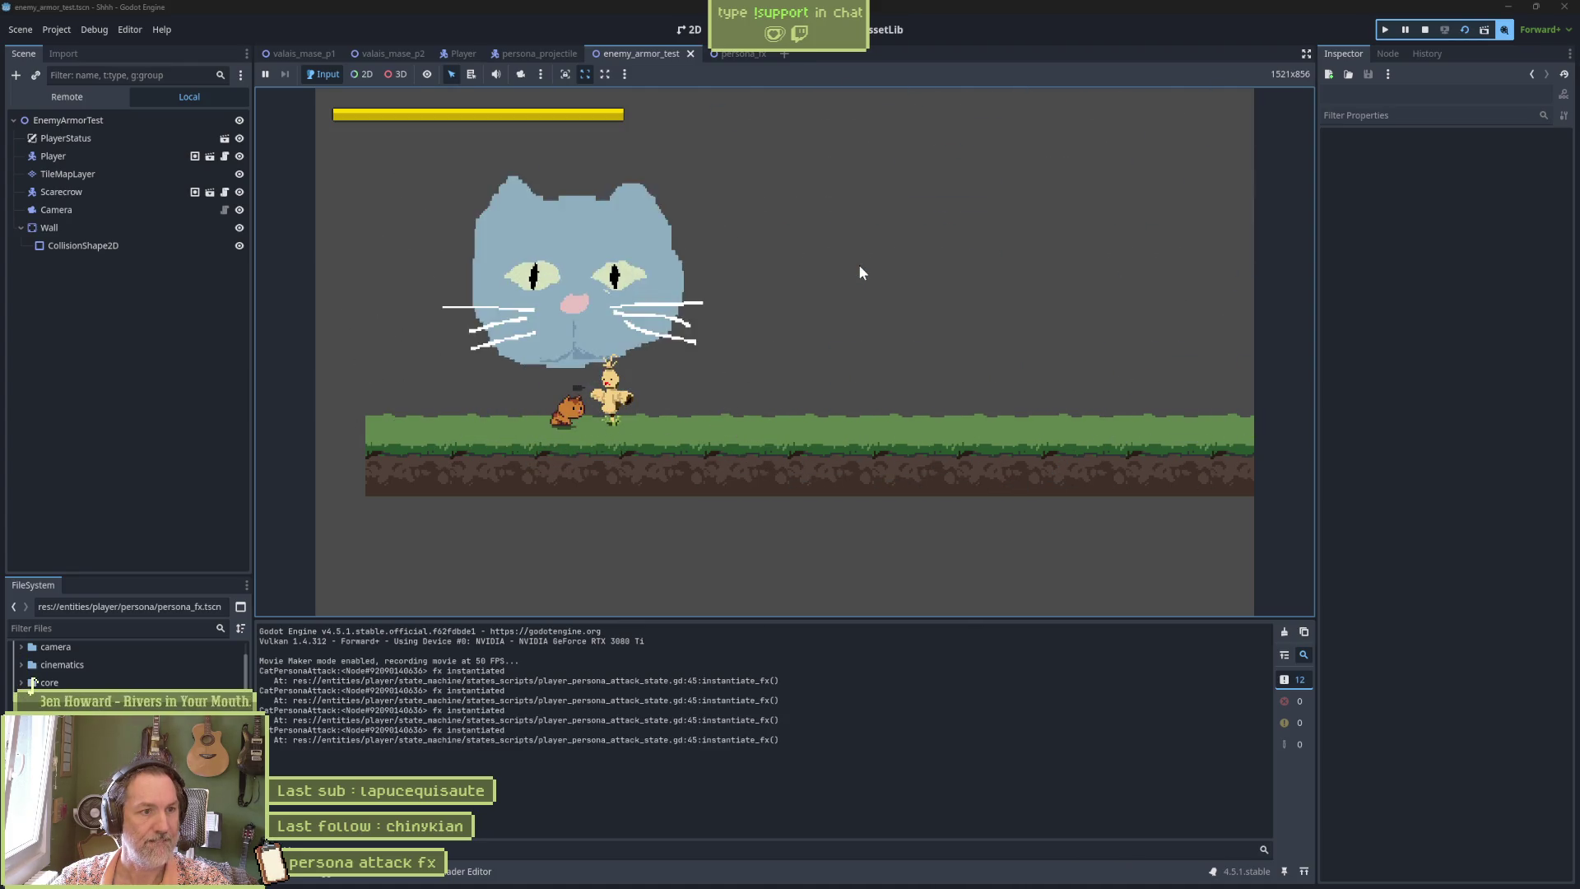
{"action": "key", "text": "x"}
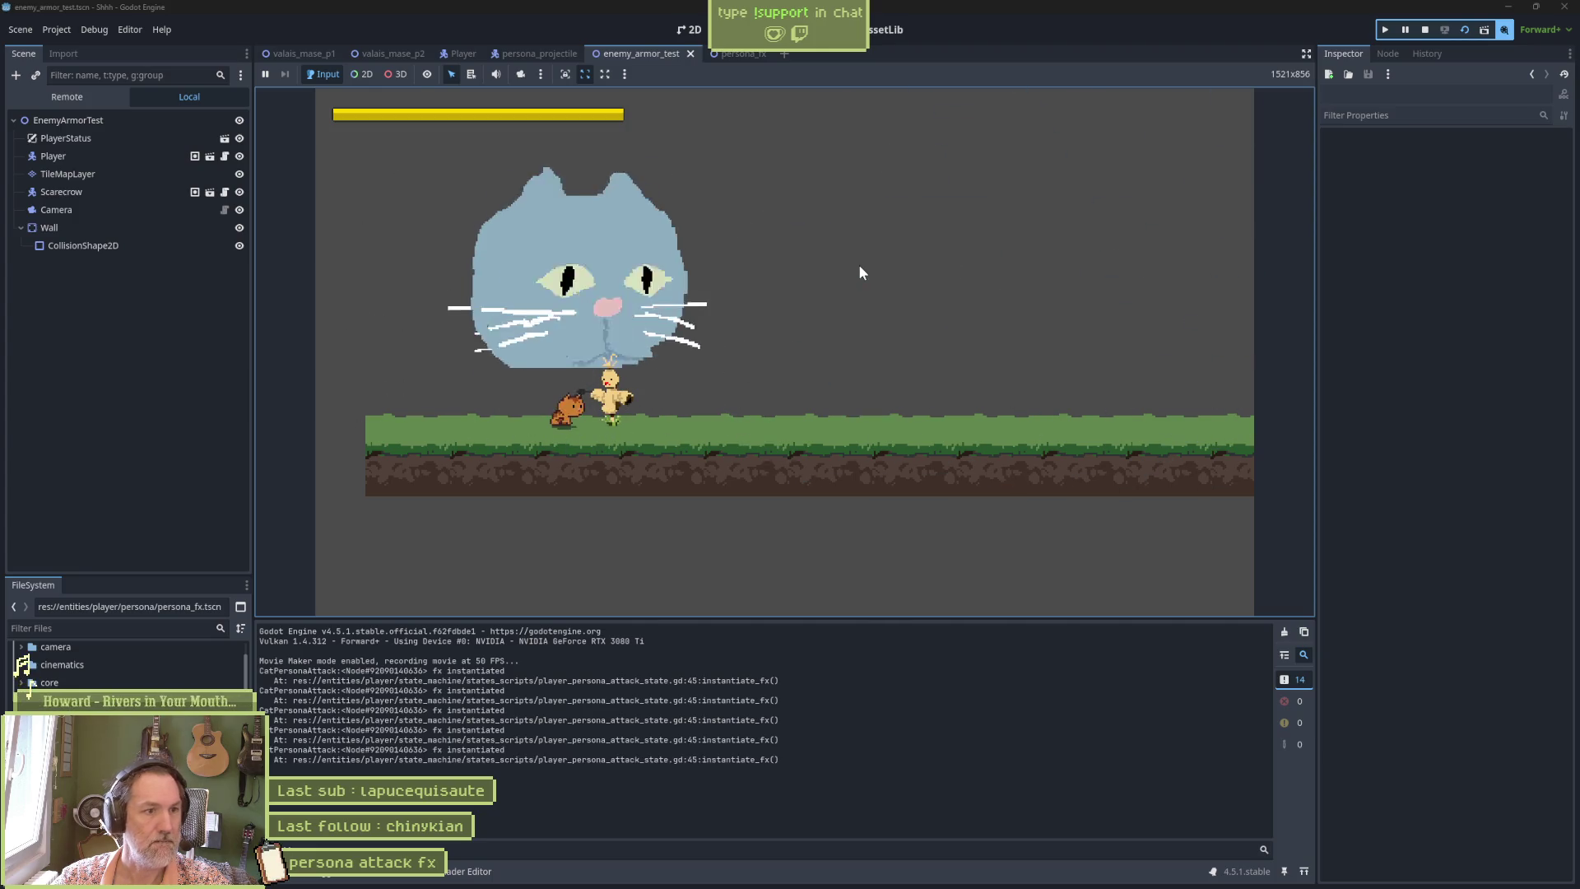
{"action": "key", "text": "x"}
{"action": "key", "text": "F8"}
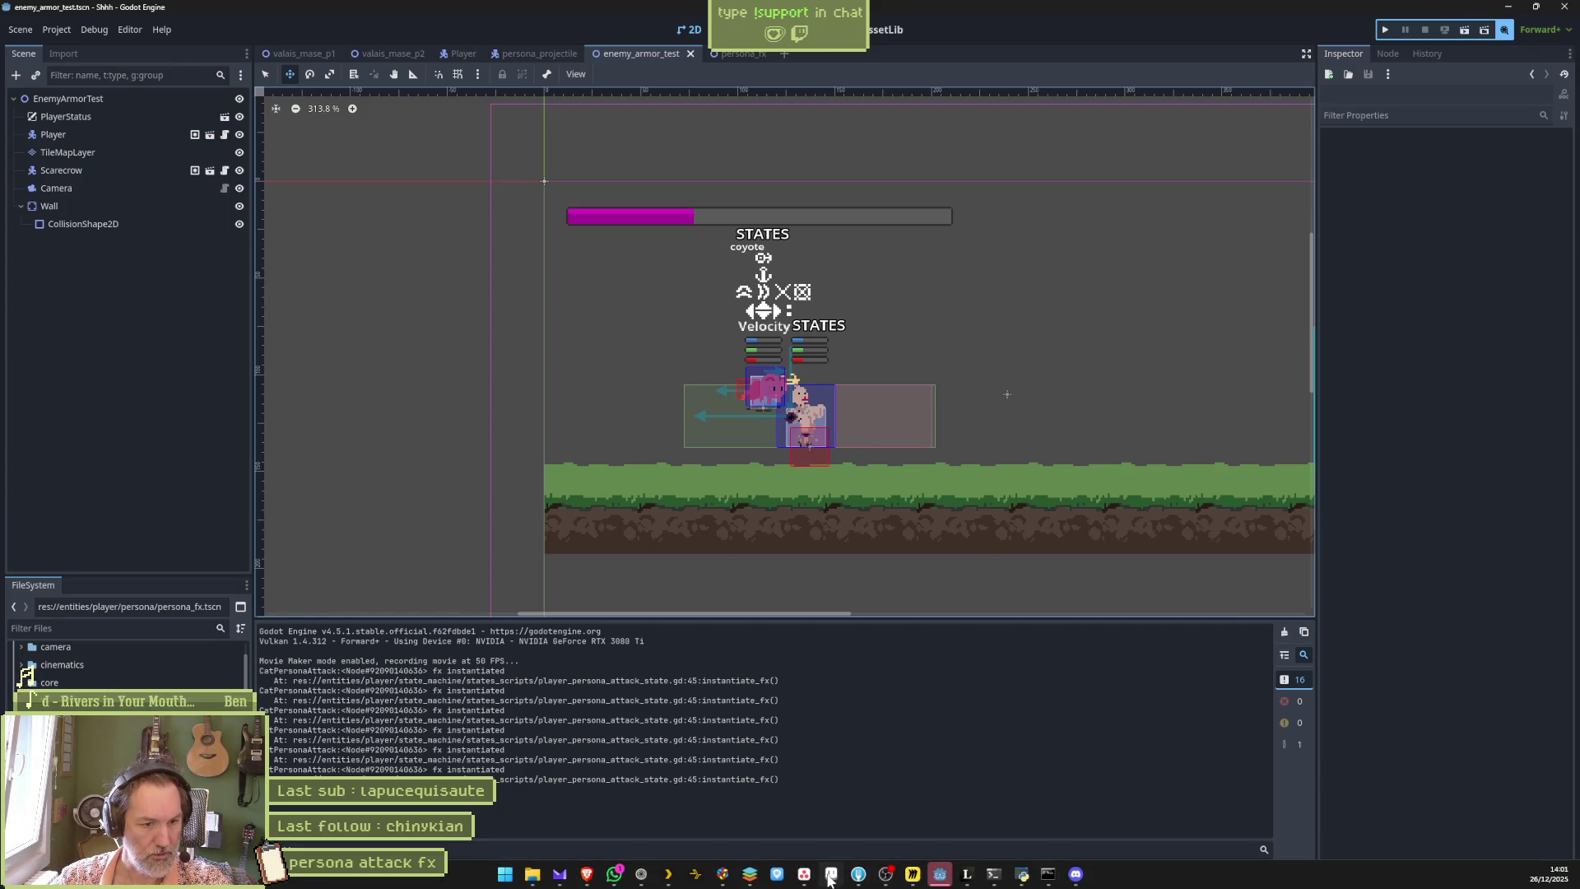
Delete the debug print from player_persona_attack_state.gd, then show persona_fx in the 2D view.
{"action": "left_click", "coordinate": [831, 874]}
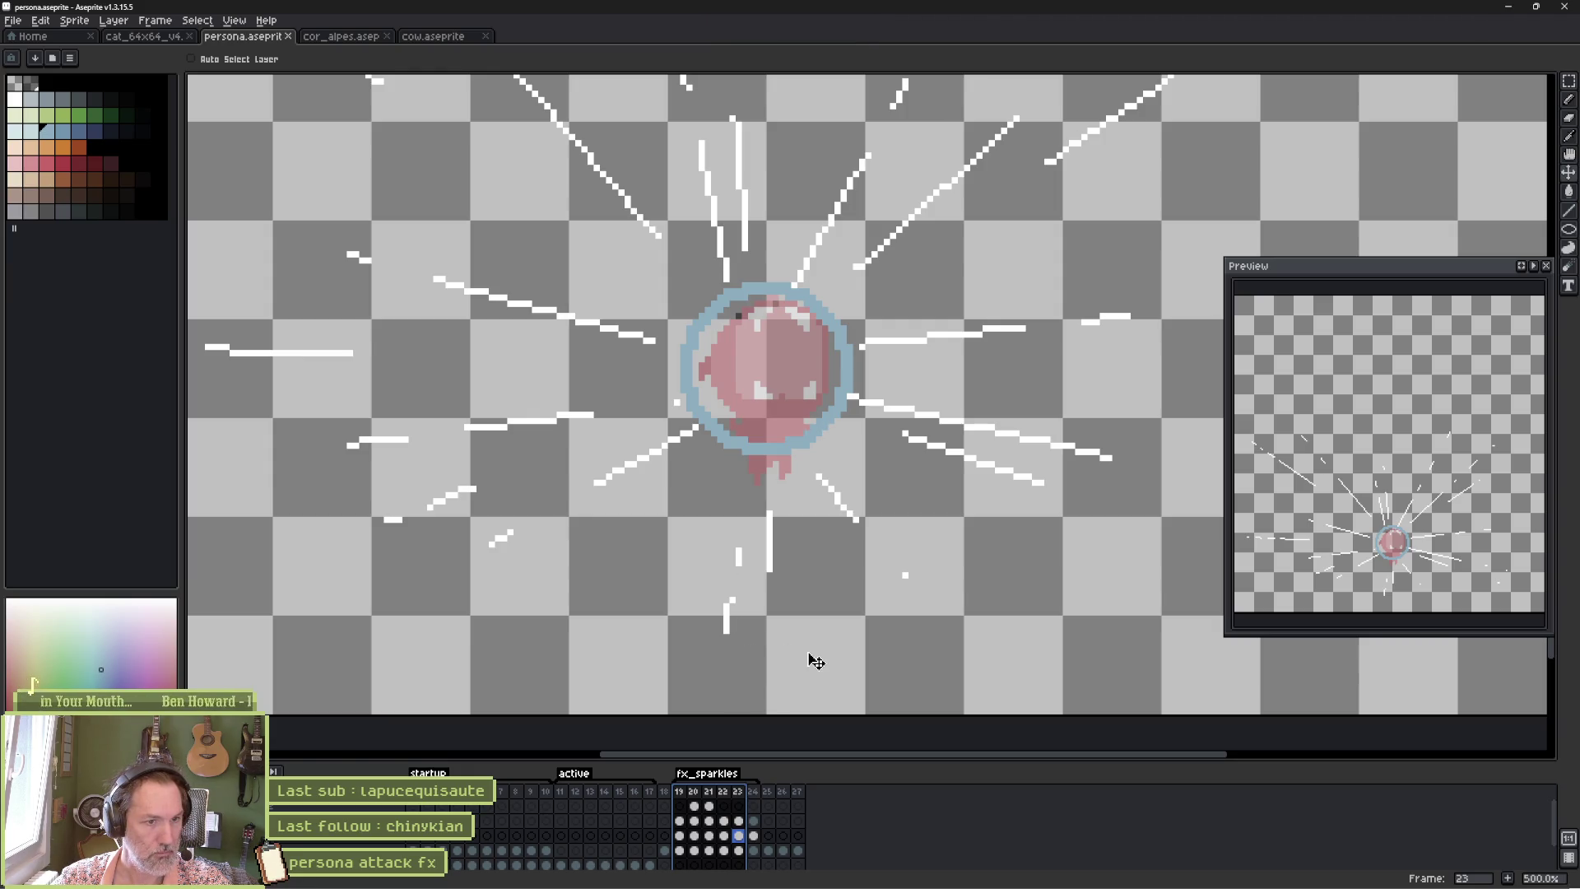
{"action": "key", "text": "alt+Tab"}
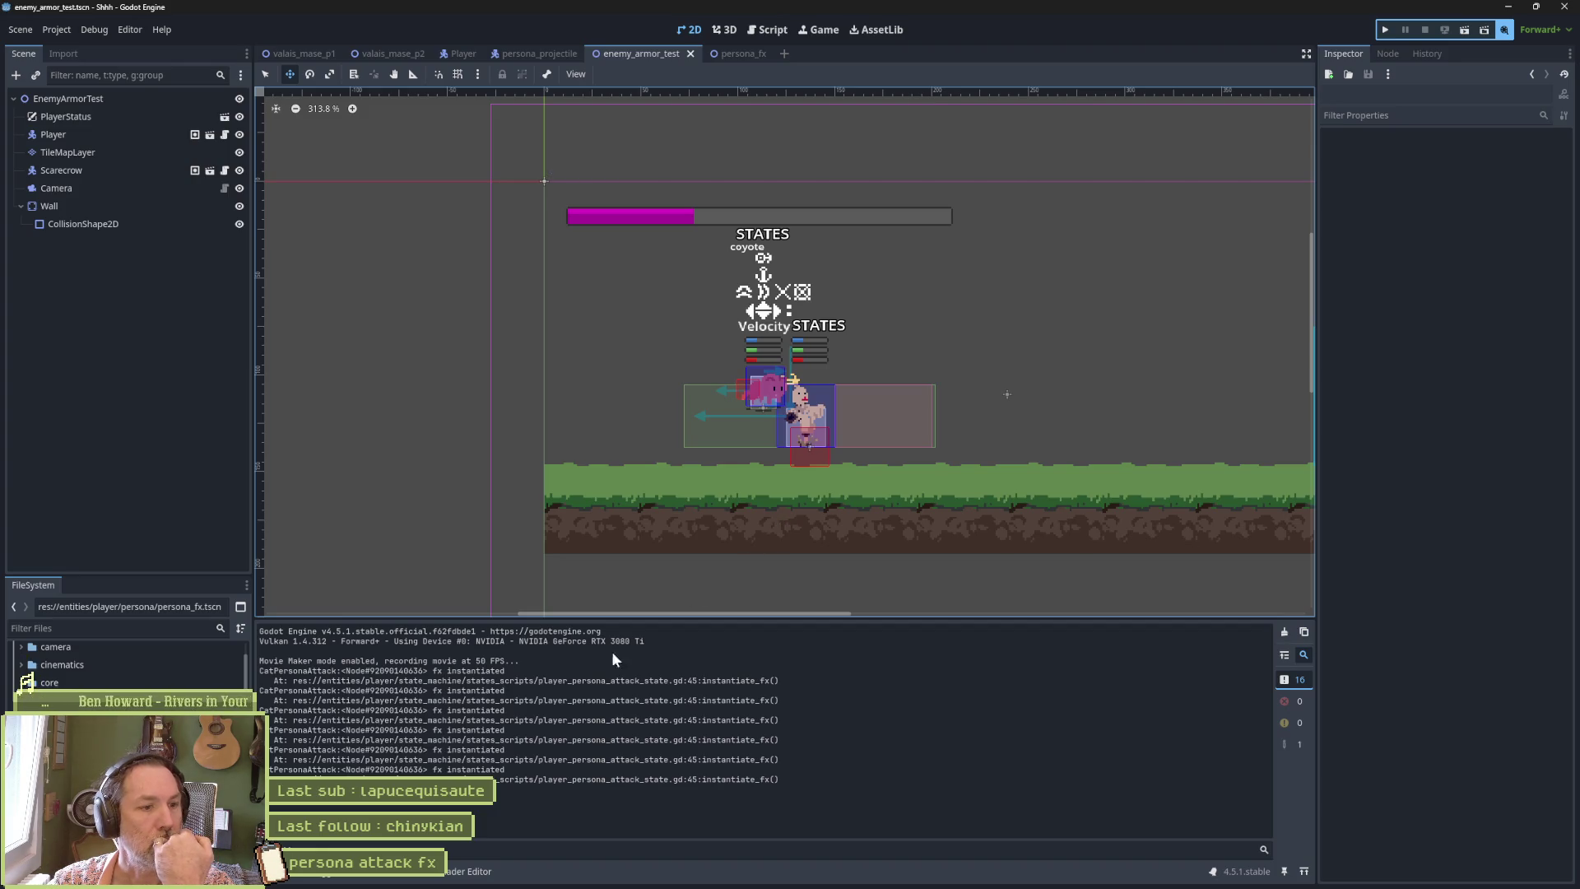
{"action": "left_click", "coordinate": [750, 33]}
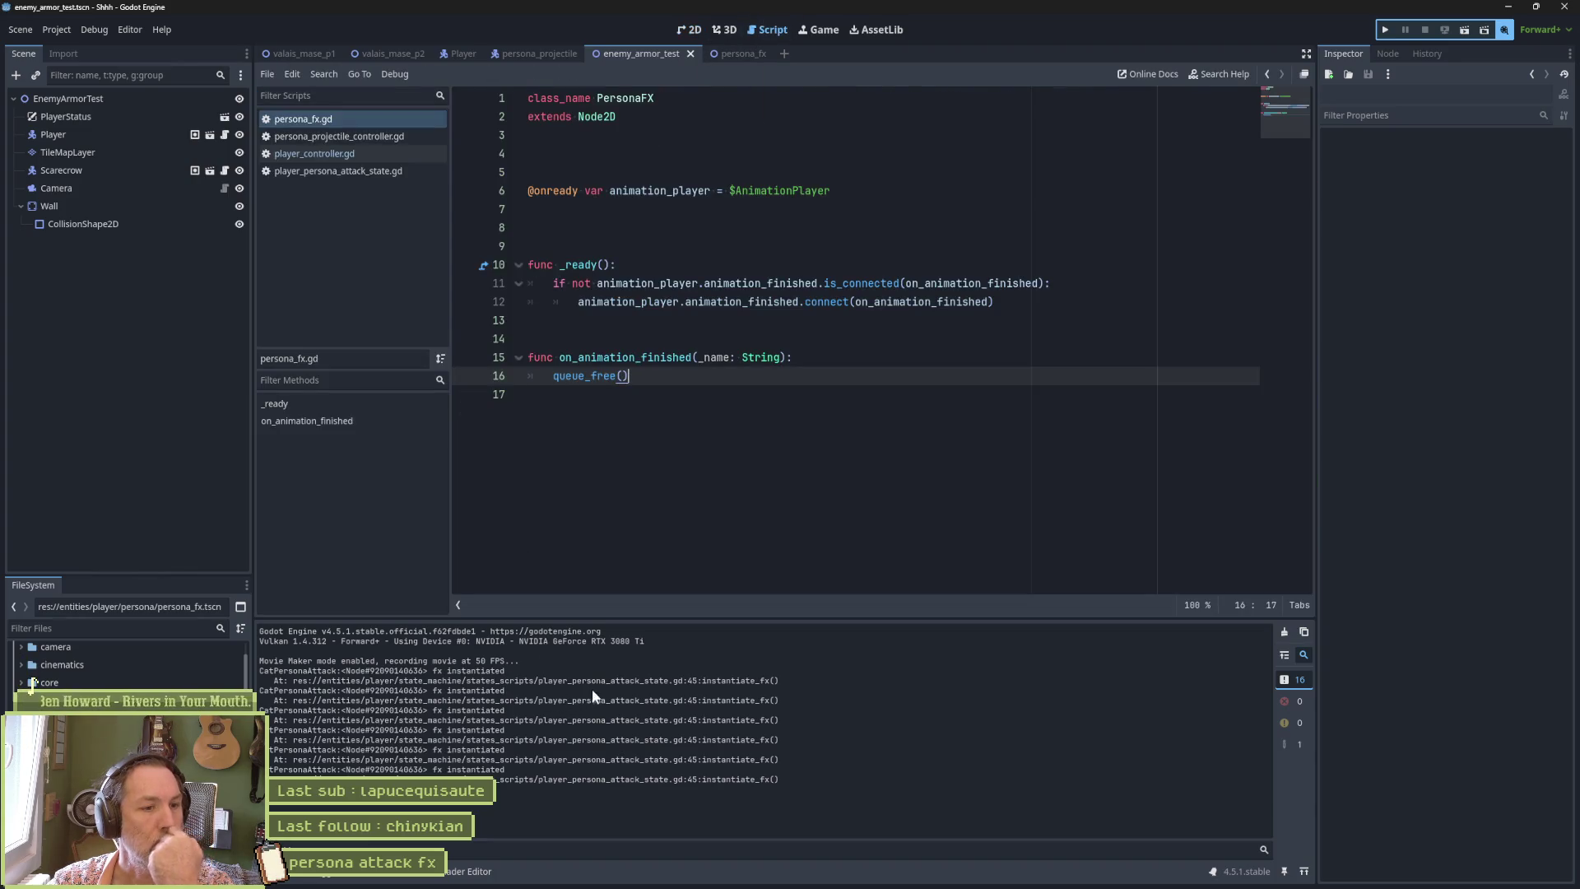
{"action": "left_click", "coordinate": [395, 172]}
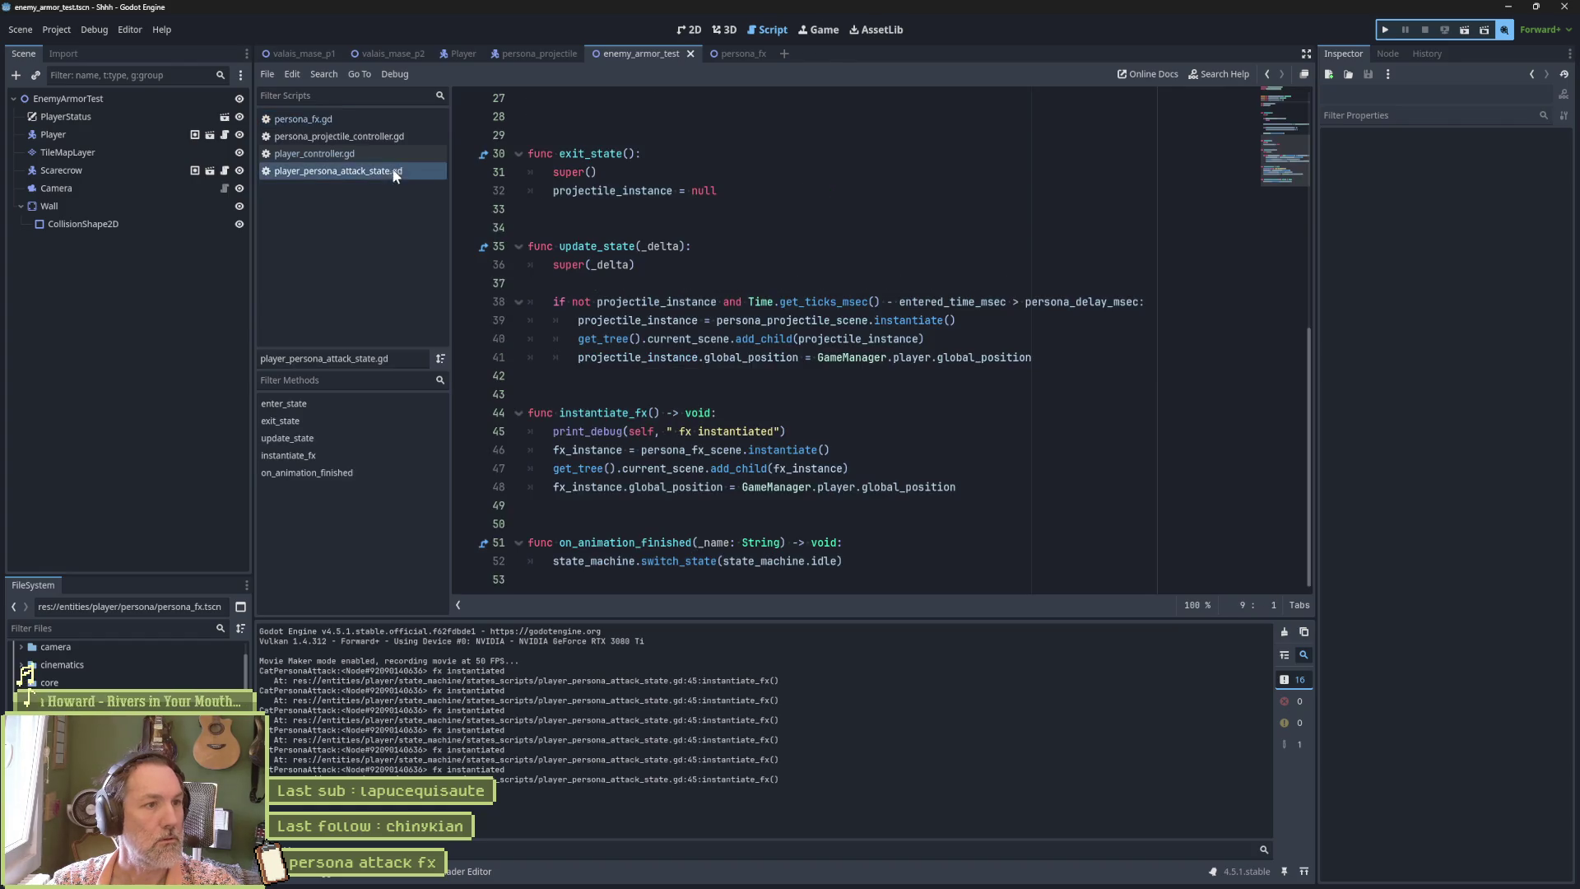
{"action": "left_click", "coordinate": [778, 433]}
{"action": "key", "text": "ctrl+shift+k"}
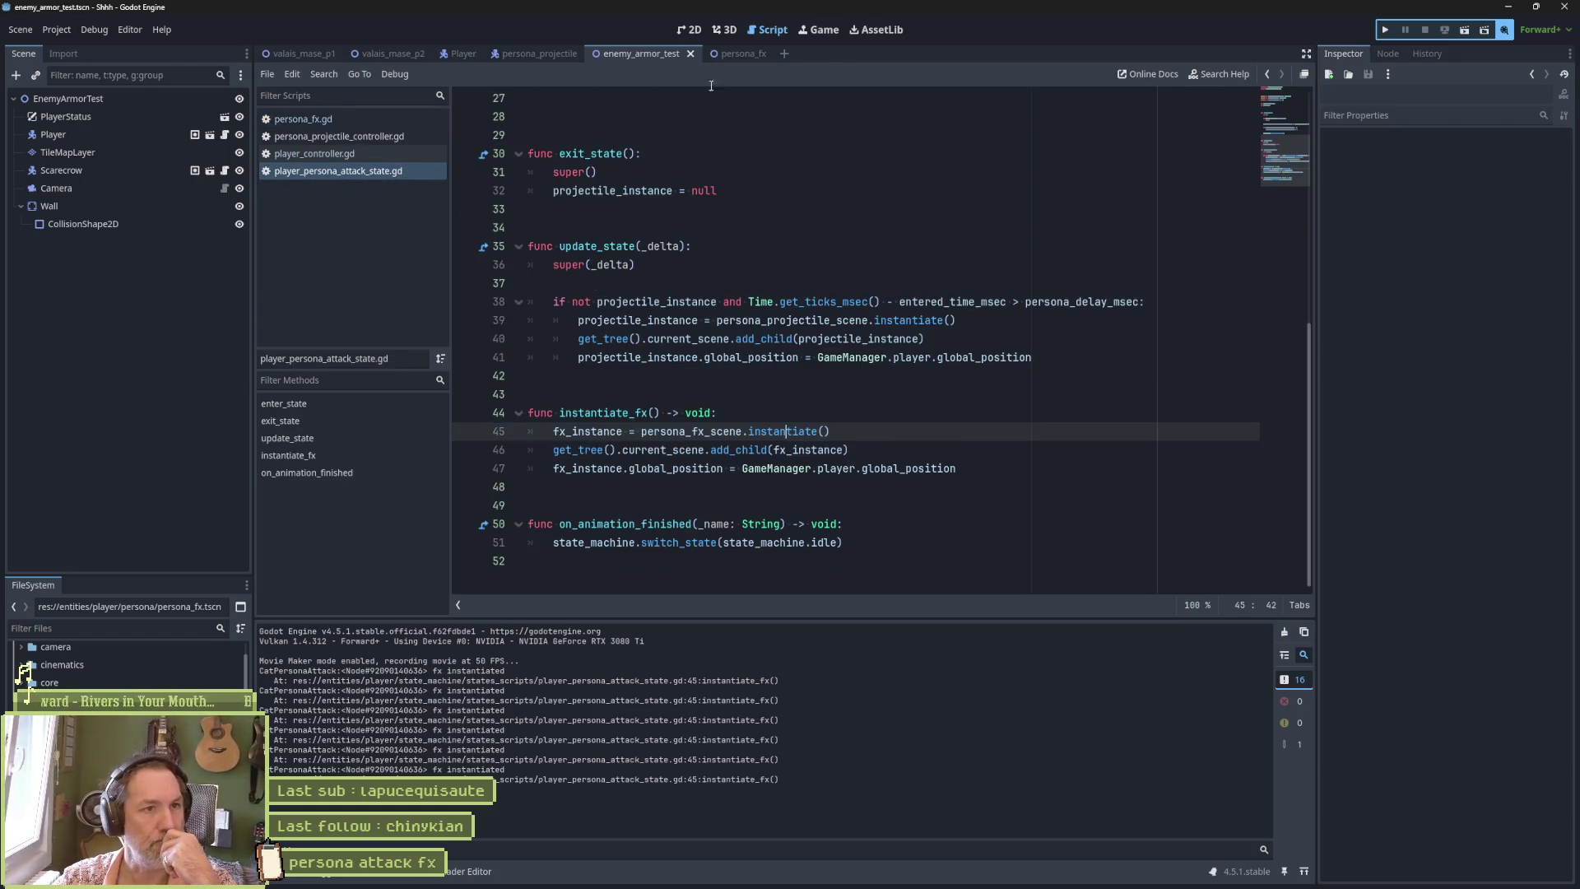
{"action": "left_click", "coordinate": [695, 31]}
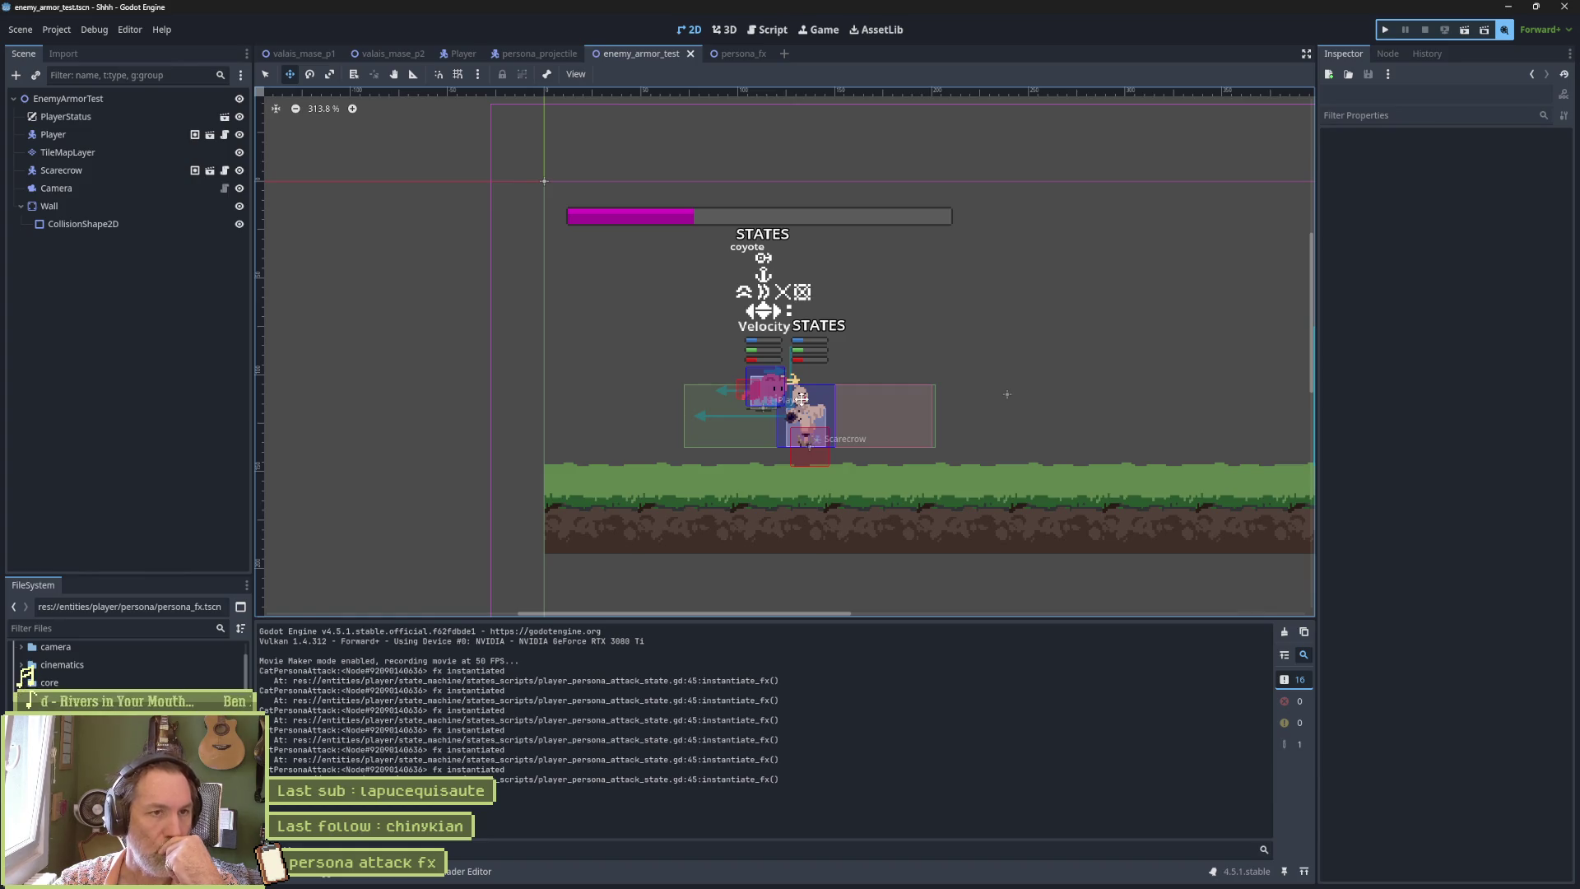
{"action": "left_click", "coordinate": [729, 56]}
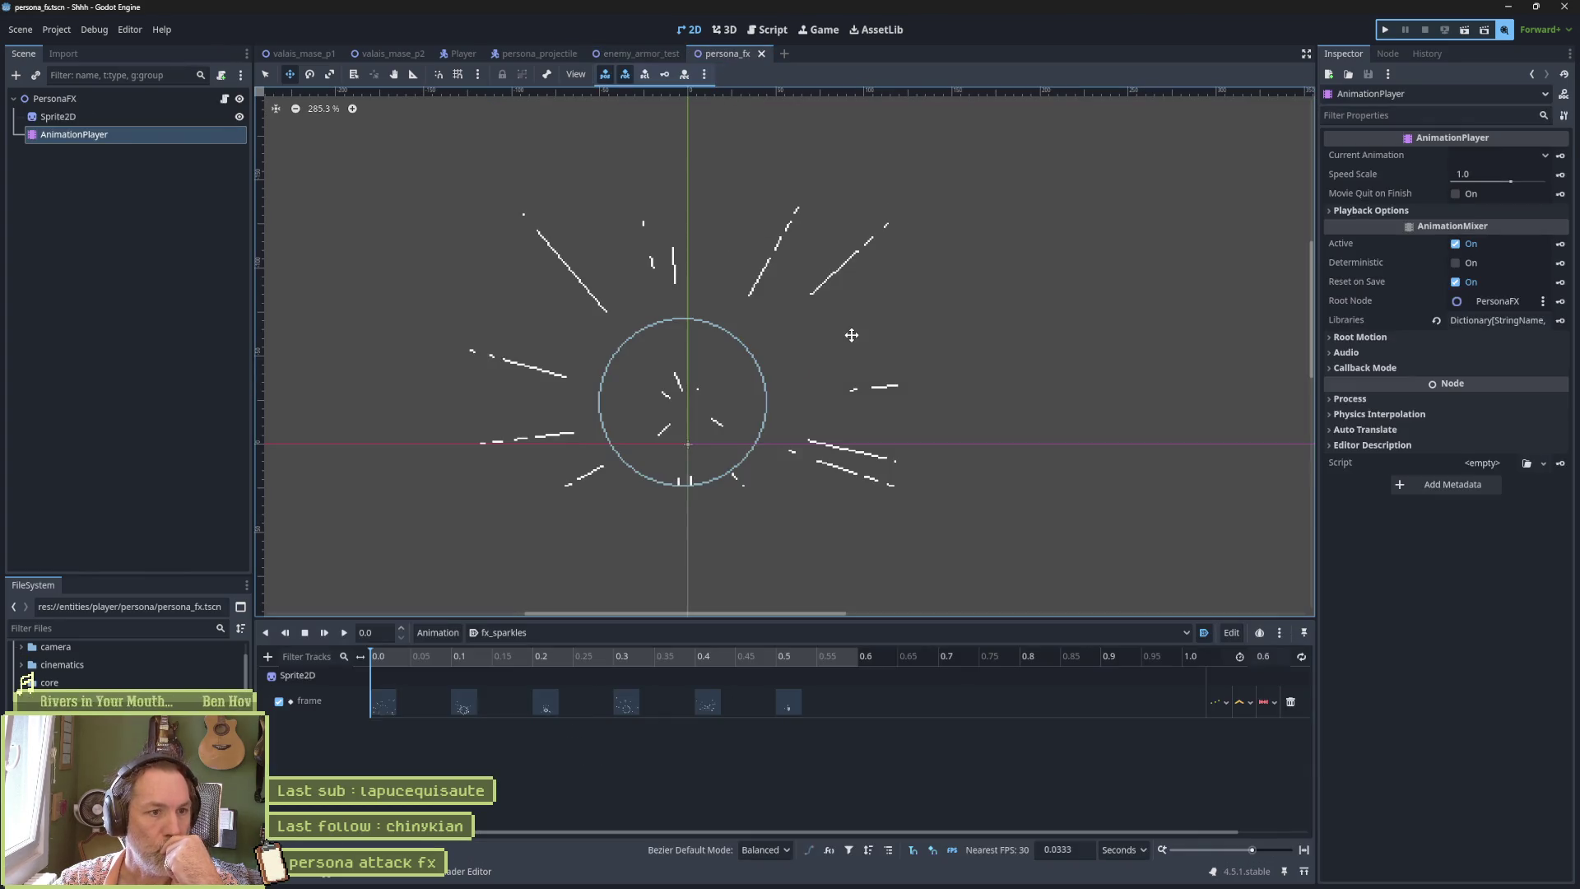
Scrub the fx_sparkles timeline forward and back, settling on the 0.4 s sparkle burst.
{"action": "left_click_drag", "start_coordinate": [388, 659], "coordinate": [785, 659]}
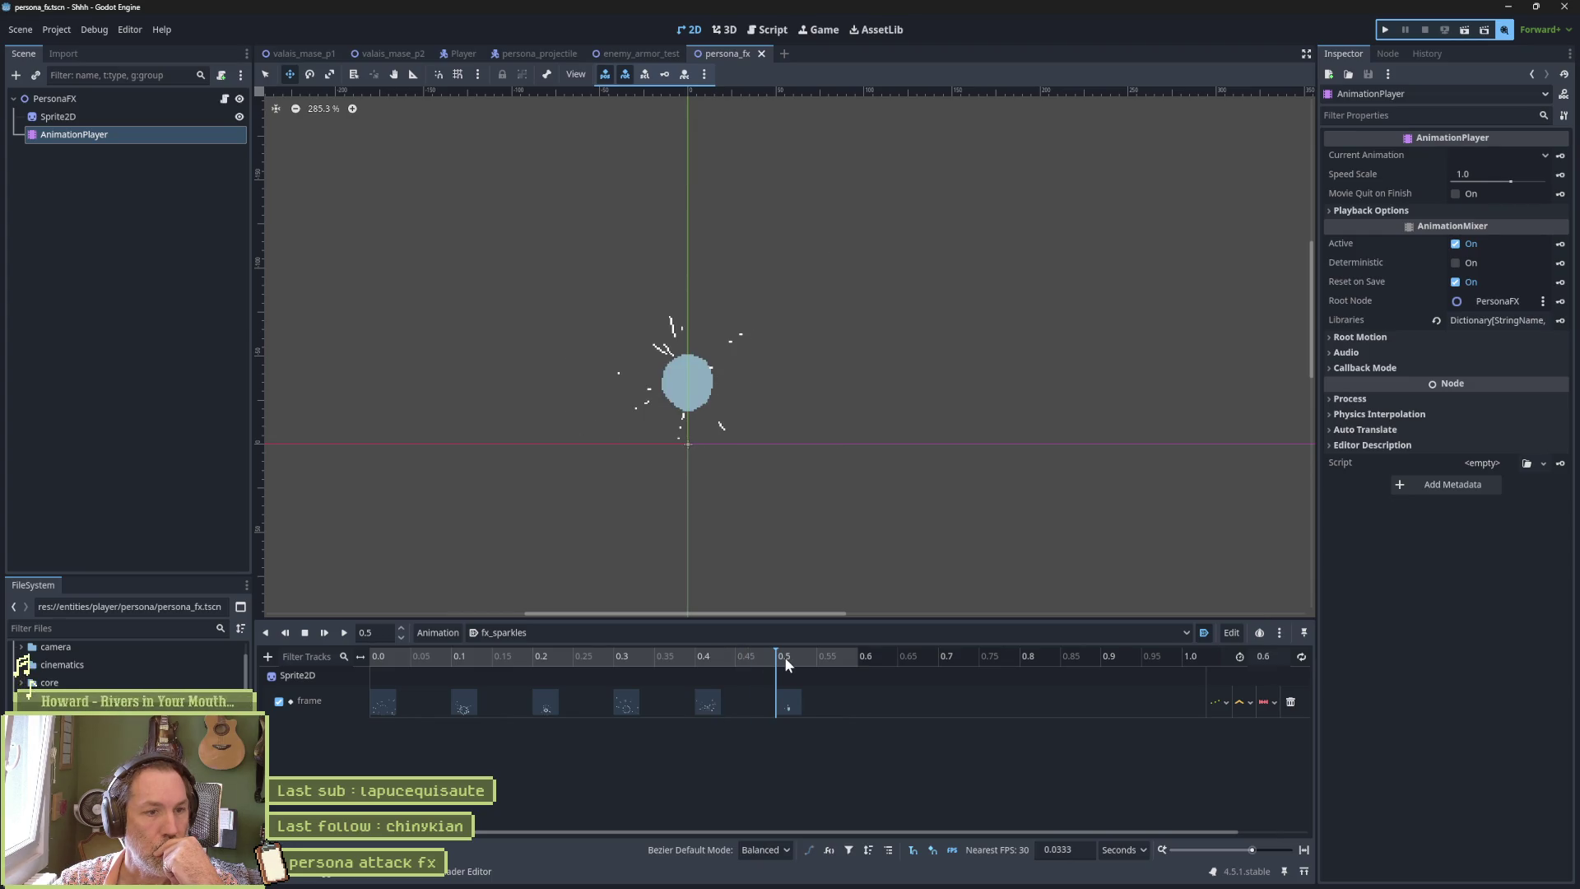
{"action": "left_click_drag", "start_coordinate": [783, 656], "coordinate": [694, 662]}
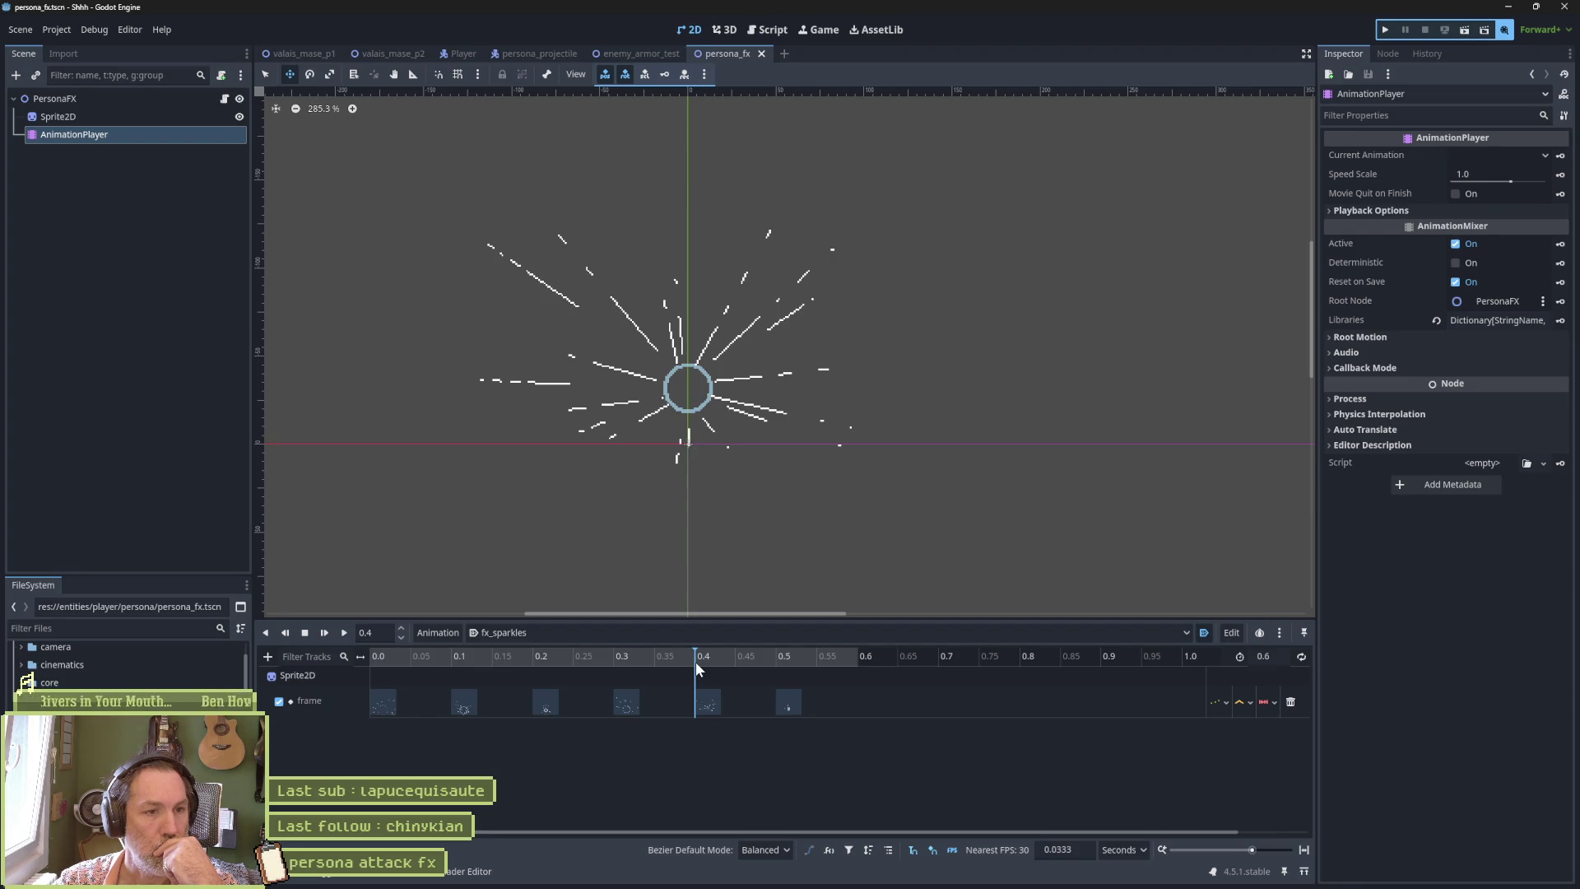
{"action": "mouse_move", "coordinate": [885, 885]}
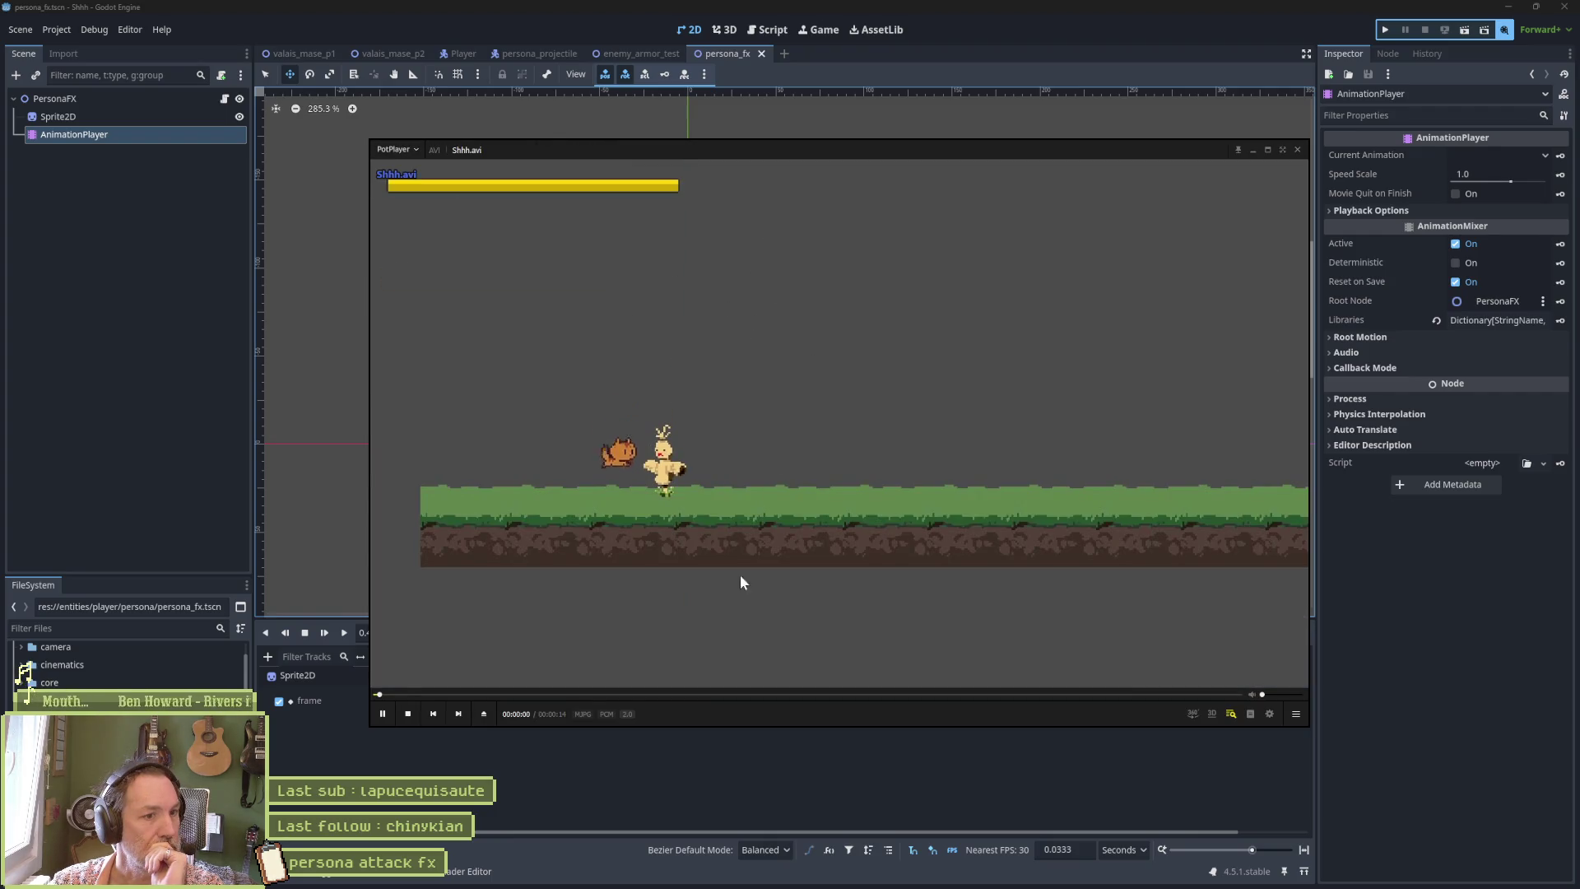
Step Shhh.avi frame by frame to the cat-face burst, resume playback, and exit PotPlayer.
{"action": "left_click", "coordinate": [579, 601]}
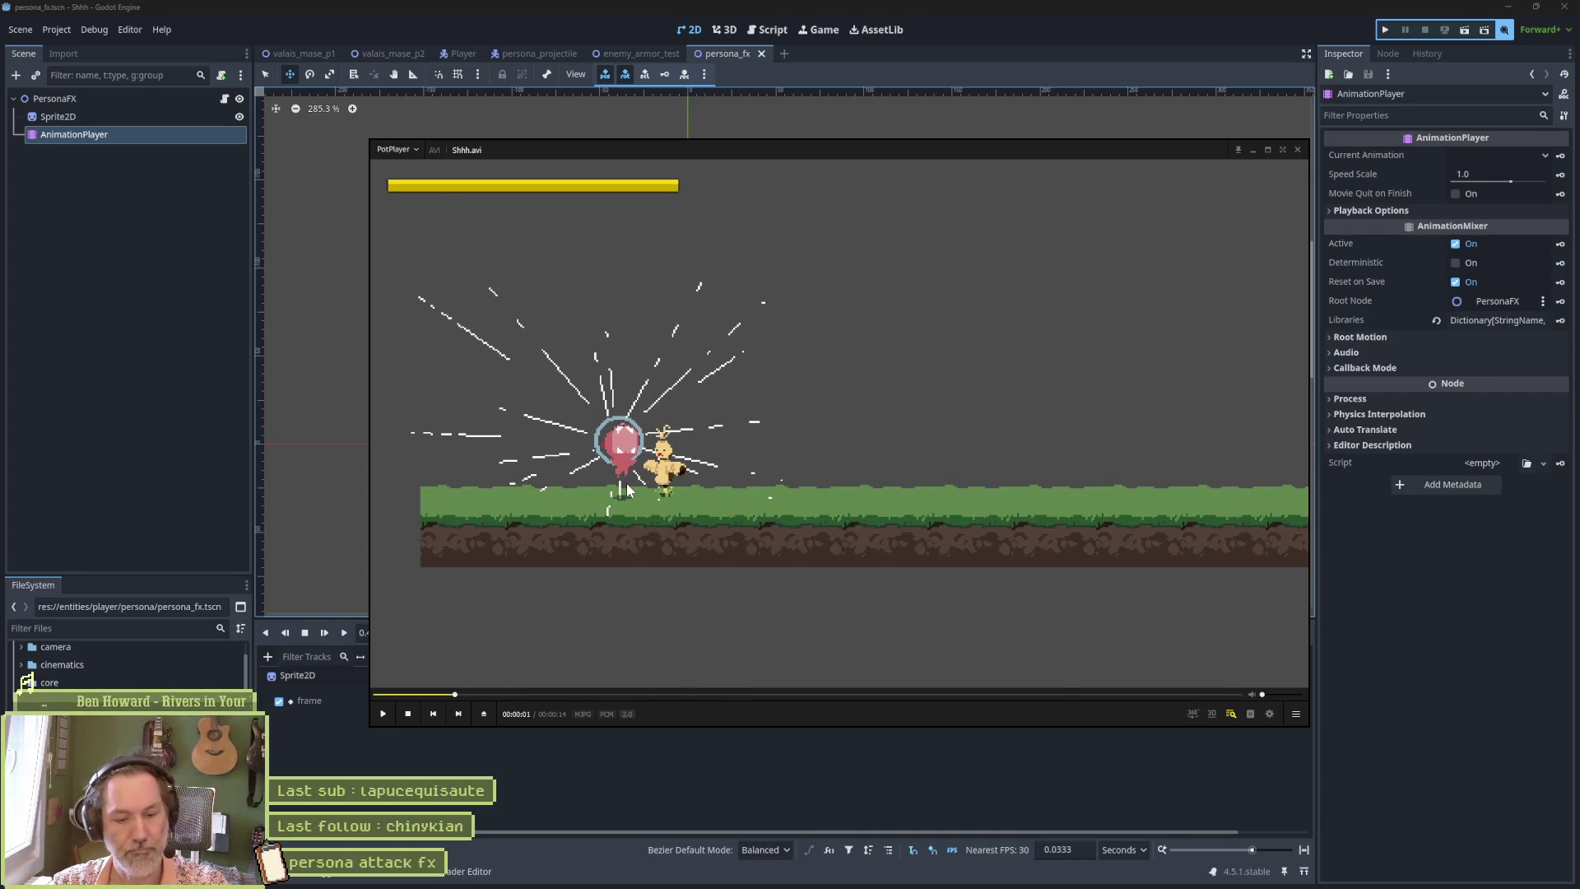
{"action": "key", "text": "f"}
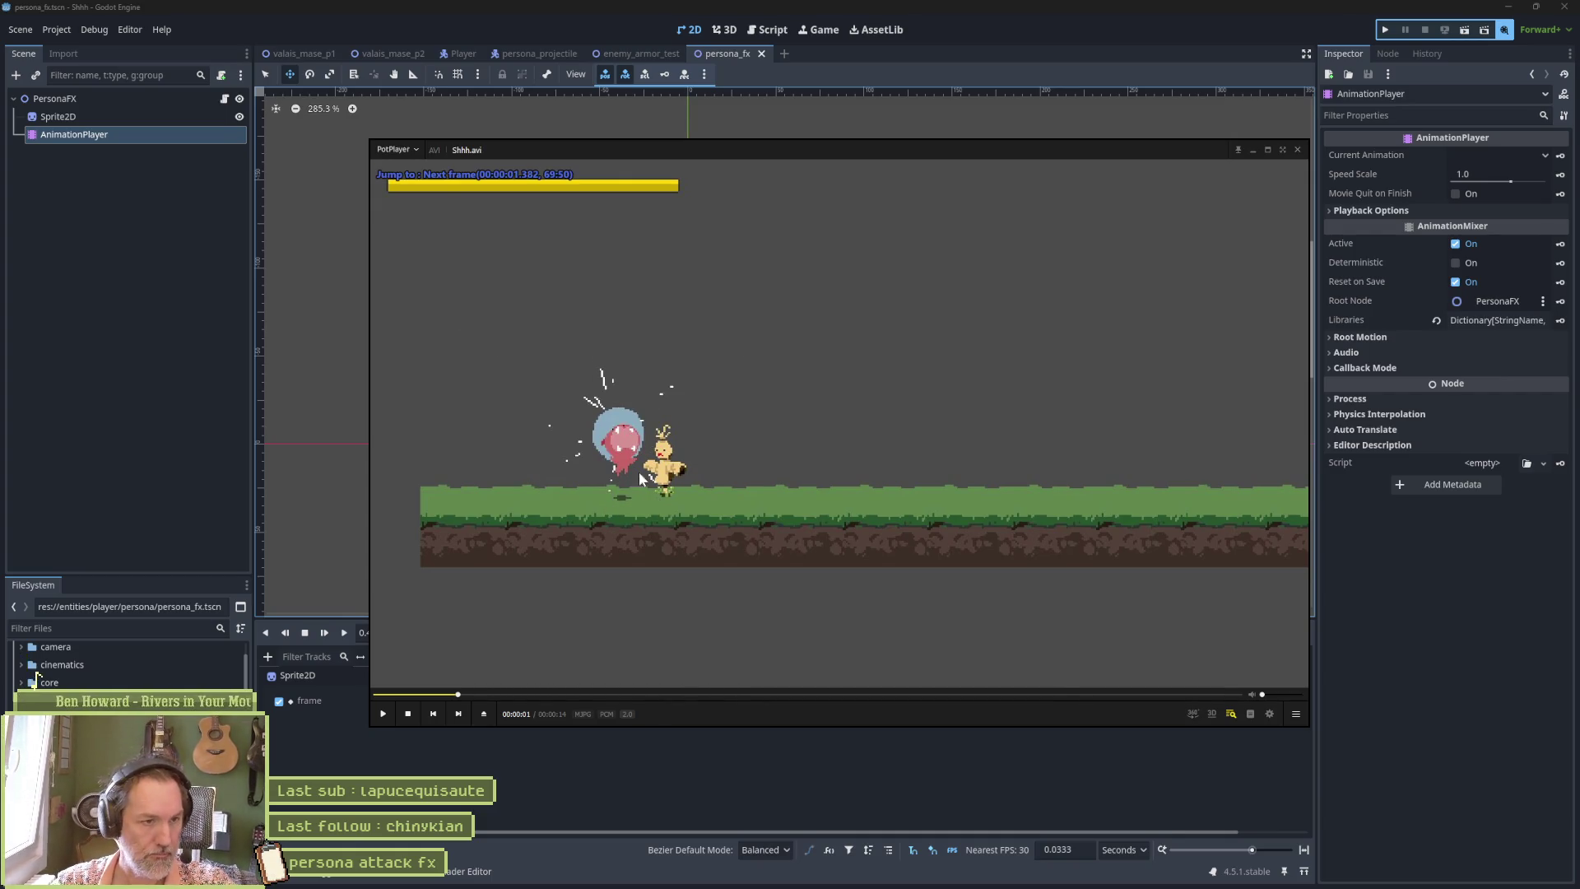
{"action": "key", "text": "f"}
{"action": "key", "text": "f"}
{"action": "key", "text": "f"}
{"action": "key", "text": "f"}
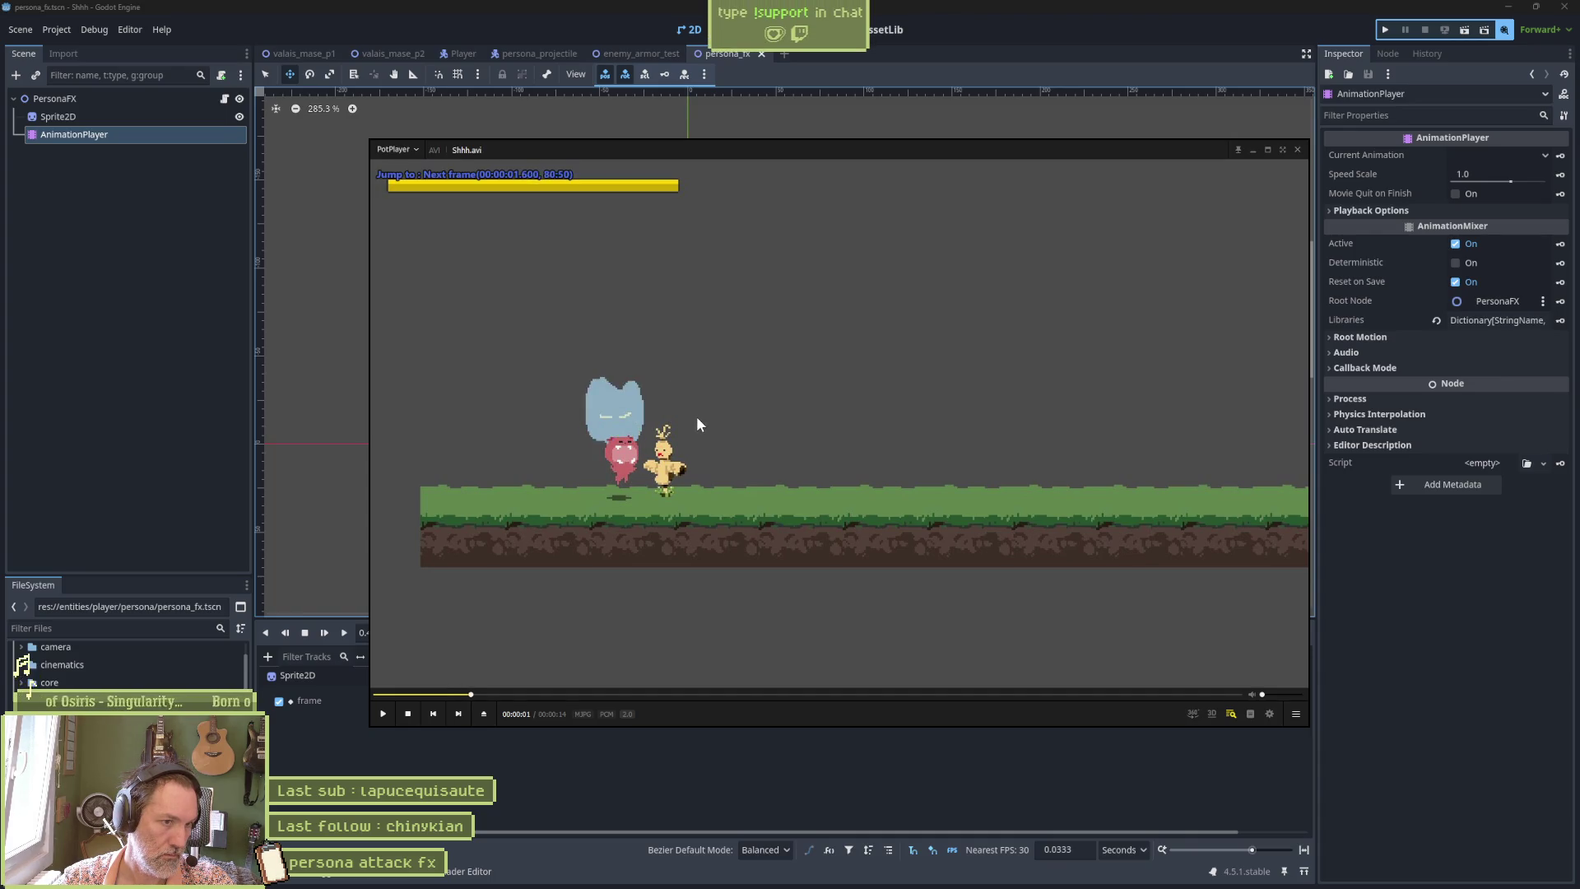
{"action": "key", "text": "f"}
{"action": "key", "text": "f"}
{"action": "key", "text": "f"}
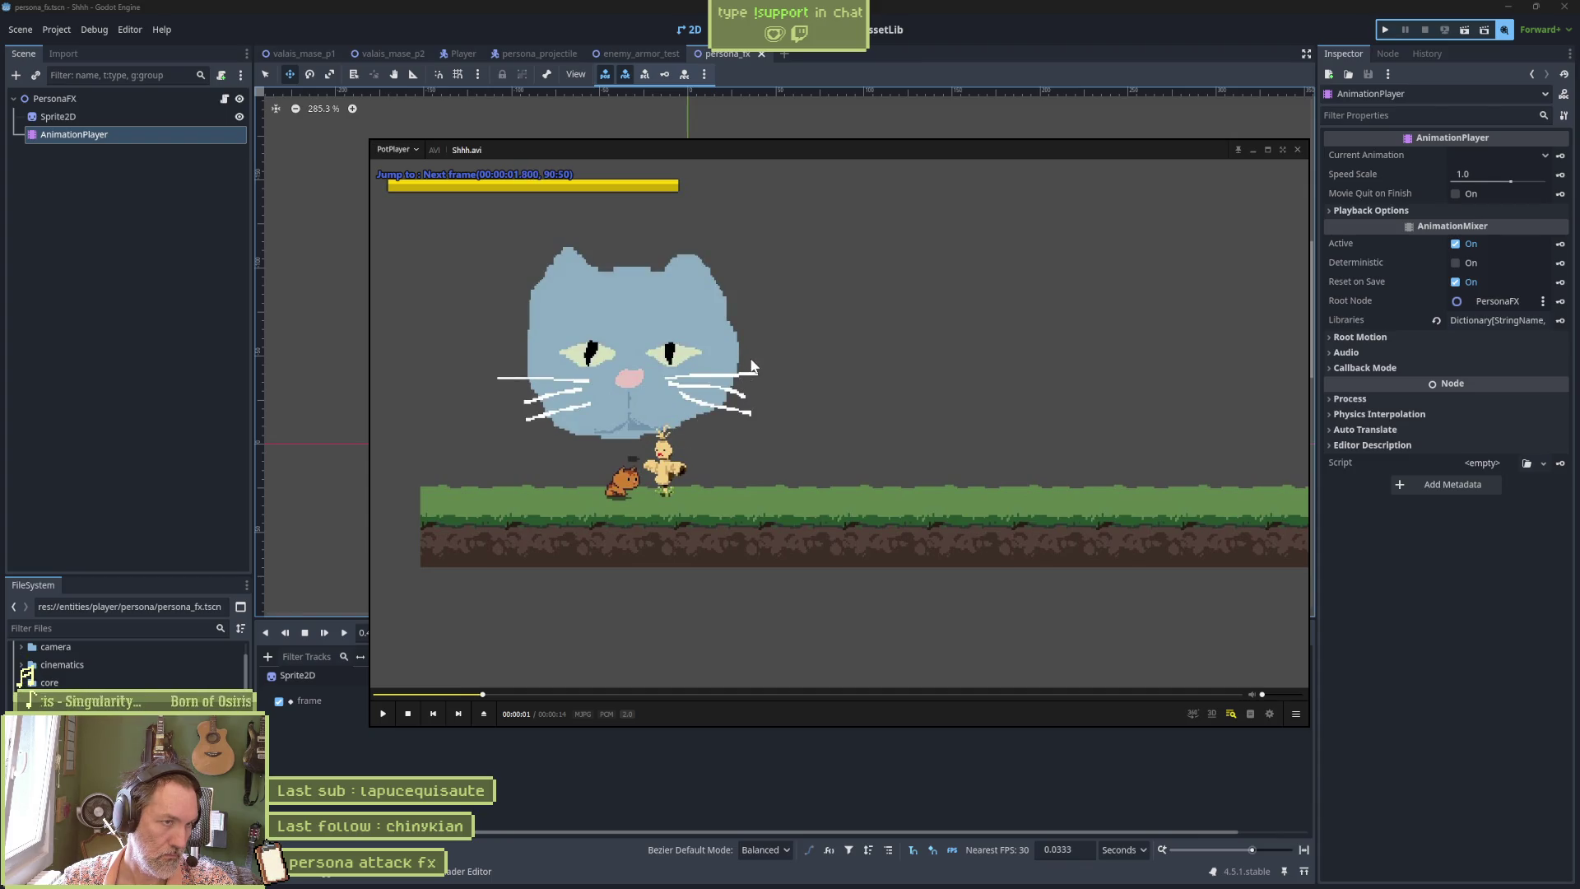
{"action": "key", "text": "space"}
{"action": "key", "text": "space"}
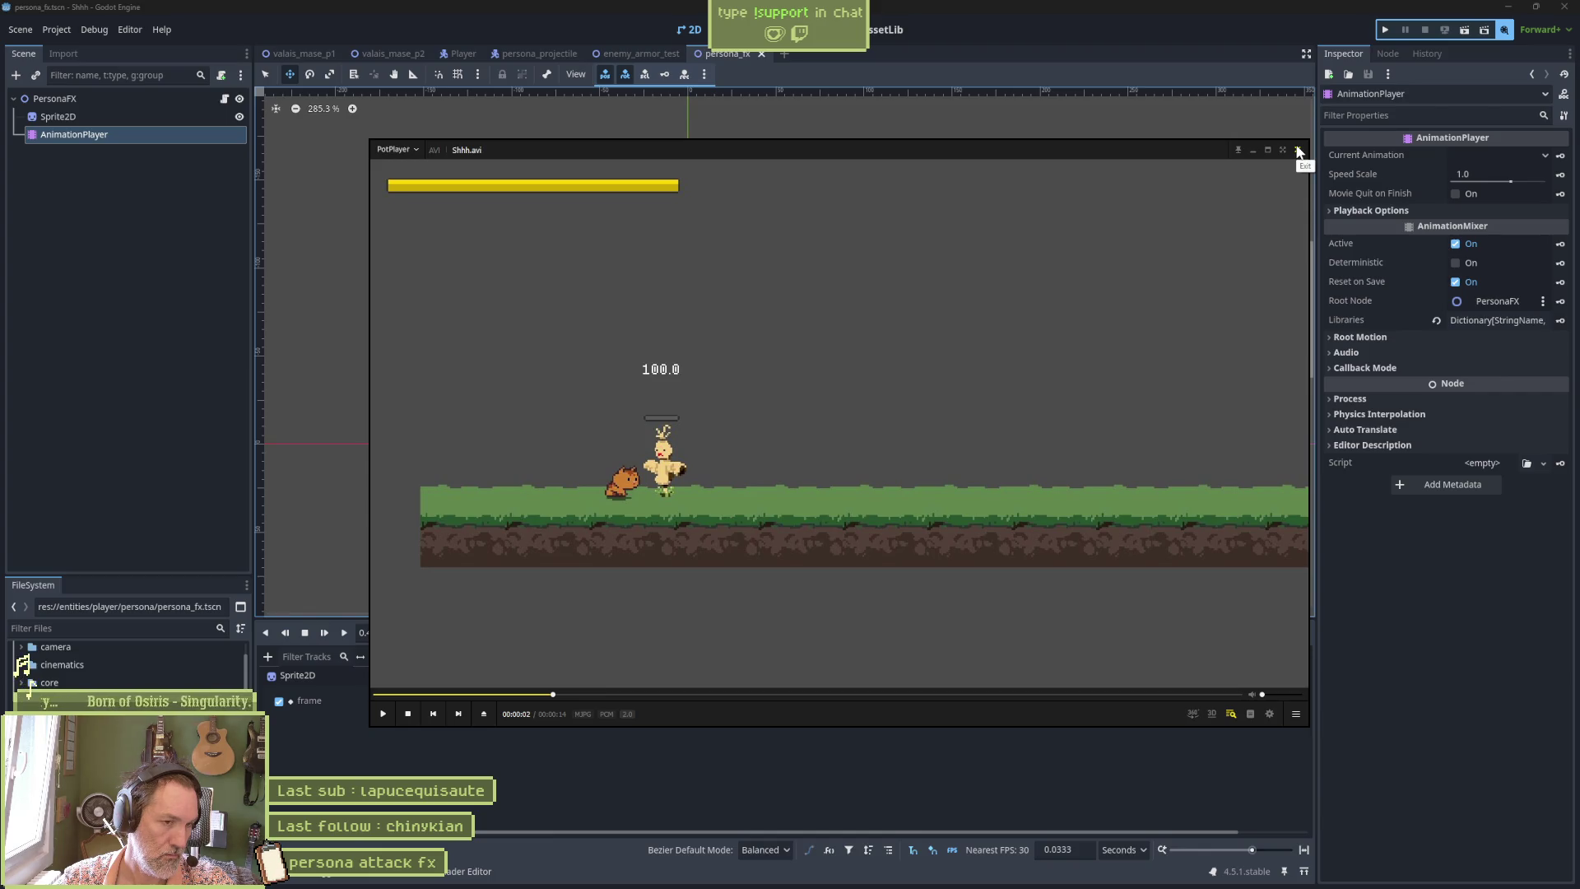
{"action": "left_click", "coordinate": [1299, 152]}
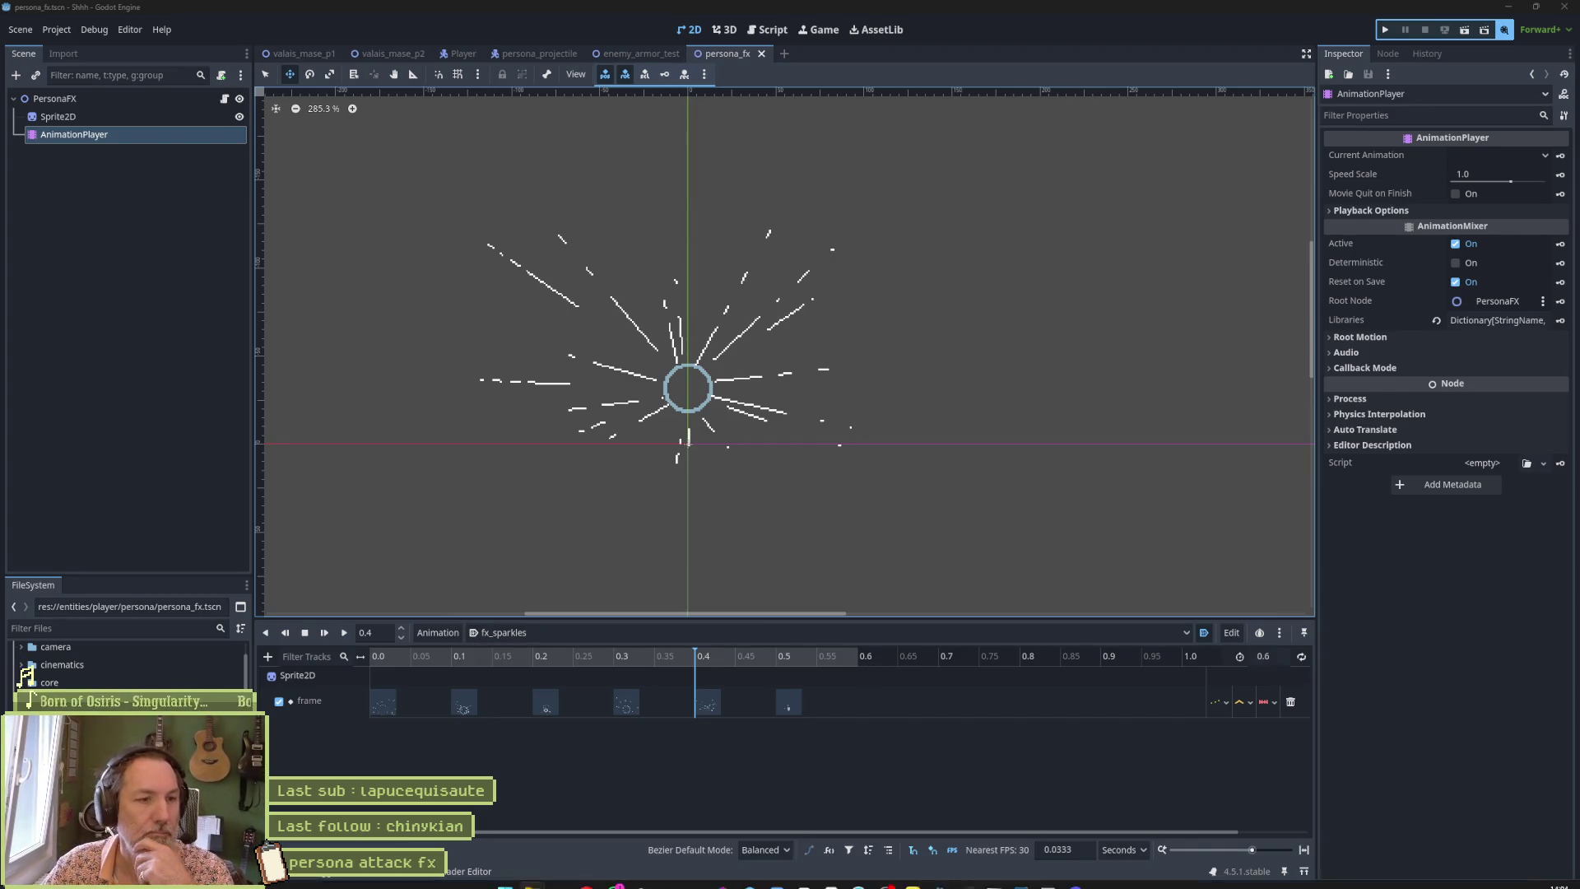
Switch from Godot back to the persona.aseprite window in Aseprite.
{"action": "mouse_move", "coordinate": [885, 880]}
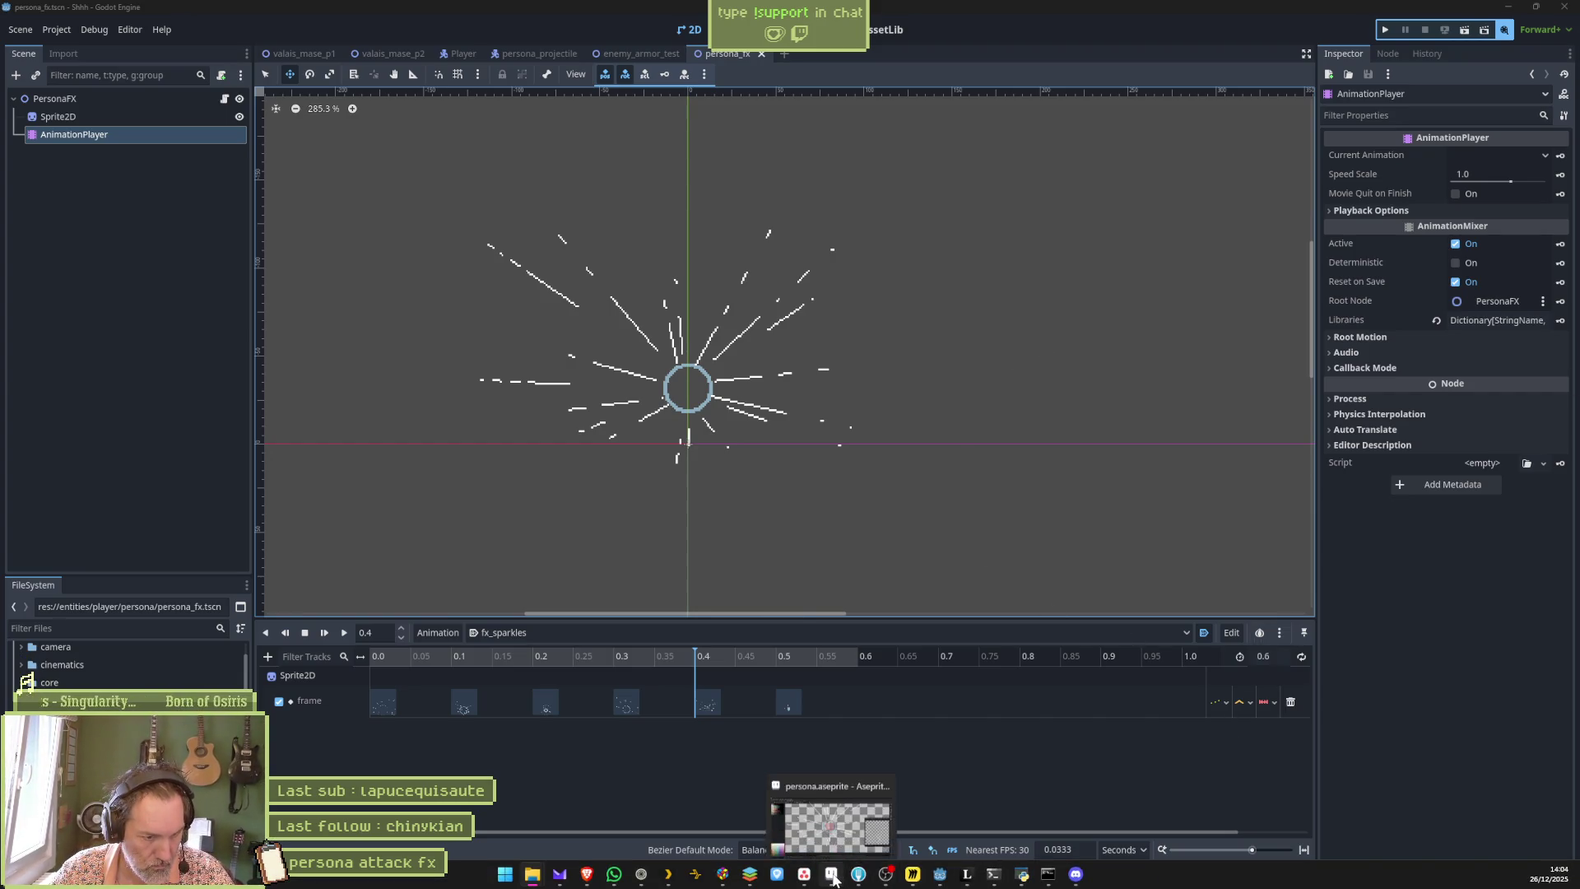
{"action": "mouse_move", "coordinate": [832, 874]}
{"action": "left_click", "coordinate": [835, 826]}
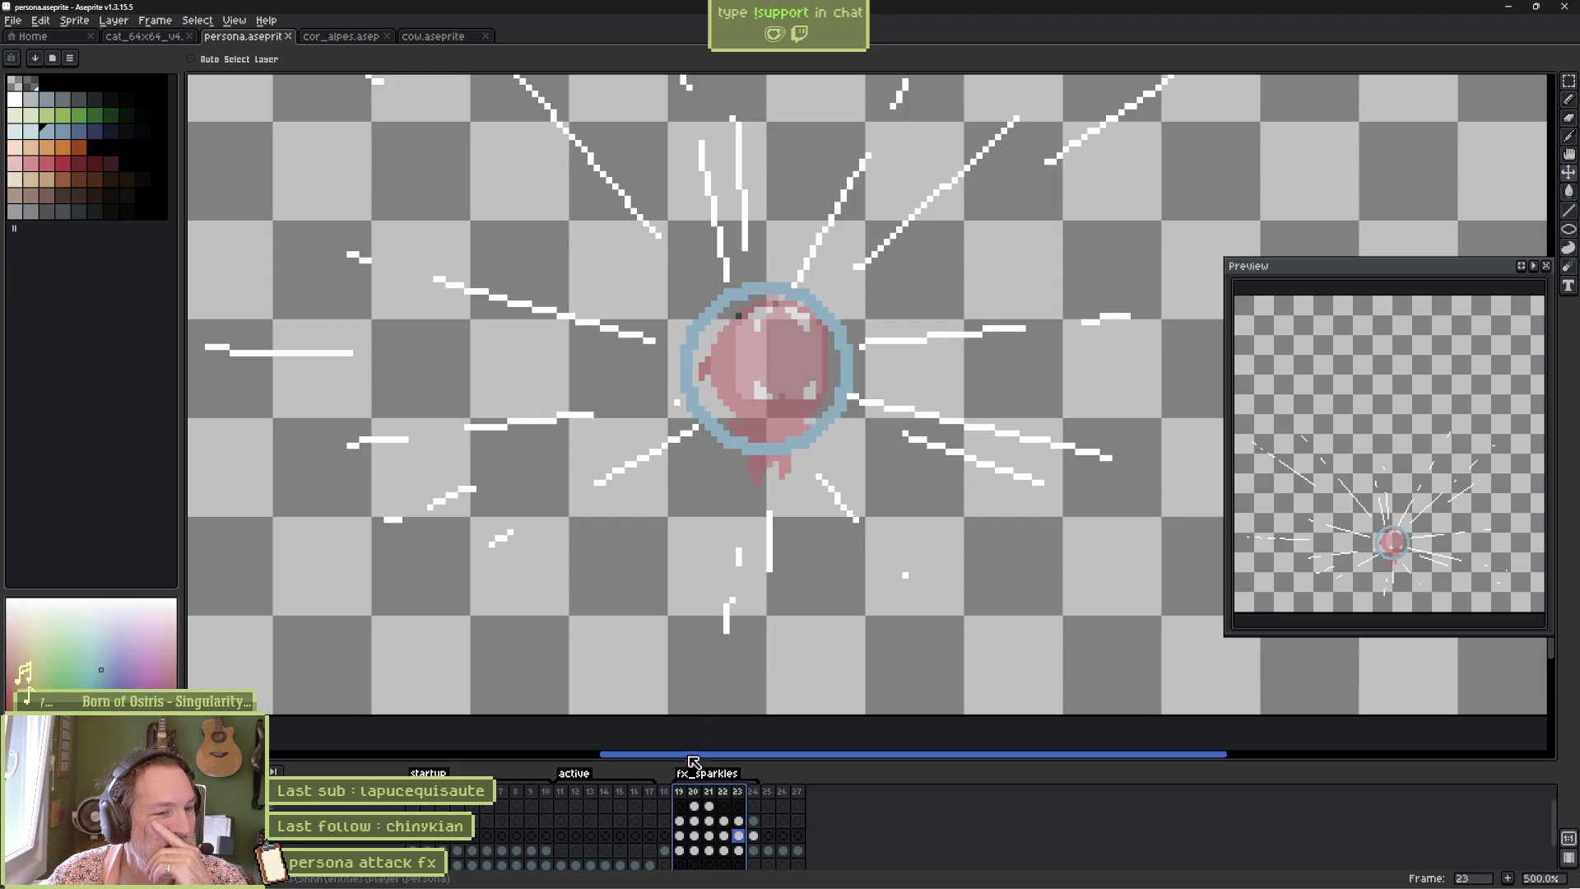
Compare fx_sparkles frames 19–21, enlarge the timeline rows, and select the frame 20 cel.
{"action": "left_click", "coordinate": [681, 792]}
{"action": "key", "text": "Left"}
{"action": "key", "text": "Right"}
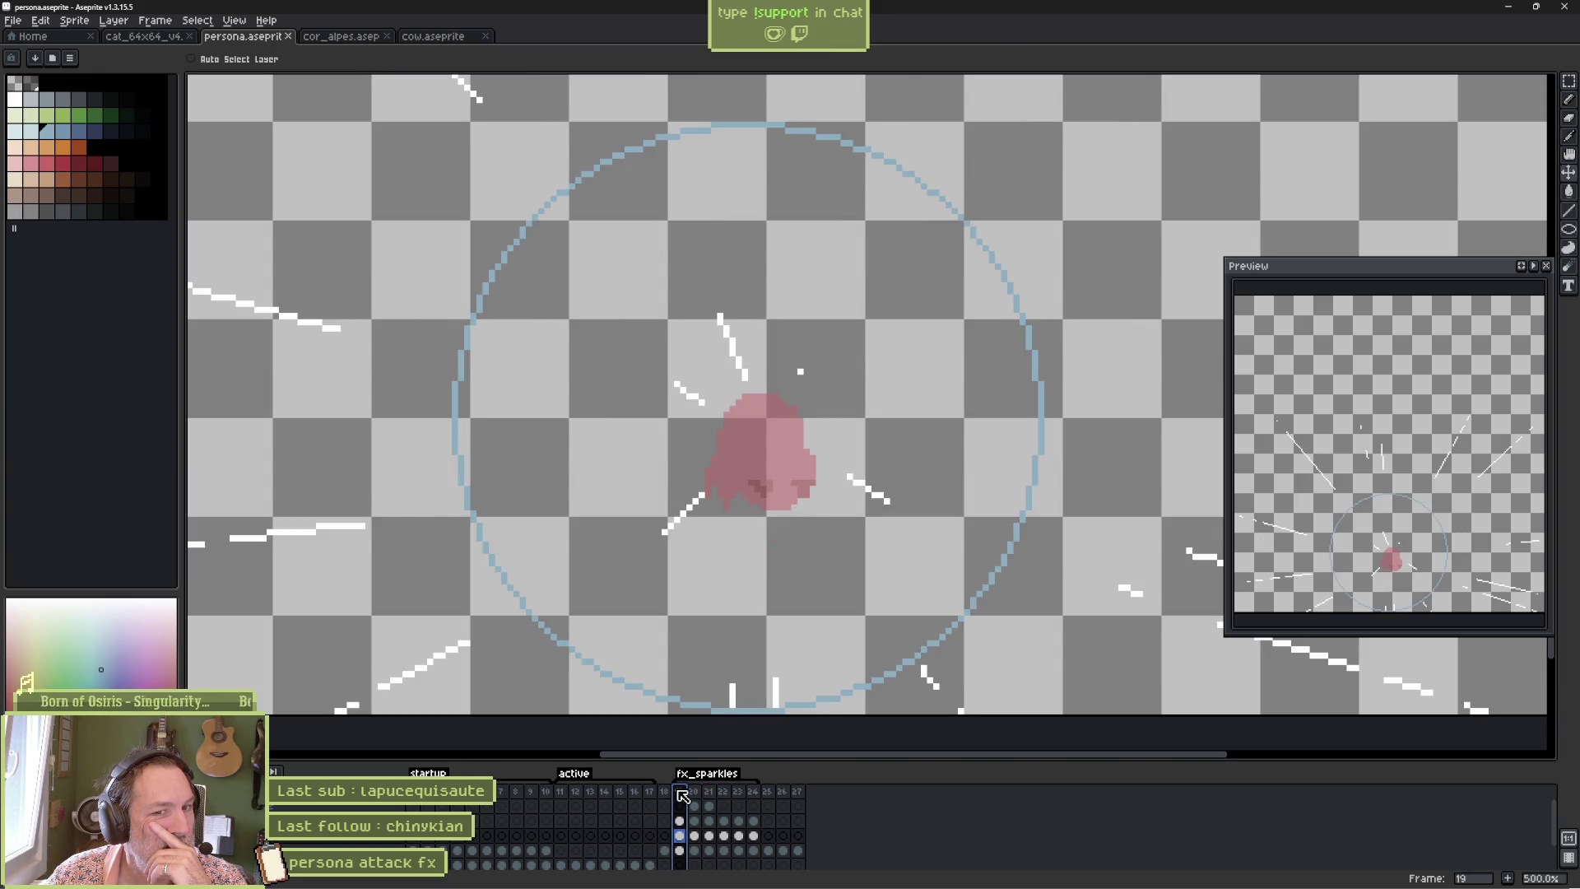
{"action": "left_click_drag", "start_coordinate": [681, 795], "coordinate": [716, 793]}
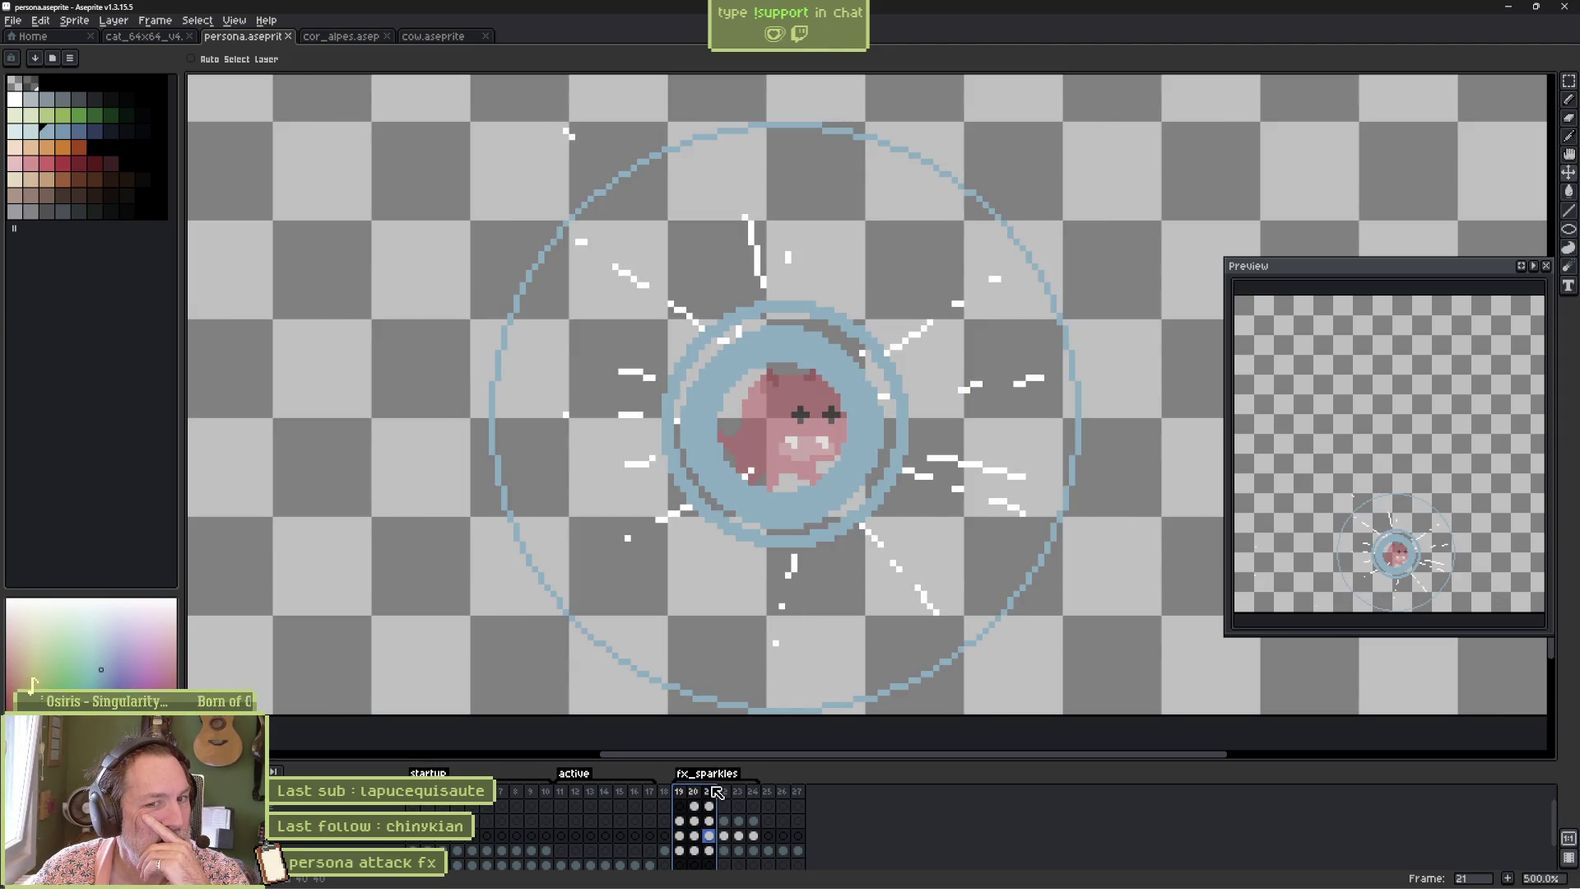
{"action": "left_click_drag", "start_coordinate": [716, 792], "coordinate": [702, 792]}
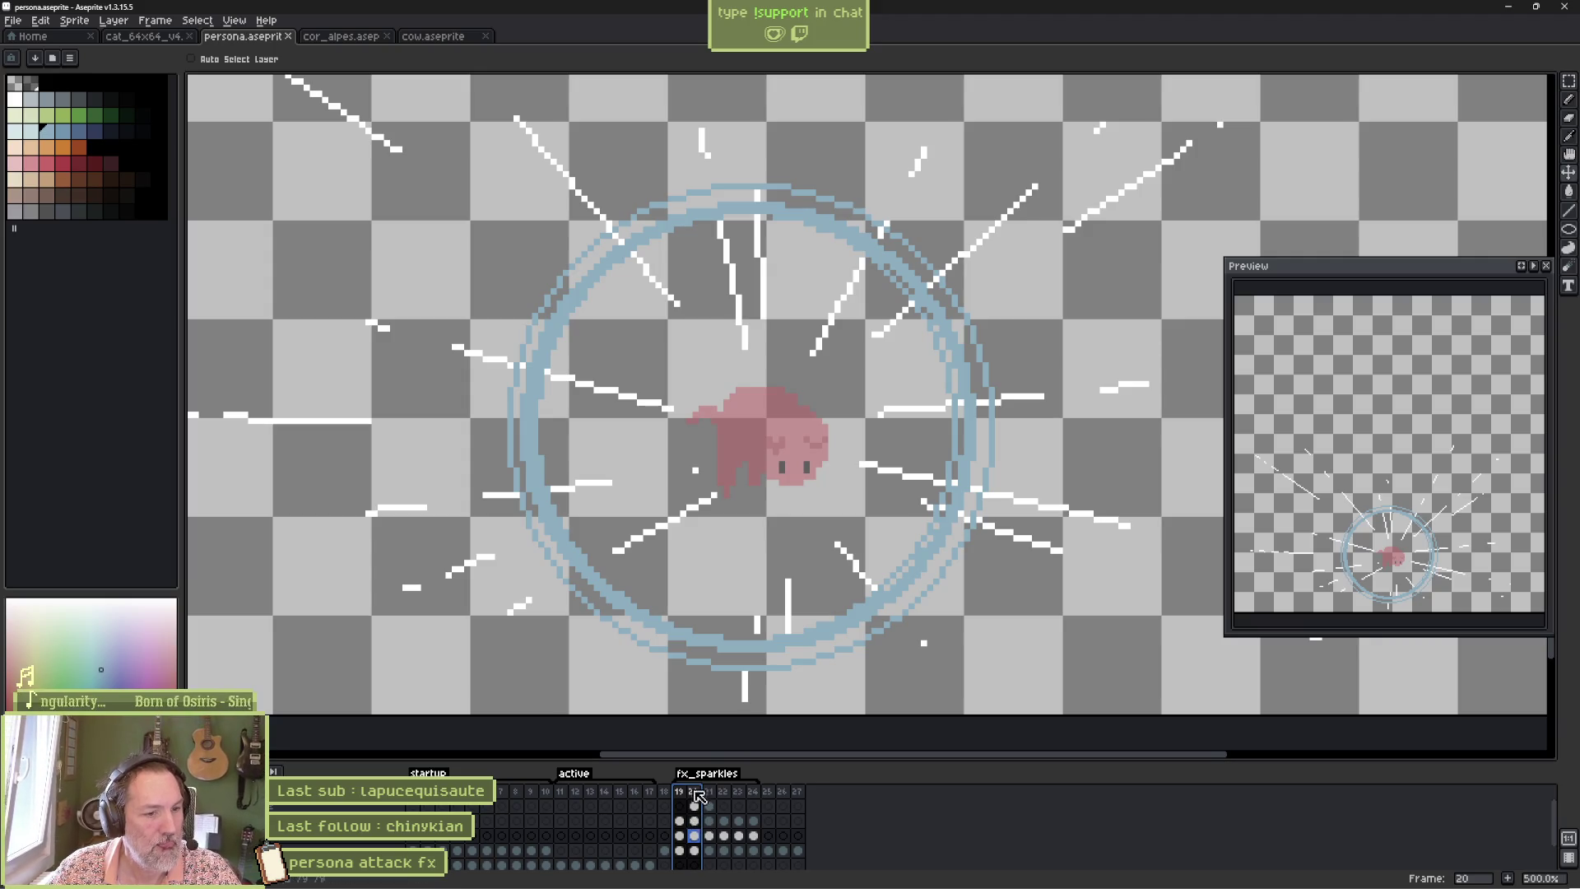
{"action": "mouse_move", "coordinate": [701, 771]}
{"action": "left_mouse_down"}
{"action": "mouse_move", "coordinate": [702, 745]}
{"action": "mouse_move", "coordinate": [699, 827]}
{"action": "mouse_move", "coordinate": [699, 812]}
{"action": "left_mouse_up"}
{"action": "left_click", "coordinate": [695, 780]}
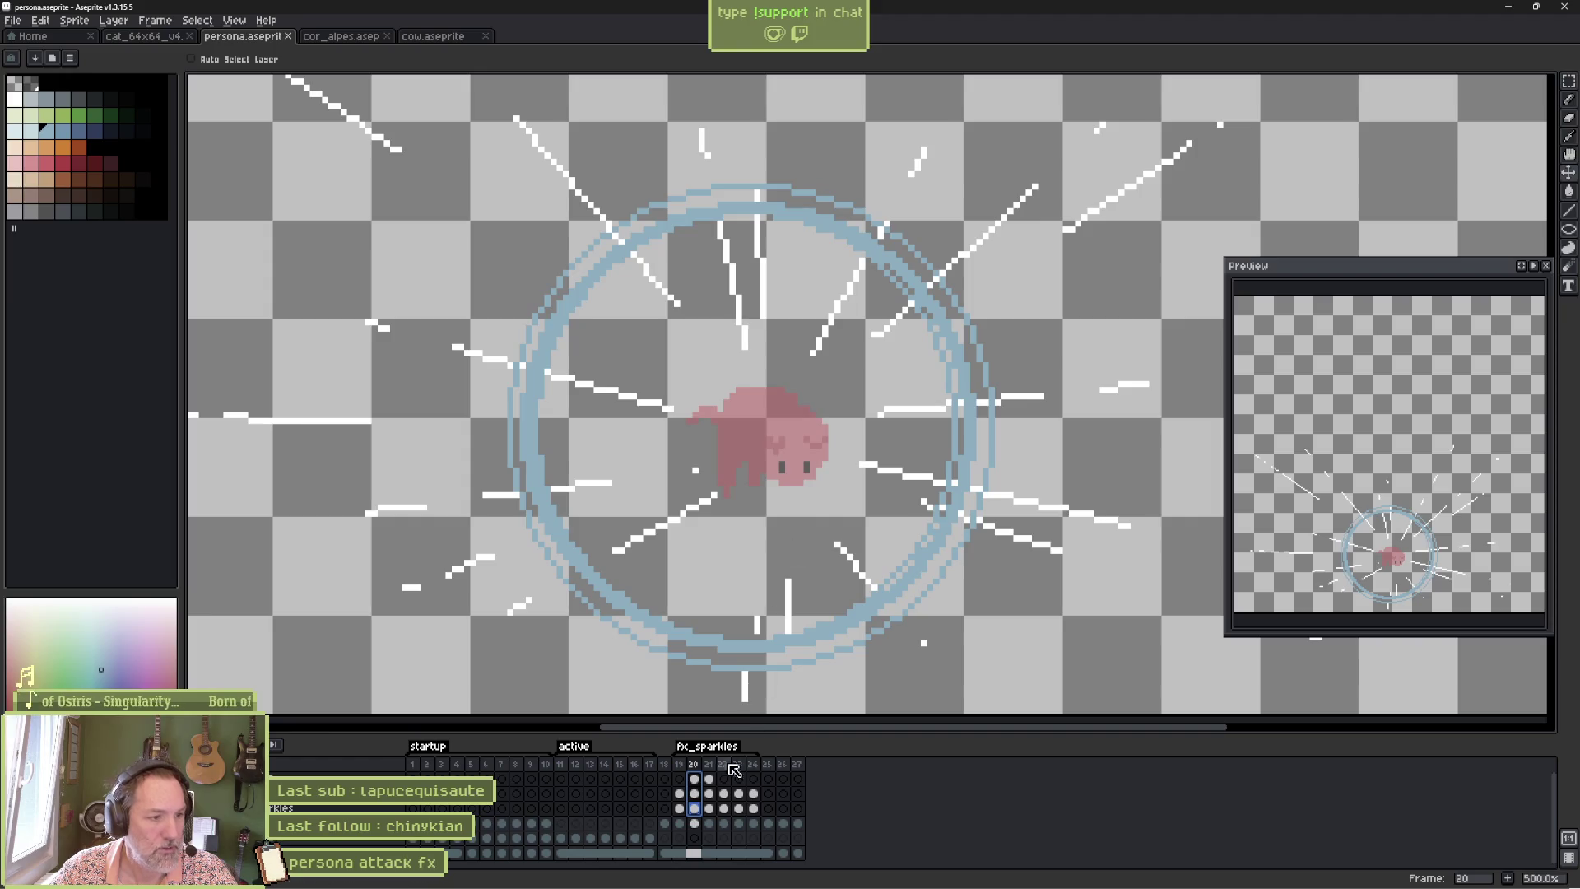
Move the blue shockwave ring right and up on frames 20, 21, 22 and 23 to centre it on the ghost.
{"action": "left_click", "coordinate": [698, 780]}
{"action": "left_click_drag", "start_coordinate": [802, 448], "coordinate": [825, 451]}
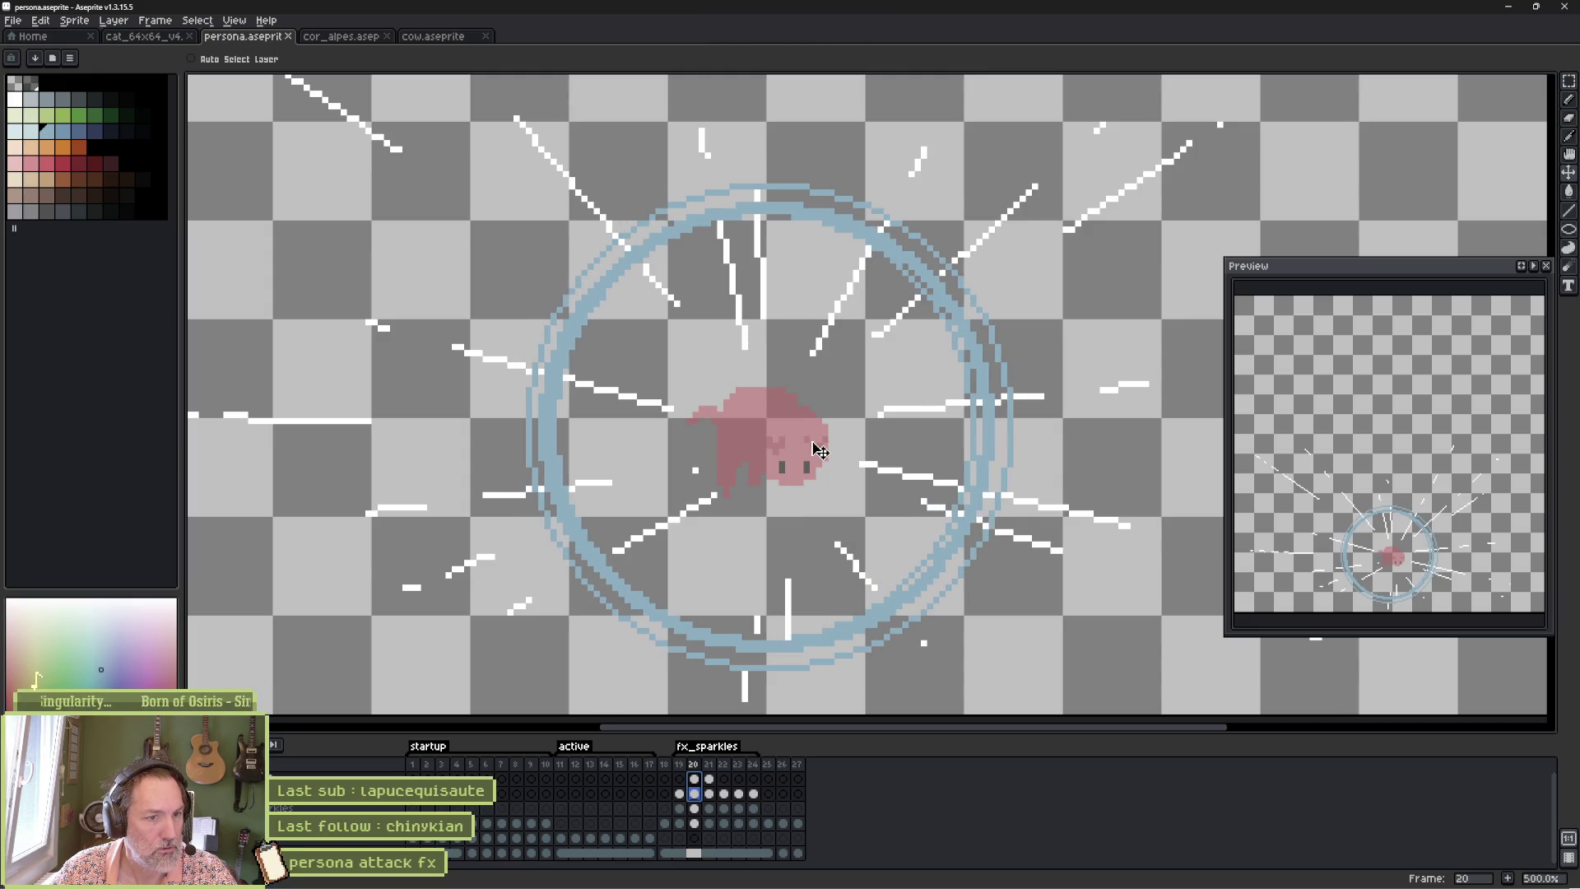
{"action": "left_click", "coordinate": [713, 768]}
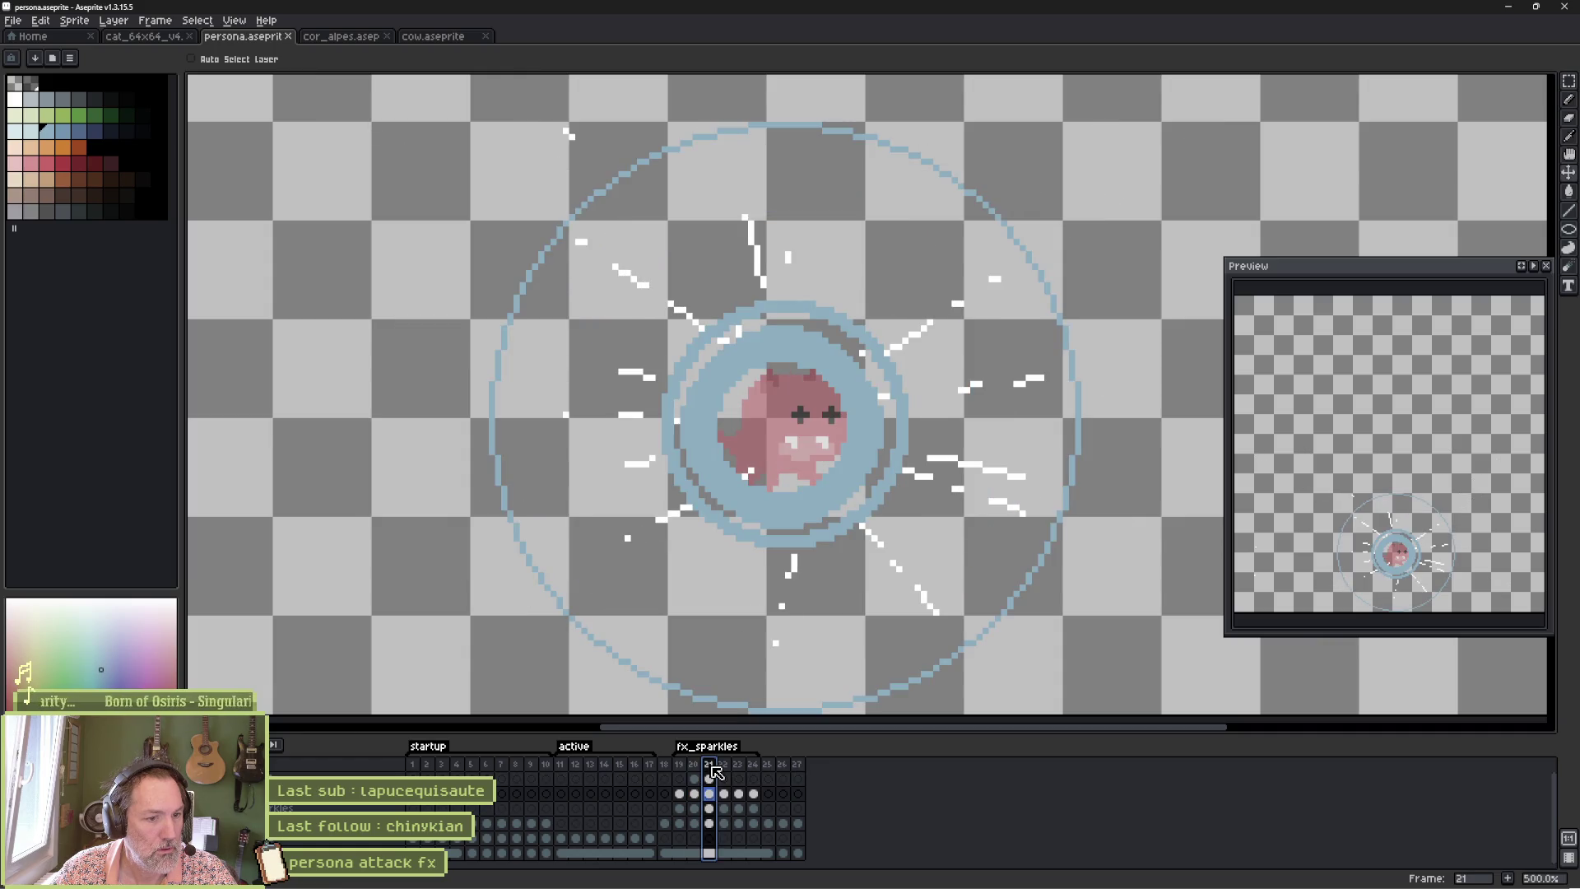
{"action": "left_click", "coordinate": [709, 792]}
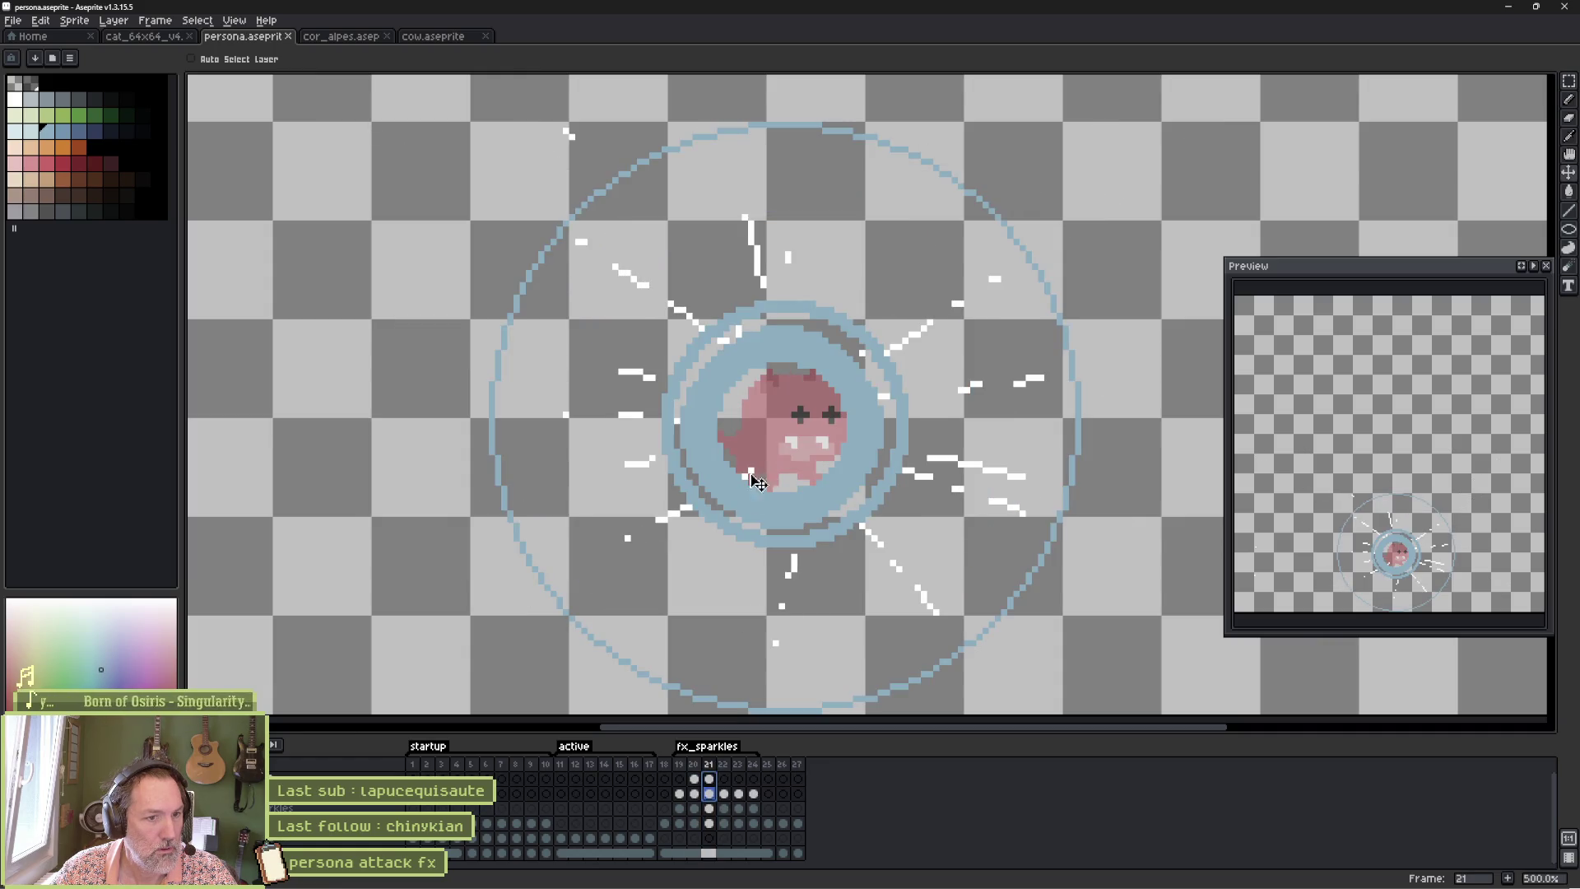
{"action": "left_click_drag", "start_coordinate": [780, 457], "coordinate": [792, 451]}
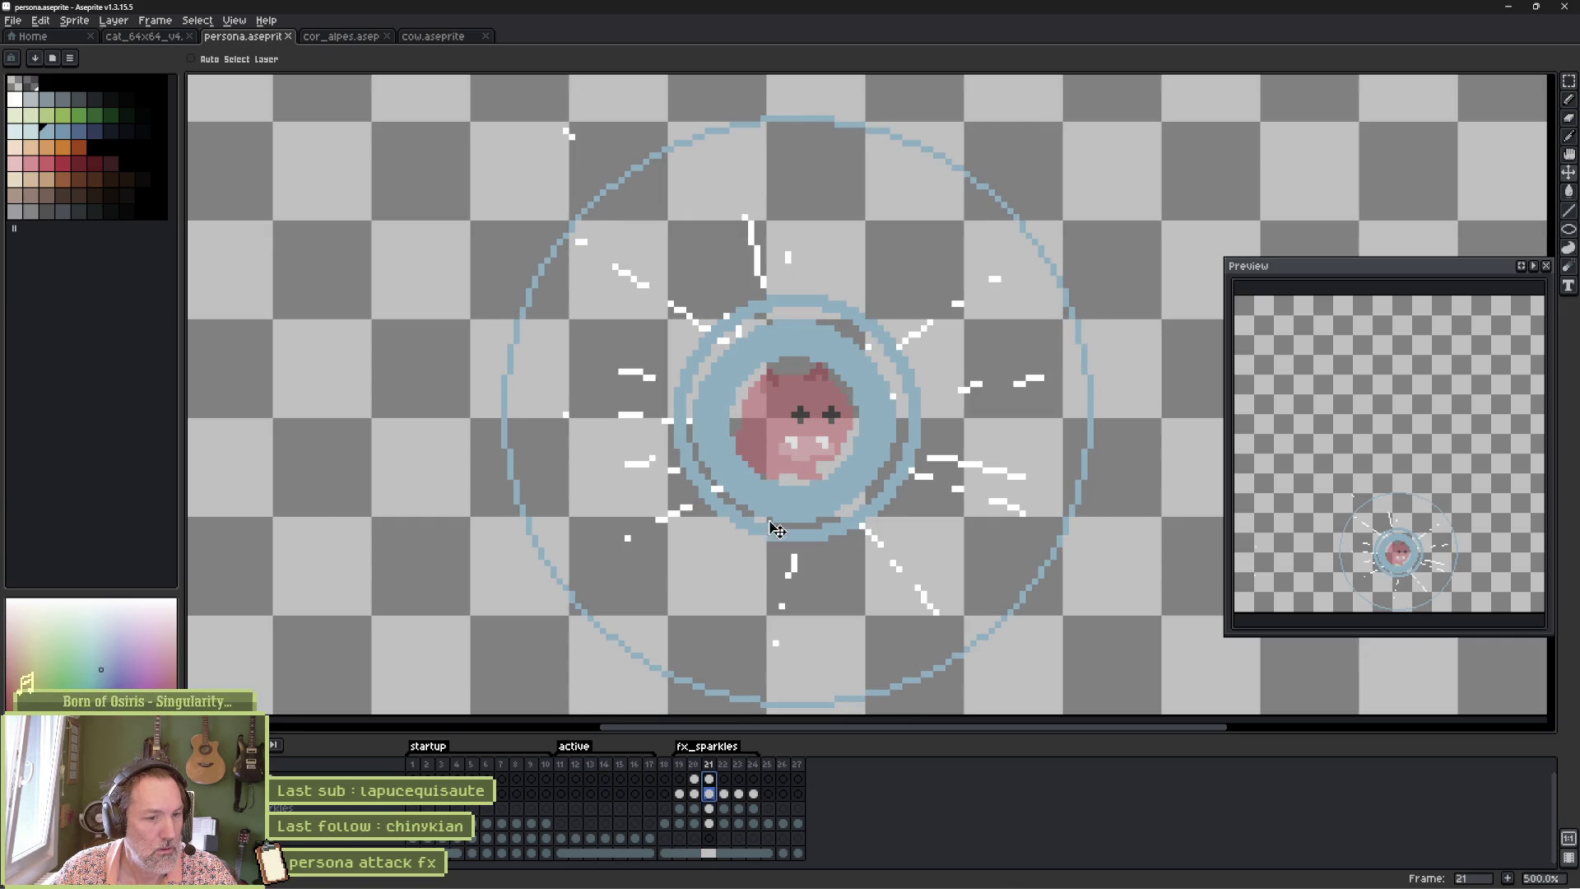
{"action": "left_click", "coordinate": [726, 794]}
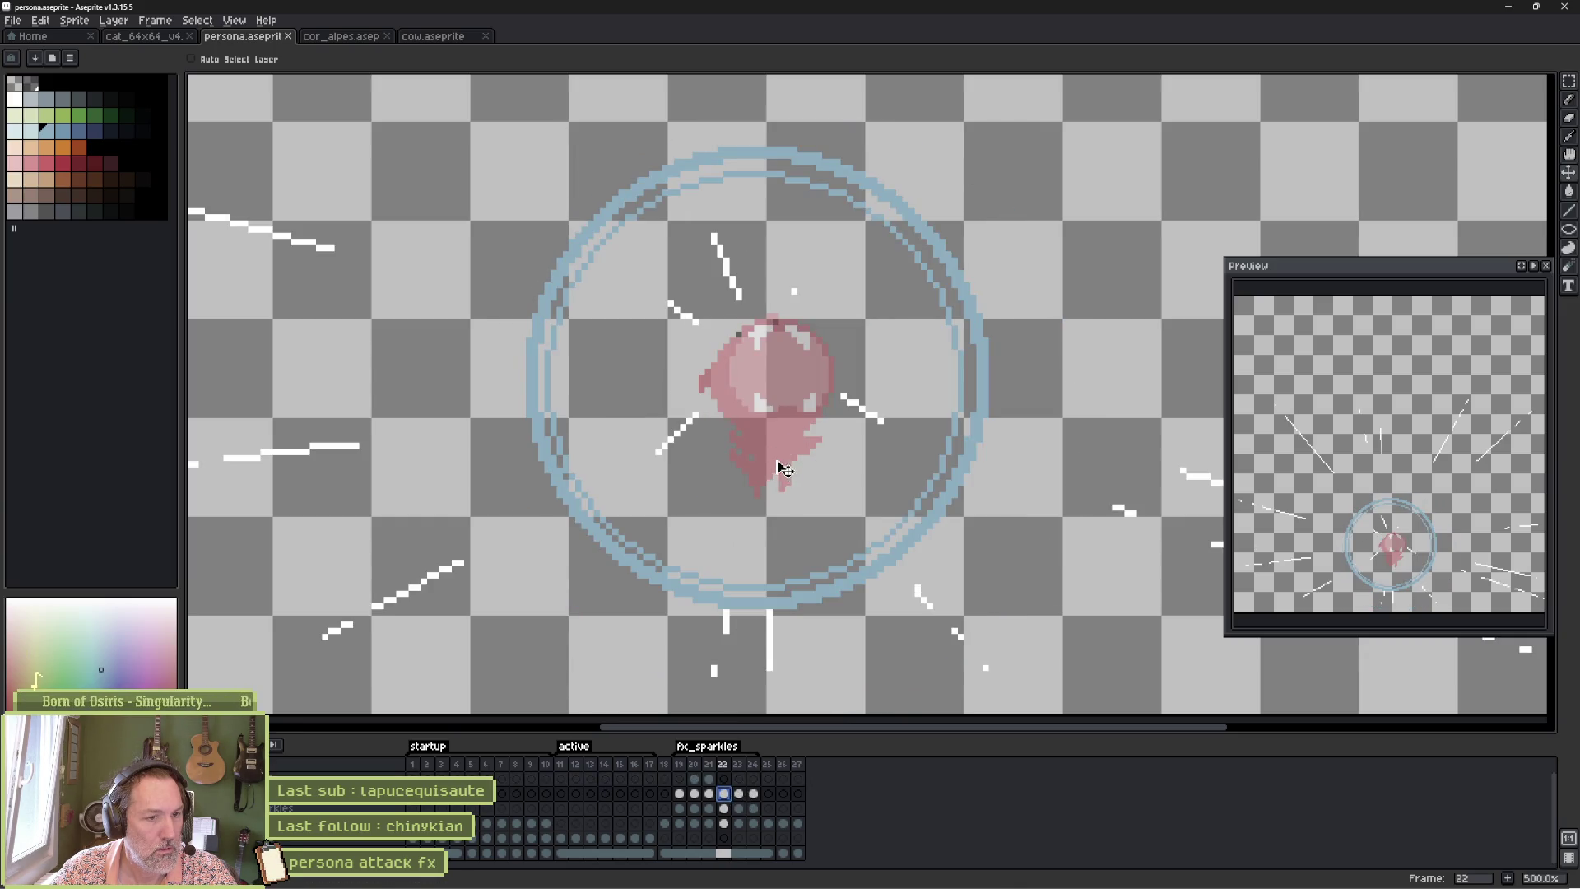
{"action": "left_click_drag", "start_coordinate": [789, 448], "coordinate": [799, 440]}
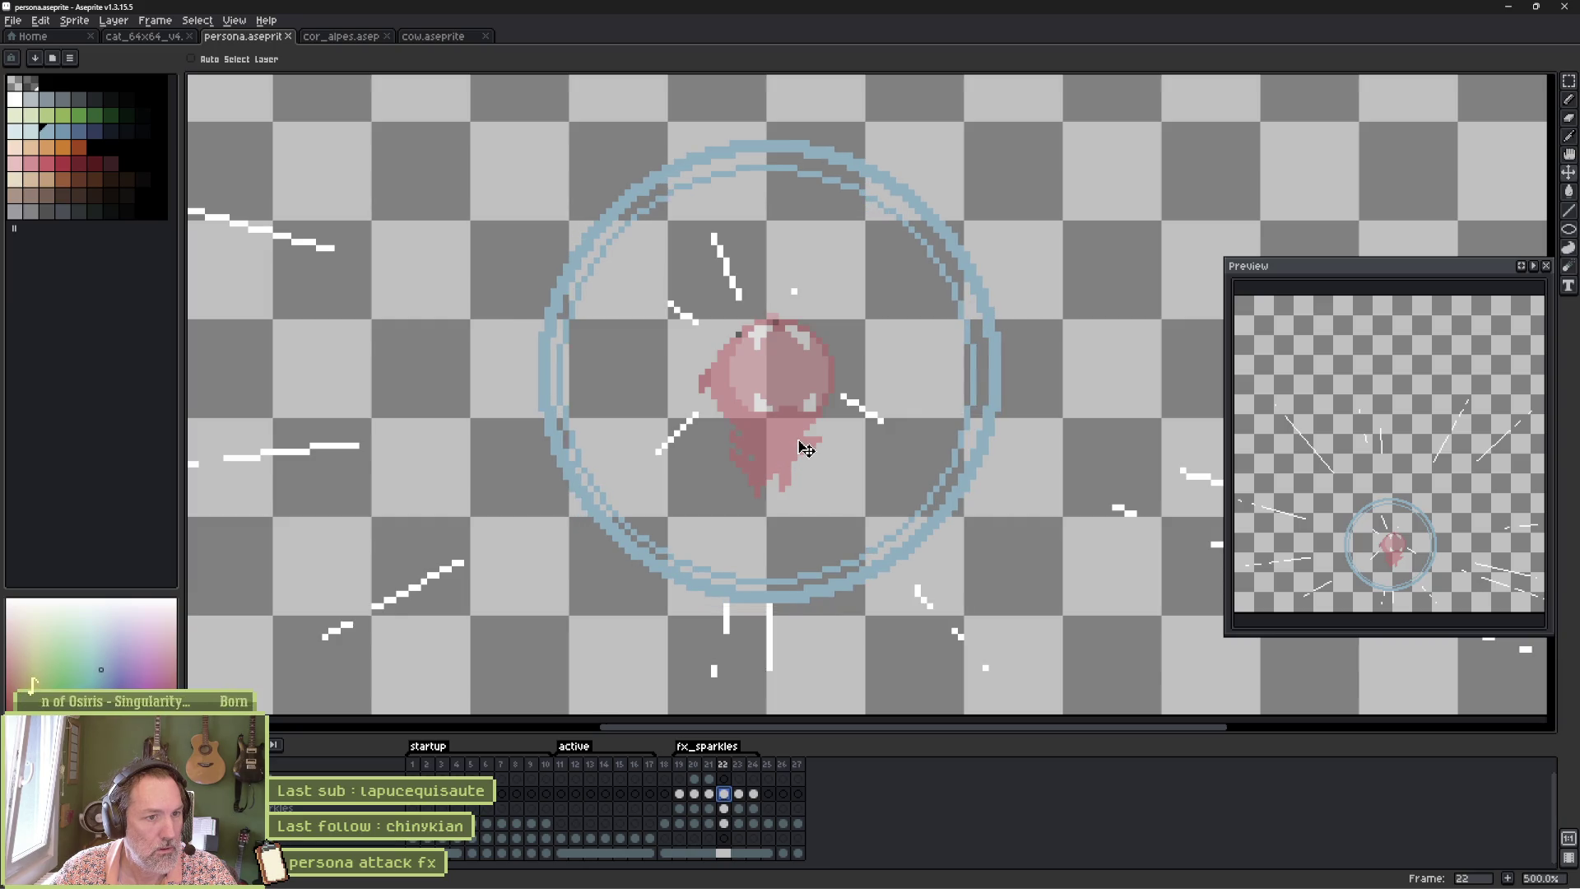
{"action": "left_click", "coordinate": [739, 794]}
{"action": "left_click_drag", "start_coordinate": [793, 412], "coordinate": [802, 466]}
Advance to frame 24, pick the eyedropper, and return to Godot.
{"action": "key", "text": "period"}
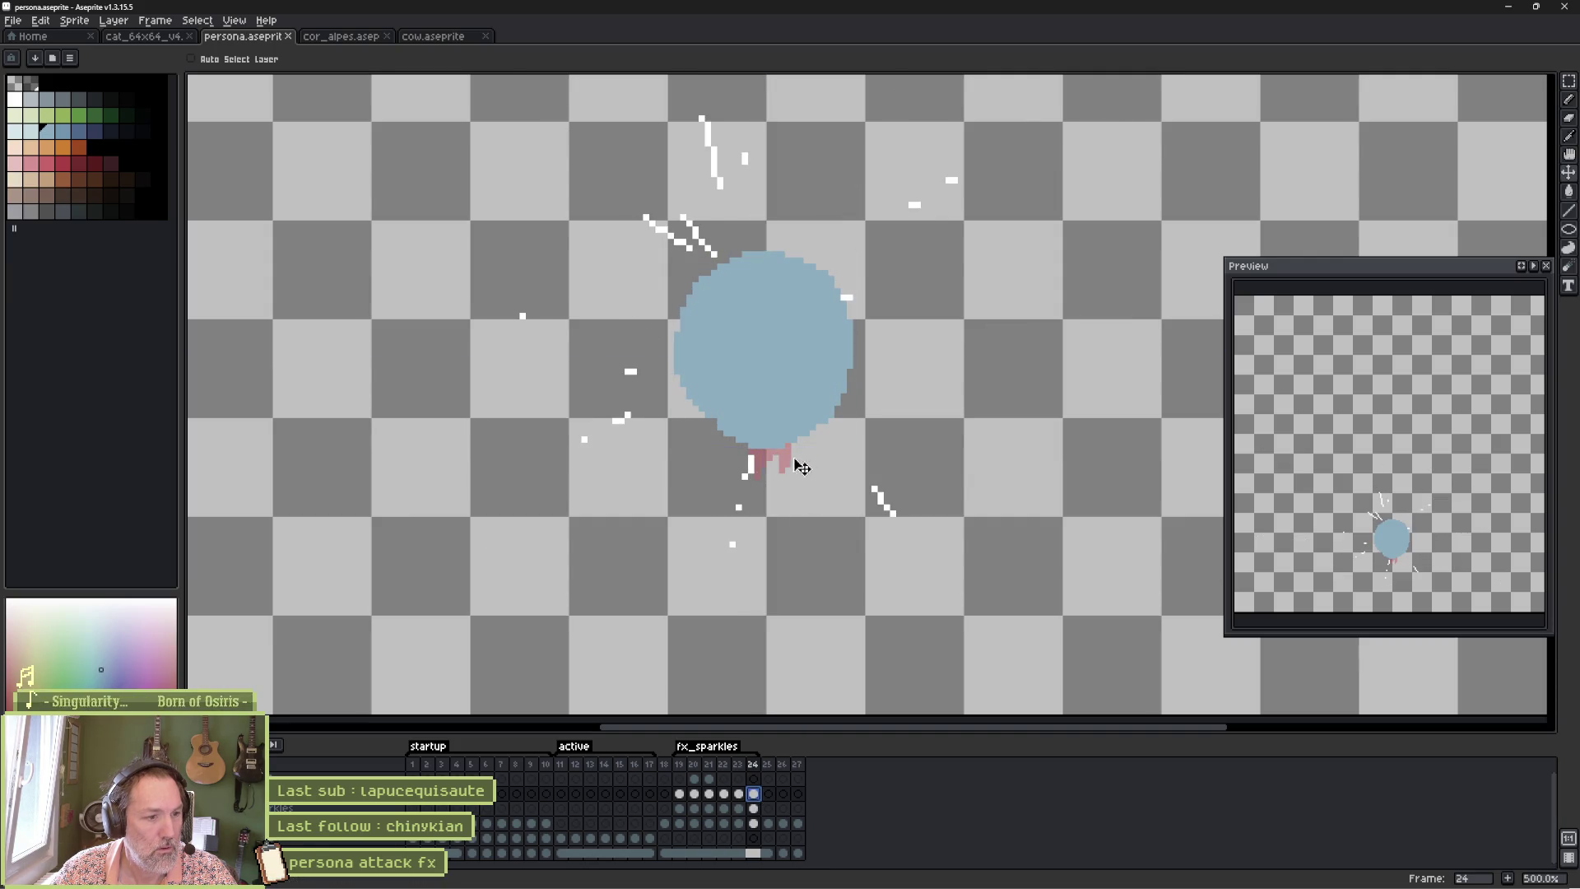
{"action": "key", "text": "i"}
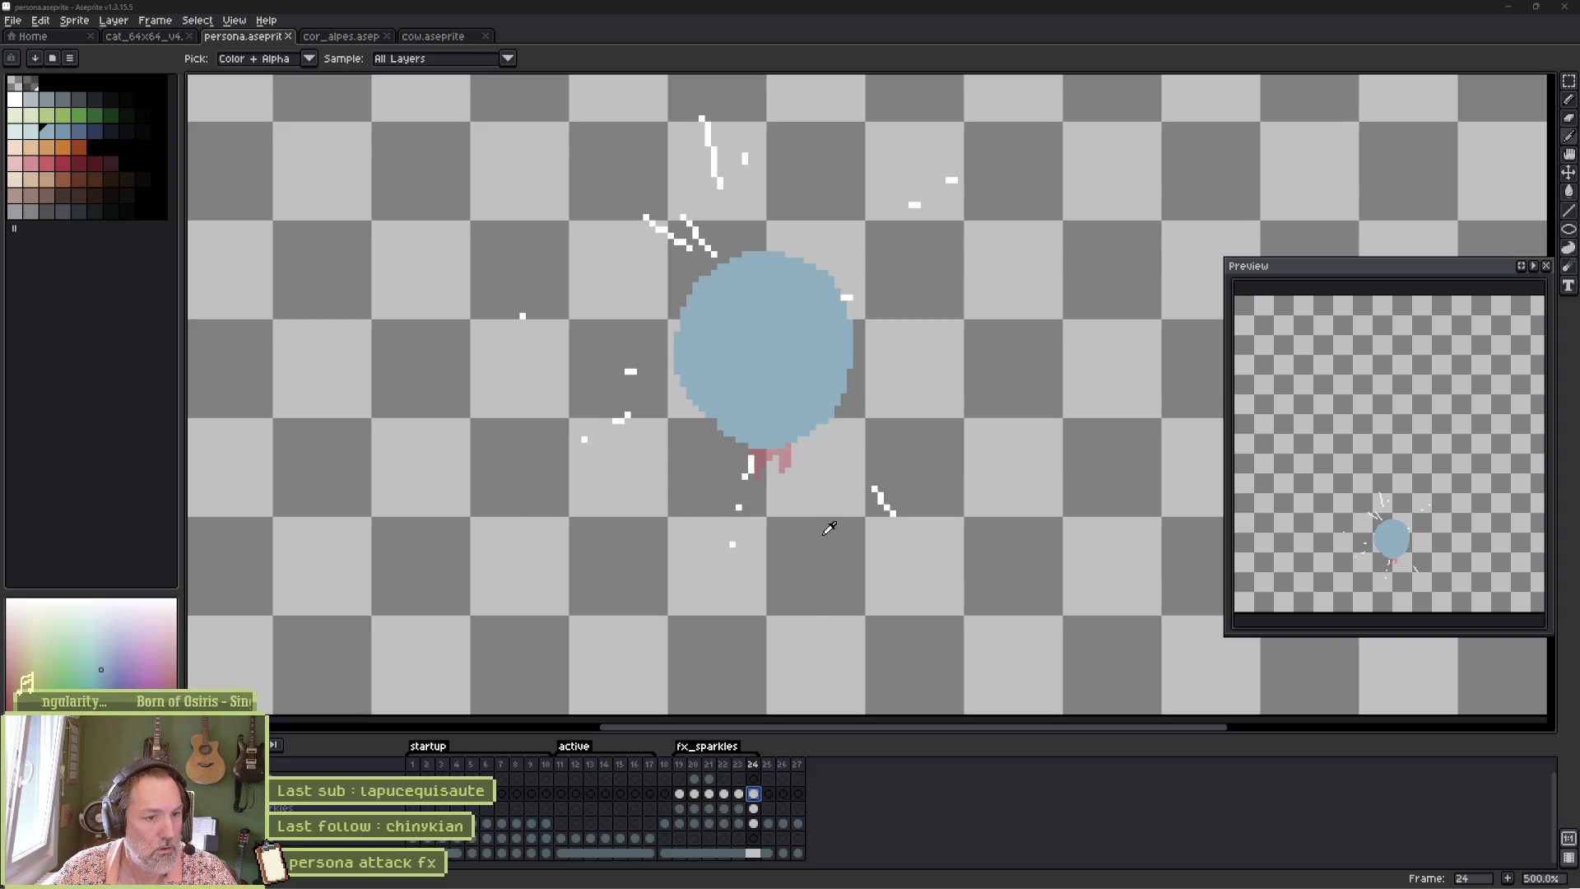
{"action": "left_click", "coordinate": [939, 874]}
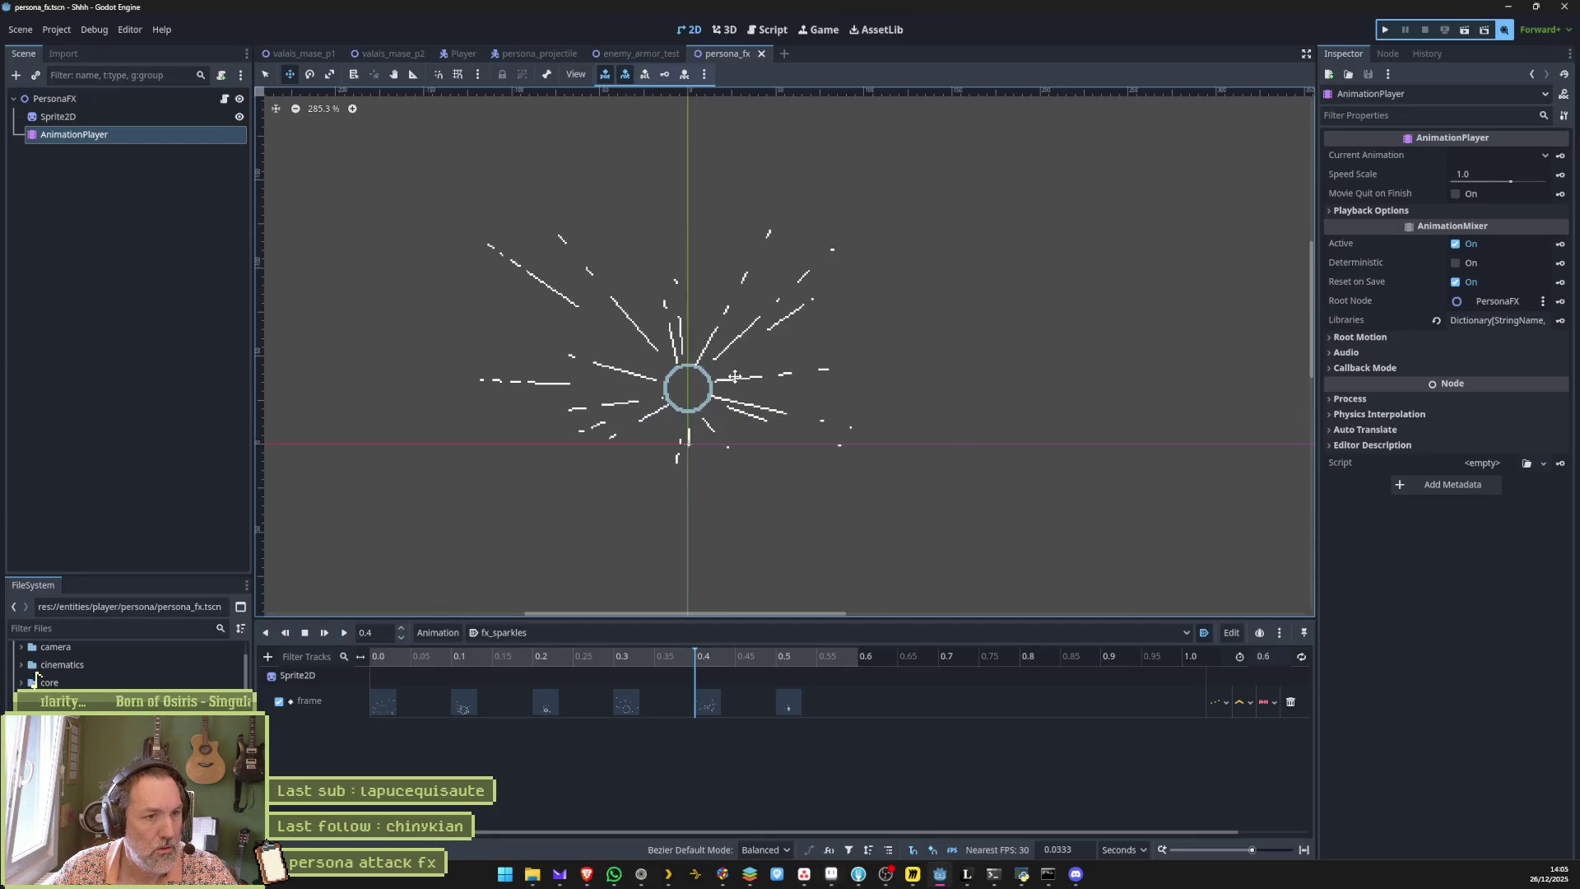
Reimport the persona sprite on Sprite2D, test-run the game, stop it, and return to Aseprite.
{"action": "left_click", "coordinate": [58, 116]}
{"action": "left_click", "coordinate": [1441, 864]}
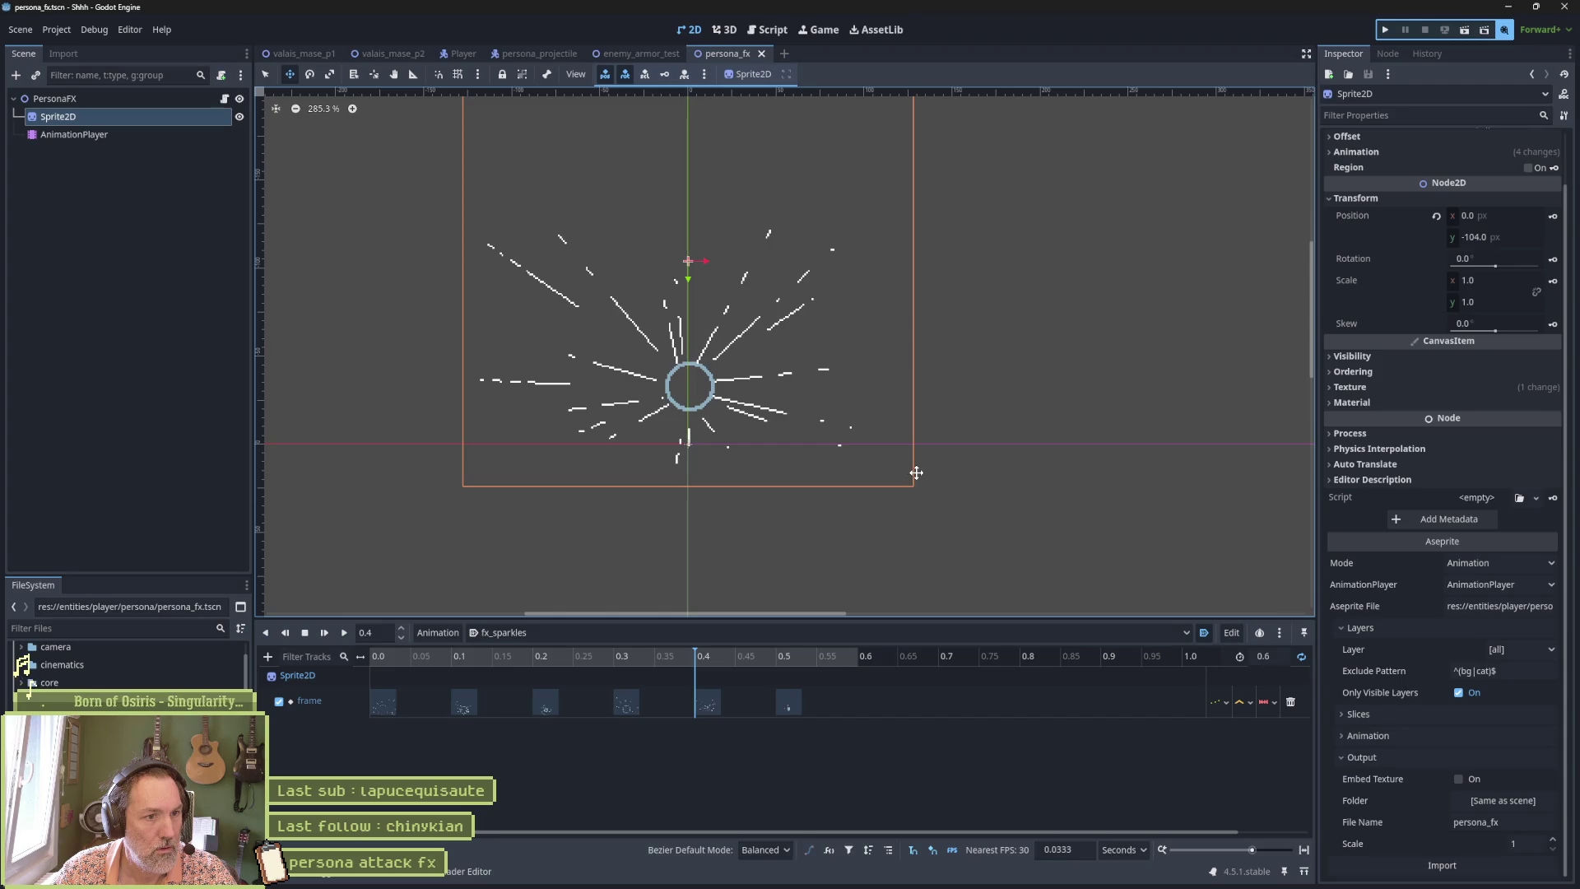
{"action": "key", "text": "F5"}
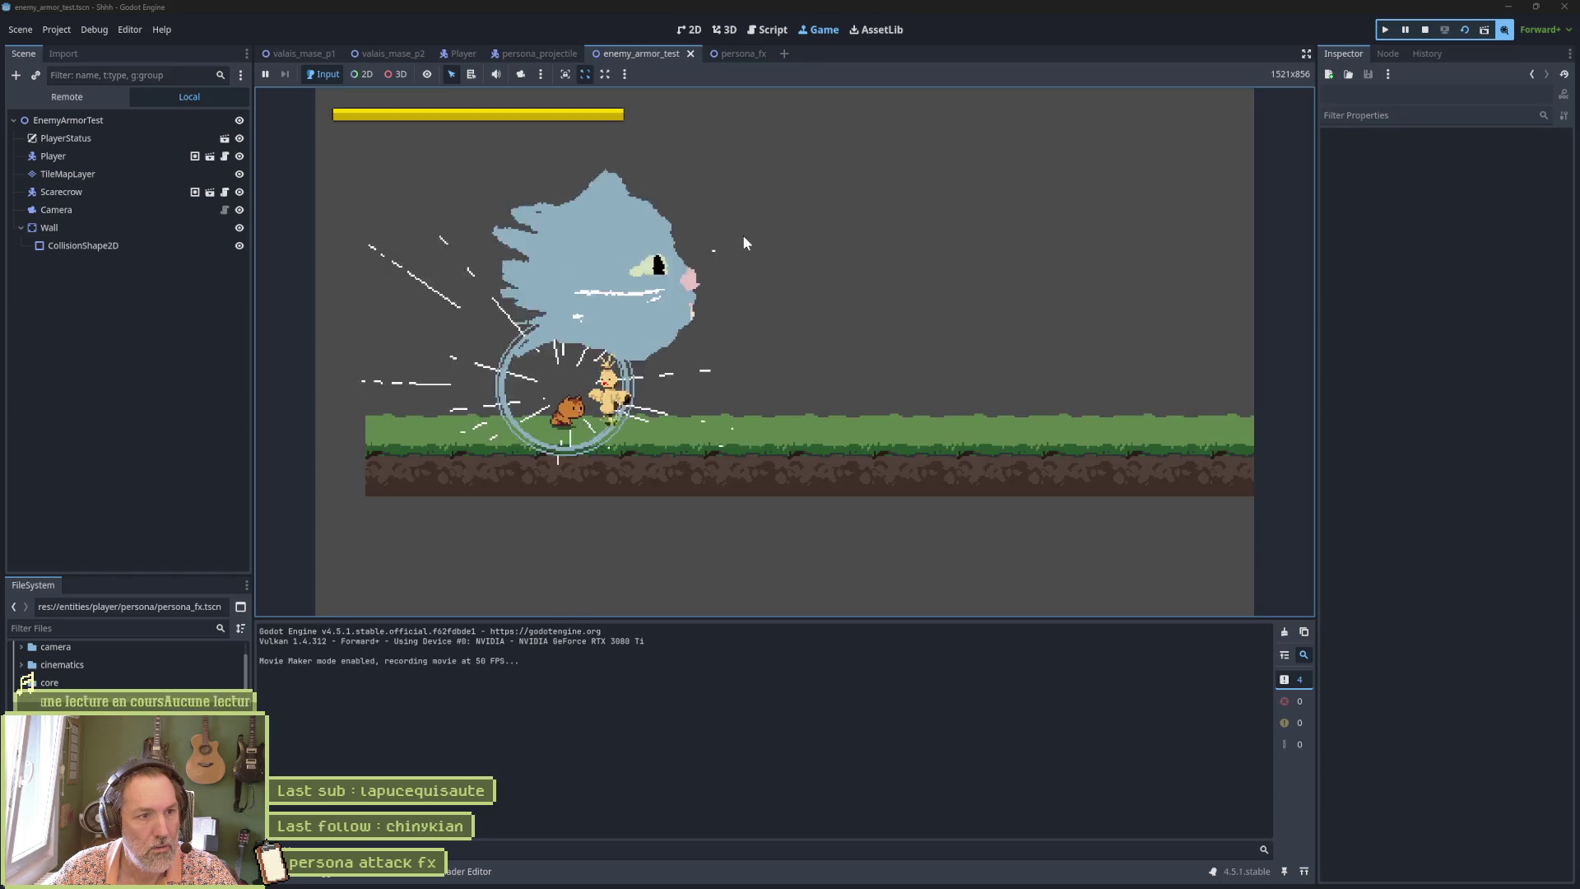
{"action": "key", "text": "F8"}
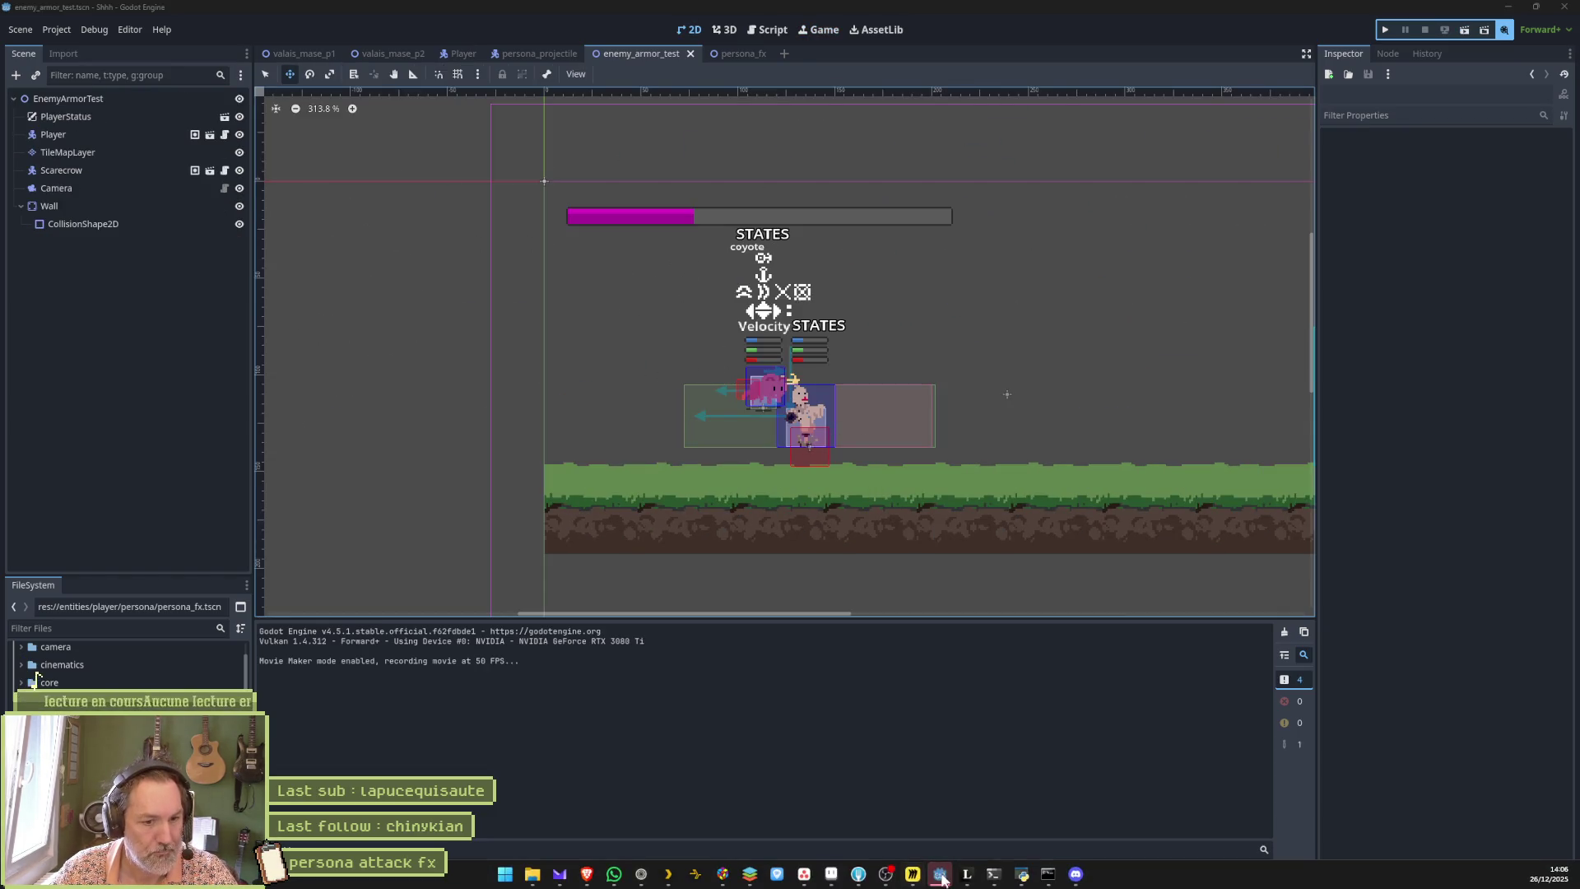
{"action": "left_click", "coordinate": [941, 874]}
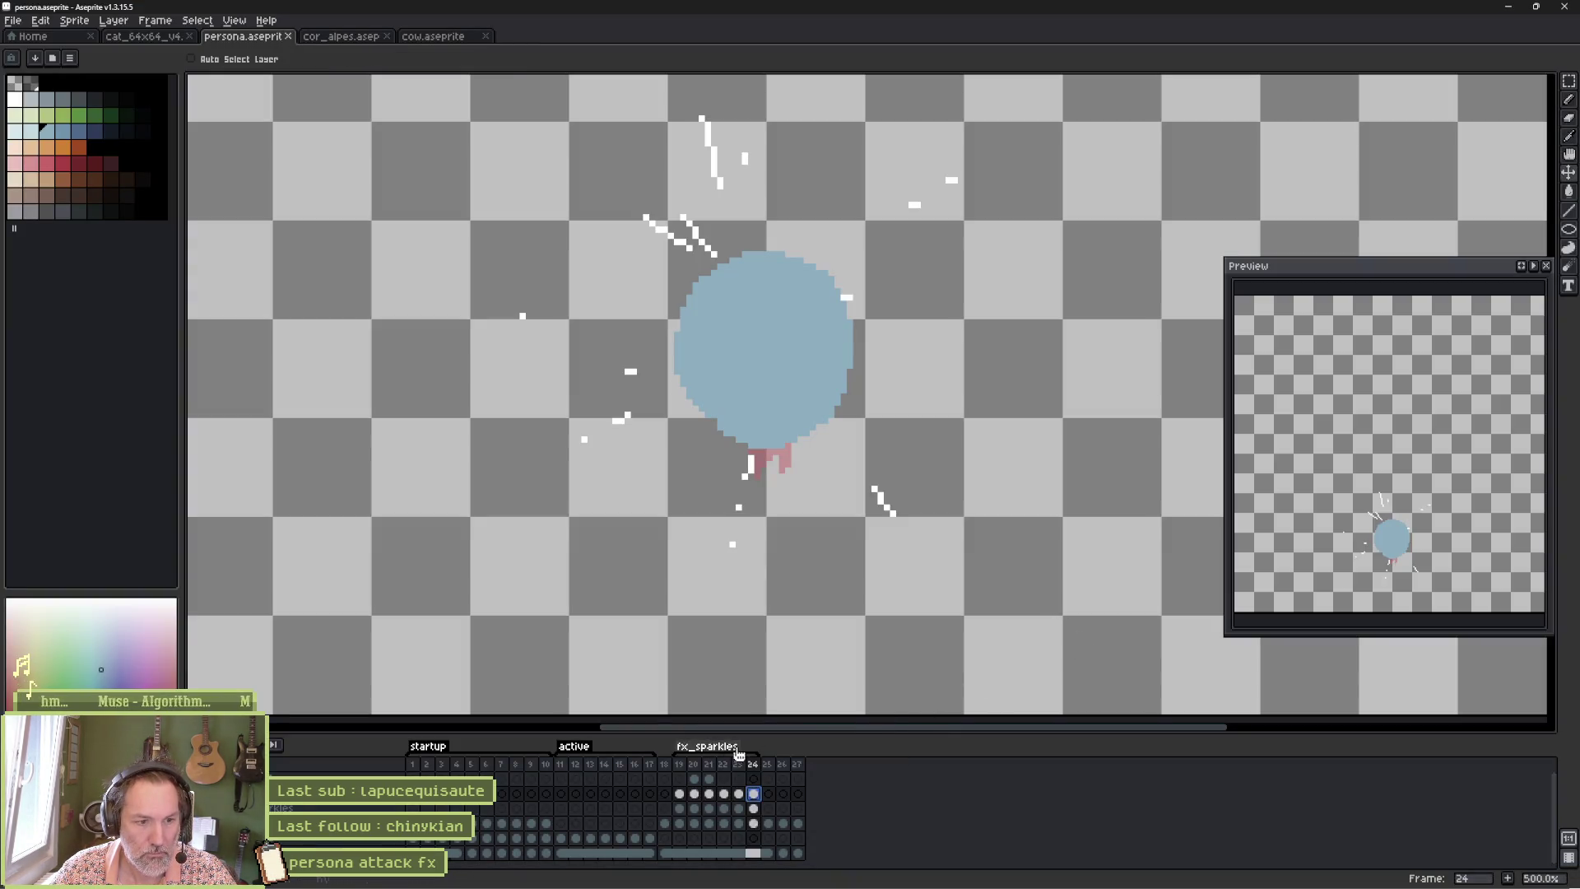
Make the fx_sparkles tag repeat and play the animation to check it.
{"action": "double_click", "coordinate": [707, 745]}
{"action": "left_click", "coordinate": [706, 463]}
{"action": "left_click", "coordinate": [811, 545]}
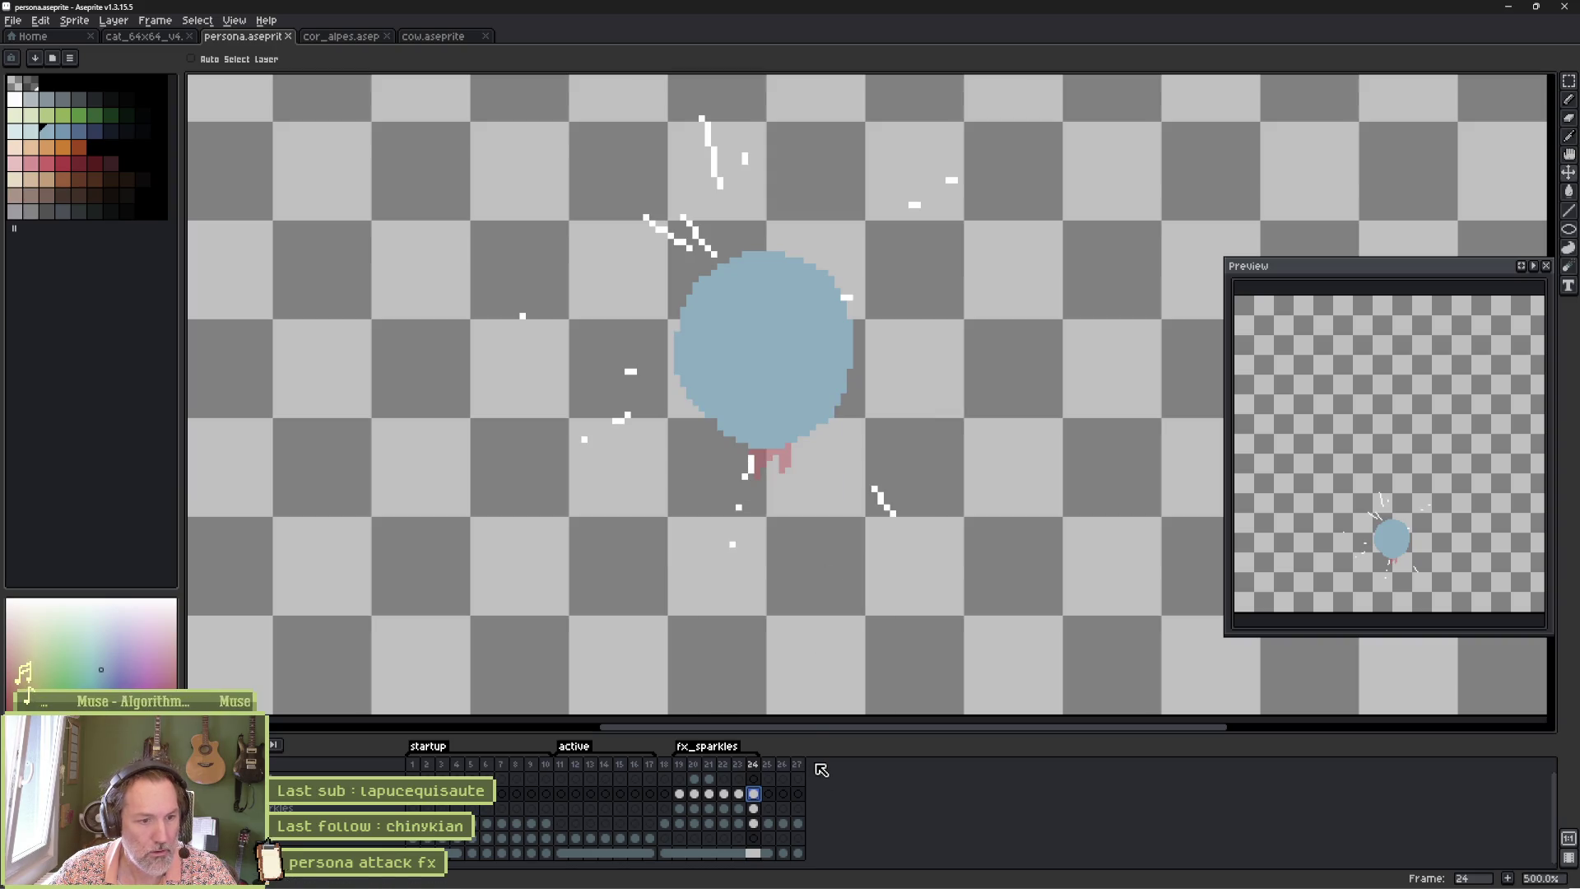
{"action": "key", "text": "Return"}
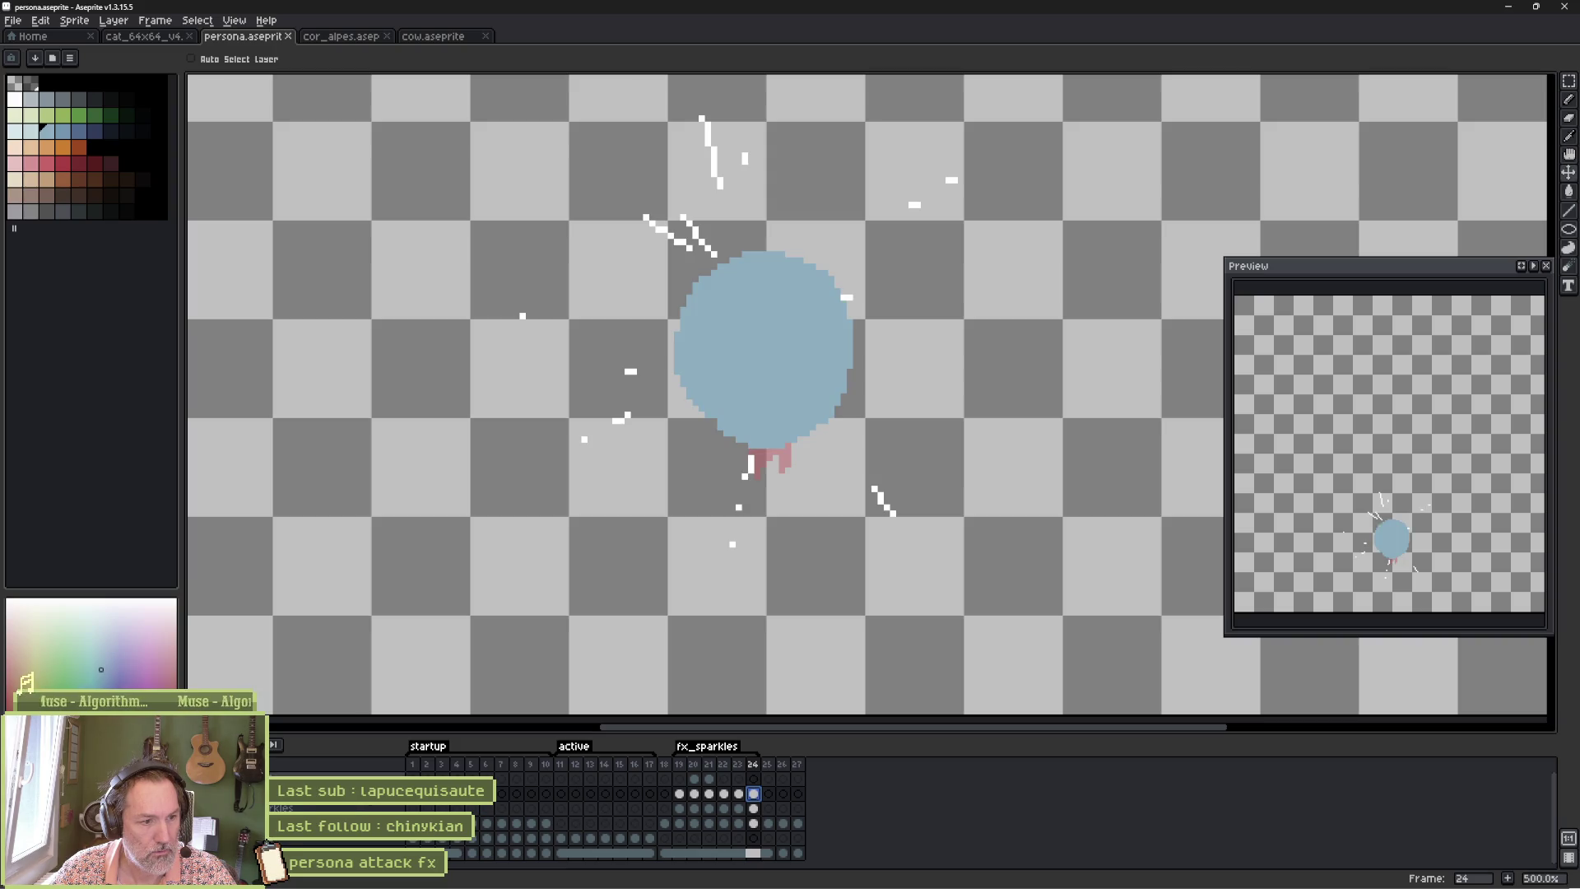
Rename the top layer to fx_circl for the circle effect.
{"action": "right_click", "coordinate": [362, 779]}
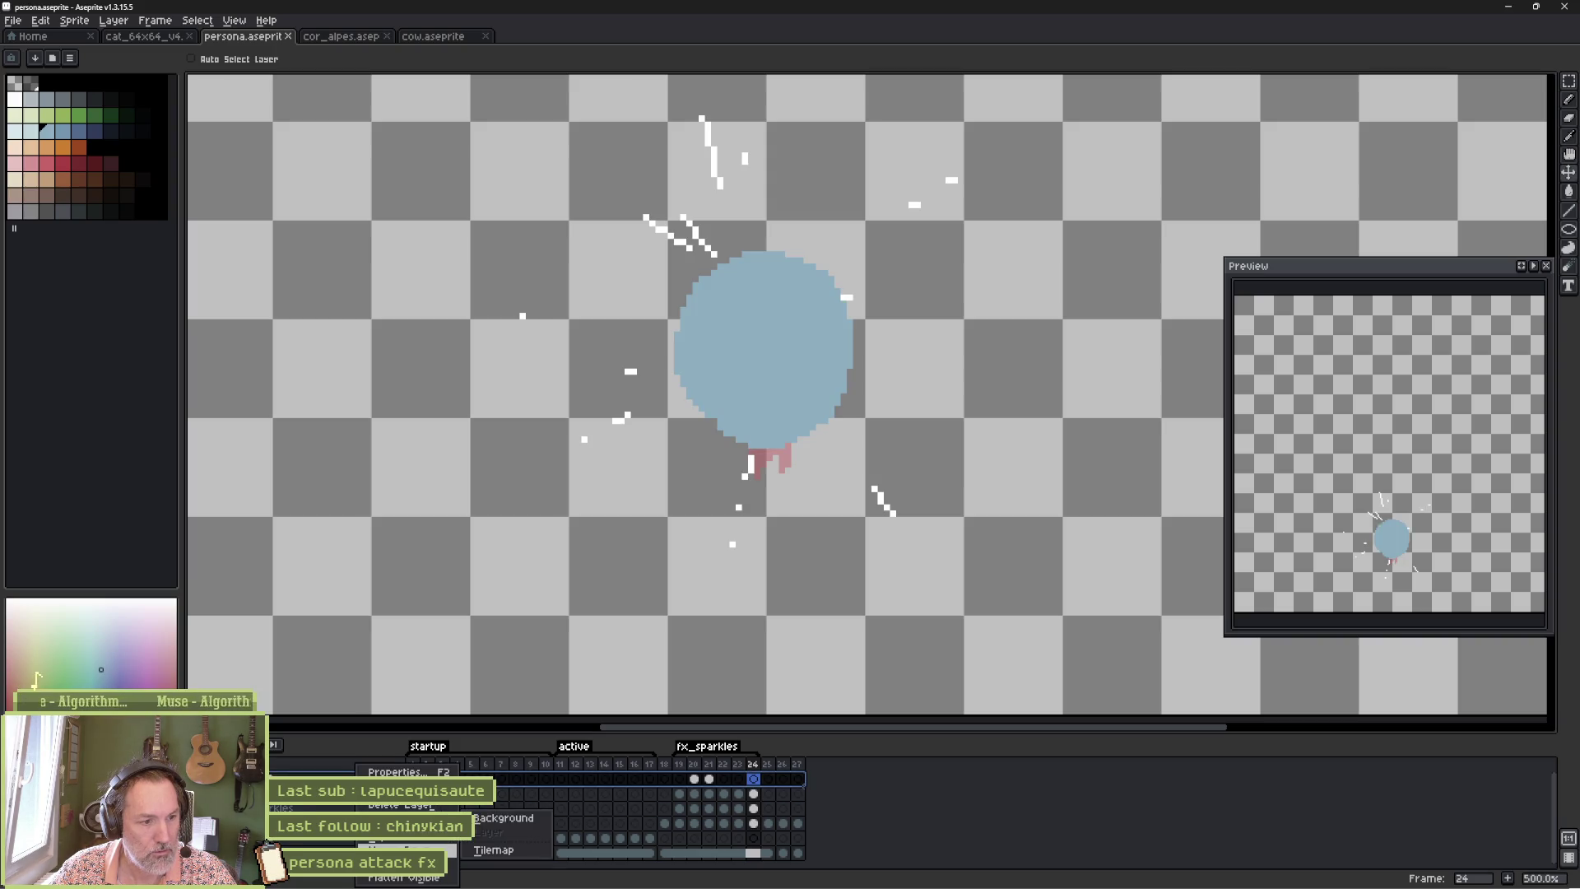
{"action": "left_click", "coordinate": [399, 772]}
{"action": "type", "text": "fx7"}
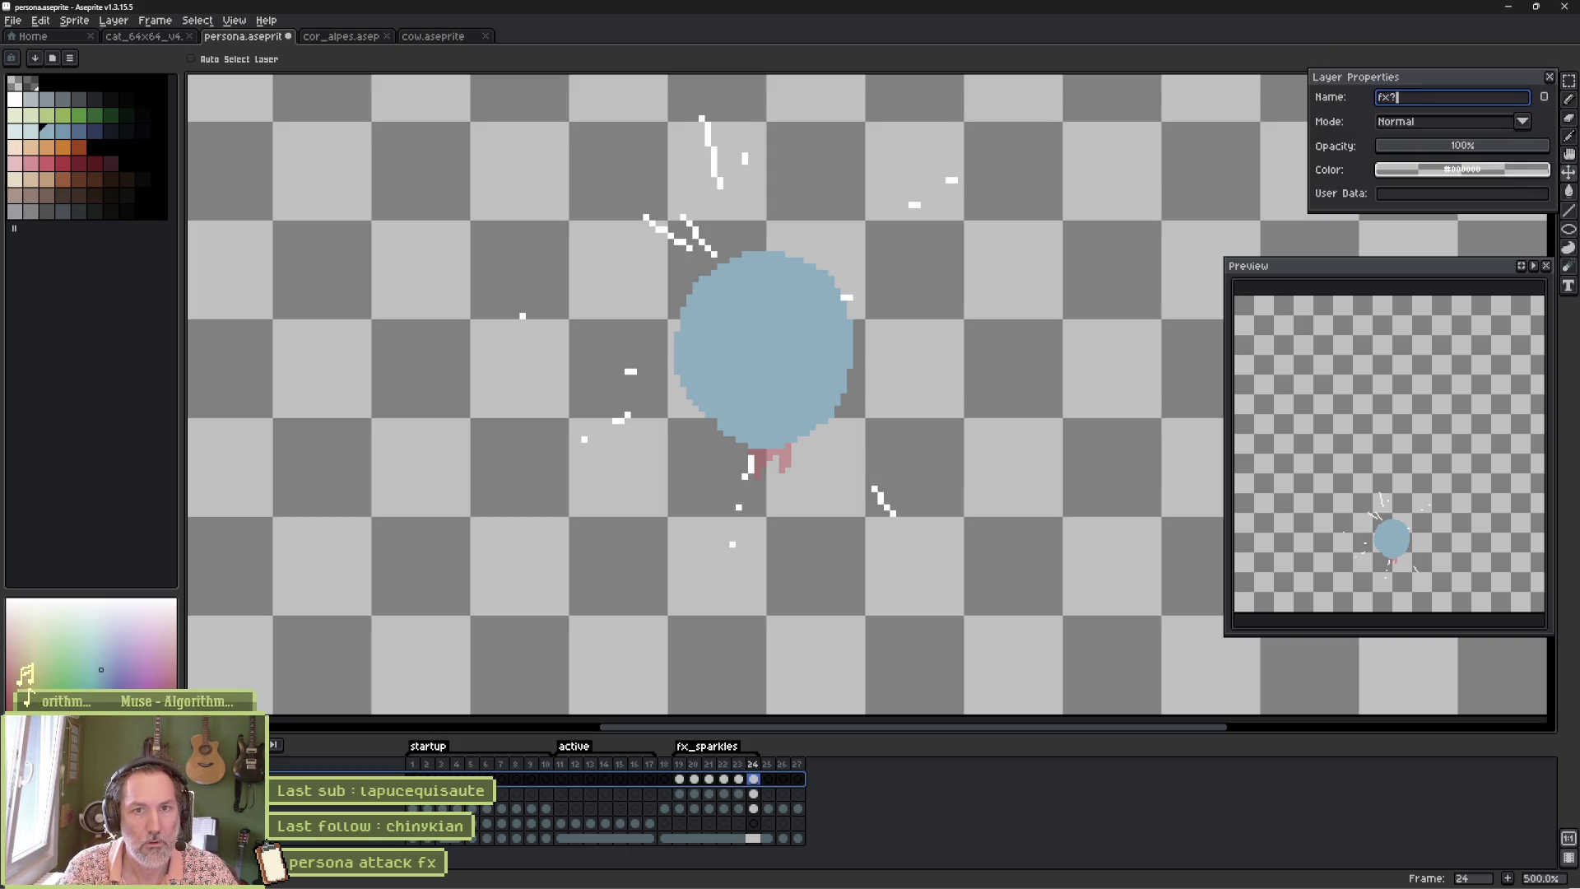
{"action": "key", "text": "BackSpace"}
{"action": "type", "text": "_circl"}
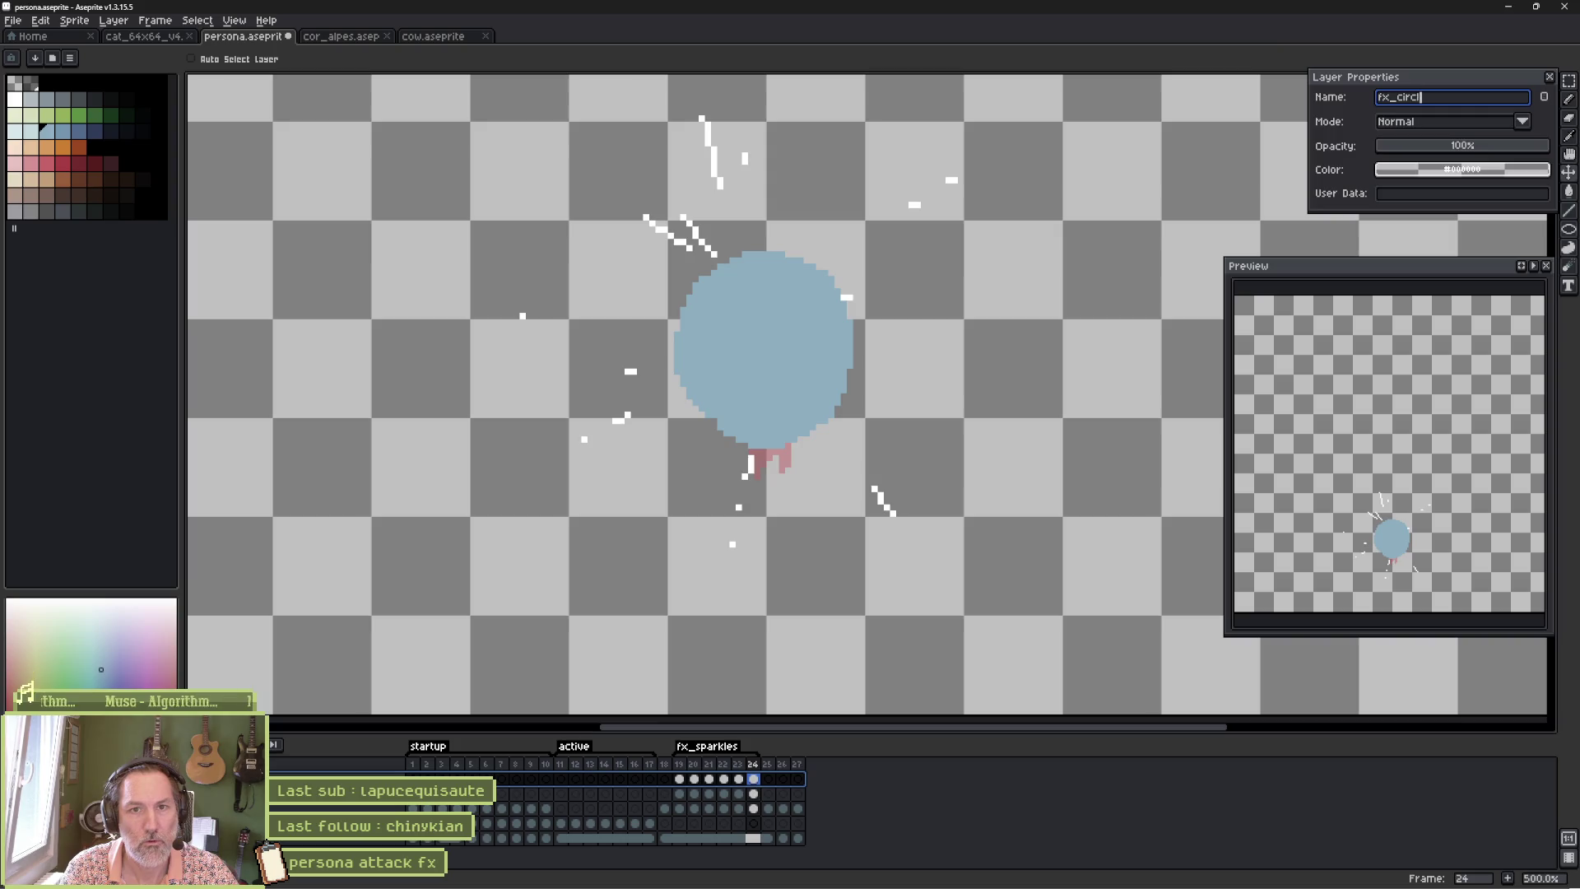
{"action": "key", "text": "Return"}
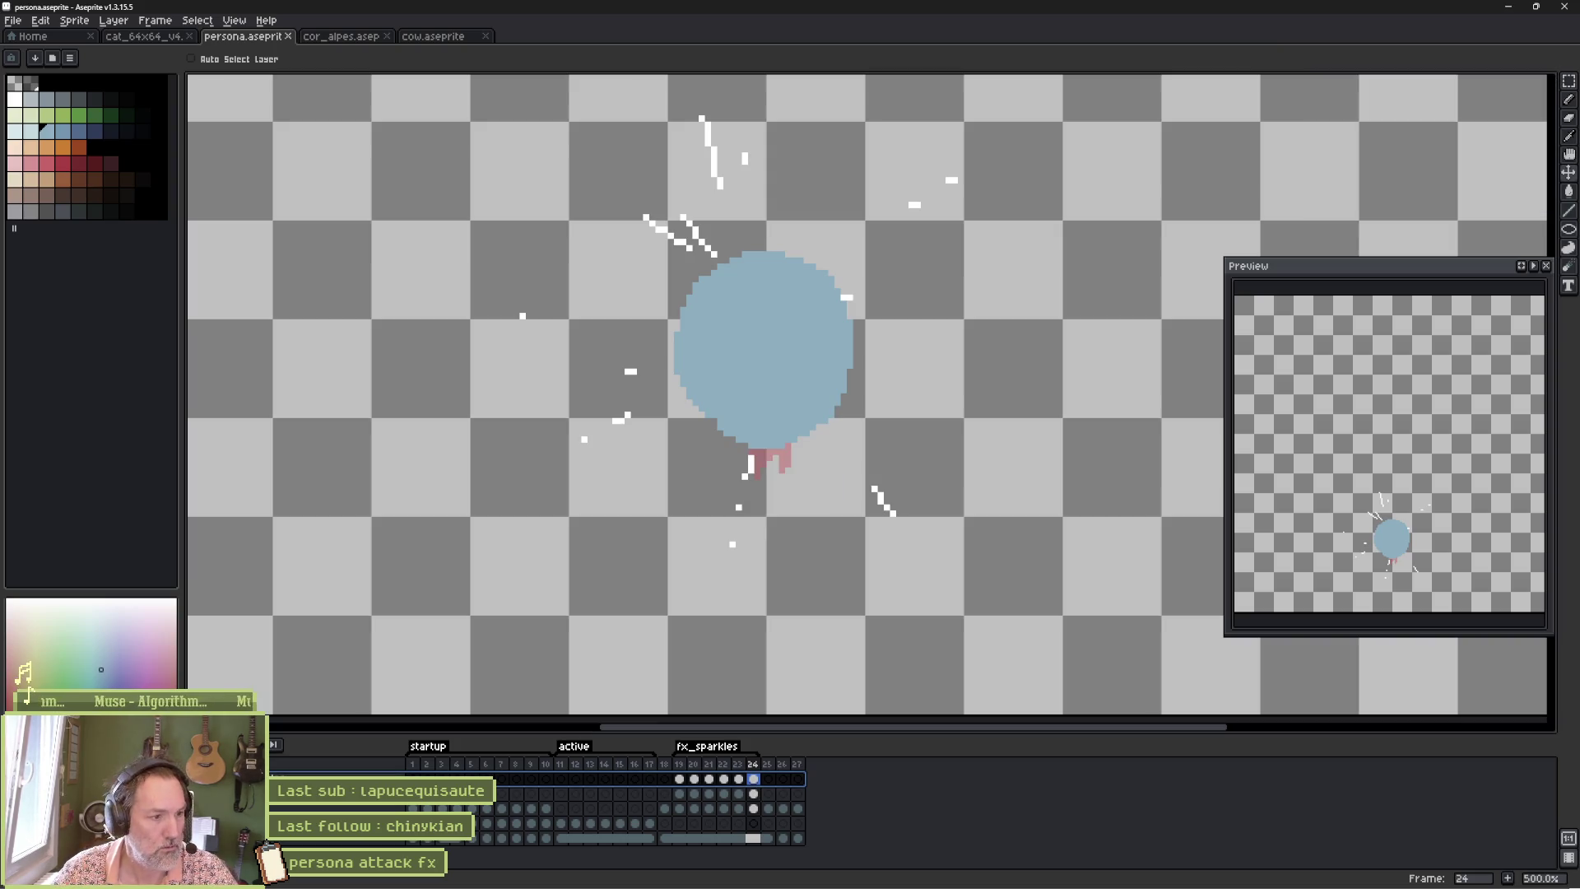
Add a new empty layer on top, go to frame 19, and switch to Godot.
{"action": "key", "text": "shift+n"}
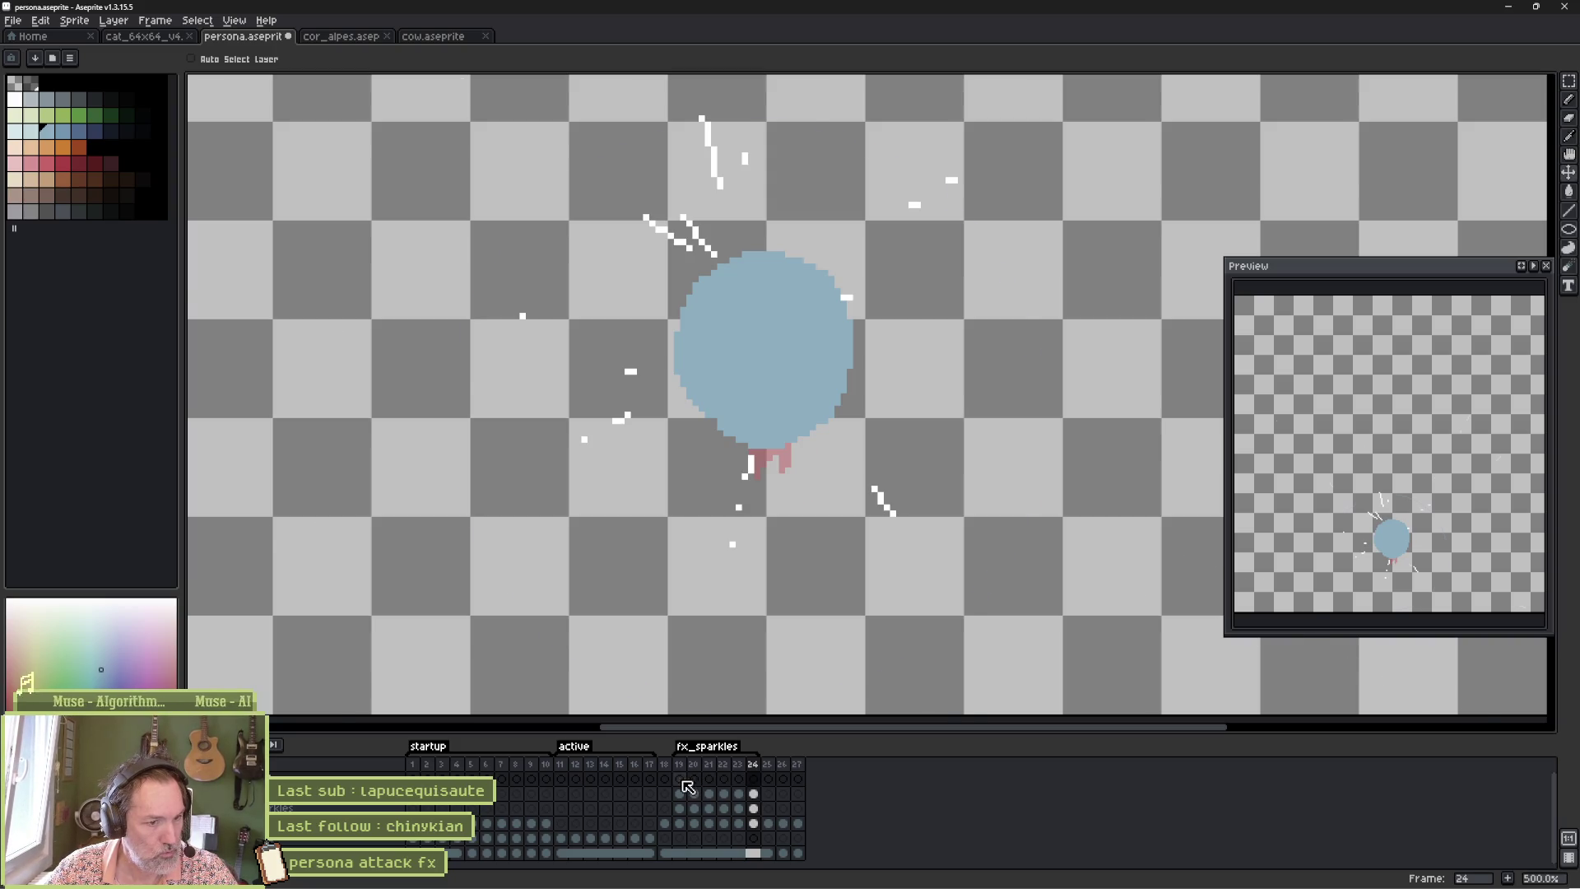
{"action": "left_click", "coordinate": [679, 779]}
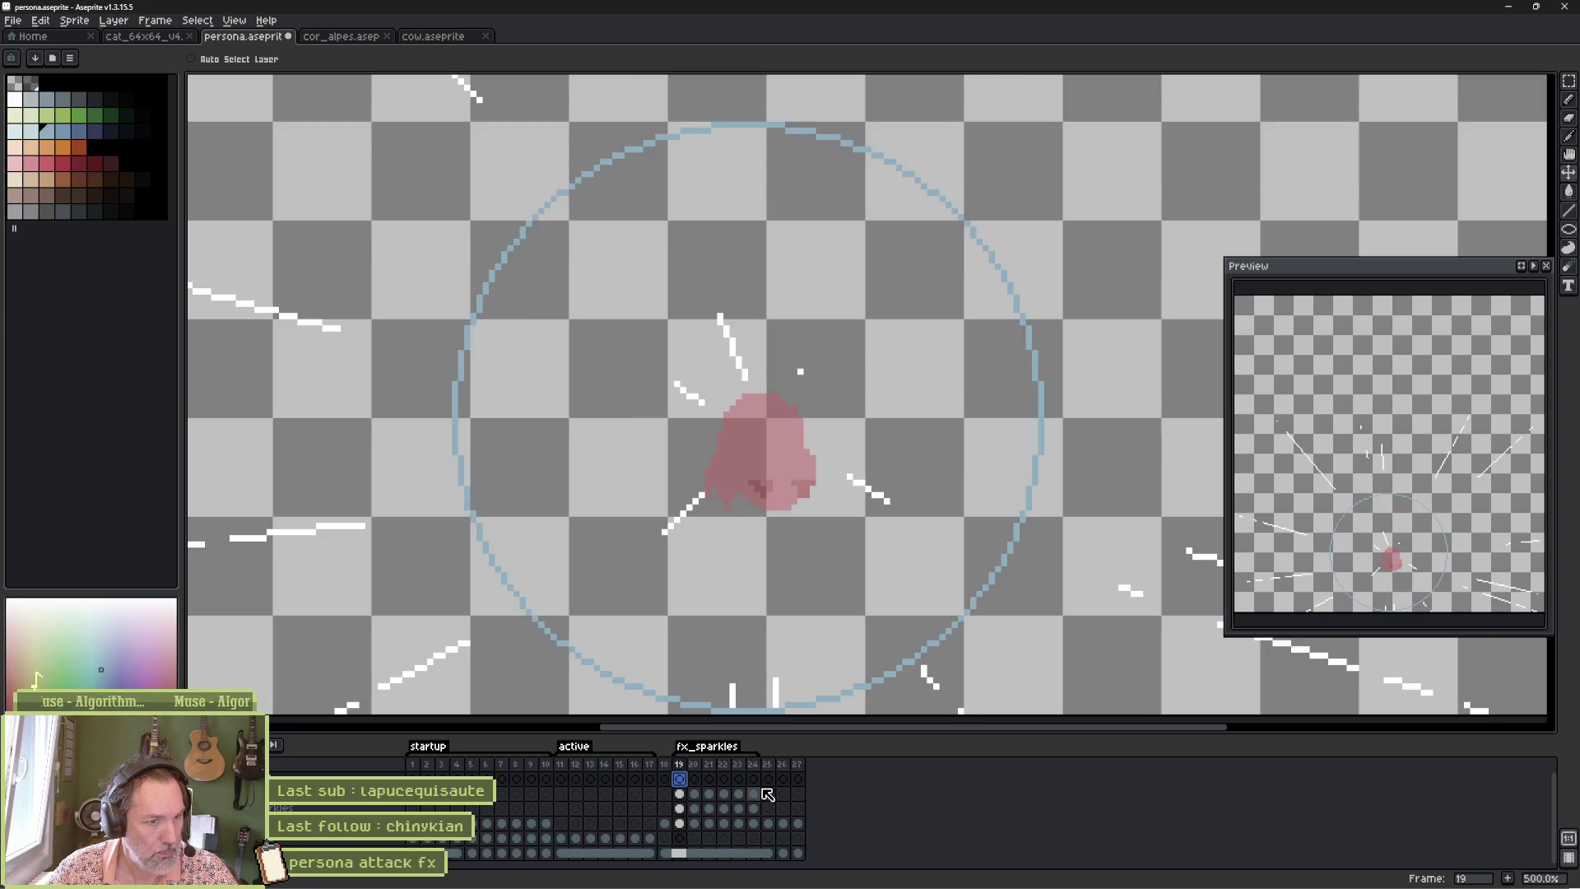
{"action": "scroll", "coordinate": [711, 568], "scroll_direction": "down", "scroll_amount": 1}
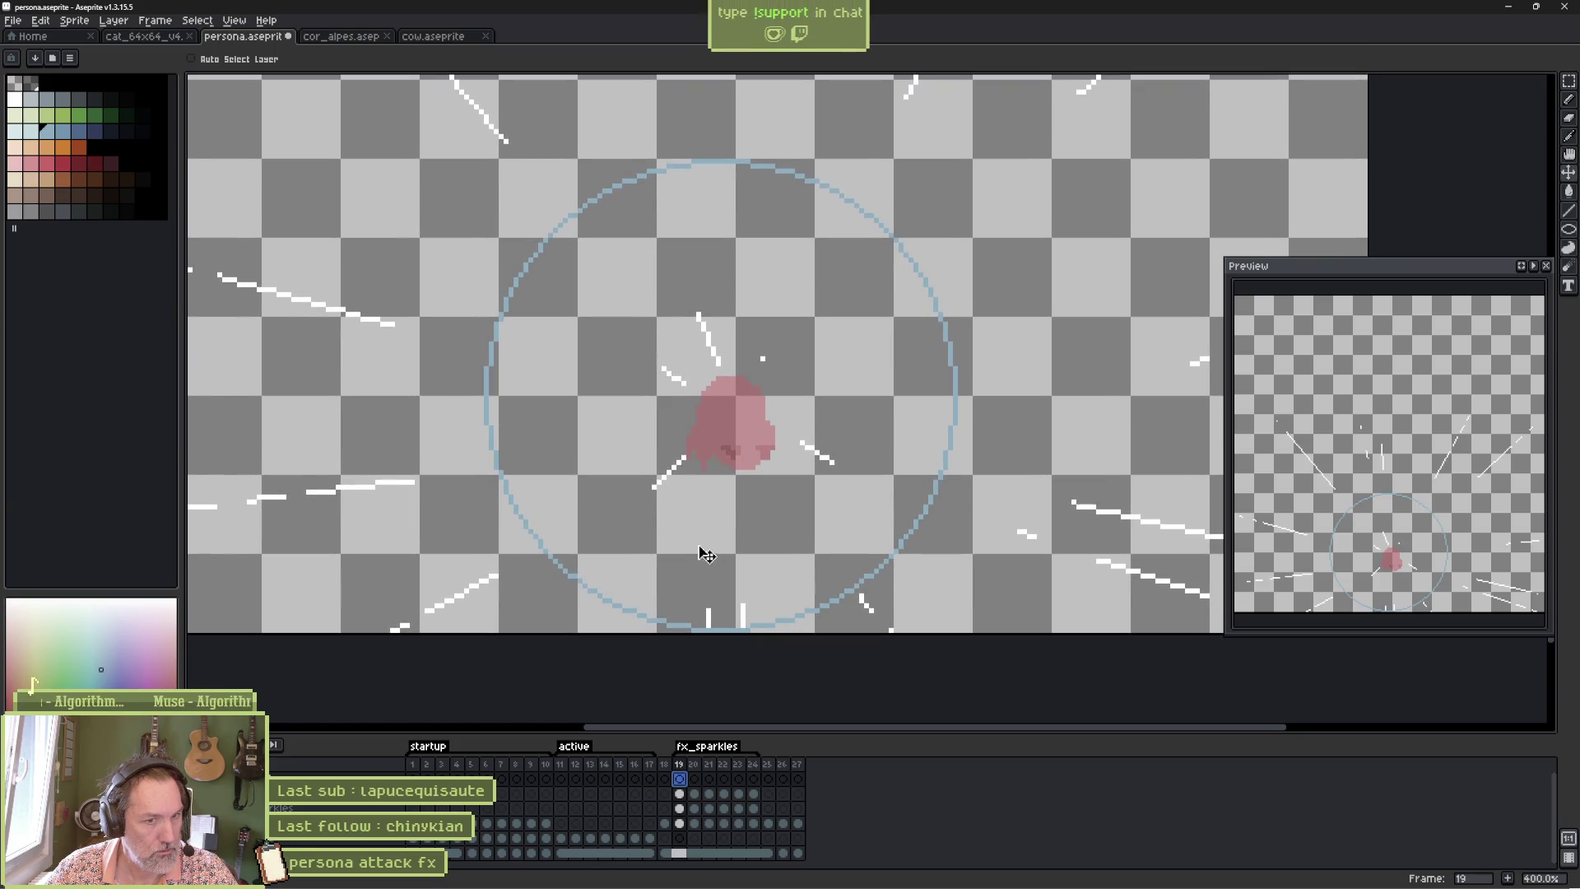
{"action": "key", "text": "alt+Tab"}
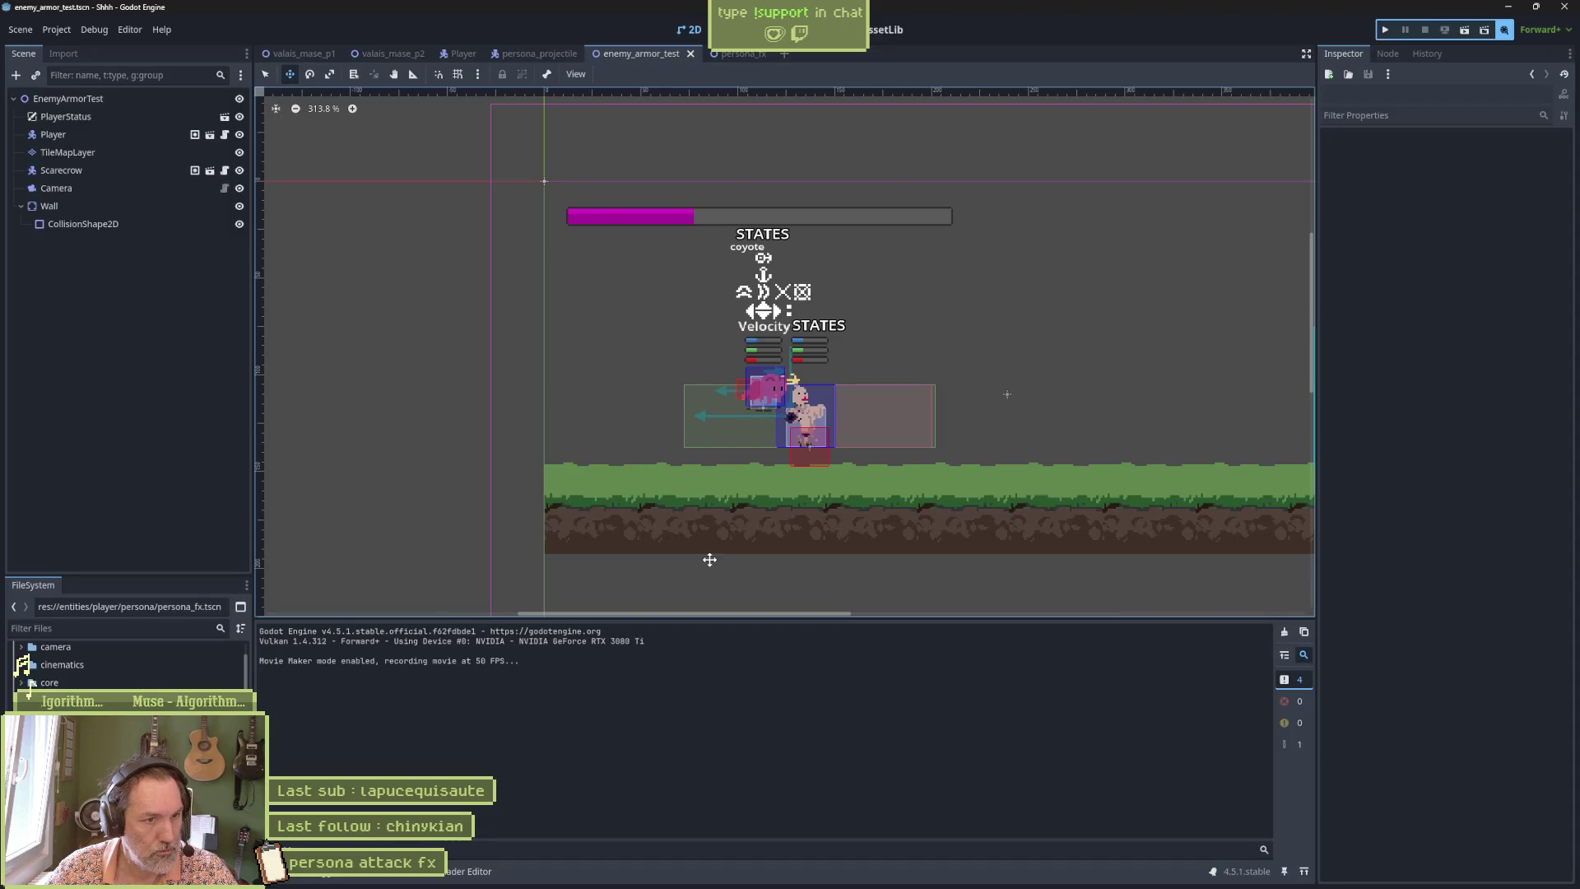
Look over the persona_fx scene, return to enemy_armor_test, and bring up the Shhh.avi clip.
{"action": "mouse_move", "coordinate": [885, 874]}
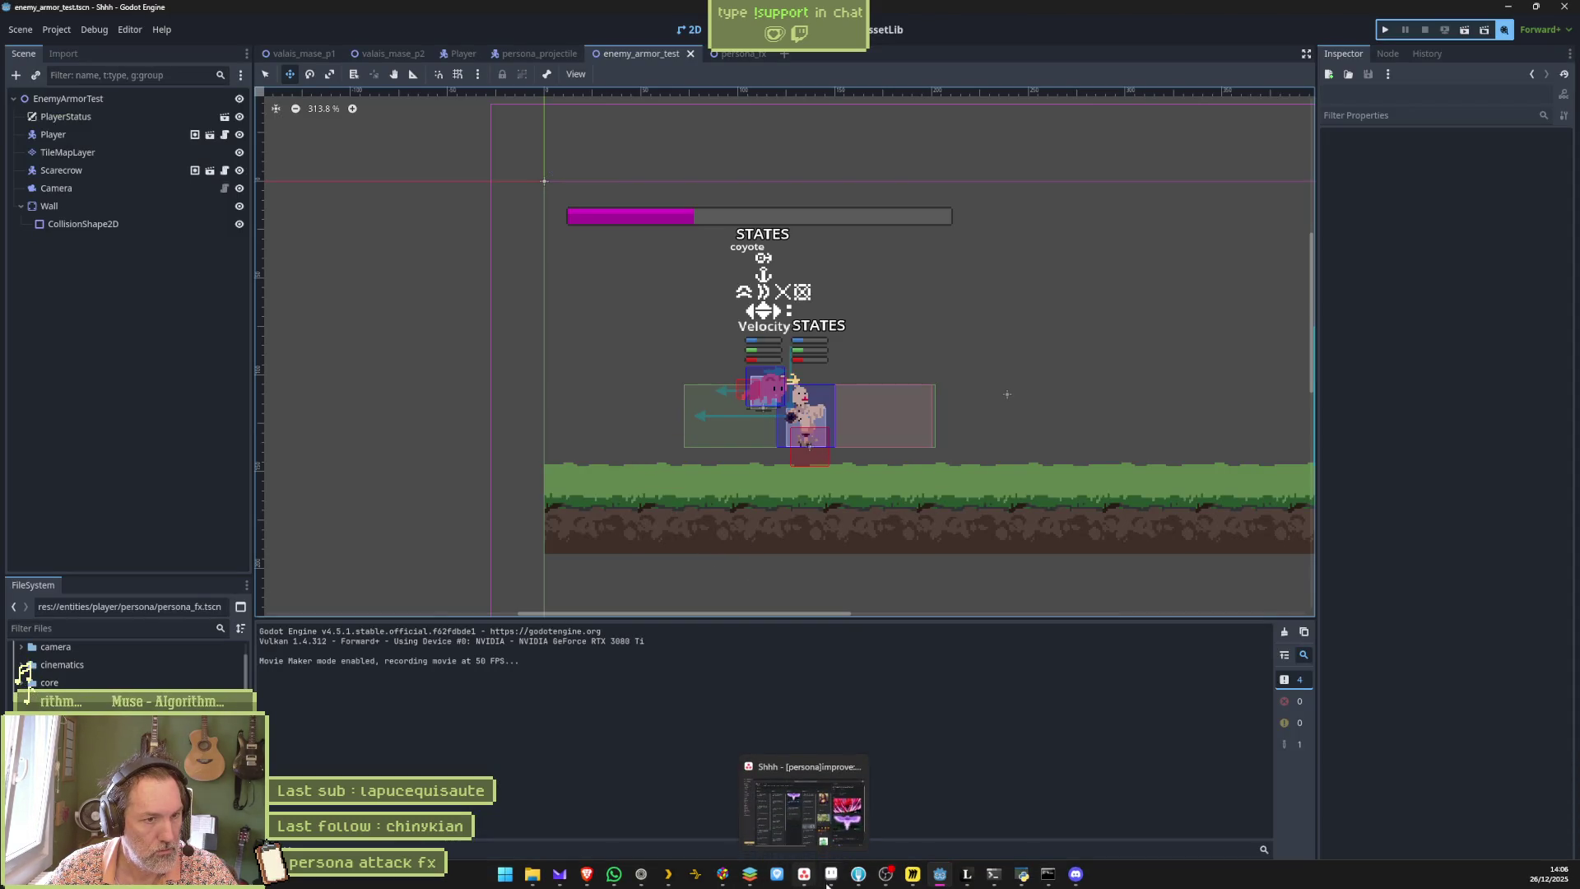
{"action": "left_click", "coordinate": [746, 53]}
{"action": "left_click", "coordinate": [641, 53]}
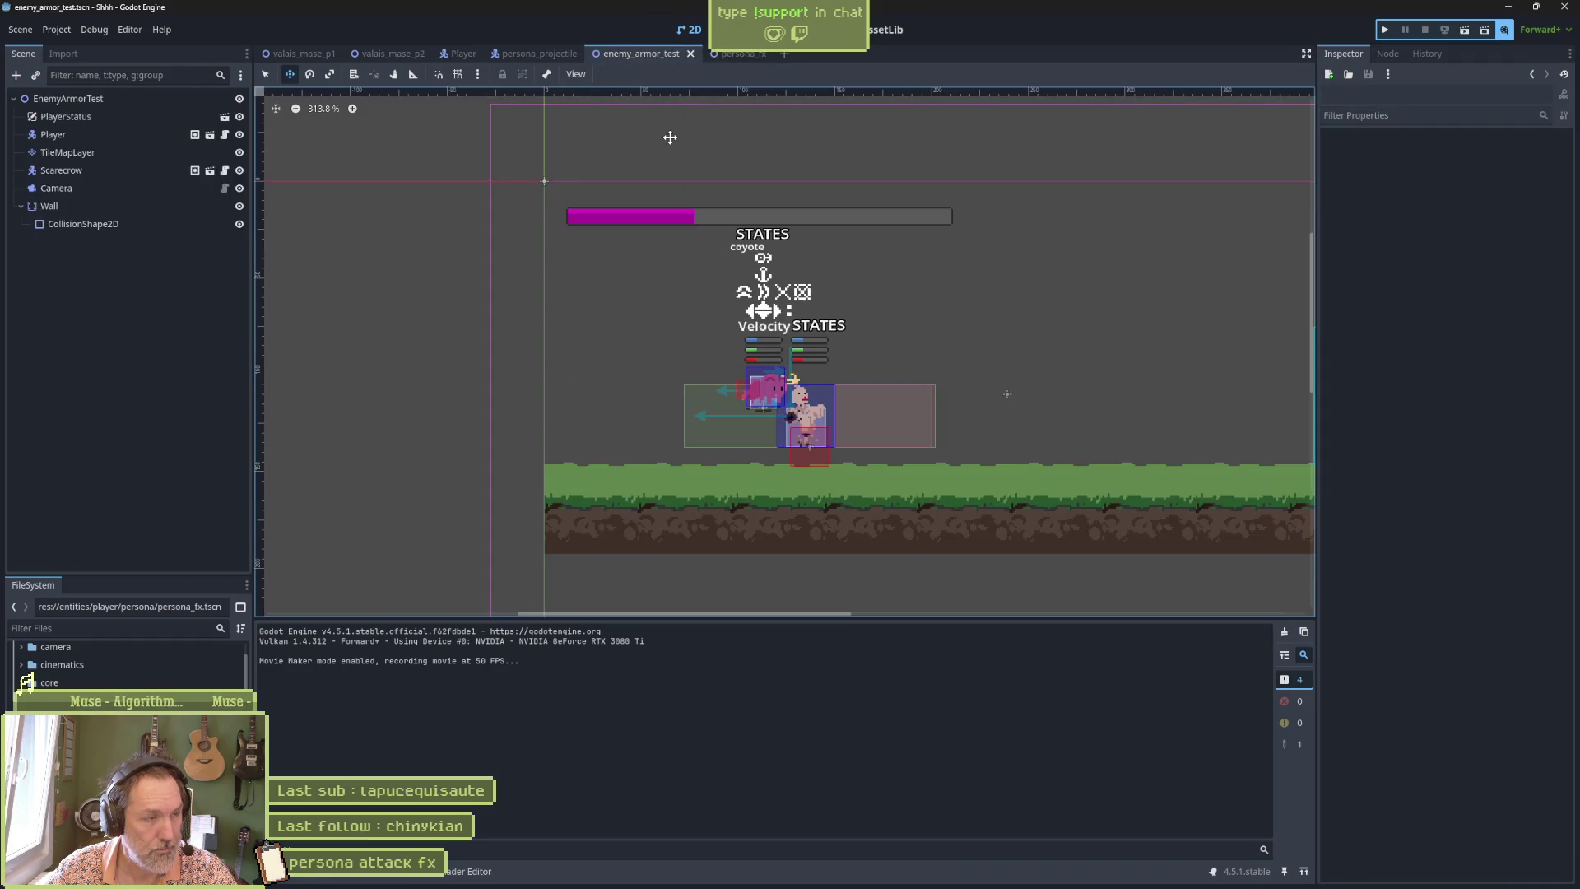
{"action": "left_click", "coordinate": [913, 874]}
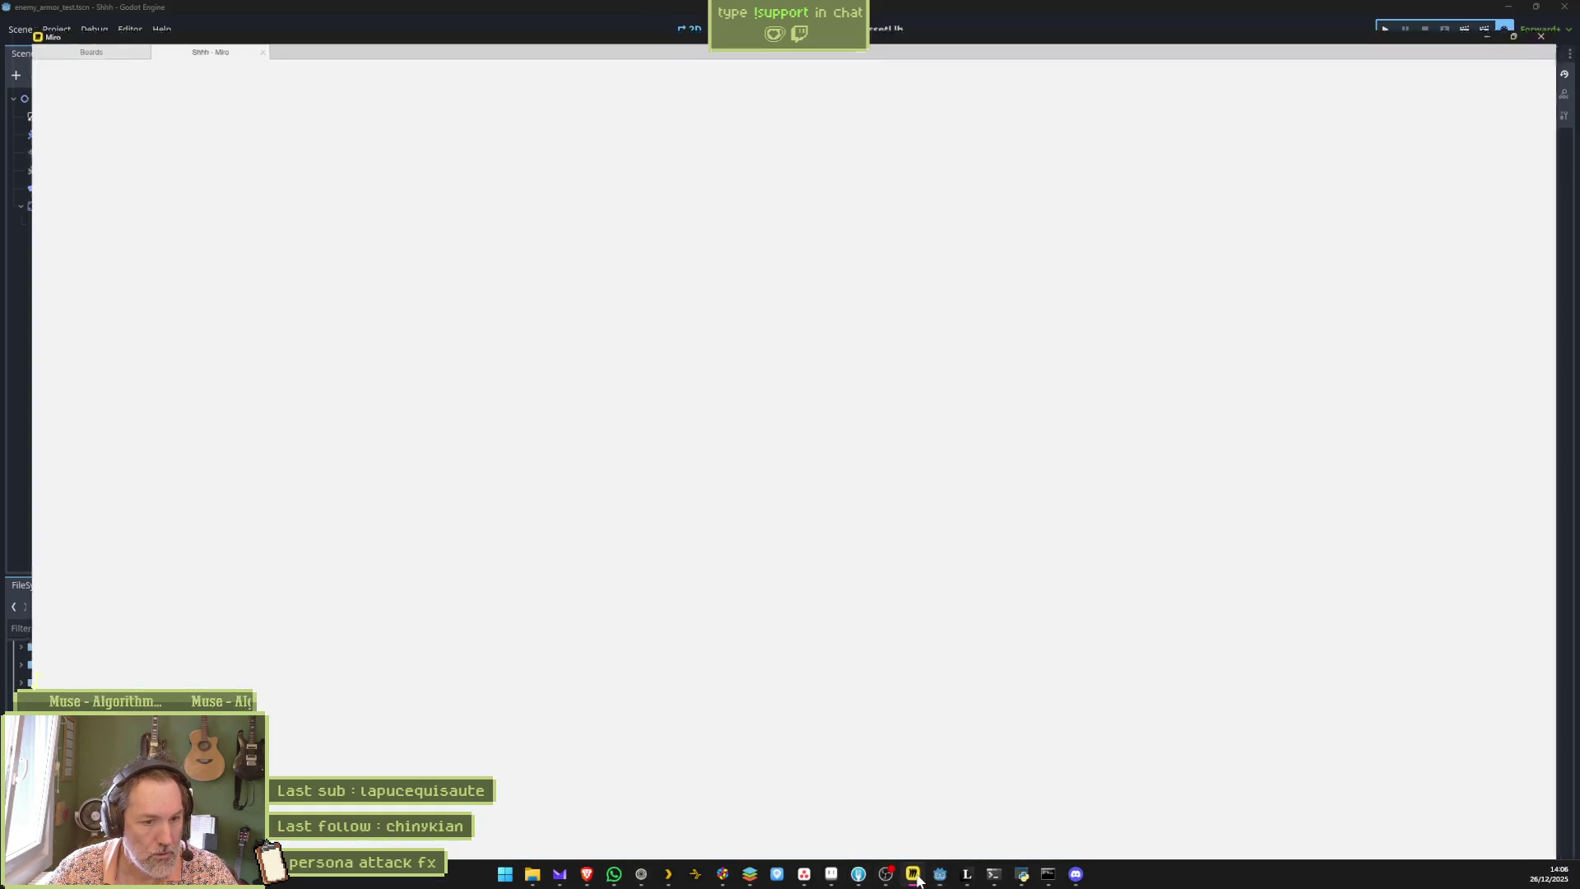
{"action": "left_click", "coordinate": [915, 877]}
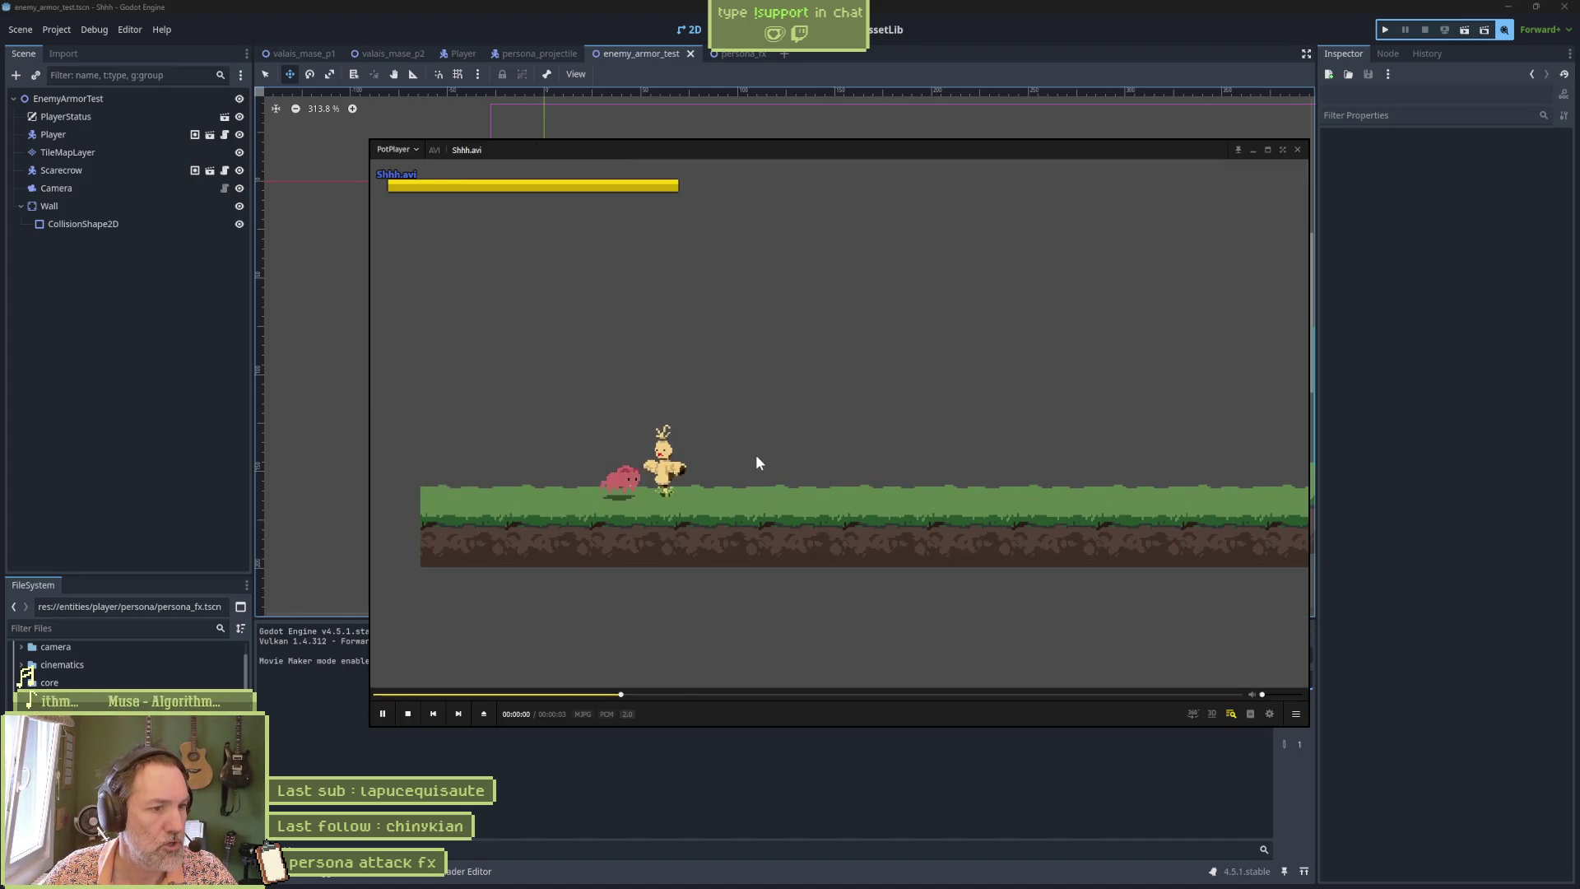
Pause Shhh.avi, scrub back to about 1 s to review the burst, then return to Aseprite.
{"action": "left_click", "coordinate": [750, 457]}
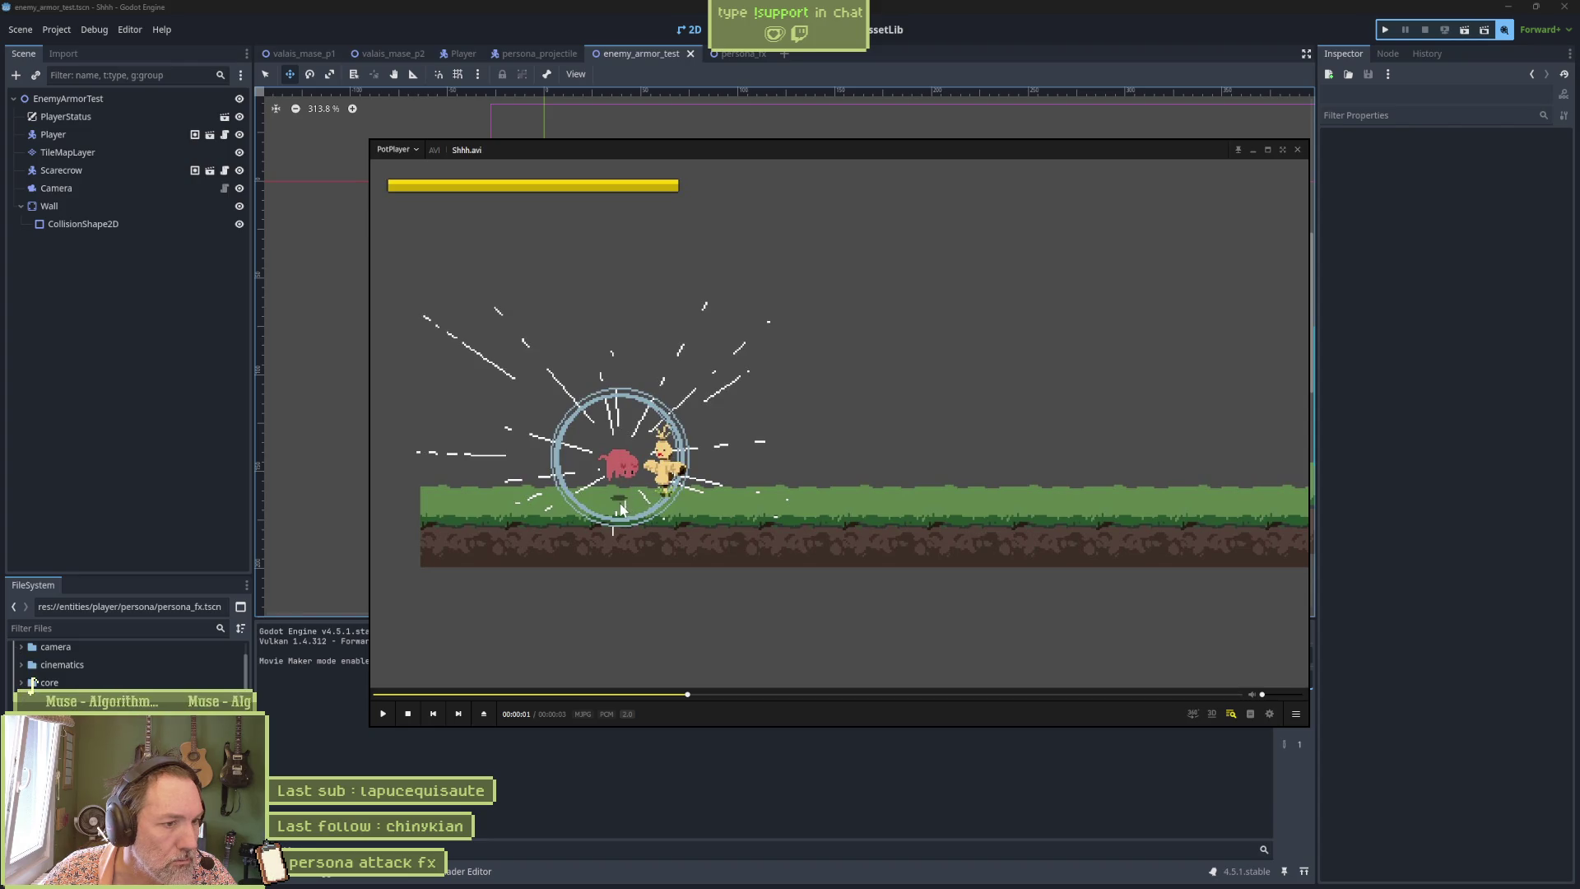
{"action": "left_click", "coordinate": [649, 695]}
{"action": "left_click", "coordinate": [648, 695]}
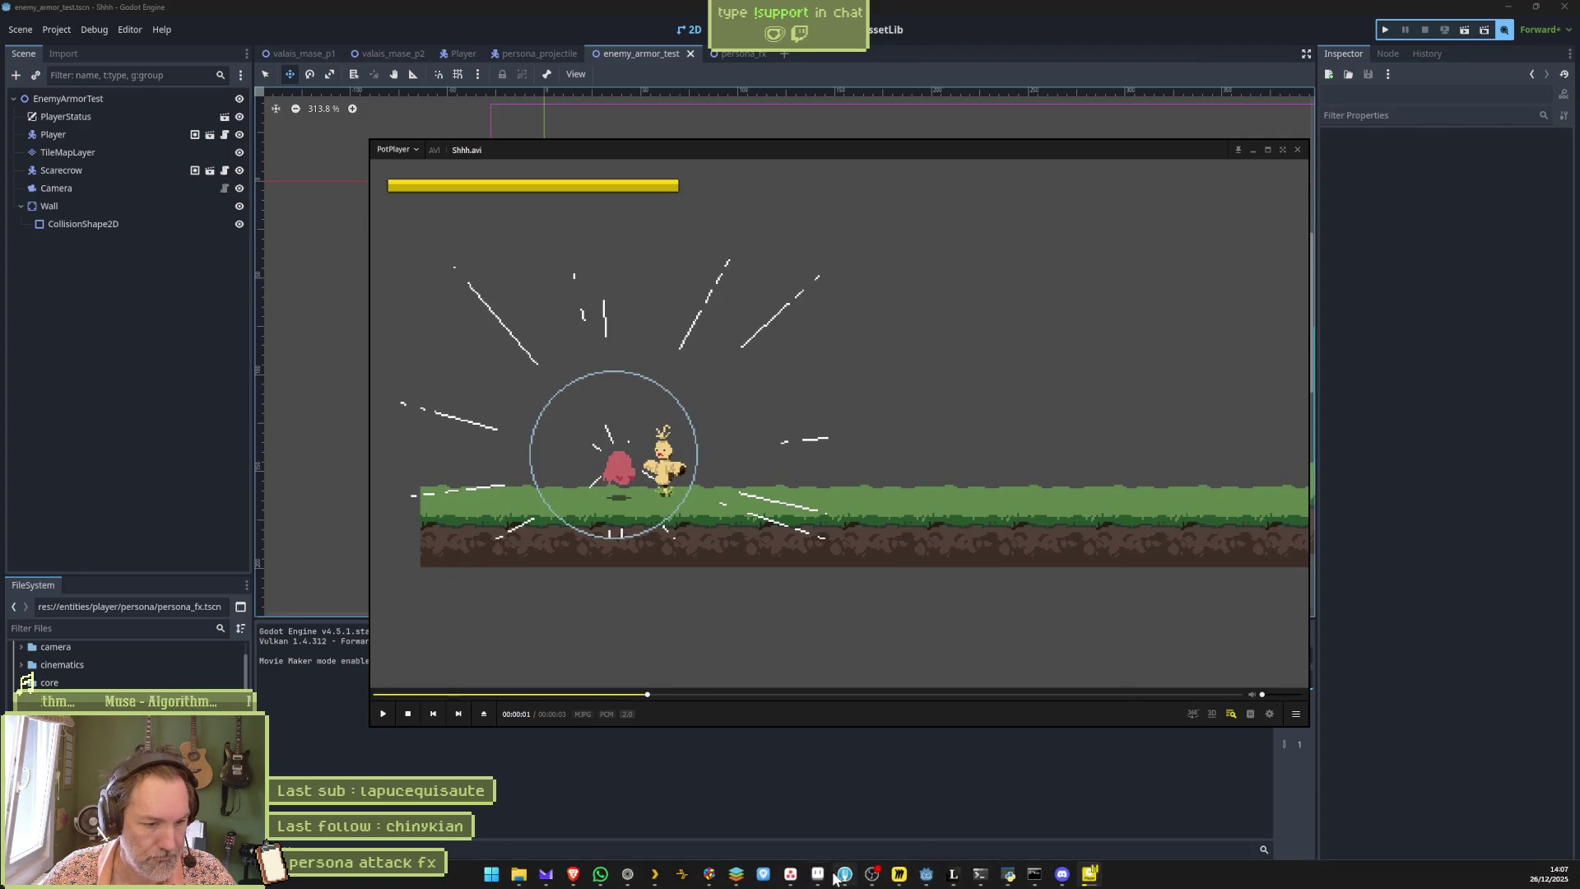
{"action": "left_click", "coordinate": [844, 874]}
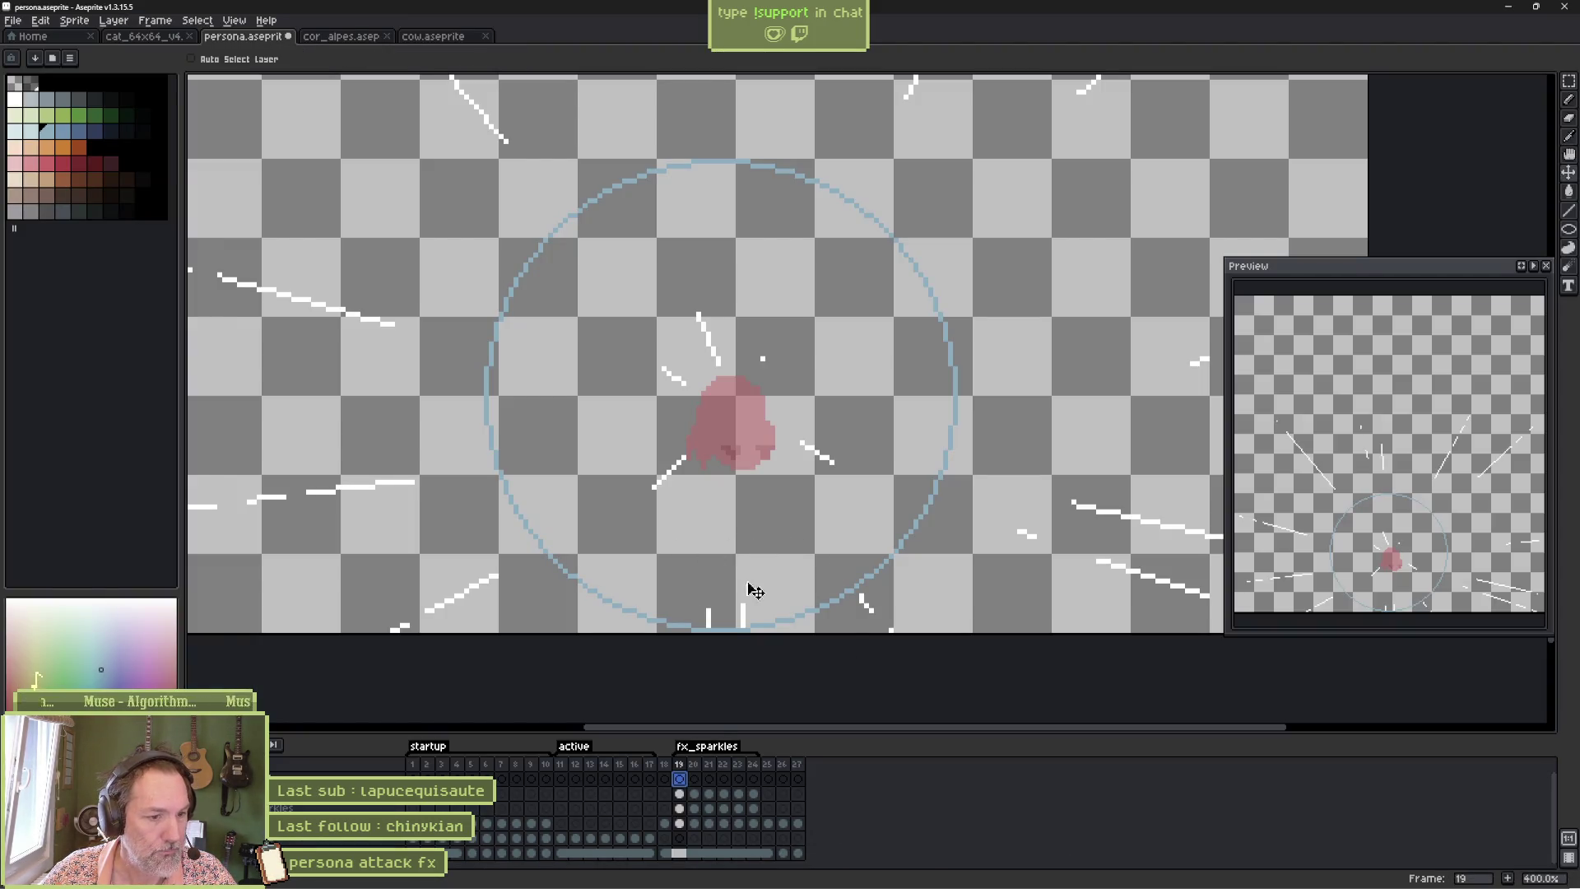
Set the pencil to pale grey at 2 px and try a ground line under the ghost, undoing it.
{"action": "key", "text": "b"}
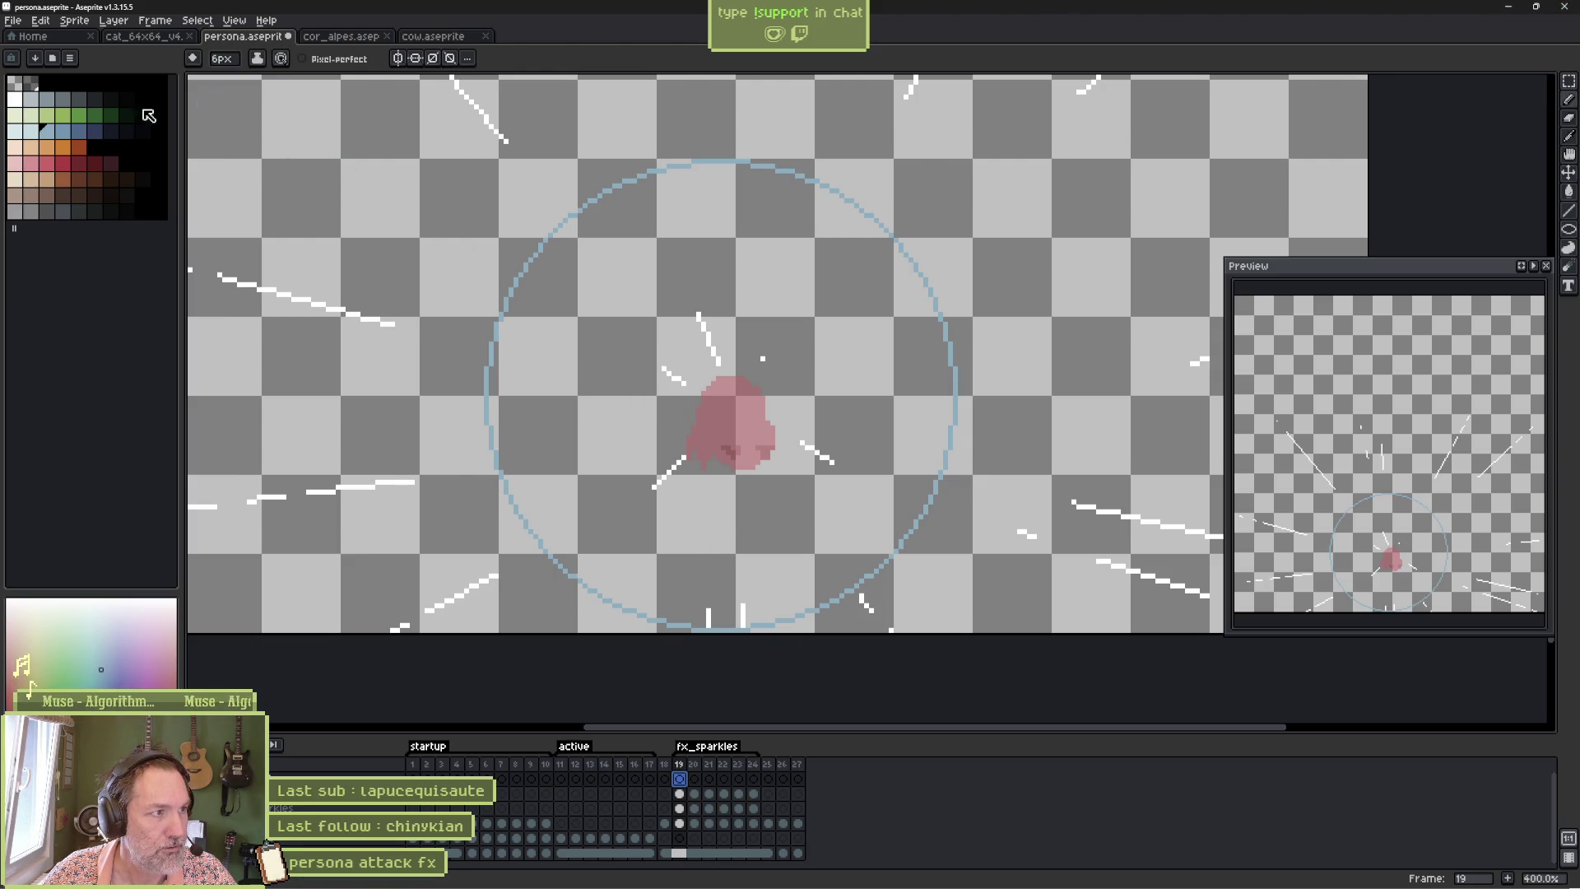
{"action": "left_click", "coordinate": [62, 98]}
{"action": "key", "text": "minus"}
{"action": "key", "text": "minus"}
{"action": "key", "text": "minus"}
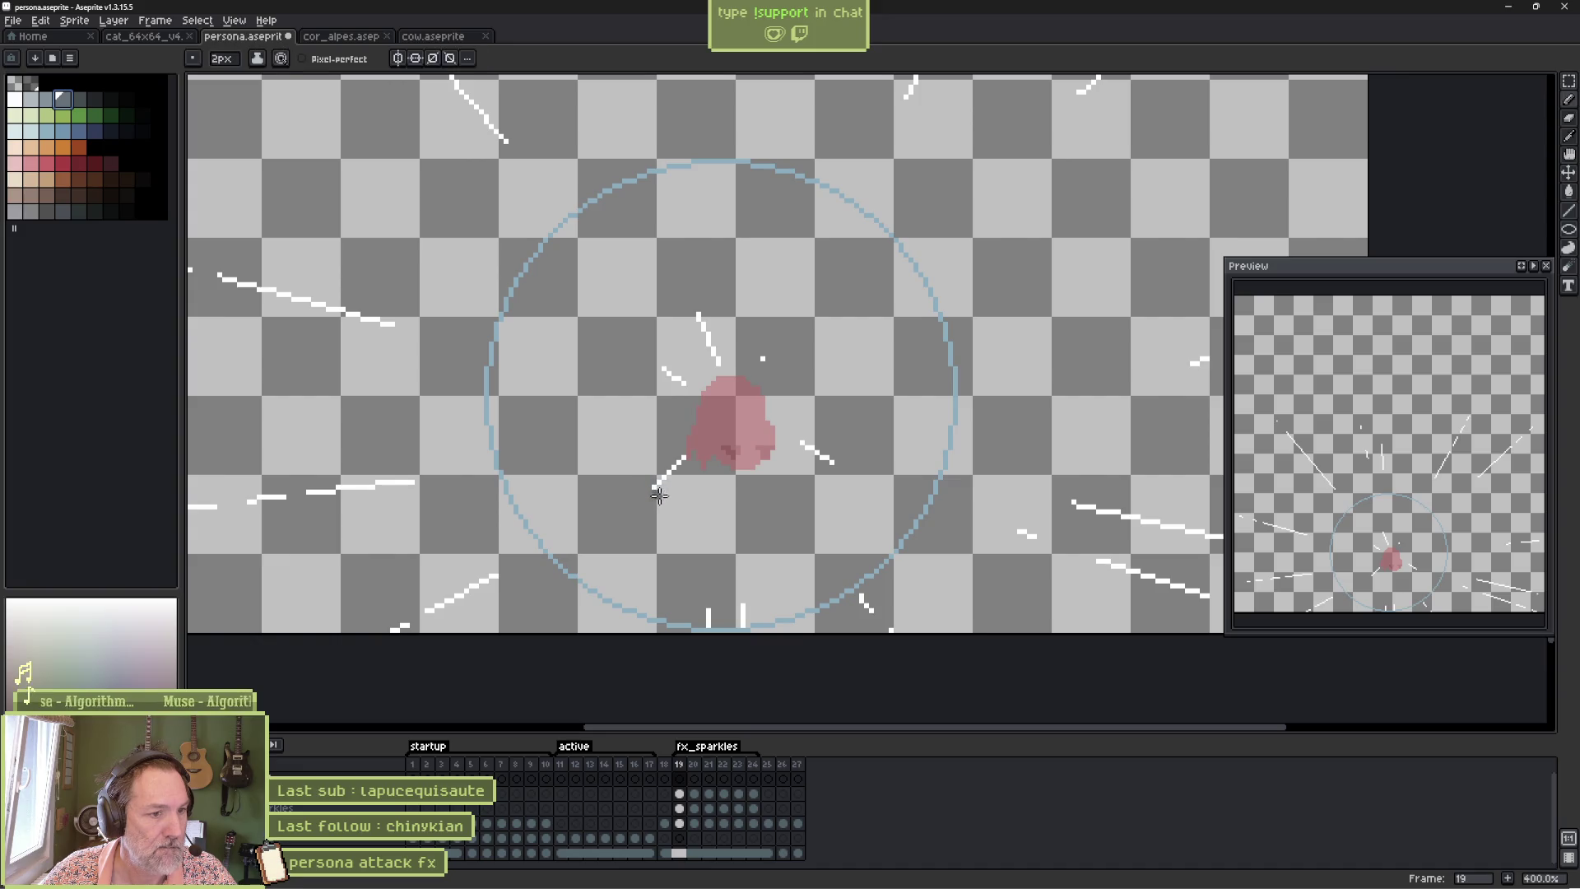
{"action": "left_click_drag", "start_coordinate": [592, 546], "coordinate": [911, 541]}
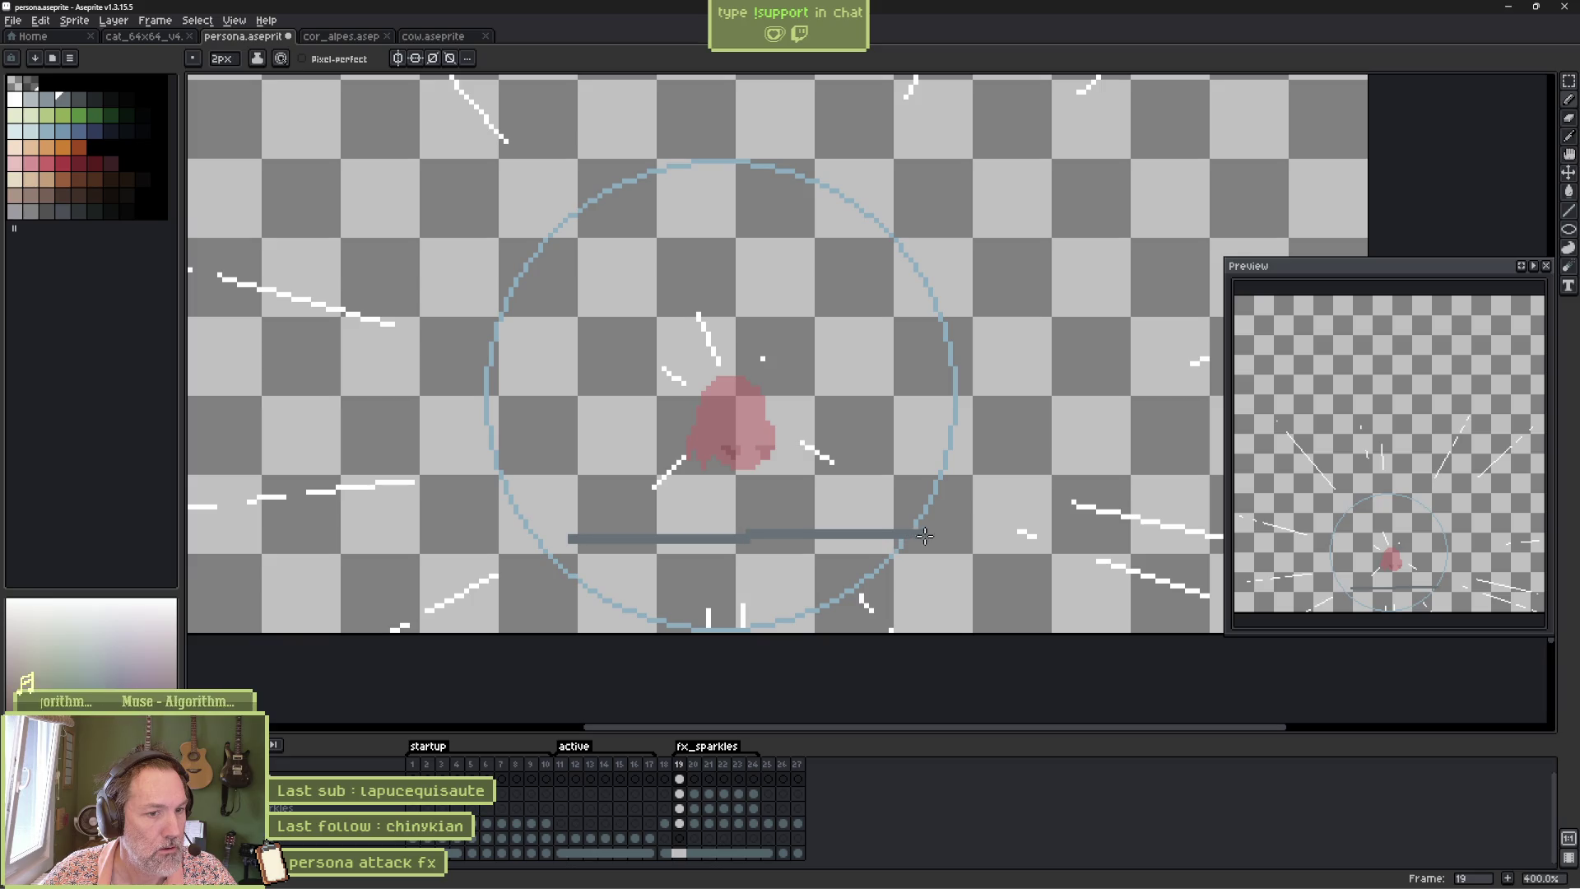
{"action": "key", "text": "ctrl+z"}
{"action": "scroll", "coordinate": [777, 537], "scroll_direction": "down", "scroll_amount": 6}
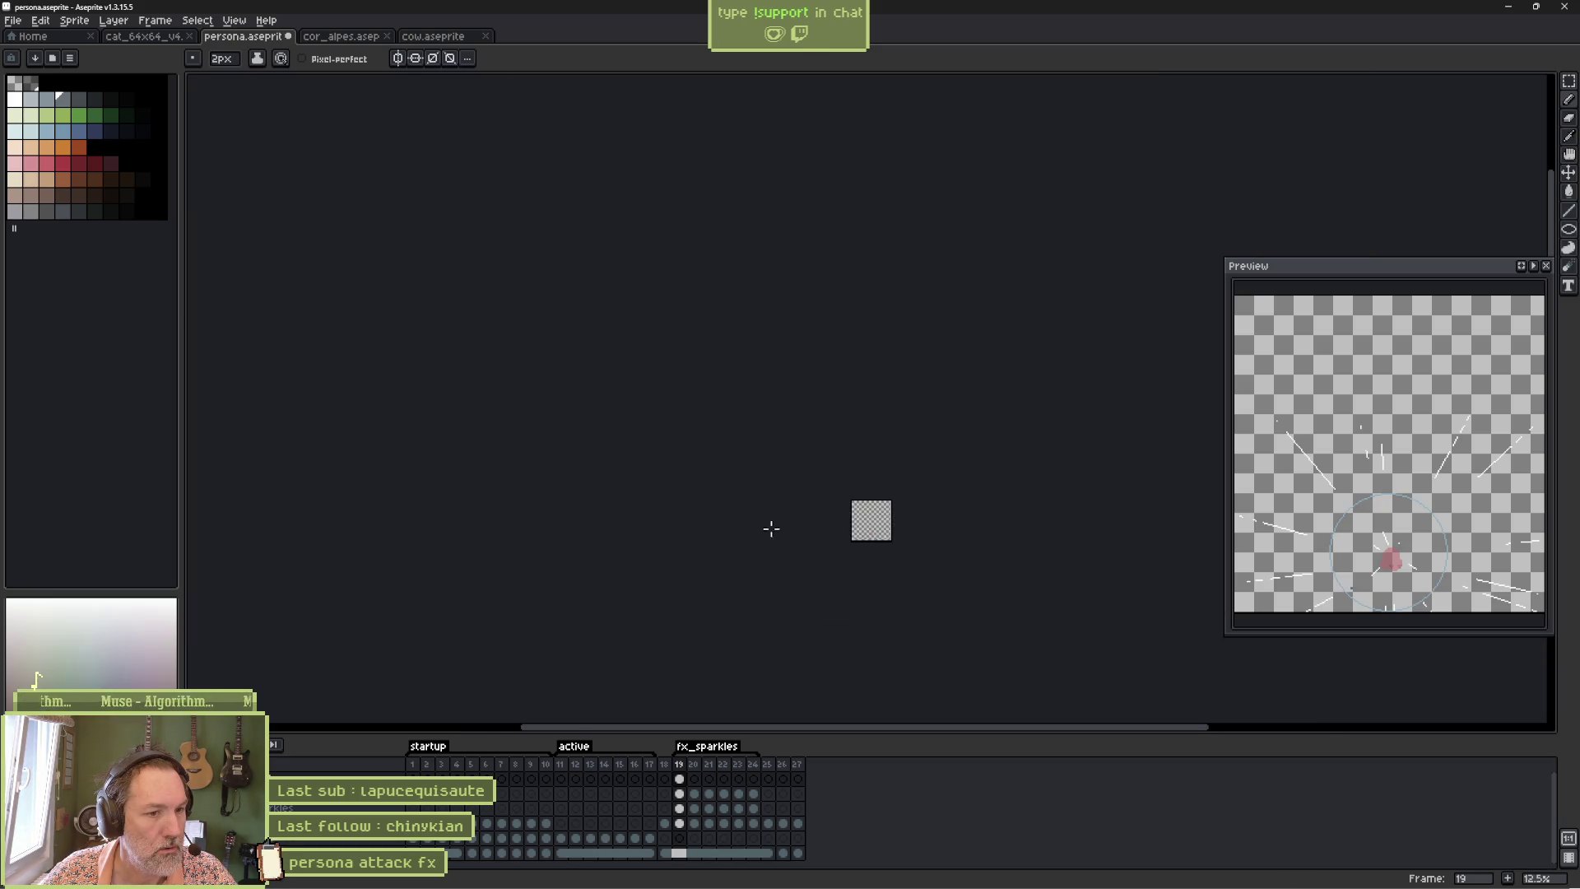
{"action": "scroll", "coordinate": [944, 543], "scroll_direction": "up", "scroll_amount": 8}
Draw a long dark grey ground line below the ghost on frame 19 and save the file.
{"action": "left_click_drag", "start_coordinate": [943, 553], "coordinate": [742, 282]}
{"action": "key", "text": "ctrl+z"}
{"action": "scroll", "coordinate": [775, 516], "scroll_direction": "up", "scroll_amount": 1}
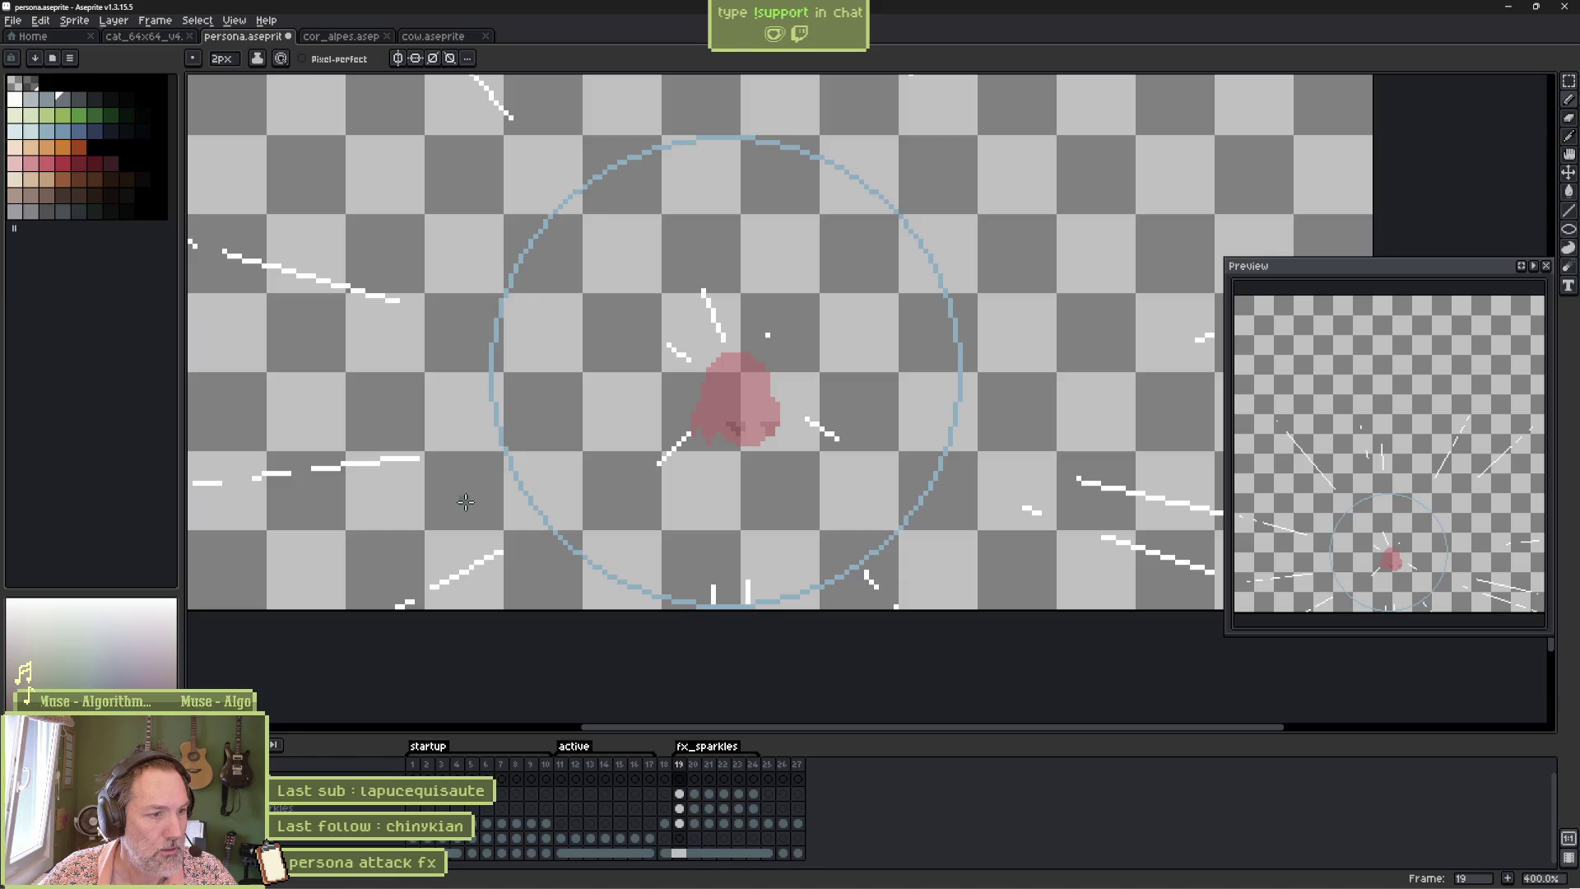
{"action": "left_click_drag", "start_coordinate": [466, 501], "coordinate": [1020, 504]}
{"action": "key", "text": "ctrl+s"}
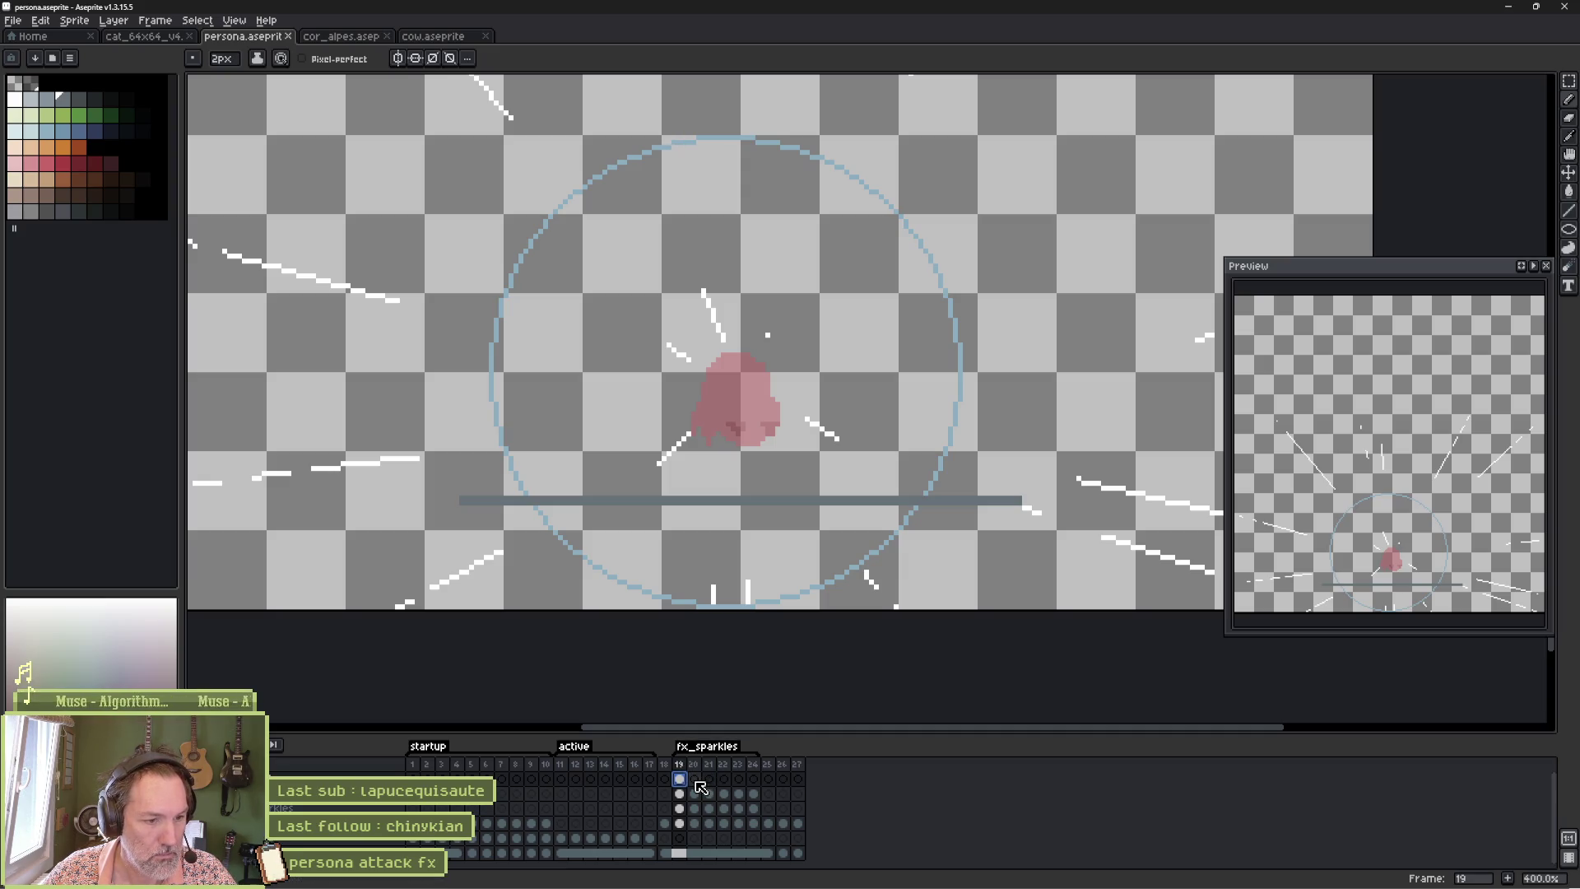
{"action": "left_click", "coordinate": [695, 780]}
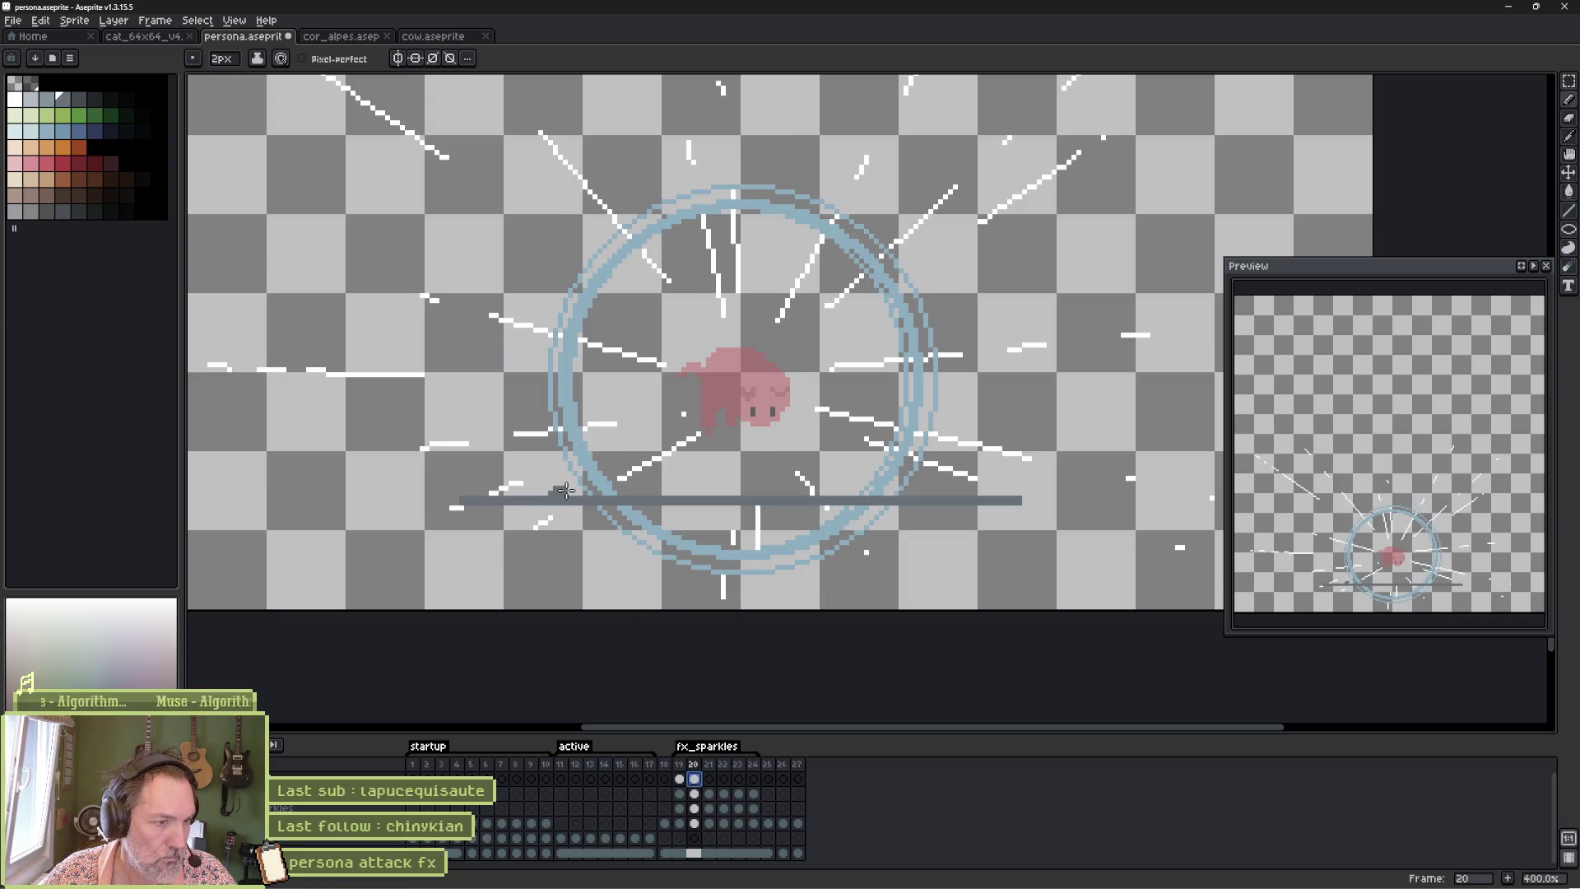
Paint grey debris shapes above the ground line, then on frame 21 erase and restore them.
{"action": "mouse_move", "coordinate": [594, 501]}
{"action": "left_mouse_down"}
{"action": "mouse_move", "coordinate": [756, 418]}
{"action": "mouse_move", "coordinate": [786, 503]}
{"action": "mouse_move", "coordinate": [947, 499]}
{"action": "left_mouse_up"}
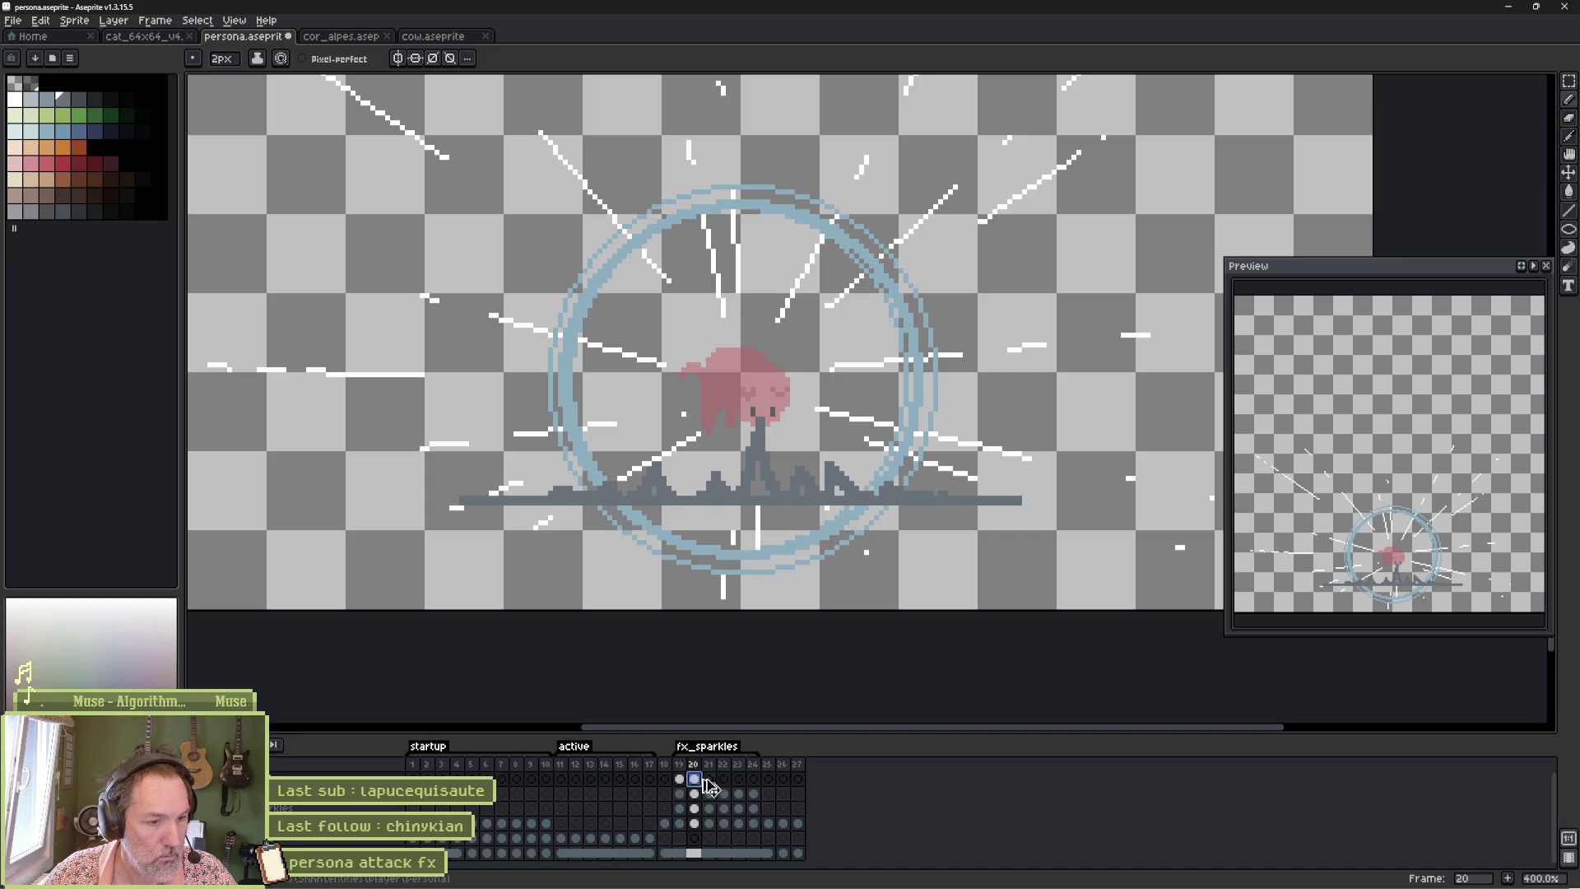
{"action": "left_click", "coordinate": [711, 781]}
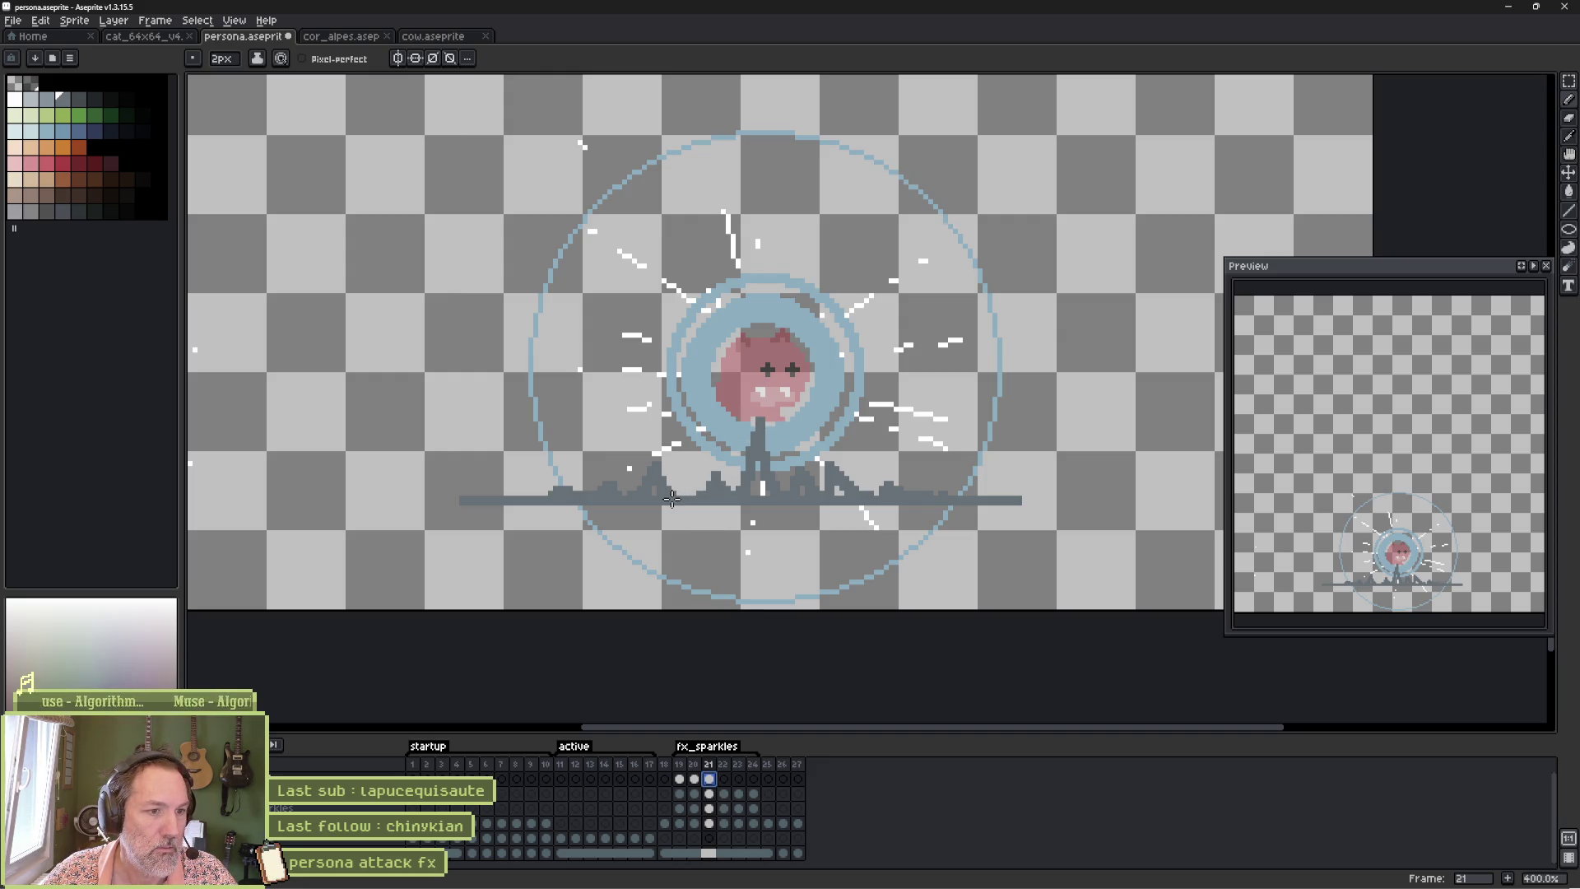
{"action": "key", "text": "e"}
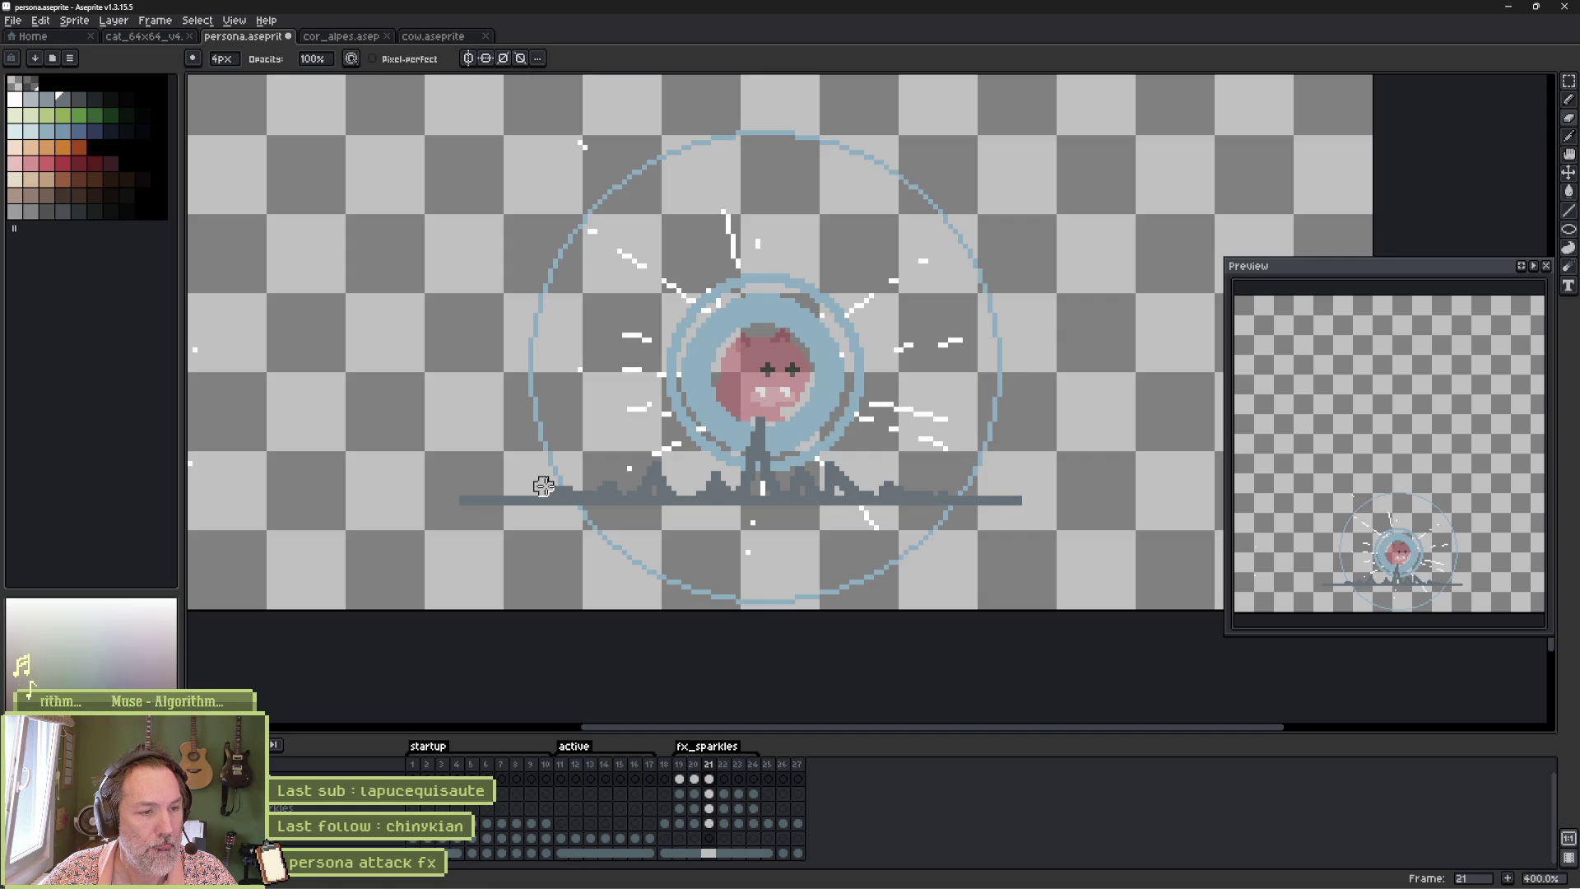
{"action": "left_click_drag", "start_coordinate": [543, 487], "coordinate": [1019, 473]}
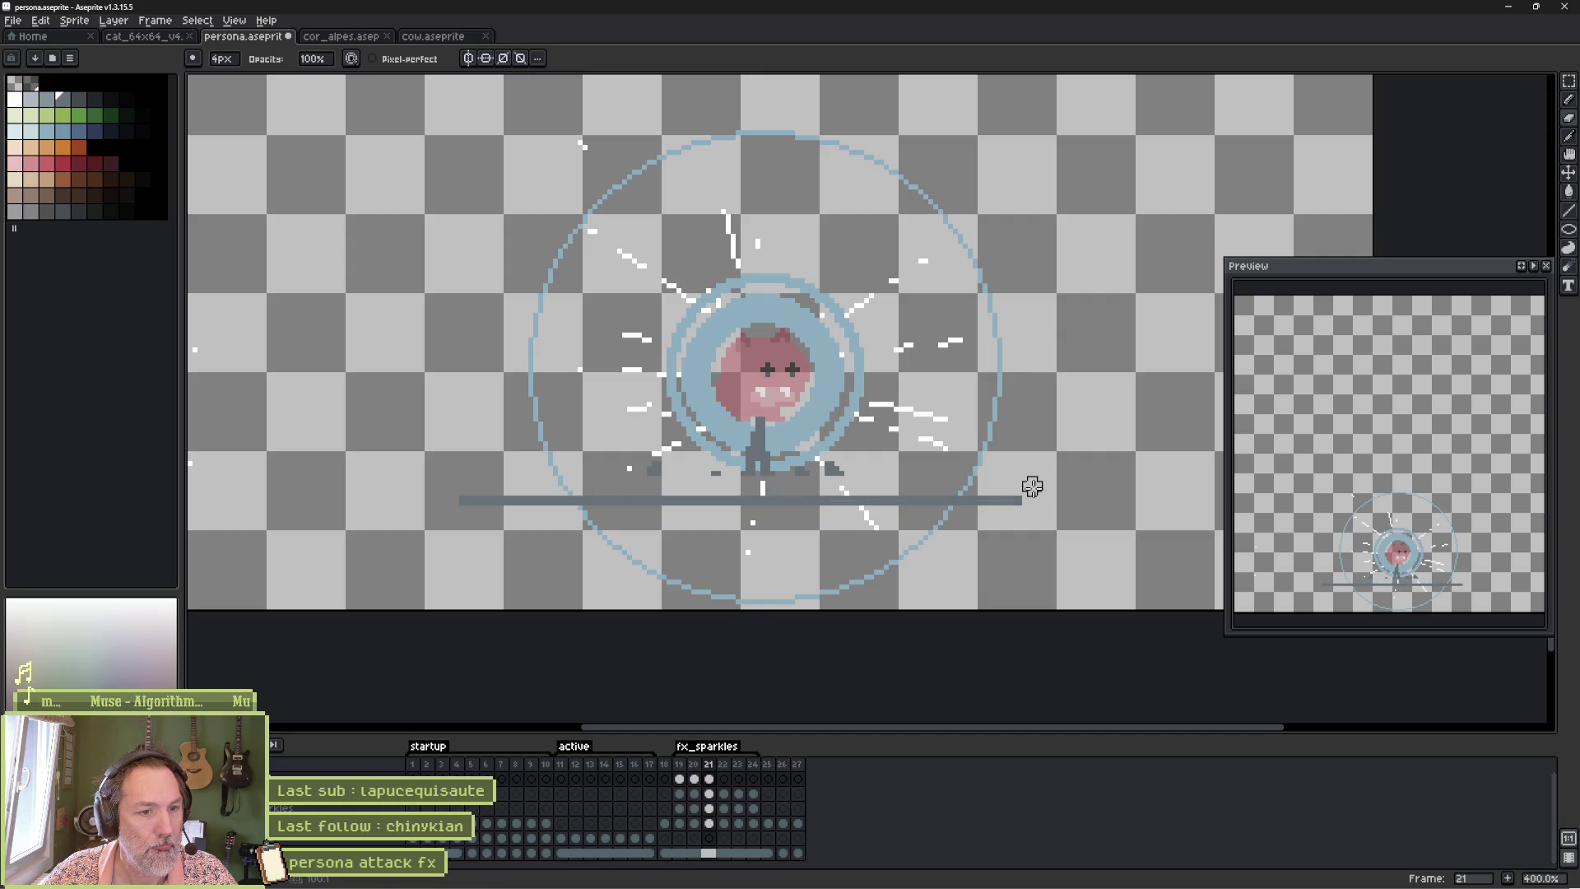
{"action": "key", "text": "ctrl+z"}
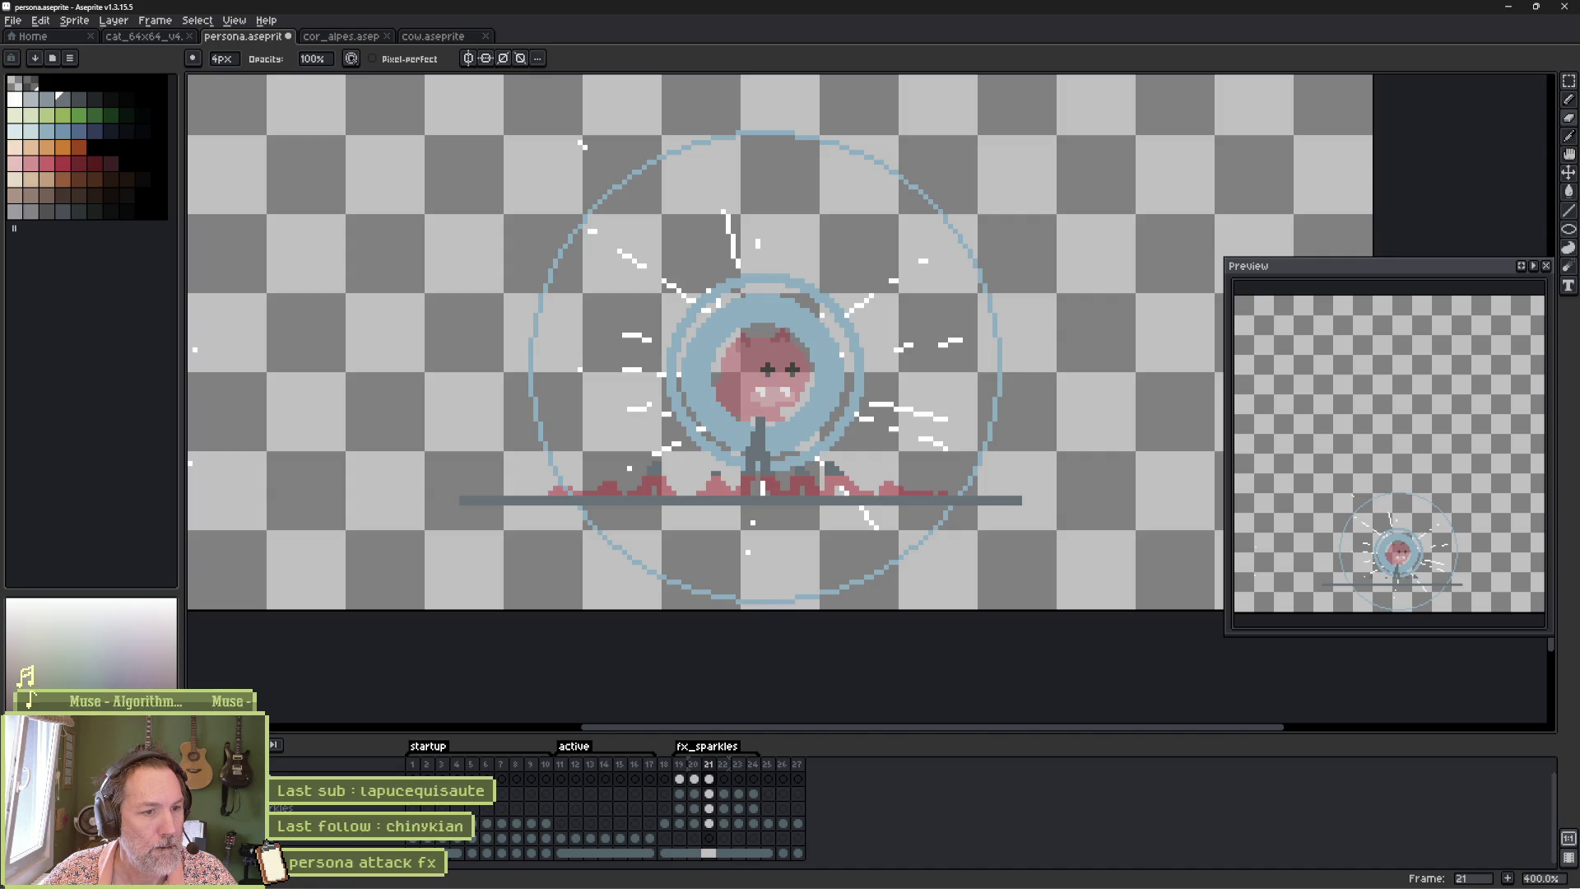
{"action": "scroll", "coordinate": [603, 486], "scroll_direction": "up", "scroll_amount": 2}
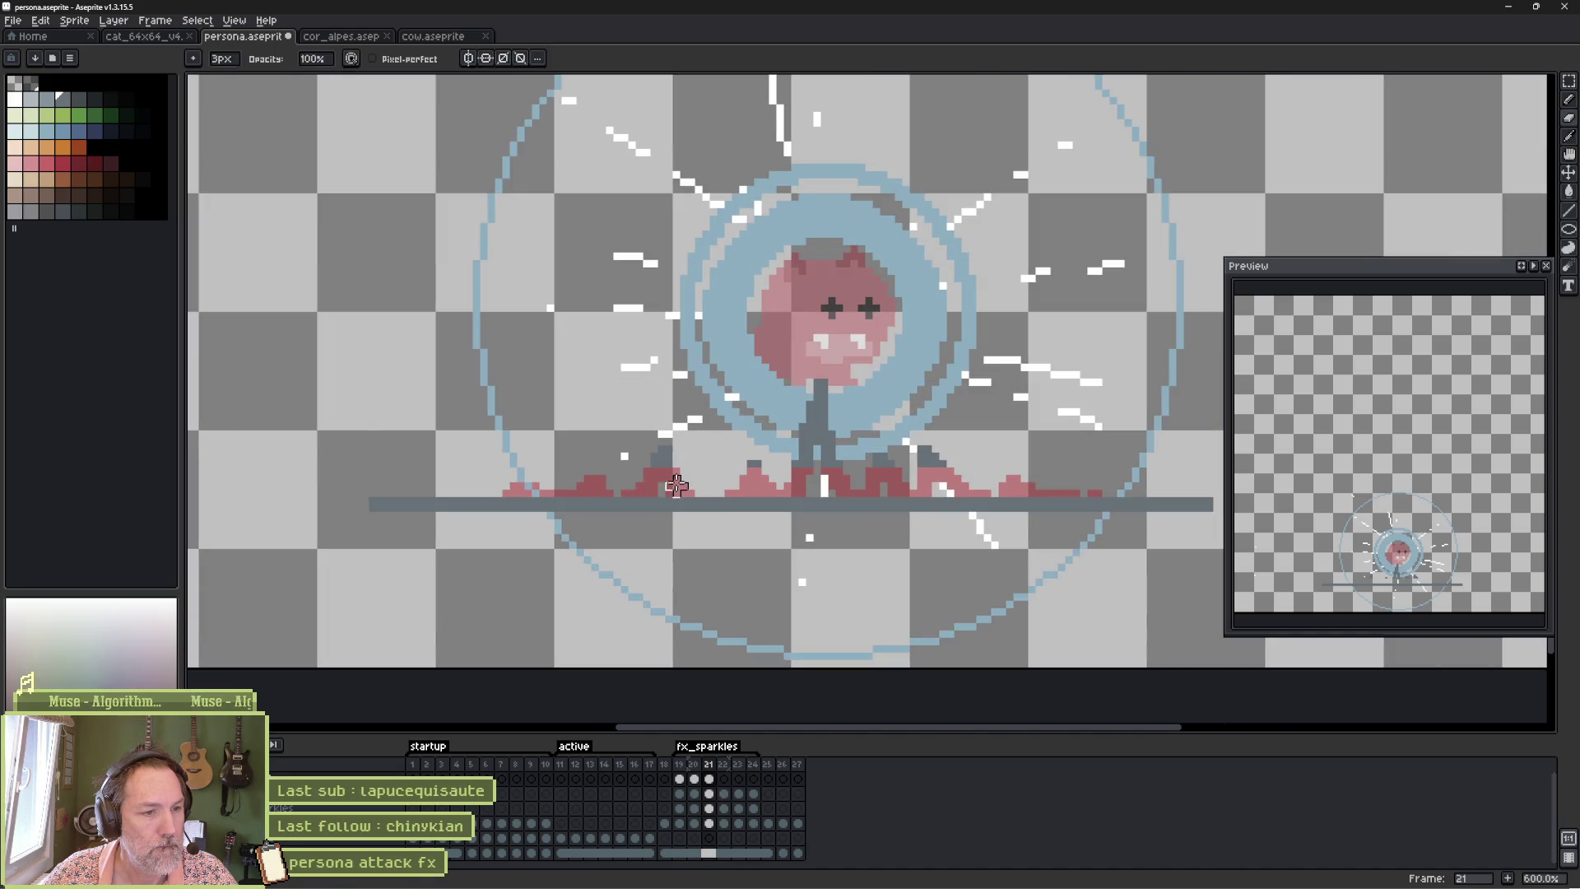
Lift the lower artwork slightly with a lasso selection and place a dark grey debris pixel.
{"action": "key", "text": "b"}
{"action": "key", "text": "q"}
{"action": "mouse_move", "coordinate": [696, 407]}
{"action": "left_mouse_down"}
{"action": "mouse_move", "coordinate": [712, 383]}
{"action": "mouse_move", "coordinate": [1010, 448]}
{"action": "mouse_move", "coordinate": [798, 477]}
{"action": "mouse_move", "coordinate": [603, 467]}
{"action": "left_mouse_up"}
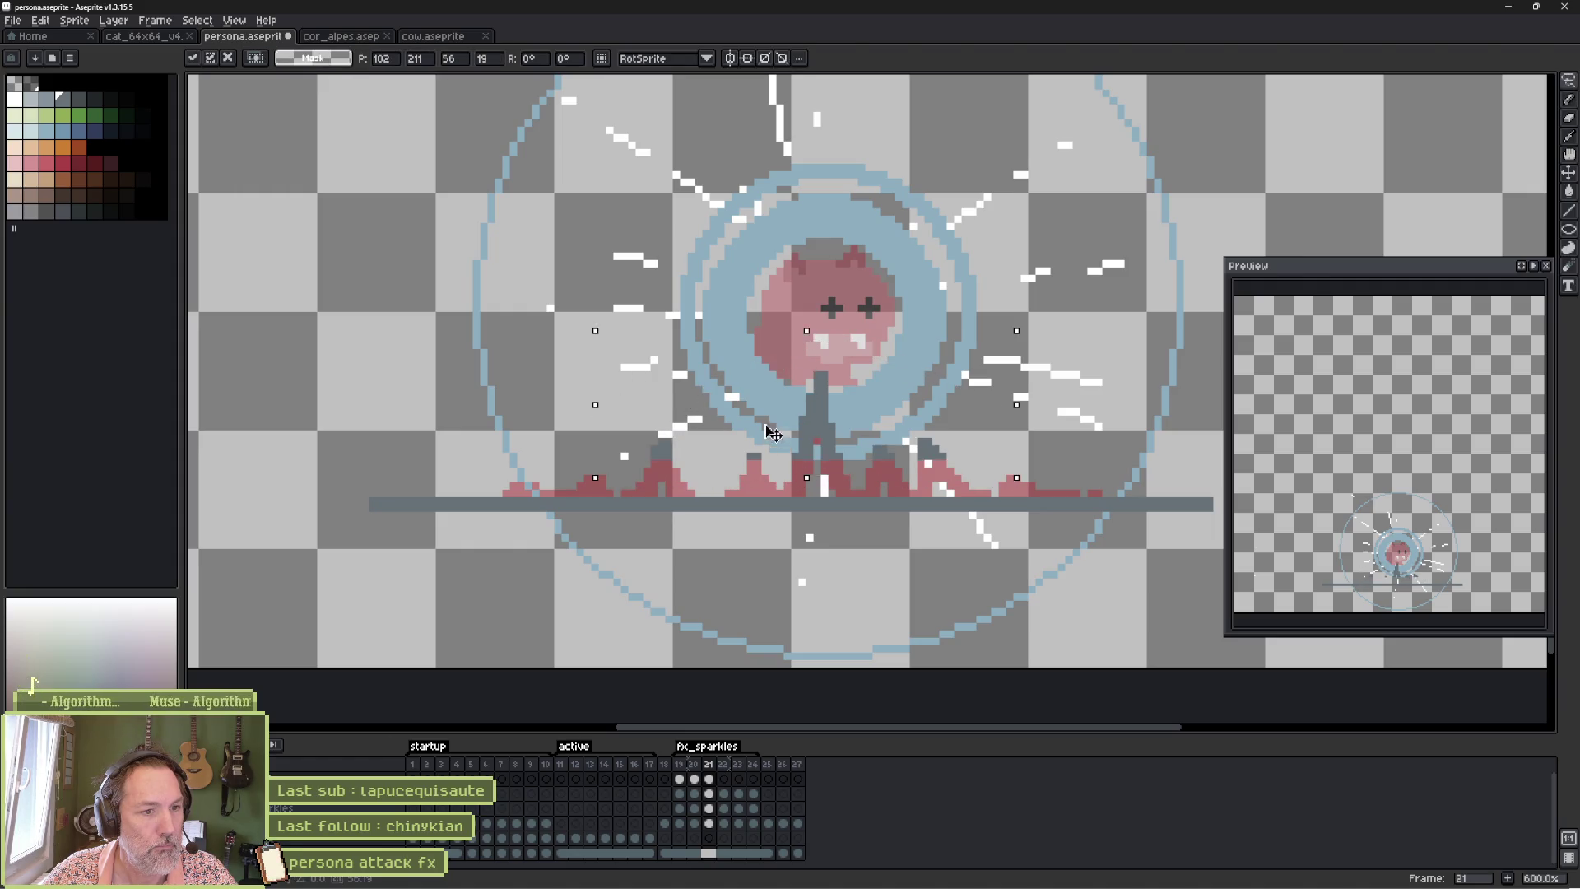
{"action": "left_click_drag", "start_coordinate": [778, 440], "coordinate": [778, 414]}
{"action": "key", "text": "b"}
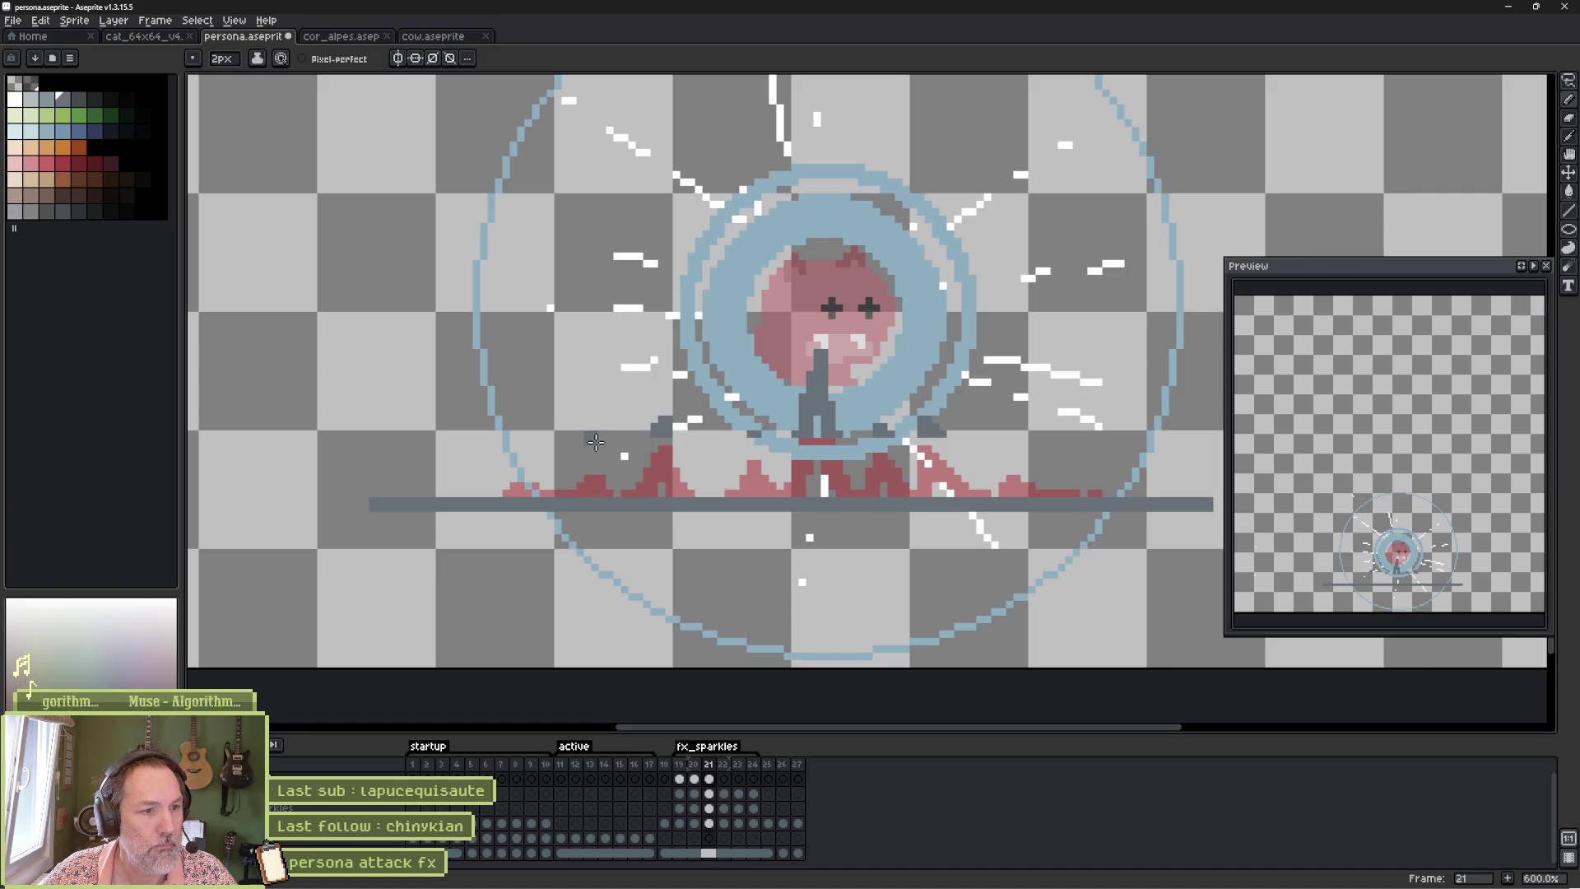
{"action": "left_click", "coordinate": [599, 441]}
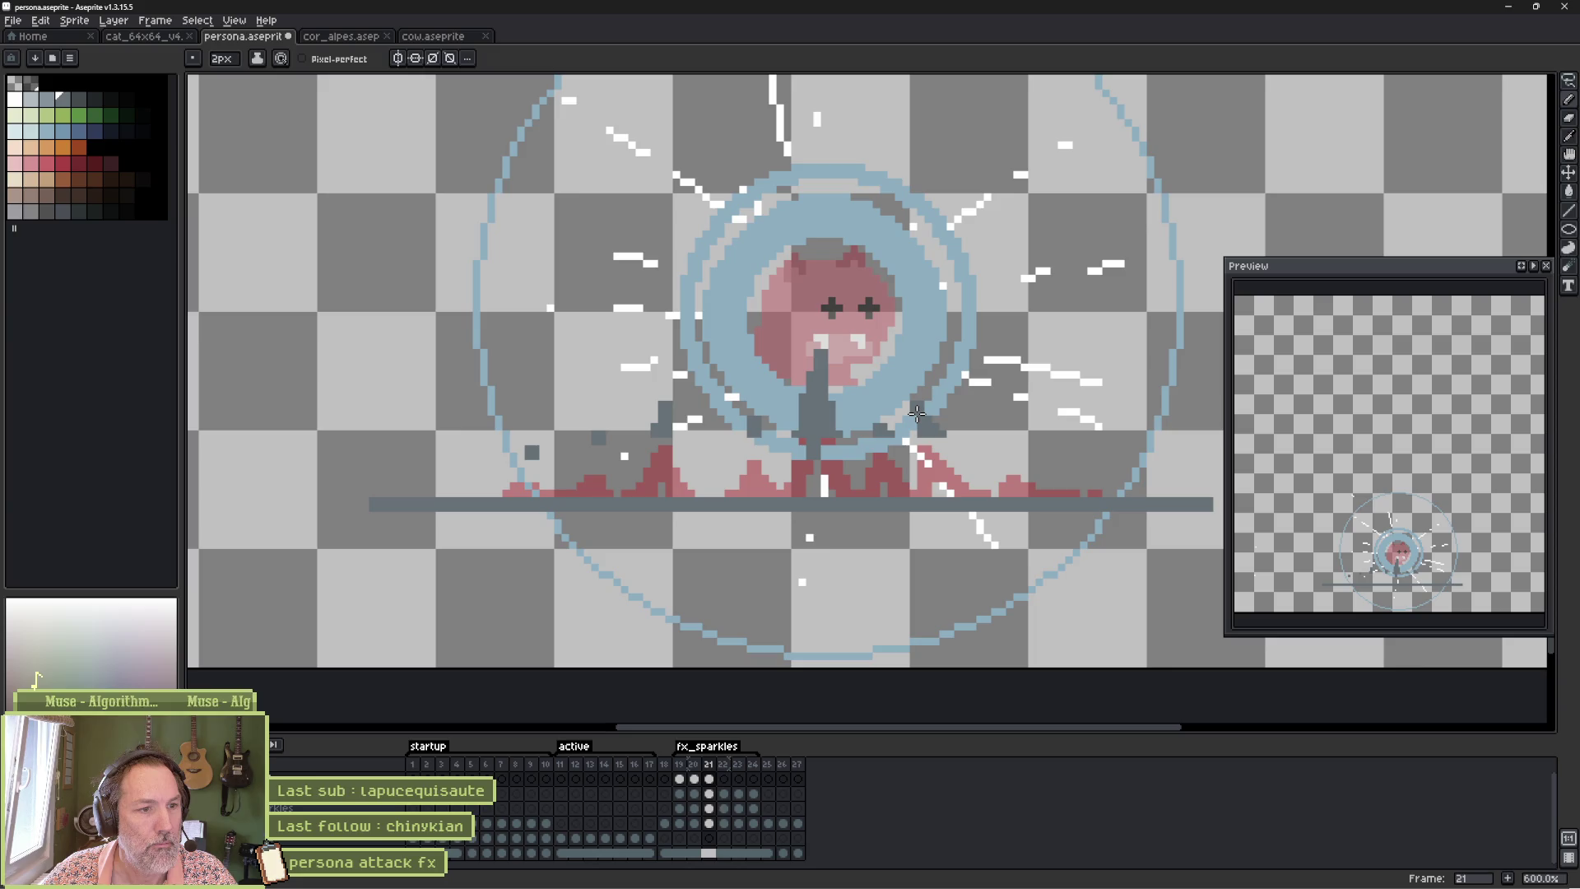
Move the debris chunk beside the ghost's base up and left toward the ghost.
{"action": "key", "text": "m"}
{"action": "mouse_move", "coordinate": [972, 411]}
{"action": "left_mouse_down"}
{"action": "mouse_move", "coordinate": [891, 484]}
{"action": "mouse_move", "coordinate": [944, 457]}
{"action": "left_mouse_up"}
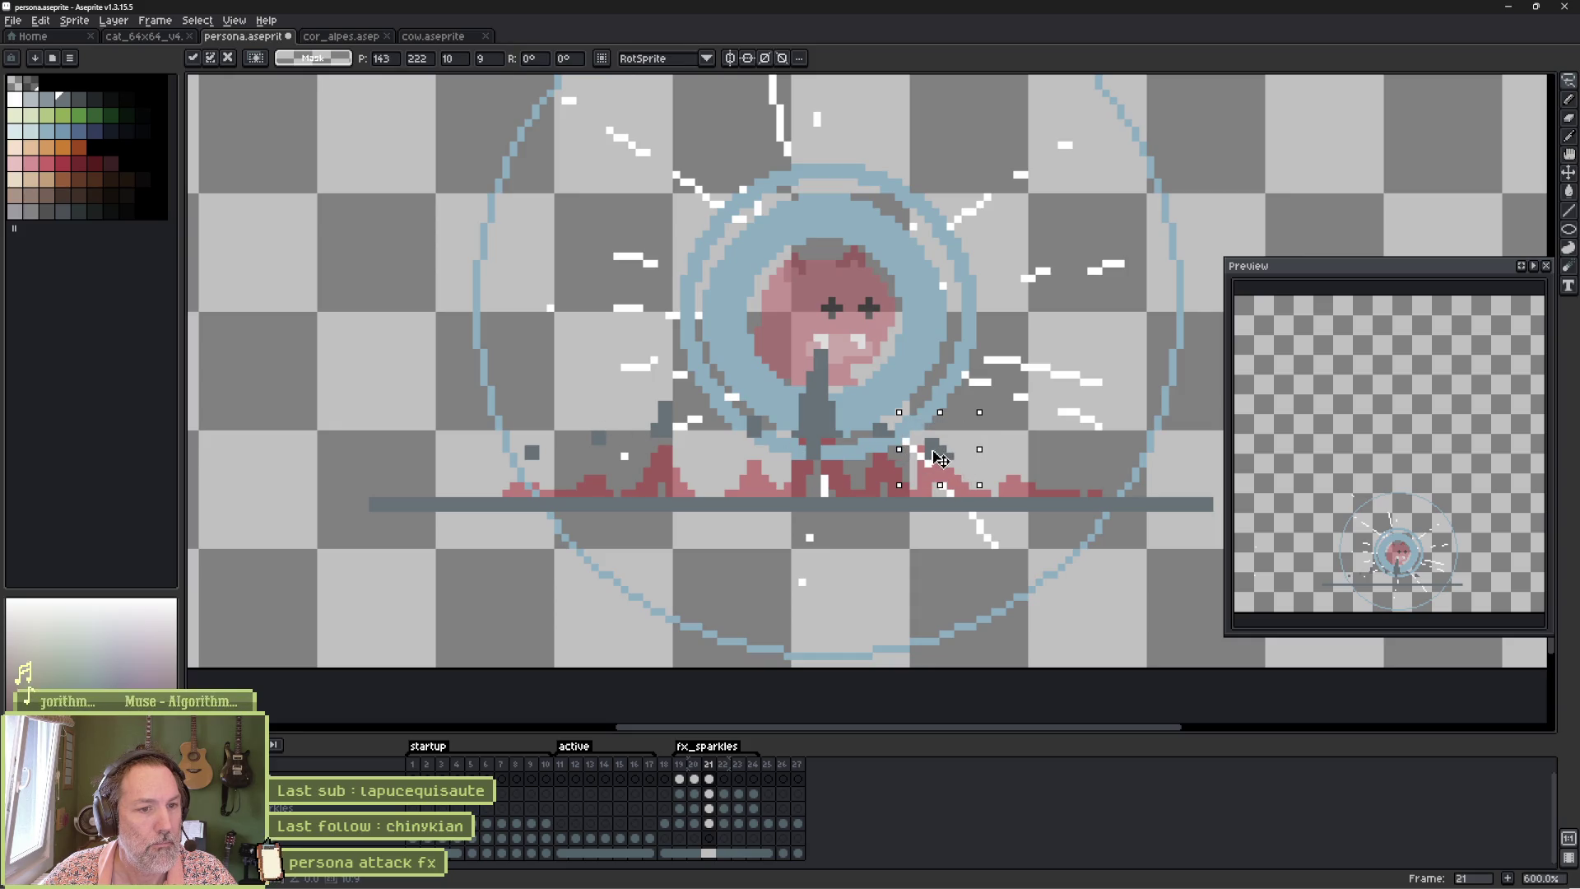
{"action": "key", "text": "Up"}
{"action": "left_click_drag", "start_coordinate": [940, 450], "coordinate": [883, 420]}
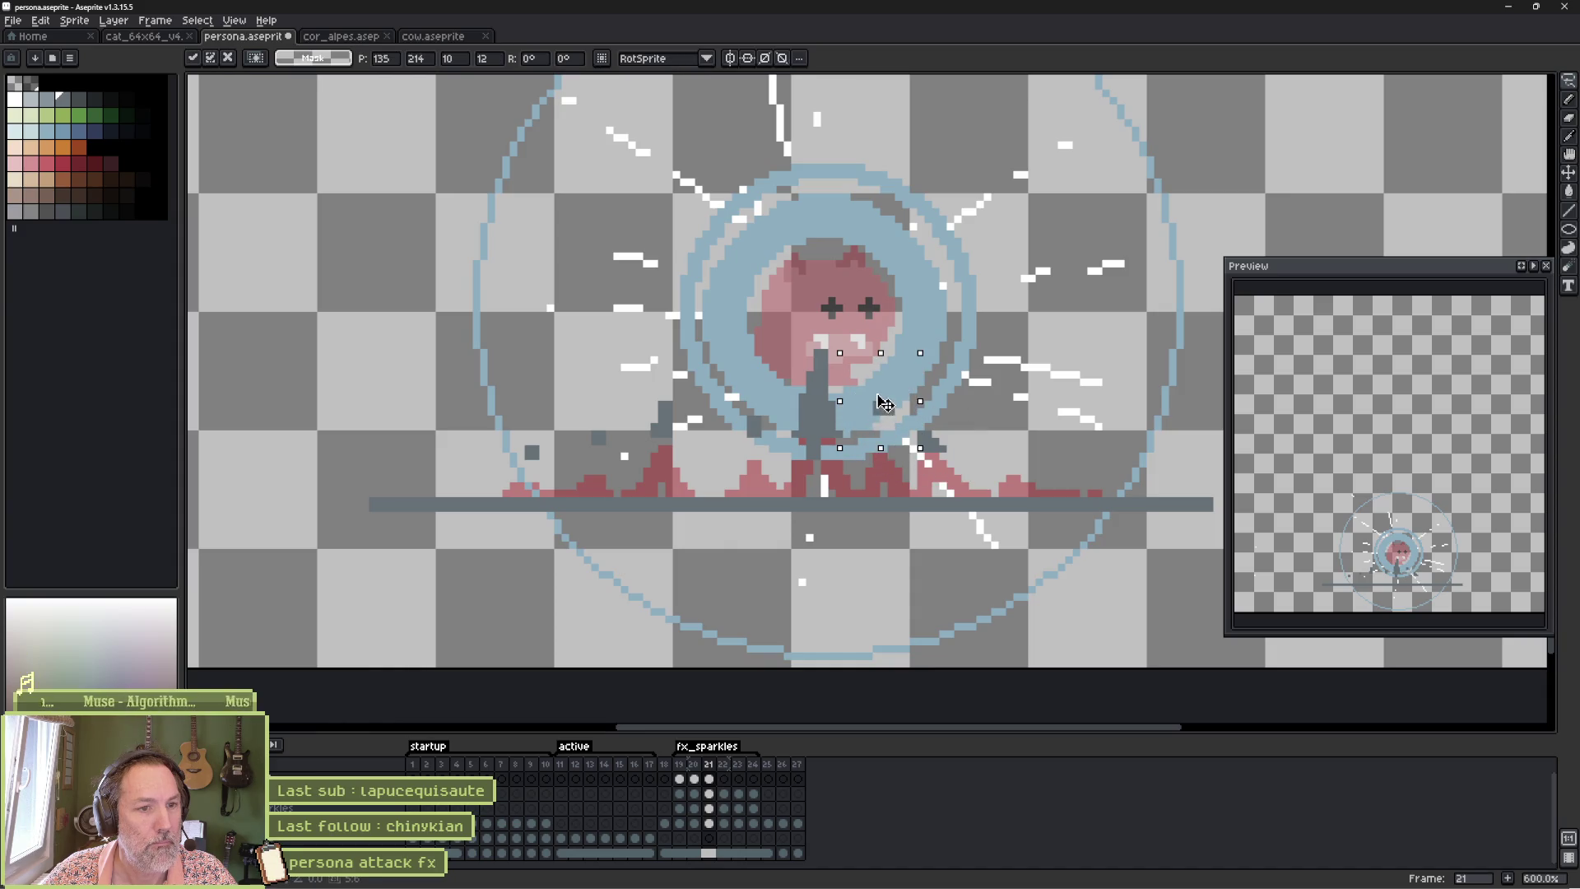
{"action": "key", "text": "b"}
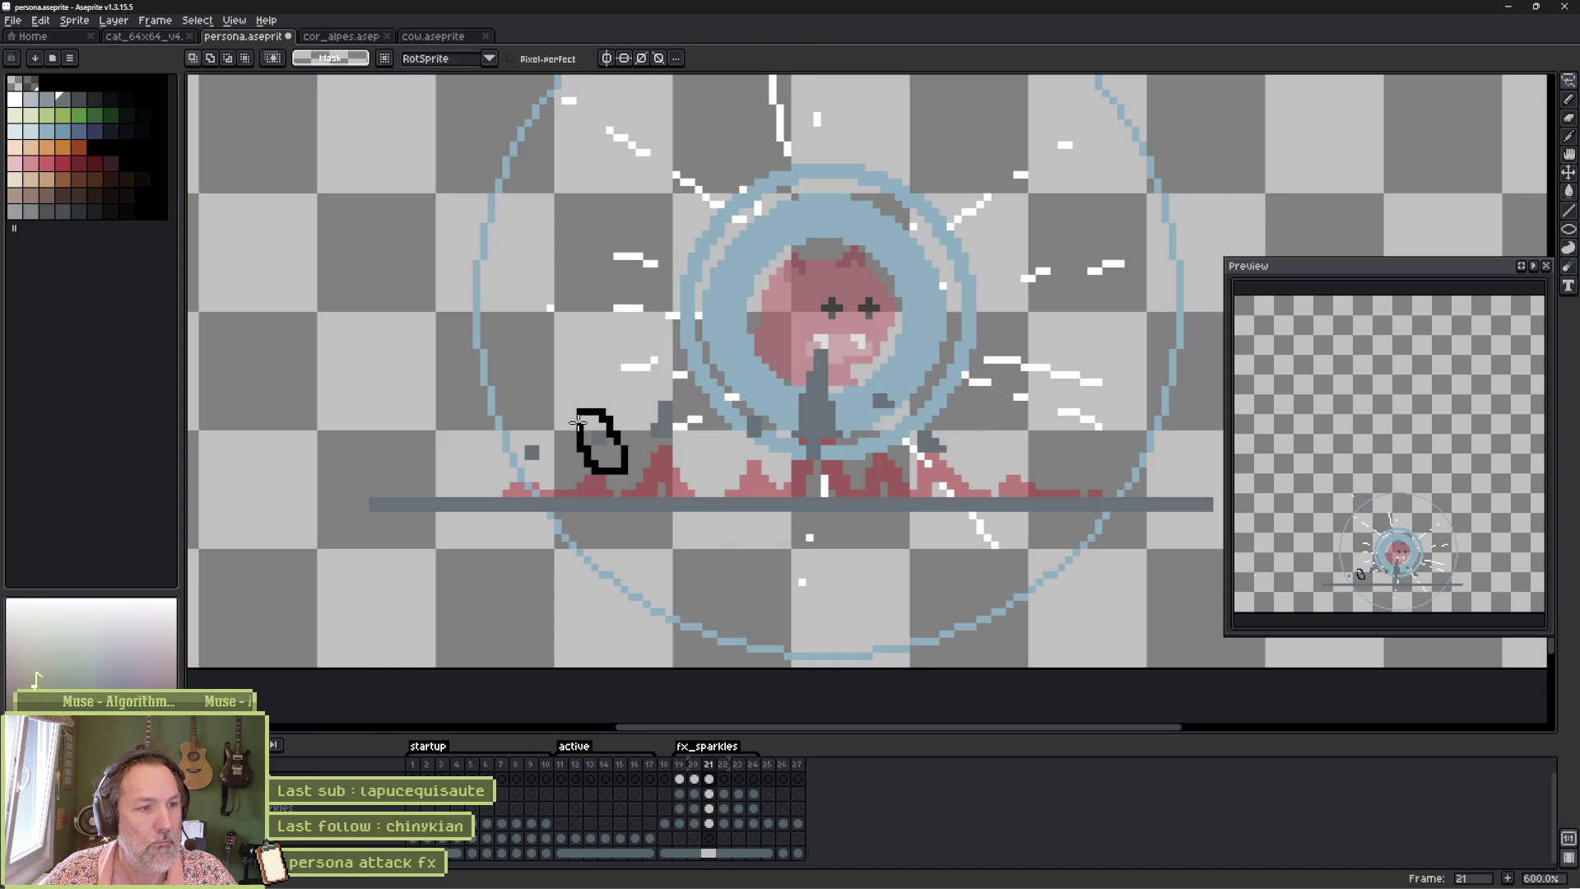
Shift the small grey debris pixel on the left down one pixel.
{"action": "left_click_drag", "start_coordinate": [600, 441], "coordinate": [600, 455]}
{"action": "key", "text": "m"}
{"action": "mouse_move", "coordinate": [498, 428]}
{"action": "left_mouse_down"}
{"action": "mouse_move", "coordinate": [564, 485]}
{"action": "mouse_move", "coordinate": [542, 479]}
{"action": "left_mouse_up"}
{"action": "key", "text": "b"}
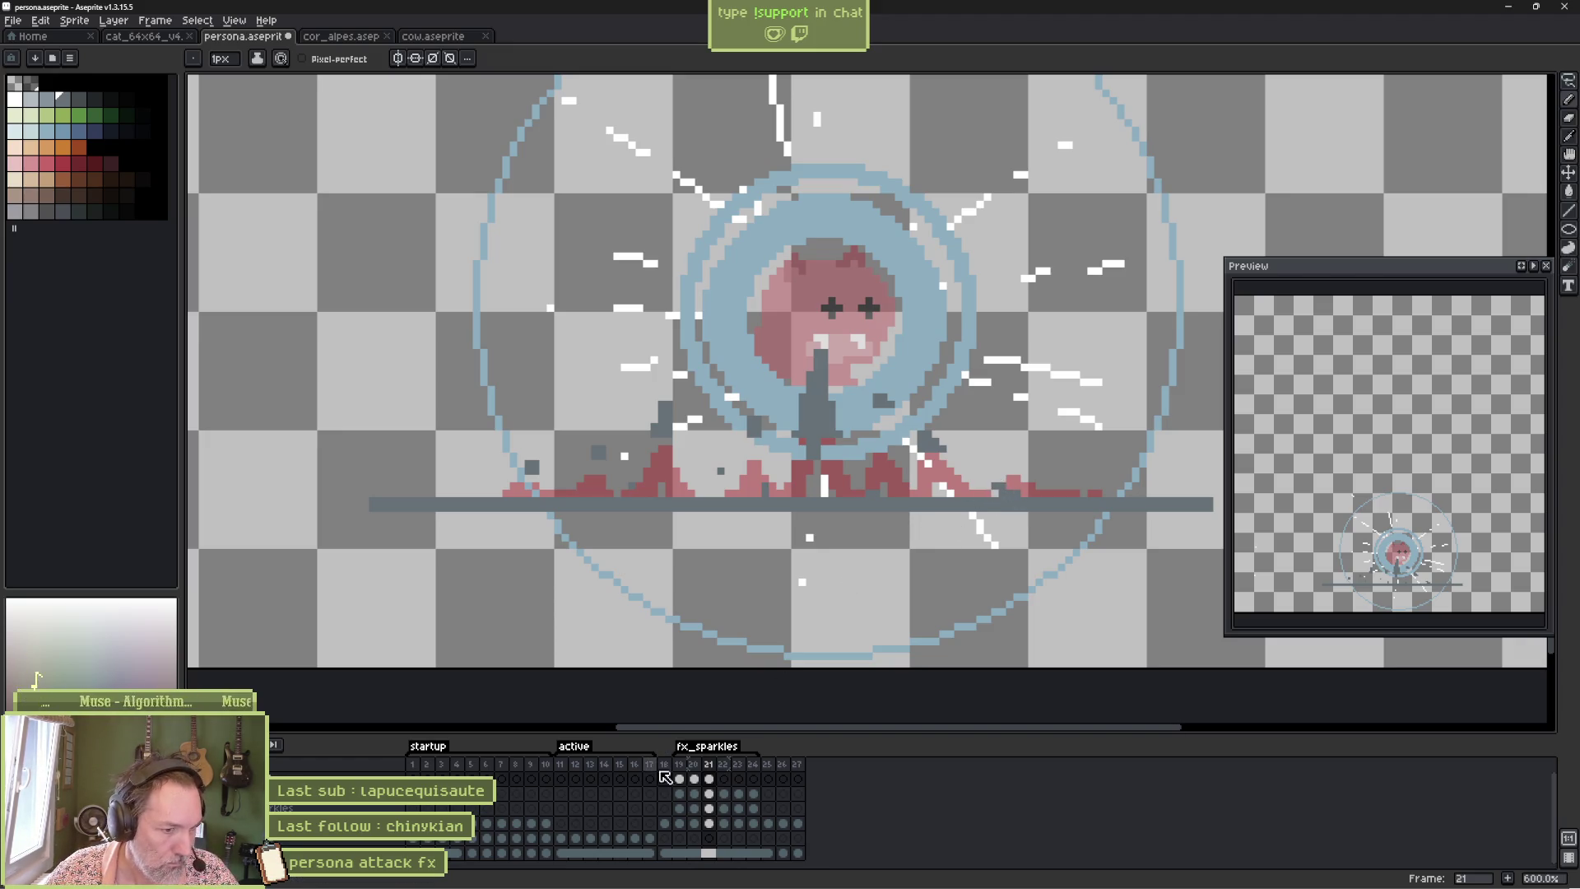
On frame 22, paint a dark grey streak below the ghost and trim it back.
{"action": "left_click_drag", "start_coordinate": [679, 767], "coordinate": [711, 771]}
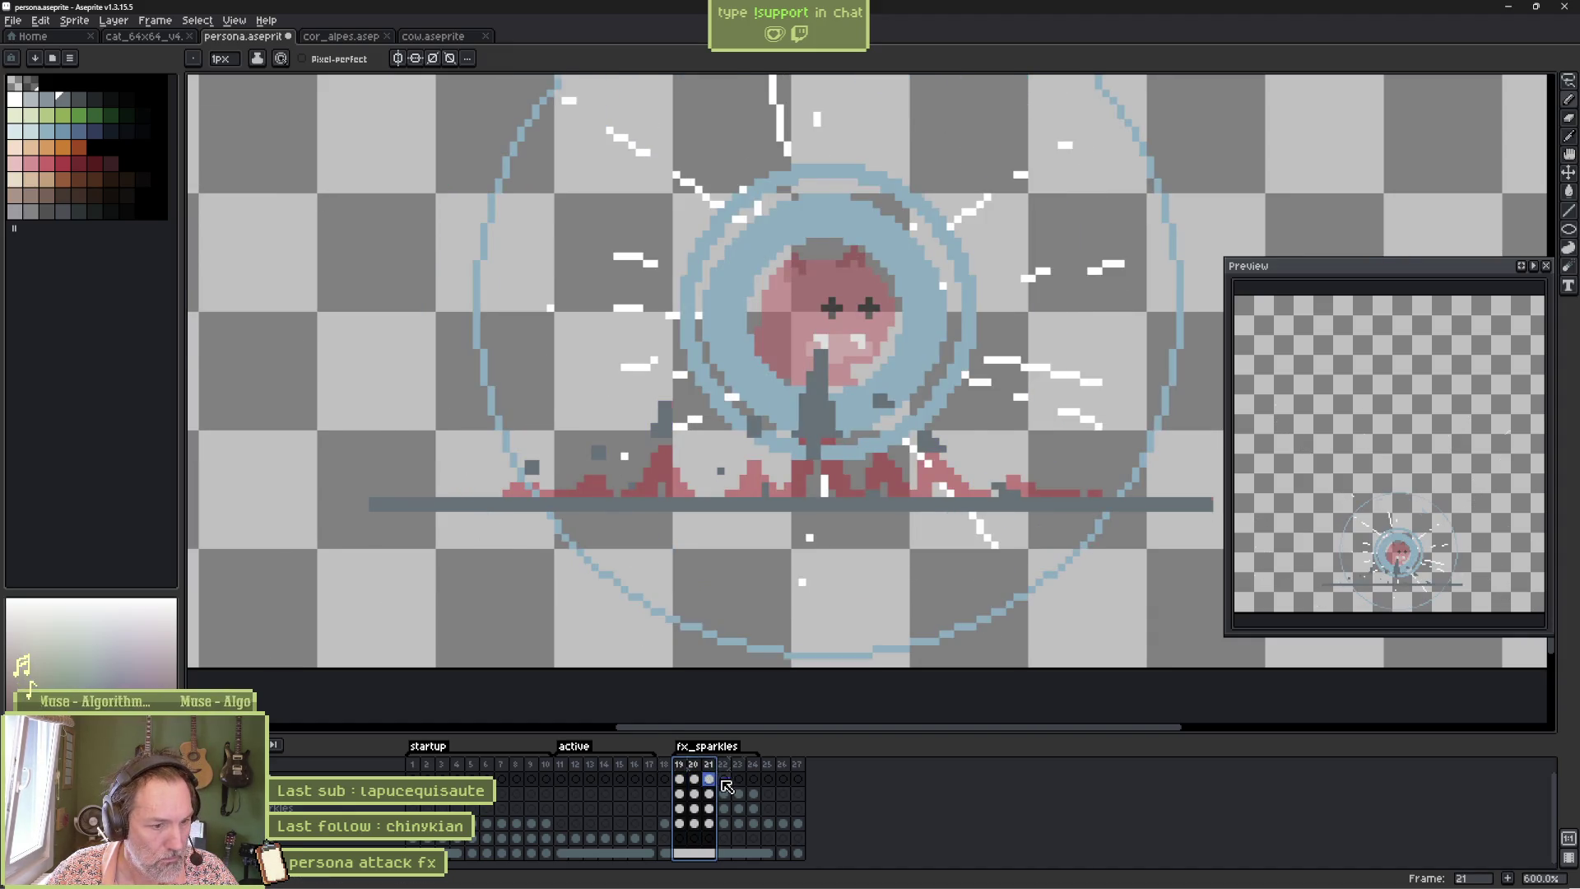
{"action": "left_click", "coordinate": [724, 779]}
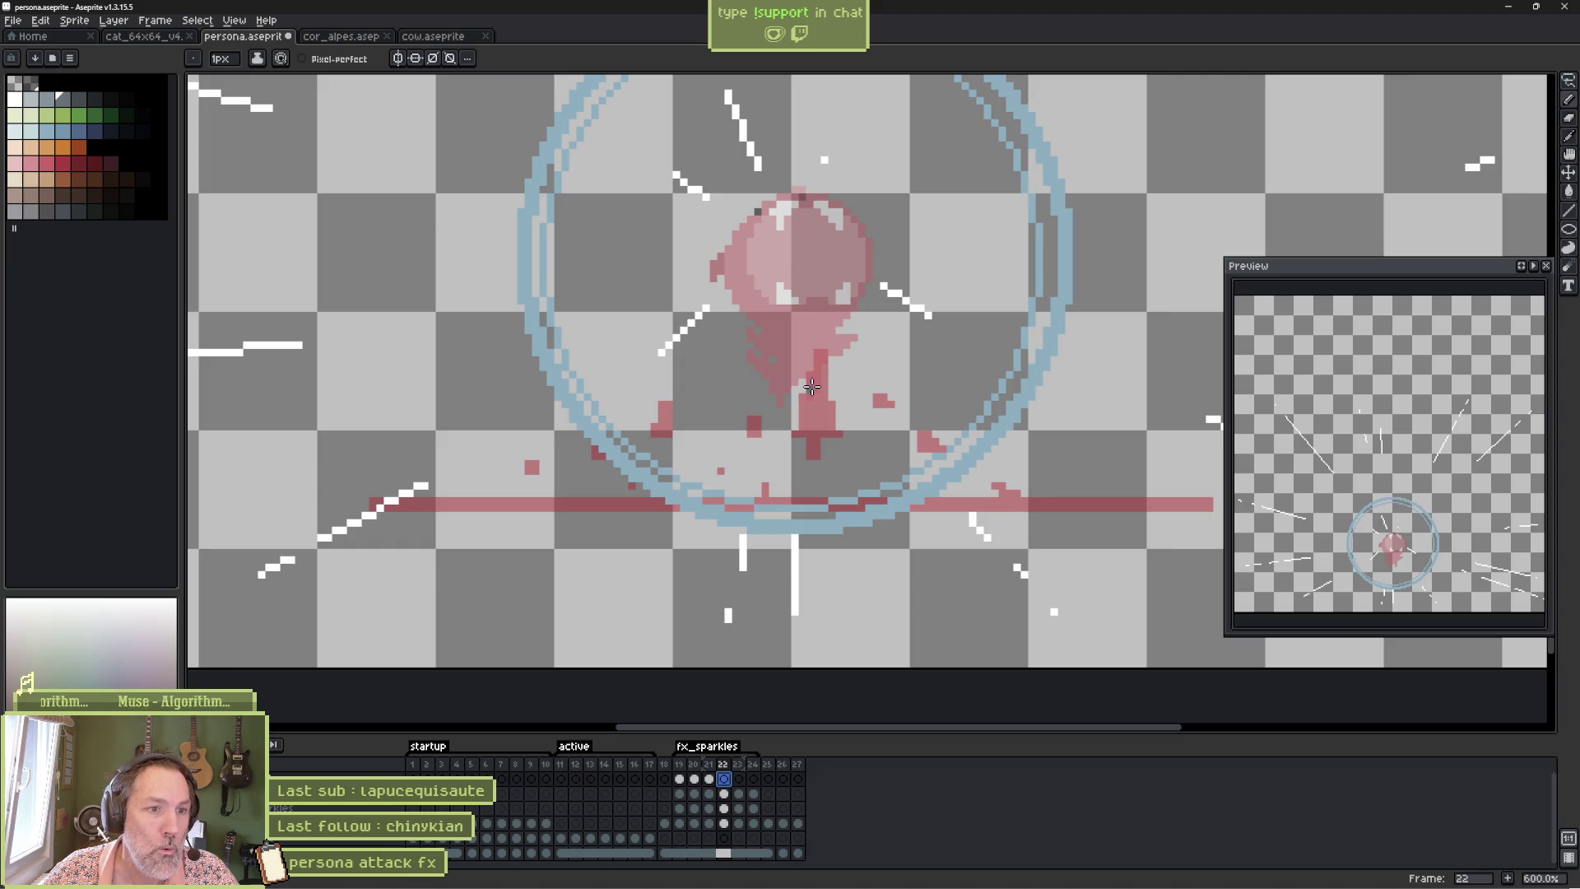
{"action": "mouse_move", "coordinate": [811, 382]}
{"action": "left_mouse_down"}
{"action": "mouse_move", "coordinate": [815, 329]}
{"action": "mouse_move", "coordinate": [820, 366]}
{"action": "left_mouse_up"}
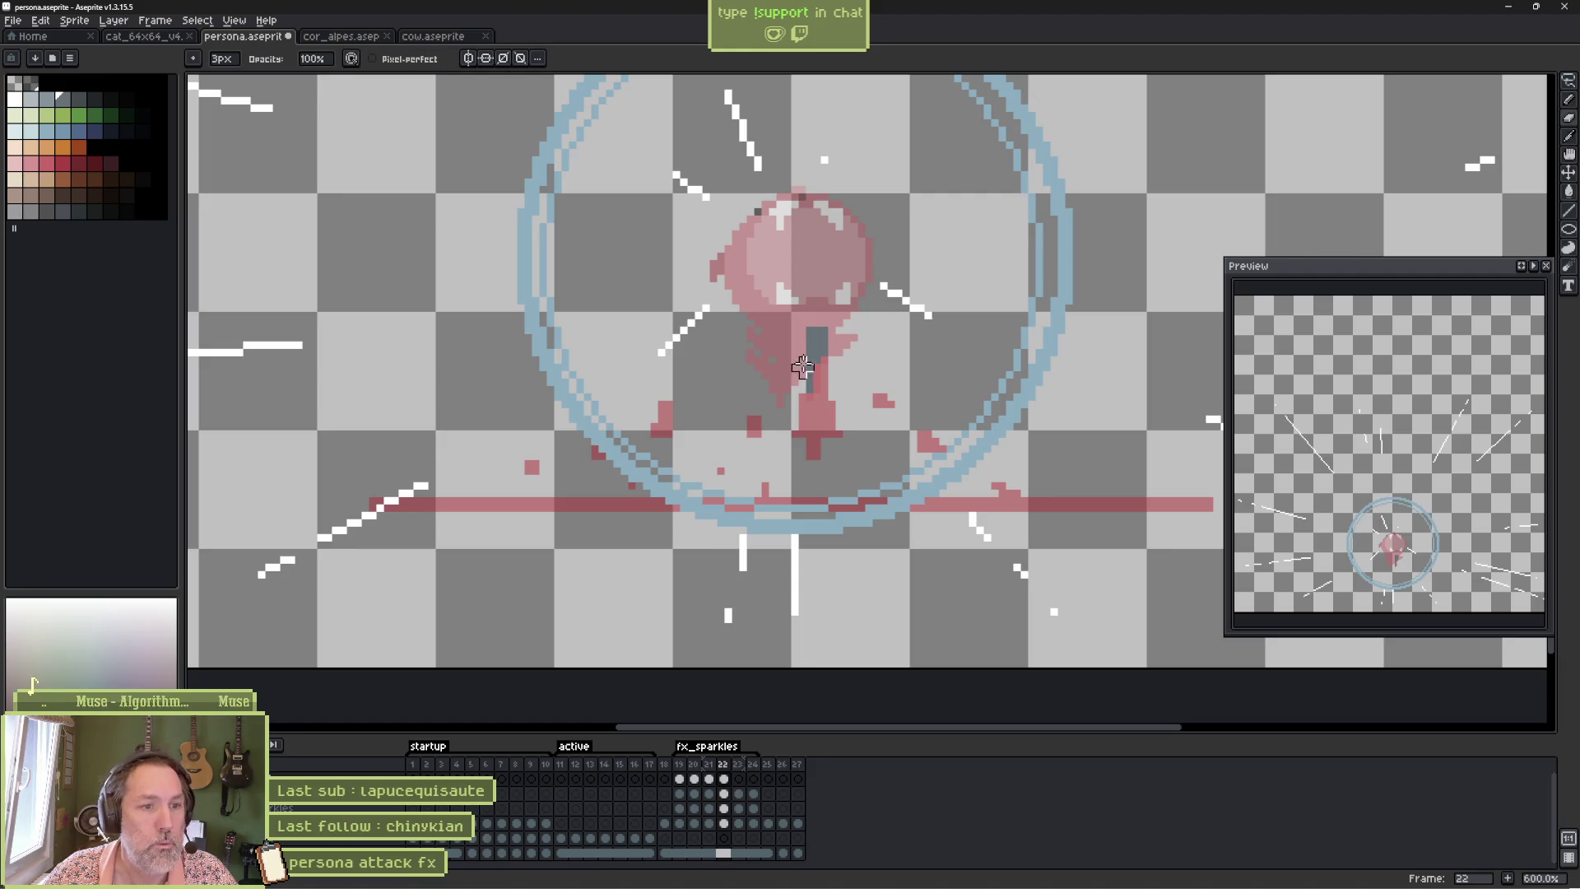
{"action": "key", "text": "ctrl+z"}
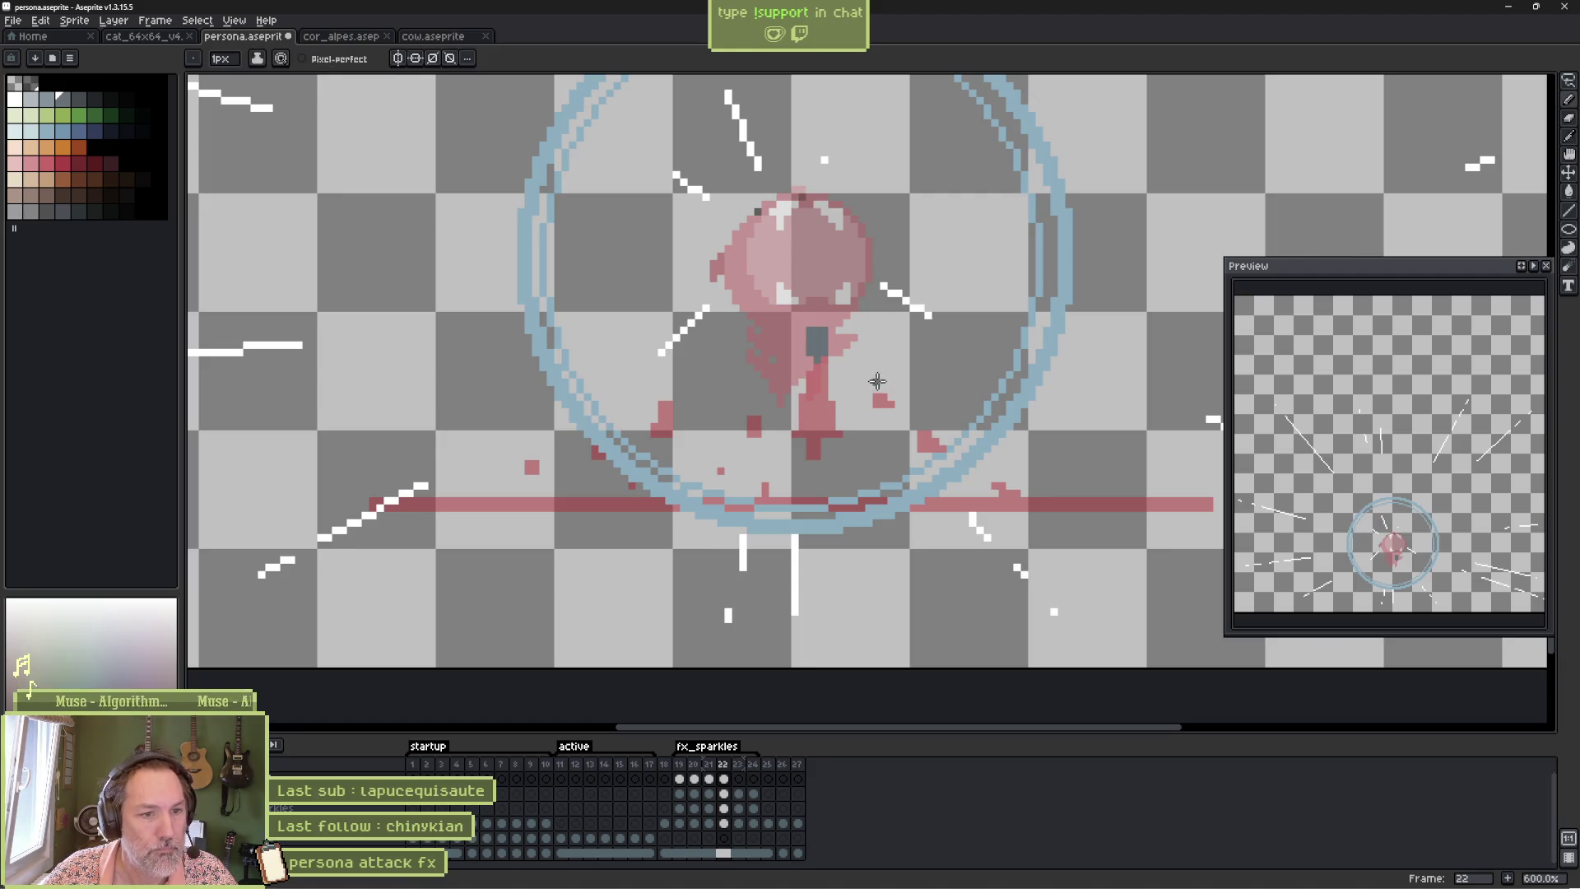
Add dark grey debris bits right and left of the ghost and on a speed line, then play.
{"action": "left_click_drag", "start_coordinate": [872, 380], "coordinate": [868, 369]}
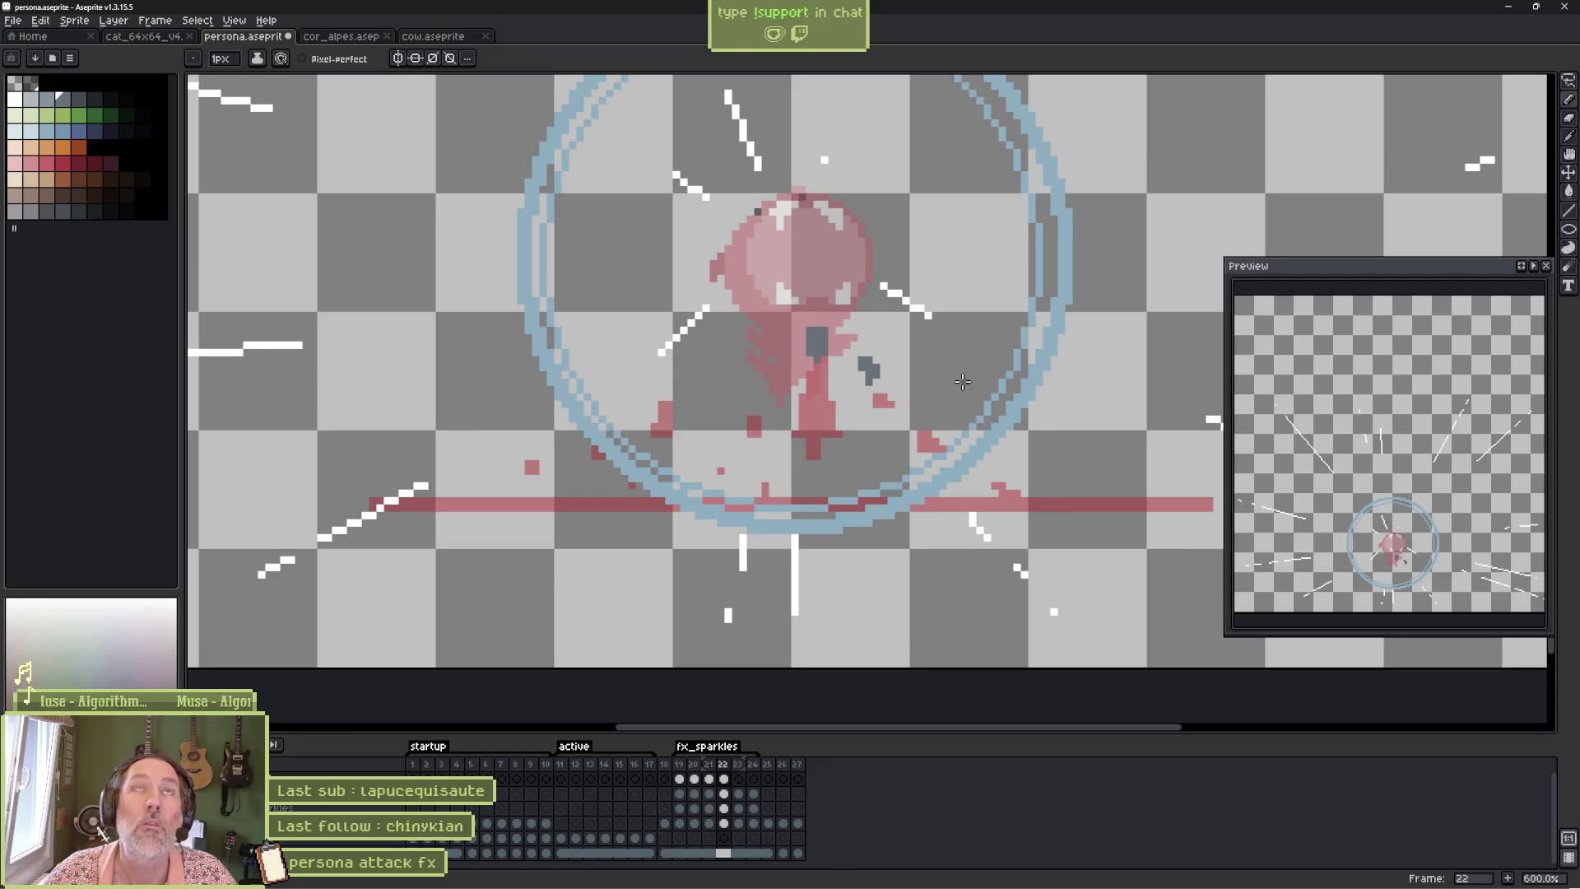
{"action": "left_click_drag", "start_coordinate": [1006, 455], "coordinate": [1002, 431]}
{"action": "left_click_drag", "start_coordinate": [758, 374], "coordinate": [758, 359]}
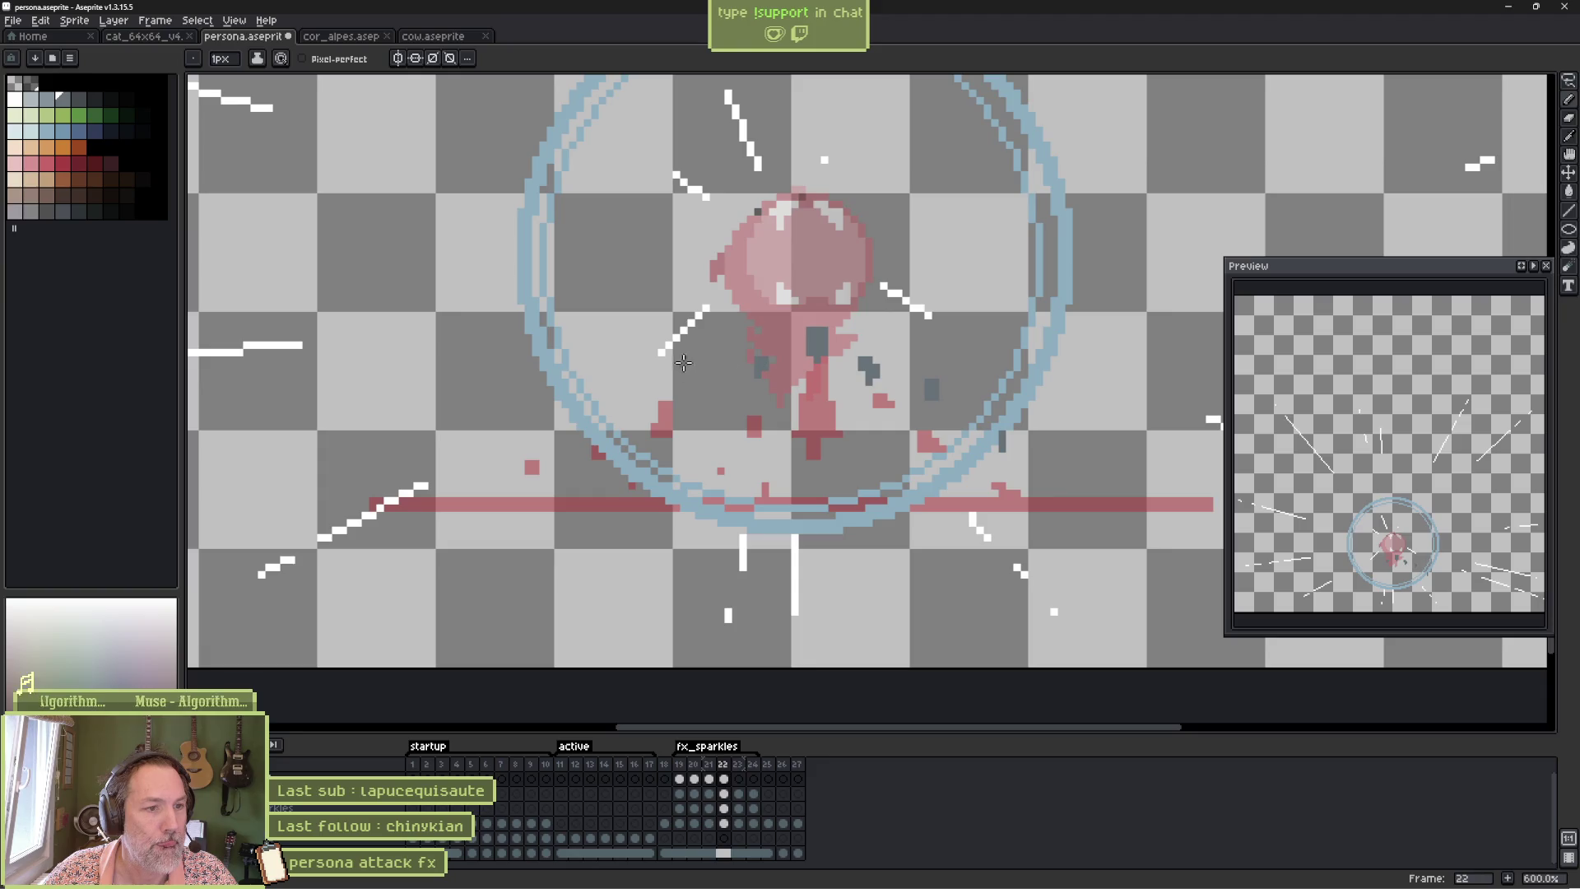
{"action": "left_click", "coordinate": [663, 329]}
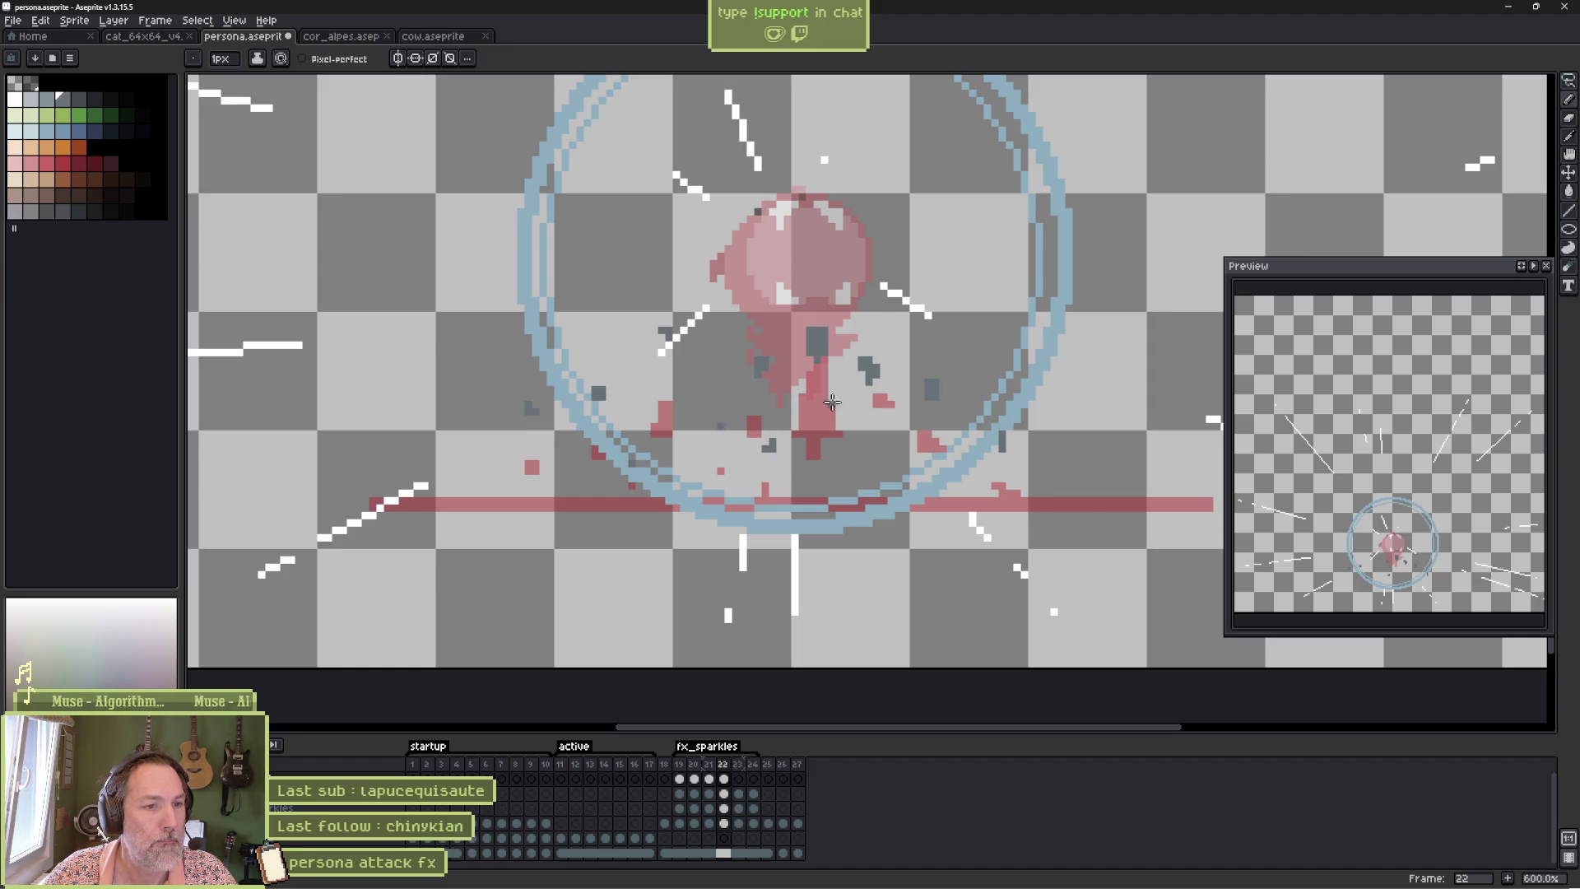
{"action": "key", "text": "Return"}
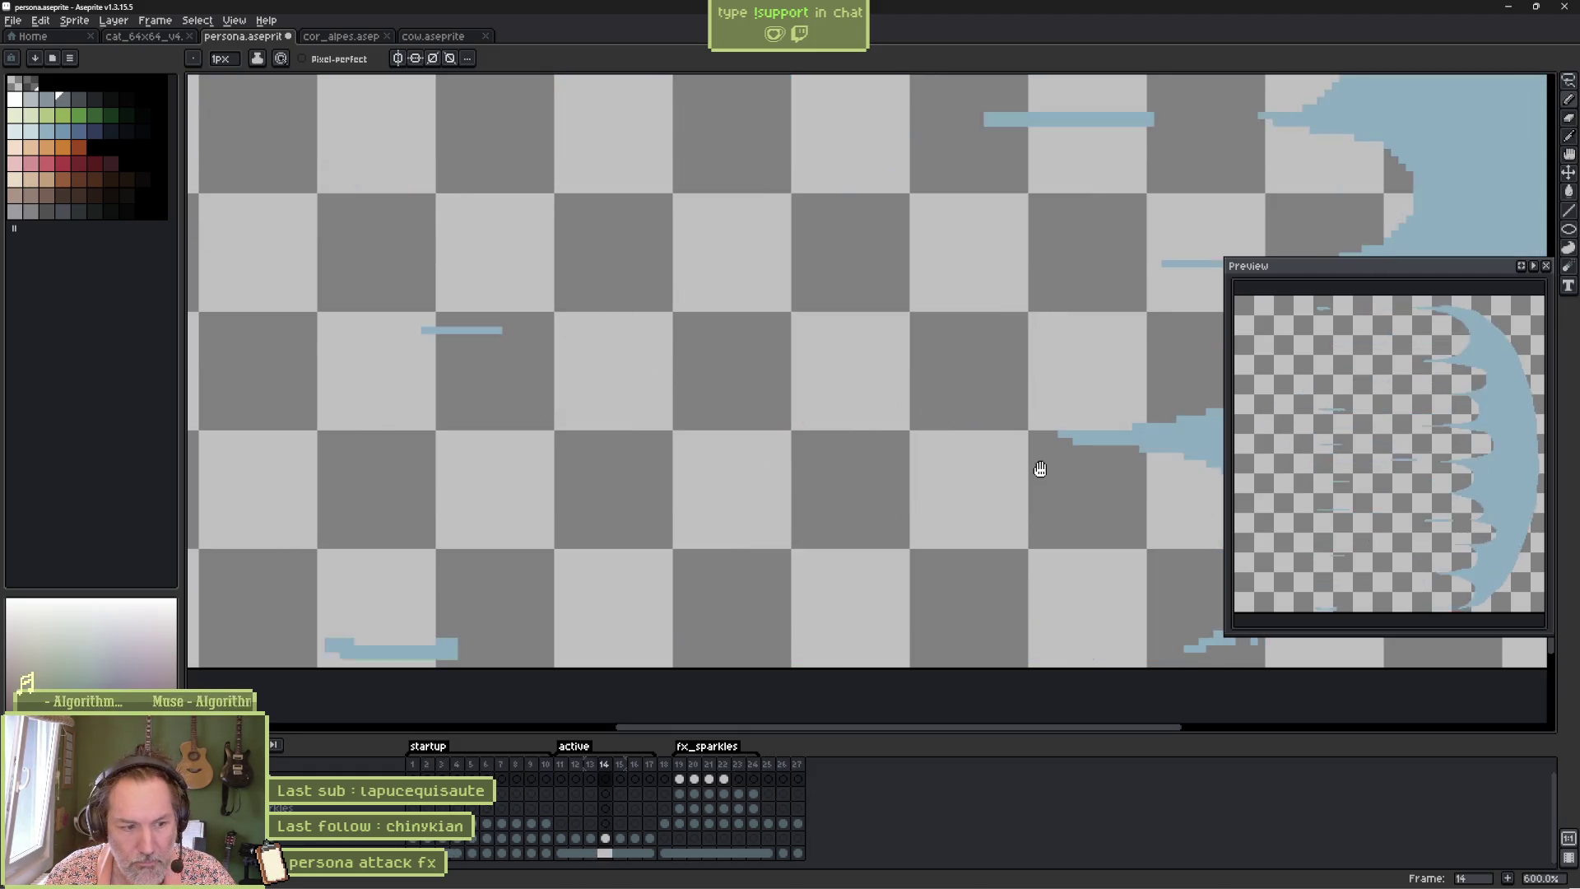
Confirm the fx_sparkles tag settings, save, and preview the fx_sparkles animation.
{"action": "double_click", "coordinate": [699, 749]}
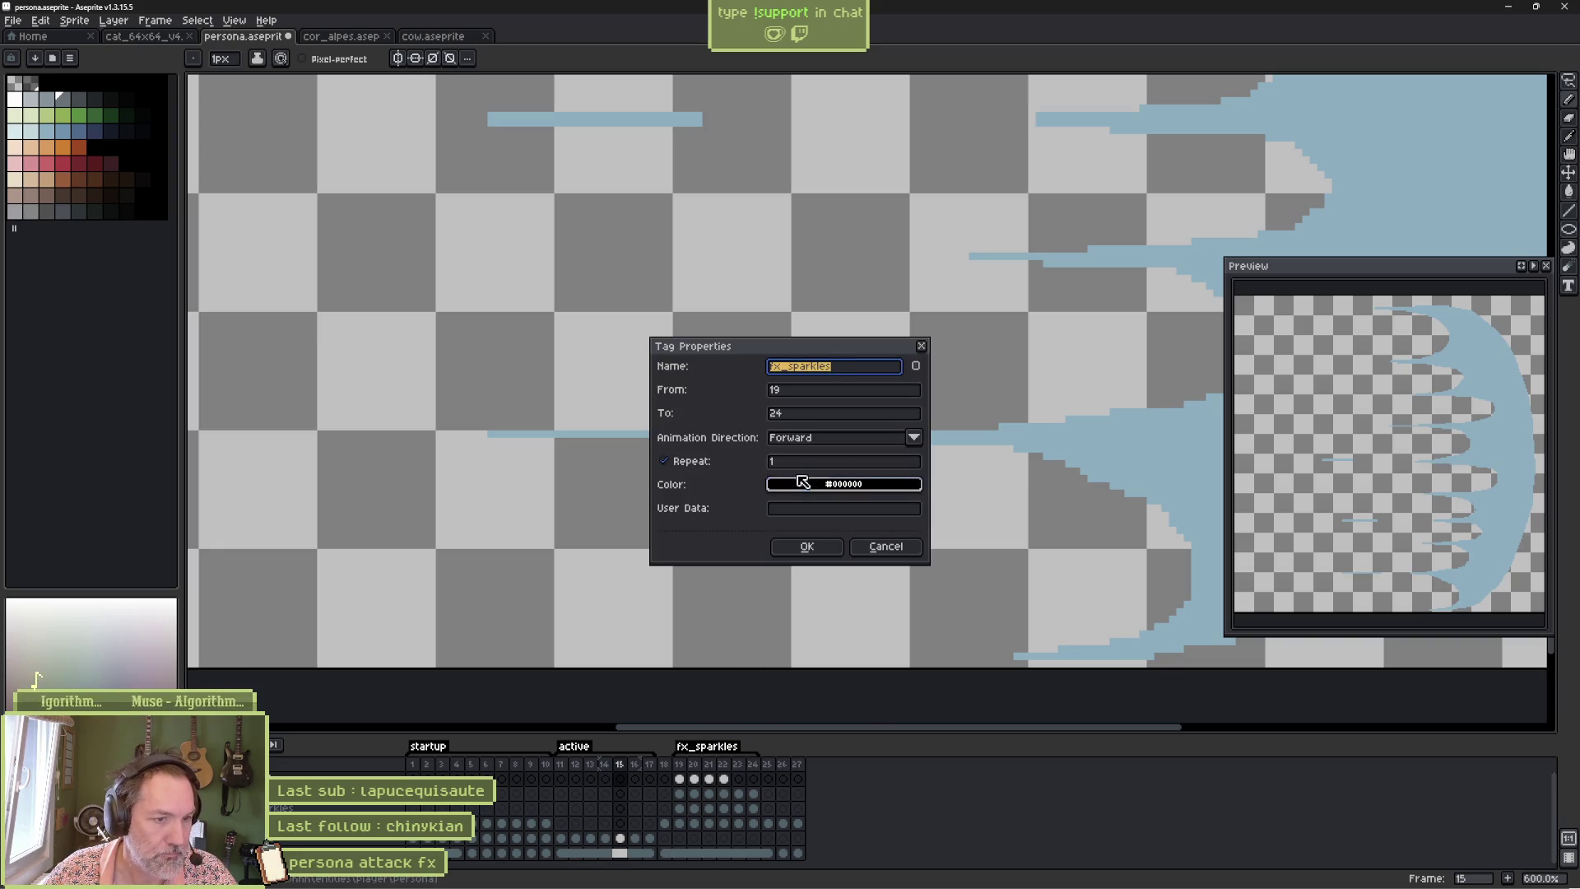
{"action": "left_click", "coordinate": [807, 547]}
{"action": "key", "text": "ctrl+s"}
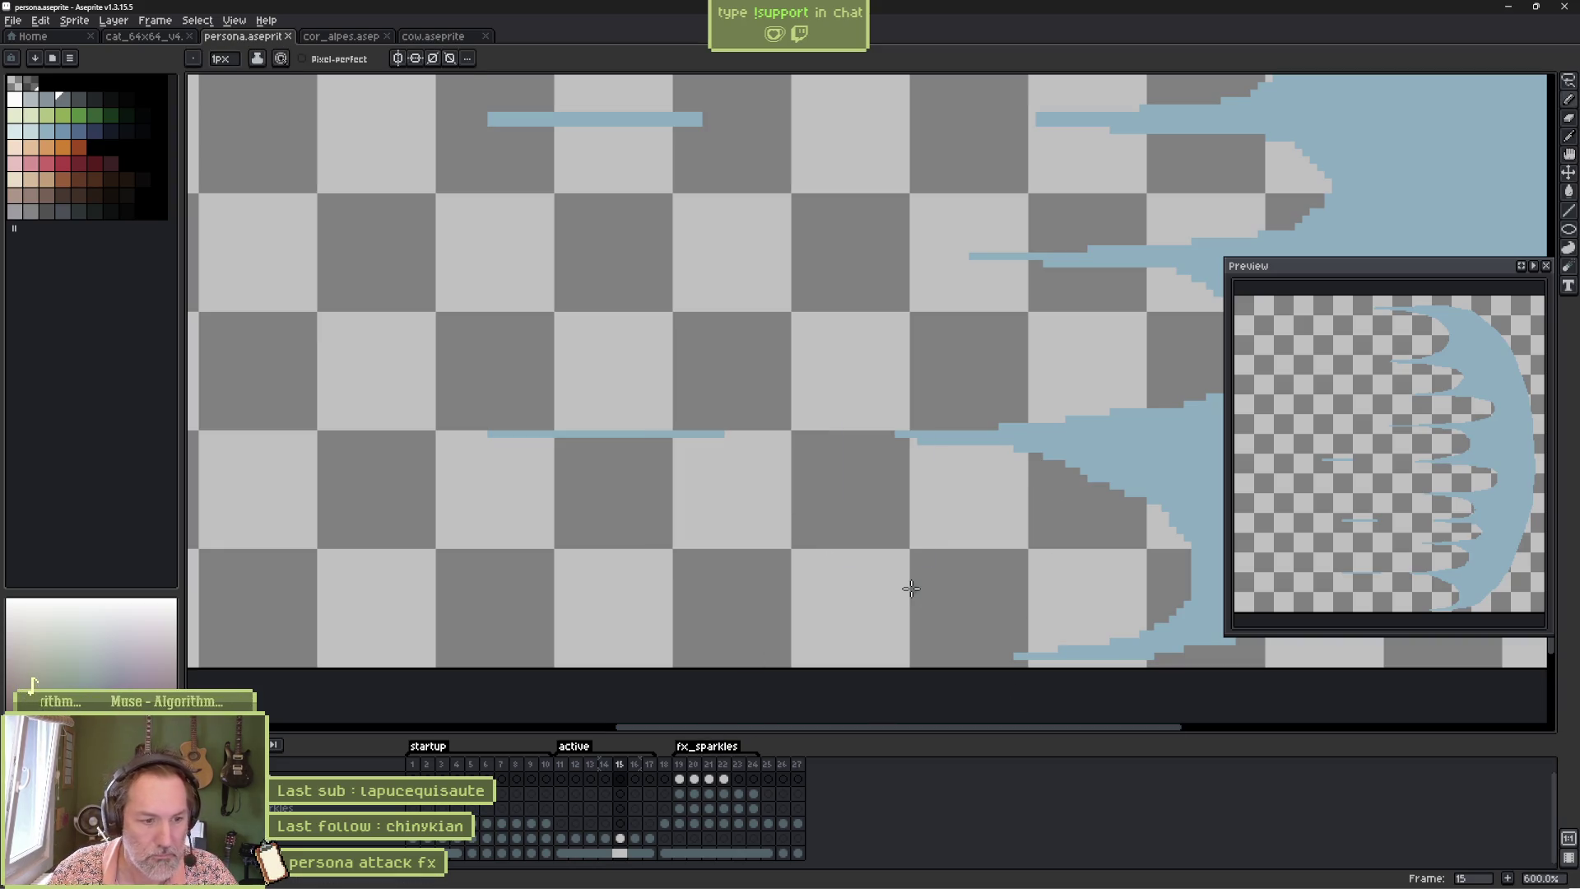
{"action": "left_click", "coordinate": [693, 779]}
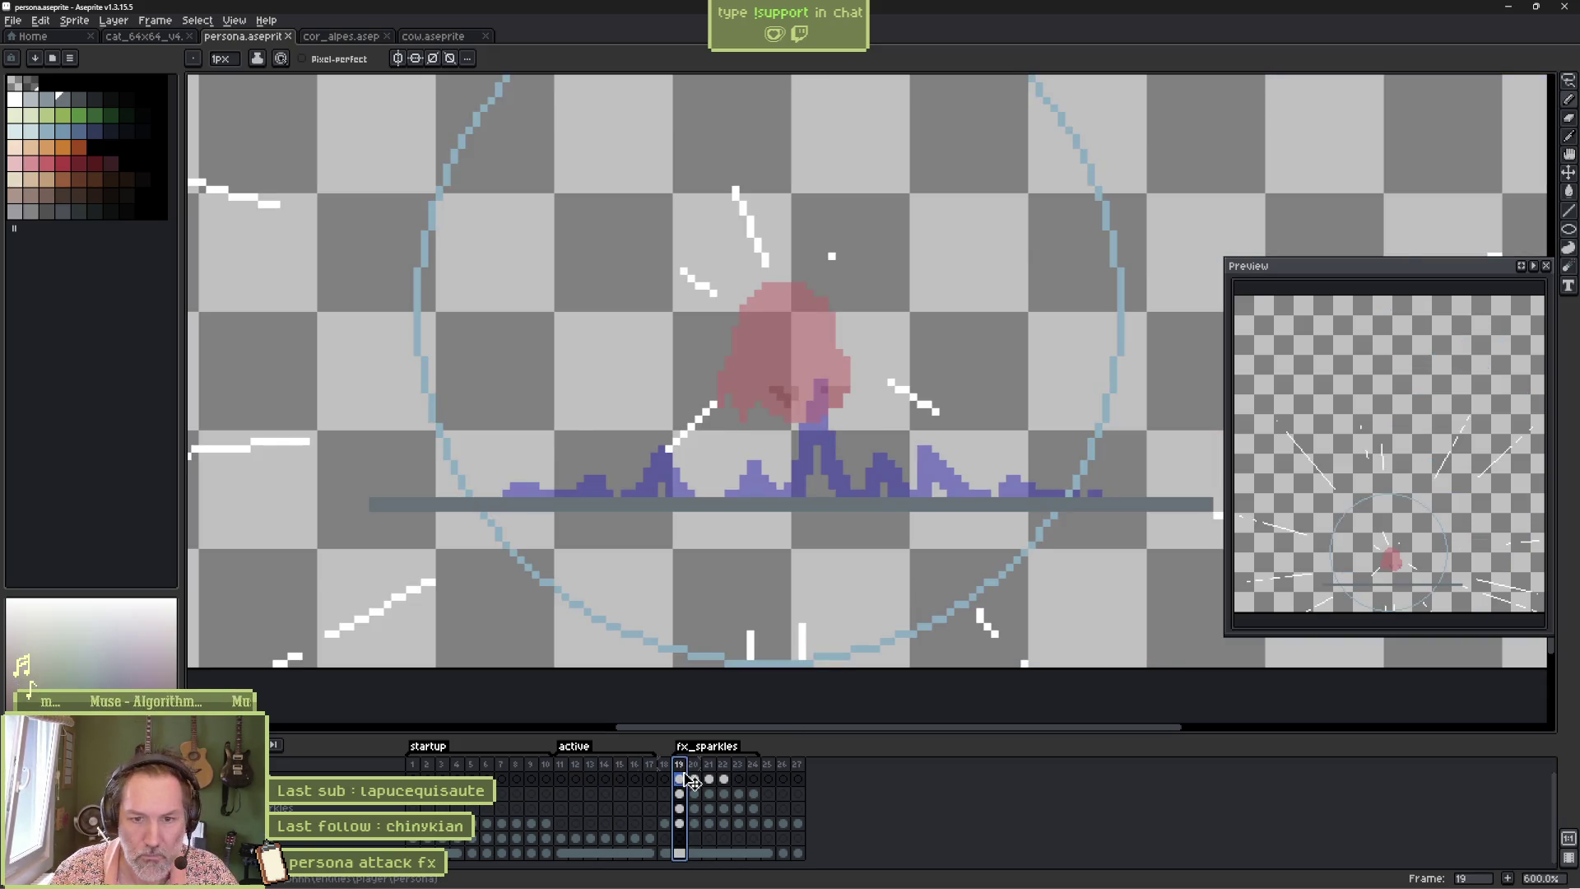
{"action": "key", "text": "Return"}
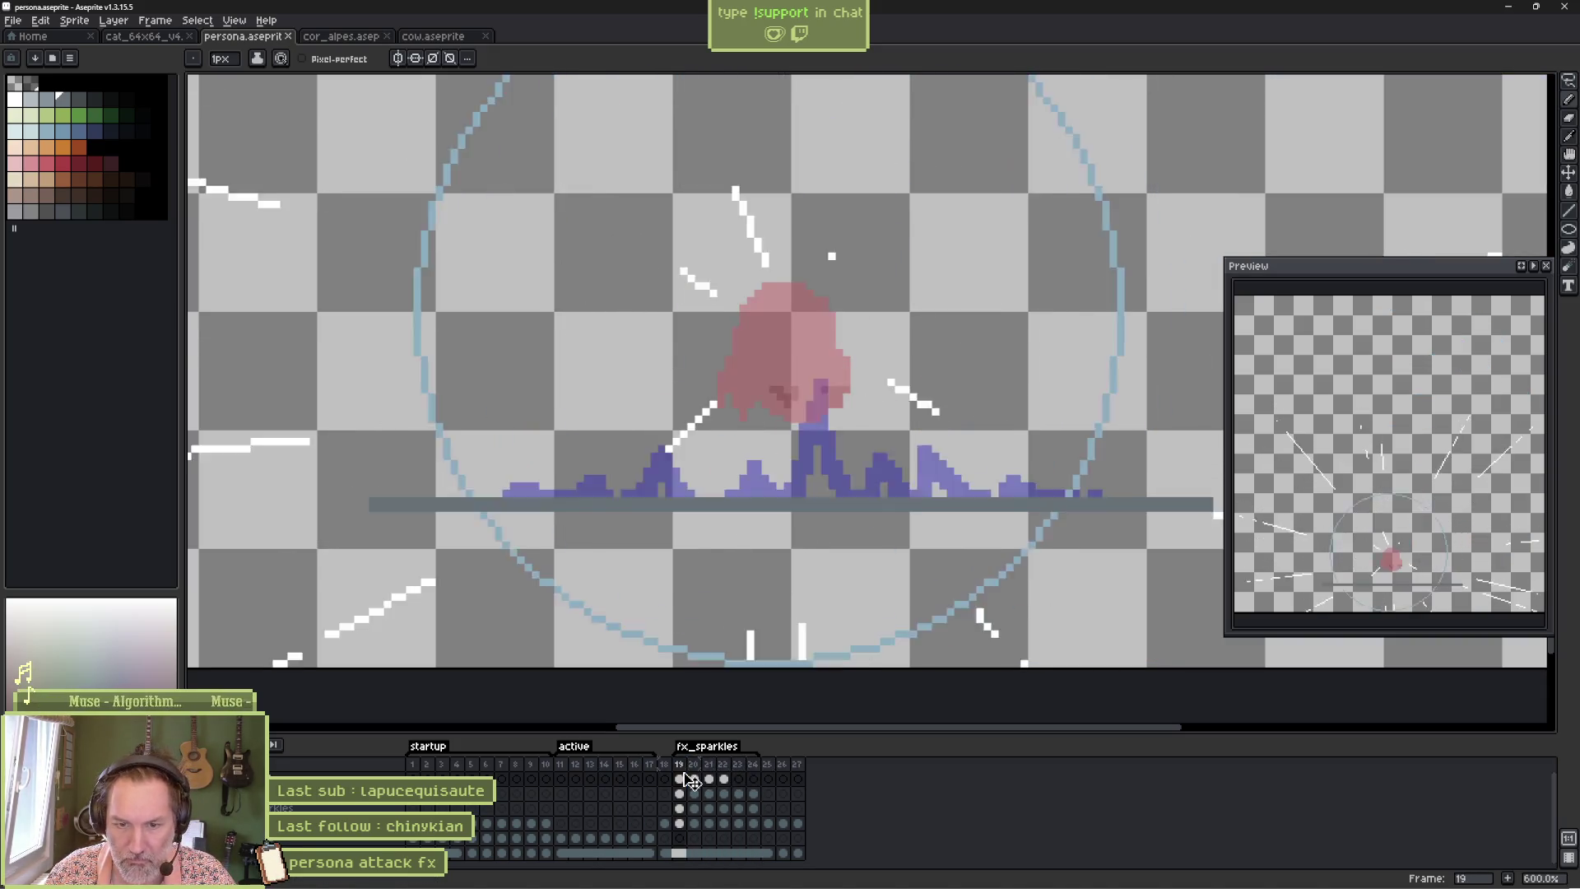
{"action": "key", "text": "Return"}
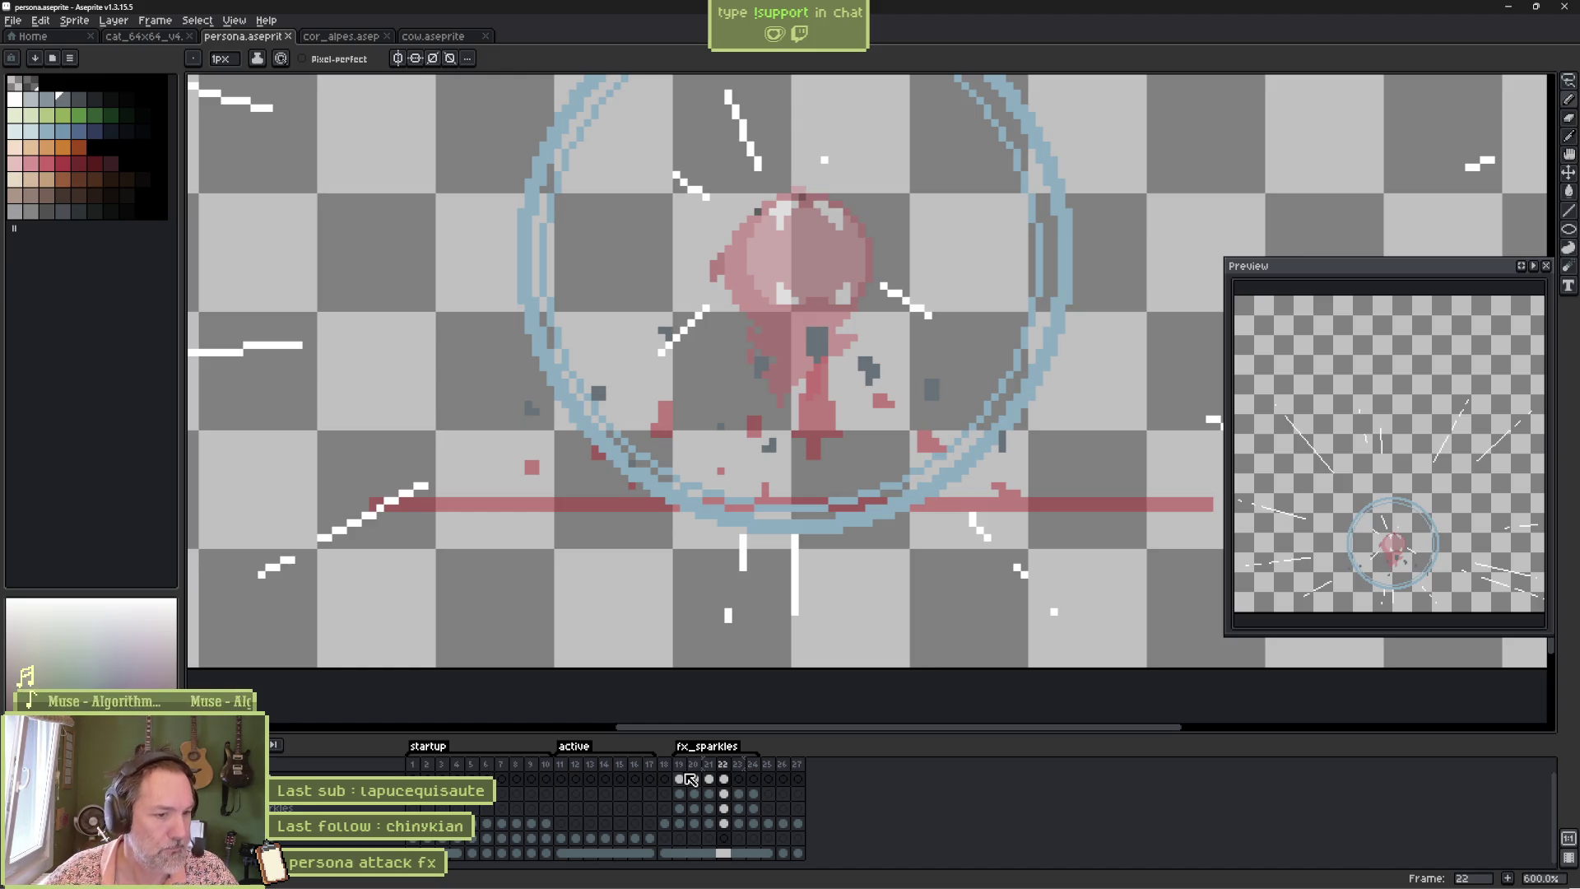
Shift the cels in frames 20–22 one frame later.
{"action": "left_click", "coordinate": [697, 765]}
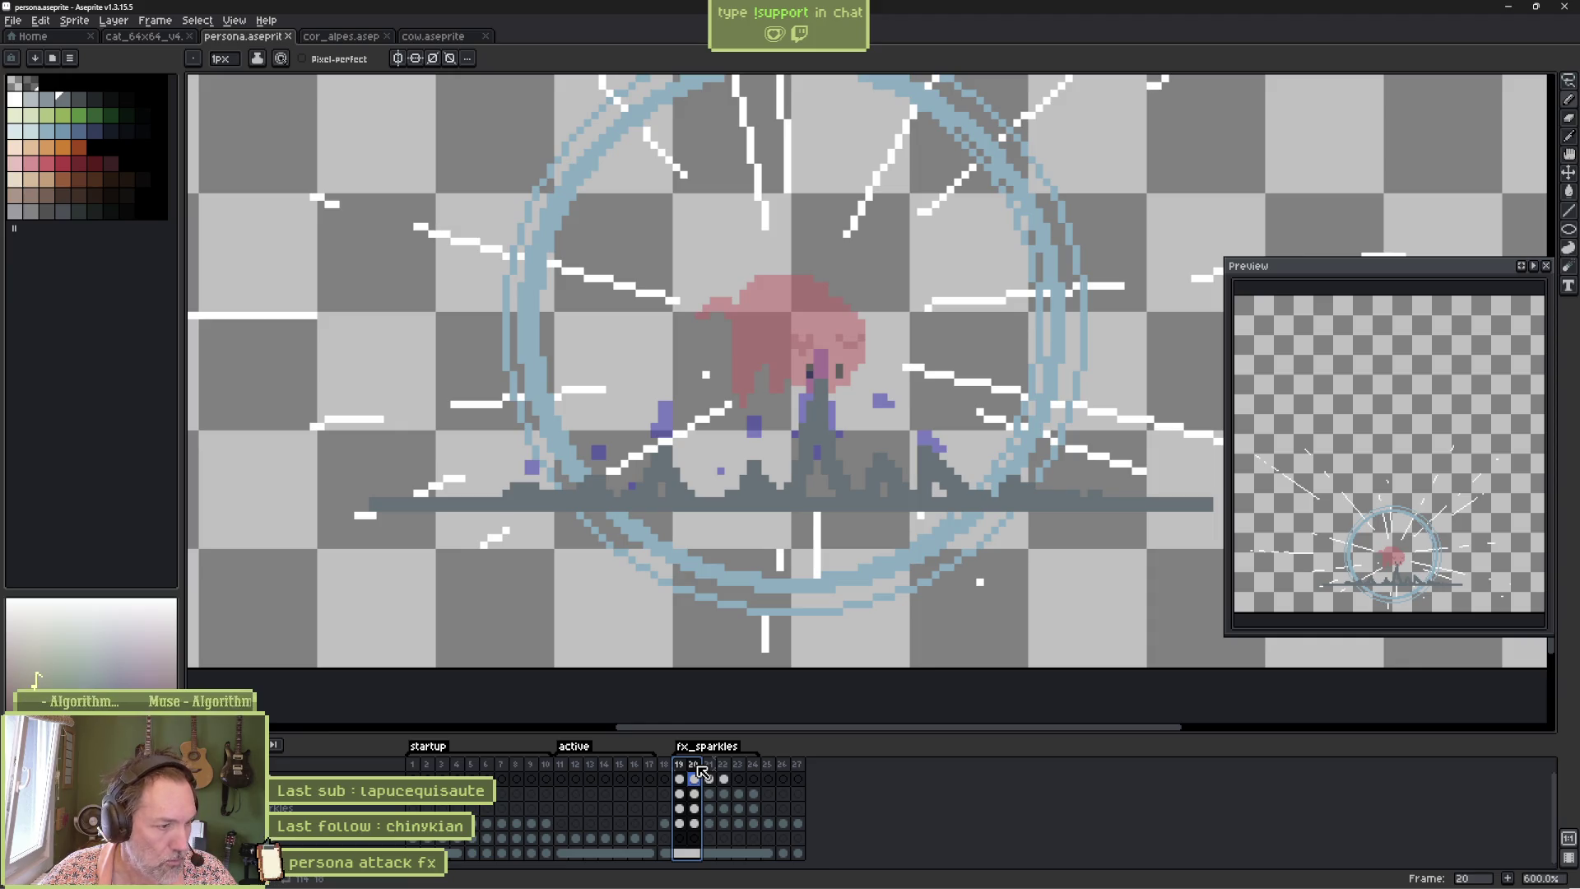
{"action": "left_click", "coordinate": [678, 779]}
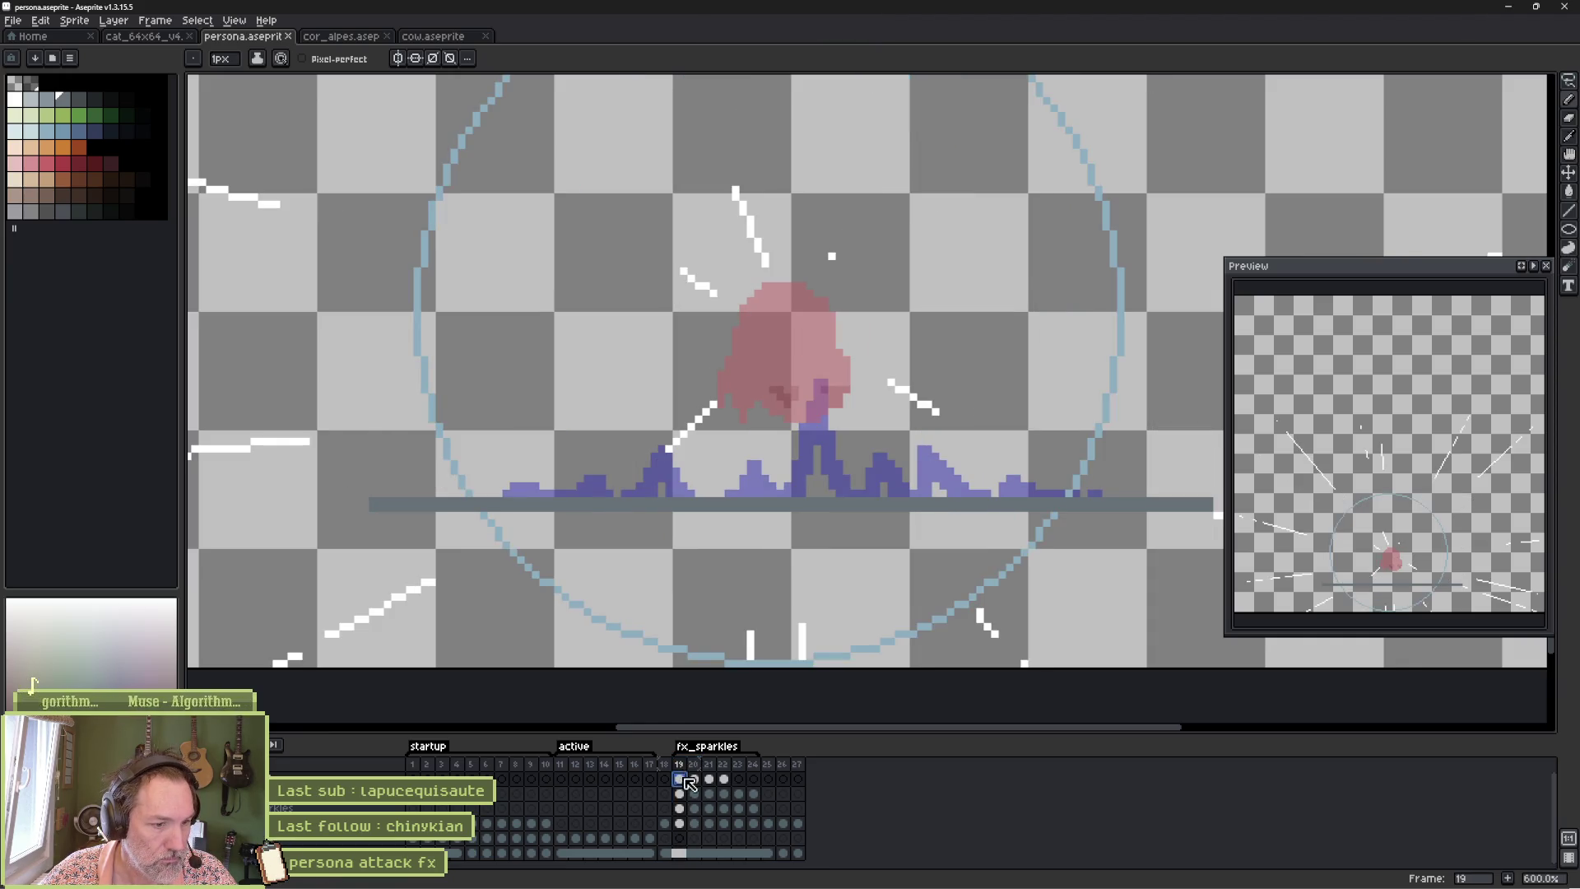
{"action": "left_click_drag", "start_coordinate": [694, 779], "coordinate": [754, 788]}
{"action": "left_click", "coordinate": [679, 778]}
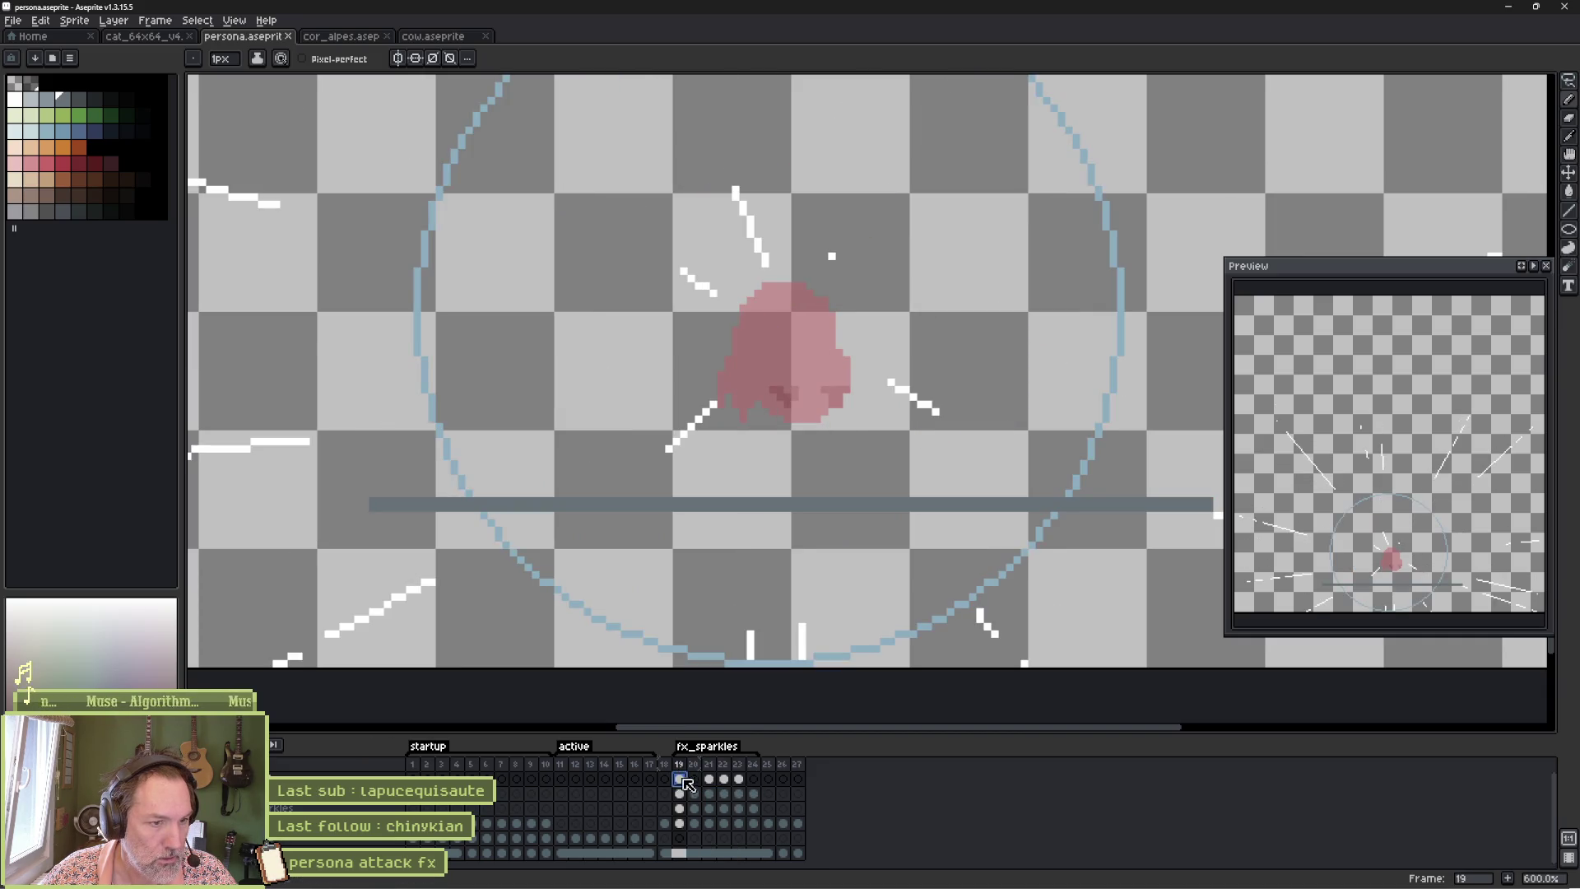
{"action": "left_click", "coordinate": [709, 779]}
Move frame 20's dark ground layer down to reveal the purple spikes.
{"action": "left_click", "coordinate": [696, 780]}
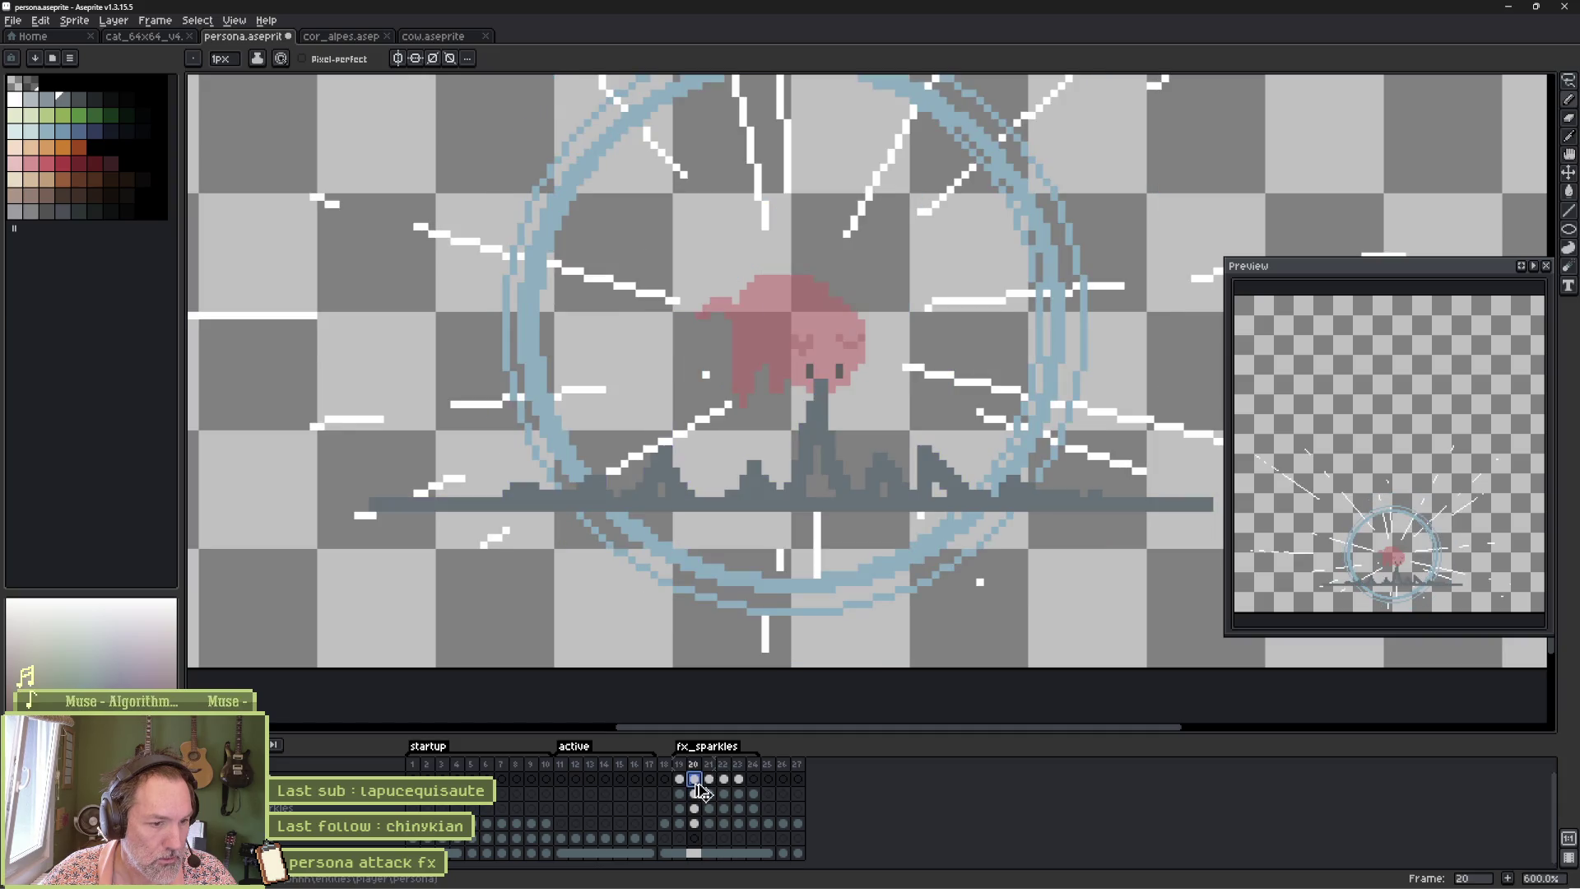
{"action": "key", "text": "e"}
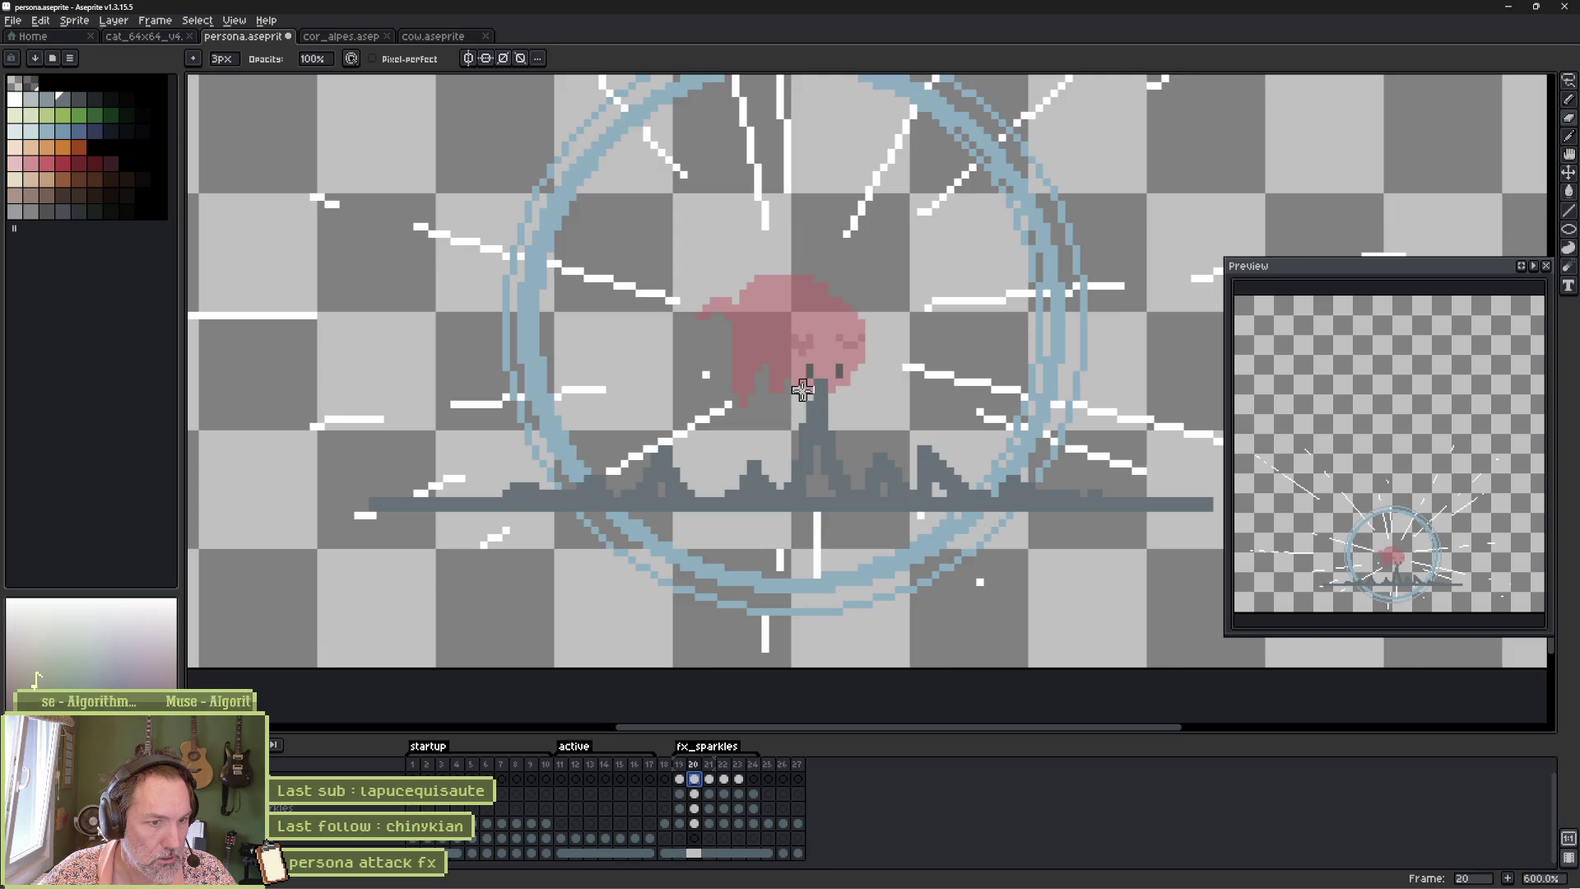
{"action": "key", "text": "v"}
{"action": "left_click_drag", "start_coordinate": [822, 448], "coordinate": [823, 488]}
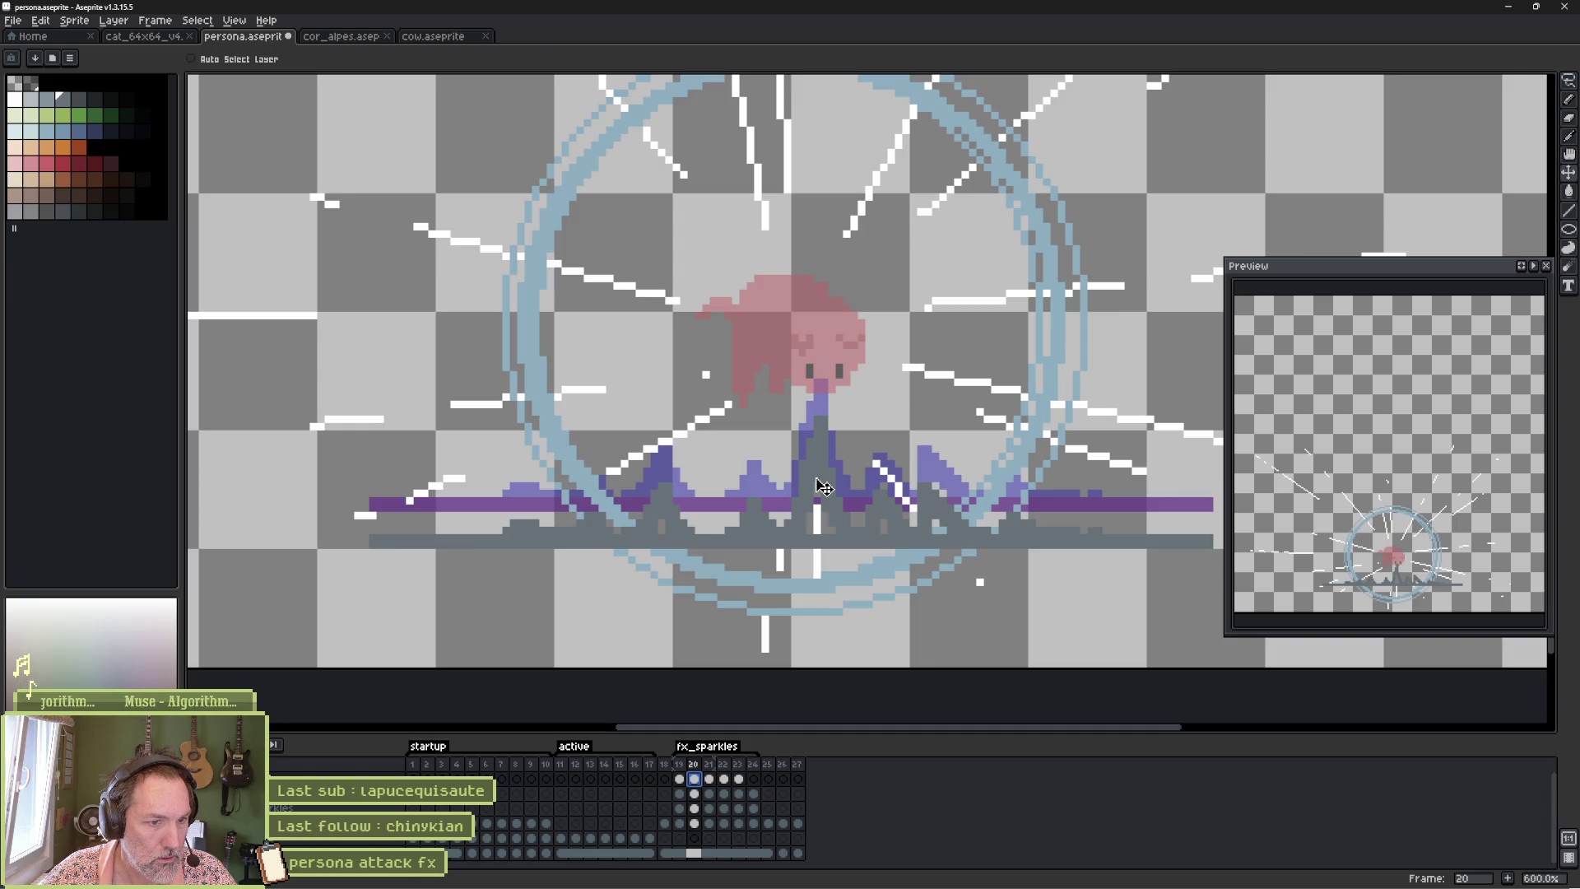
{"action": "key", "text": "ctrl"}
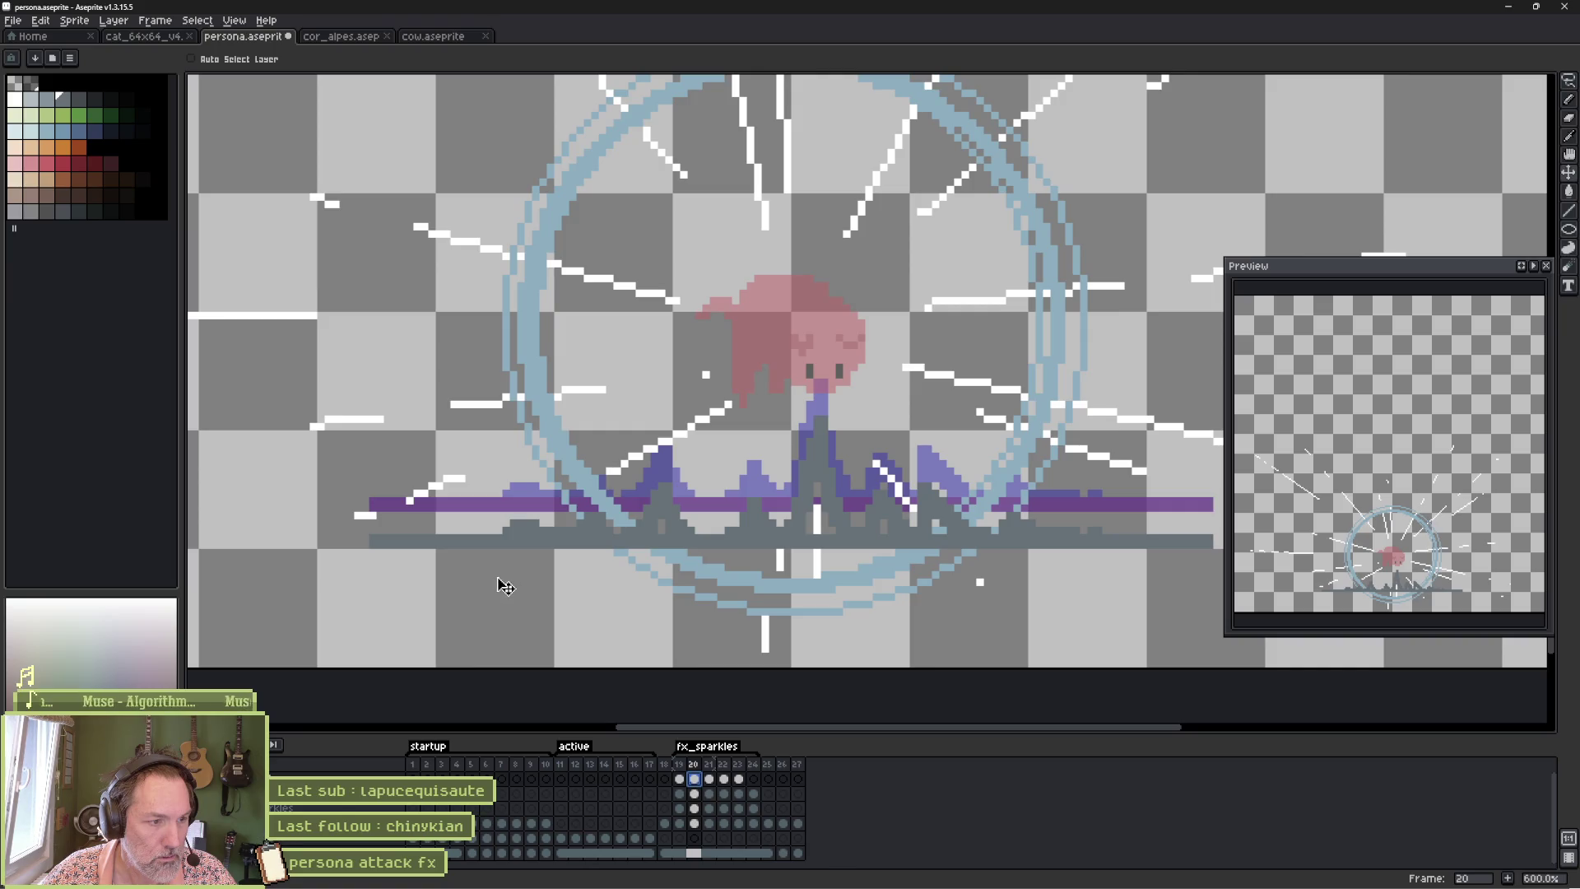
Delete the dark grey strip below the ground line on frame 20 and replay the animation.
{"action": "key", "text": "m"}
{"action": "mouse_move", "coordinate": [312, 613]}
{"action": "left_mouse_down"}
{"action": "mouse_move", "coordinate": [1146, 564]}
{"action": "mouse_move", "coordinate": [1217, 540]}
{"action": "mouse_move", "coordinate": [1150, 539]}
{"action": "mouse_move", "coordinate": [1157, 514]}
{"action": "left_mouse_up"}
{"action": "left_click_drag", "start_coordinate": [312, 623], "coordinate": [1155, 516]}
{"action": "key", "text": "Delete"}
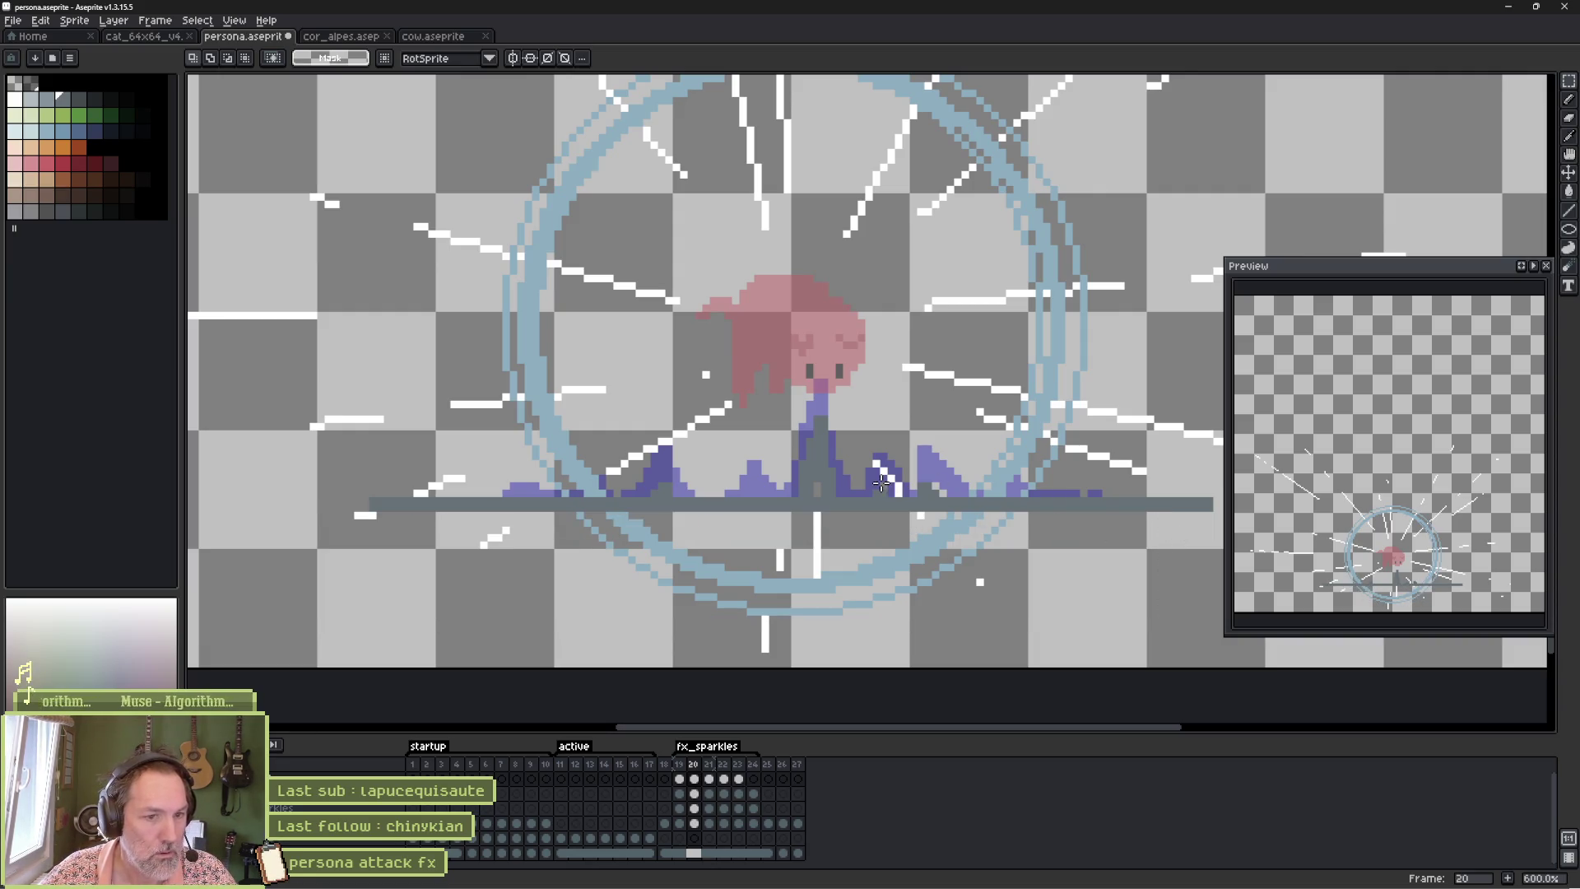
{"action": "key", "text": "Return"}
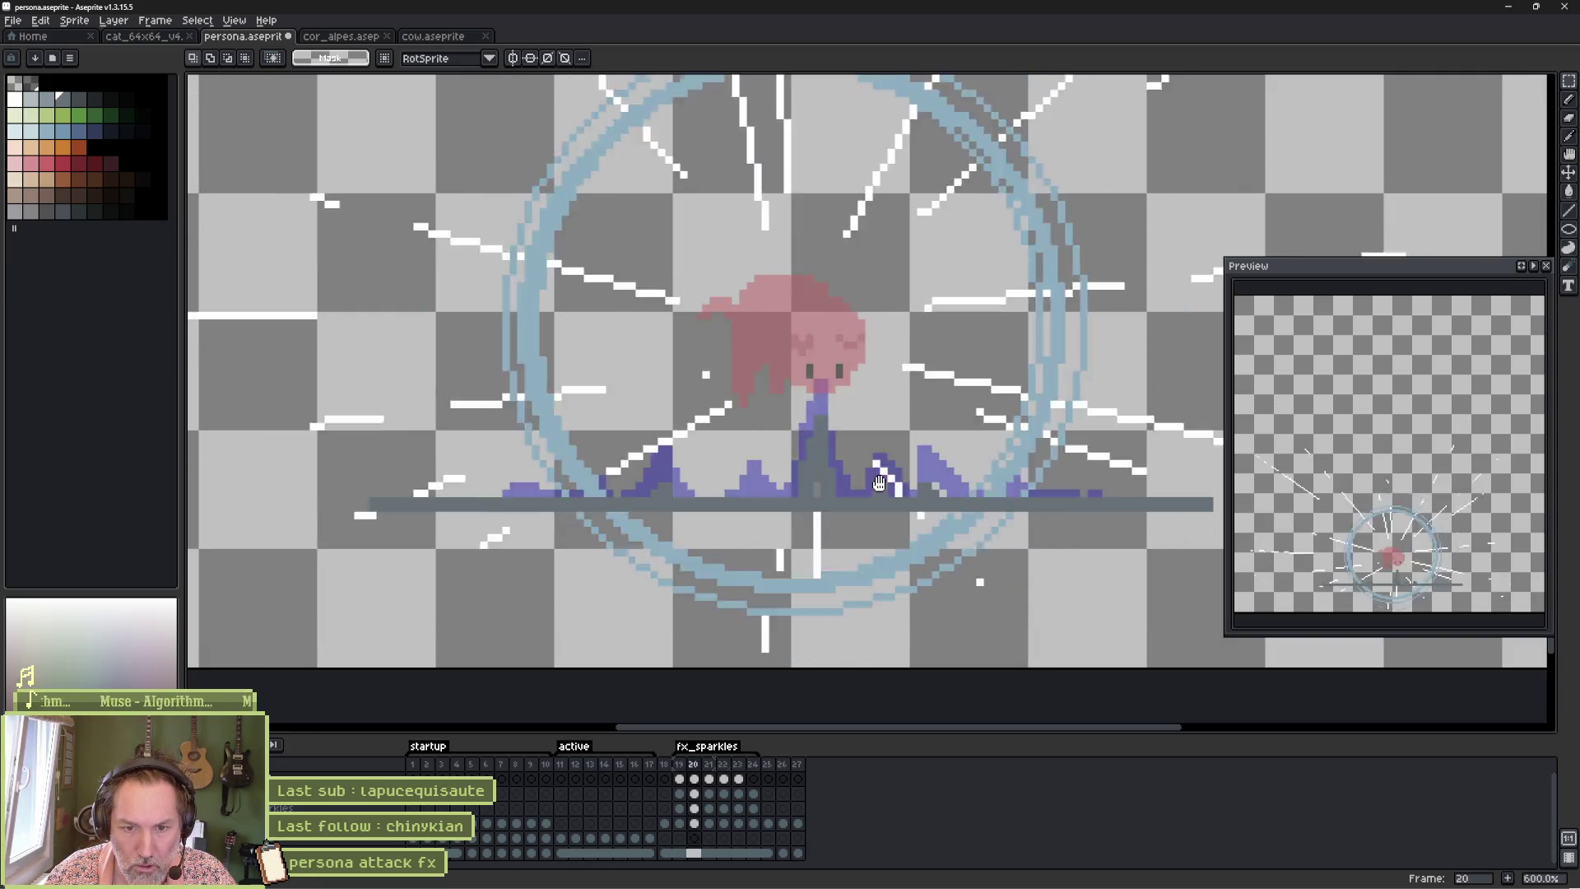
{"action": "key", "text": "Return"}
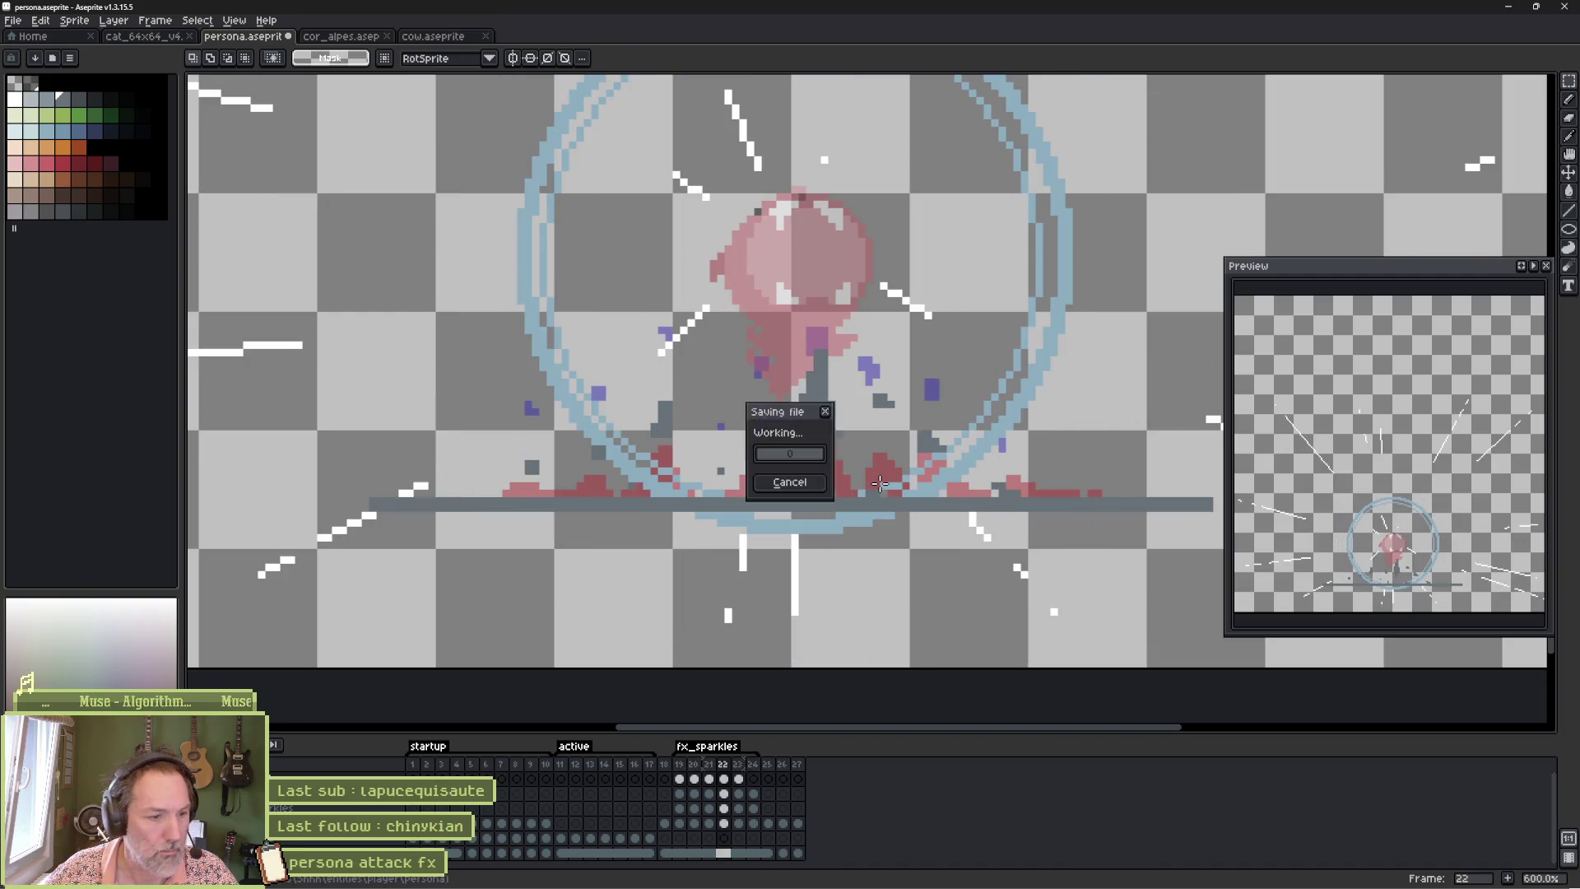
Add debris pixels along the grey stem beside the ghost on frame 22, then save.
{"action": "scroll", "coordinate": [828, 453], "scroll_direction": "up", "scroll_amount": 3}
{"action": "key", "text": "b"}
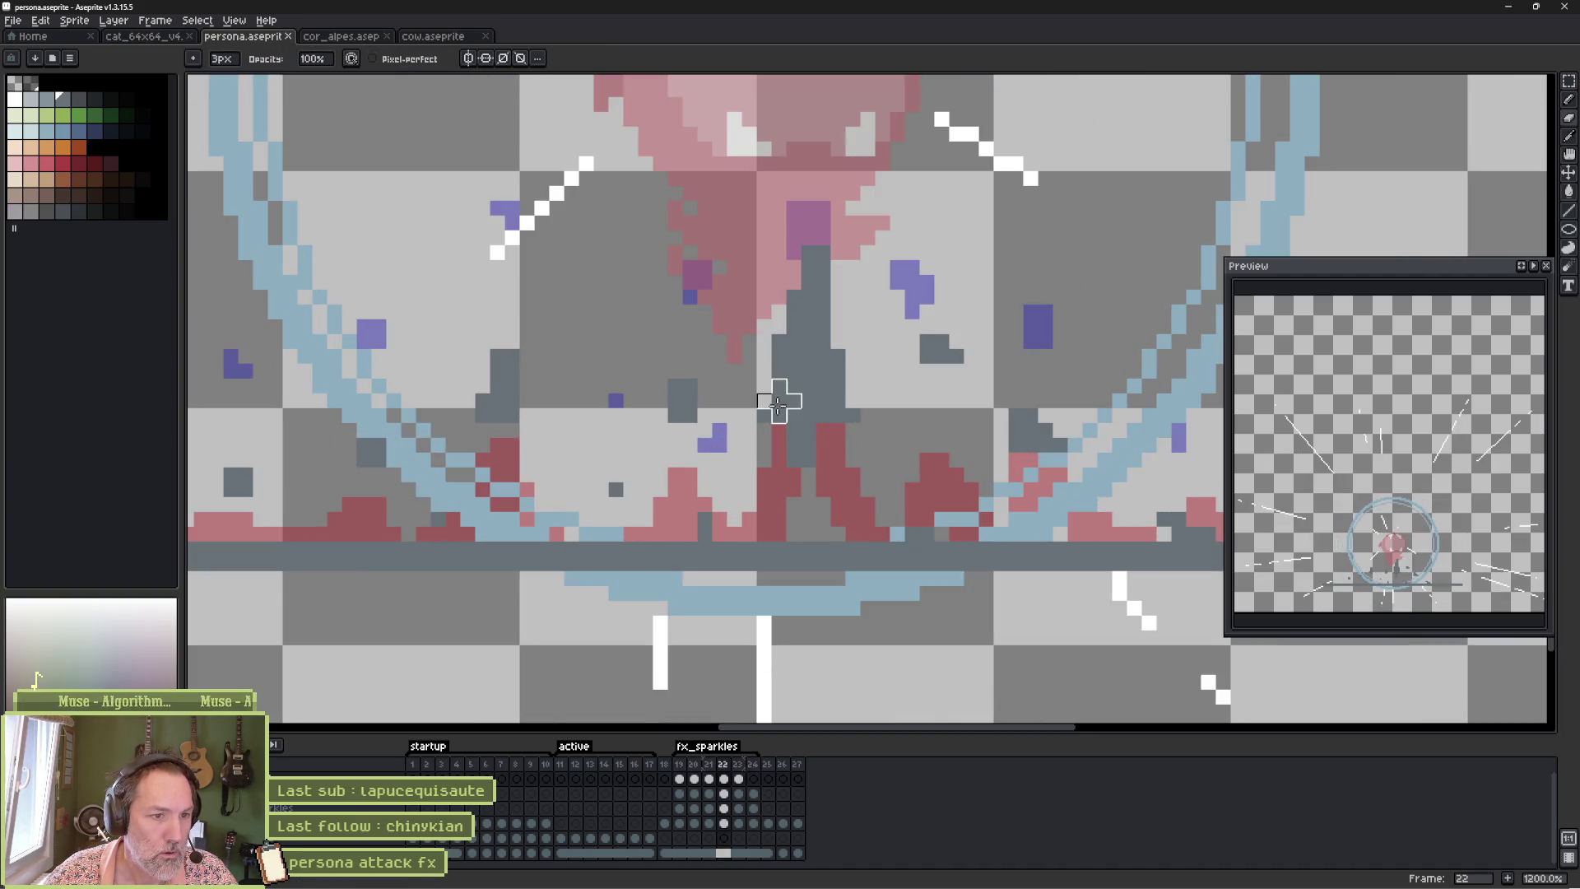
{"action": "left_click", "coordinate": [764, 415]}
{"action": "left_click", "coordinate": [853, 415]}
{"action": "left_click", "coordinate": [838, 415]}
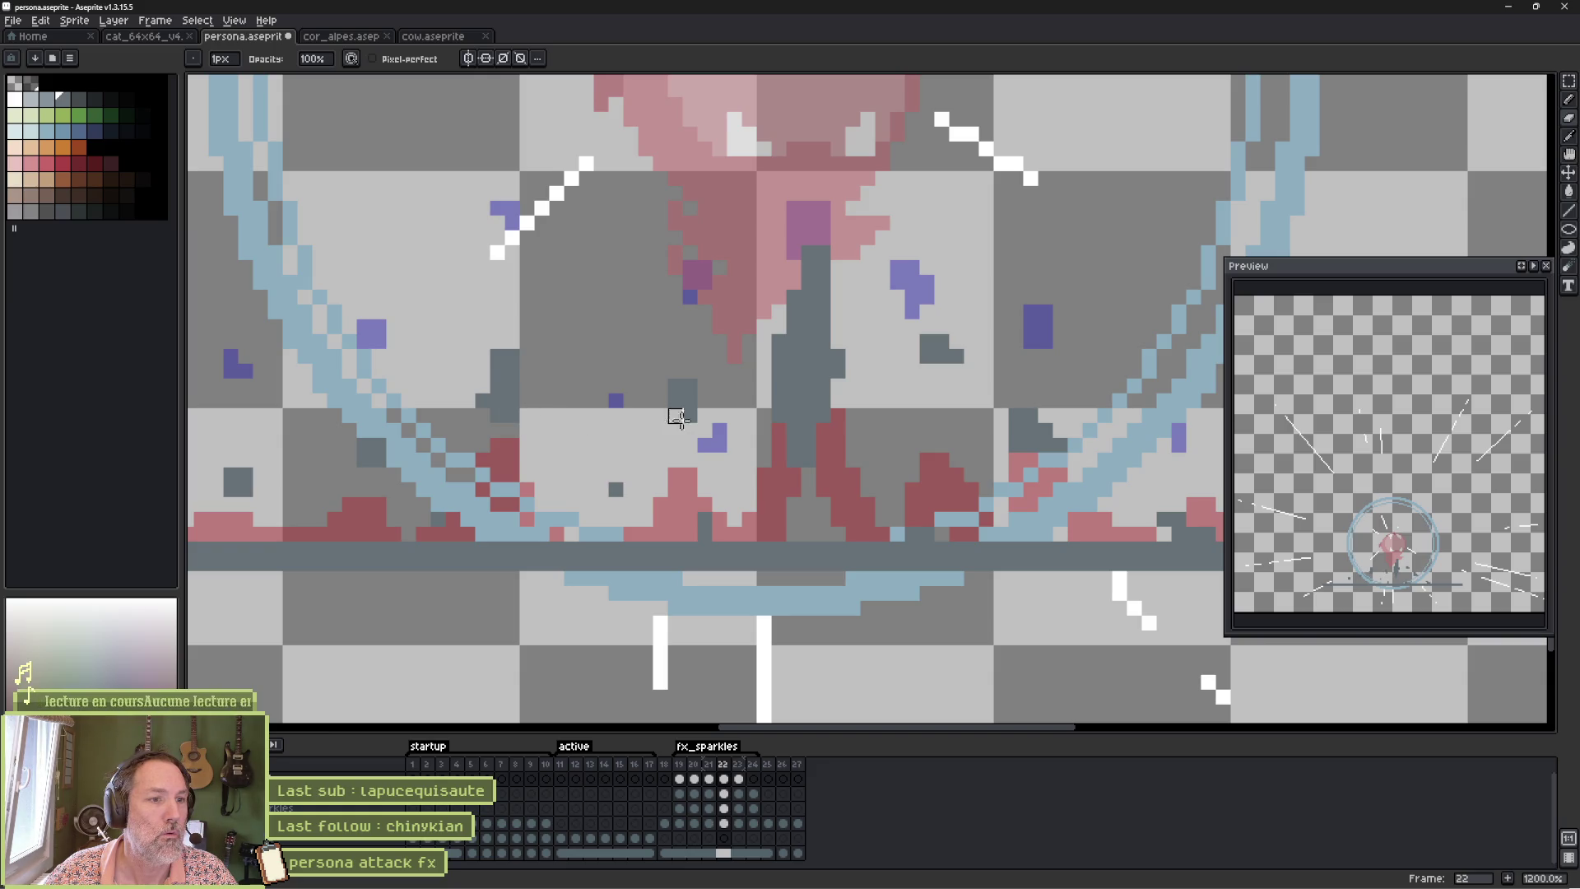
{"action": "key", "text": "ctrl+s"}
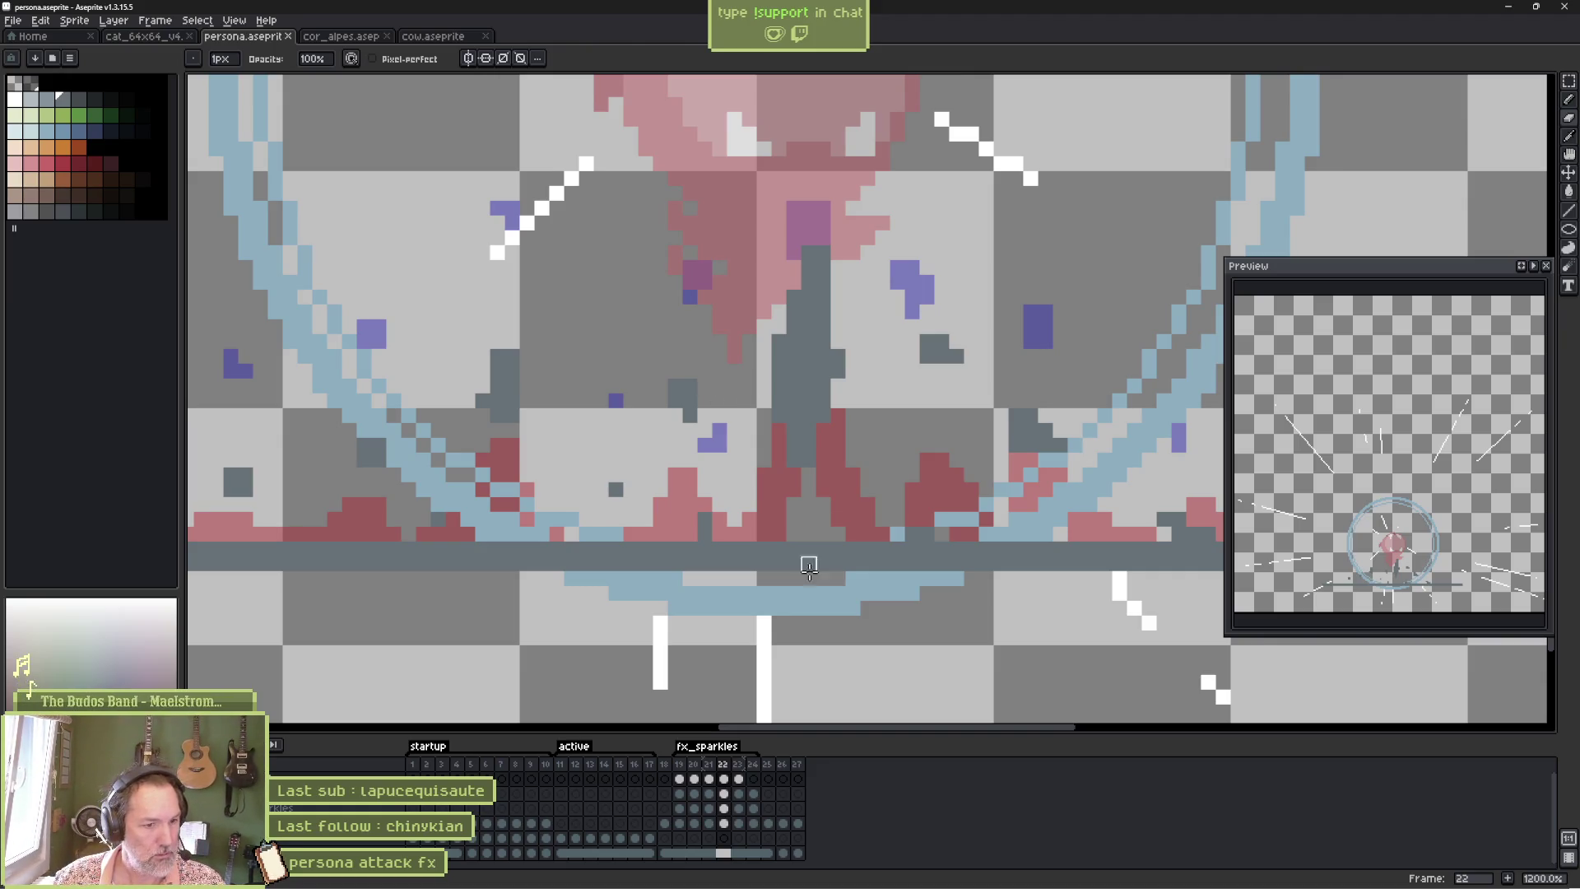
{"action": "left_click", "coordinate": [679, 779]}
Recolour the grey ground bar purple on frame 19, then select the bars on frames 20 and 21.
{"action": "scroll", "coordinate": [692, 581], "scroll_direction": "down", "scroll_amount": 3}
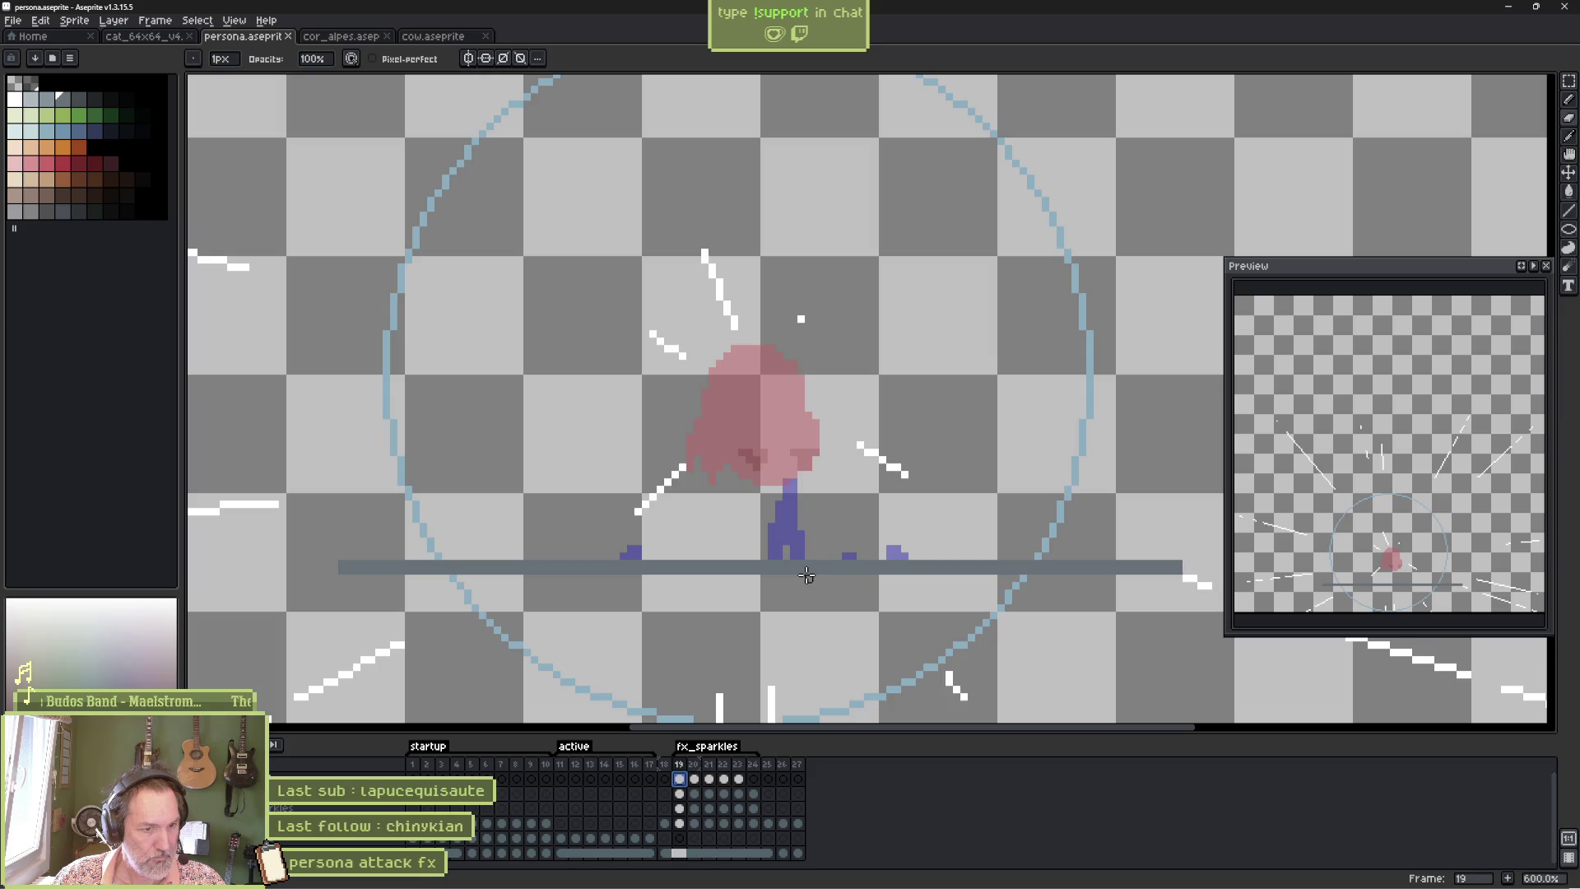
{"action": "scroll", "coordinate": [824, 584], "scroll_direction": "right", "scroll_amount": 1}
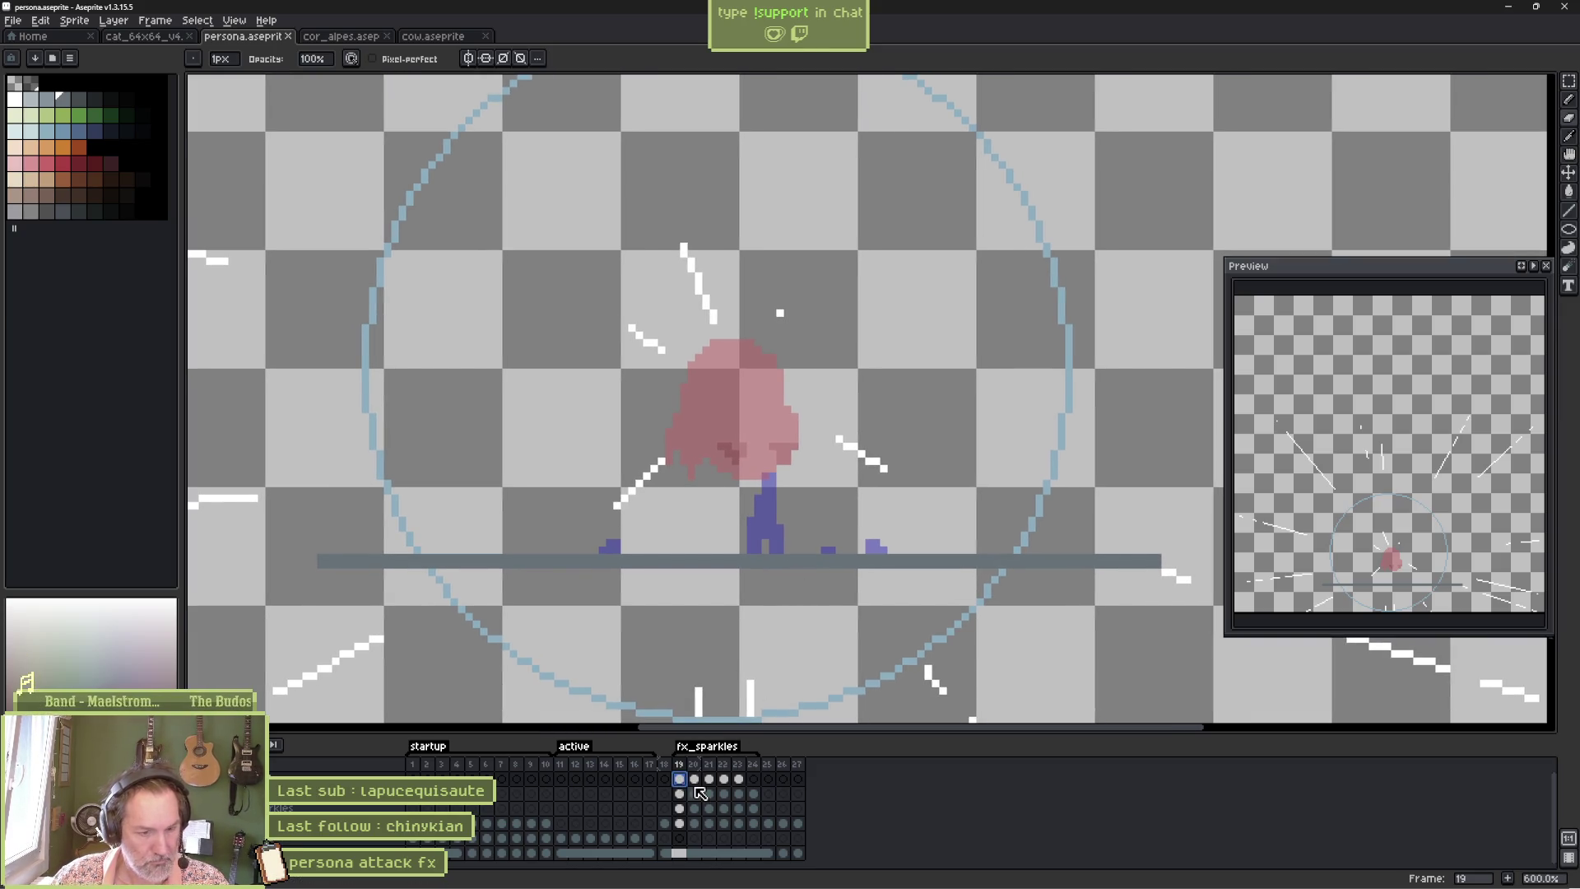
{"action": "key", "text": "ctrl+z"}
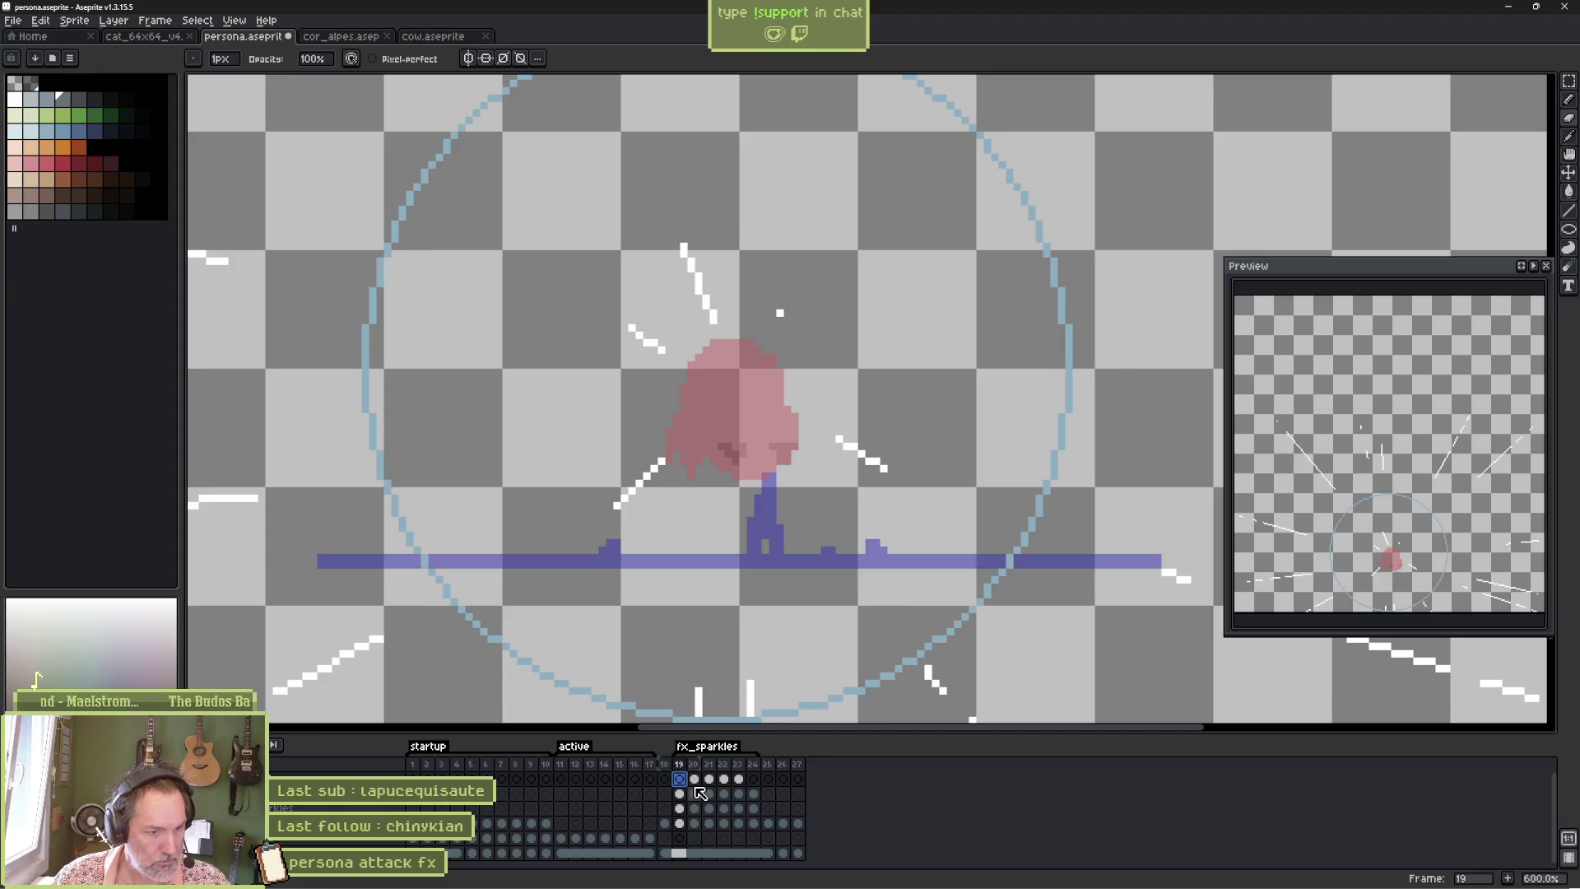
{"action": "key", "text": "Right"}
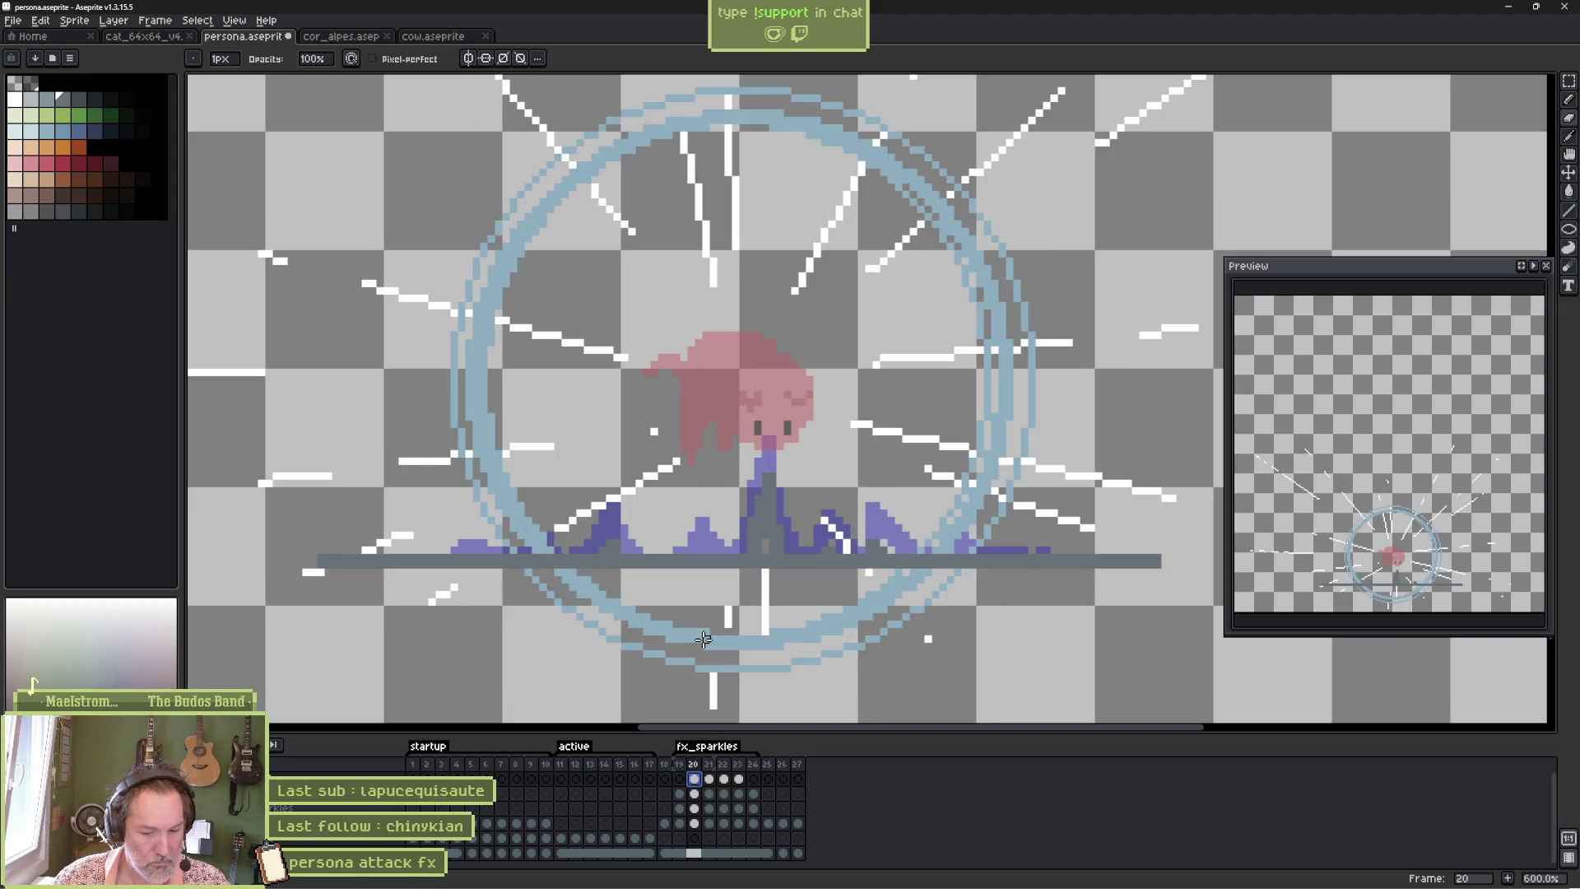
{"action": "key", "text": "m"}
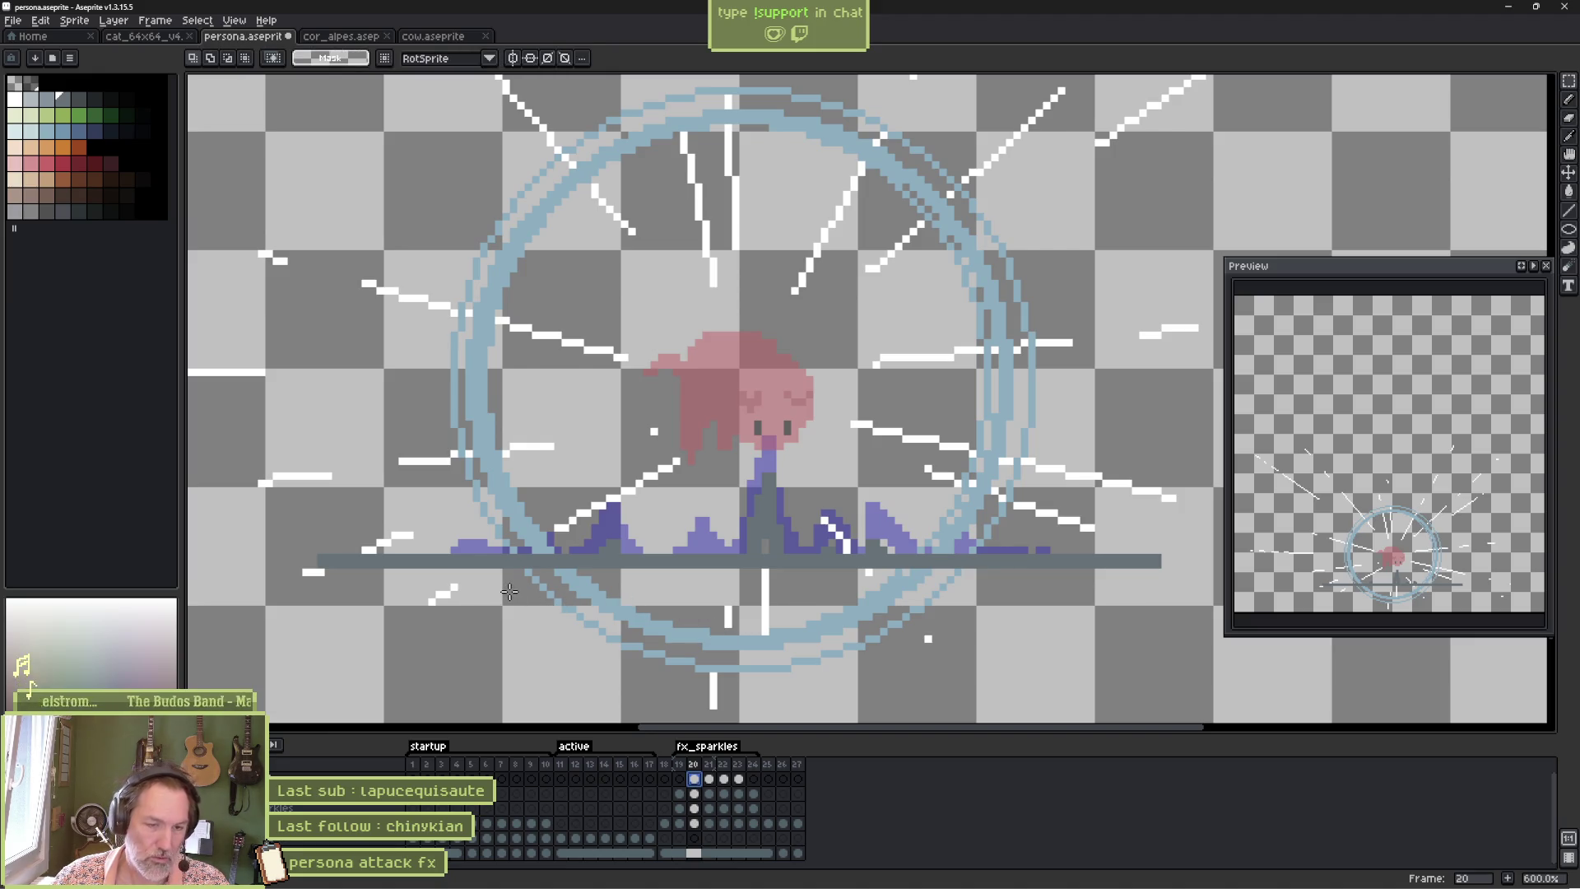
{"action": "mouse_move", "coordinate": [296, 617]}
{"action": "left_mouse_down"}
{"action": "mouse_move", "coordinate": [1182, 574]}
{"action": "mouse_move", "coordinate": [1191, 558]}
{"action": "mouse_move", "coordinate": [1174, 564]}
{"action": "left_mouse_up"}
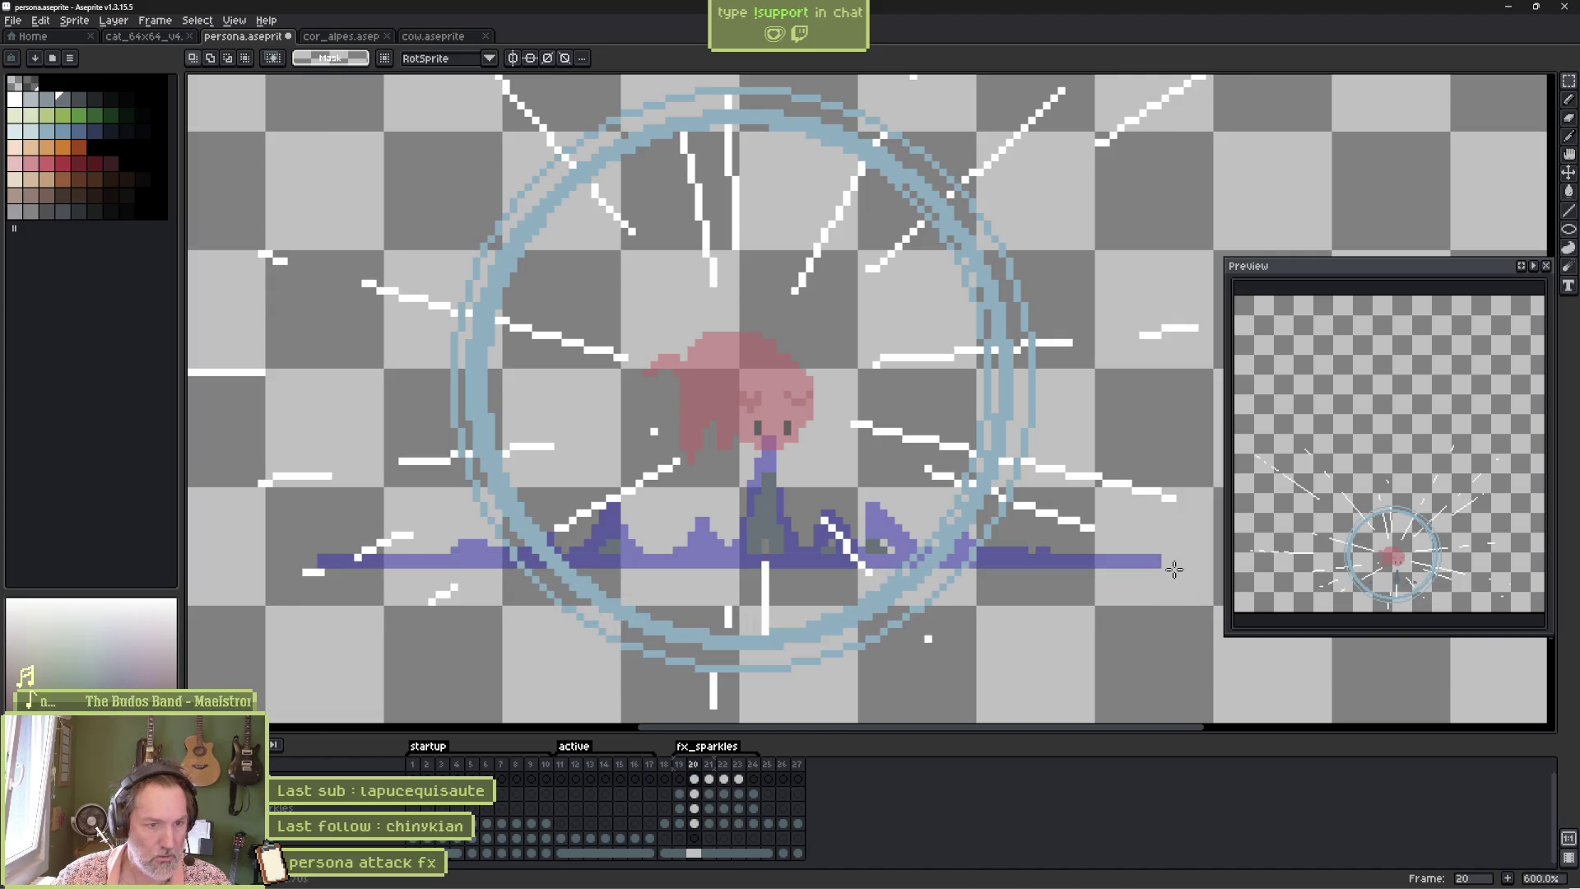
{"action": "left_click", "coordinate": [709, 778]}
{"action": "mouse_move", "coordinate": [295, 607]}
{"action": "left_mouse_down"}
{"action": "mouse_move", "coordinate": [1156, 586]}
{"action": "mouse_move", "coordinate": [1185, 565]}
{"action": "left_mouse_up"}
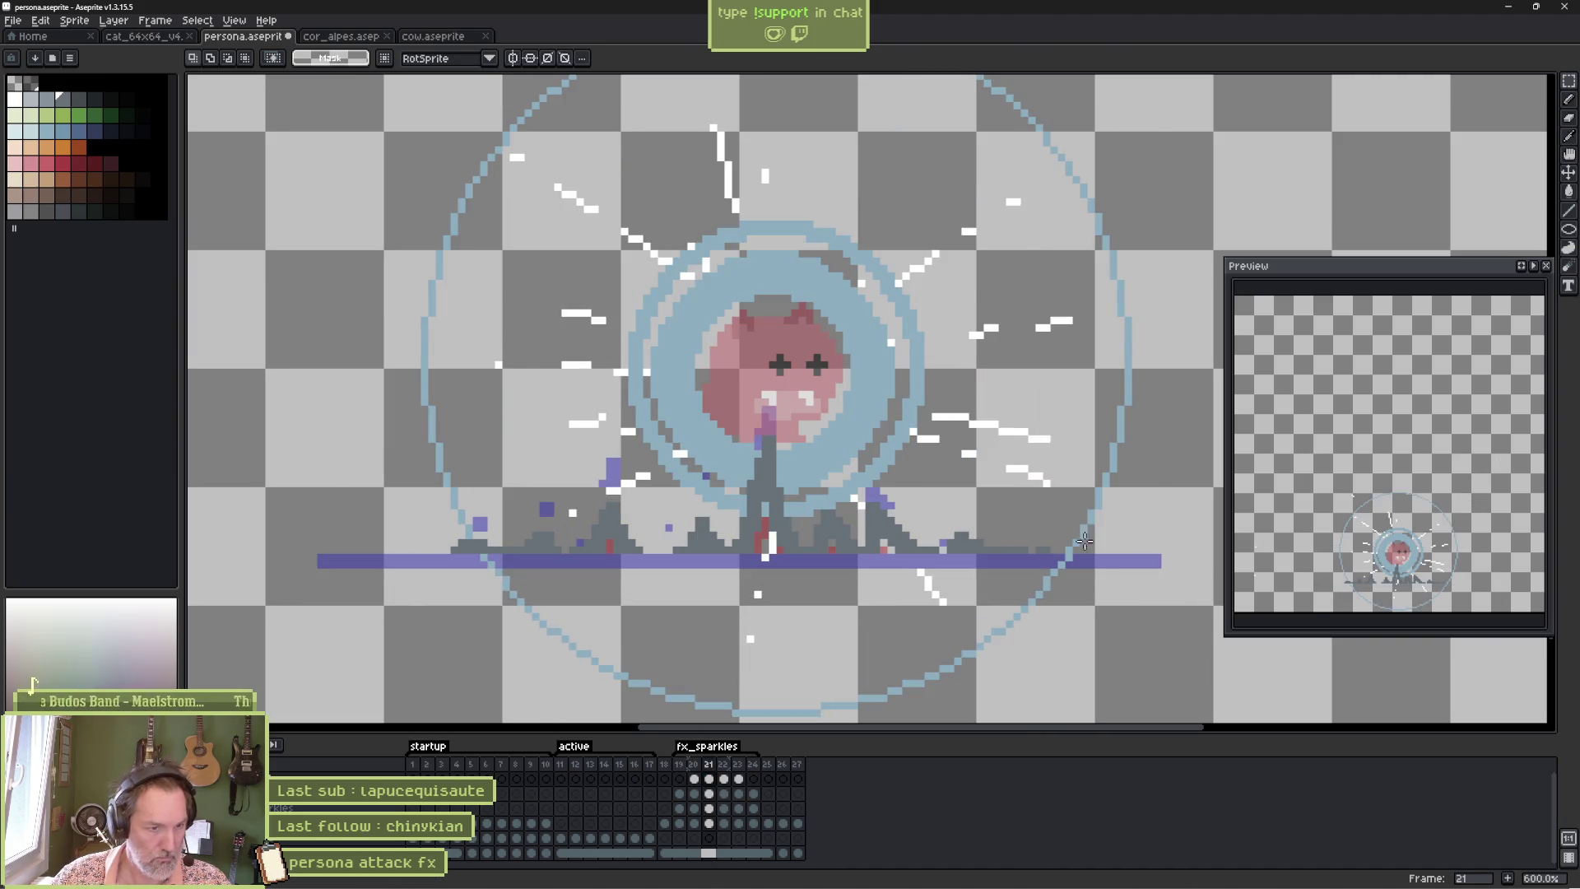
Repaint the stray red and white specks in frame 21's debris dark grey with a 1px pencil.
{"action": "key", "text": "b"}
{"action": "scroll", "coordinate": [763, 528], "scroll_direction": "up", "scroll_amount": 1}
{"action": "scroll", "coordinate": [763, 528], "scroll_direction": "up", "scroll_amount": 1}
{"action": "left_click_drag", "start_coordinate": [751, 571], "coordinate": [755, 543]}
{"action": "left_click_drag", "start_coordinate": [753, 478], "coordinate": [765, 527]}
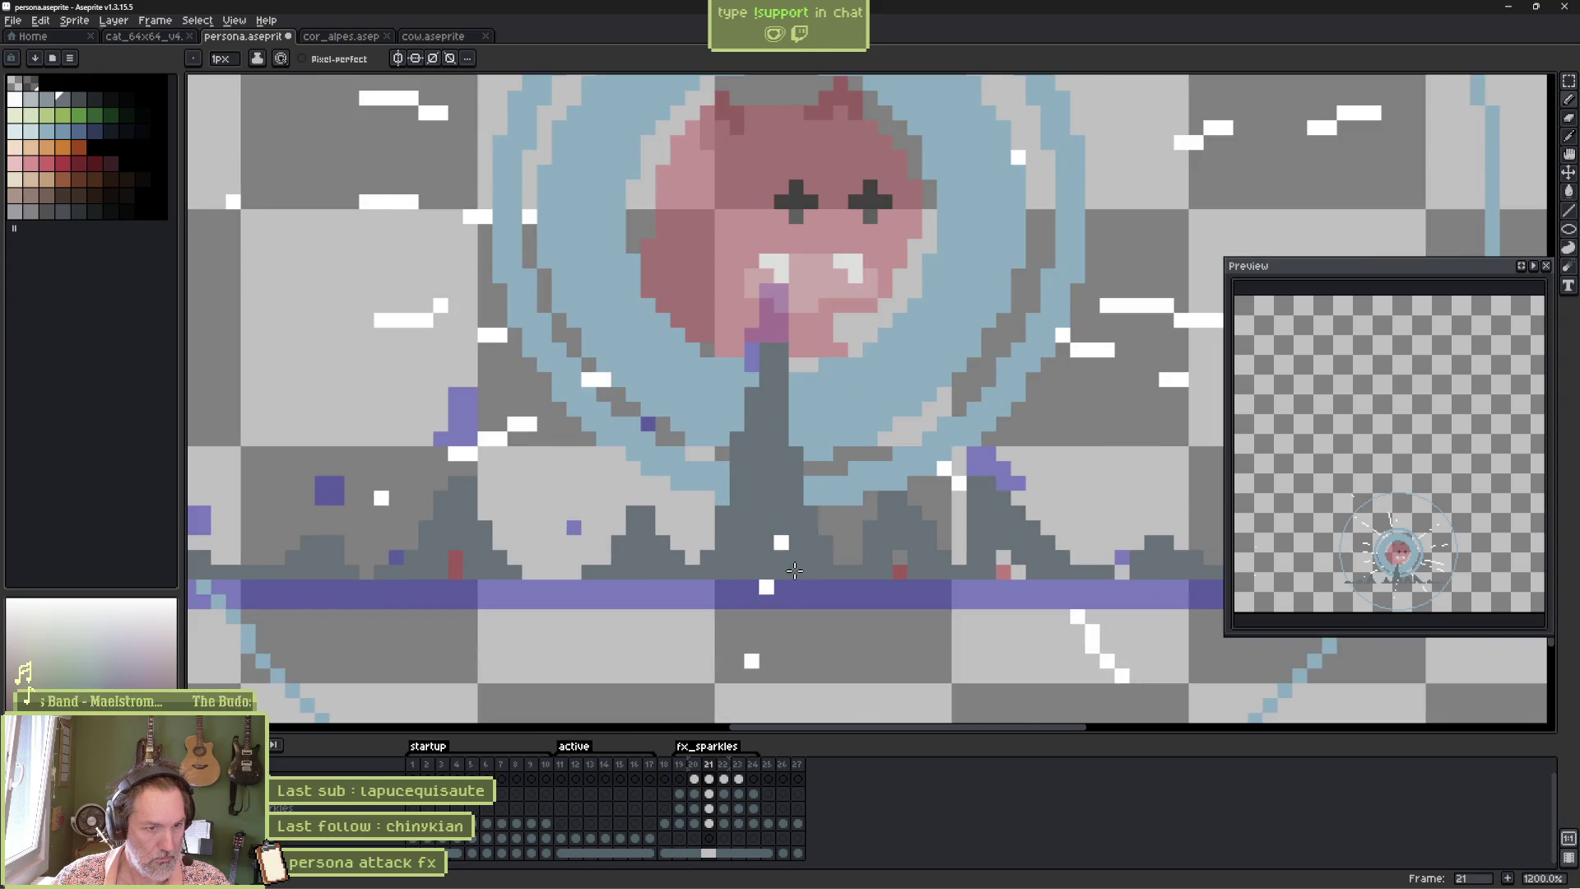
{"action": "left_click_drag", "start_coordinate": [1002, 557], "coordinate": [1011, 572]}
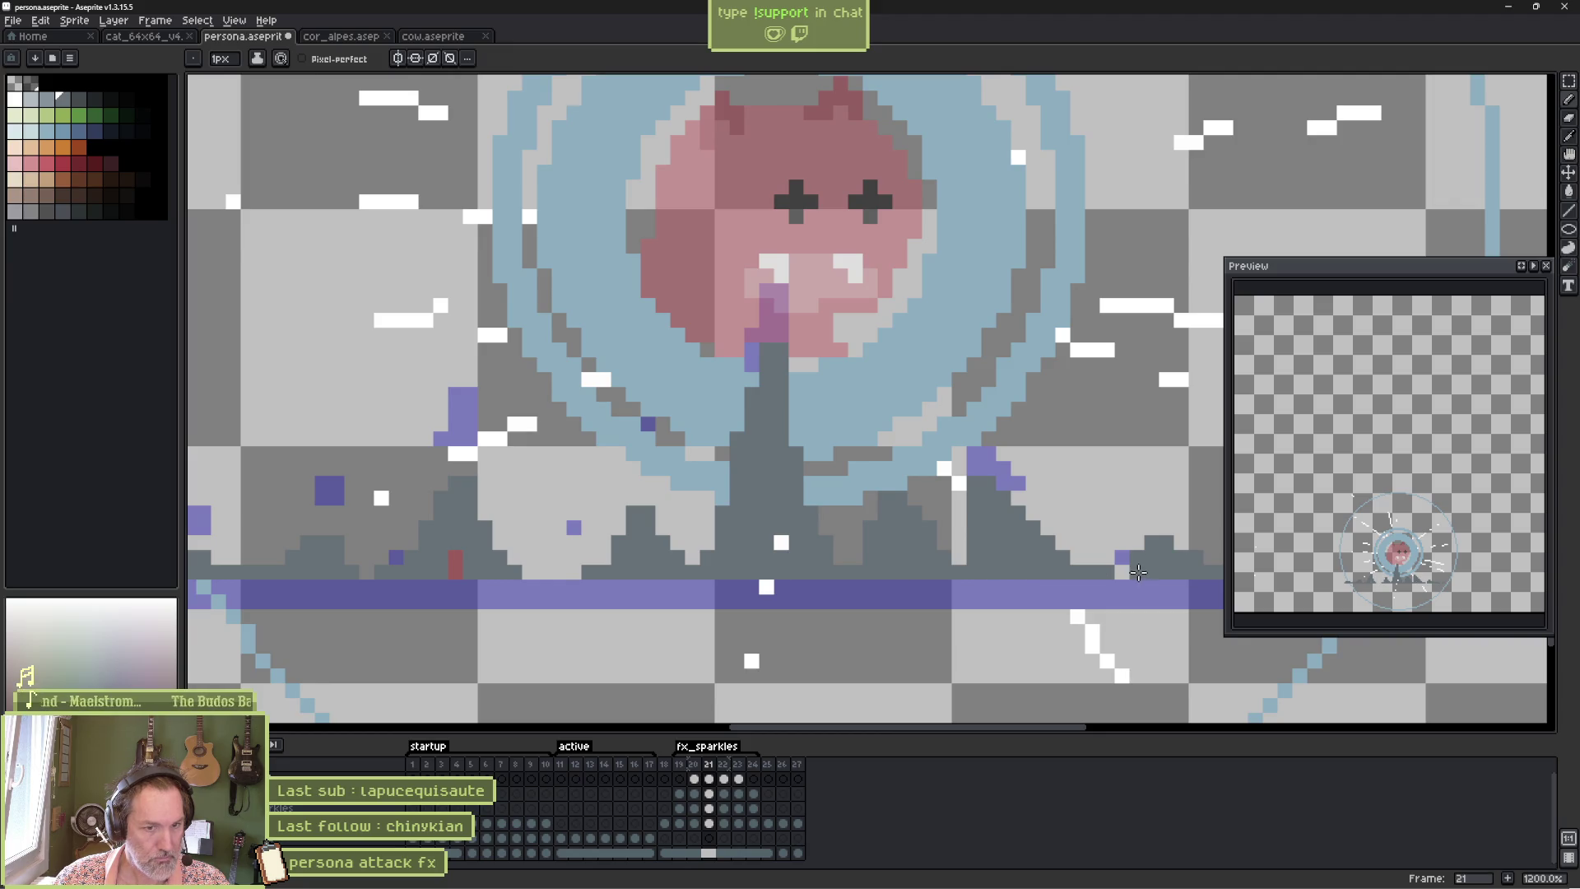
{"action": "left_click", "coordinate": [456, 564]}
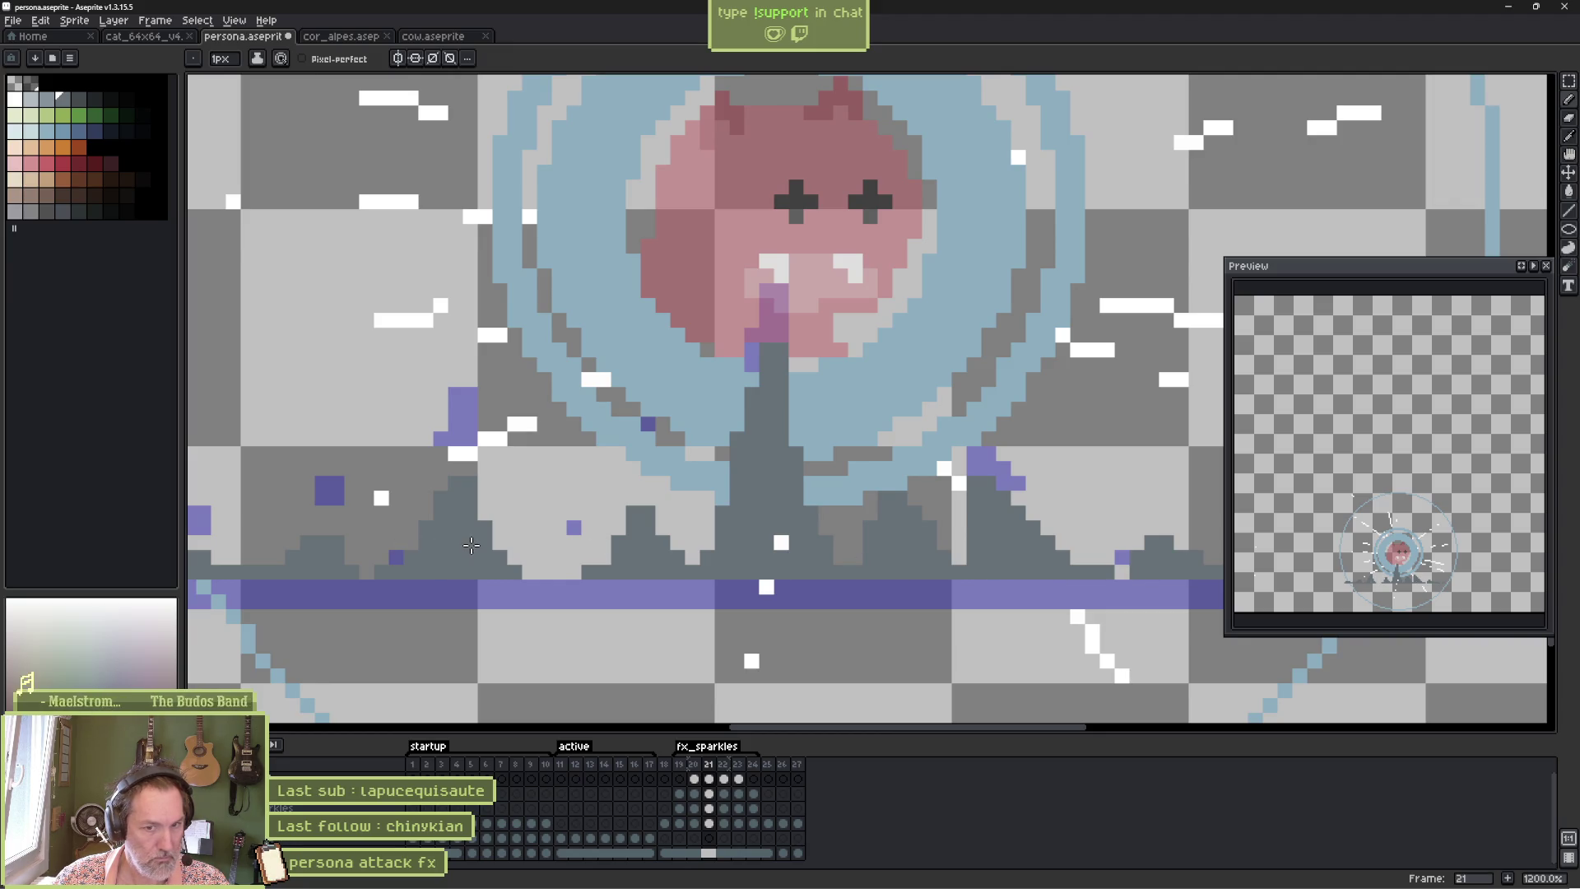
{"action": "left_click_drag", "start_coordinate": [467, 539], "coordinate": [704, 489]}
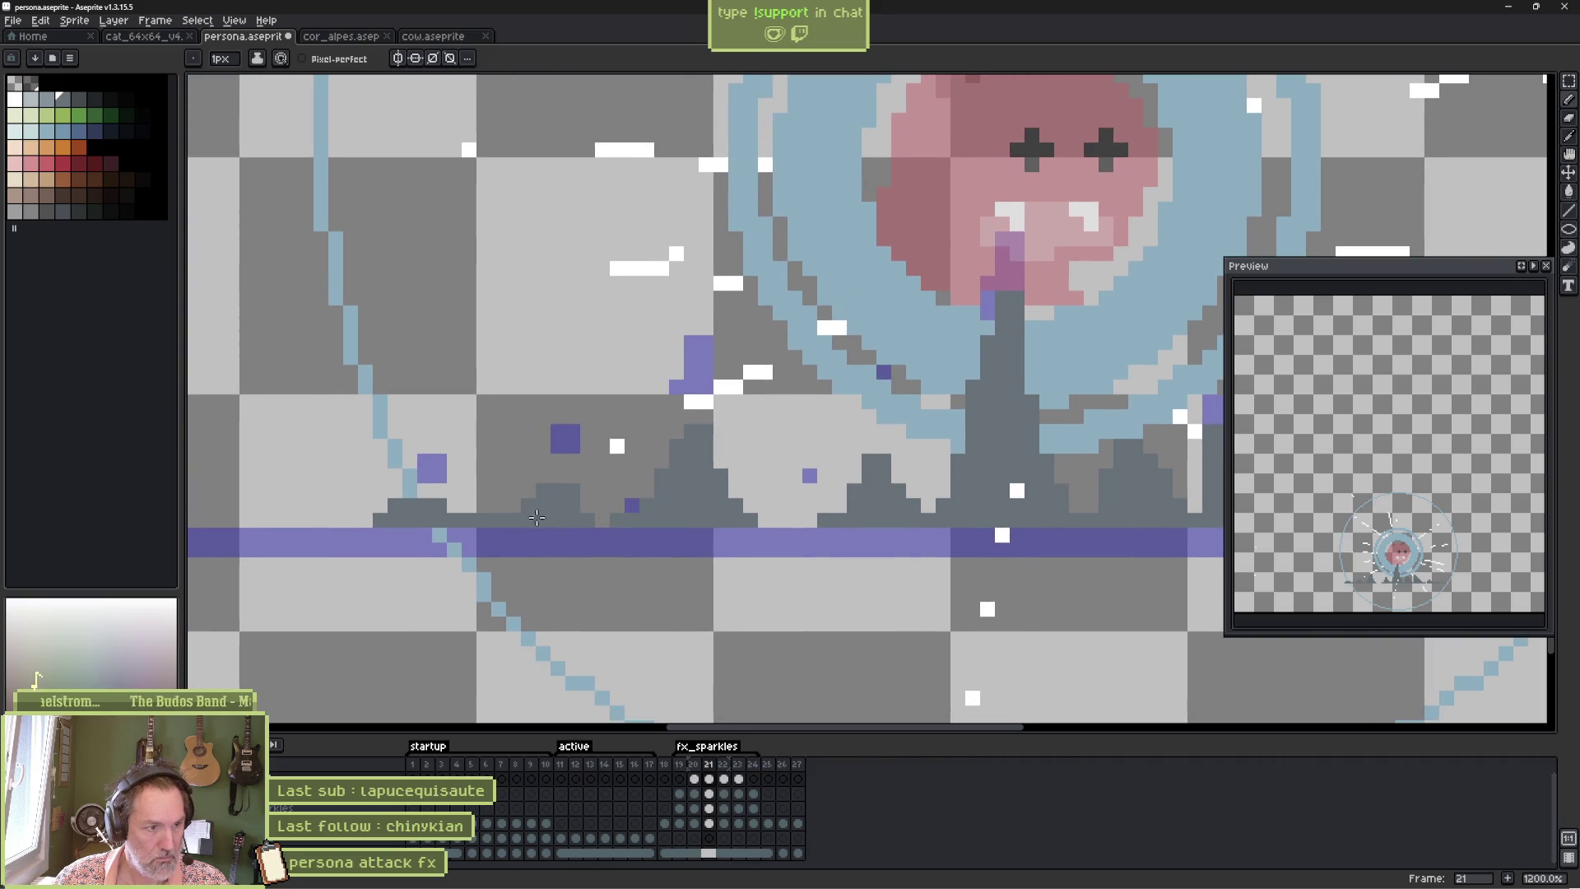
{"action": "mouse_move", "coordinate": [808, 591]}
{"action": "left_mouse_down"}
{"action": "mouse_move", "coordinate": [699, 558]}
{"action": "mouse_move", "coordinate": [461, 554]}
{"action": "left_mouse_up"}
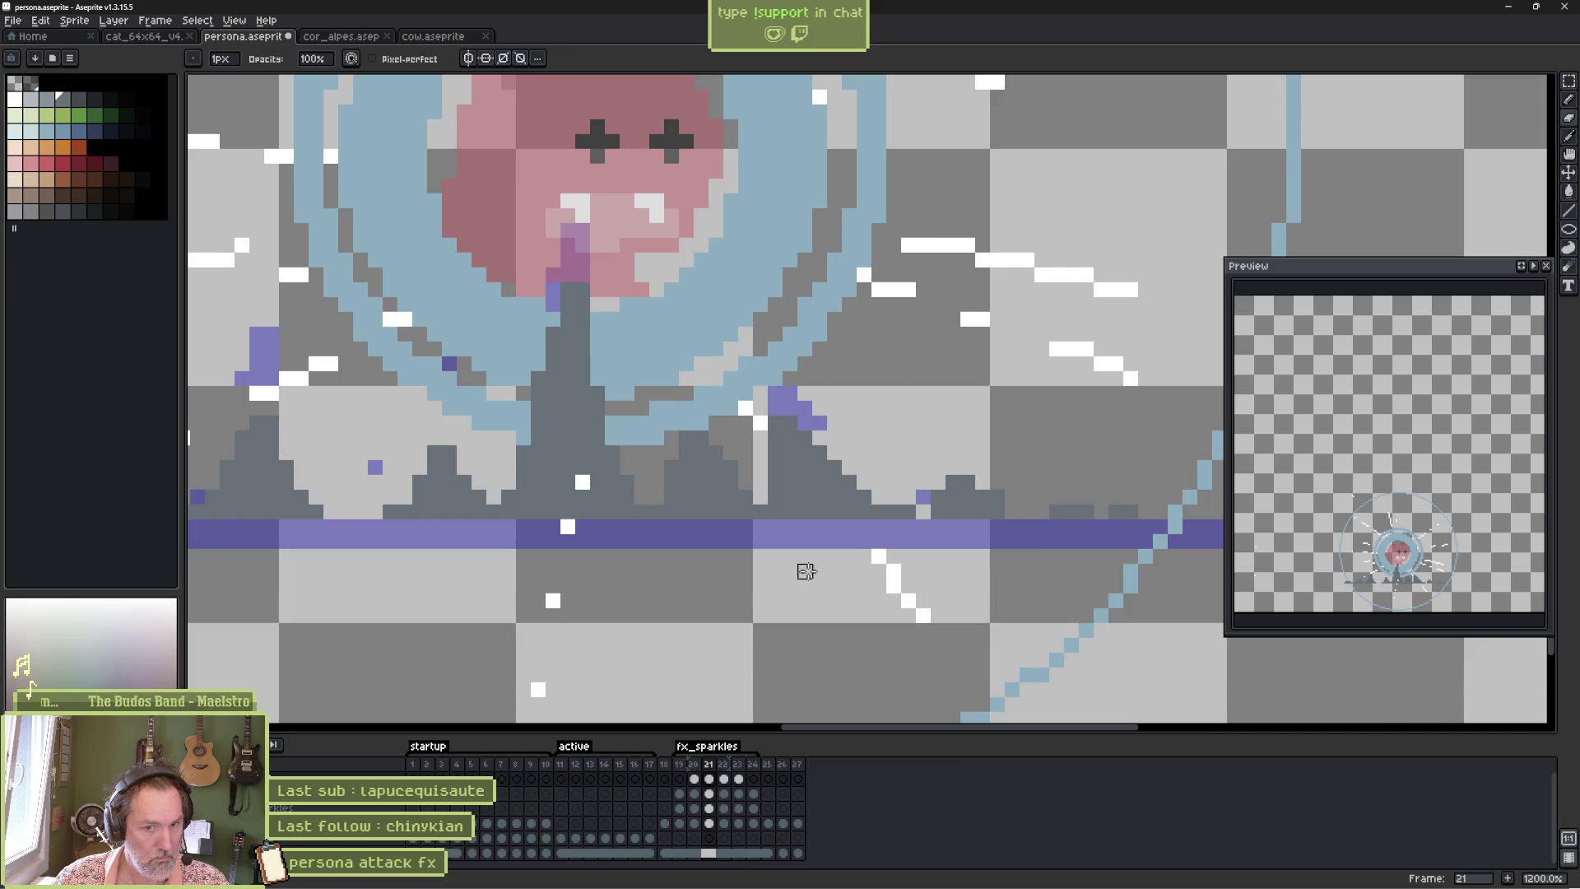
Reposition art along the ground on frame 22 with the Move tool.
{"action": "key", "text": "period"}
{"action": "scroll", "coordinate": [607, 451], "scroll_direction": "down", "scroll_amount": 3}
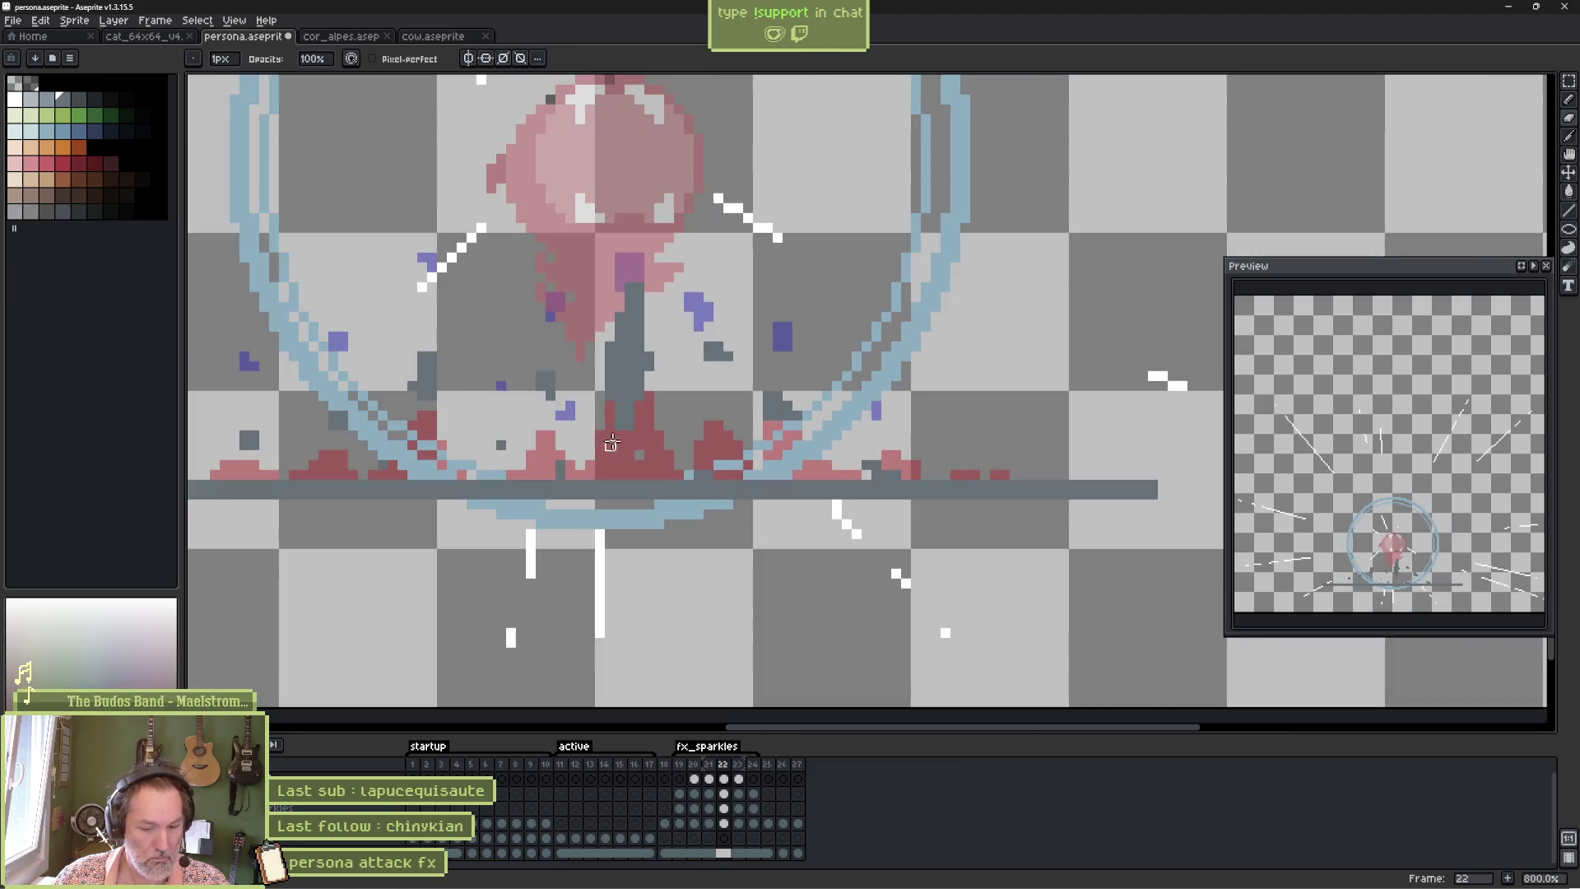
{"action": "key", "text": "v"}
{"action": "left_click_drag", "start_coordinate": [365, 515], "coordinate": [480, 512]}
{"action": "mouse_move", "coordinate": [230, 528]}
{"action": "left_mouse_down"}
{"action": "mouse_move", "coordinate": [688, 529]}
{"action": "mouse_move", "coordinate": [1083, 490]}
{"action": "mouse_move", "coordinate": [1083, 508]}
{"action": "left_mouse_up"}
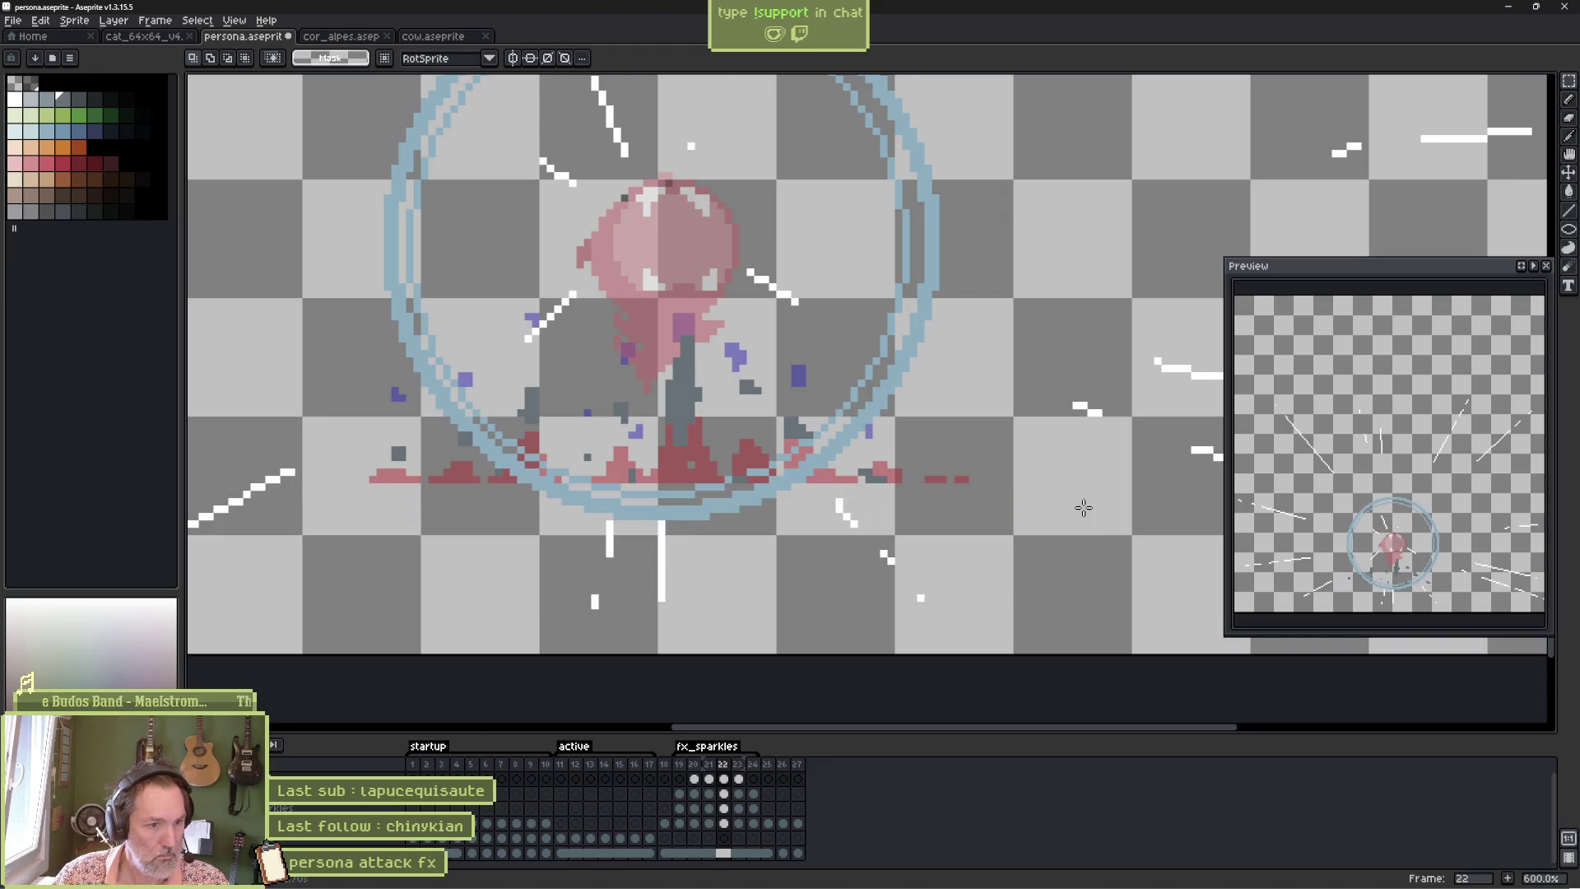
Play the animation, save persona.aseprite, and switch to the persona_fx scene in Godot.
{"action": "key", "text": "period"}
{"action": "key", "text": "Return"}
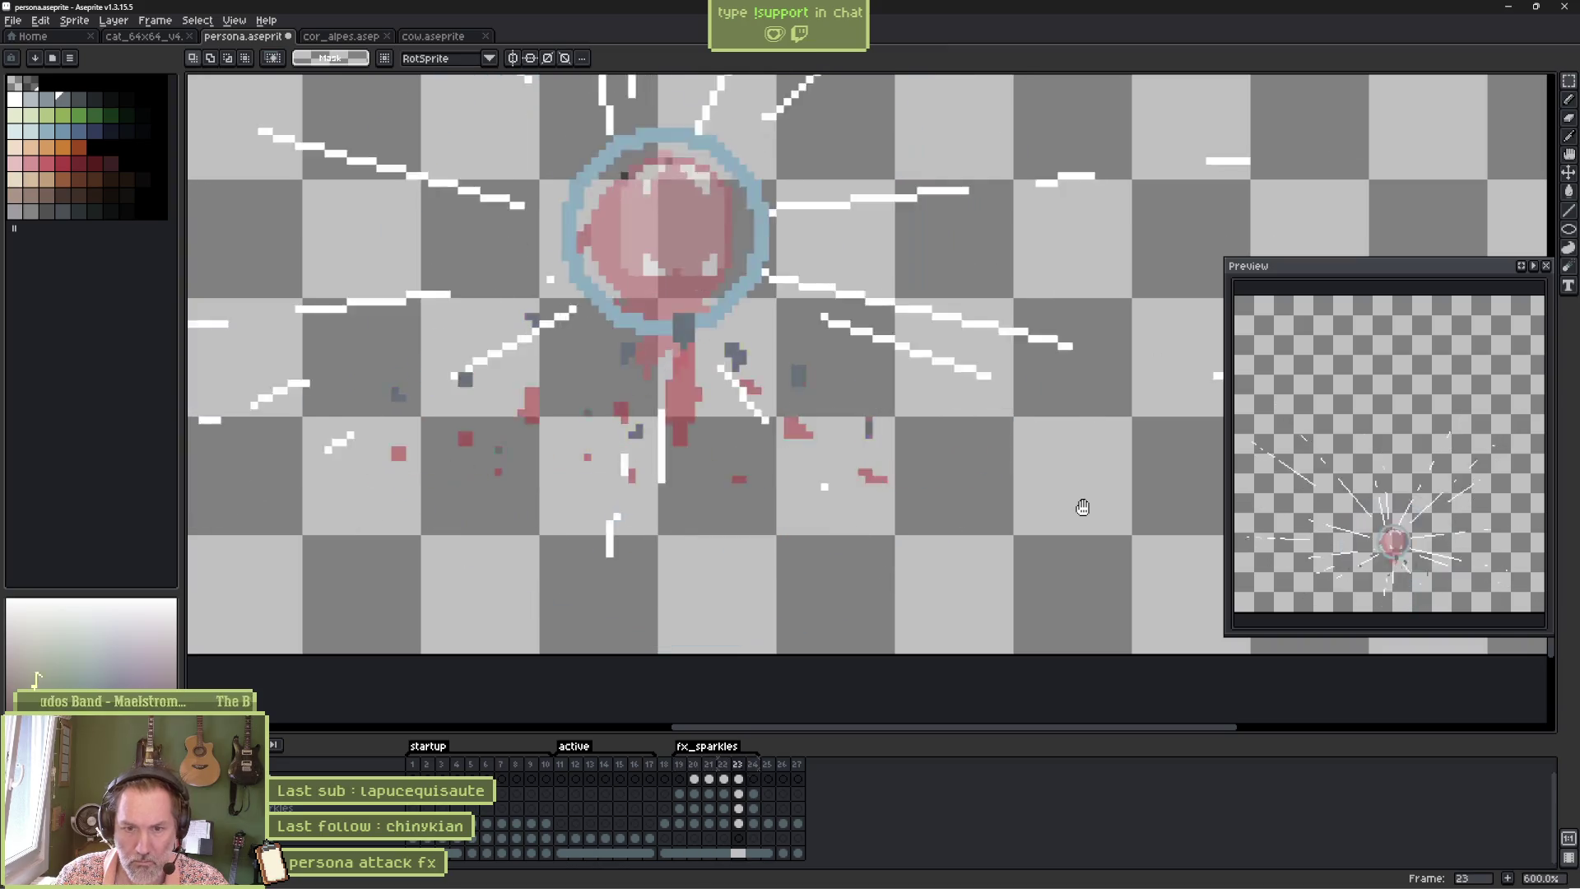
{"action": "key", "text": "ctrl+s"}
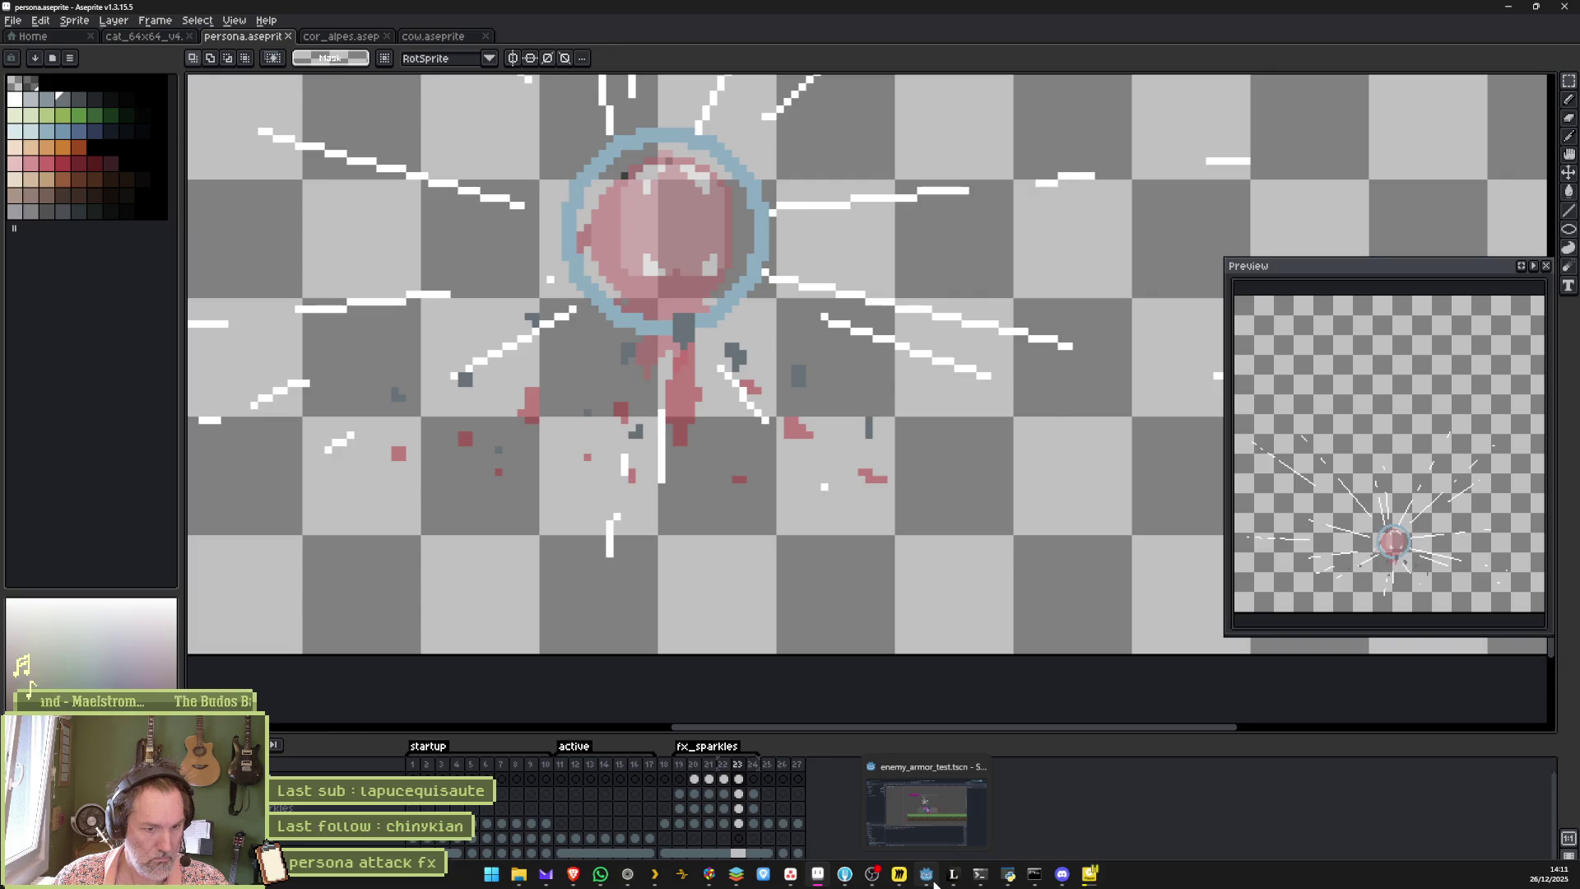
{"action": "left_click", "coordinate": [934, 881]}
{"action": "left_click", "coordinate": [738, 59]}
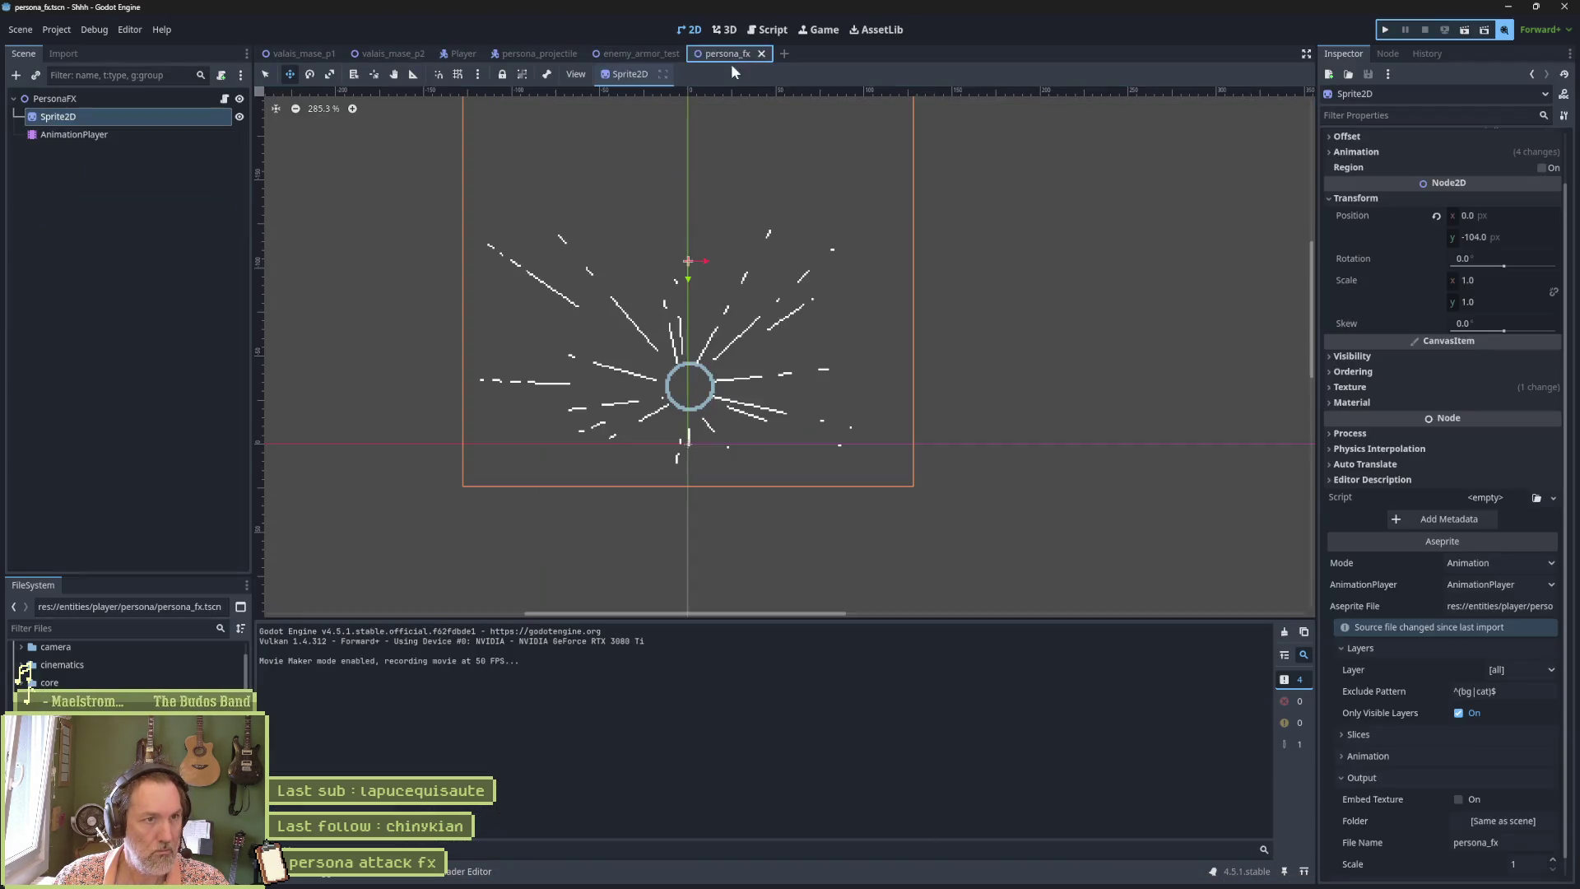
Reimport the persona sprite, run enemy_armor_test with F6, trigger the attack, then return to Aseprite.
{"action": "scroll", "coordinate": [1358, 744], "scroll_direction": "down", "scroll_amount": 1}
{"action": "left_click", "coordinate": [1358, 865]}
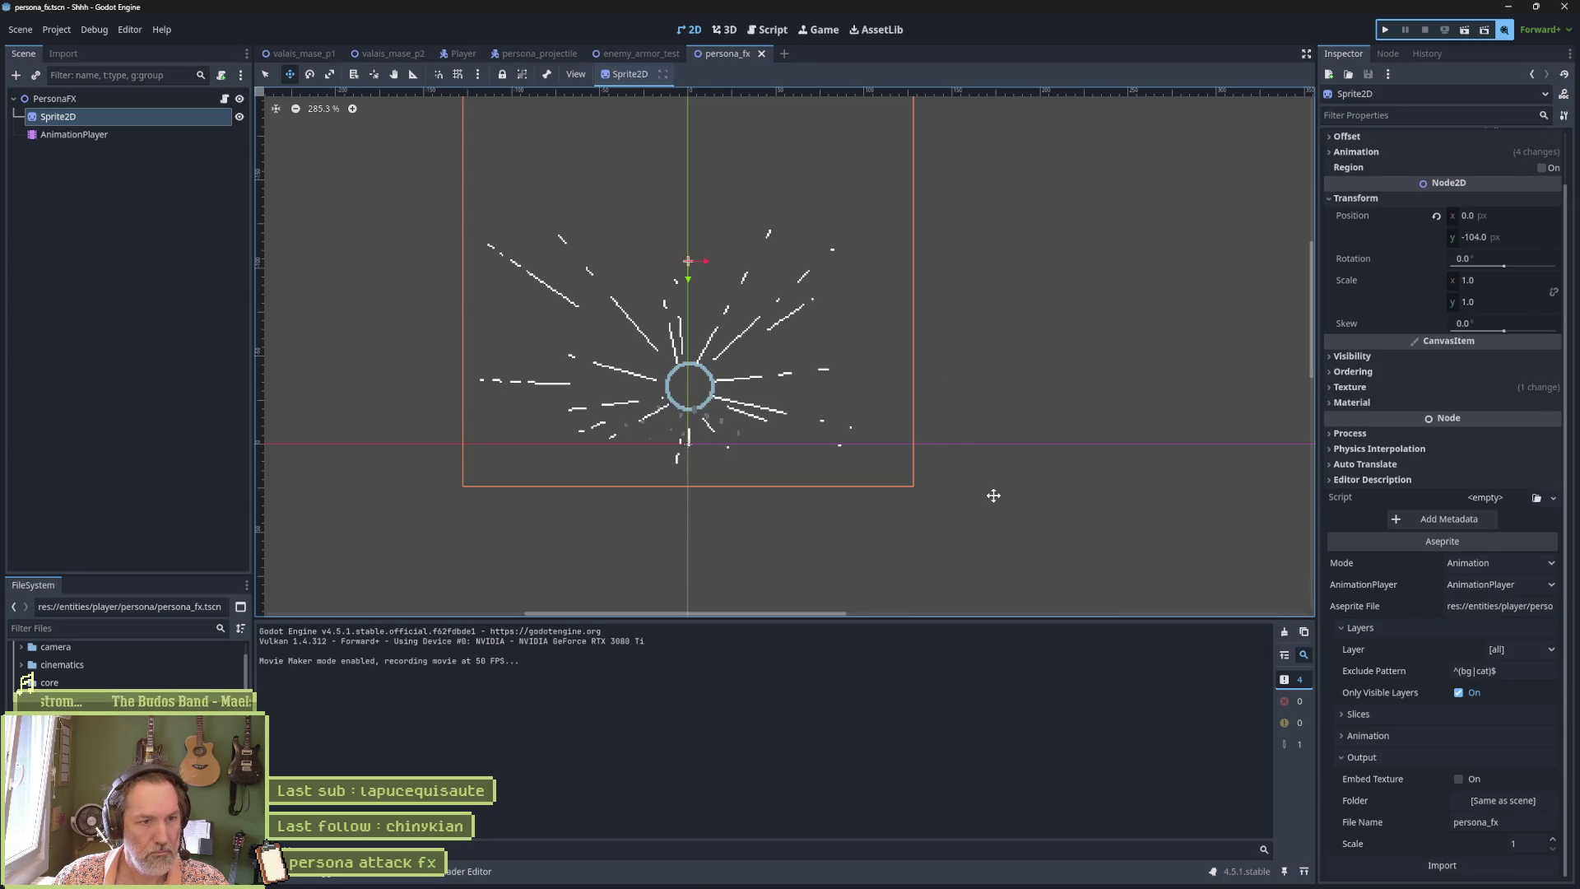
{"action": "left_click", "coordinate": [634, 55]}
{"action": "key", "text": "F6"}
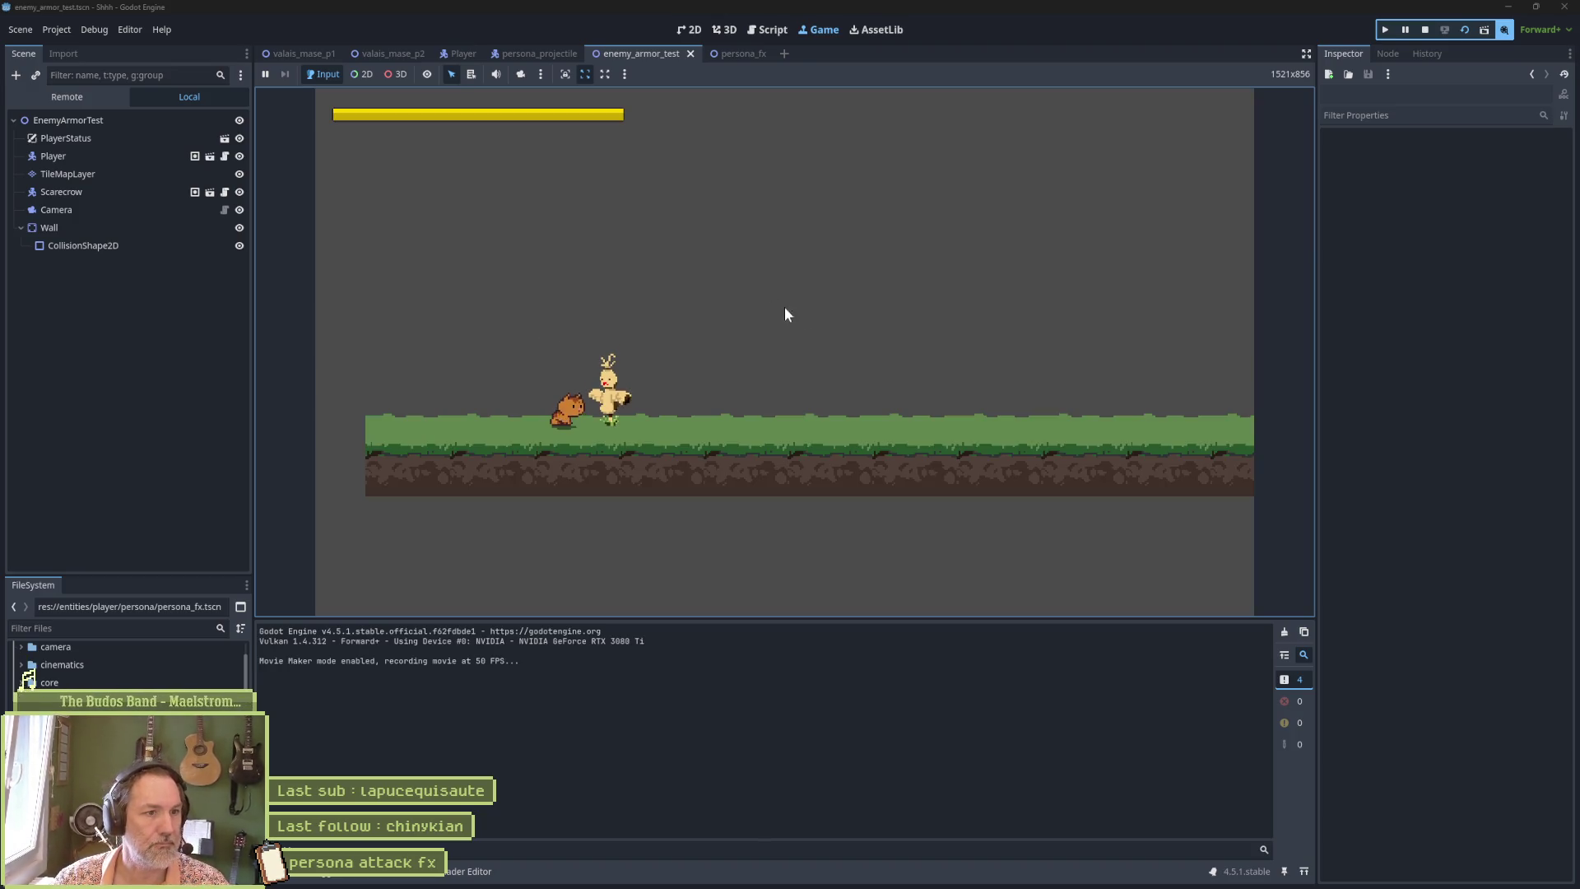
{"action": "left_click", "coordinate": [803, 306]}
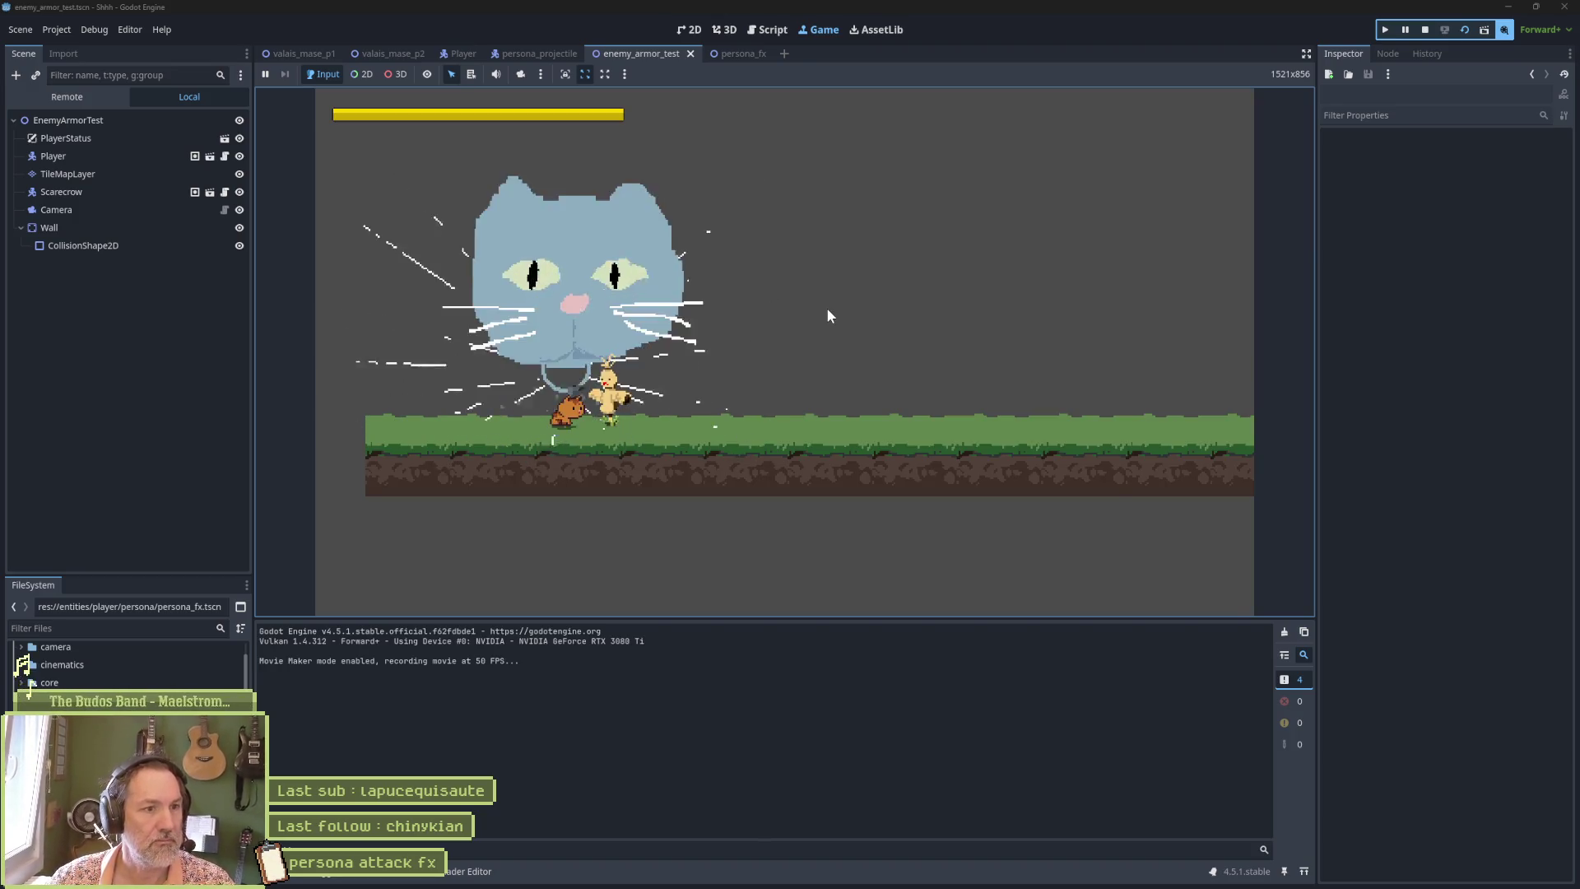
{"action": "key", "text": "F8"}
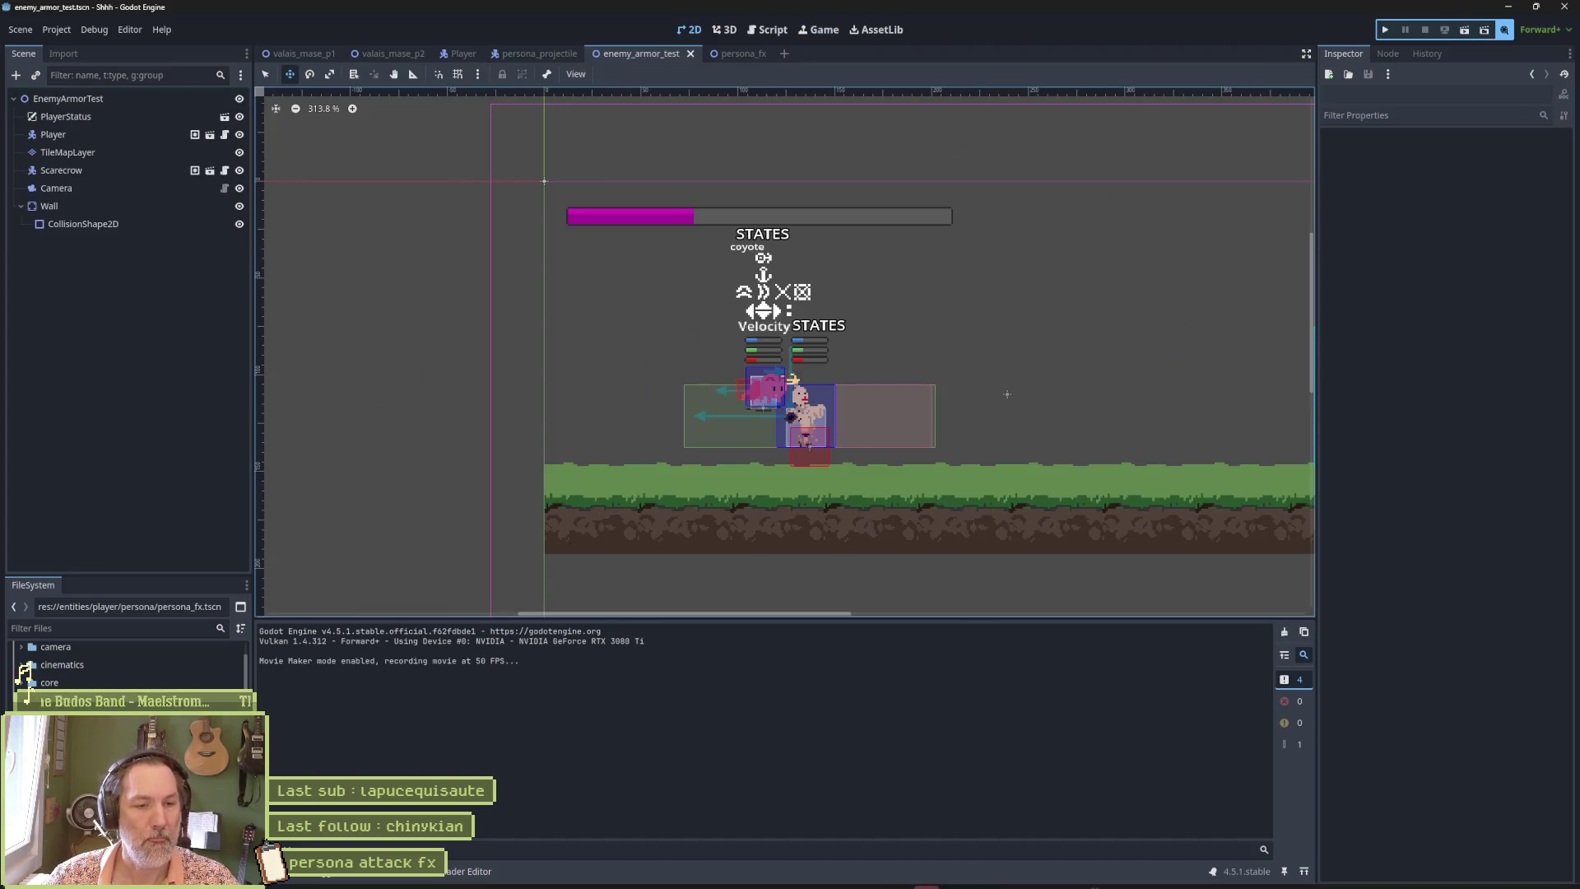
{"action": "mouse_move", "coordinate": [926, 885]}
{"action": "left_click", "coordinate": [818, 874]}
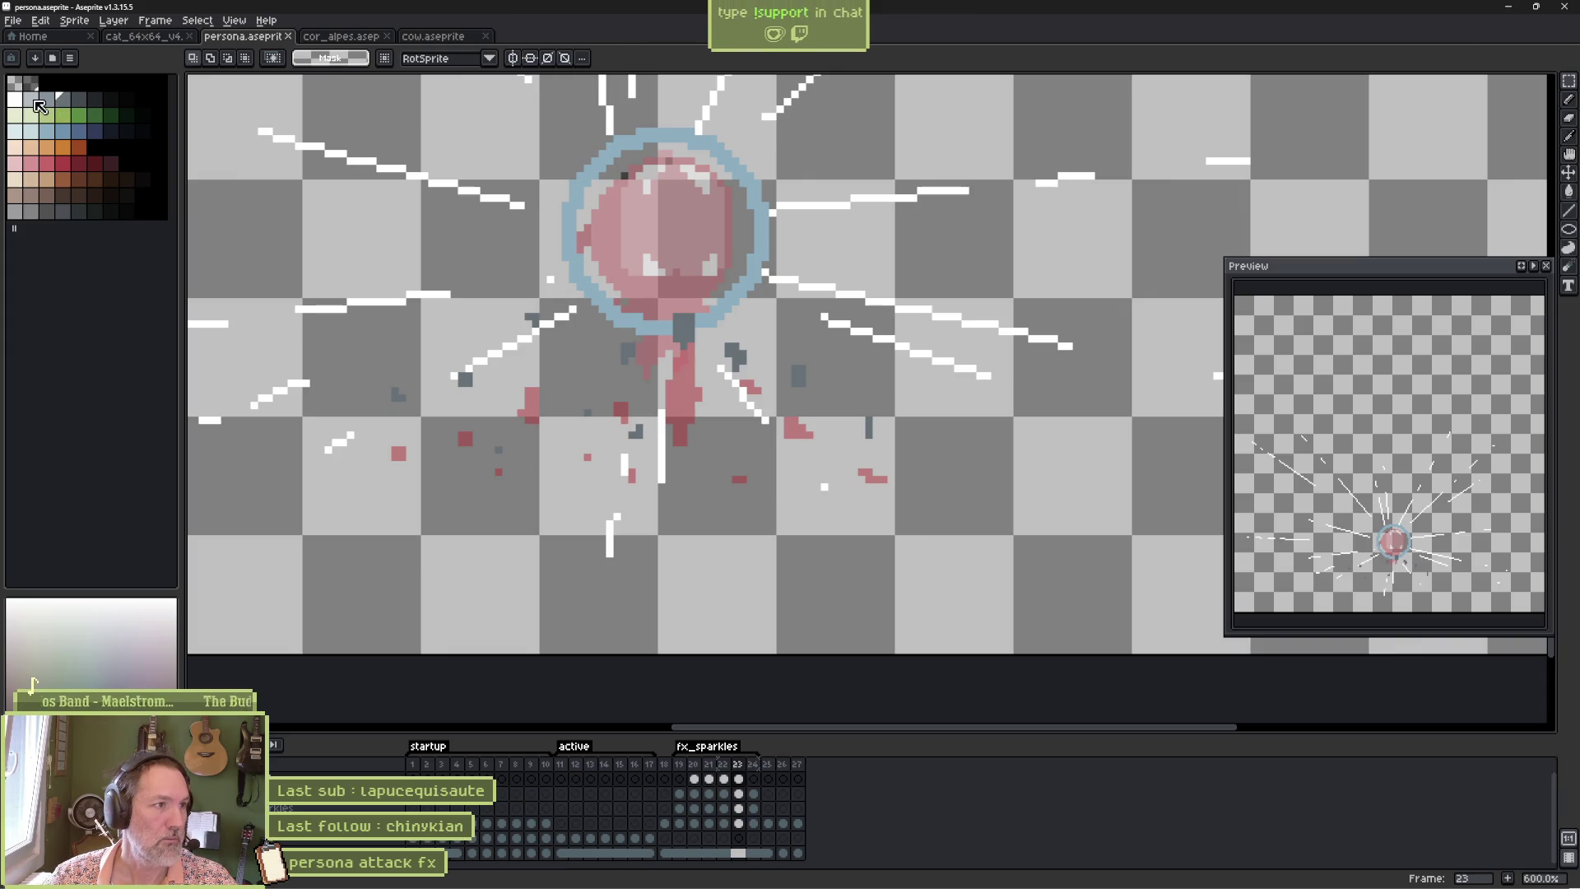
Fill all the grey debris on frame 23 black with the Paint Bucket and save.
{"action": "left_click", "coordinate": [33, 99]}
{"action": "key", "text": "g"}
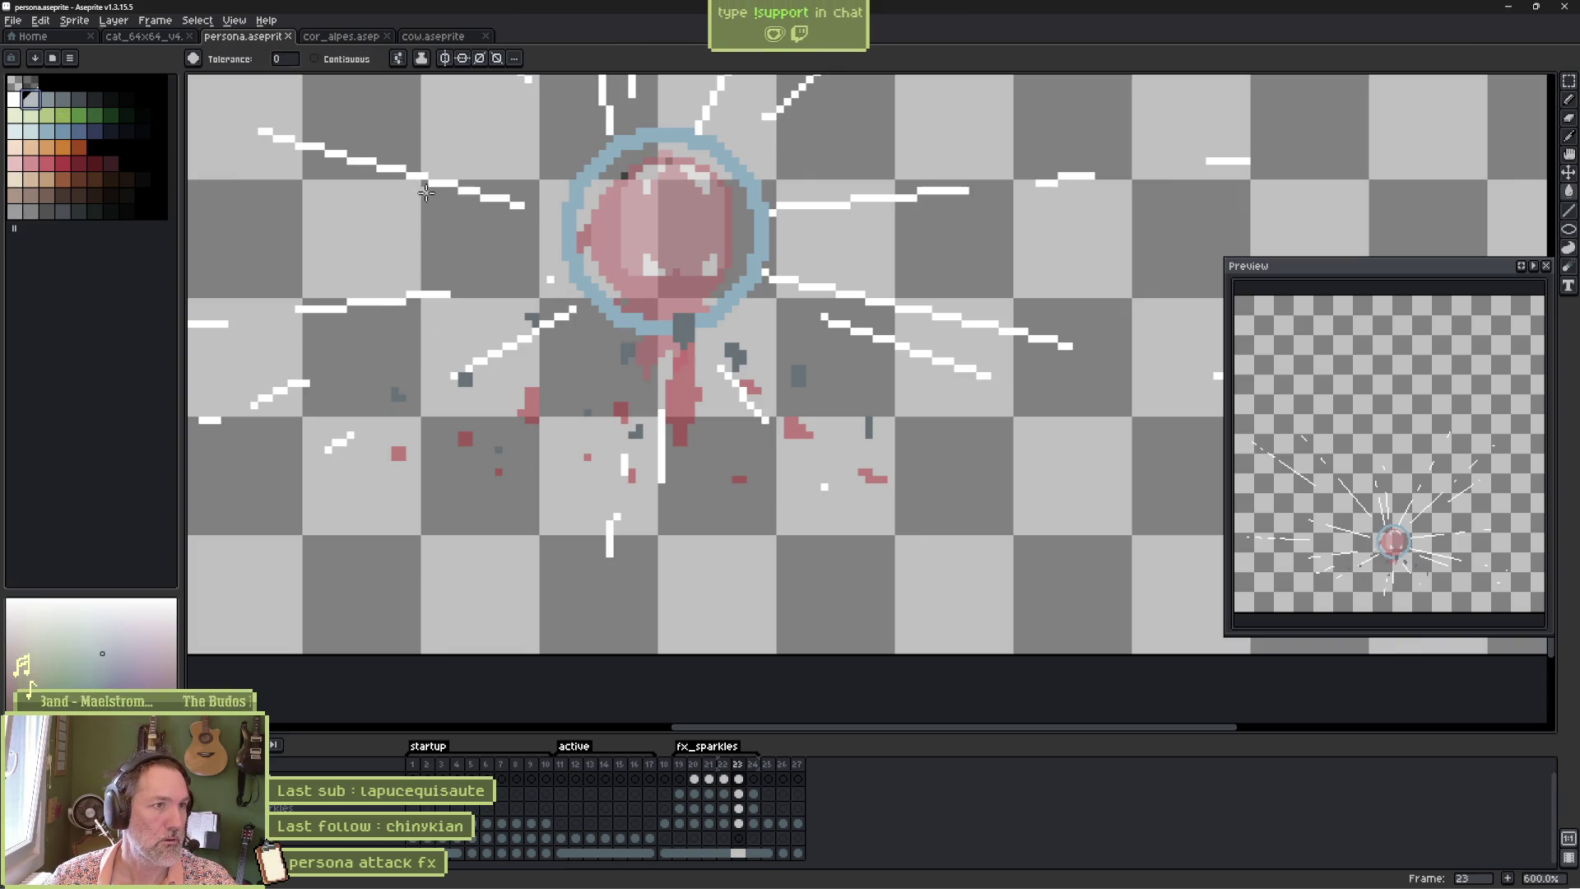
{"action": "left_click", "coordinate": [465, 378]}
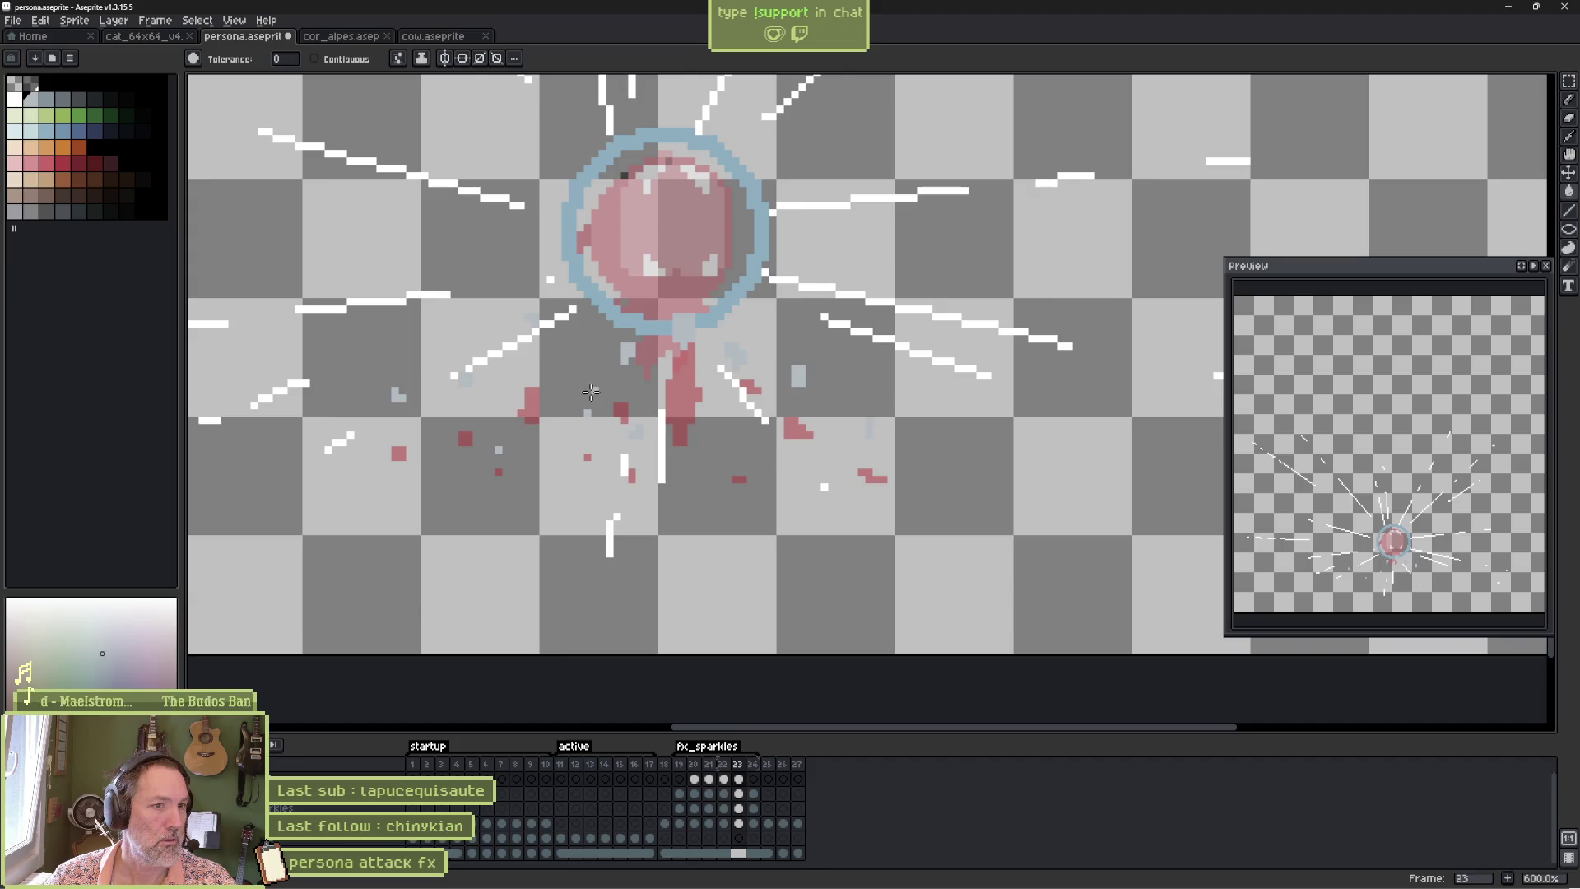
{"action": "key", "text": "x"}
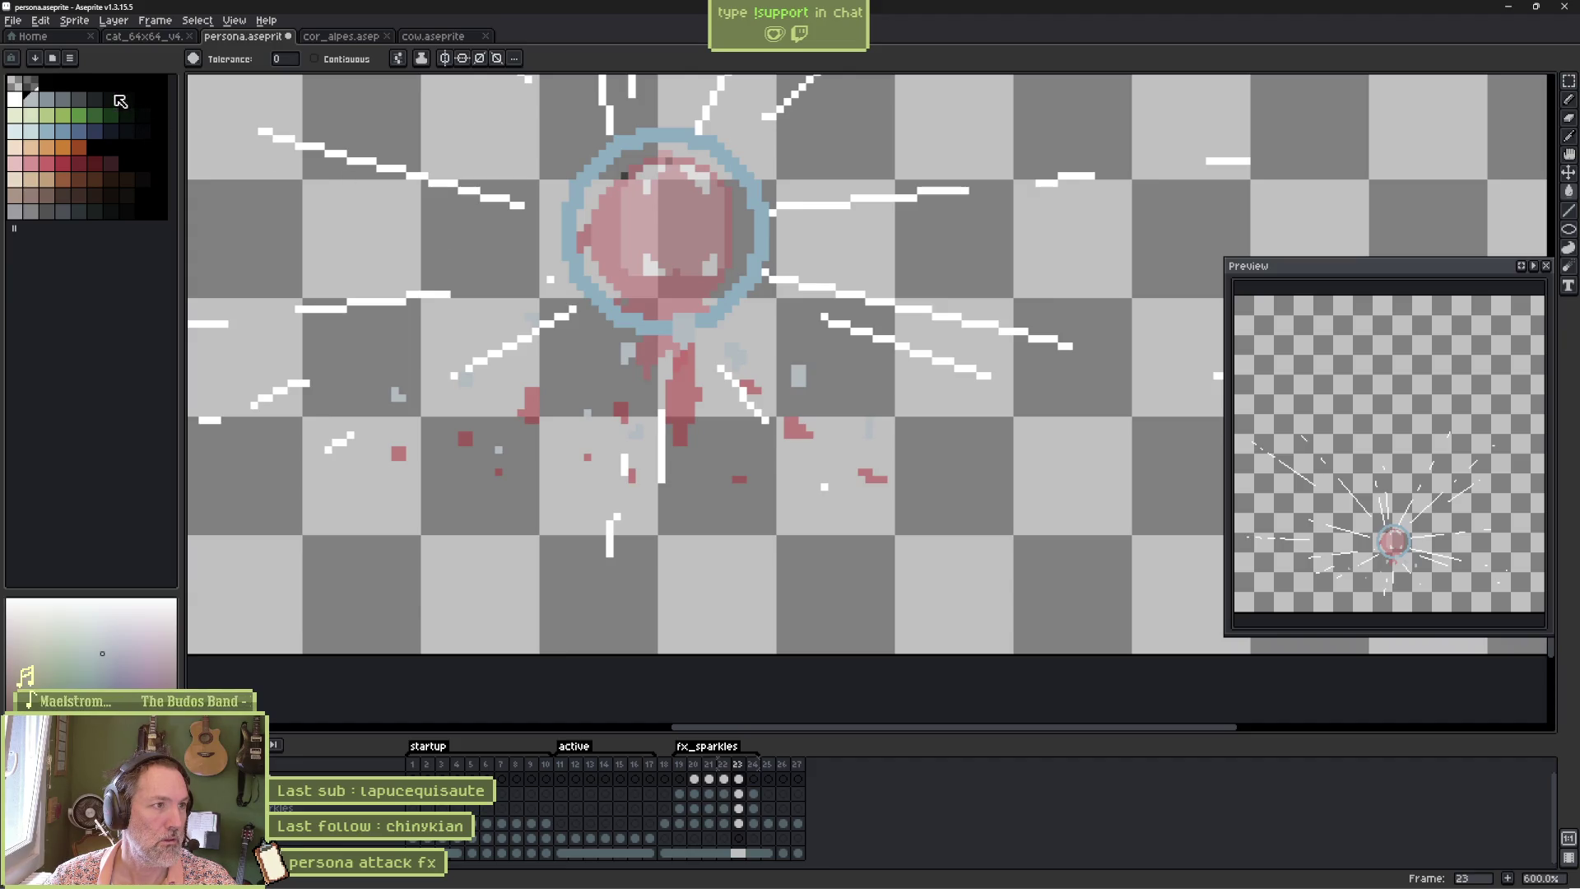
{"action": "left_click", "coordinate": [398, 395]}
{"action": "key", "text": "ctrl+s"}
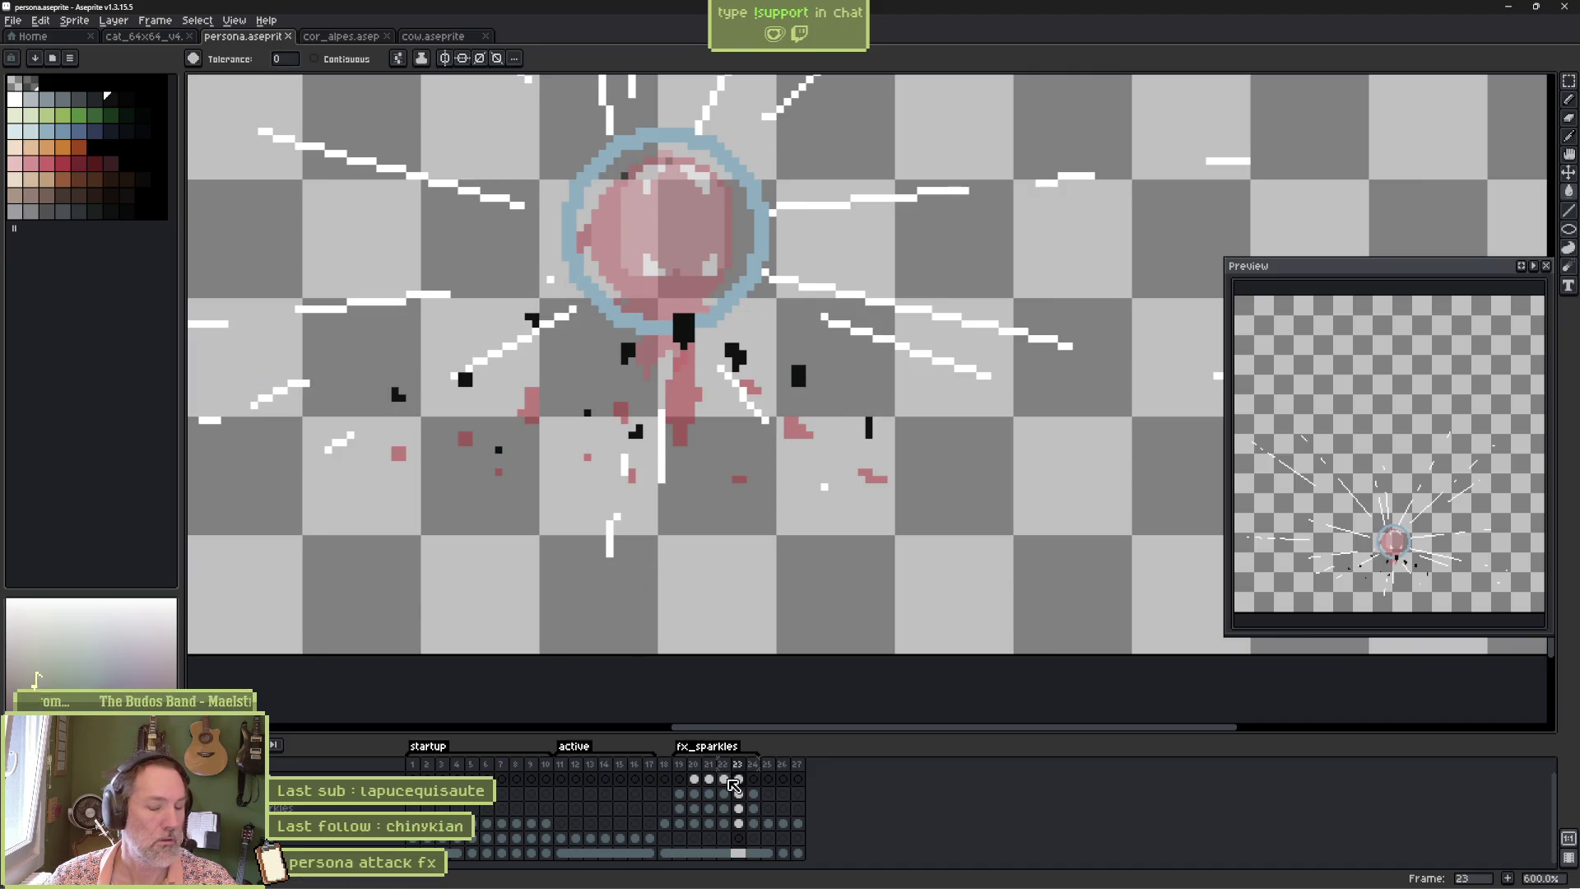
Fill the slate-grey debris shapes dark on frames 21 and 20.
{"action": "left_click", "coordinate": [708, 780]}
{"action": "left_click", "coordinate": [683, 379]}
{"action": "left_click", "coordinate": [684, 433]}
{"action": "key", "text": "Left"}
{"action": "left_click", "coordinate": [672, 456]}
Step through frames 19–24, undo an accidental background fill, and play the animation.
{"action": "key", "text": "Left"}
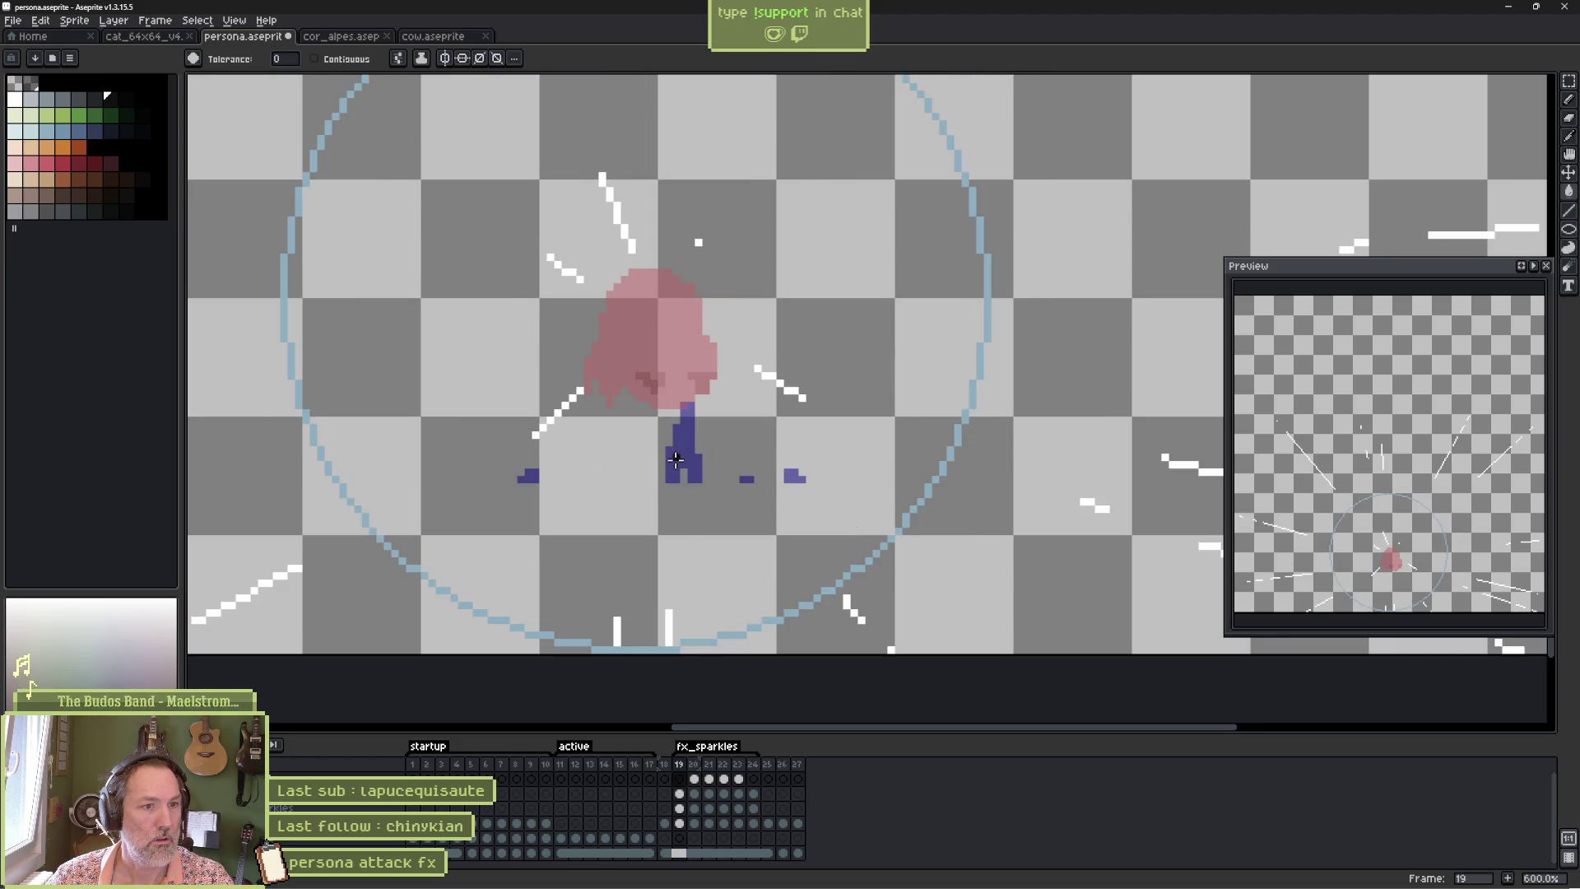
{"action": "key", "text": "Right"}
{"action": "key", "text": "Right"}
{"action": "key", "text": "Right"}
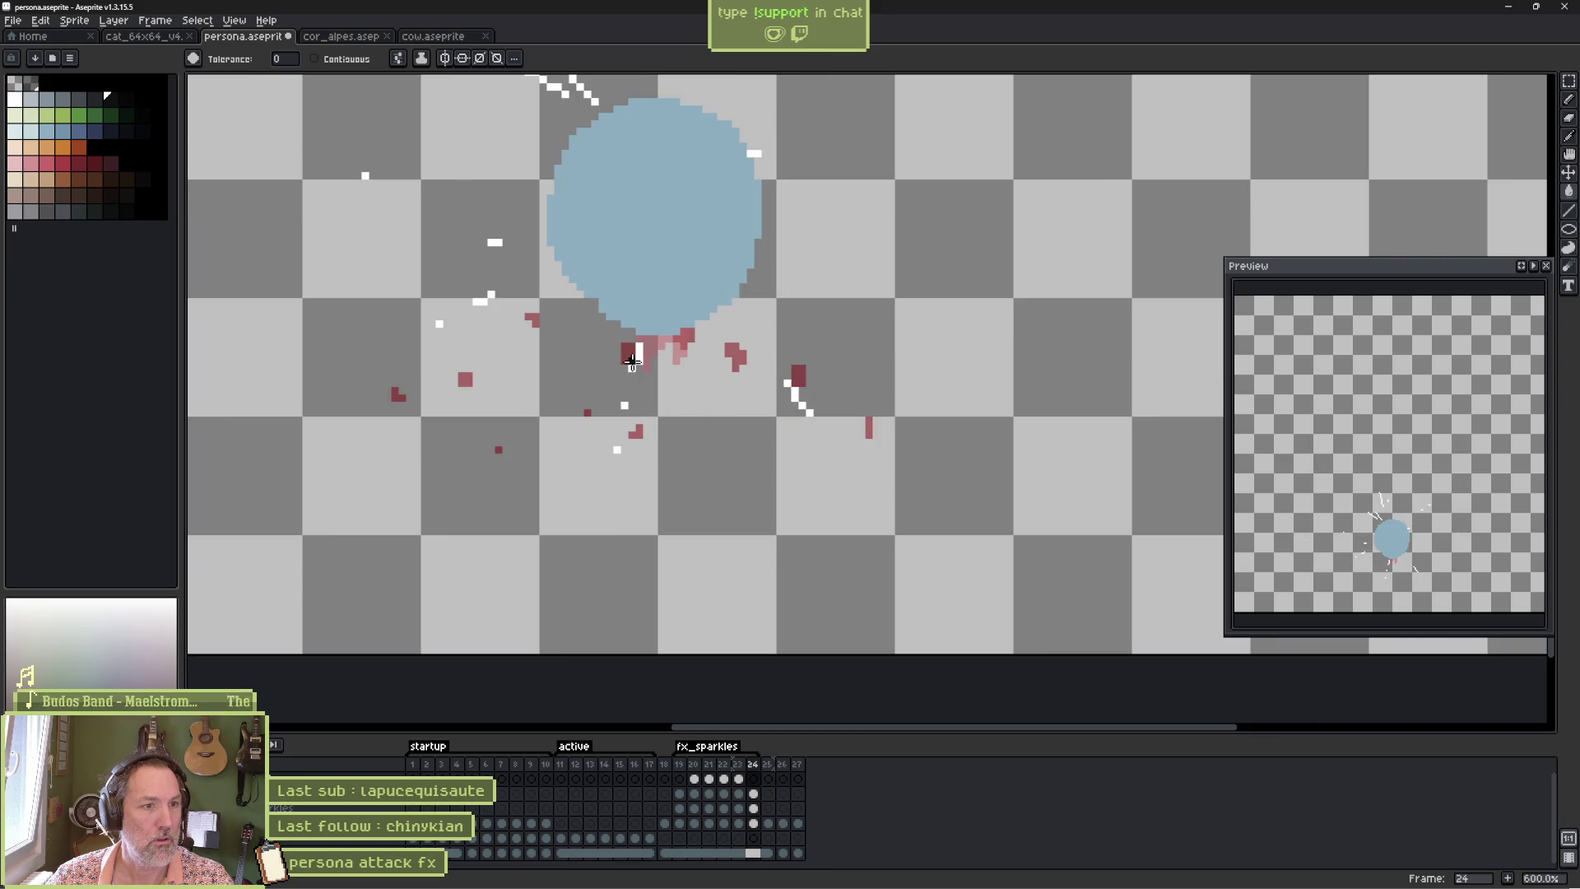
{"action": "left_click", "coordinate": [765, 321]}
{"action": "key", "text": "ctrl+z"}
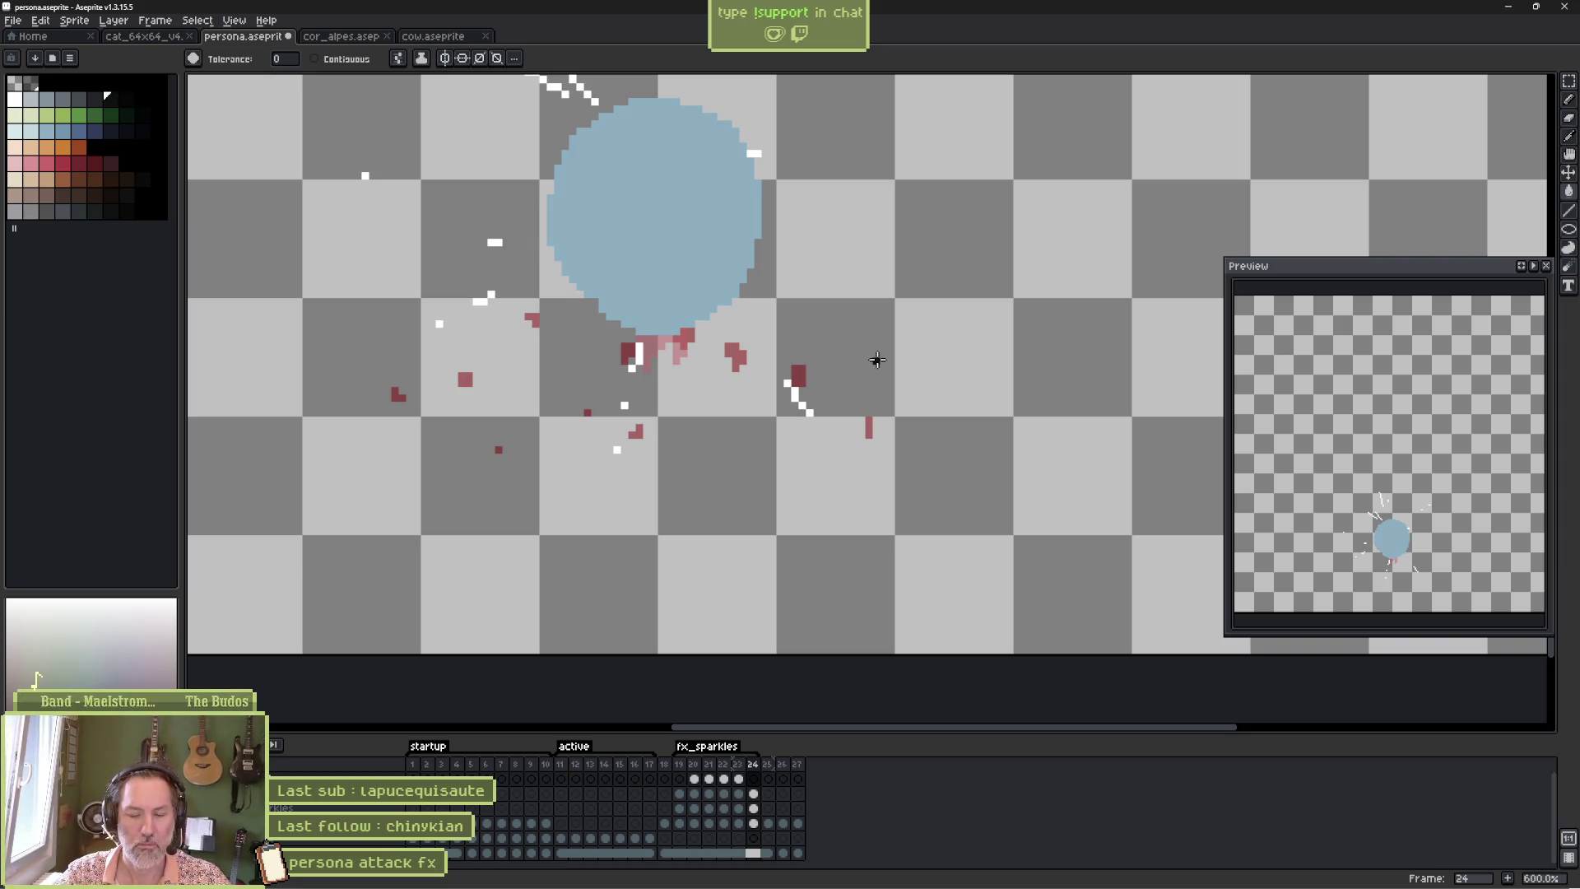
{"action": "key", "text": "Return"}
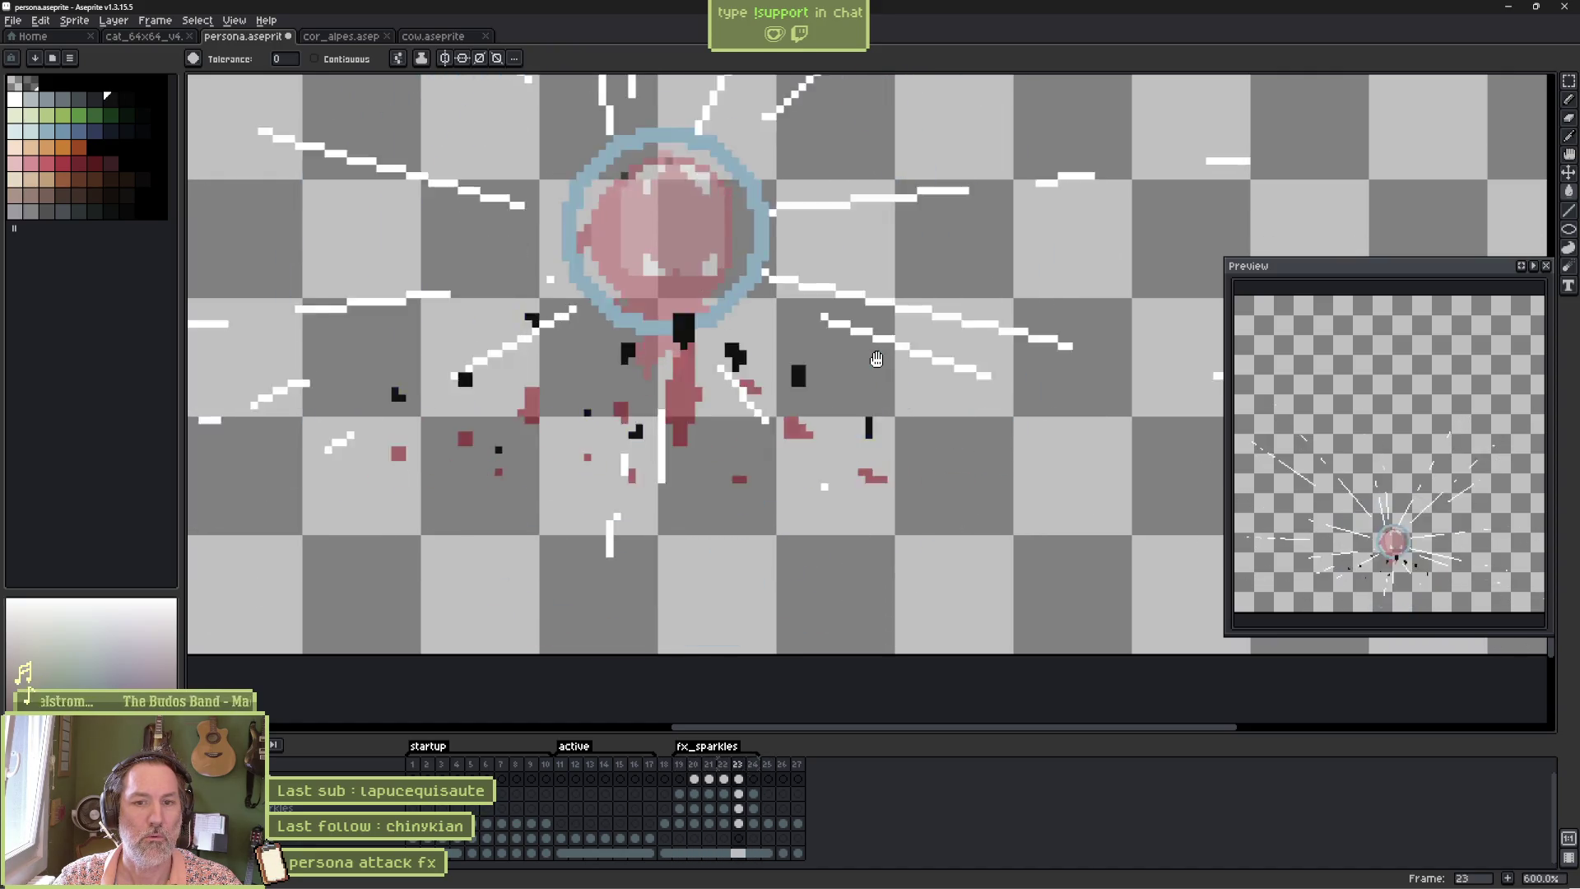
Recolour part of frame 20's black debris purple with the pencil.
{"action": "key", "text": "Return"}
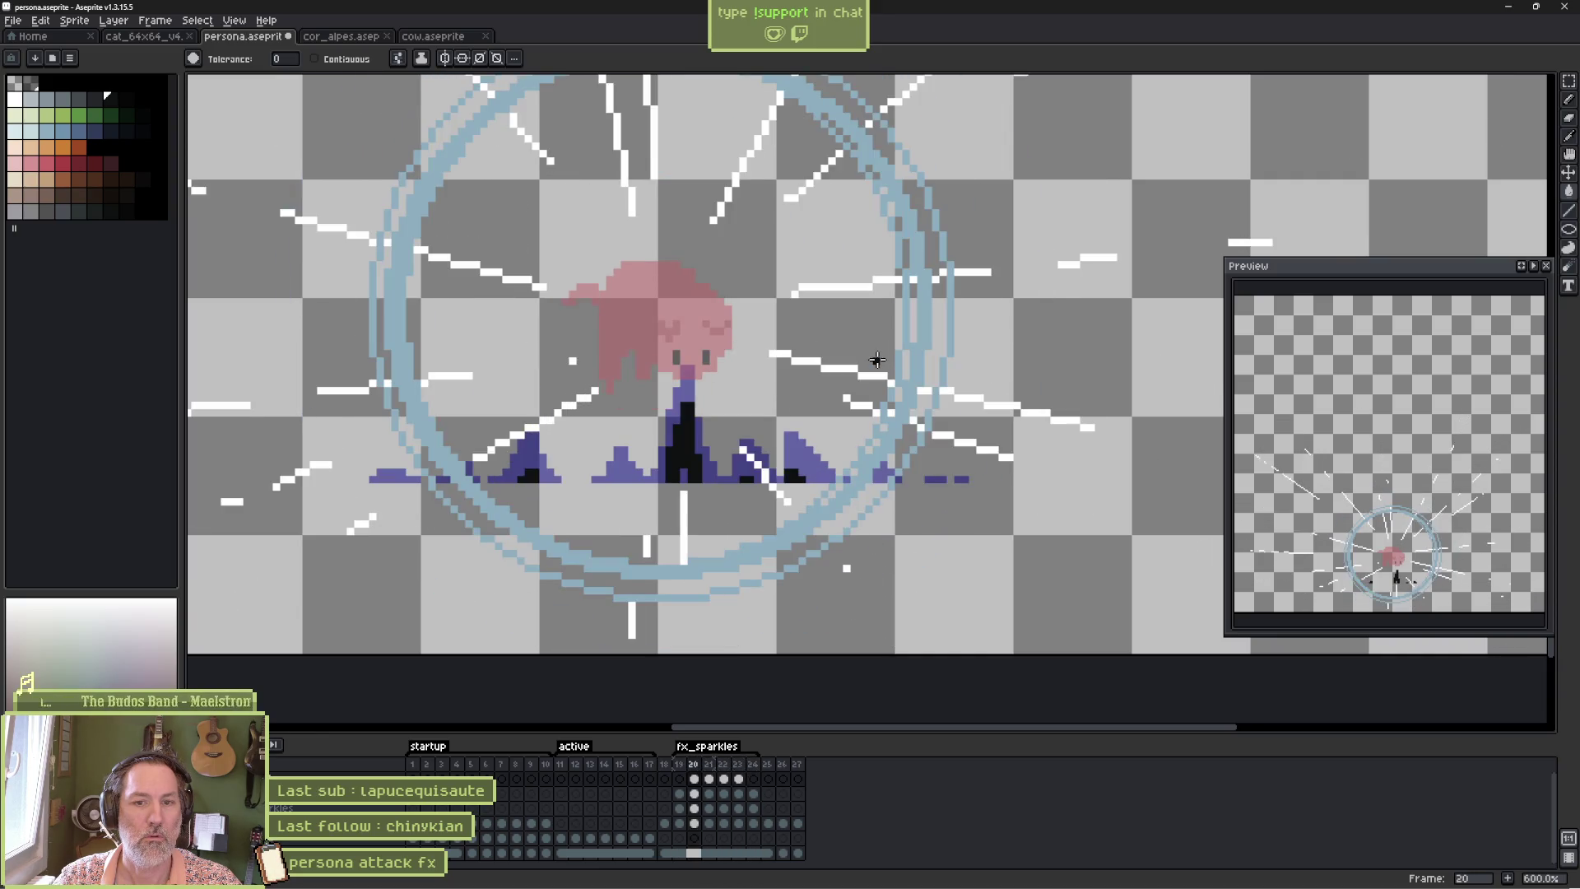
{"action": "scroll", "coordinate": [682, 510], "scroll_direction": "up", "scroll_amount": 1}
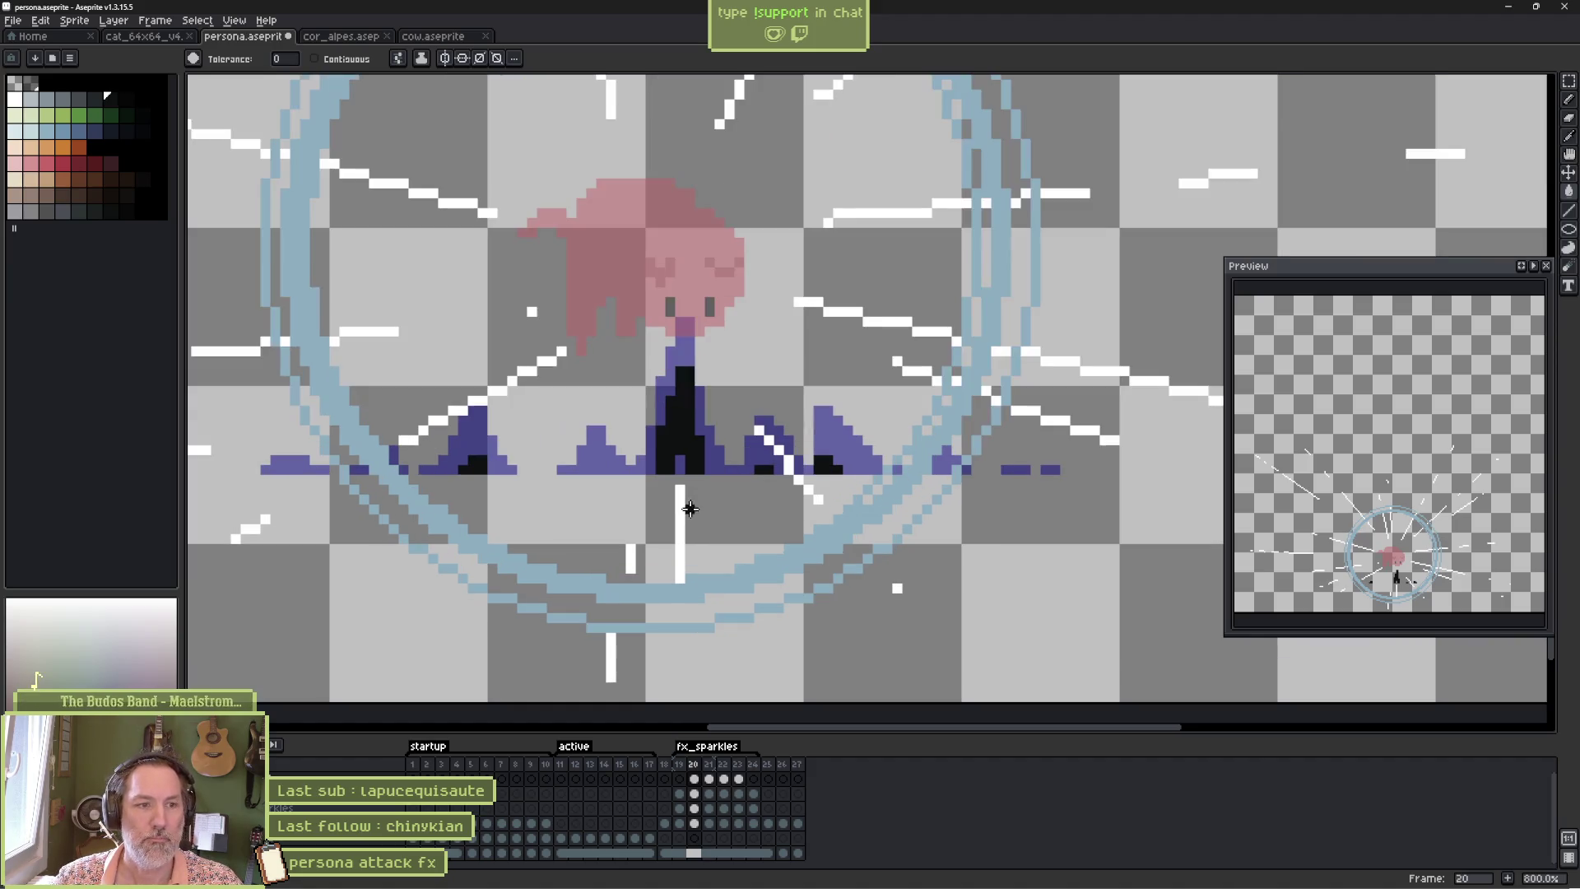
{"action": "key", "text": "b"}
{"action": "mouse_move", "coordinate": [669, 439]}
{"action": "left_mouse_down"}
{"action": "mouse_move", "coordinate": [658, 456]}
{"action": "mouse_move", "coordinate": [674, 475]}
{"action": "mouse_move", "coordinate": [701, 428]}
{"action": "left_mouse_up"}
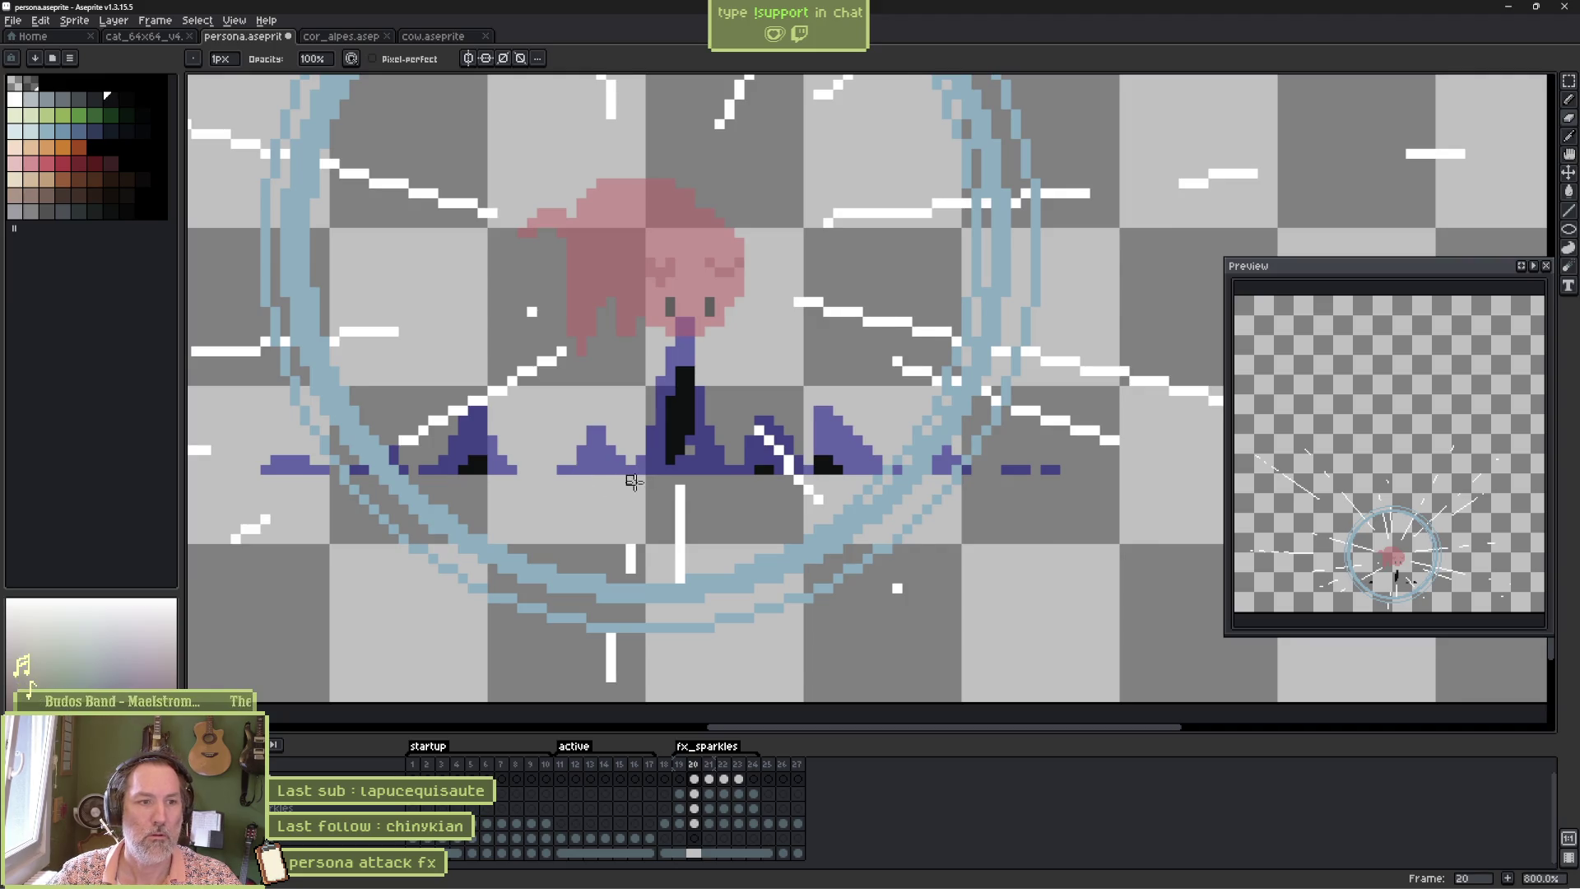
Erase gaps in the central and right black debris on frame 21, then compare frames.
{"action": "key", "text": "Right"}
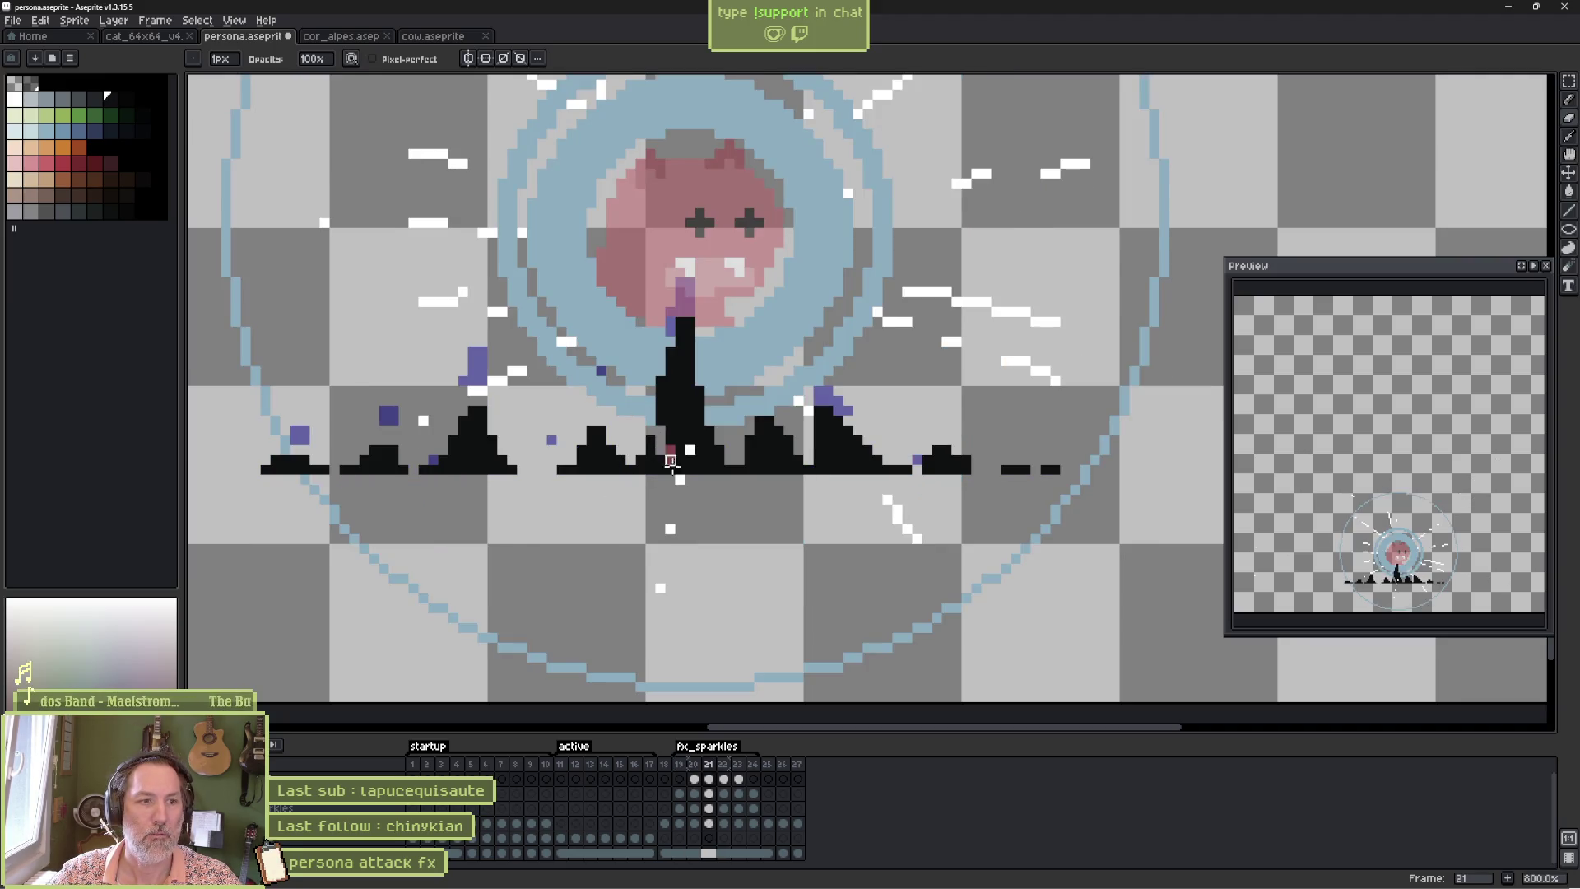
{"action": "mouse_move", "coordinate": [692, 470]}
{"action": "left_mouse_down"}
{"action": "mouse_move", "coordinate": [711, 436]}
{"action": "mouse_move", "coordinate": [706, 466]}
{"action": "mouse_move", "coordinate": [651, 448]}
{"action": "mouse_move", "coordinate": [638, 473]}
{"action": "mouse_move", "coordinate": [500, 466]}
{"action": "left_mouse_up"}
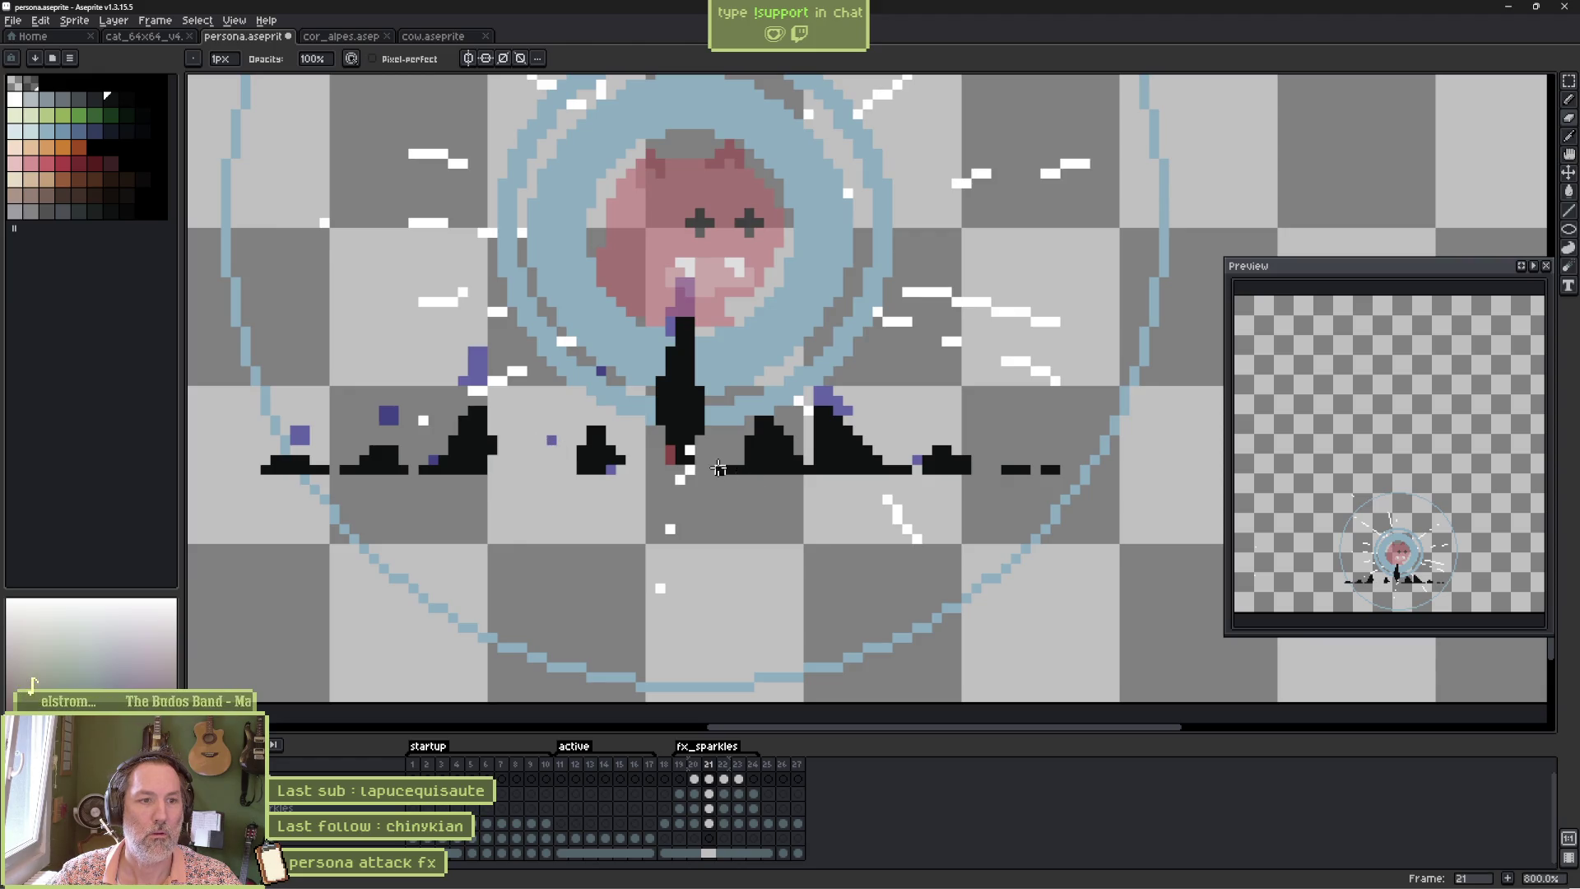
{"action": "mouse_move", "coordinate": [743, 479]}
{"action": "left_mouse_down"}
{"action": "mouse_move", "coordinate": [790, 461]}
{"action": "mouse_move", "coordinate": [767, 482]}
{"action": "mouse_move", "coordinate": [847, 473]}
{"action": "mouse_move", "coordinate": [868, 452]}
{"action": "mouse_move", "coordinate": [893, 477]}
{"action": "mouse_move", "coordinate": [920, 467]}
{"action": "left_mouse_up"}
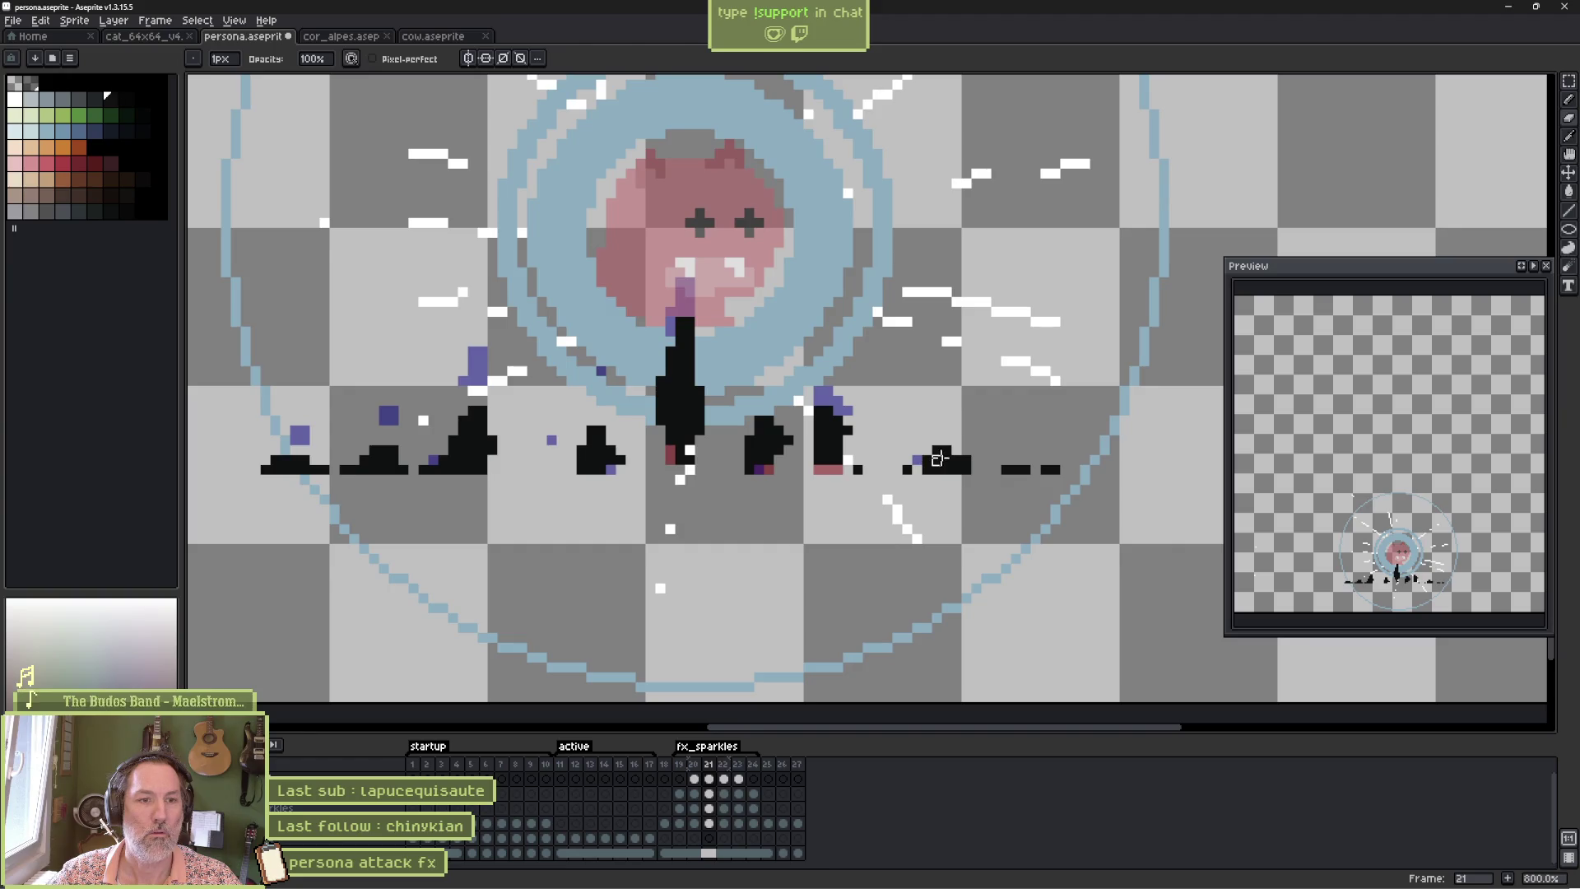
{"action": "key", "text": "Right"}
{"action": "key", "text": "Left"}
{"action": "key", "text": "Left"}
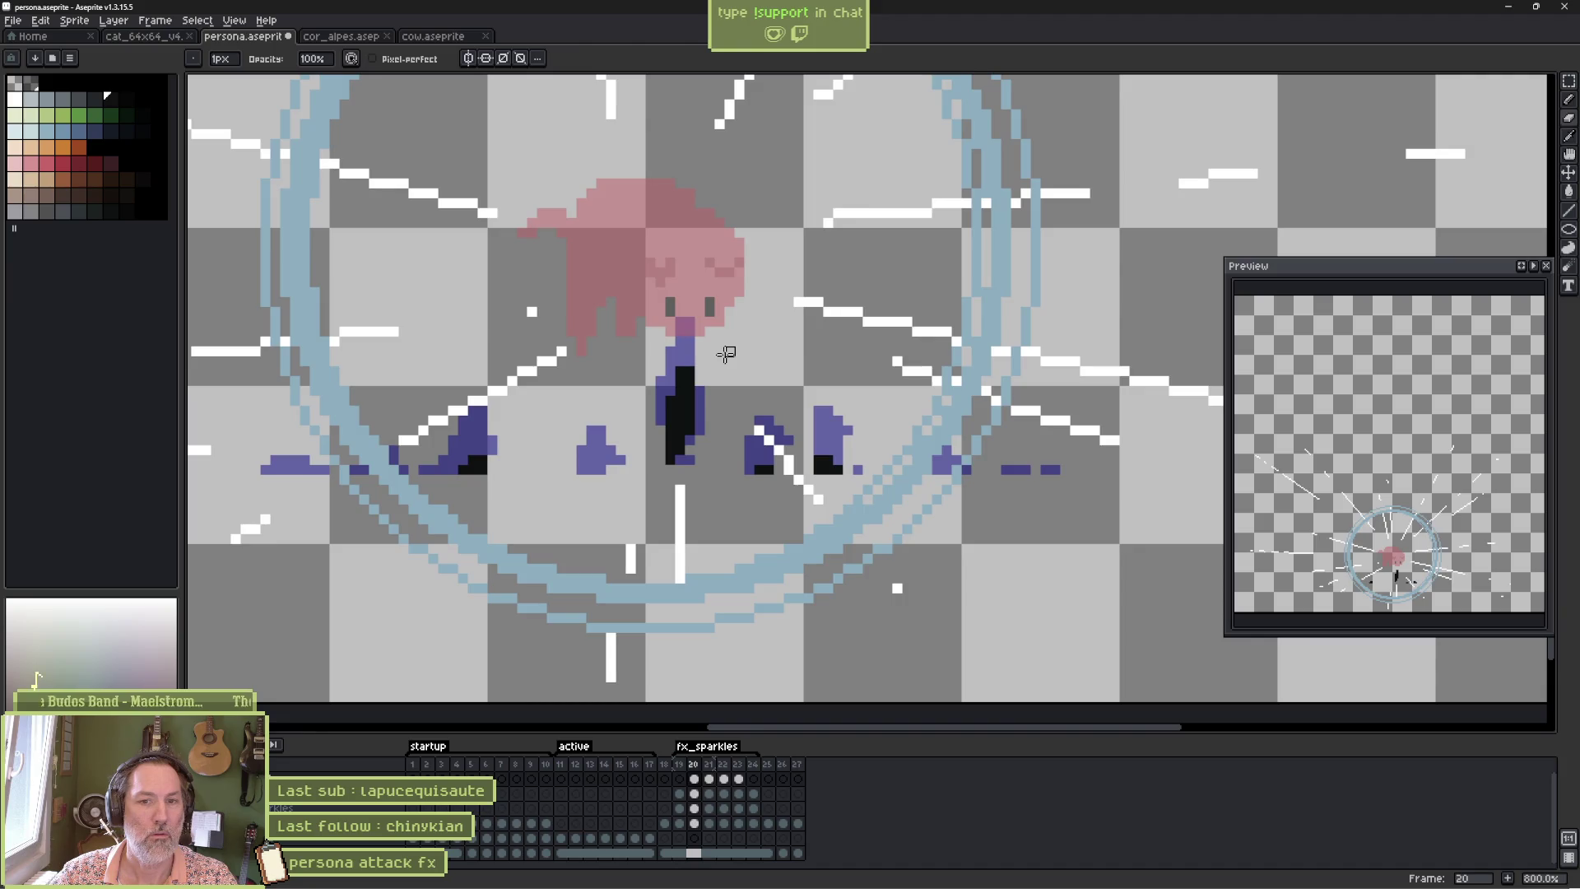
{"action": "key", "text": "Right"}
{"action": "key", "text": "Right"}
{"action": "key", "text": "Right"}
{"action": "key", "text": "Return"}
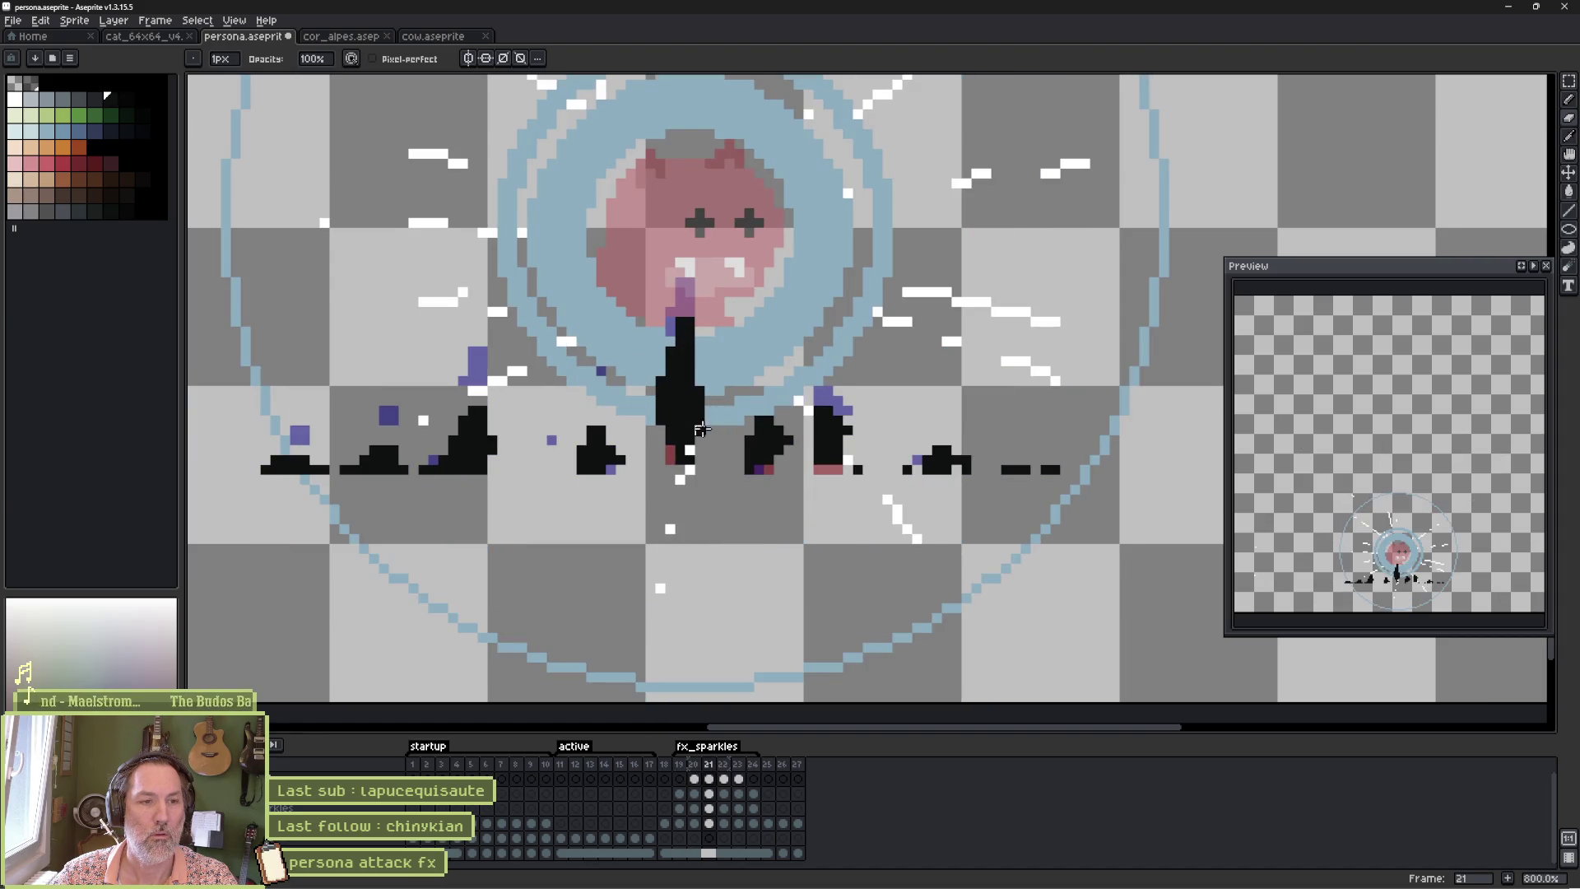
Reshape frame 21's central debris column and trim both ends of the left debris bar.
{"action": "left_click_drag", "start_coordinate": [680, 458], "coordinate": [669, 388]}
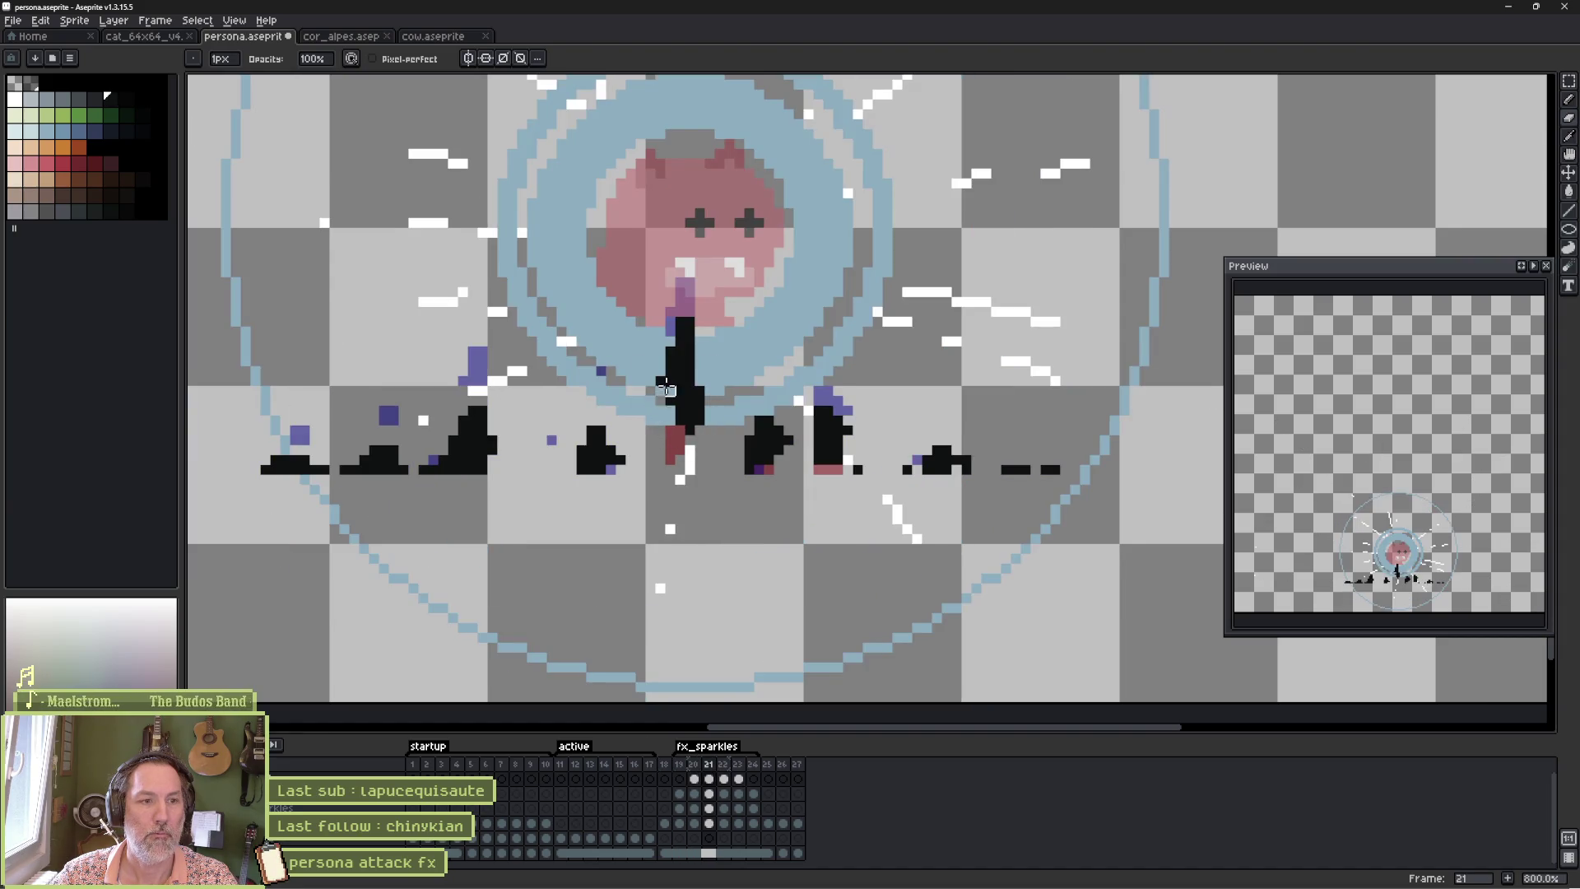
{"action": "key", "text": "Left"}
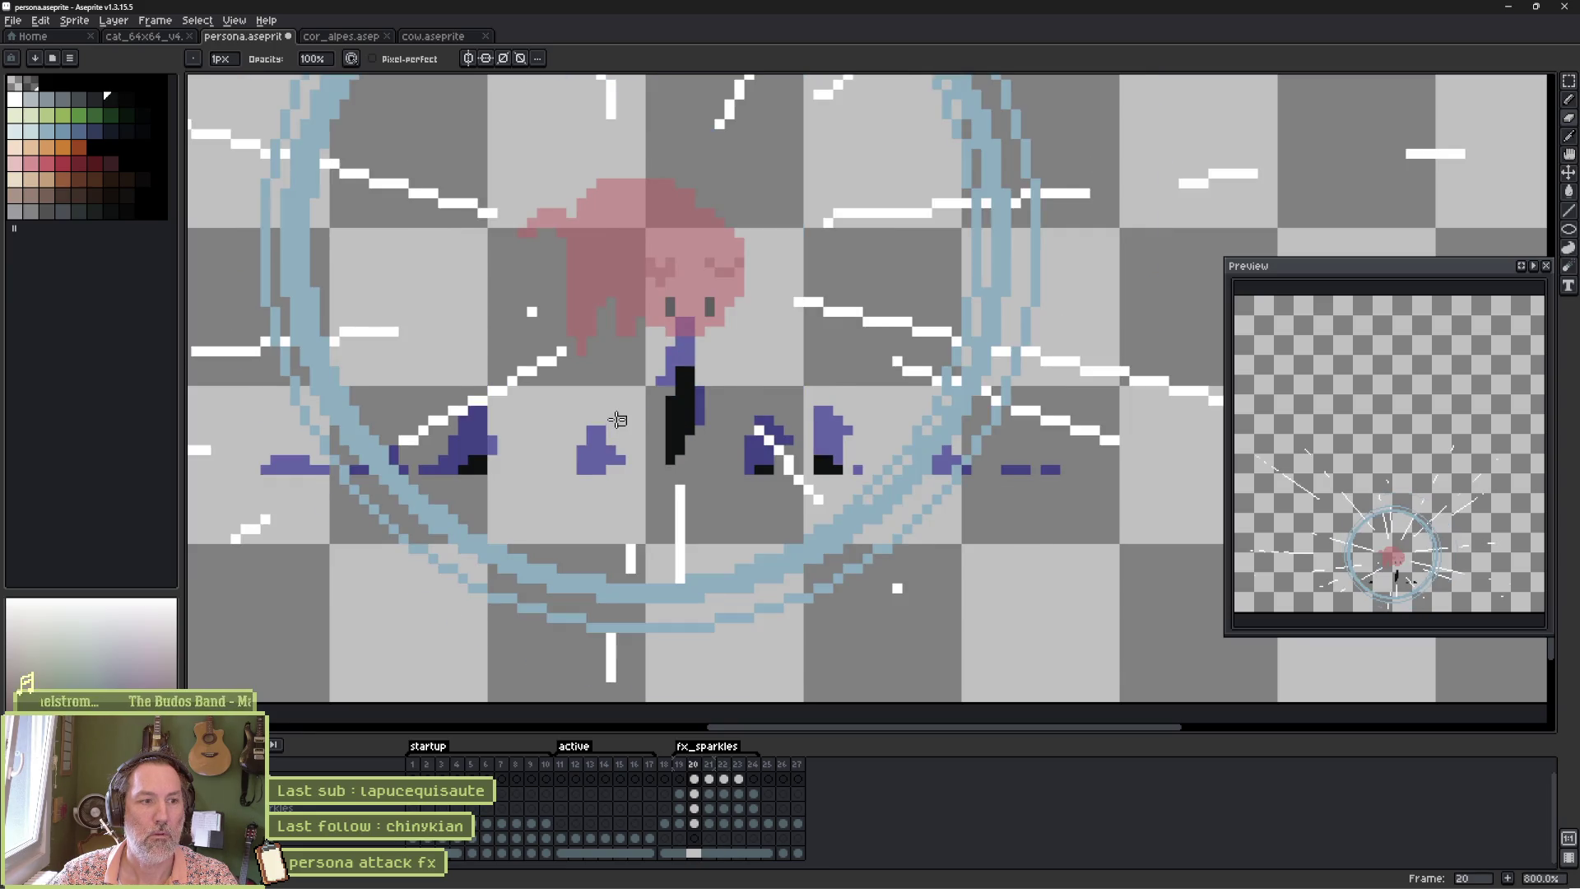
{"action": "key", "text": "Right"}
{"action": "key", "text": "Left"}
{"action": "key", "text": "Right"}
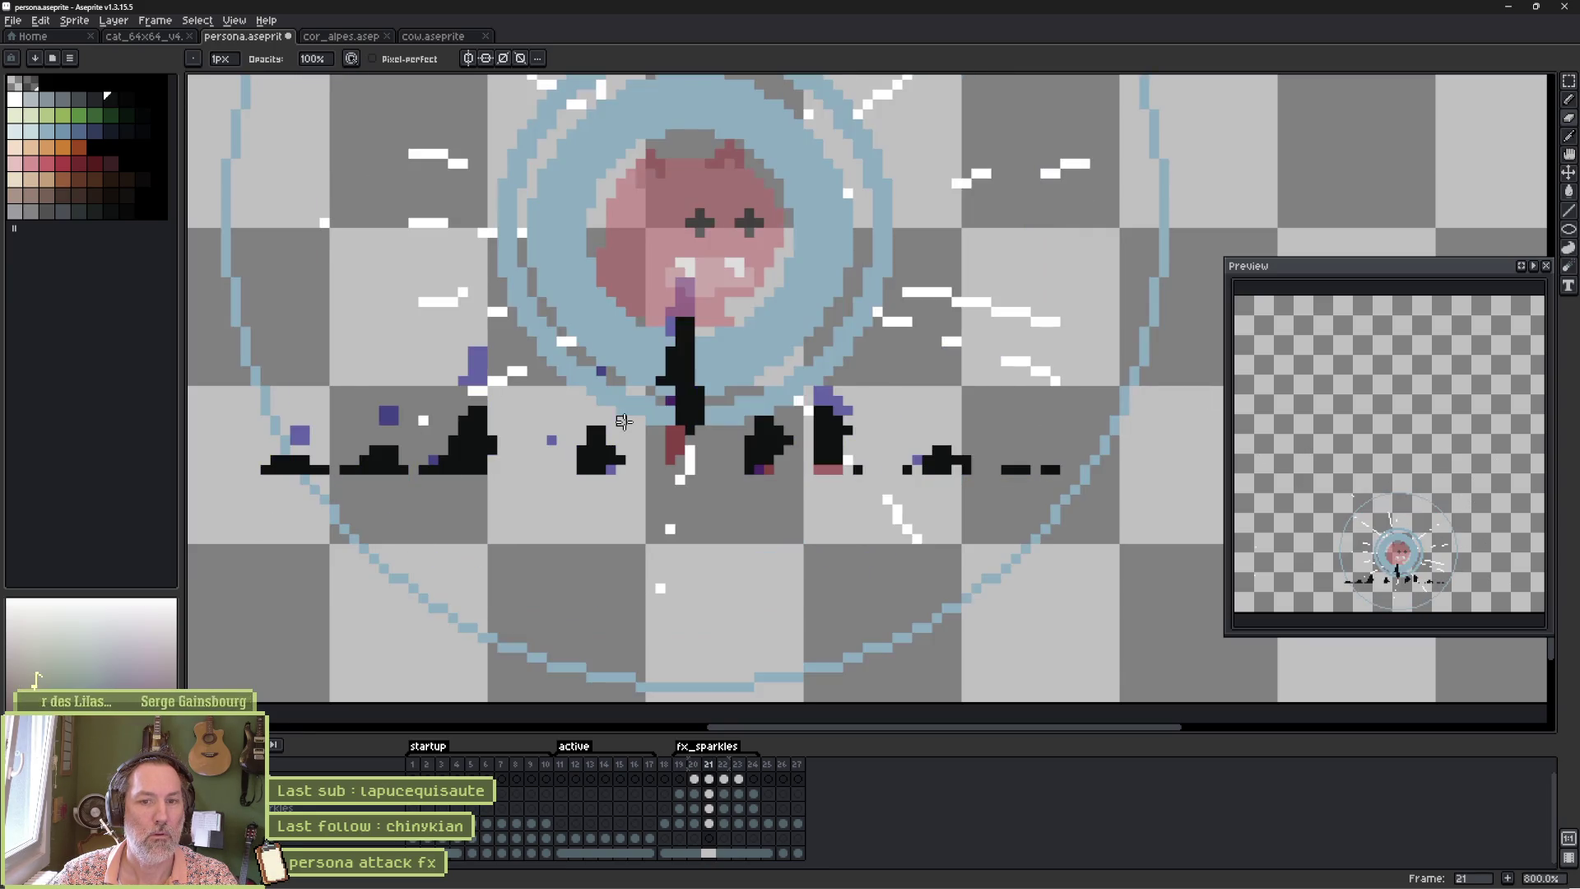
{"action": "key", "text": "Right"}
{"action": "key", "text": "Left"}
{"action": "key", "text": "Left"}
{"action": "key", "text": "Right"}
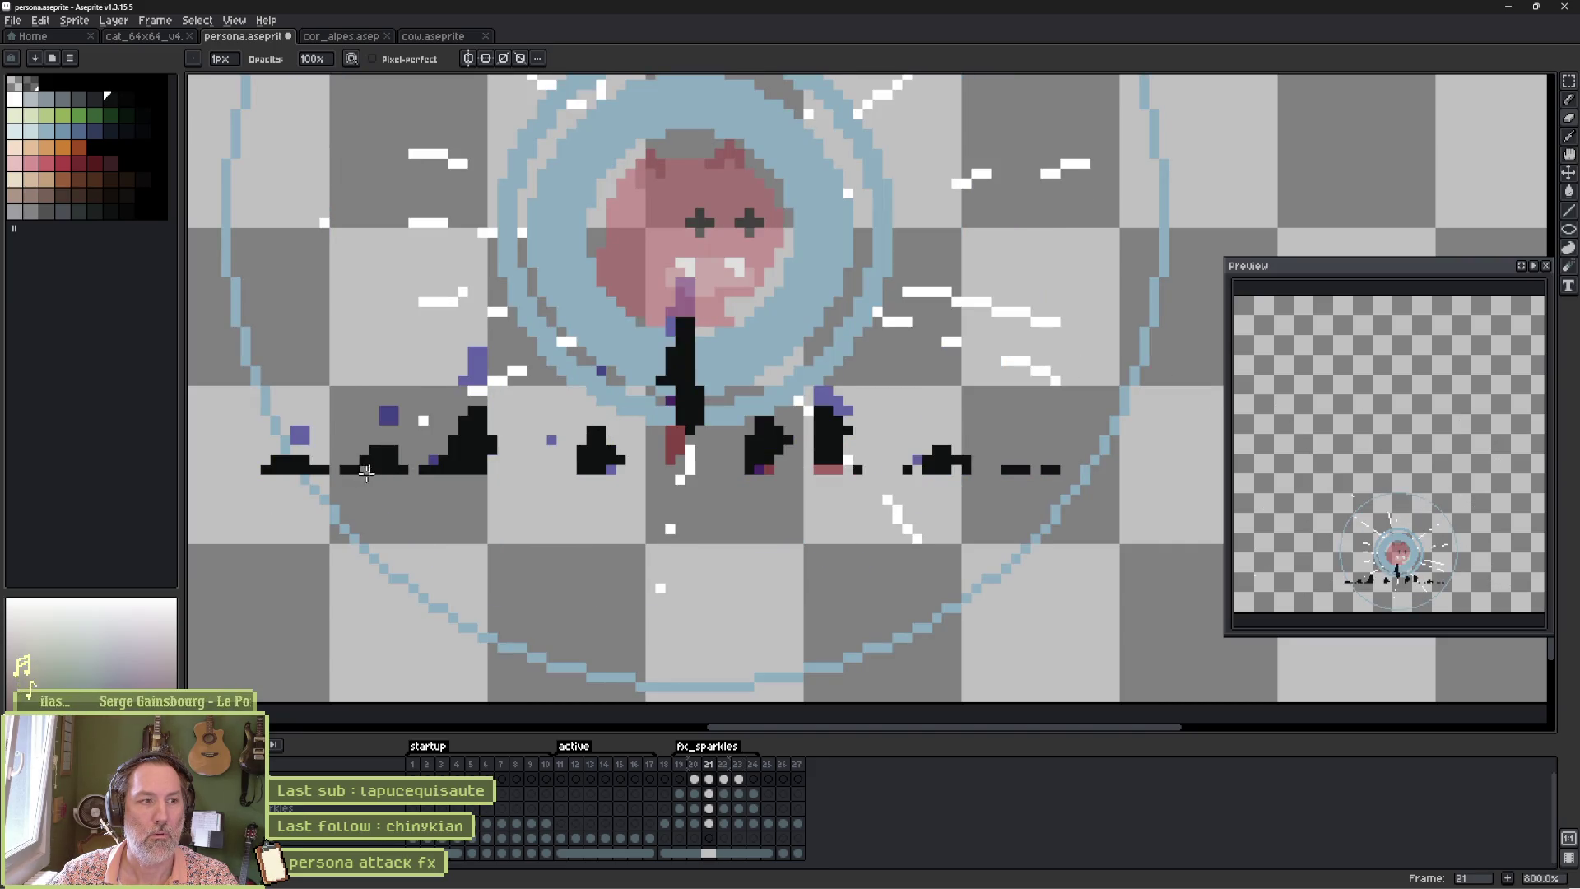
{"action": "left_click", "coordinate": [324, 470]}
{"action": "left_click", "coordinate": [265, 470]}
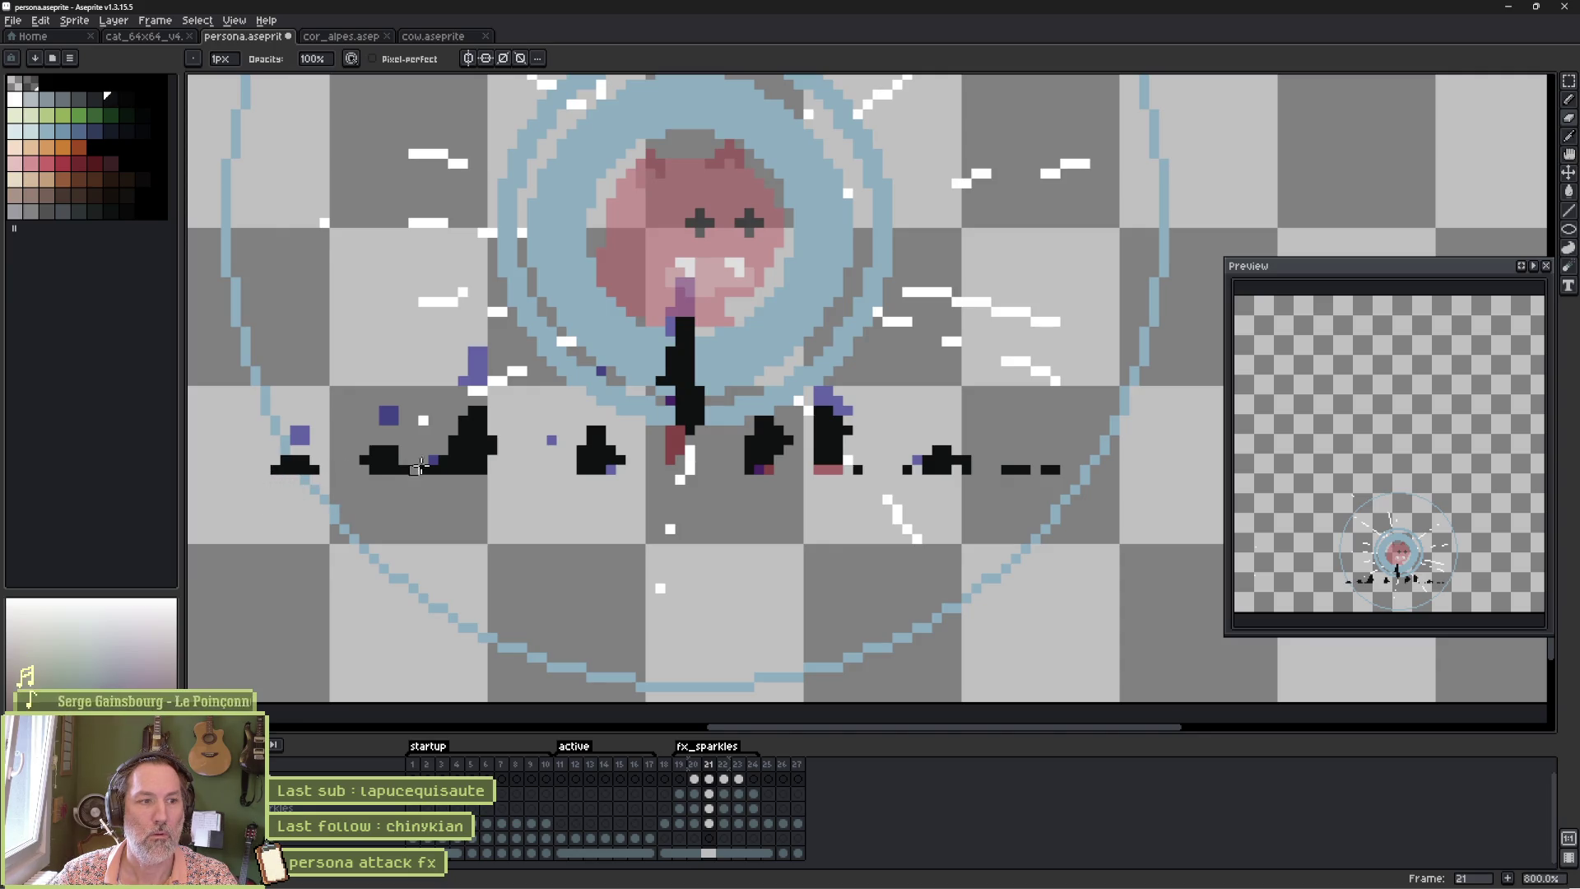
{"action": "key", "text": "Right"}
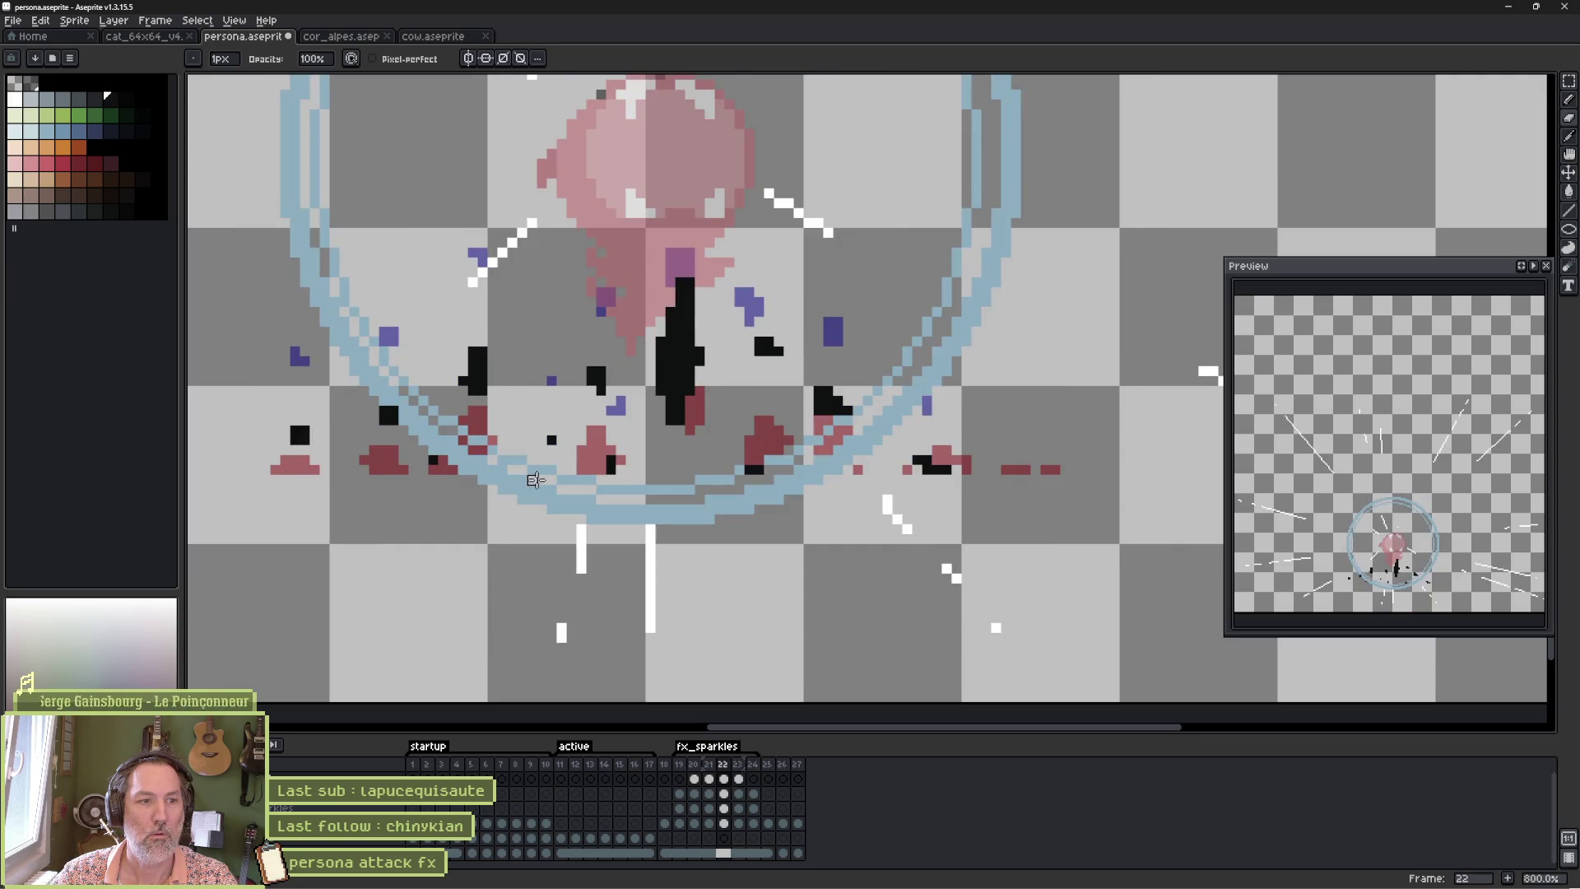
Flip back and forth through frames 20–25 to compare the debris across the burst.
{"action": "key", "text": "Right"}
{"action": "key", "text": "Right"}
{"action": "key", "text": "Right"}
{"action": "key", "text": "Left"}
{"action": "key", "text": "Left"}
{"action": "key", "text": "Left"}
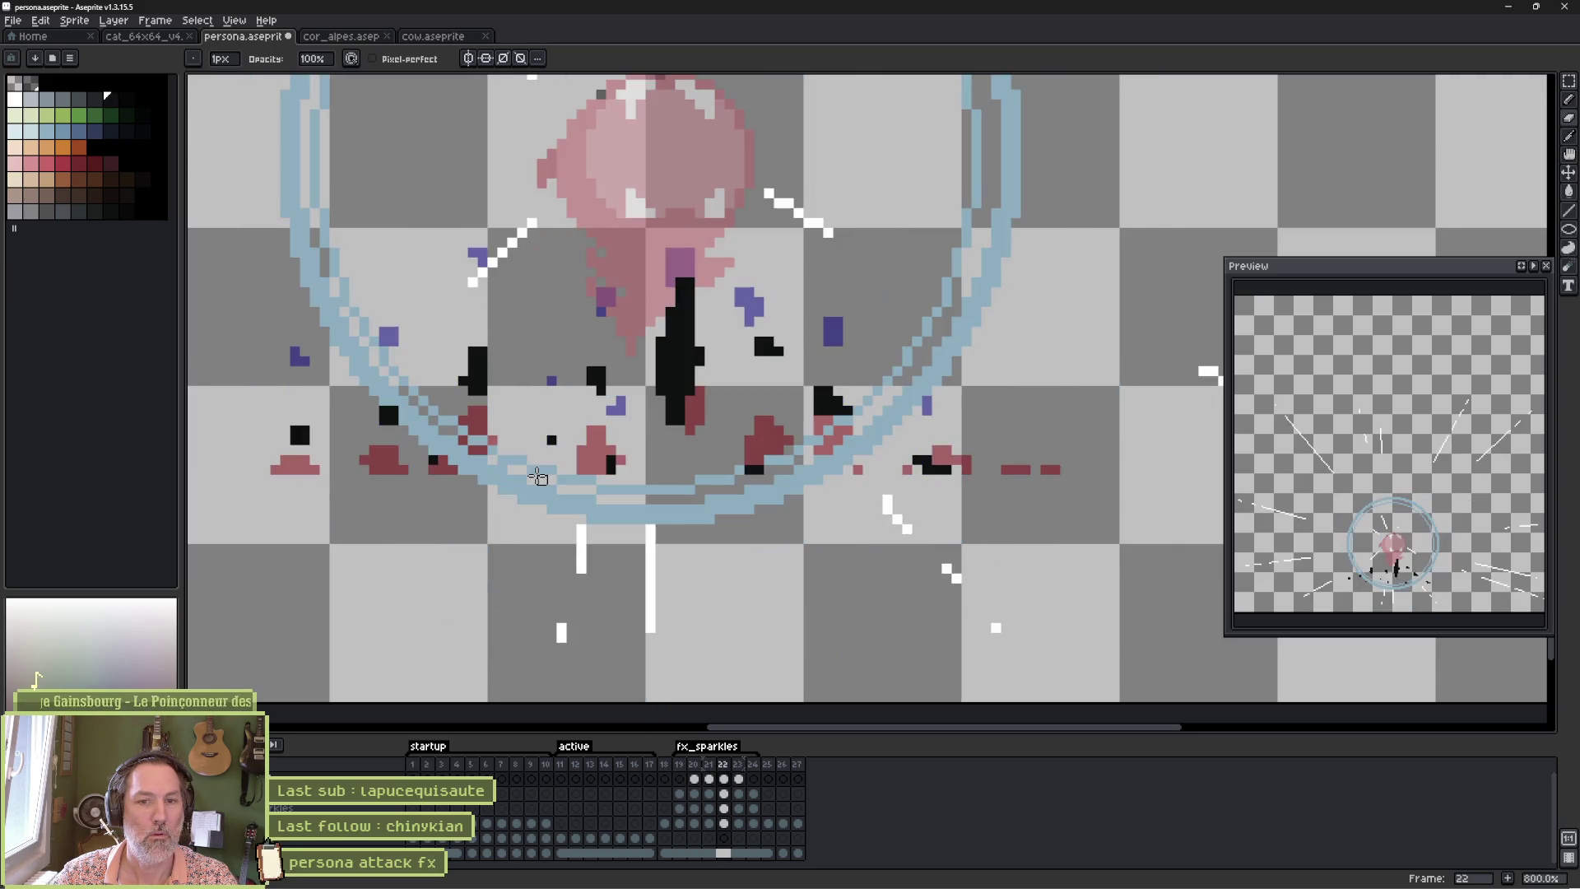
{"action": "key", "text": "Right"}
{"action": "key", "text": "Right"}
{"action": "key", "text": "Left"}
{"action": "key", "text": "Left"}
{"action": "key", "text": "Left"}
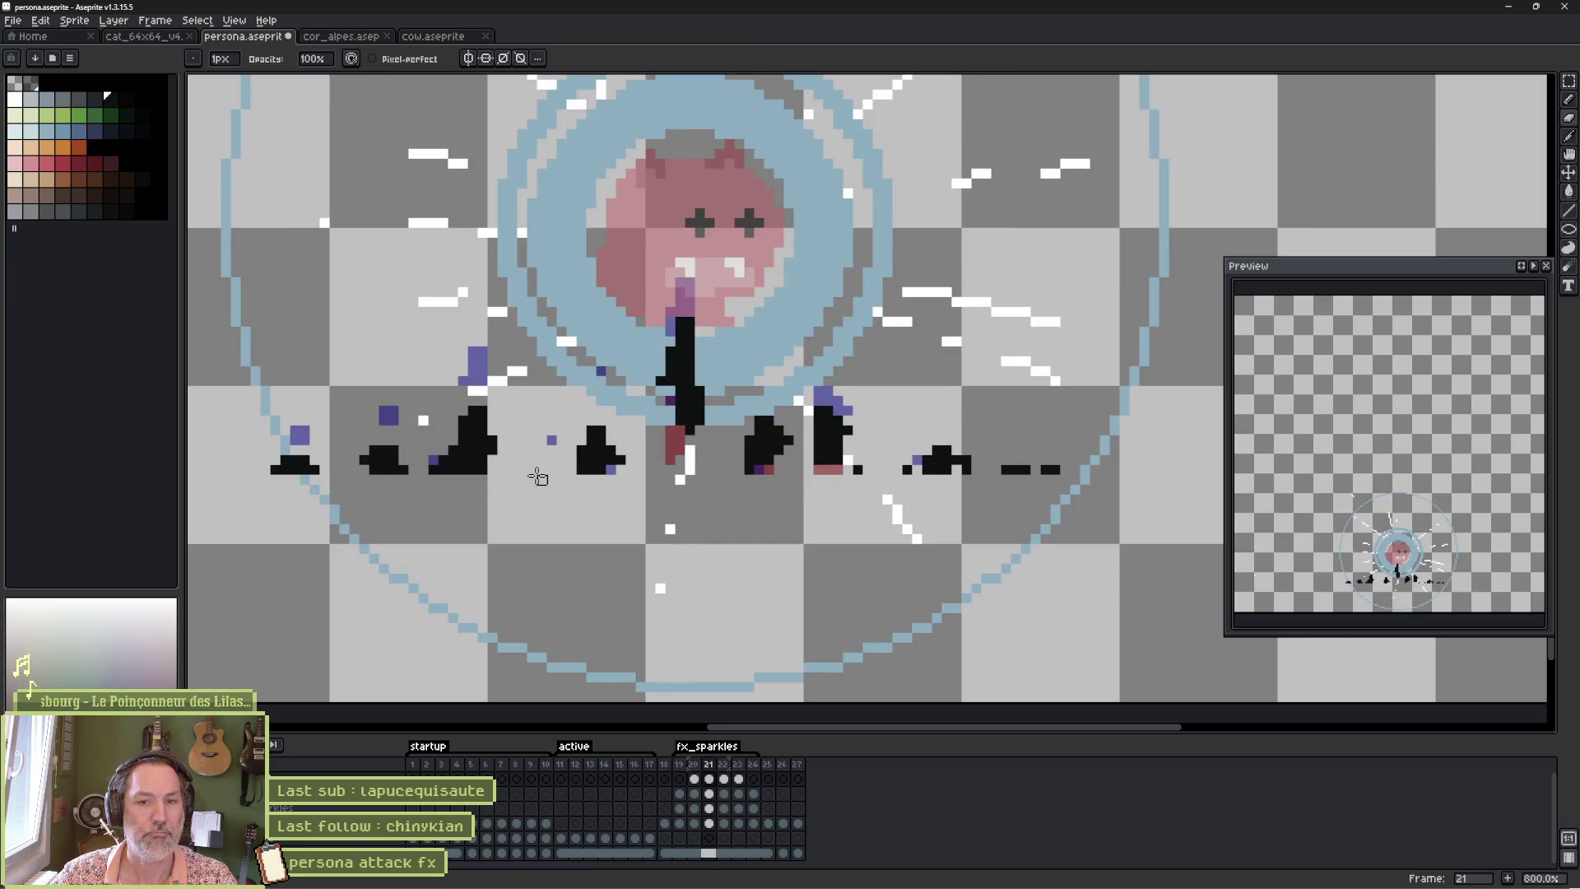
{"action": "key", "text": "Left"}
{"action": "key", "text": "Left"}
{"action": "key", "text": "Right"}
{"action": "key", "text": "Right"}
{"action": "key", "text": "Right"}
{"action": "key", "text": "Right"}
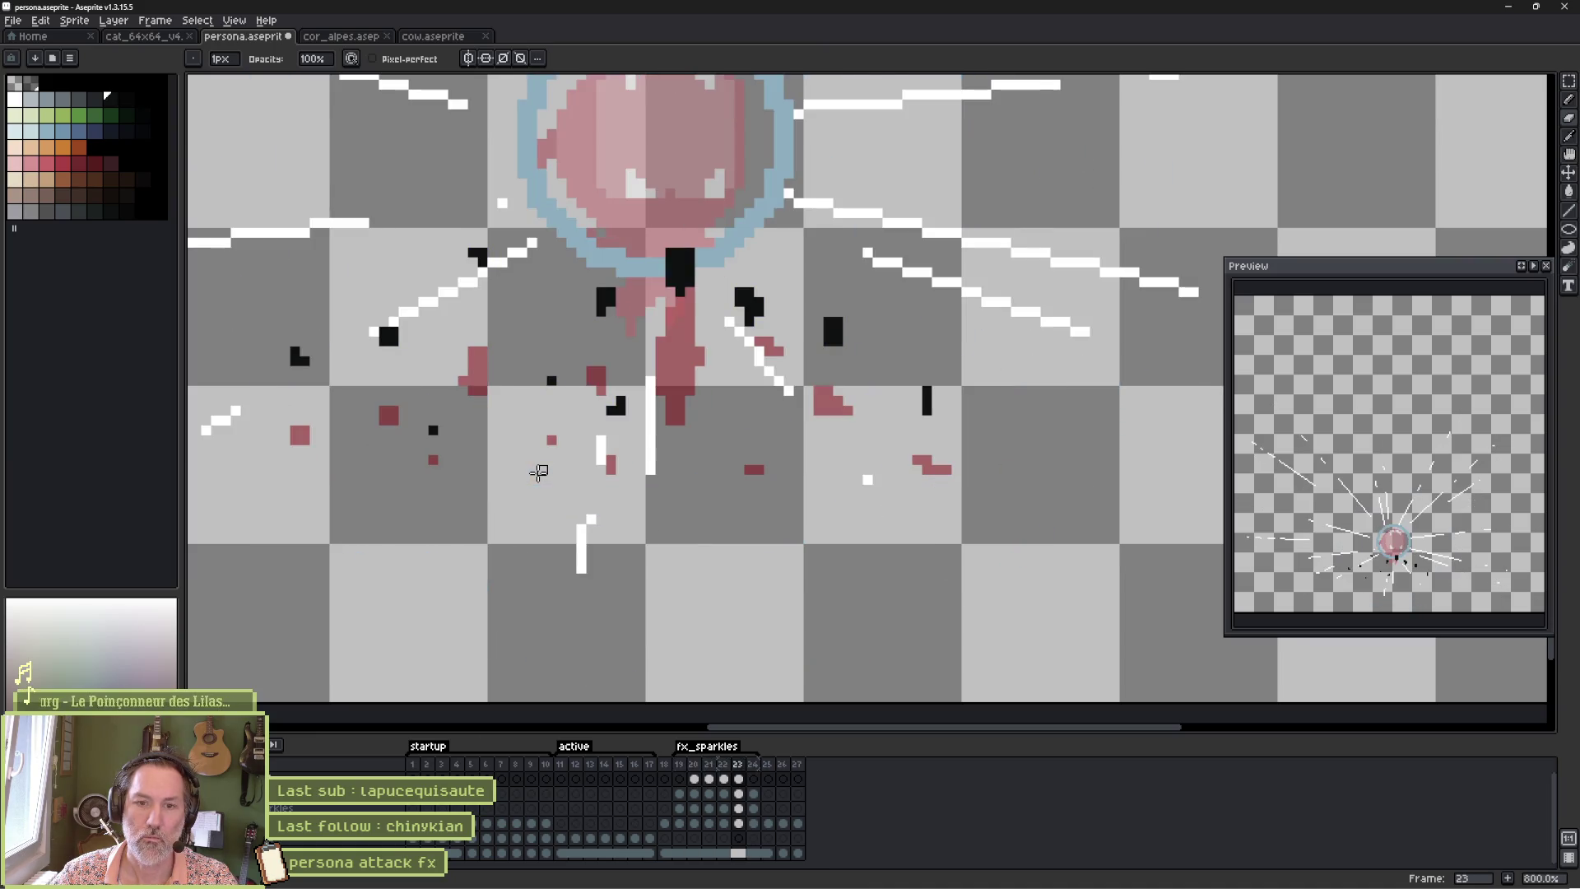
{"action": "key", "text": "Left"}
{"action": "key", "text": "Left"}
{"action": "key", "text": "Left"}
{"action": "key", "text": "Left"}
{"action": "key", "text": "Left"}
{"action": "key", "text": "Right"}
{"action": "key", "text": "Right"}
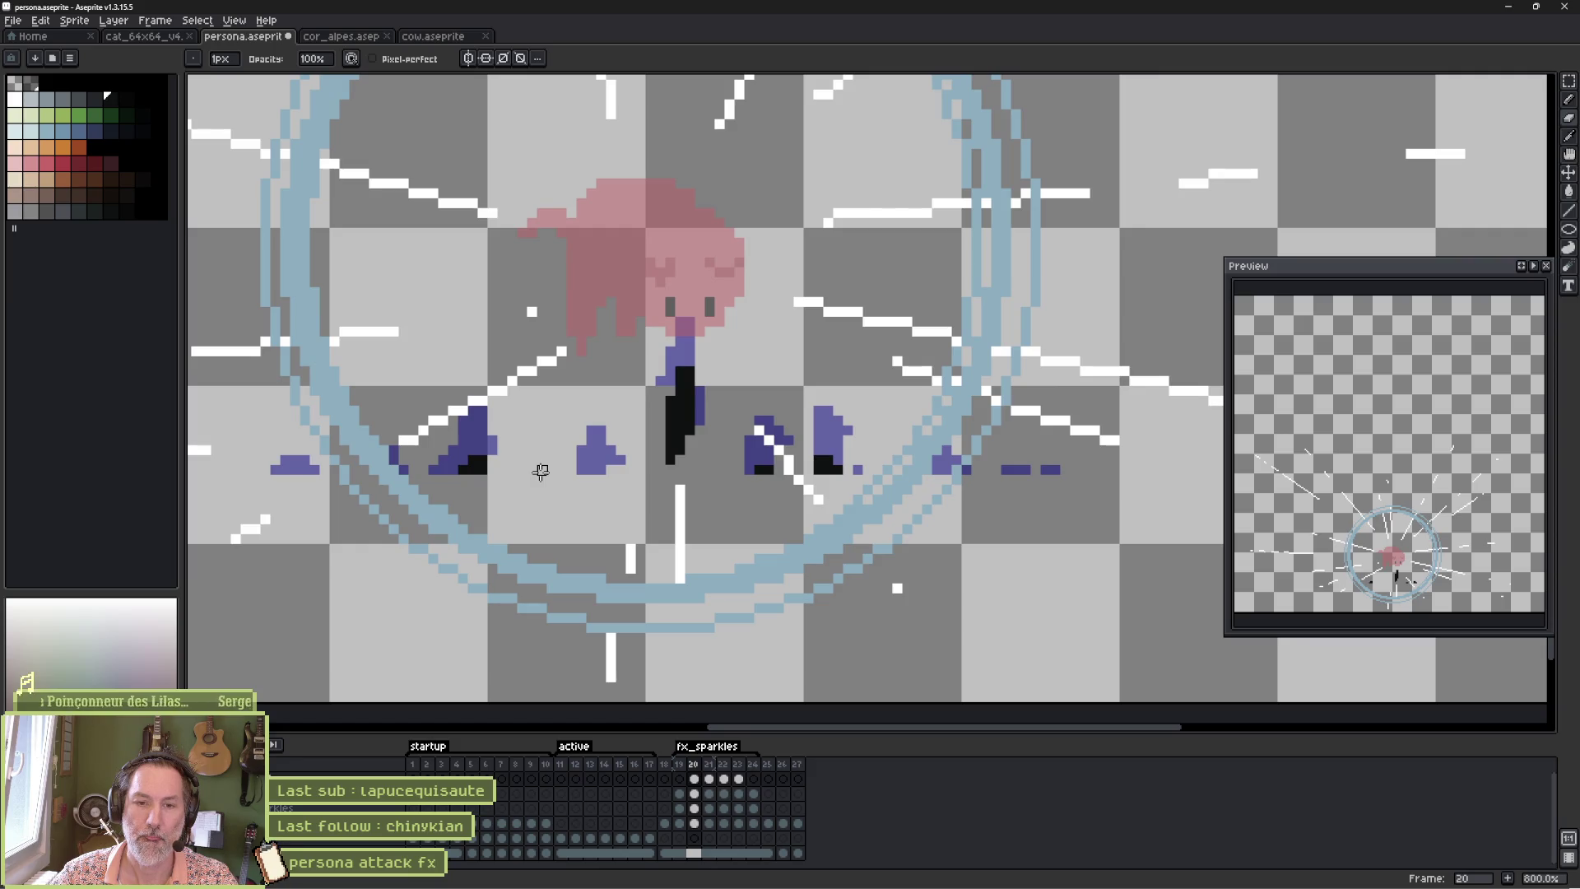
{"action": "key", "text": "Right"}
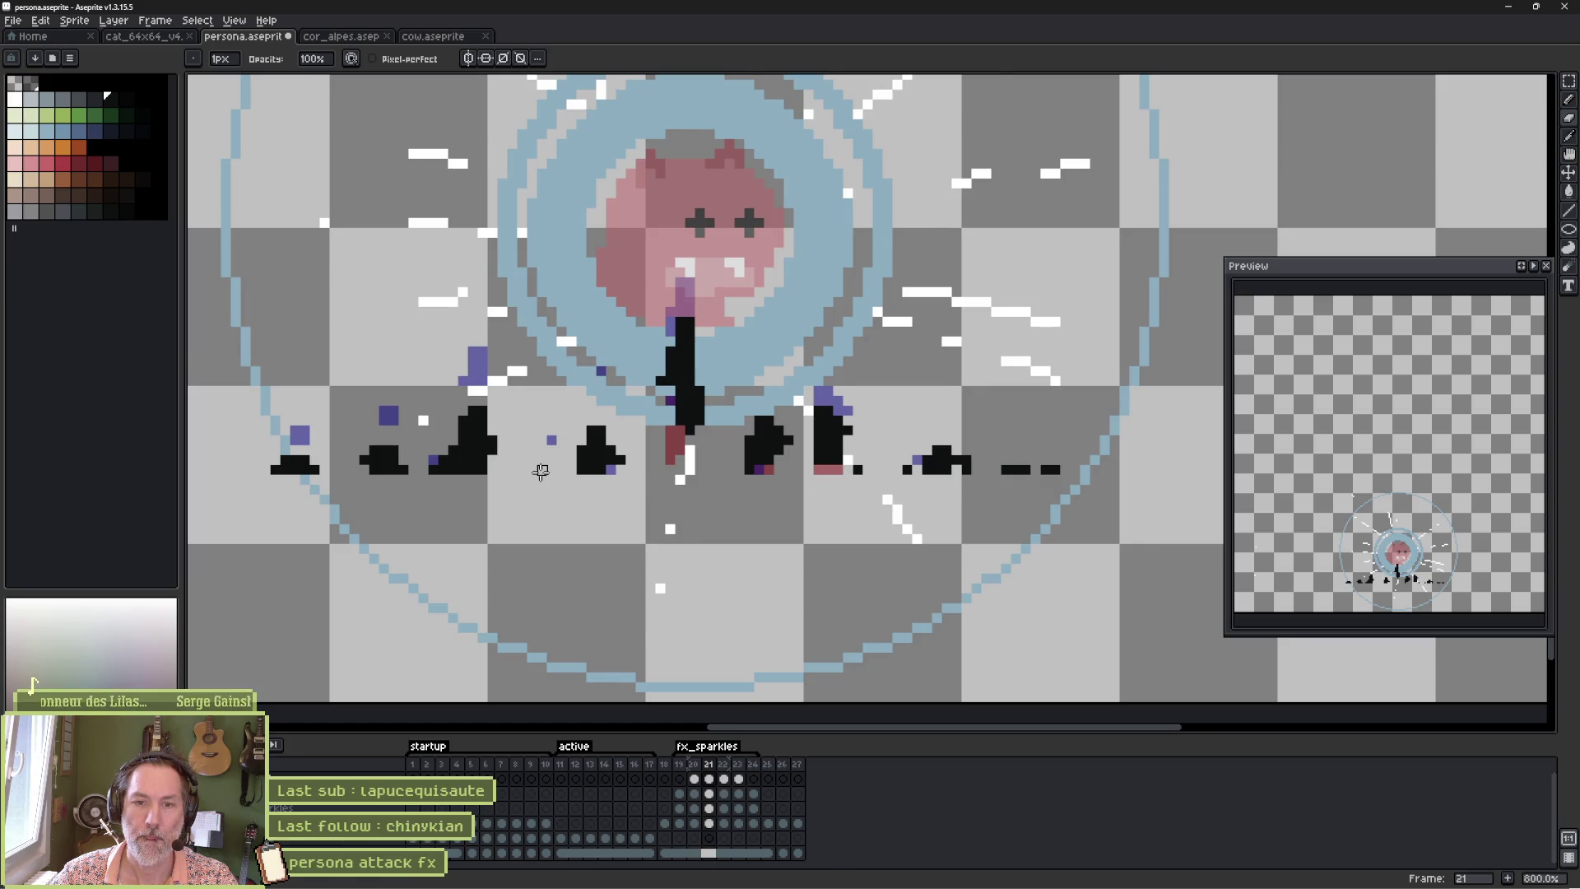
{"action": "key", "text": "Left"}
{"action": "key", "text": "Right"}
{"action": "key", "text": "Left"}
{"action": "key", "text": "Right"}
{"action": "key", "text": "Left"}
{"action": "key", "text": "Right"}
{"action": "key", "text": "Left"}
{"action": "key", "text": "Right"}
{"action": "key", "text": "Left"}
{"action": "key", "text": "Right"}
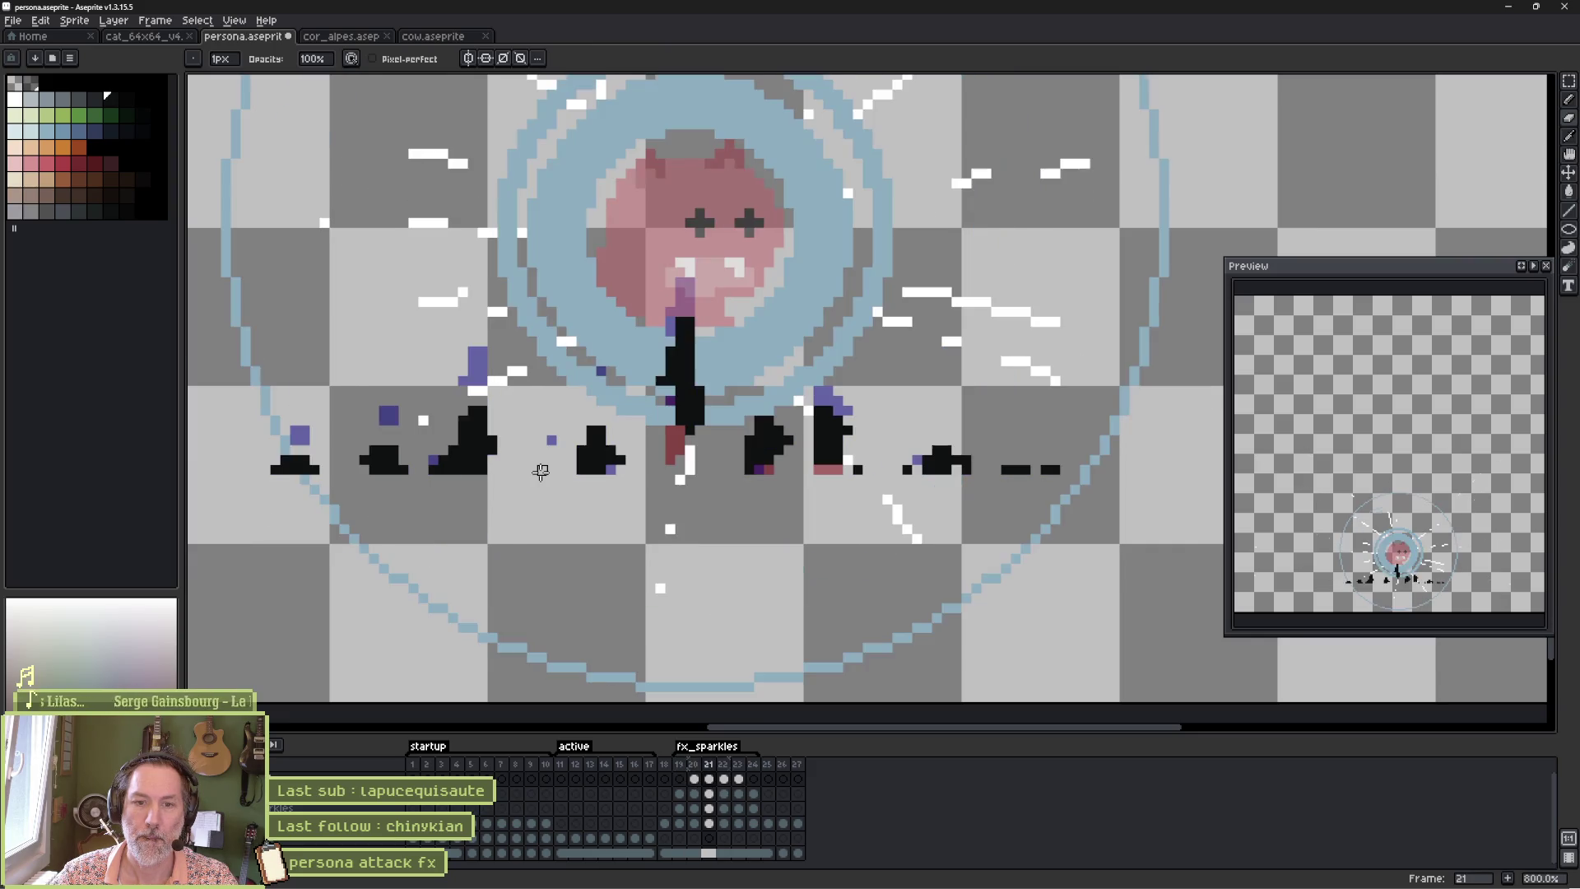
{"action": "key", "text": "Left"}
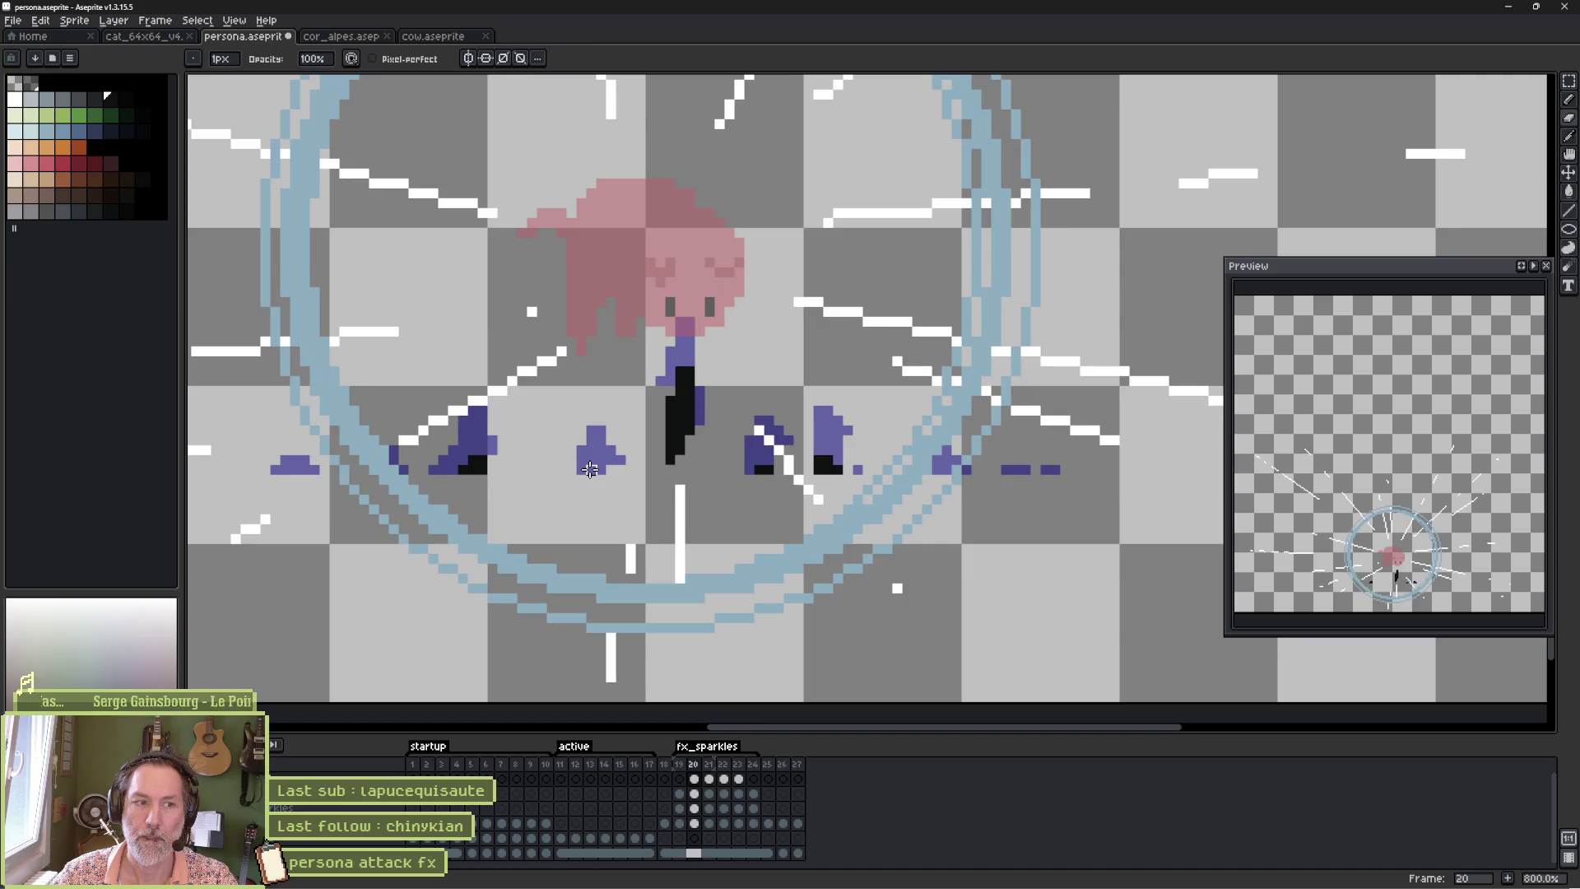
{"action": "key", "text": "Right"}
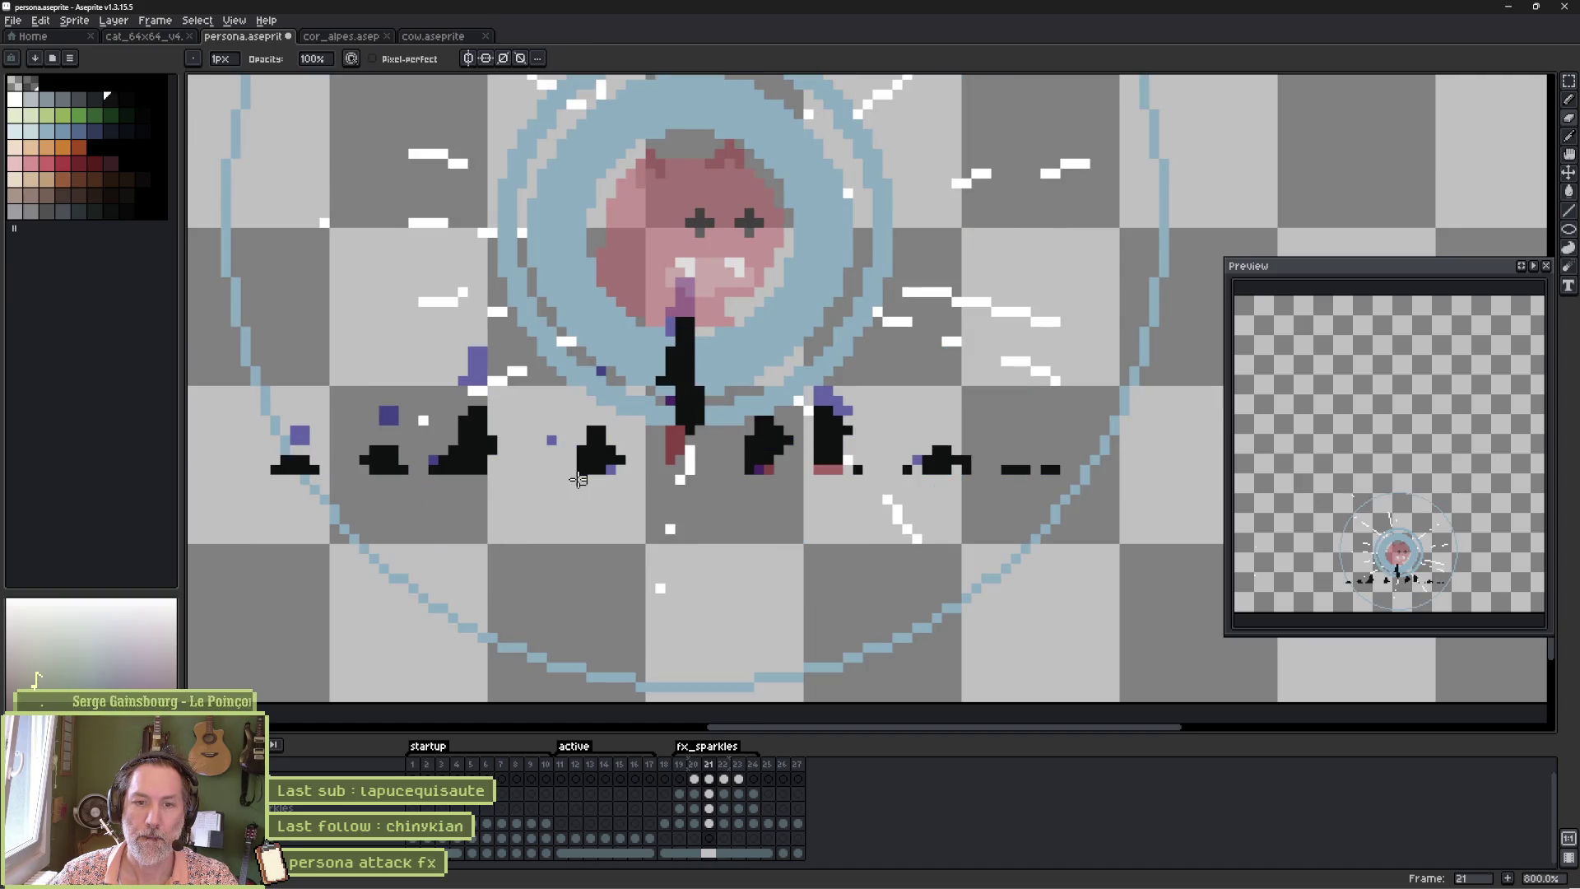
{"action": "key", "text": "Right"}
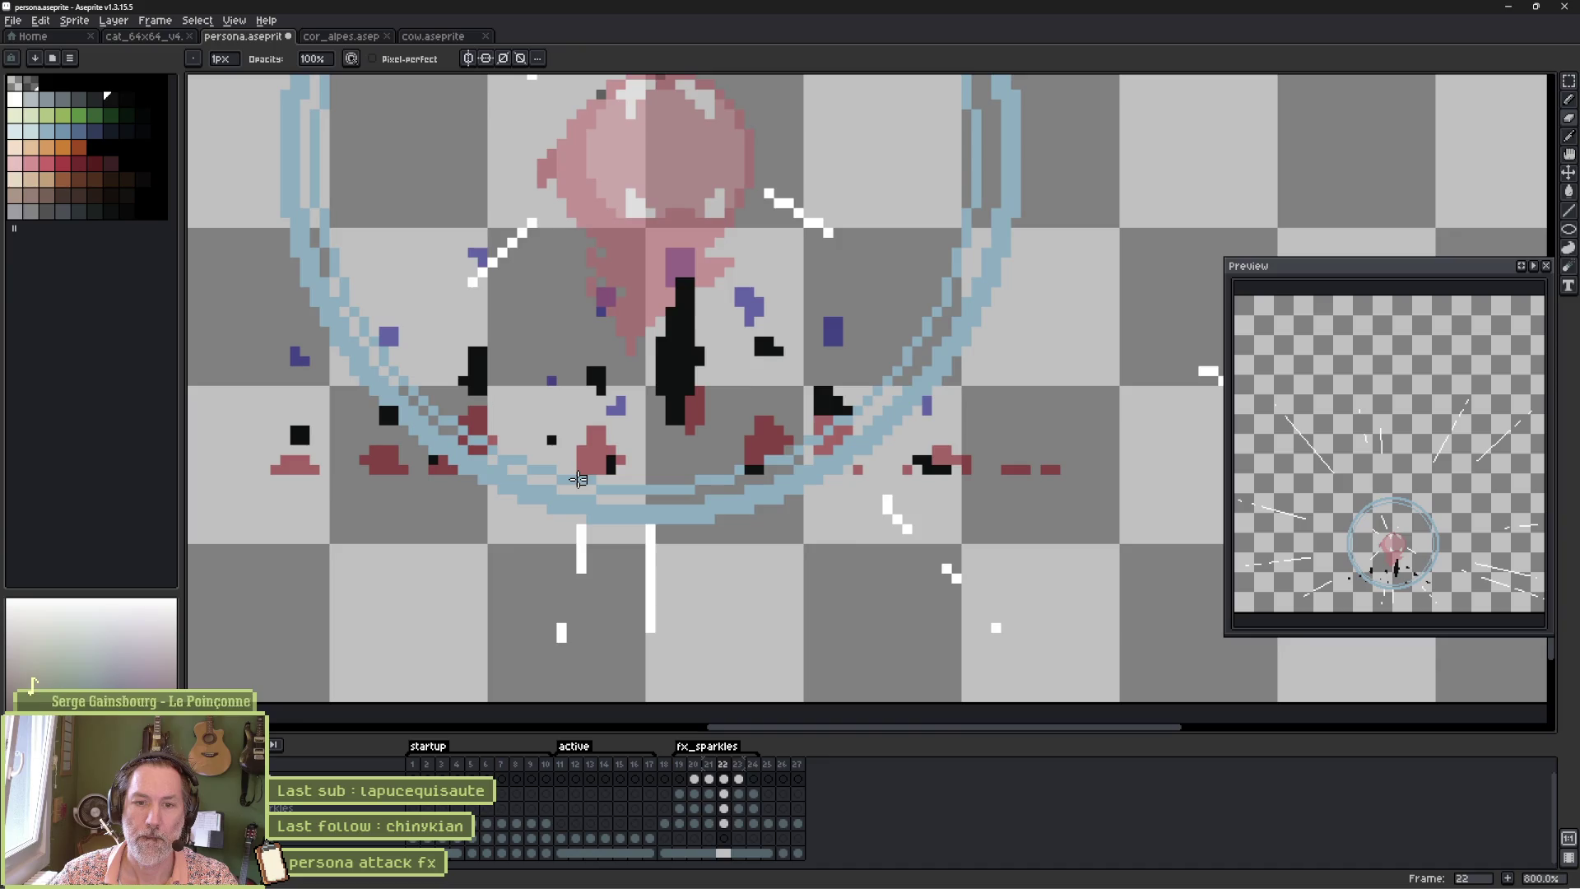
{"action": "key", "text": "Right"}
{"action": "key", "text": "Right"}
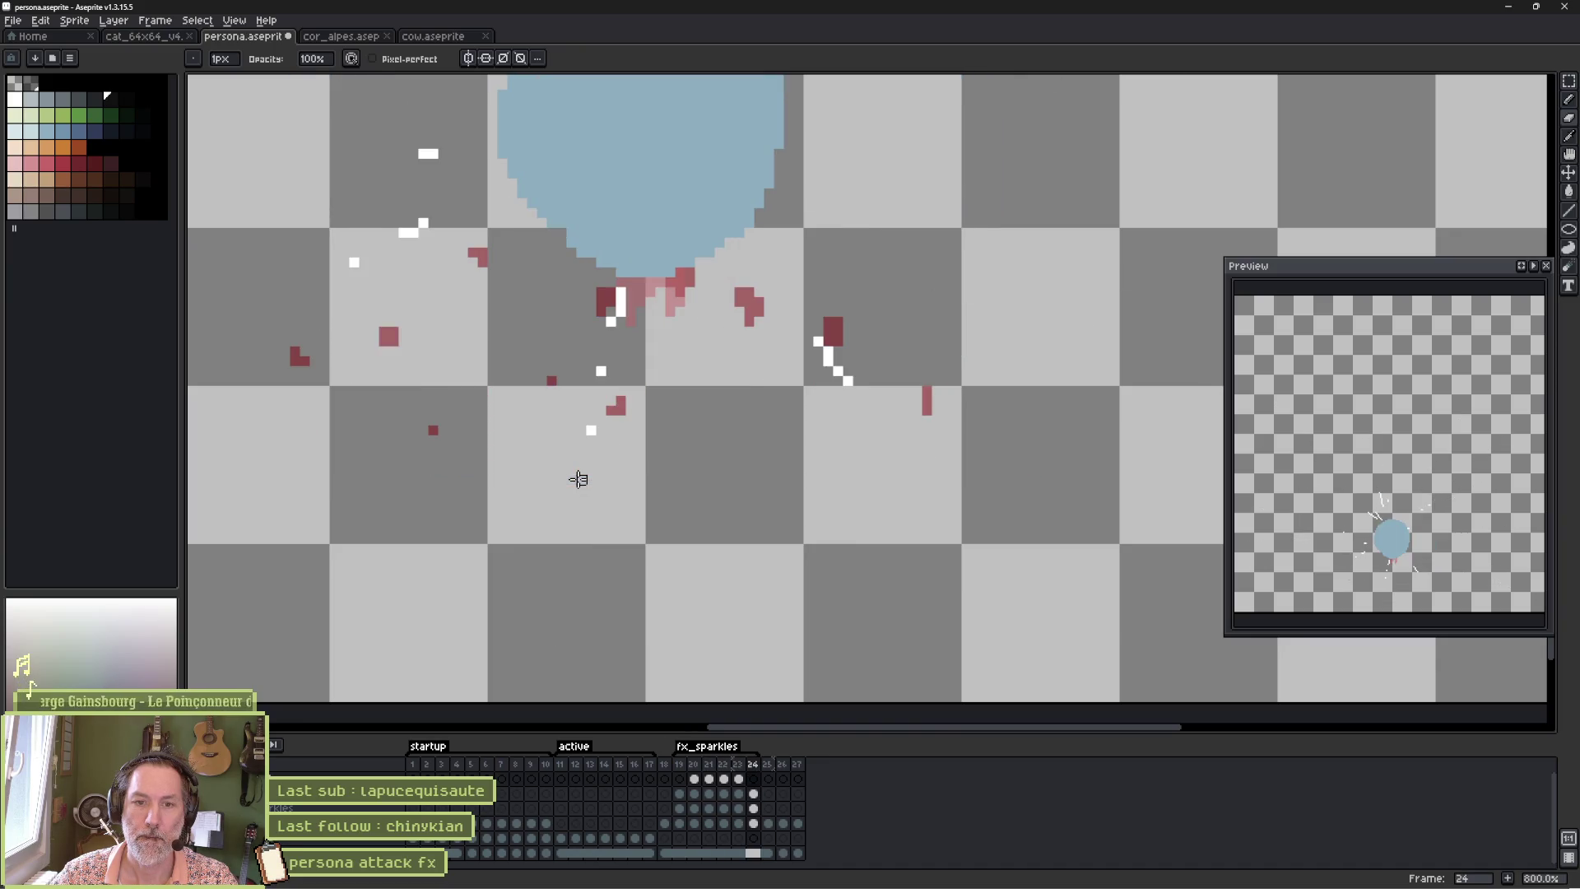
{"action": "key", "text": "Left"}
{"action": "key", "text": "Right"}
{"action": "key", "text": "Right"}
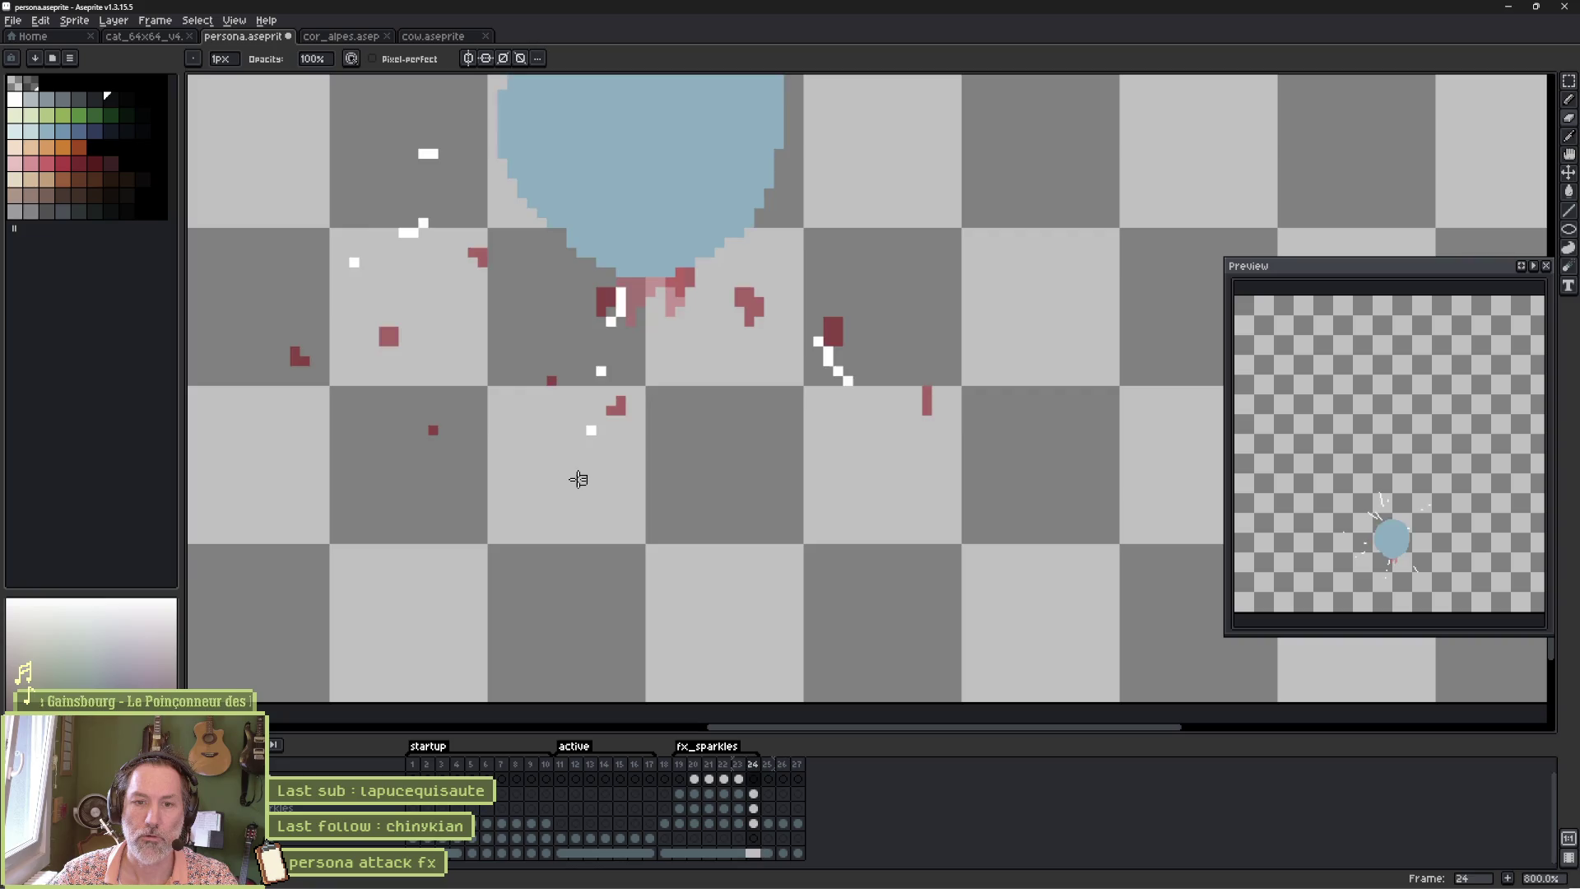
{"action": "key", "text": "Left"}
{"action": "key", "text": "Left"}
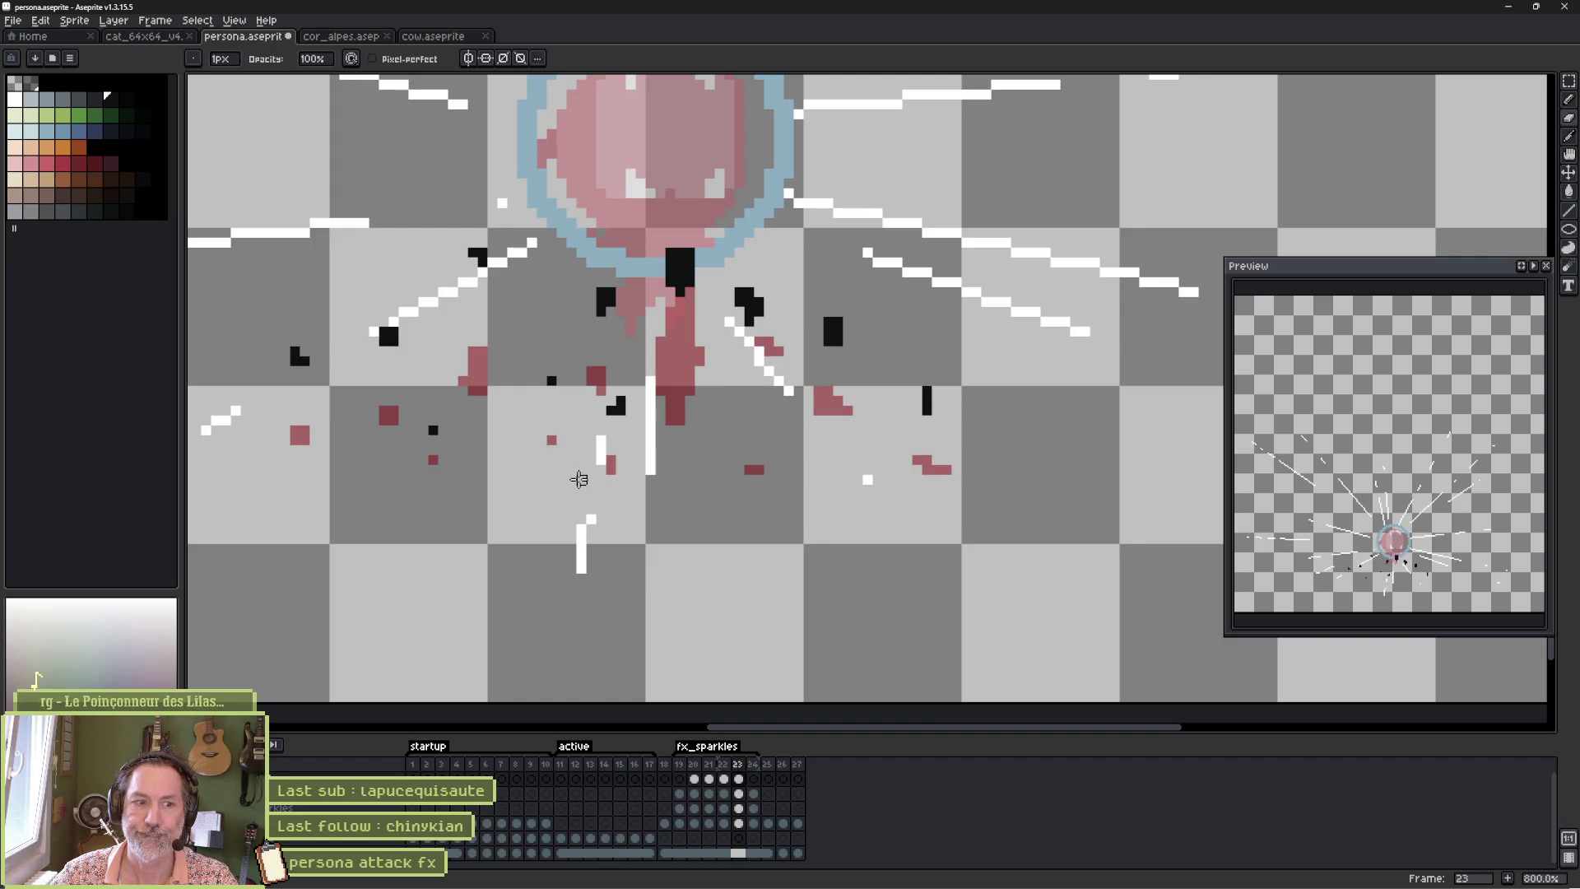
{"action": "key", "text": "Right"}
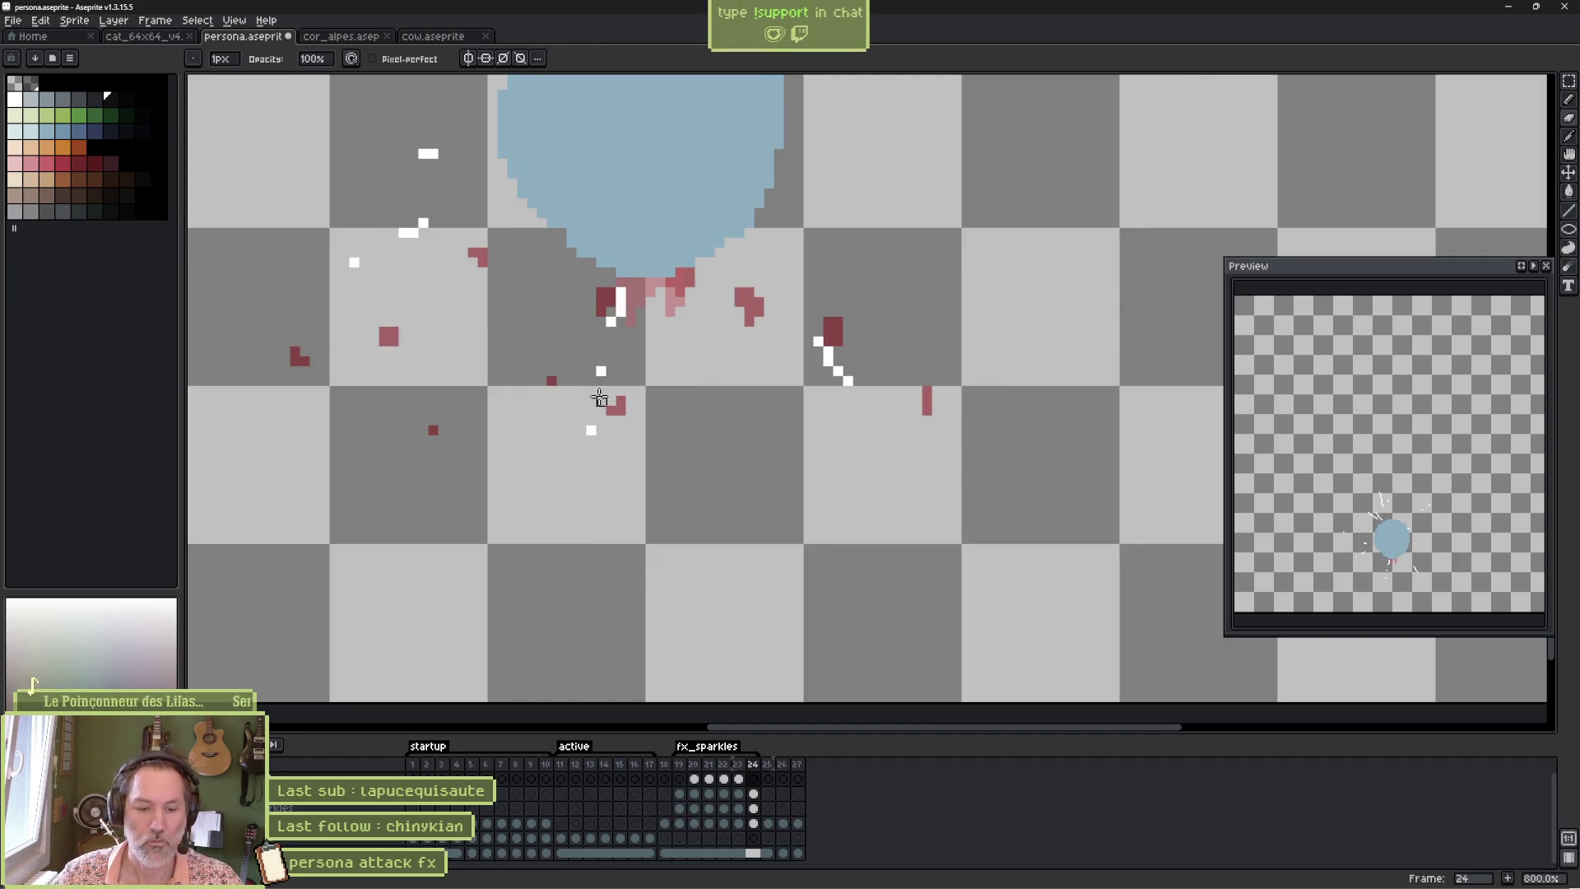
Add three black debris specks around the blue disc on frame 24.
{"action": "key", "text": "e"}
{"action": "left_click", "coordinate": [394, 291]}
{"action": "left_click", "coordinate": [492, 193]}
{"action": "left_click", "coordinate": [552, 301]}
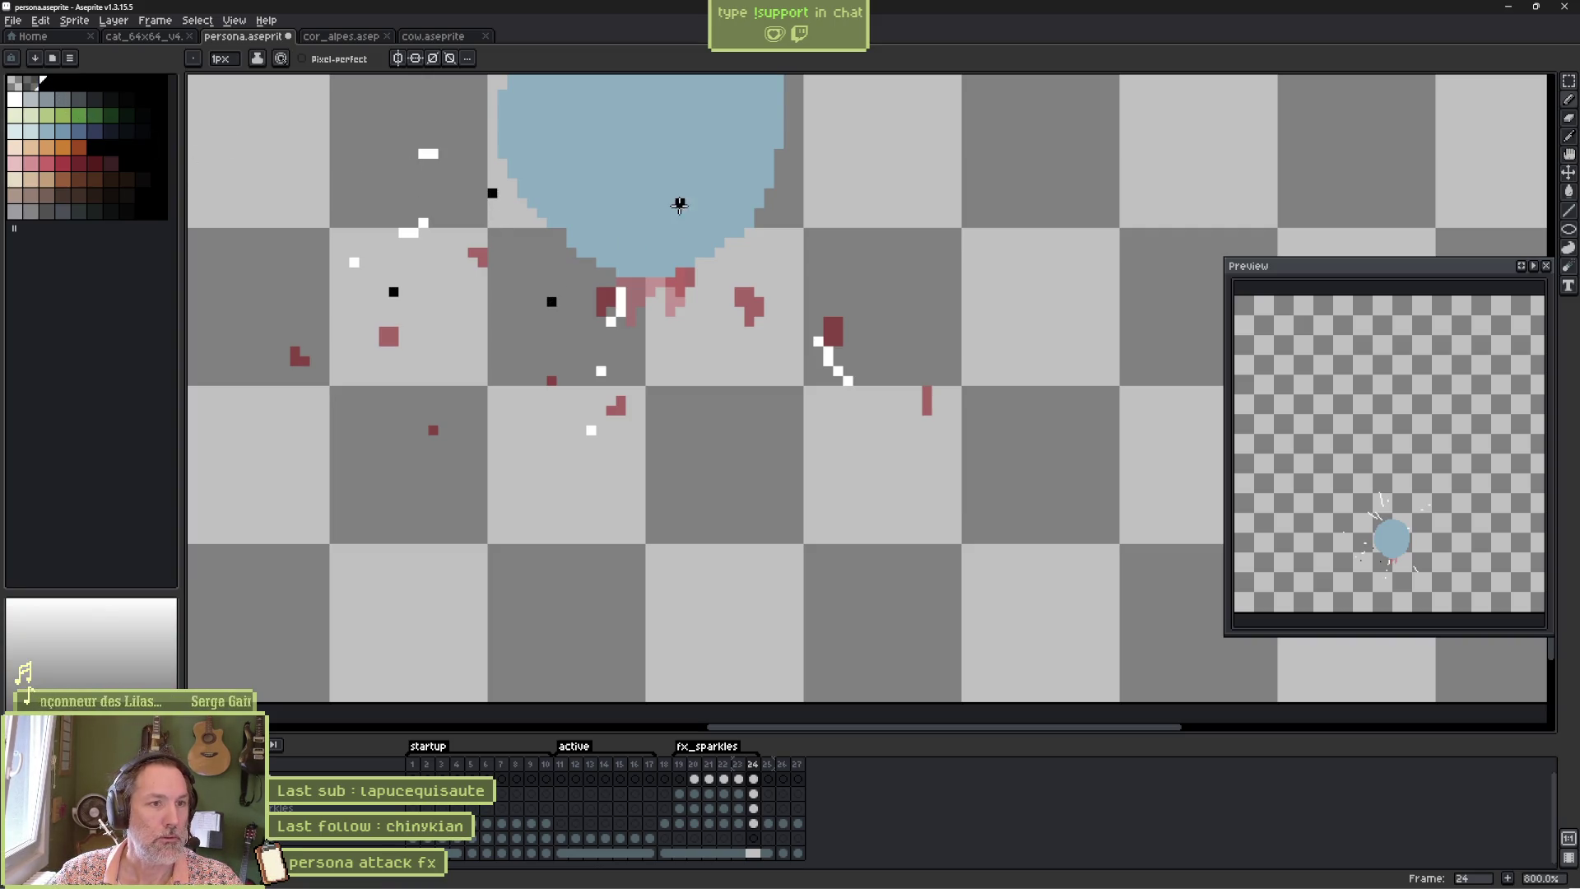